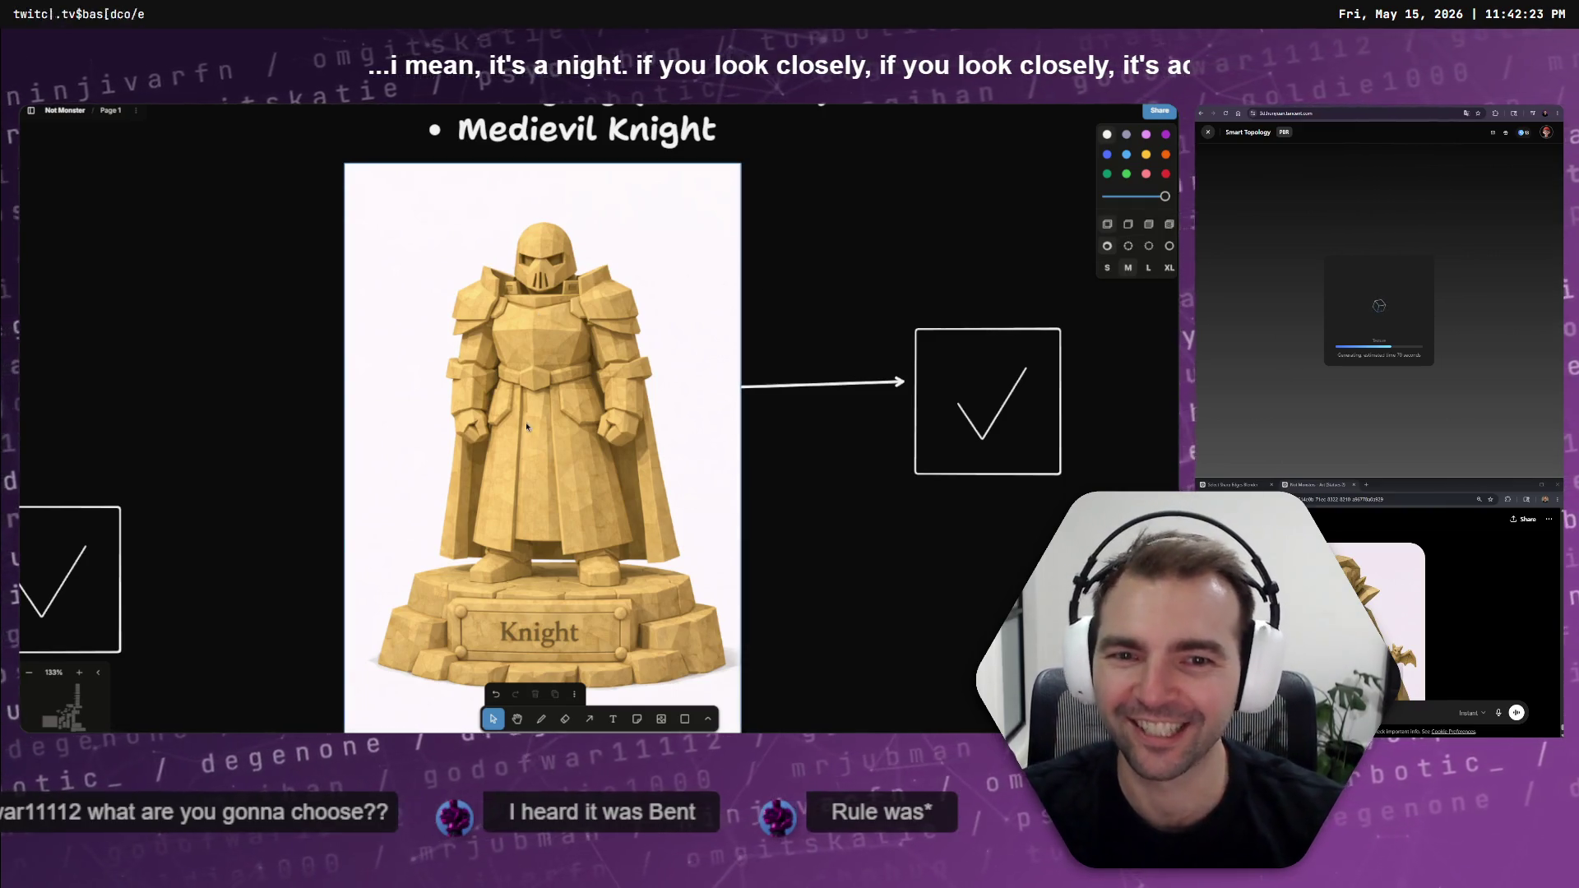
Return to Godot and move the scene camera closer to the priest villager.
scroll(528, 416, down, 5)
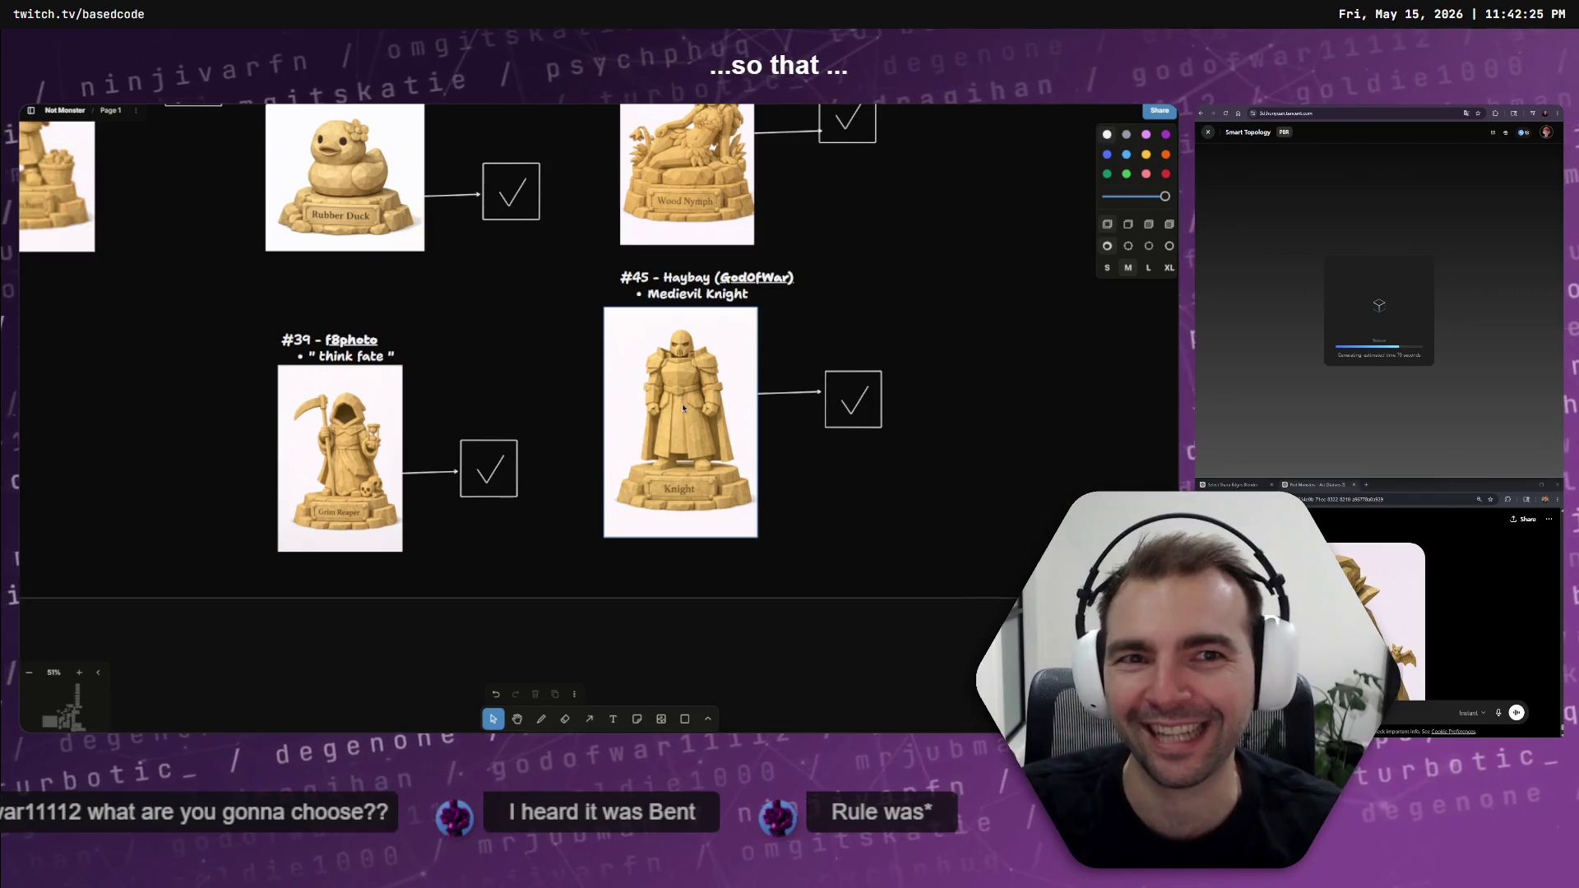
scroll(822, 416, left, 5)
scroll(823, 416, down, 2)
scroll(367, 351, up, 5)
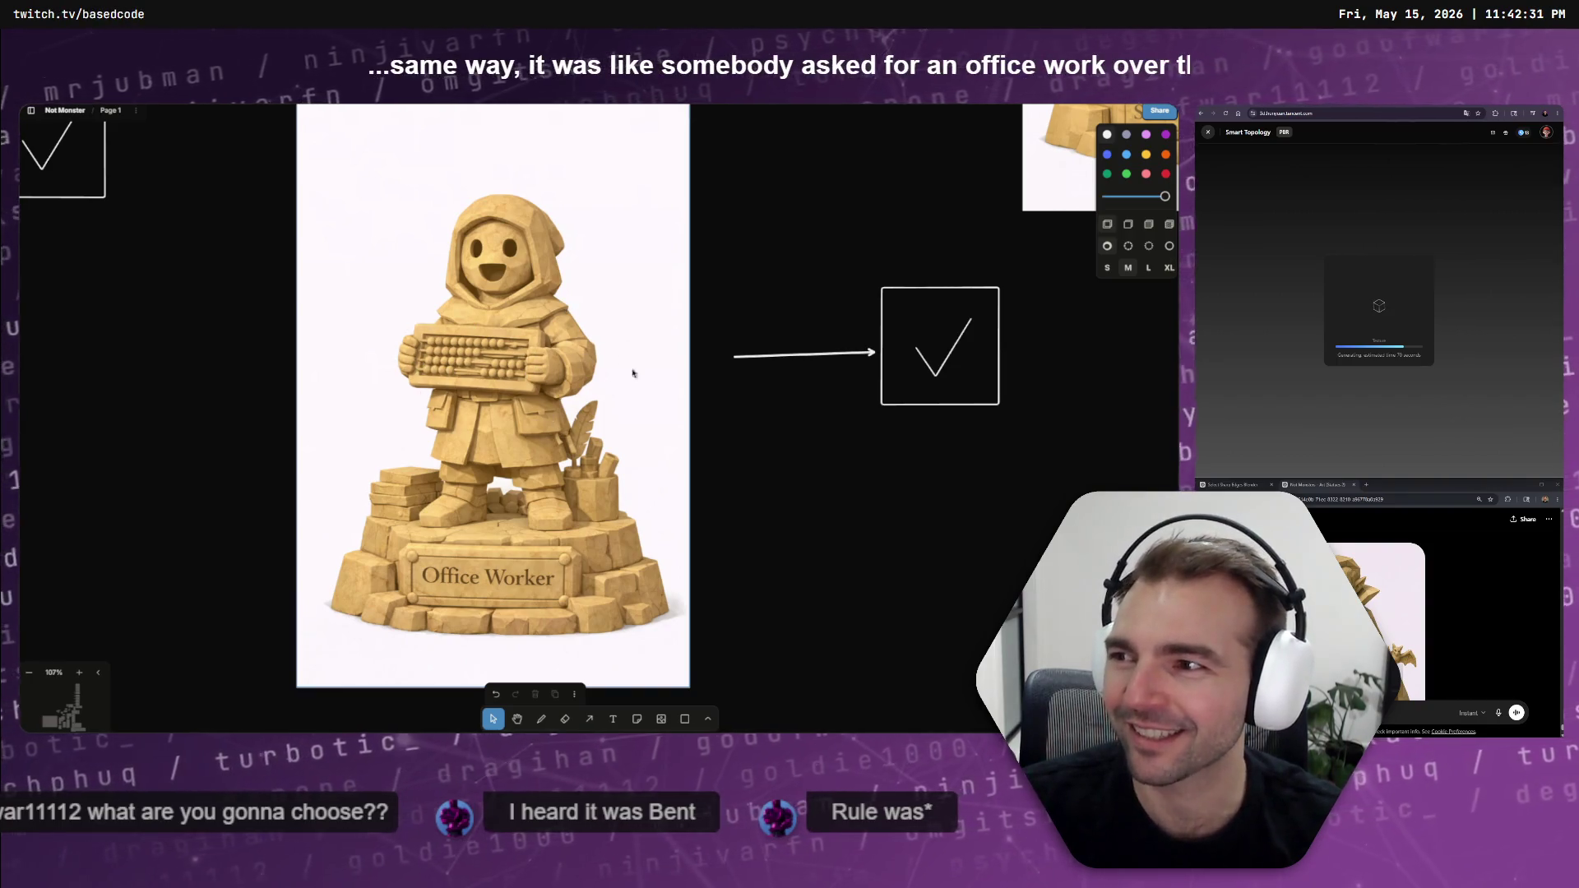
scroll(787, 451, down, 3)
scroll(483, 459, right, 5)
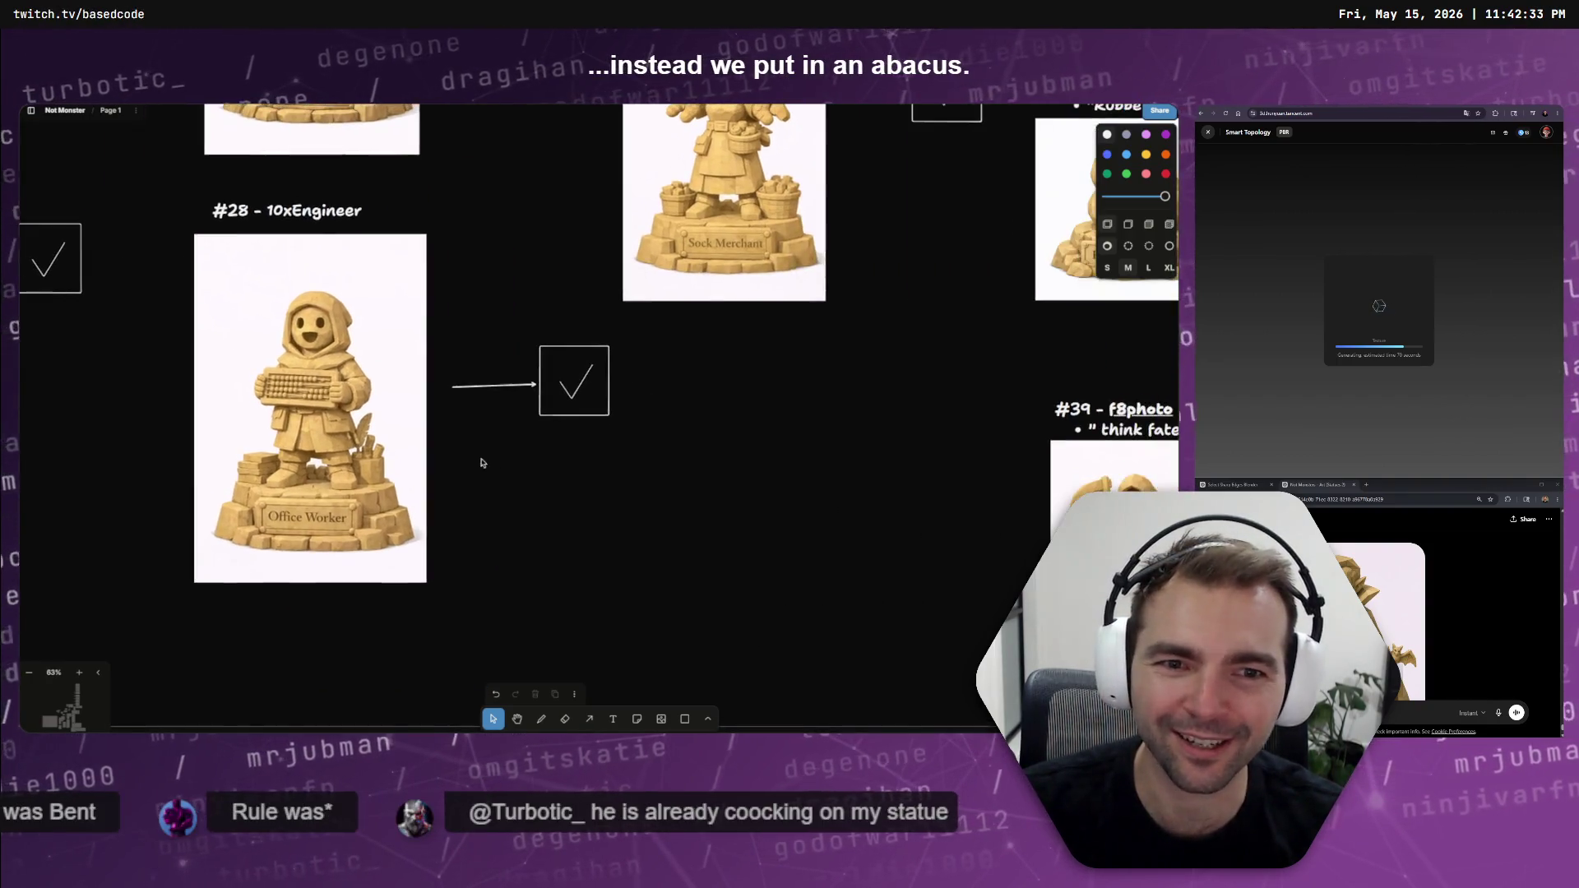
scroll(493, 467, down, 2)
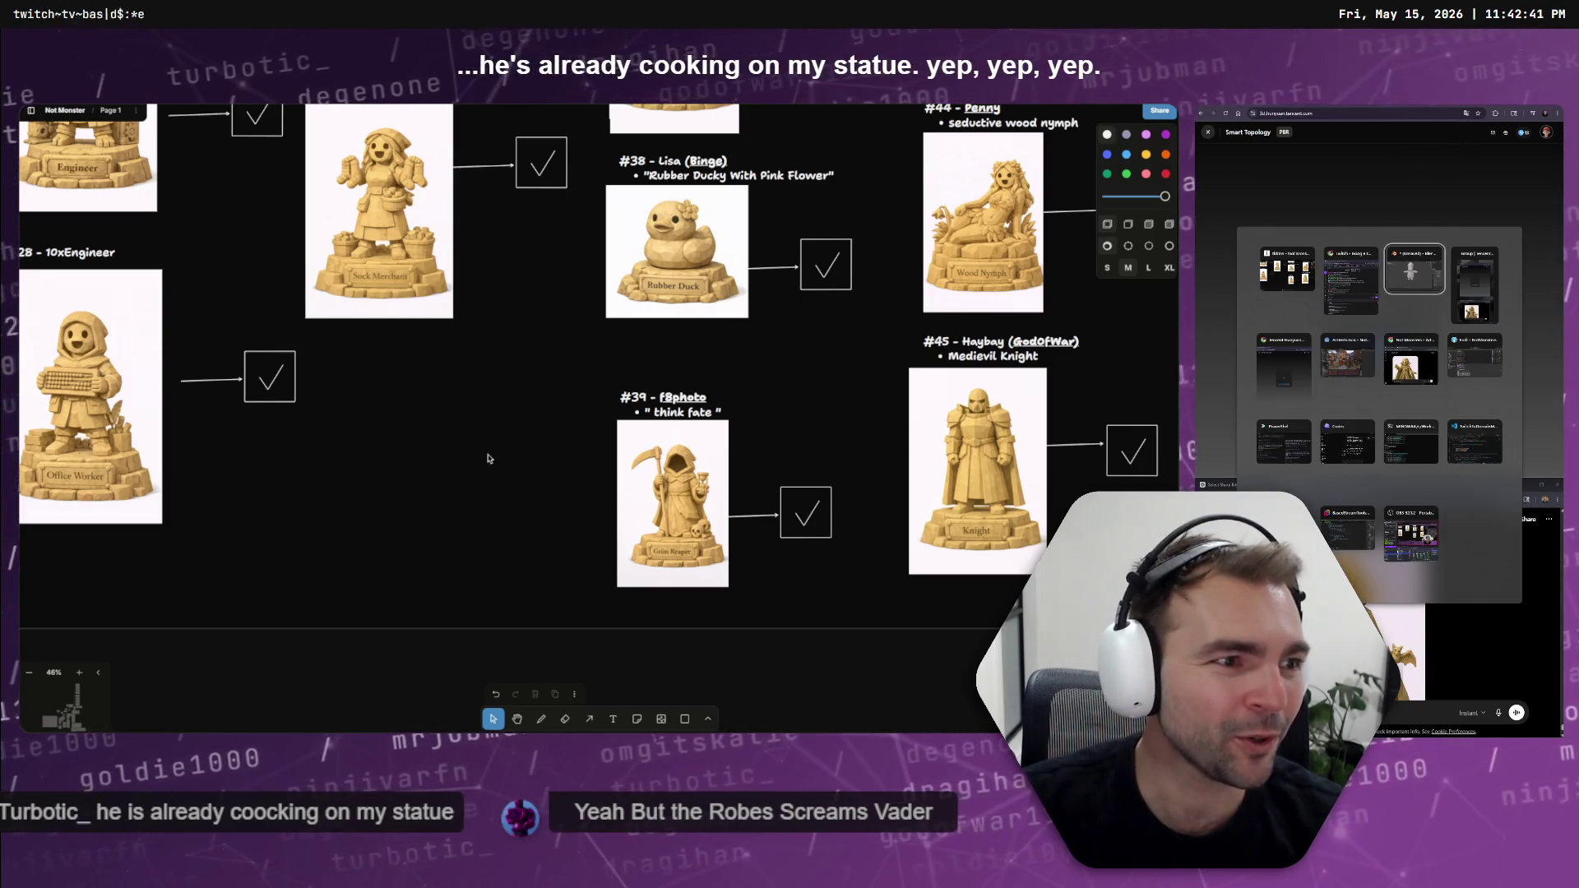
key(alt+Tab)
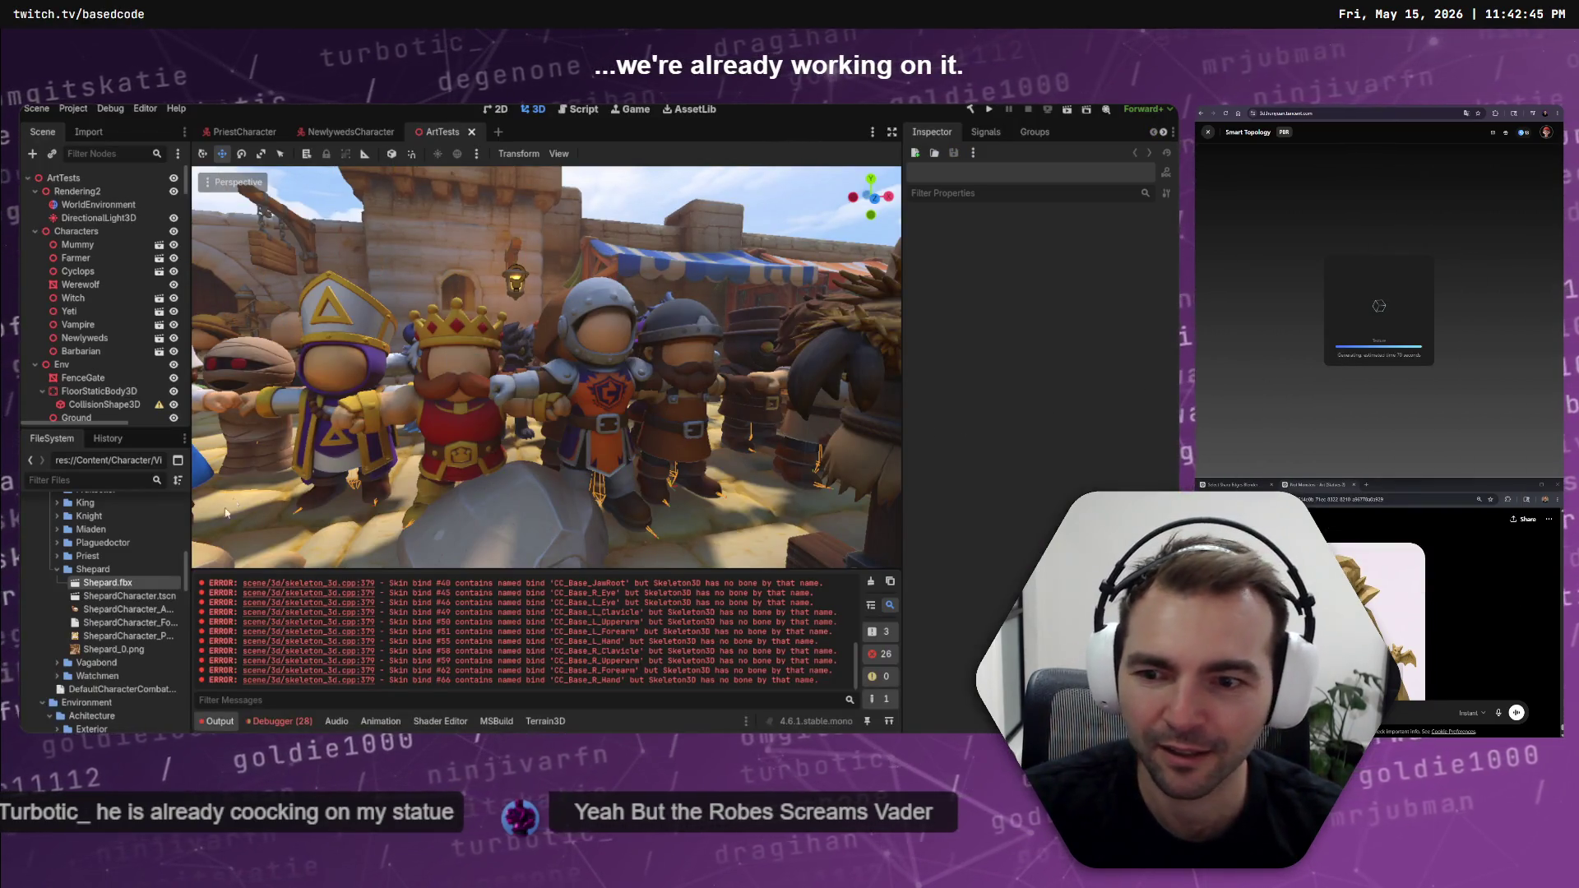
key(w)
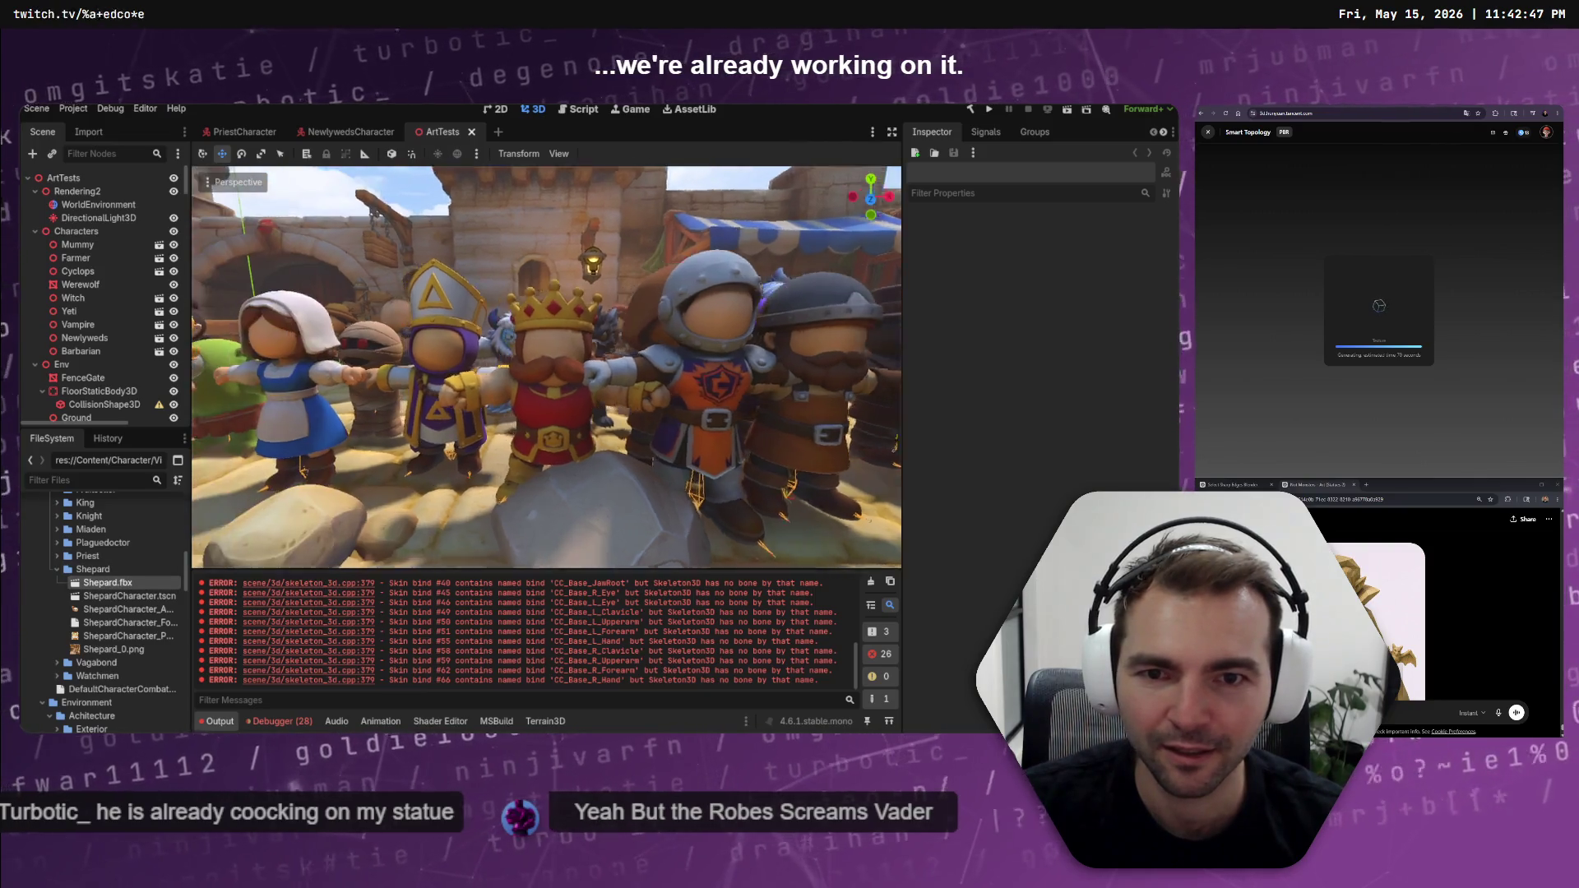
Check the statue whiteboard in tldraw, return to Godot, and start a new File Explorer window.
key(alt+Tab)
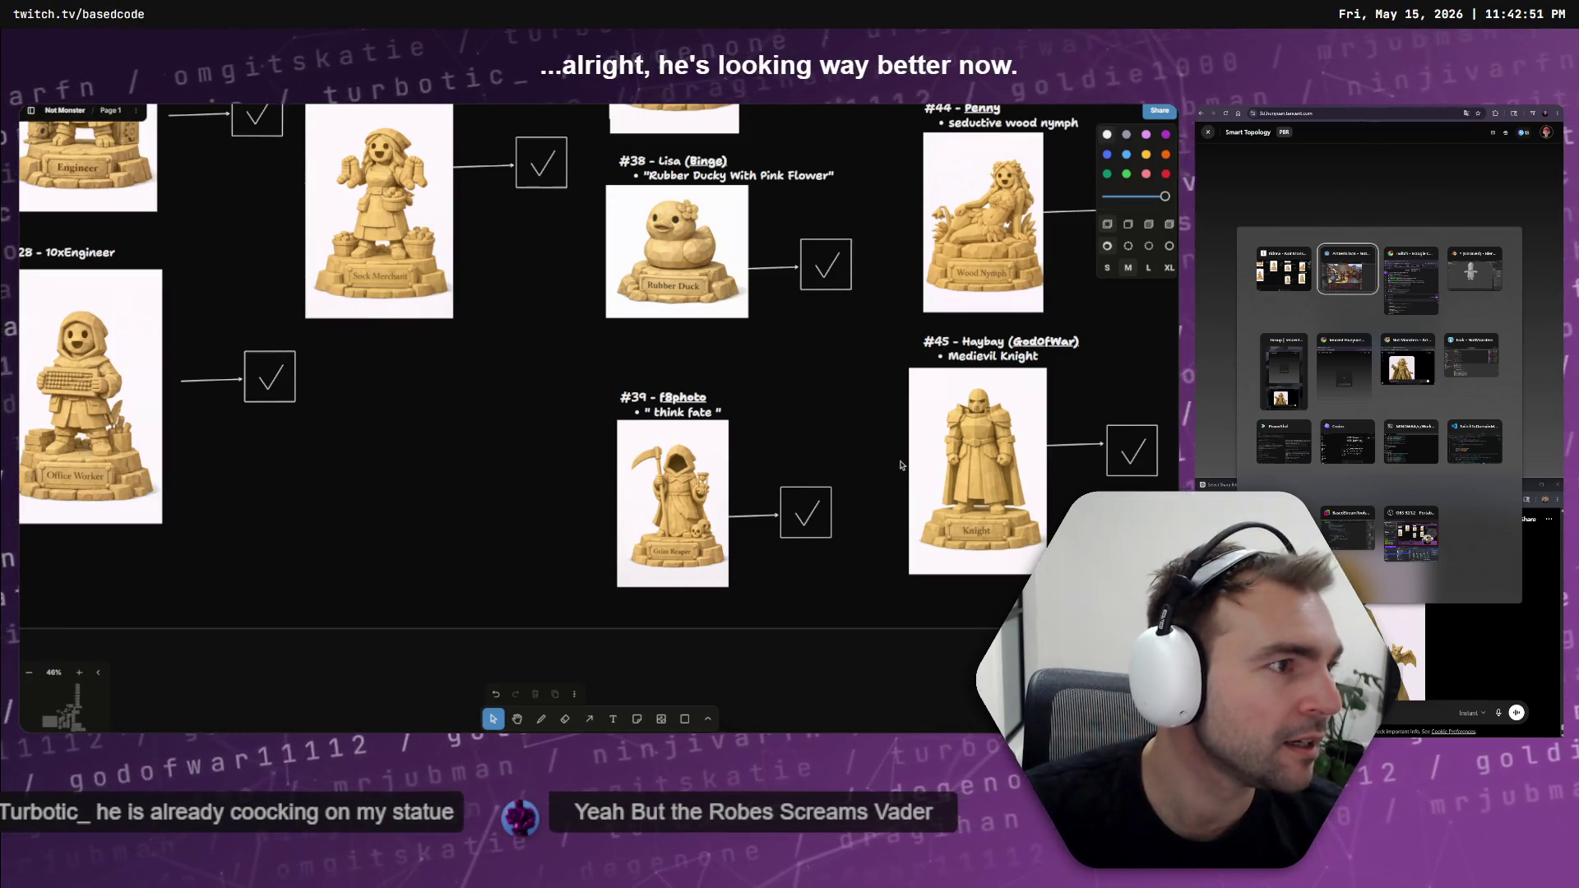
key(alt+Tab)
key(super+e)
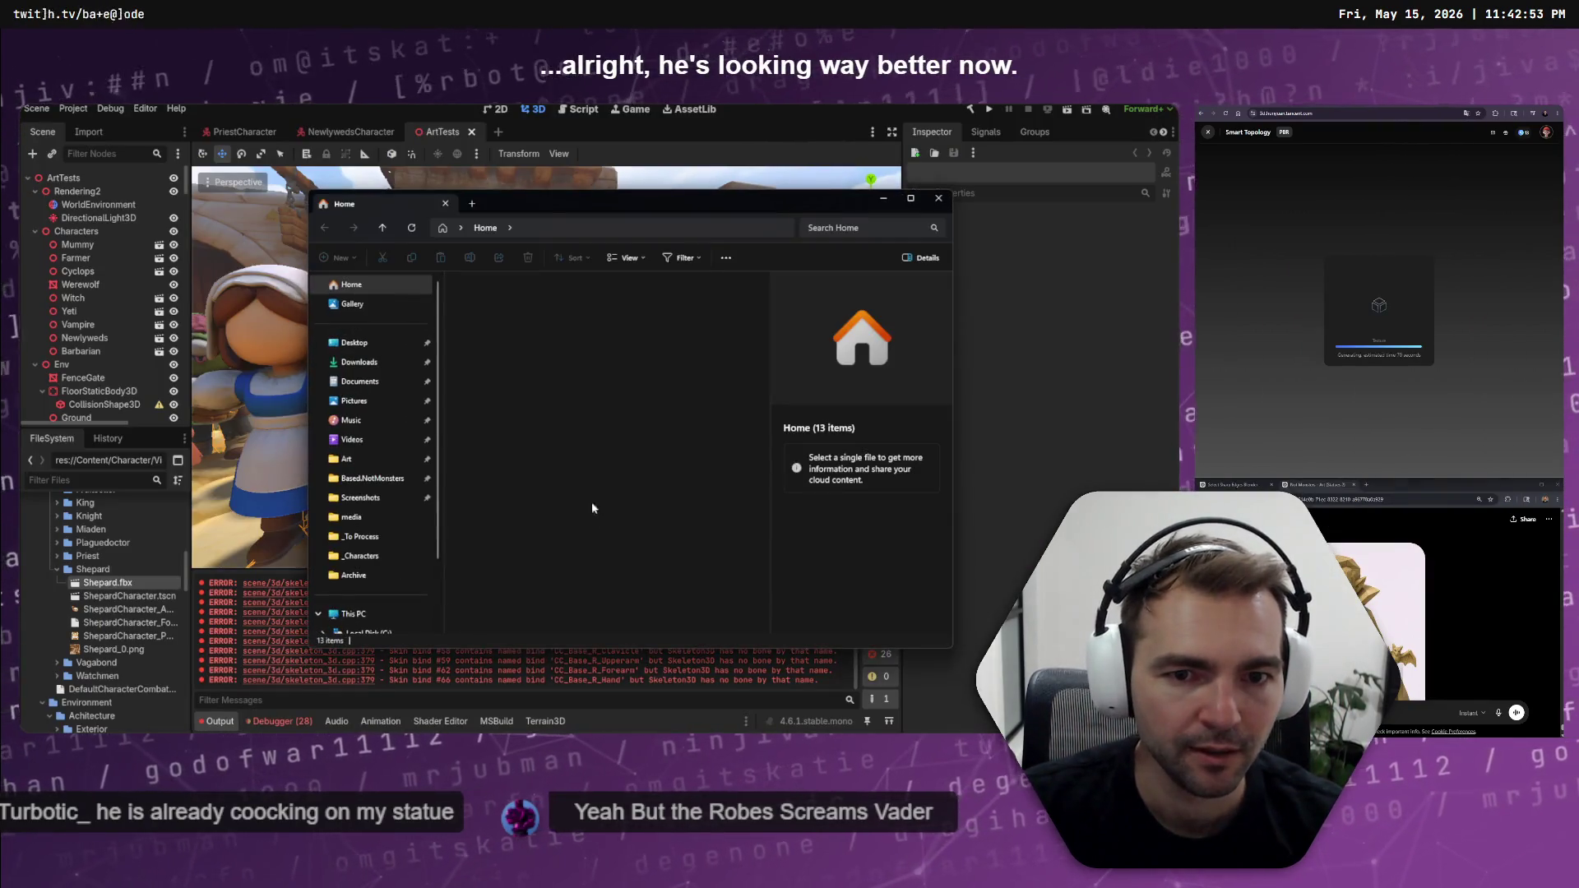
Browse File Explorer to Art > Archive > _Characters > Priest.
click(367, 460)
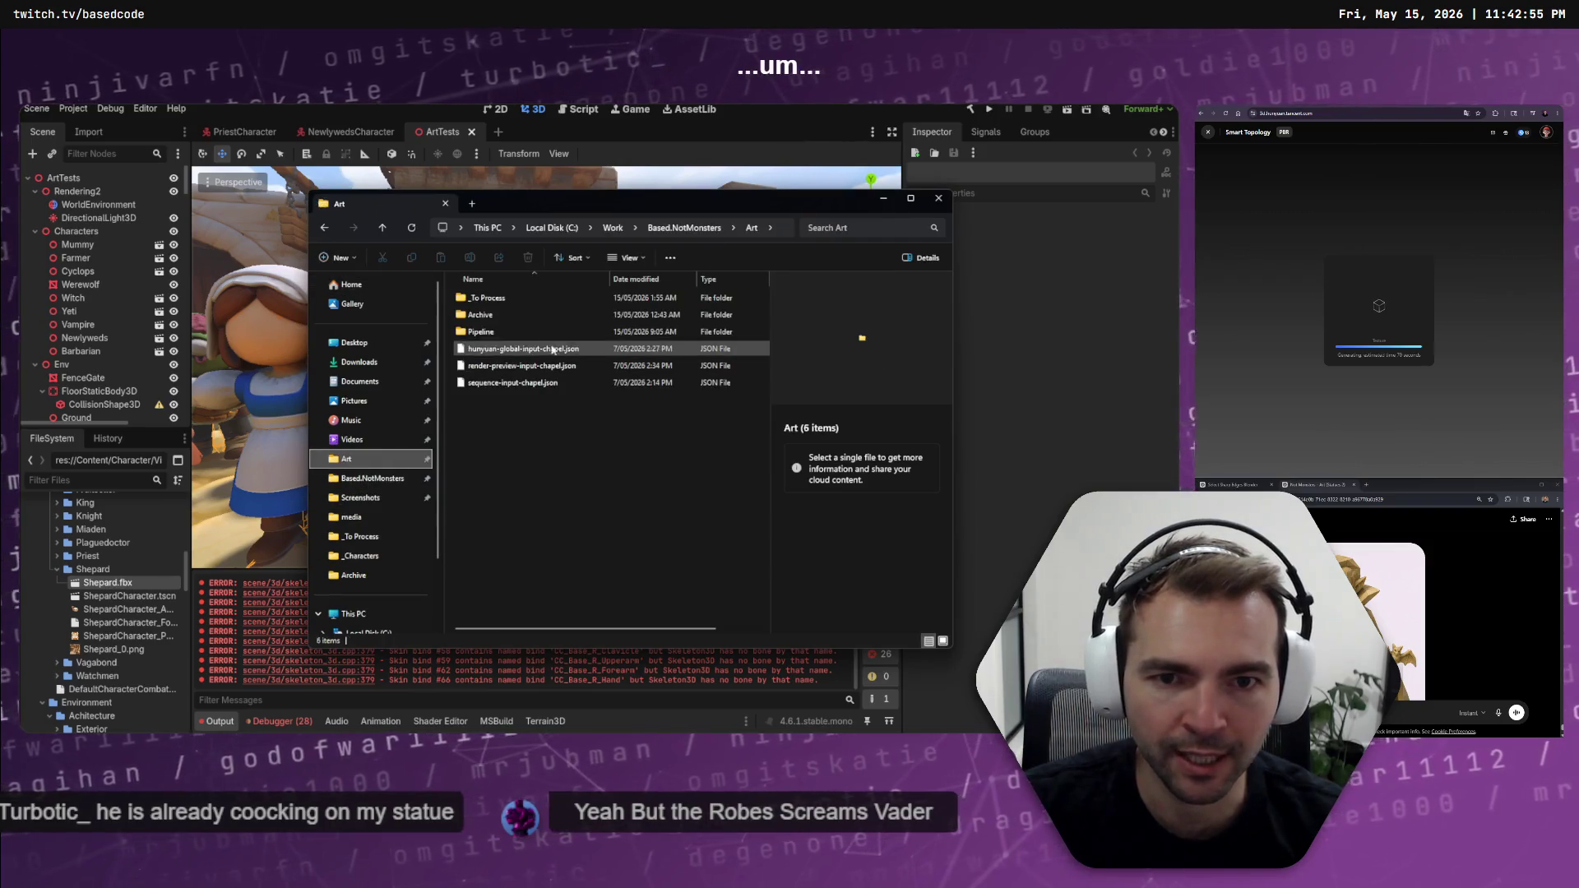
double_click(497, 315)
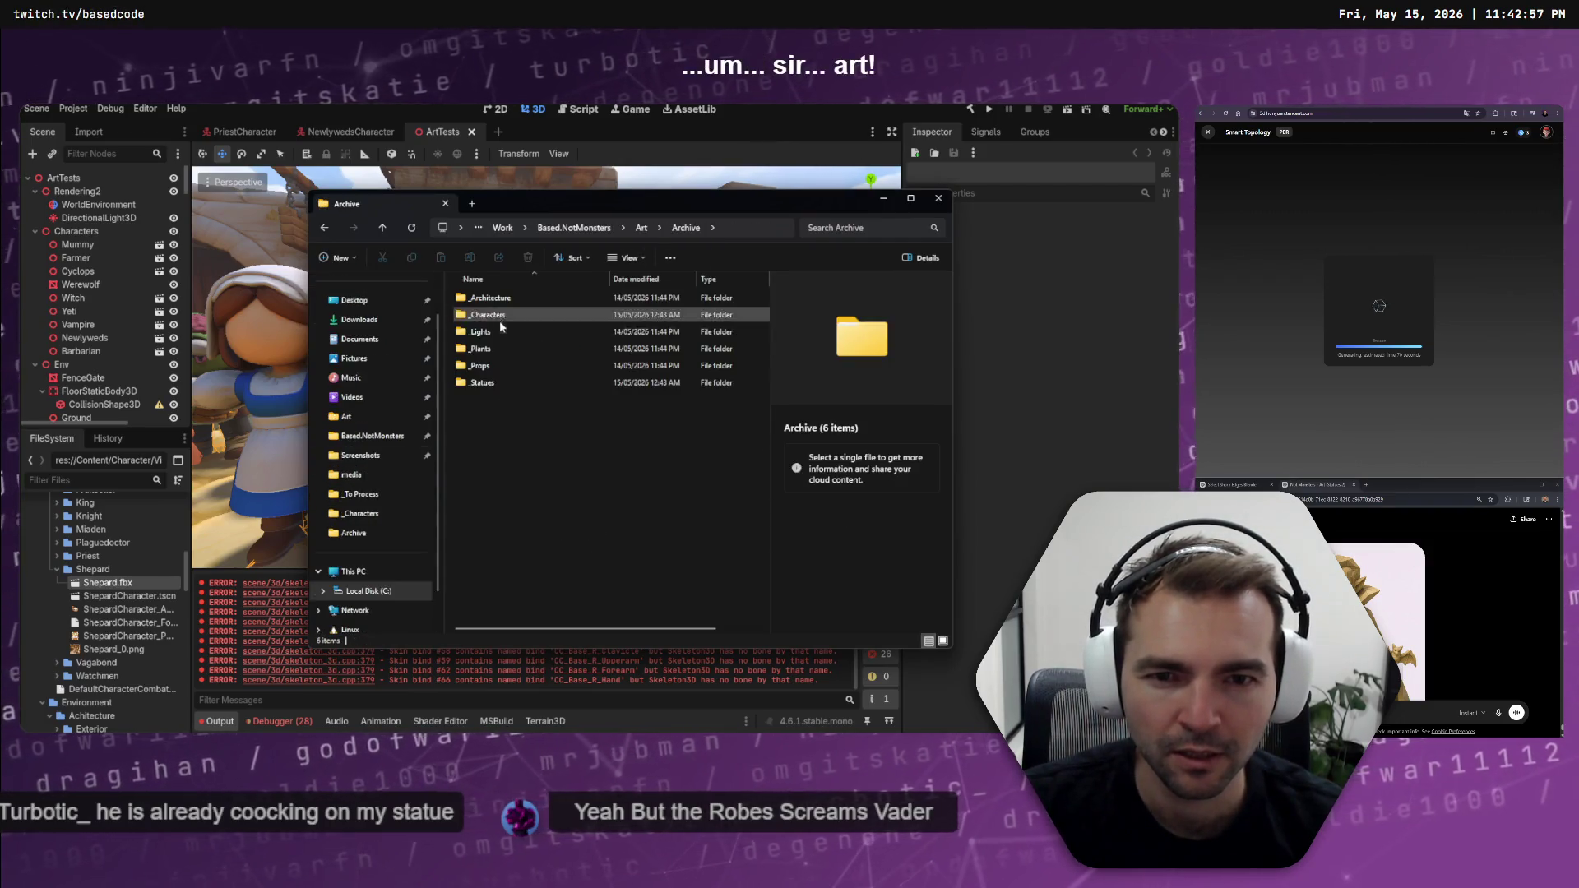
double_click(499, 319)
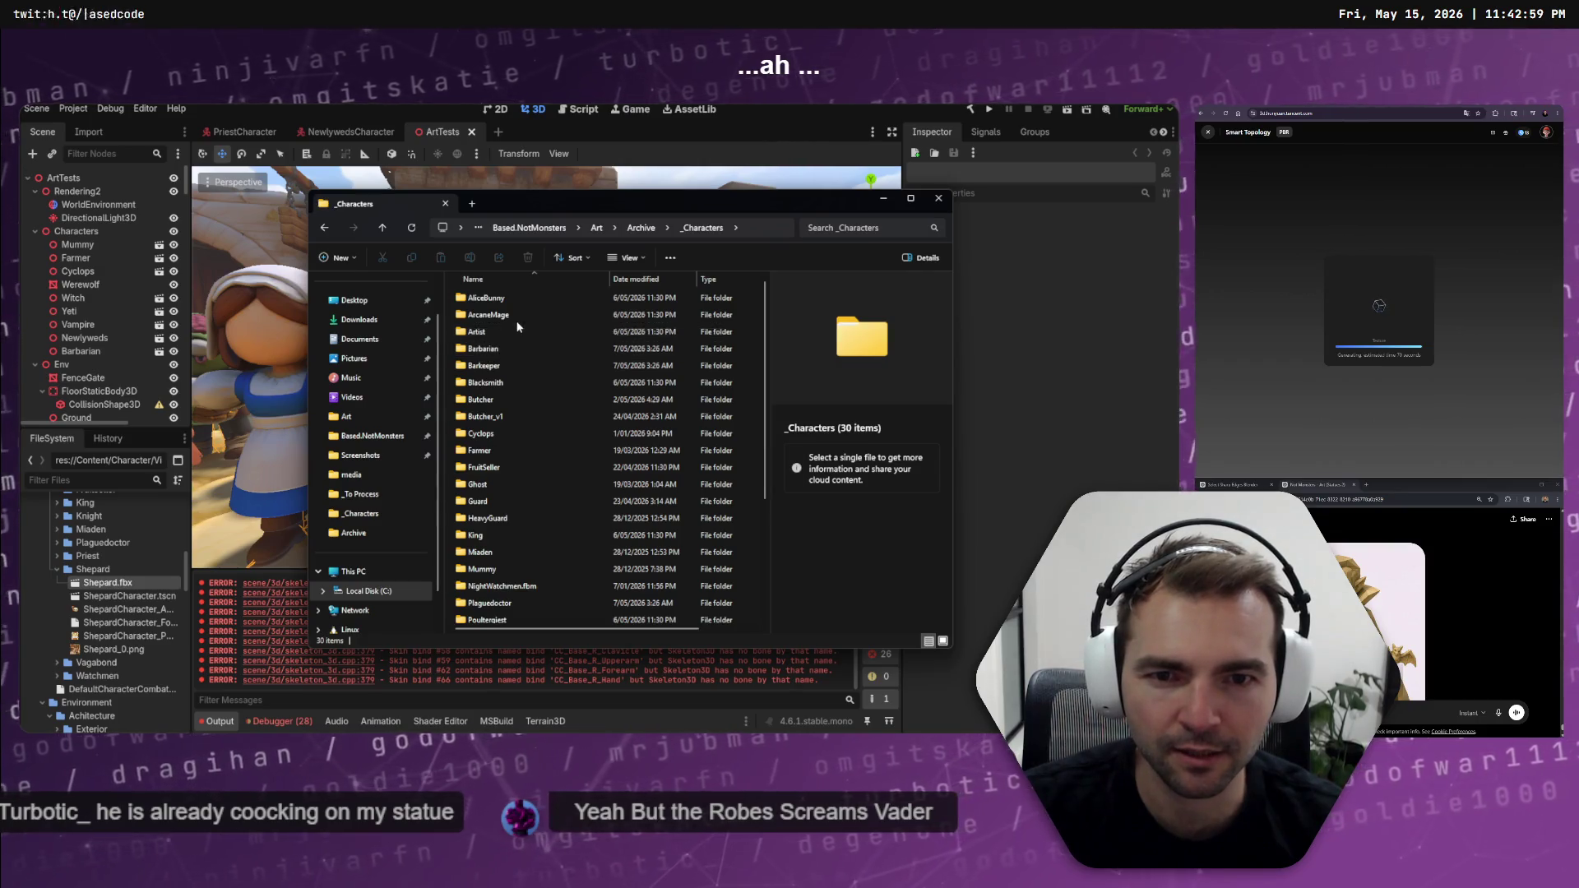
click(494, 315)
scroll(517, 362, down, 3)
click(518, 377)
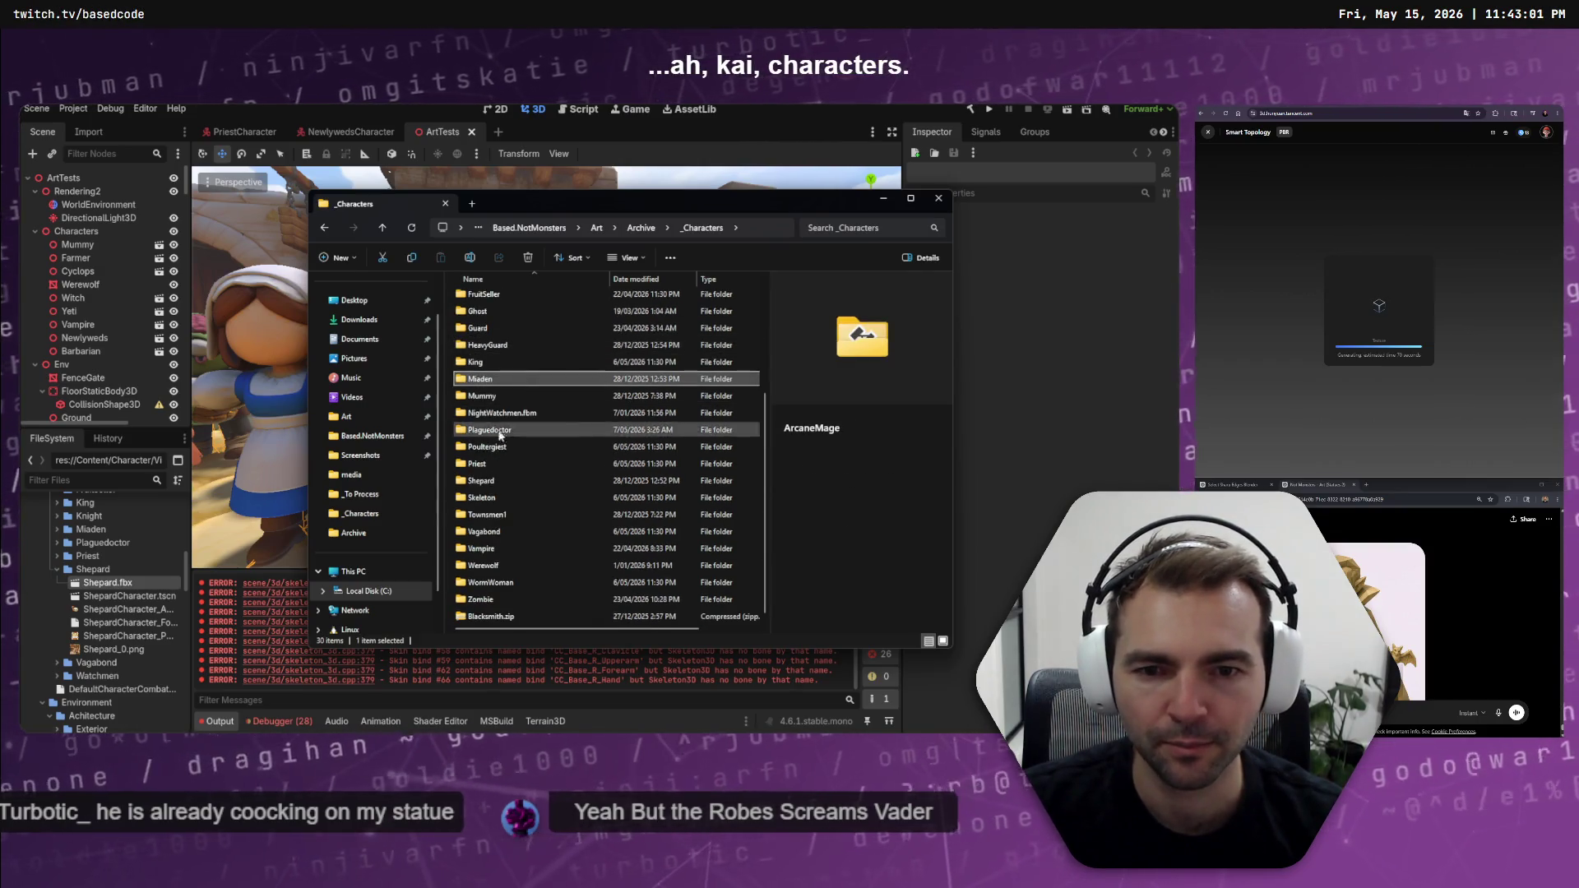
double_click(496, 465)
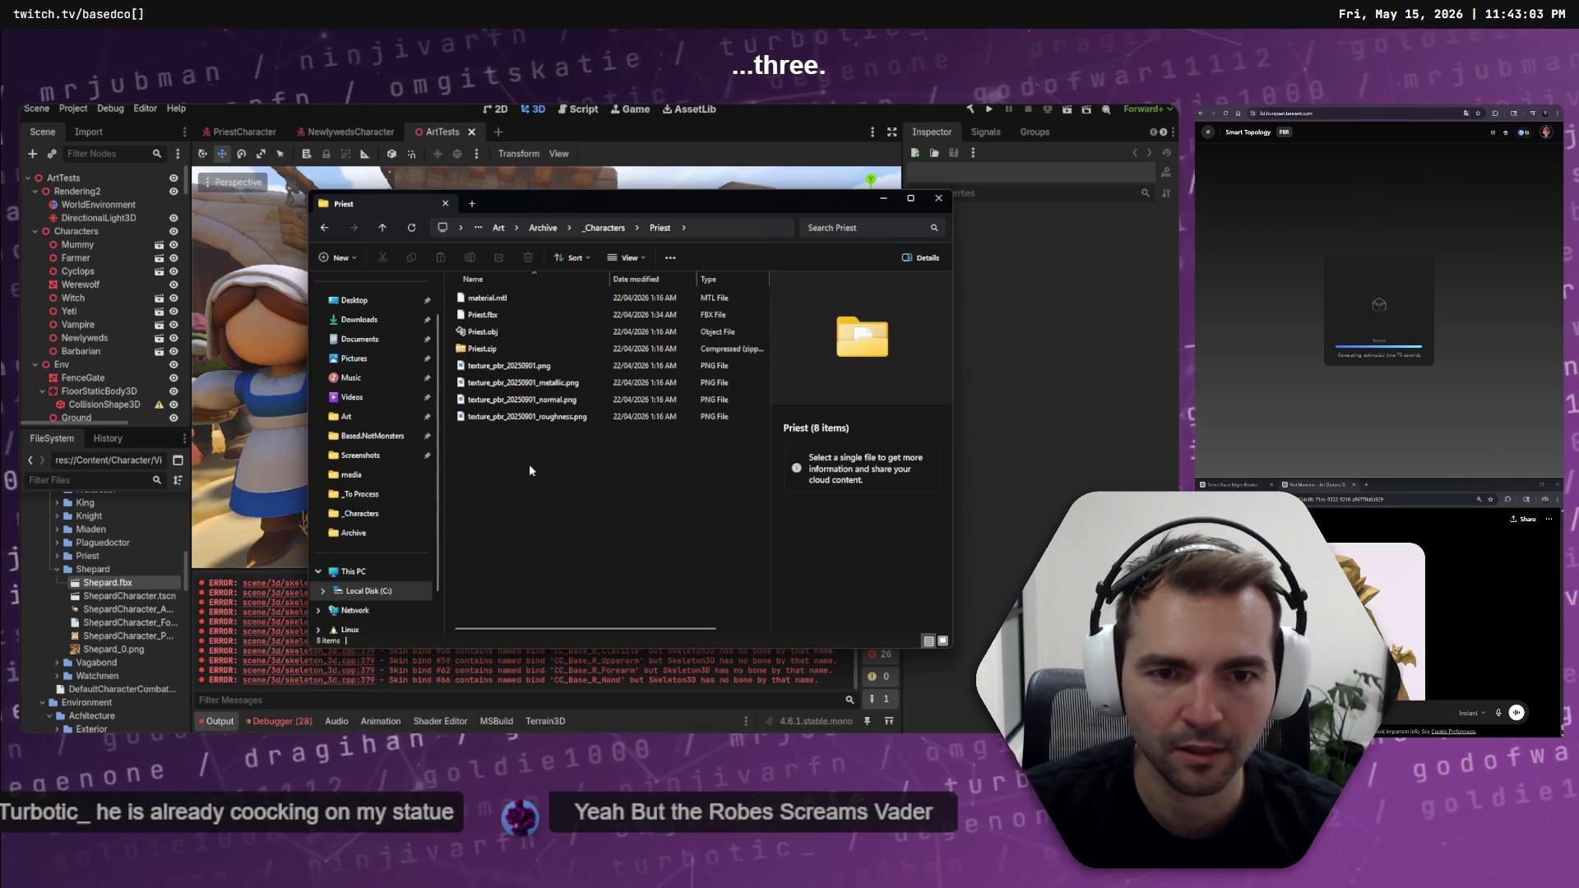
click(485, 315)
Drag the metallic, normal and roughness PNGs into Godot's expanded Priest folder.
click(527, 382)
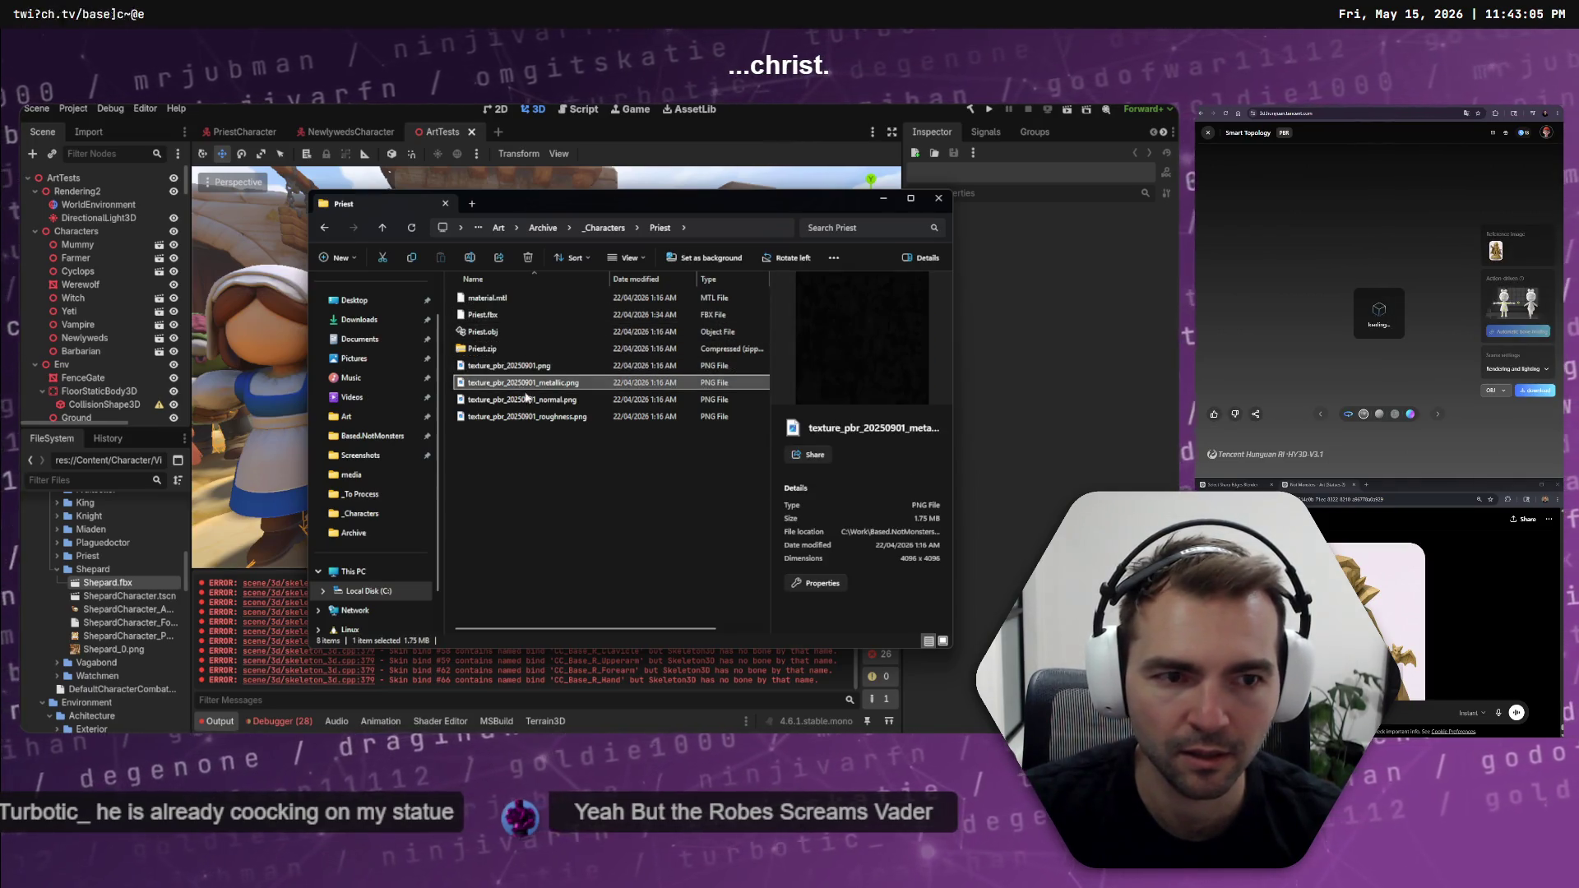
shift+click(533, 417)
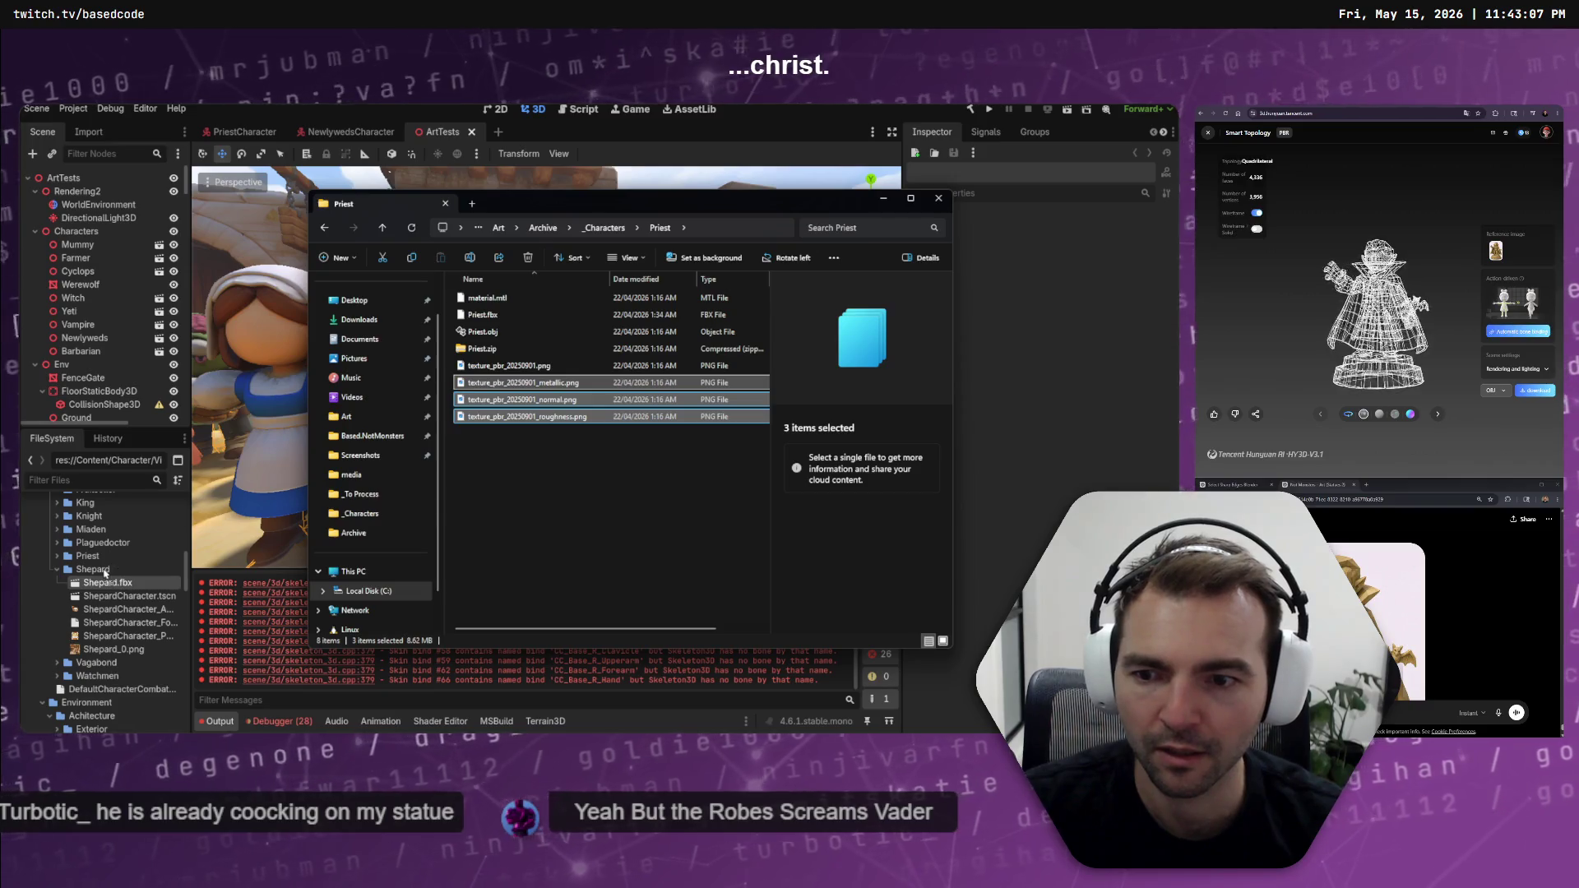
double_click(75, 569)
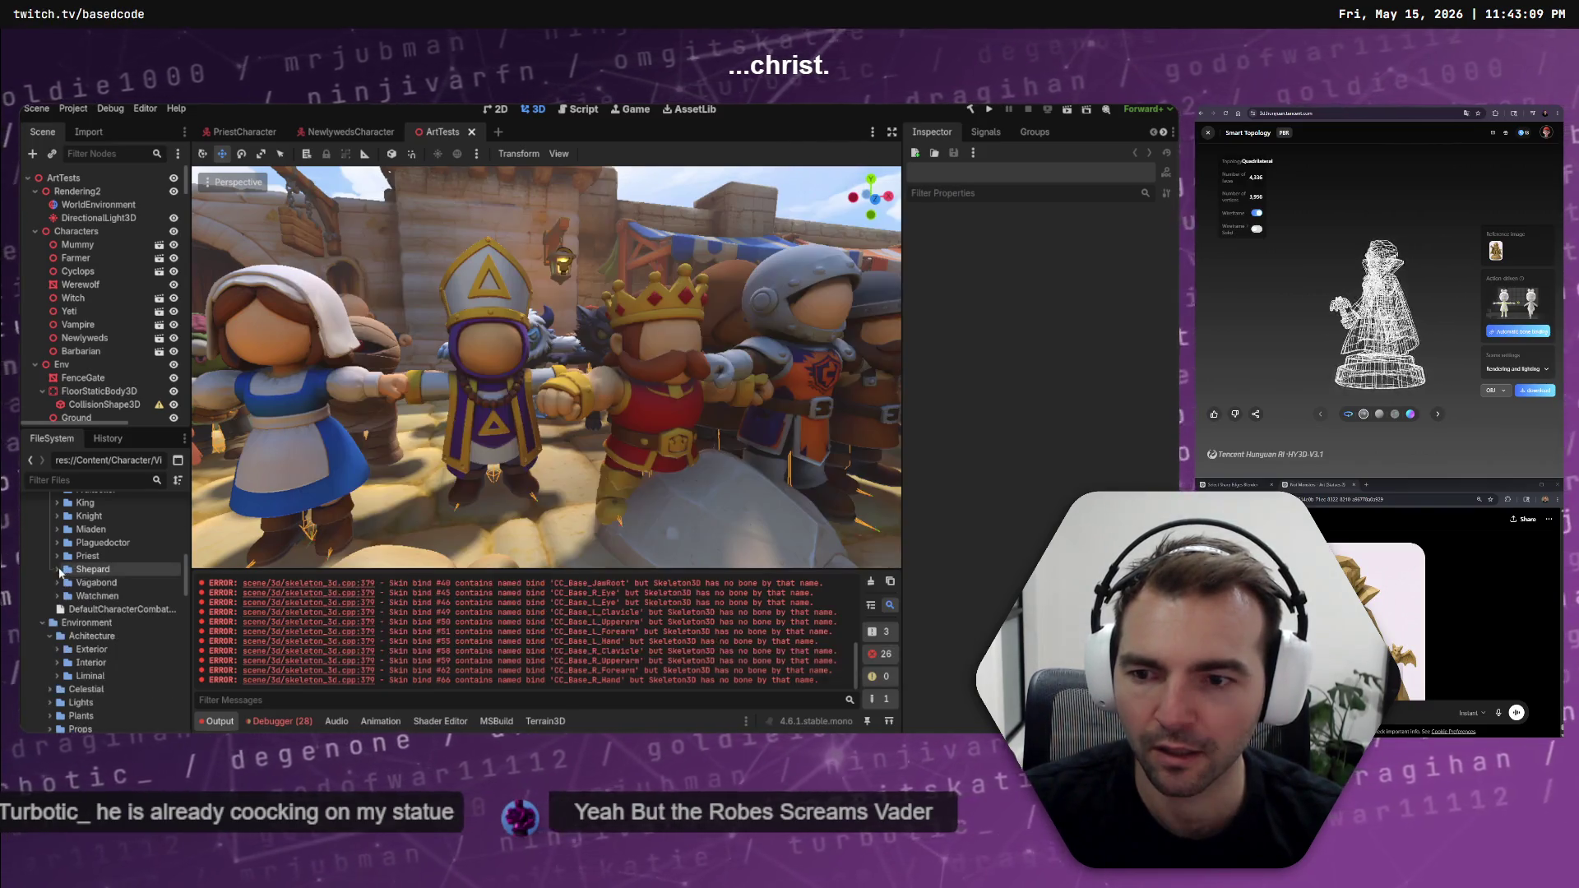
double_click(76, 556)
key(alt+Tab)
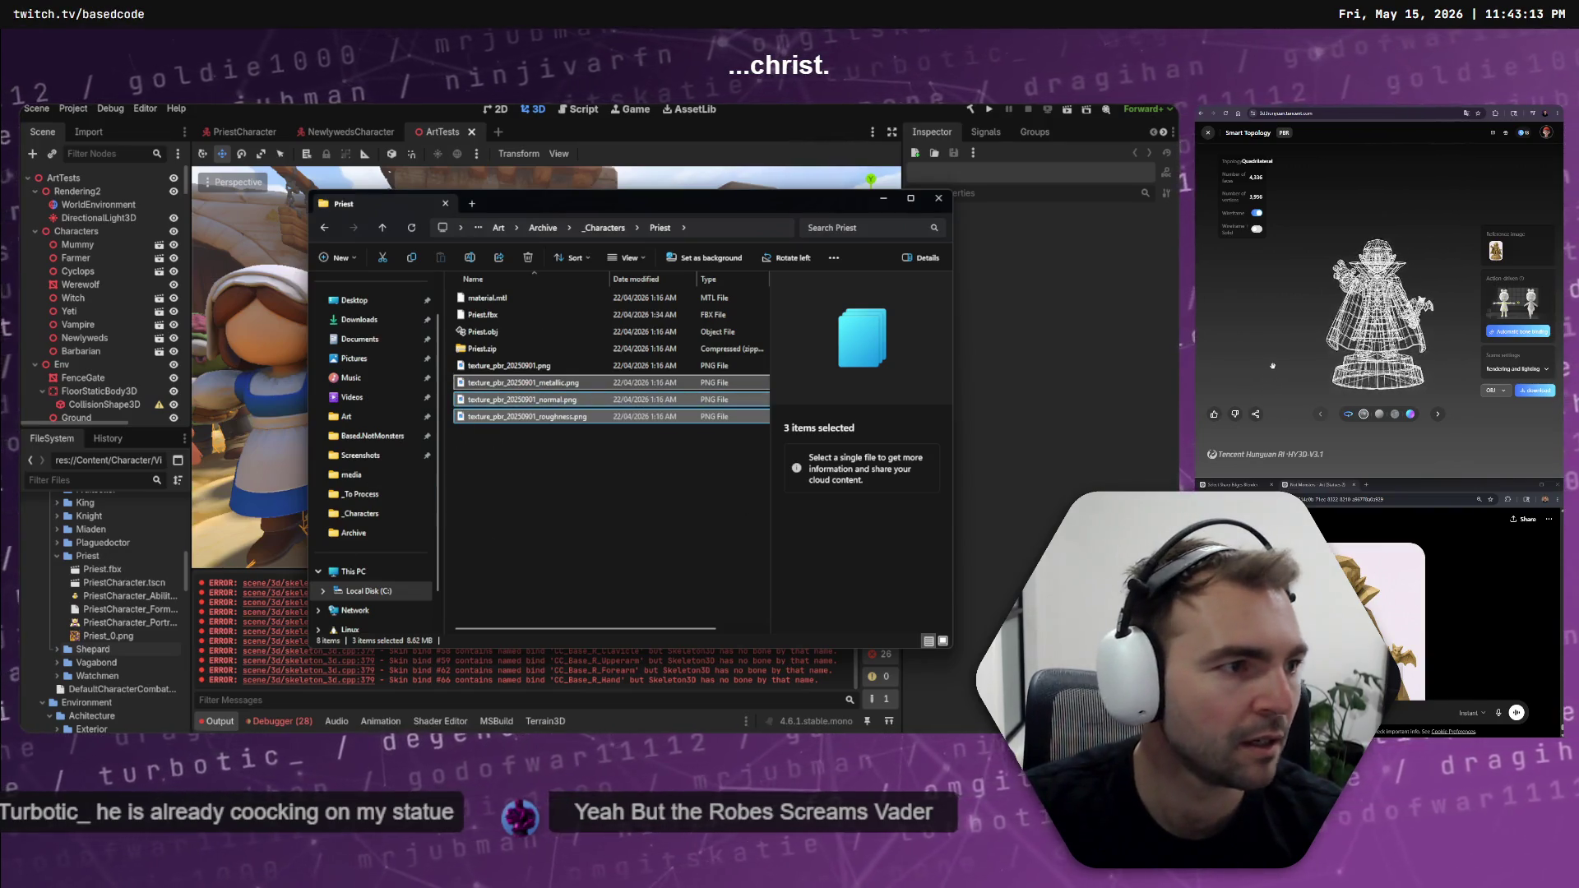
drag(1273, 365, 1300, 367)
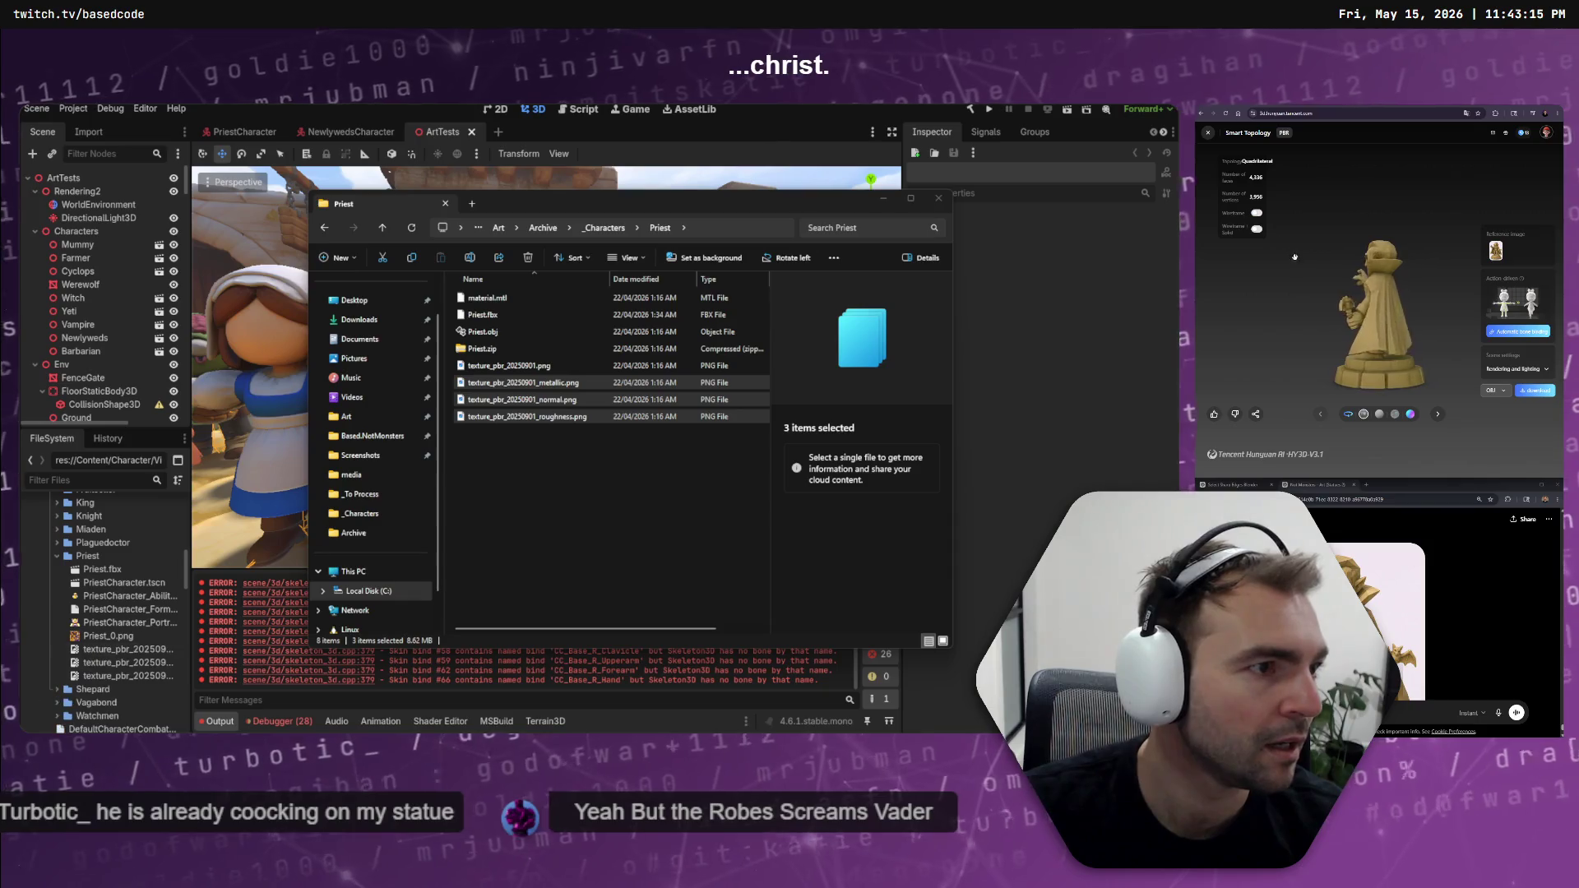
key(alt+Tab)
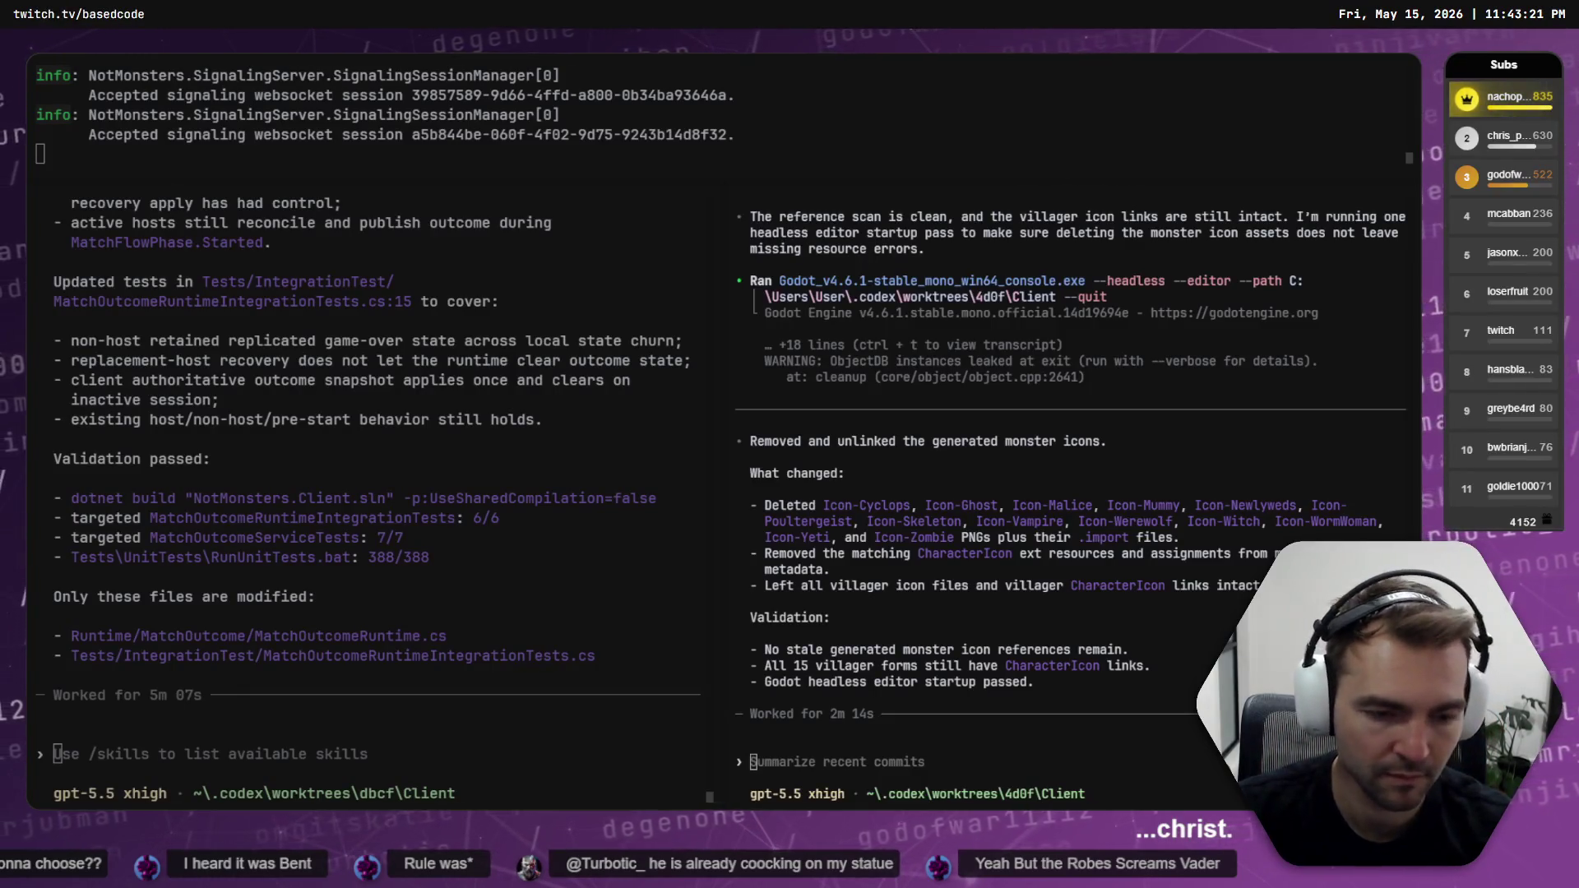
Switch from the Codex terminal to the Hunyuan 3D viewer showing the vampire statue.
key(alt+Tab)
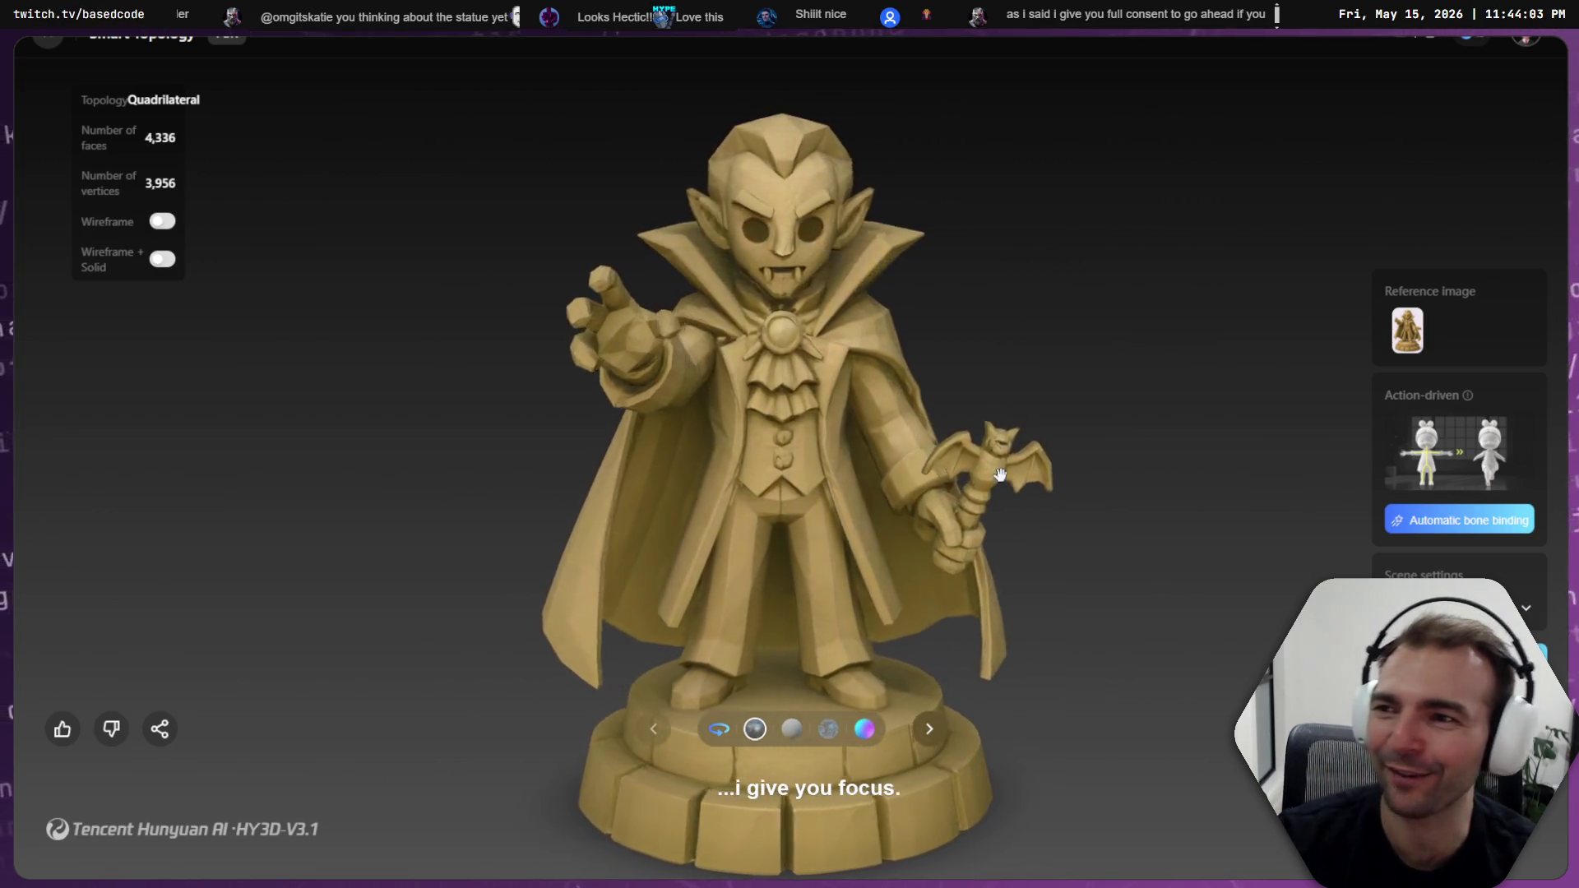
Leave the Hunyuan 3D viewer to show Downloads with the 20.3 MB model zip on top.
key(alt+Tab)
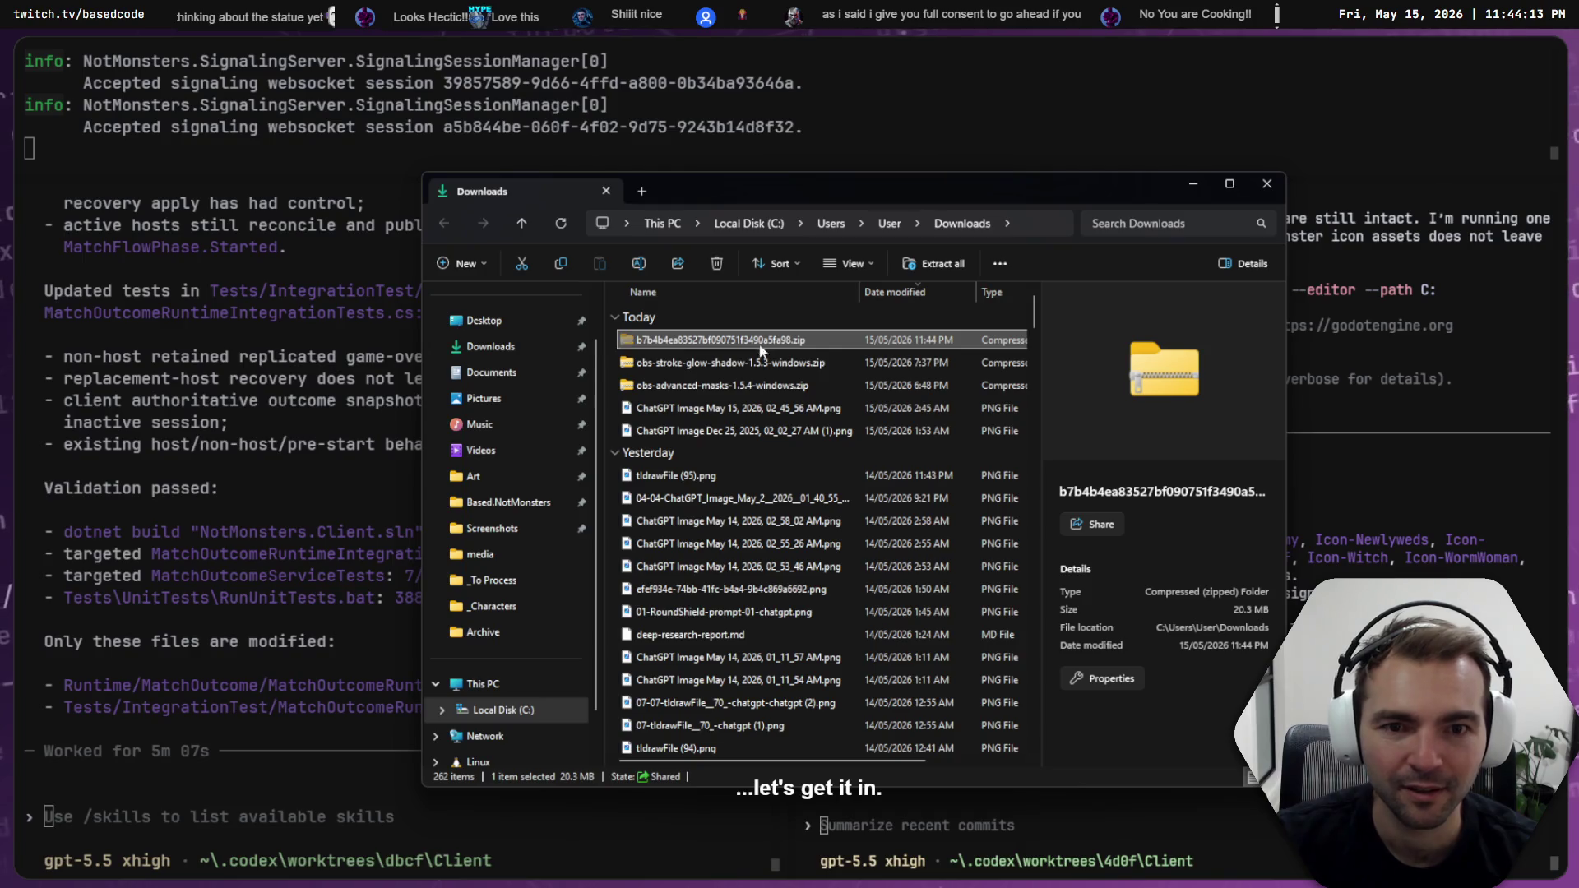
Browse to Worktrees > Characters > Content > Statues, then open Art's _To Process folder holding the zip.
click(519, 506)
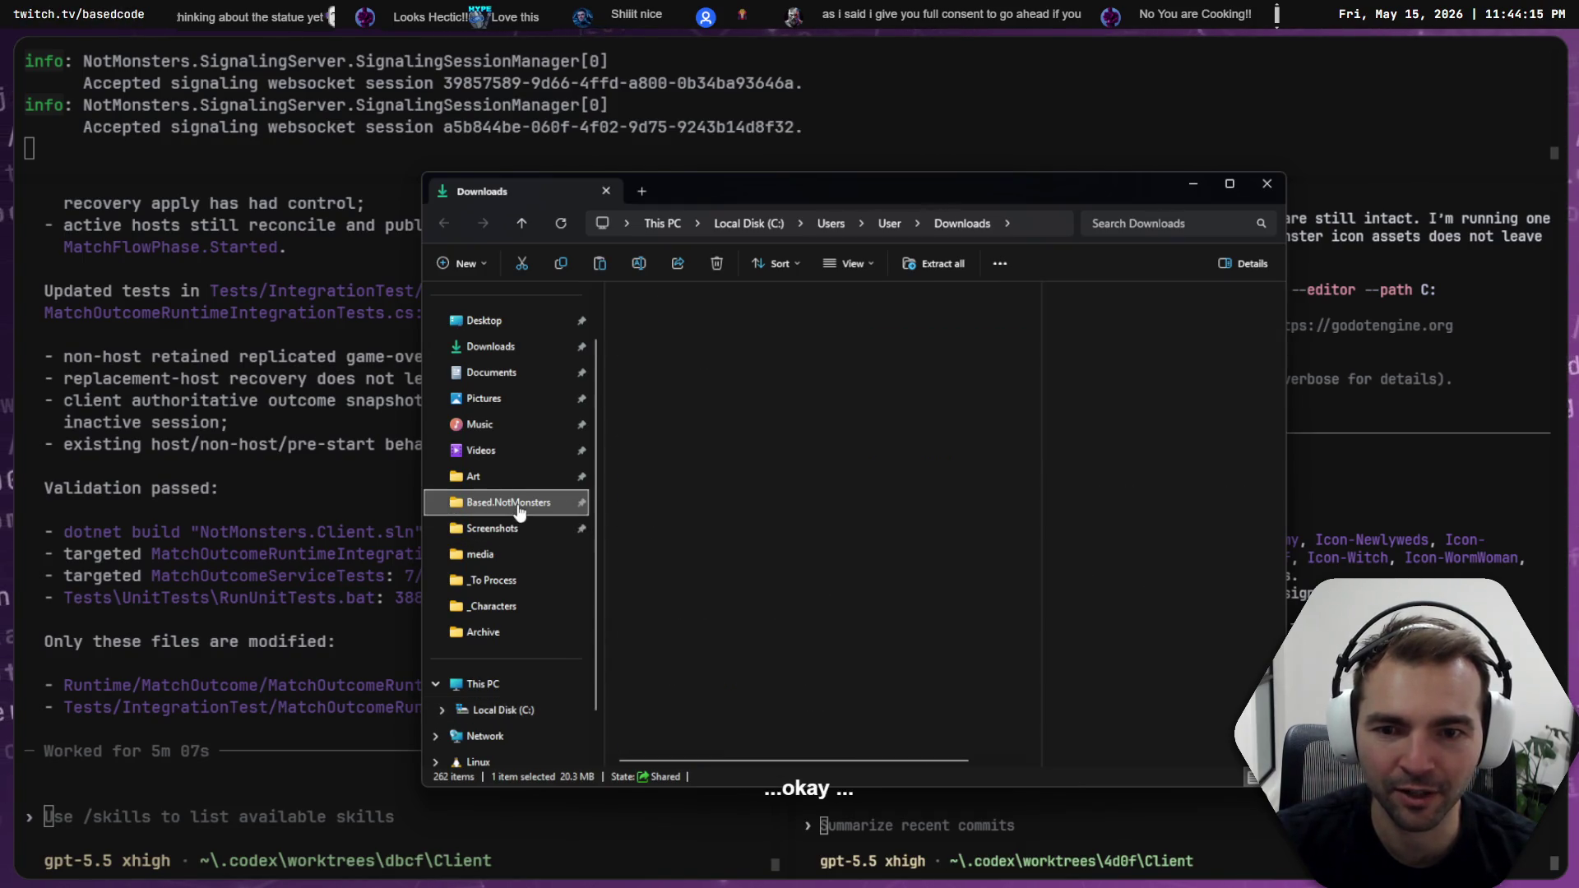
click(506, 475)
click(503, 498)
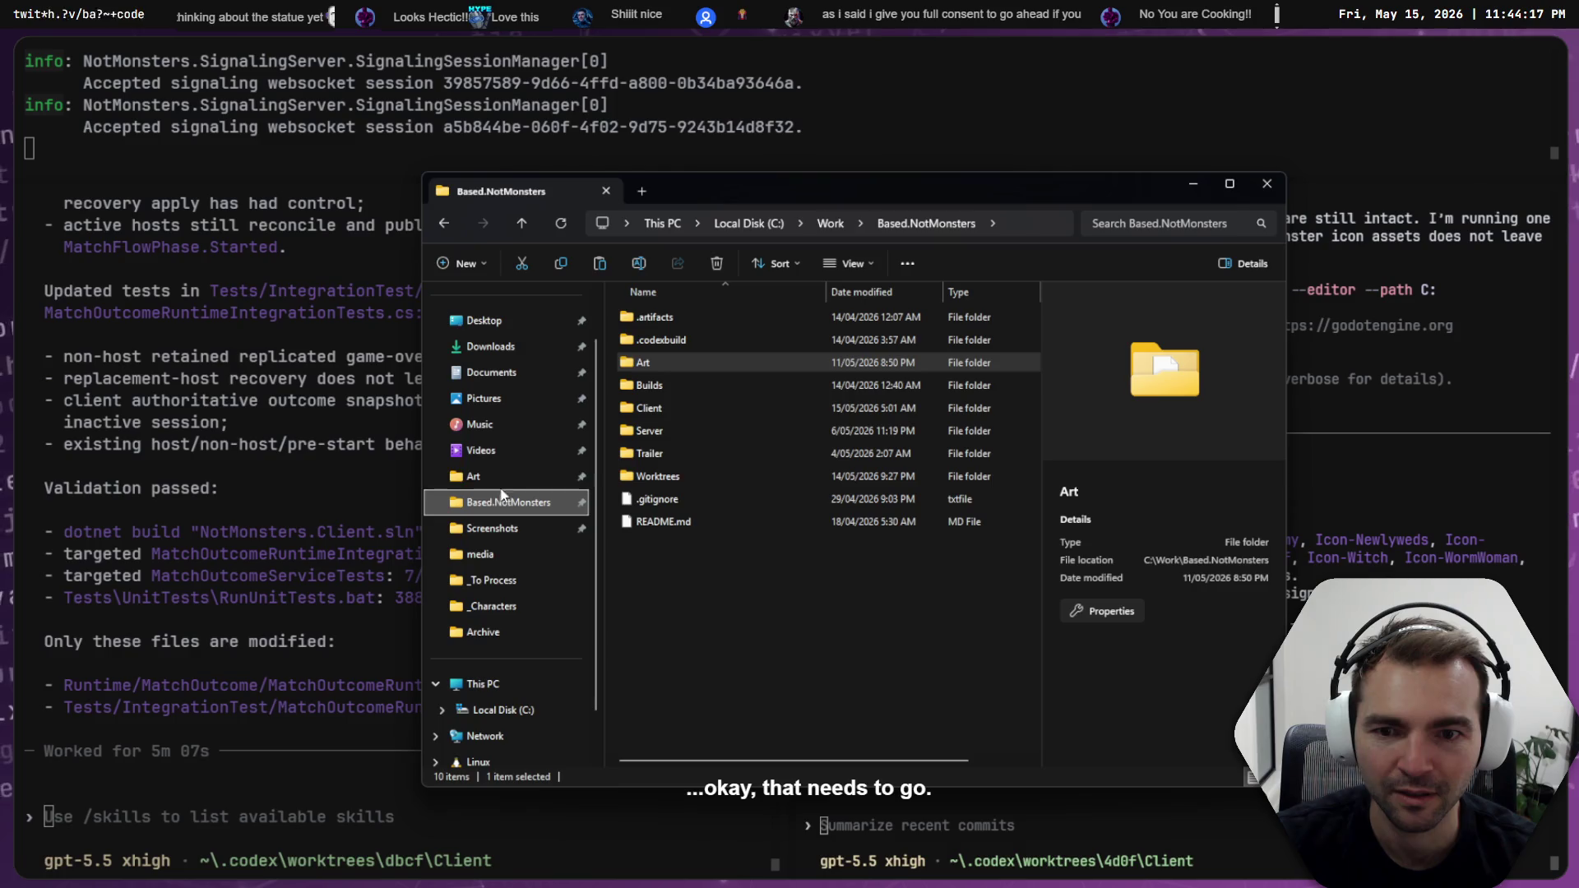
double_click(658, 475)
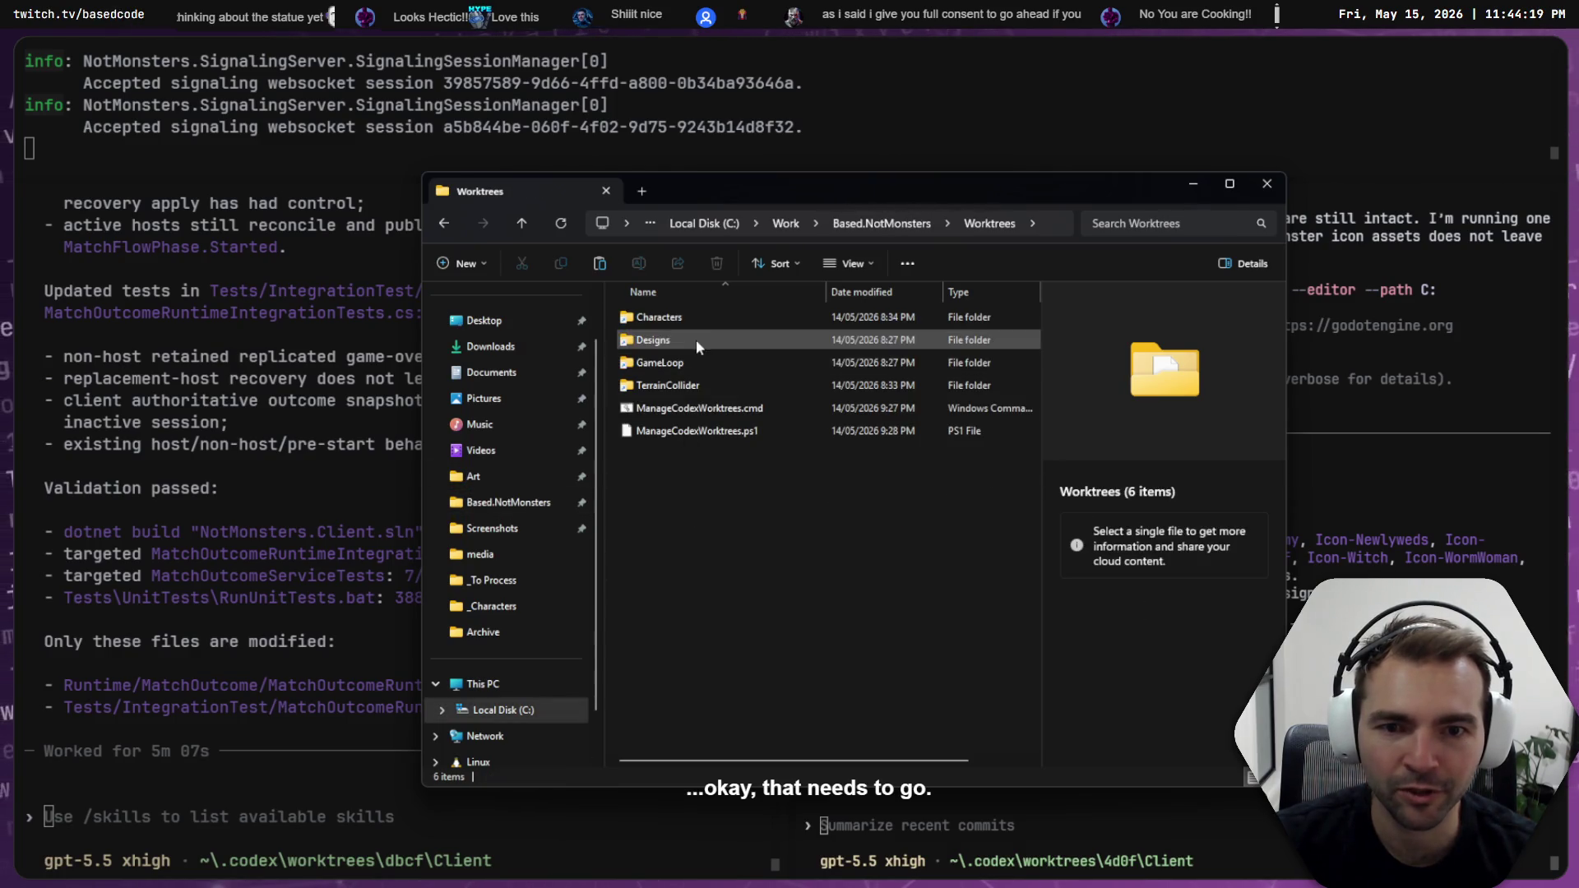
double_click(678, 320)
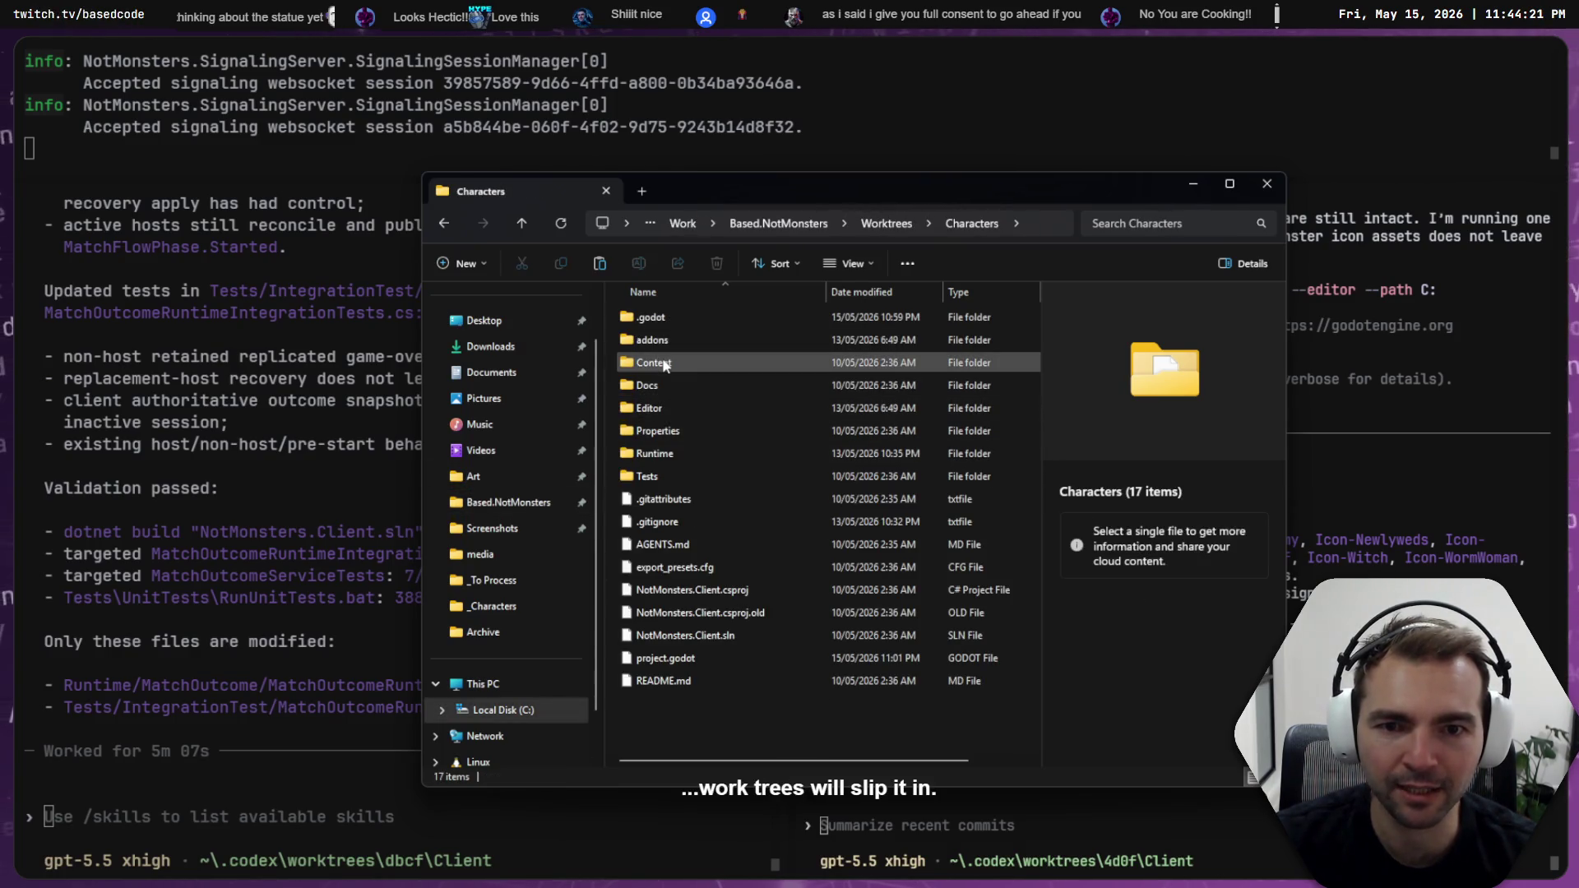
double_click(664, 366)
double_click(673, 408)
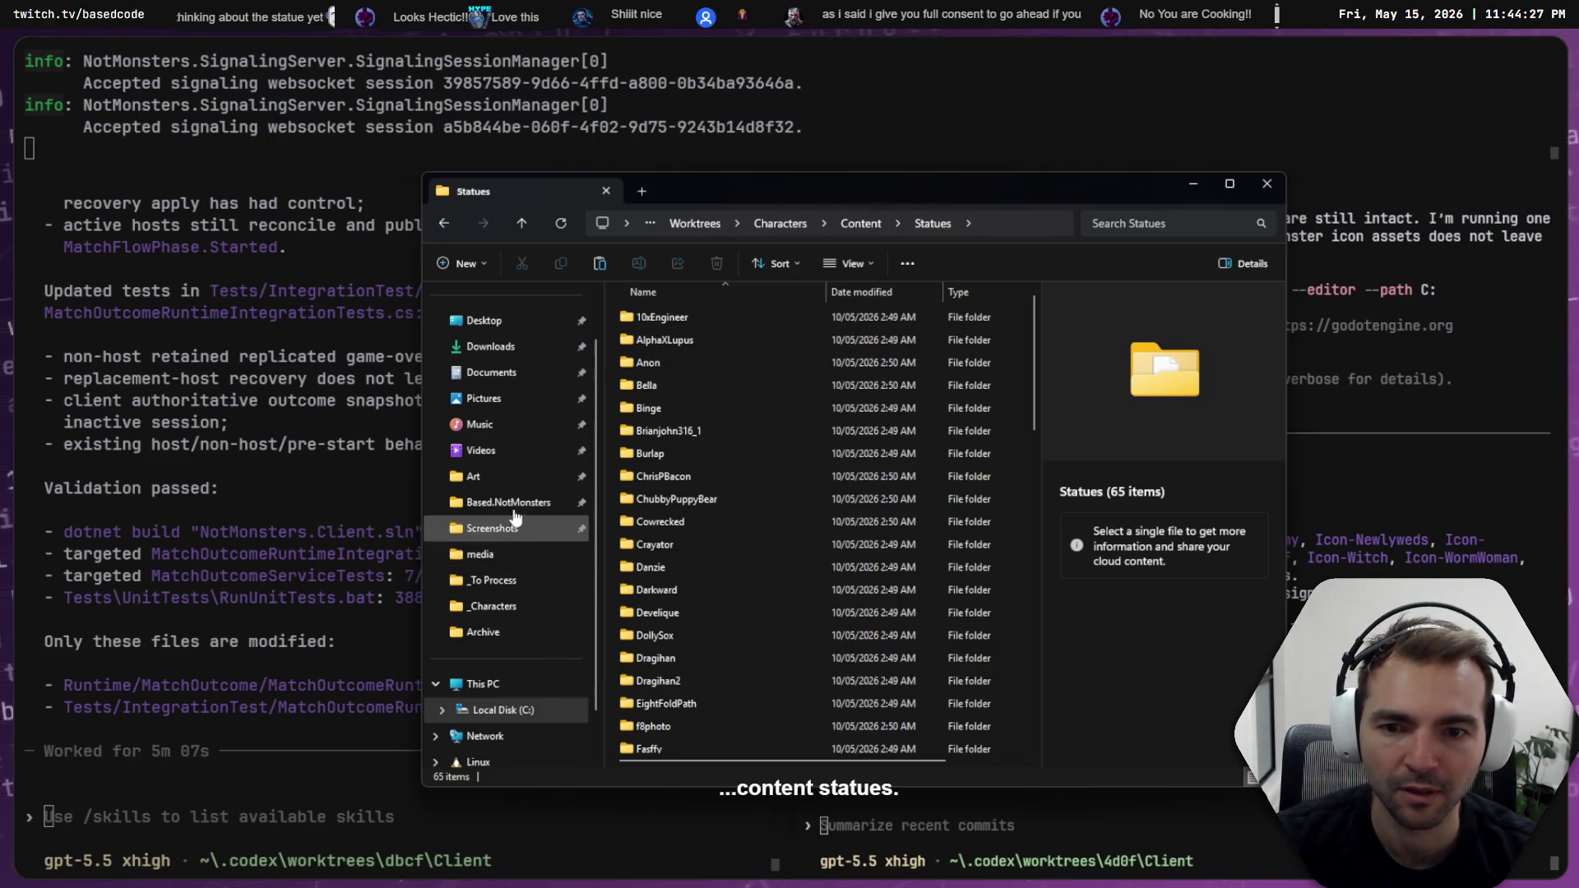
click(499, 589)
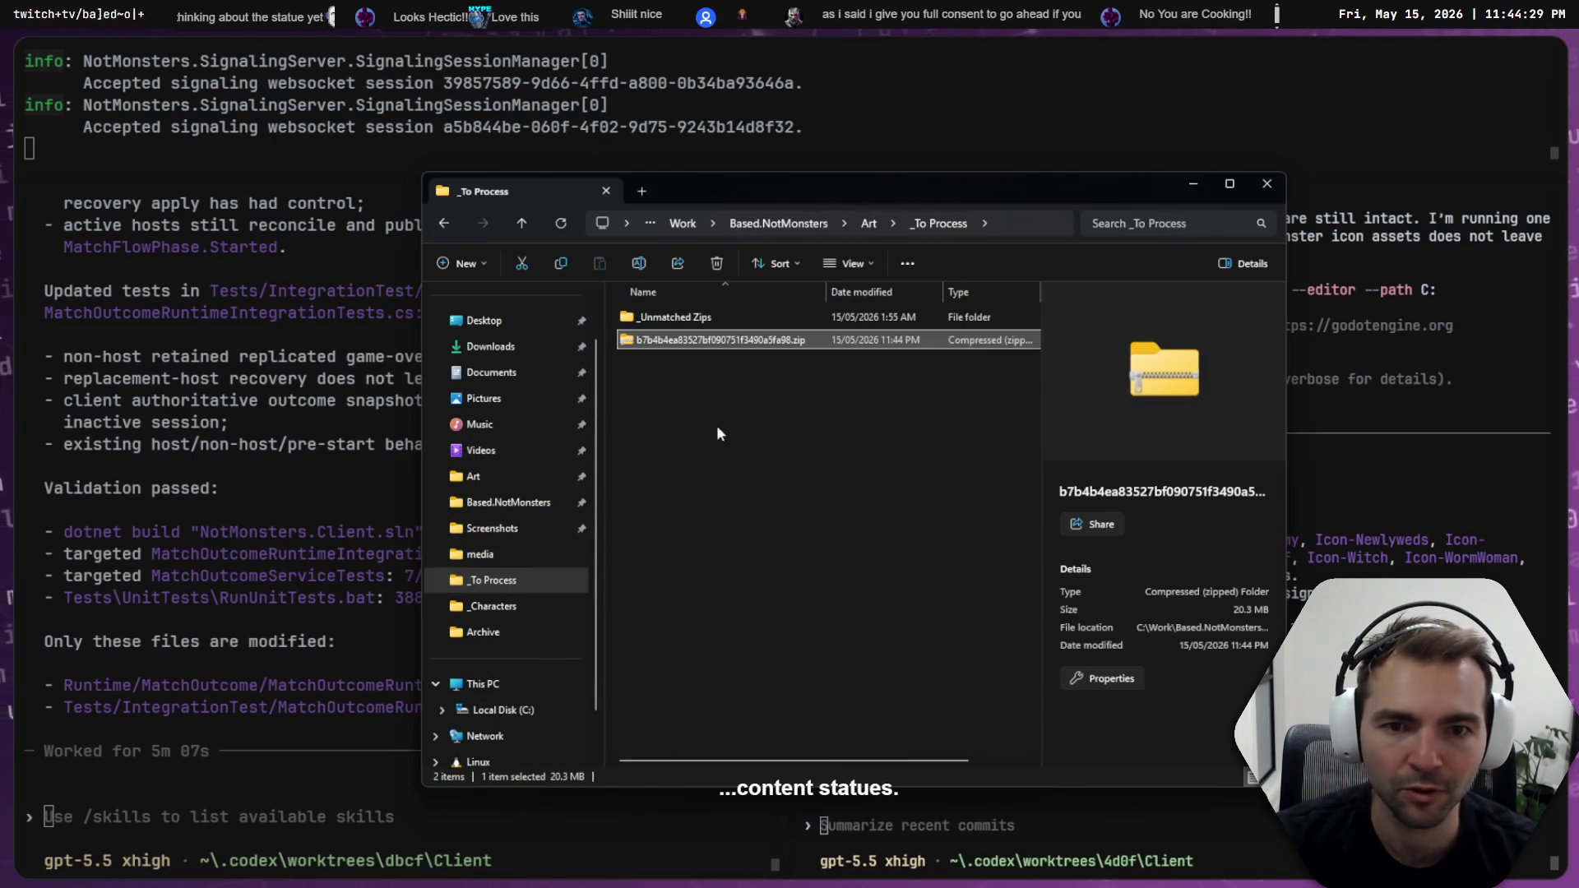
Rename the downloaded model zip to Dracula.zip.
key(F2)
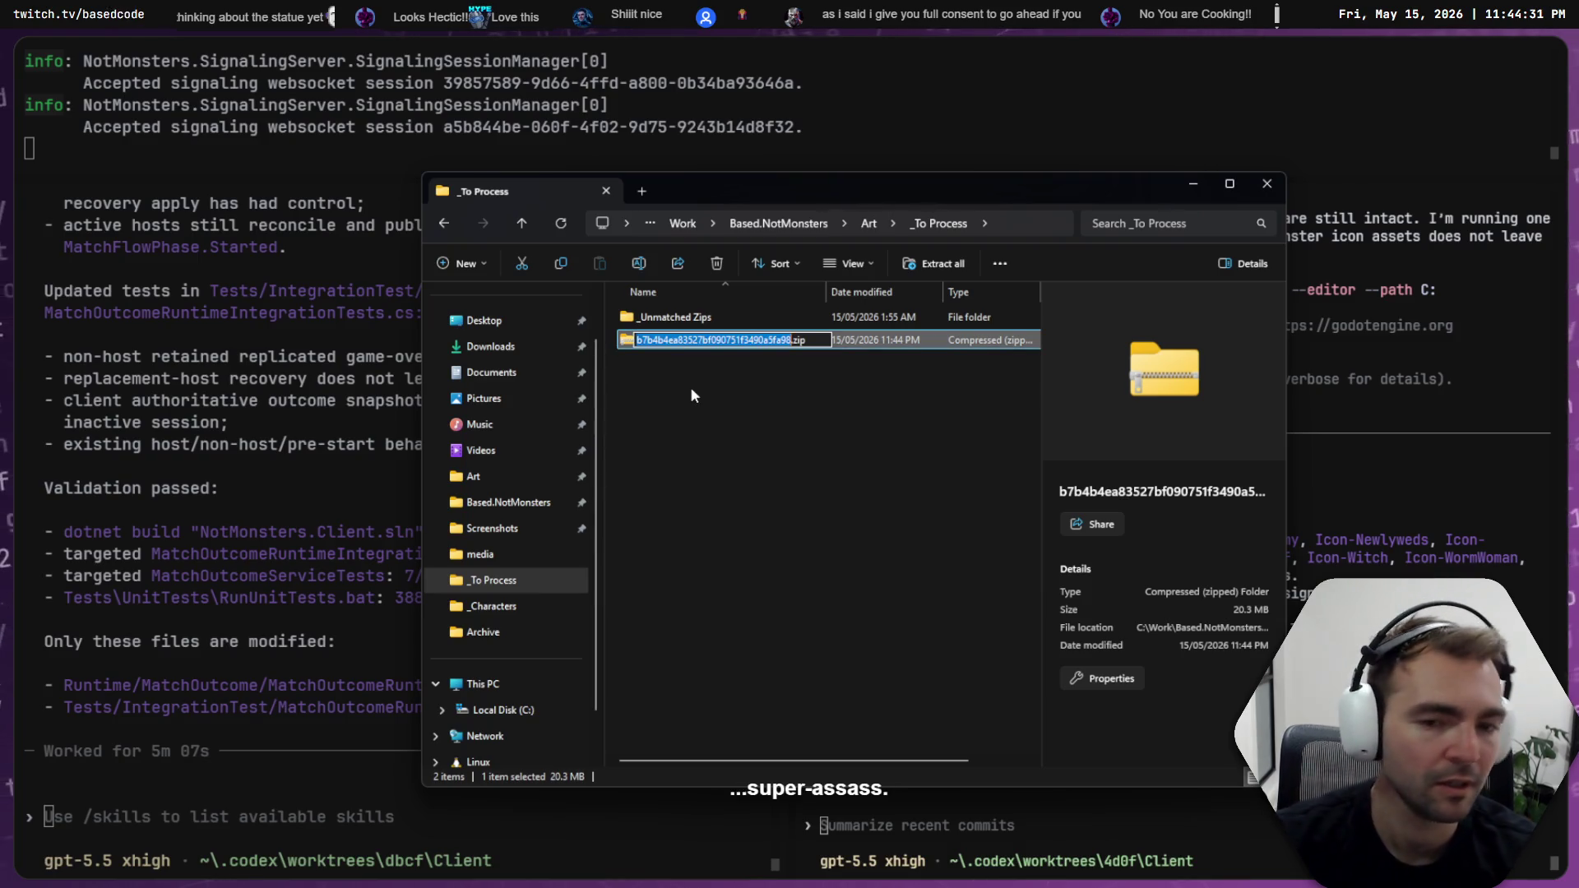
text(GodOfWar)
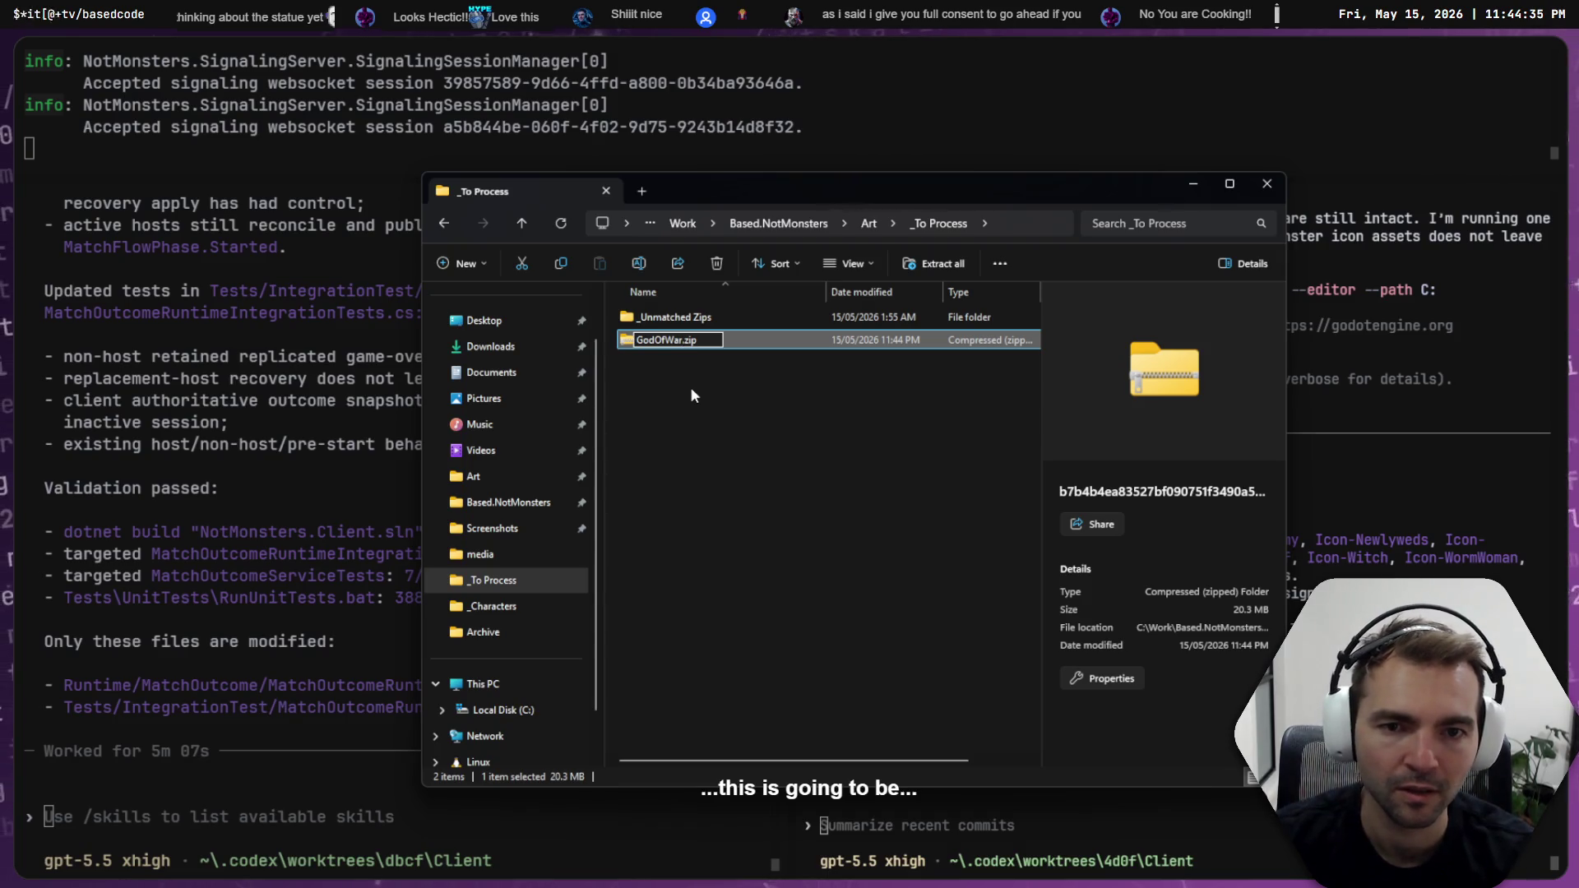
key(ctrl+BackSpace)
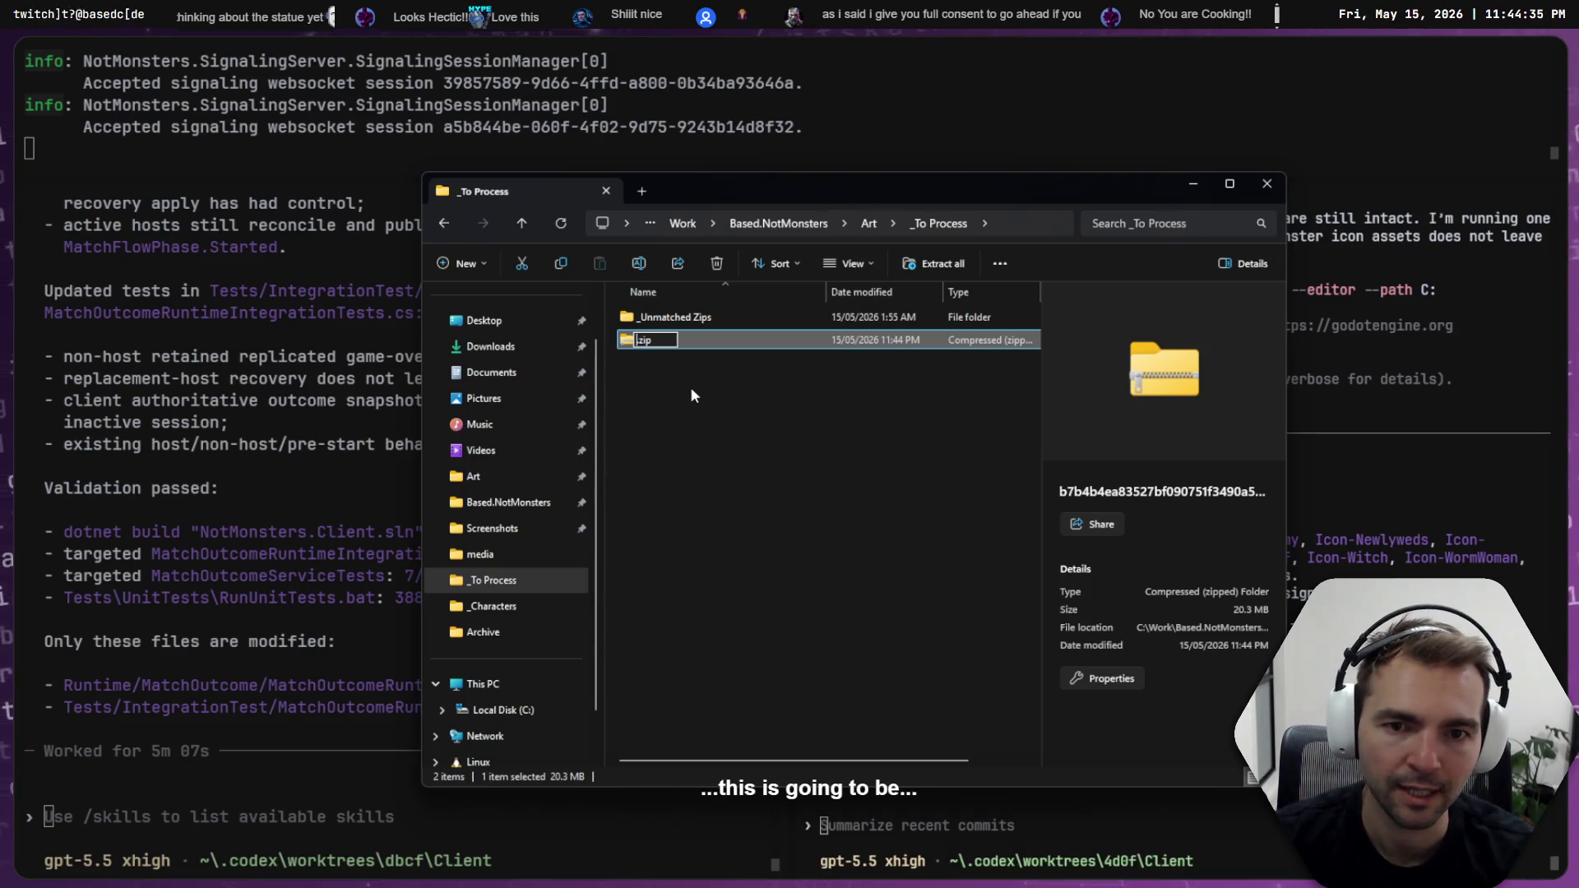
key(BackSpace)
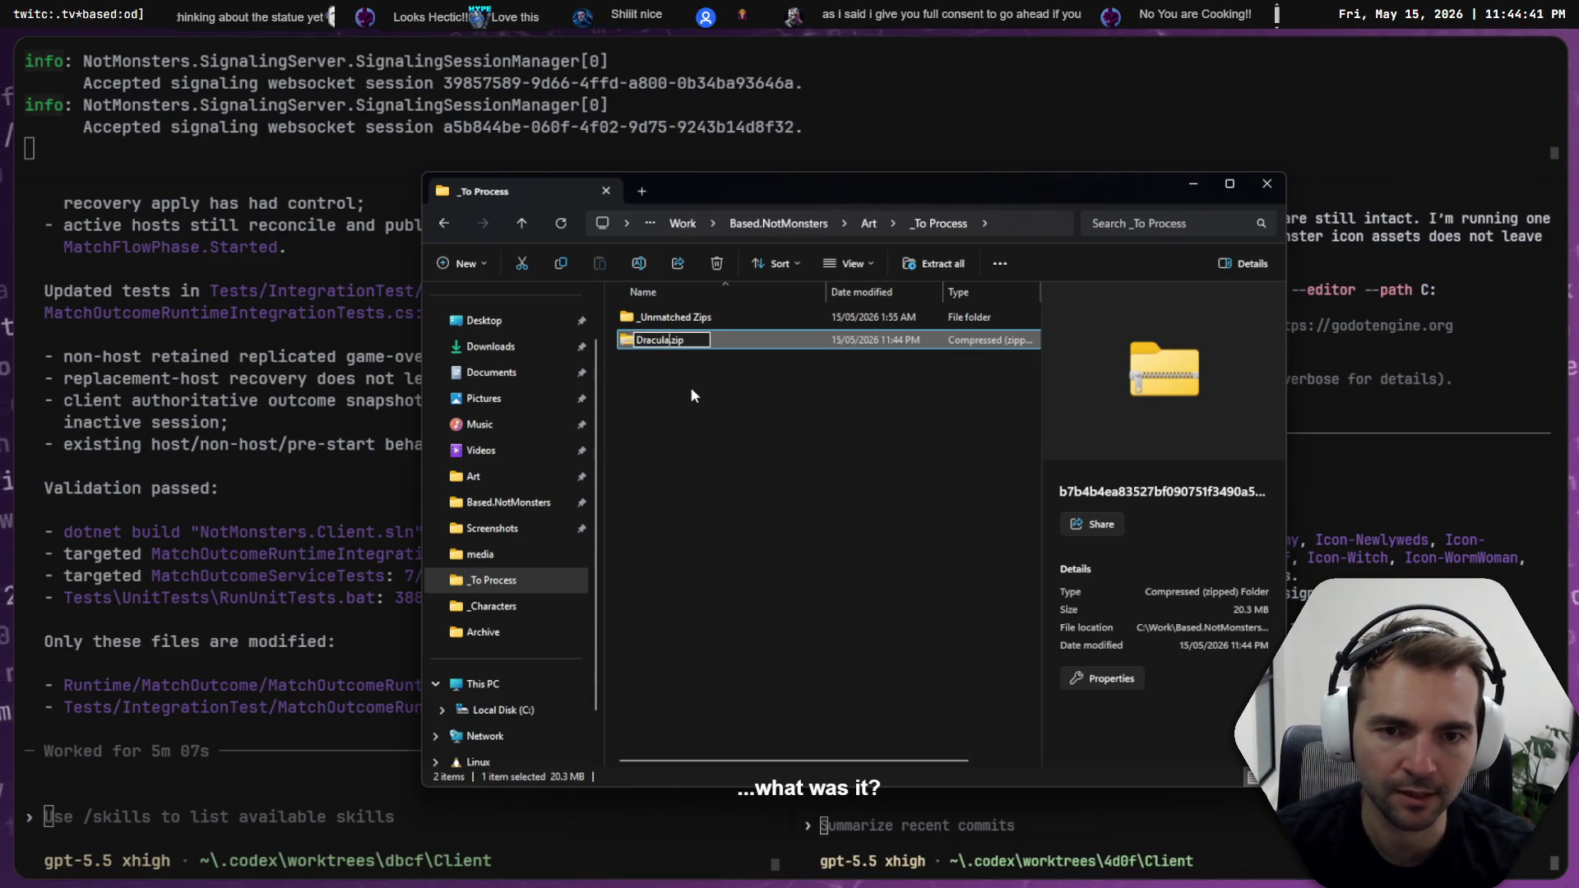
key(Return)
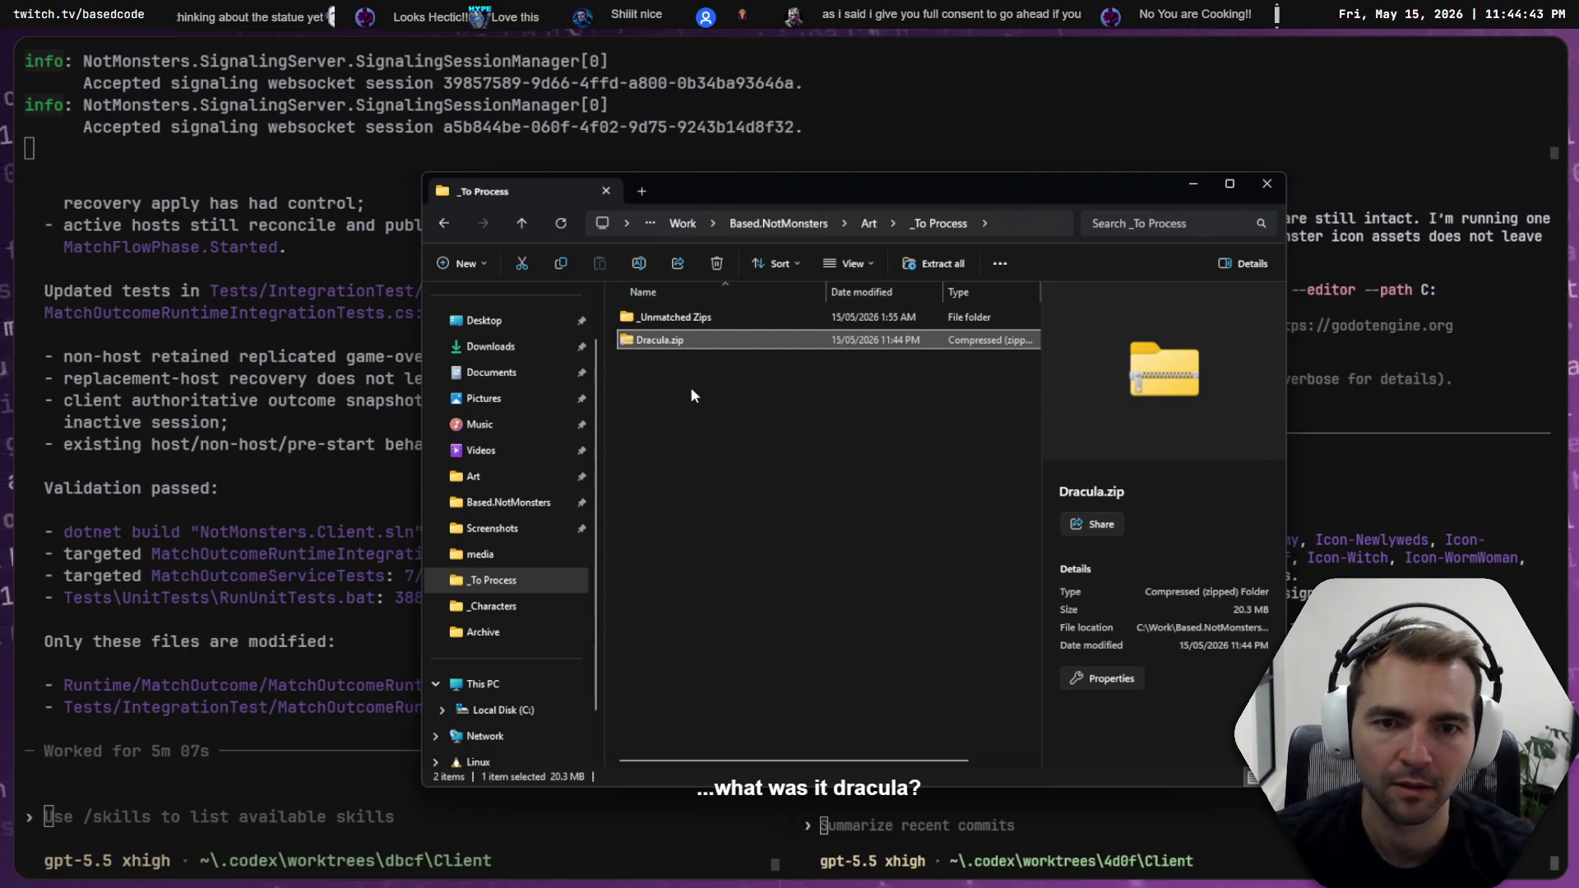
Extract Dracula.zip into a Dracula folder and rename its model to Dracula_GodOfWar.obj.
drag(651, 341, 679, 436)
click(783, 442)
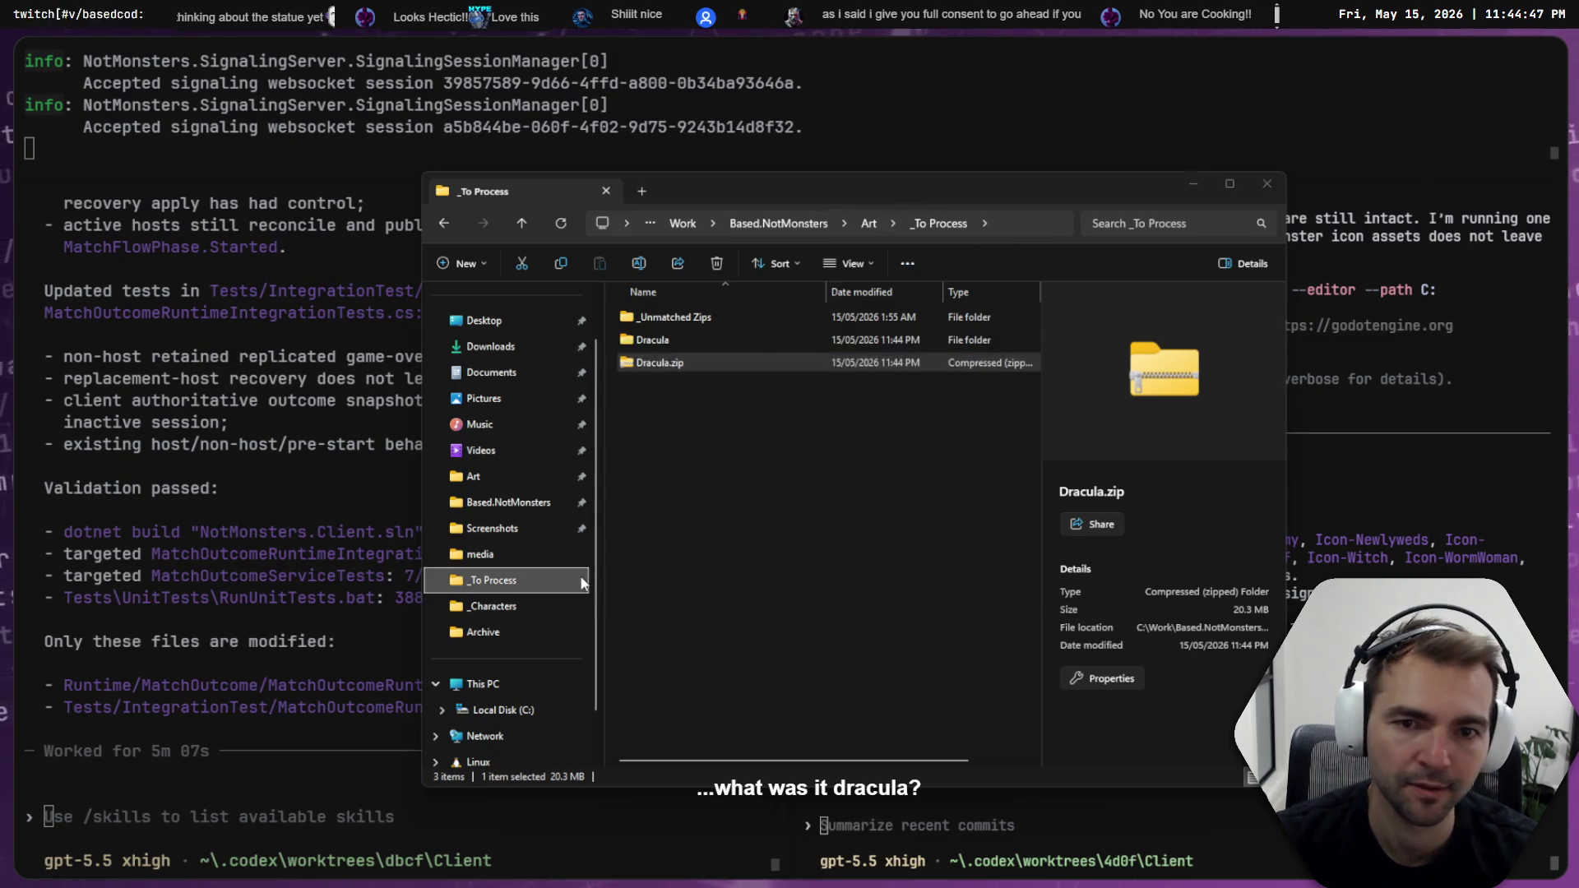
click(682, 362)
key(F2)
text(Dracula_God.obj)
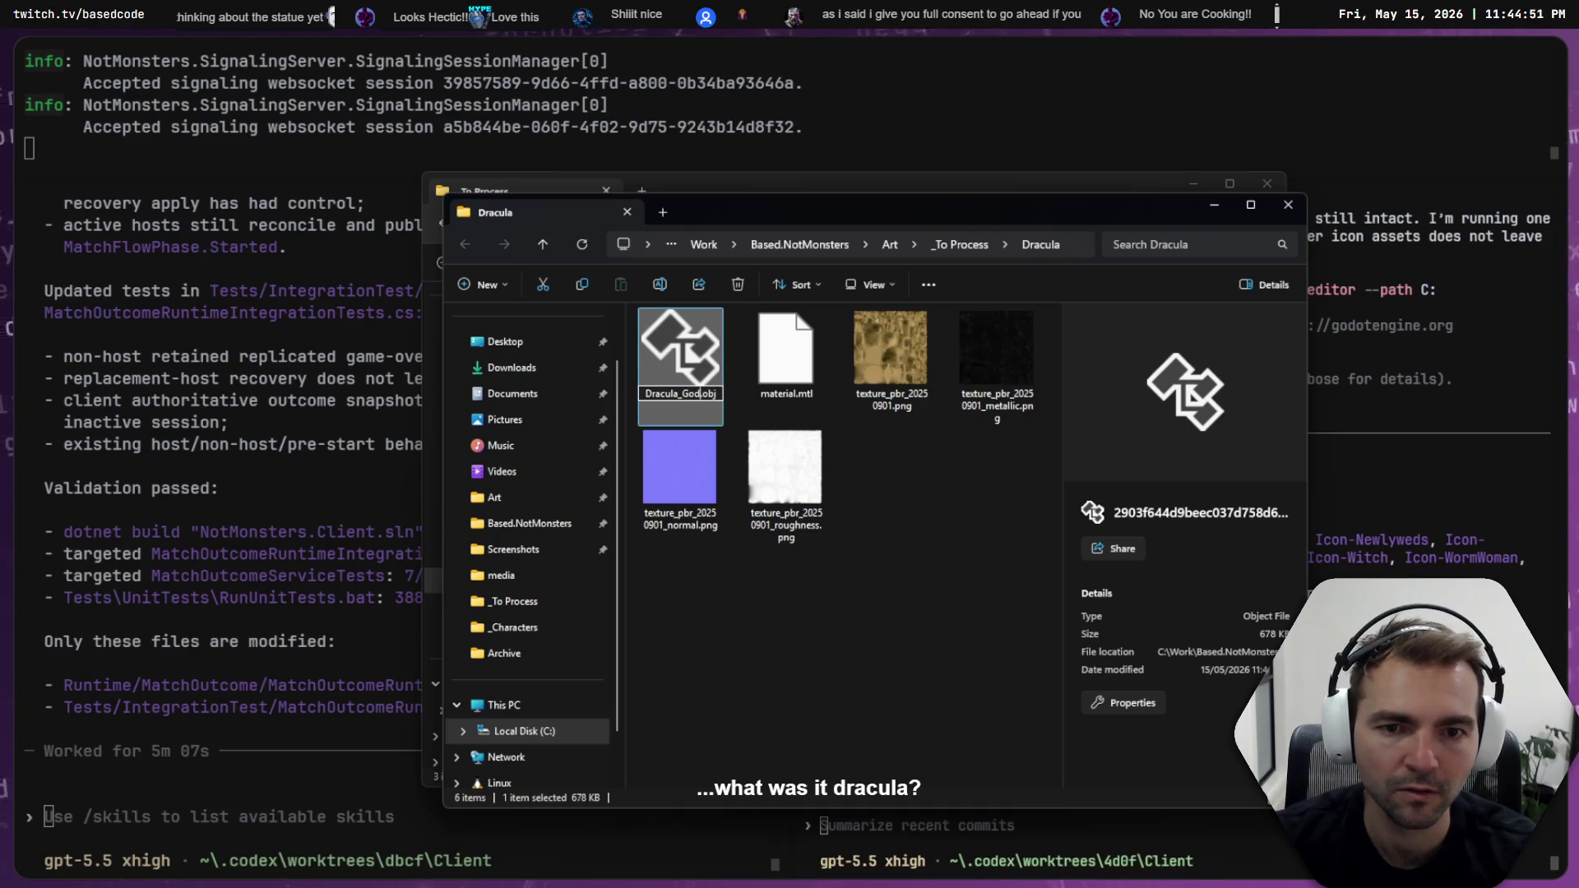
key(Return)
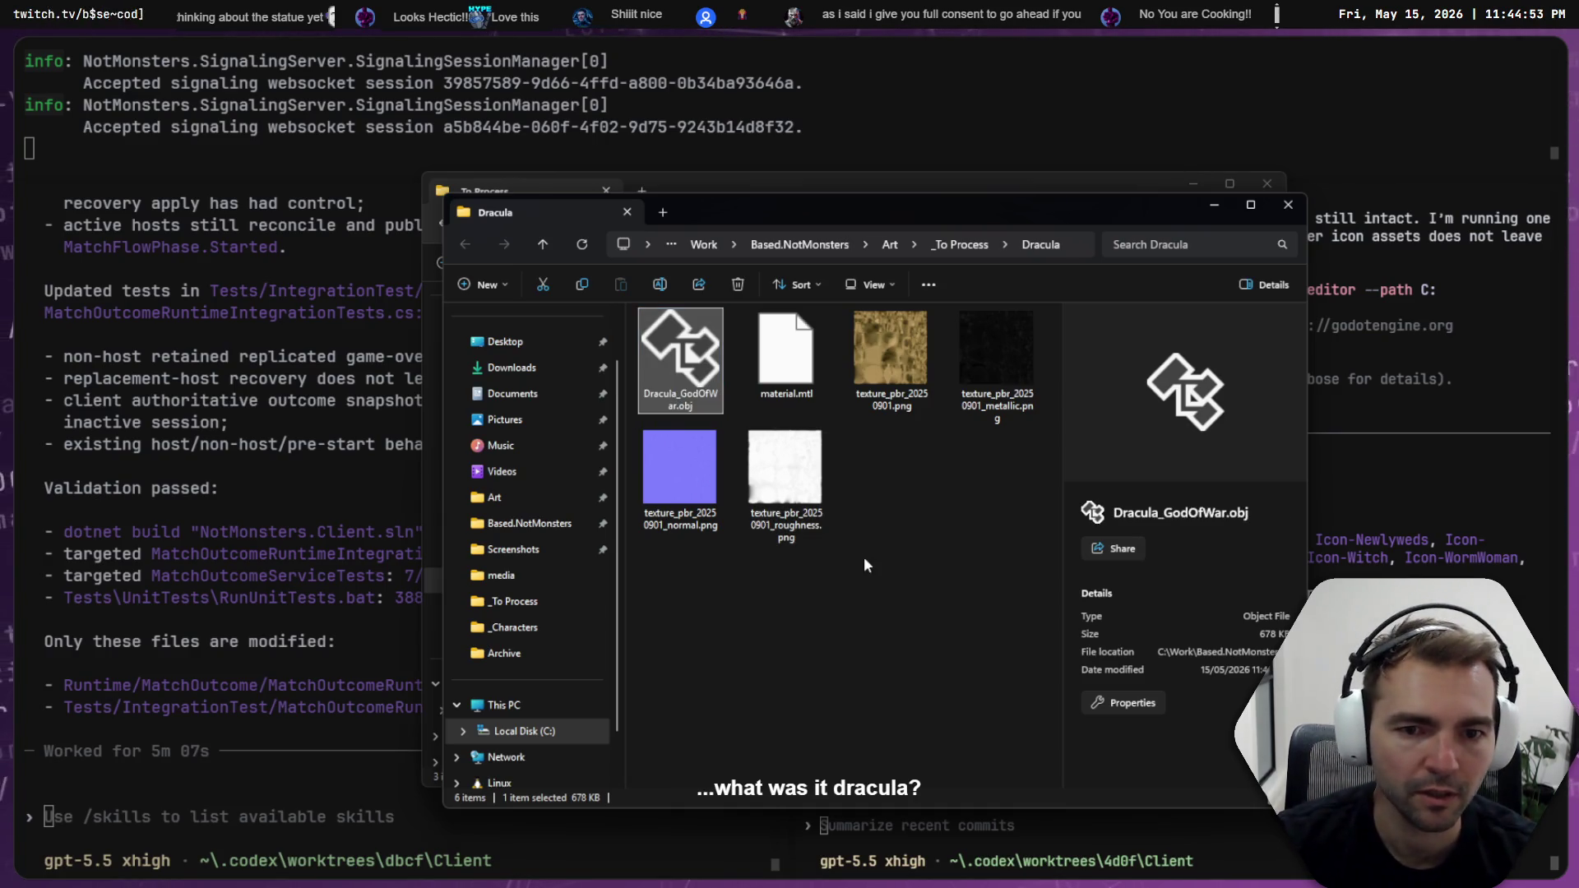
key(ctrl+w)
Rename the archive to Dracula_GodOfWar.zip and move it into the Dracula folder.
click(674, 376)
click(700, 363)
key(F2)
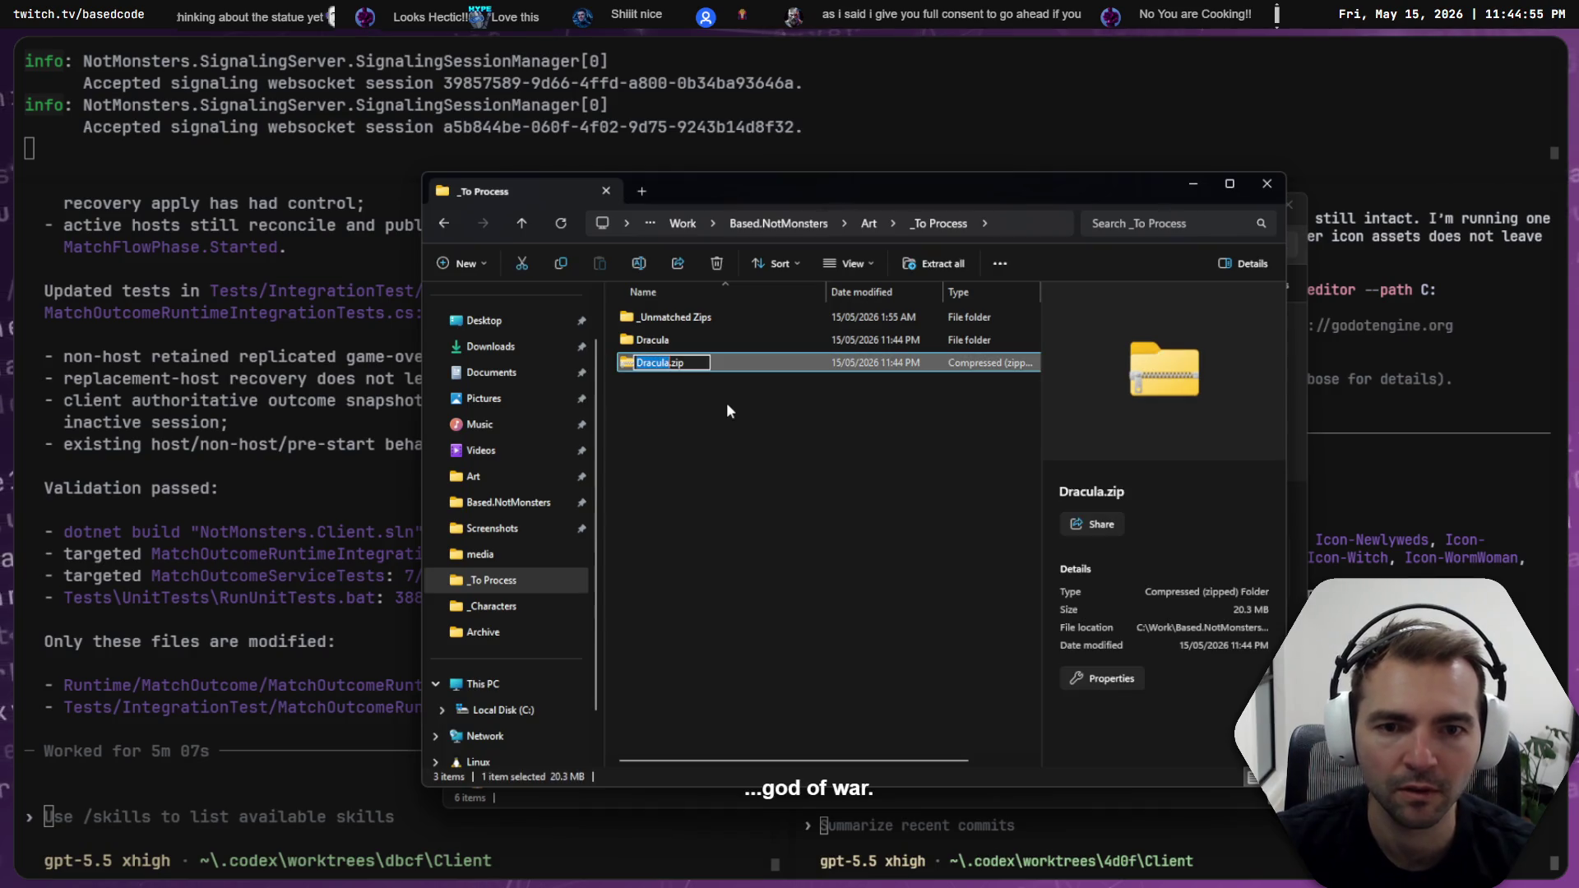
key(Right)
key(Right)
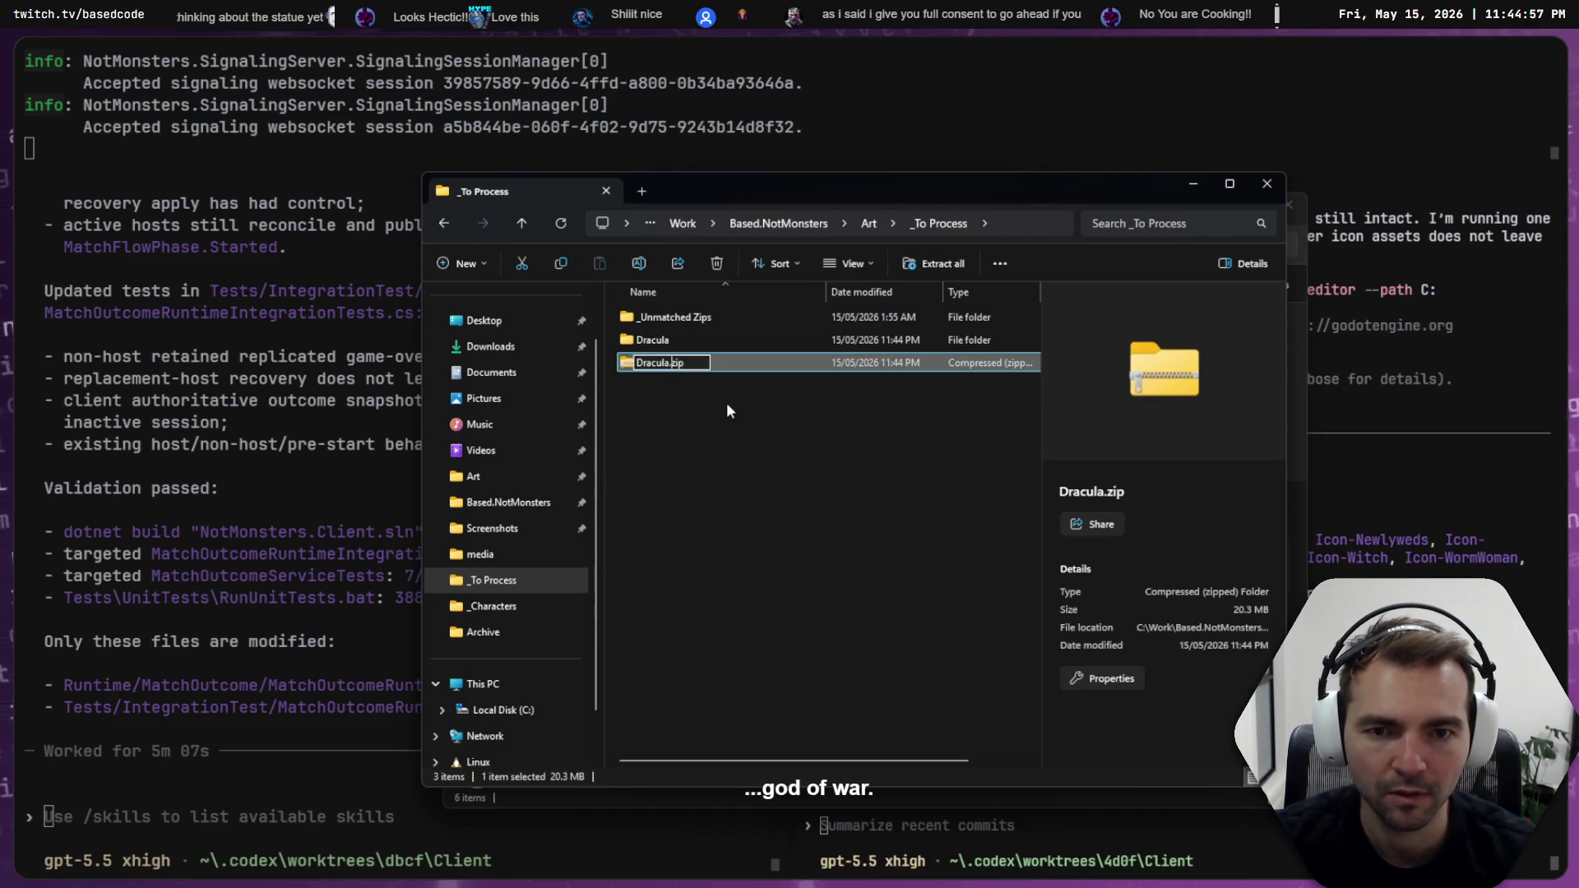
text(_GodOf)
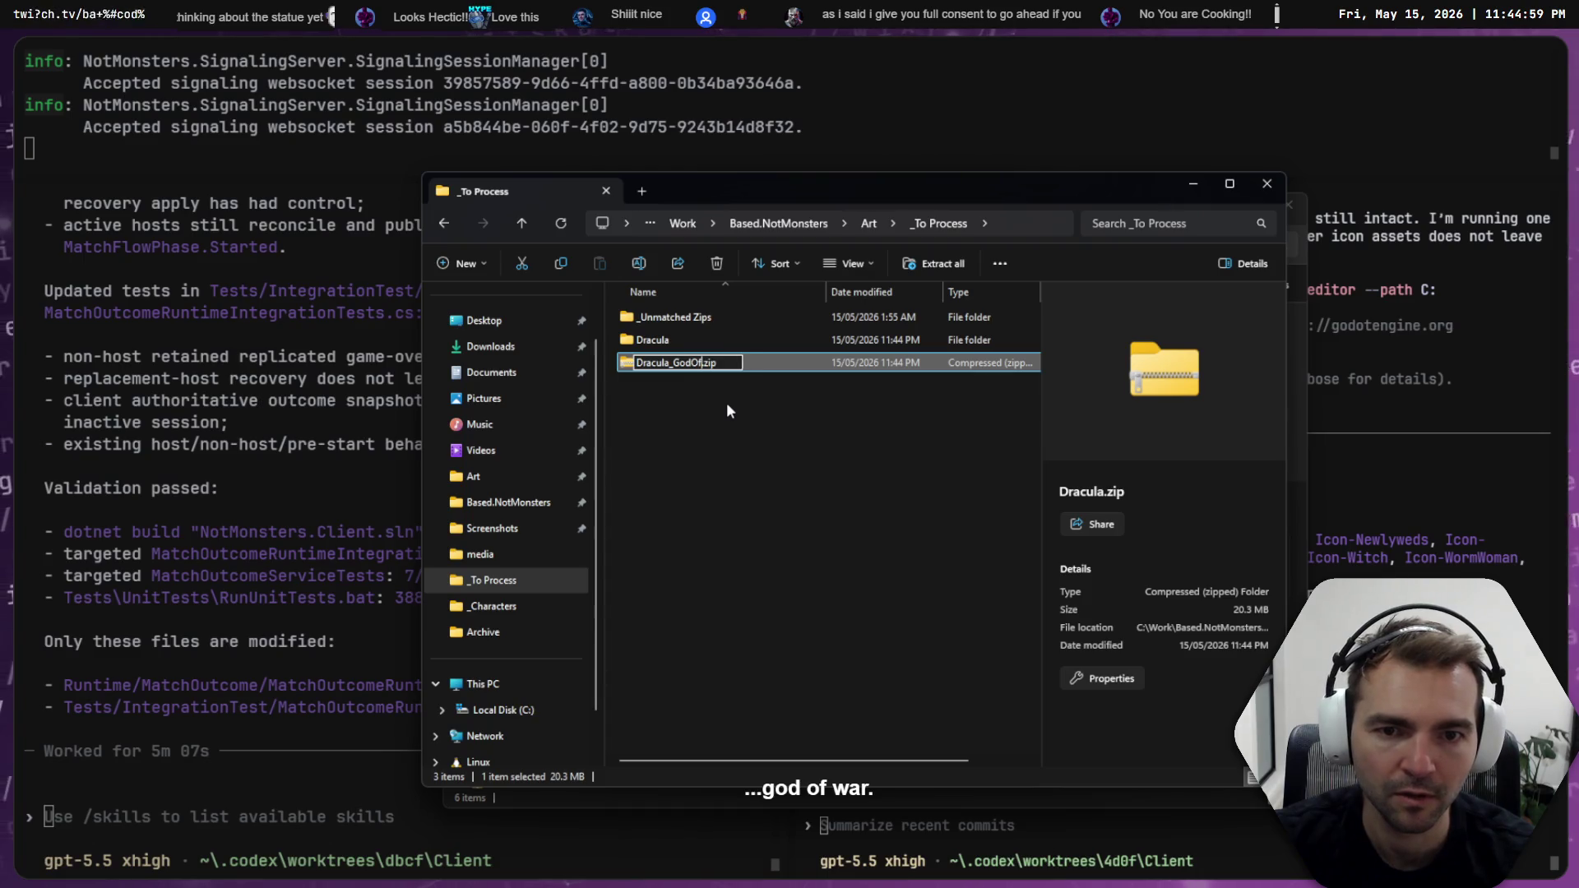
text(War)
key(Return)
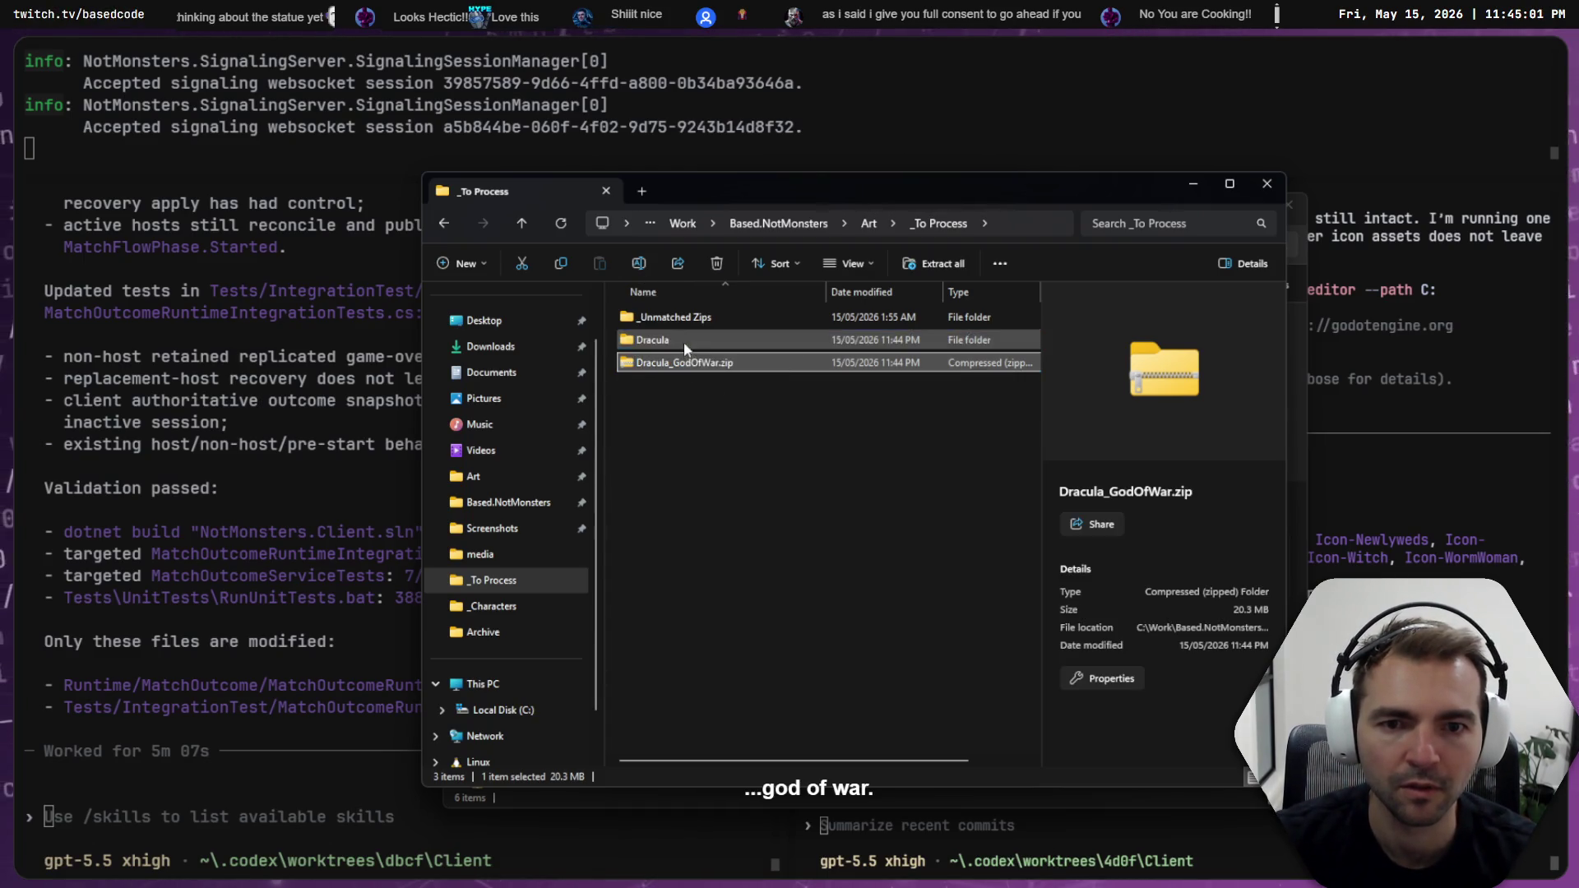
key(Delete)
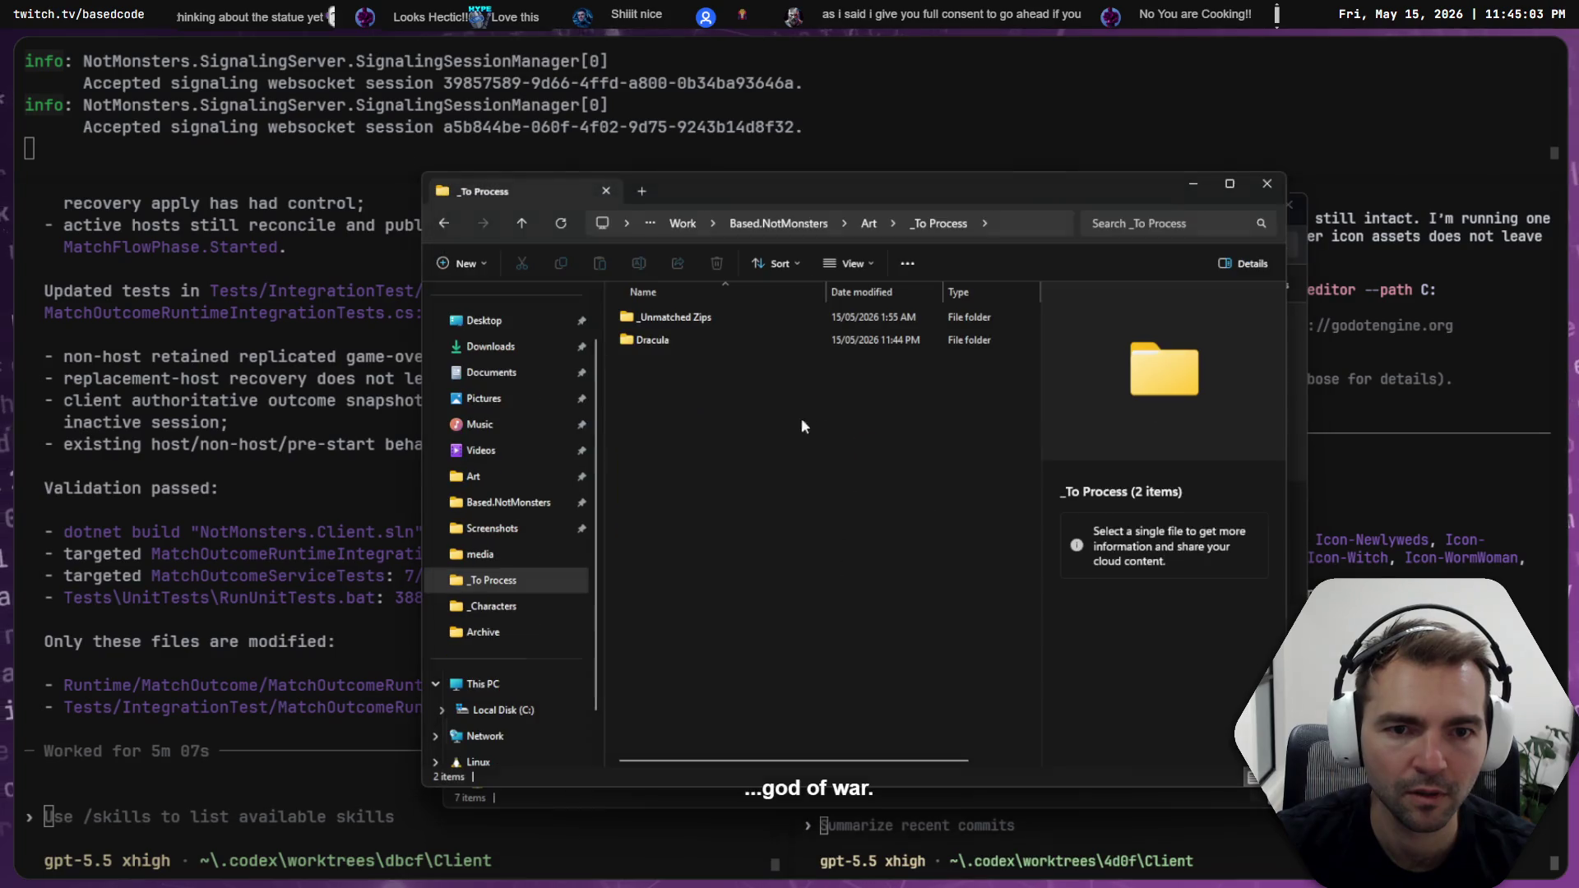
Move the Dracula folder into Art > Archive > _Statues and select Dracula_GodOfWar.obj.
click(704, 334)
click(870, 223)
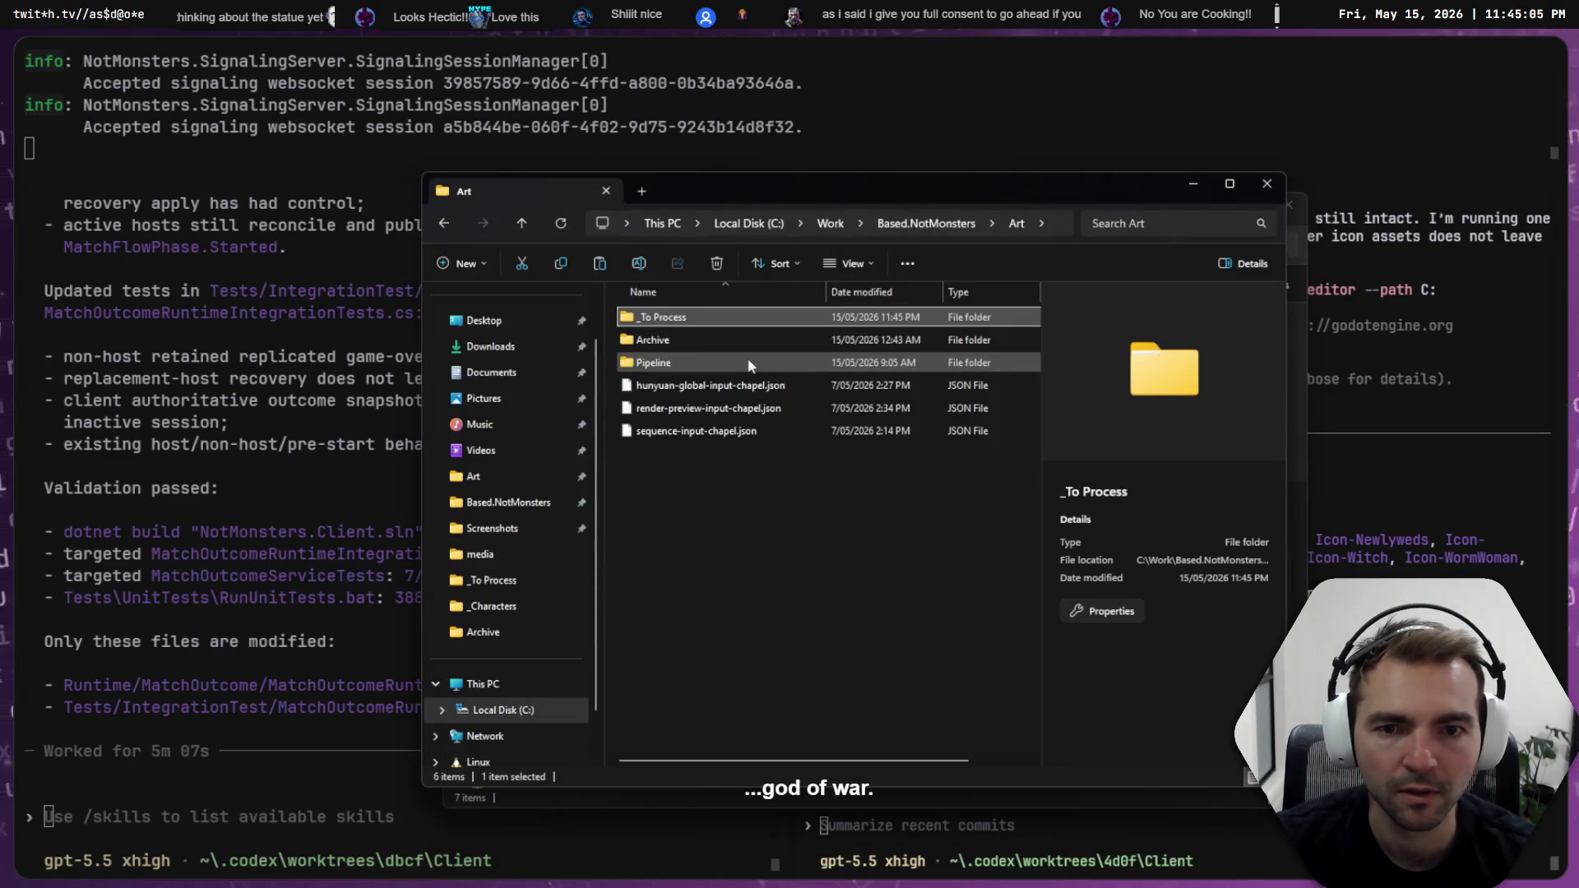
double_click(675, 341)
double_click(678, 429)
key(ctrl+v)
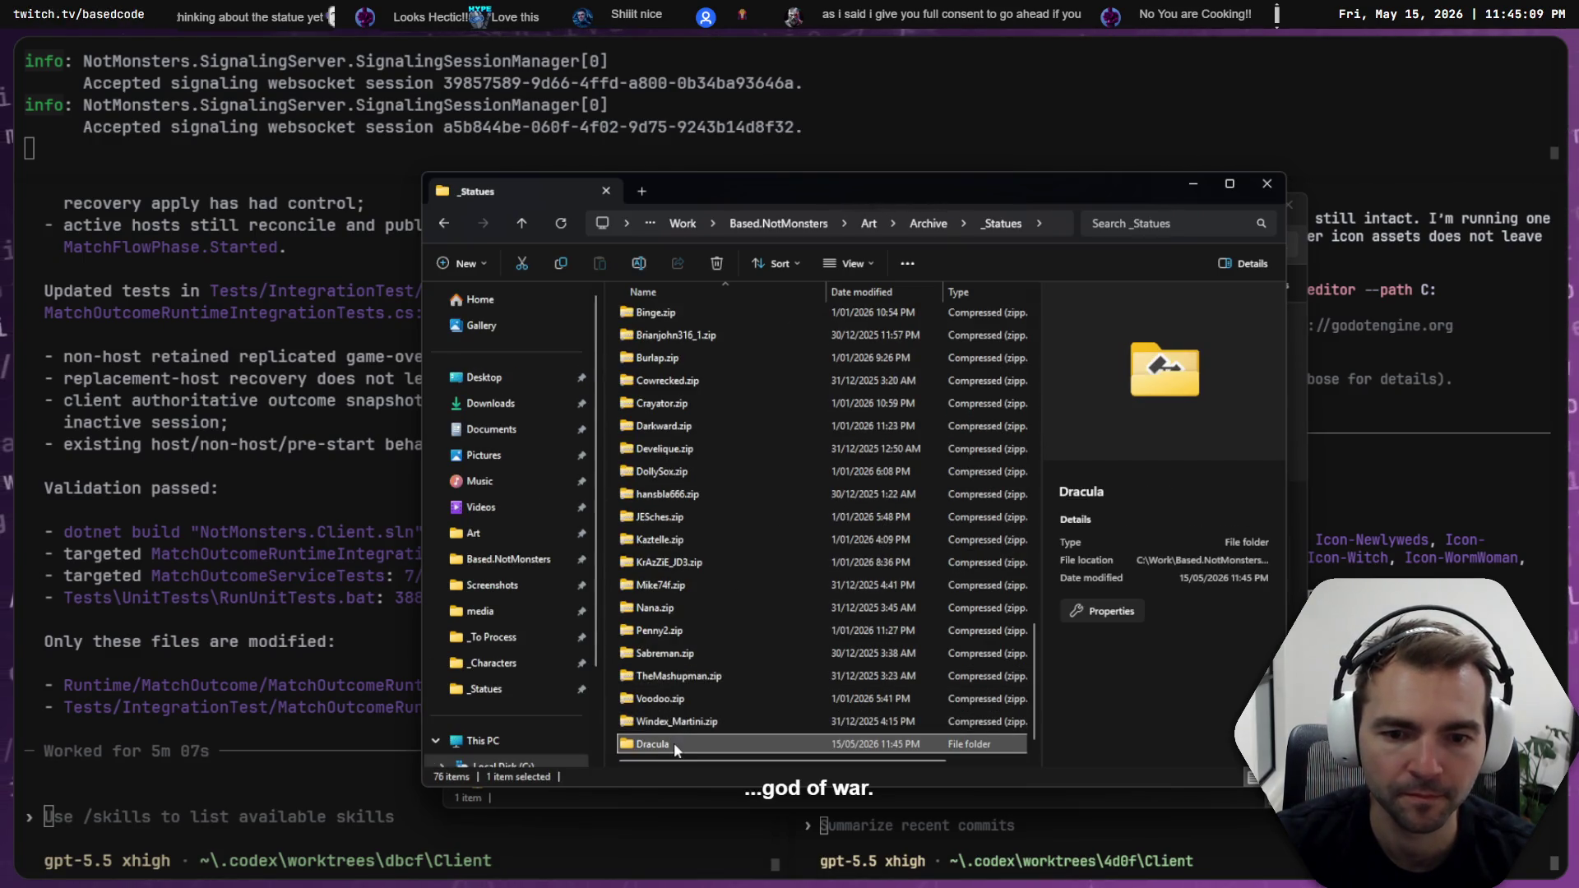
double_click(674, 743)
click(658, 334)
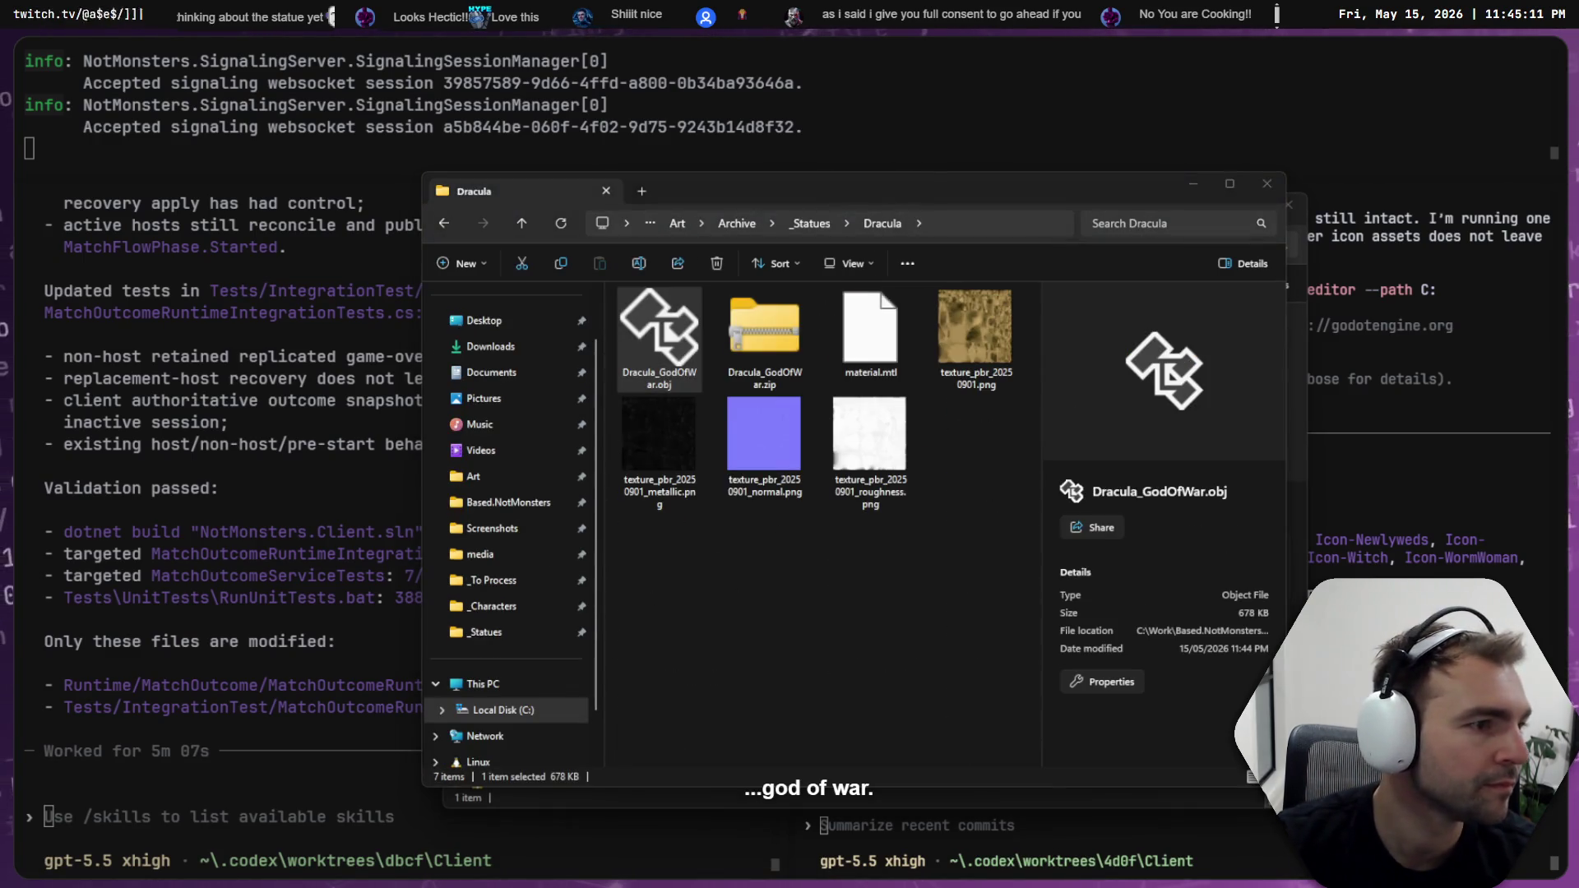
key(alt+Tab)
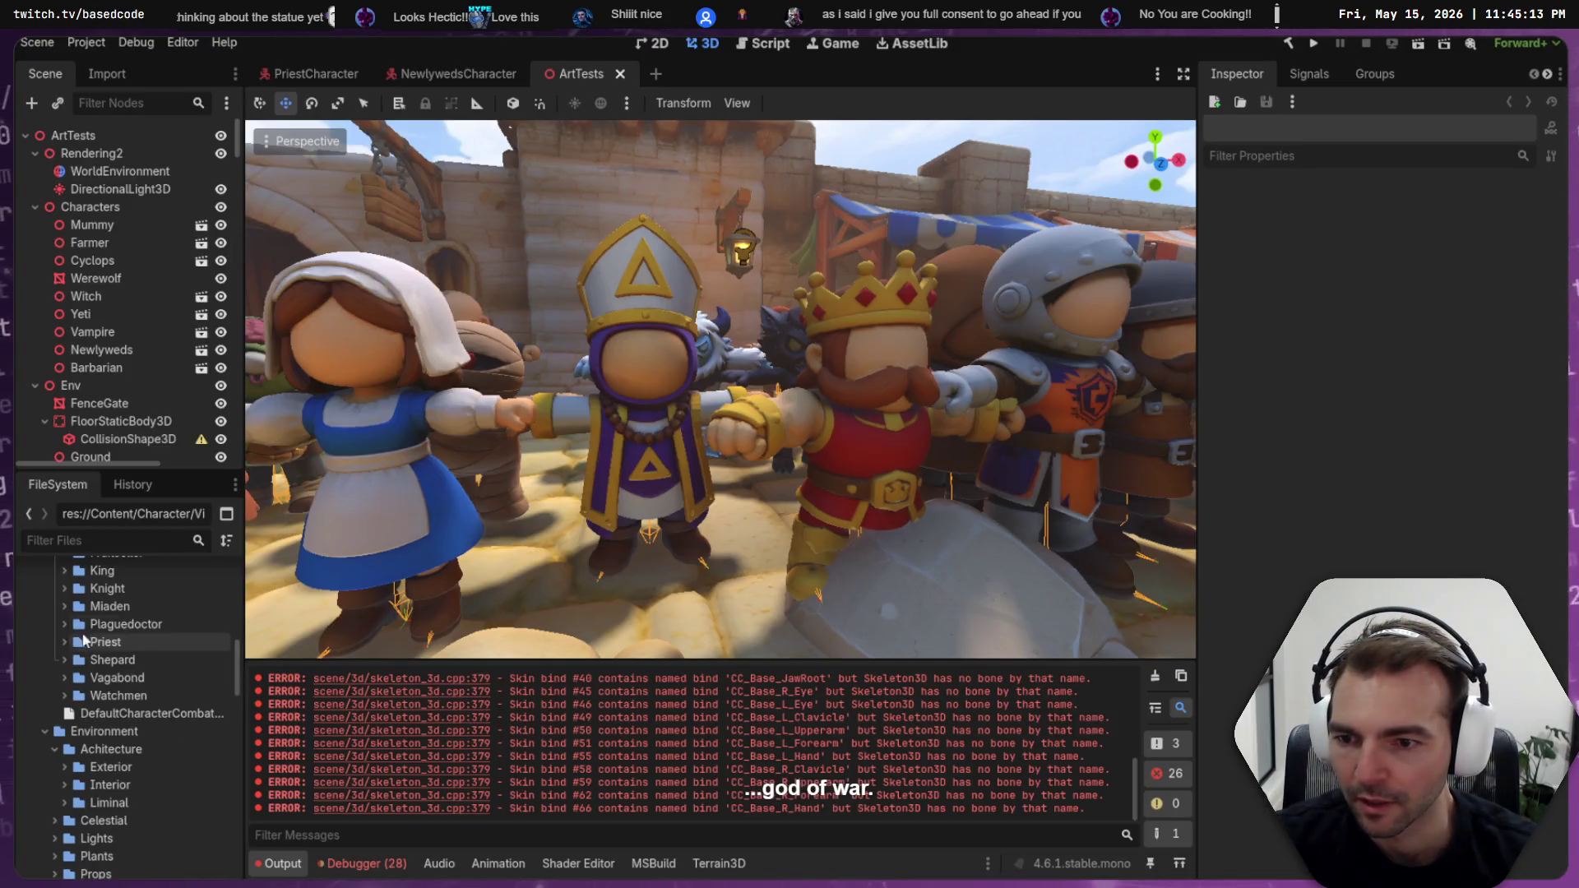
Collapse the Spaces, Monsters, Villagers and Character folders in the FileSystem dock and expand Statues.
click(138, 541)
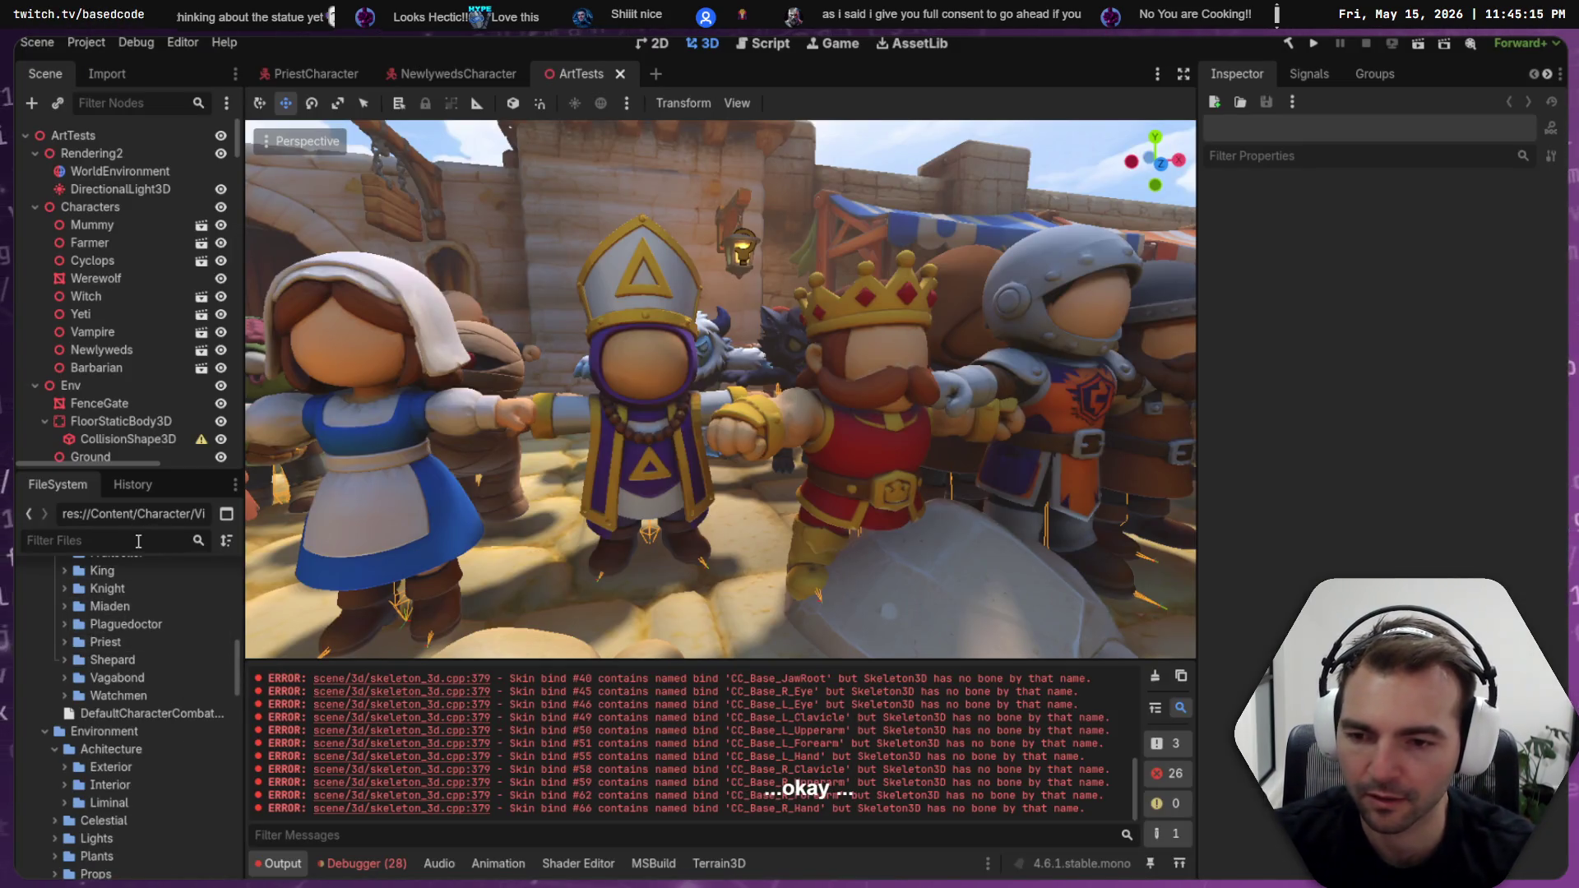
scroll(117, 653, down, 4)
scroll(91, 724, down, 4)
click(50, 655)
scroll(91, 698, up, 10)
click(53, 732)
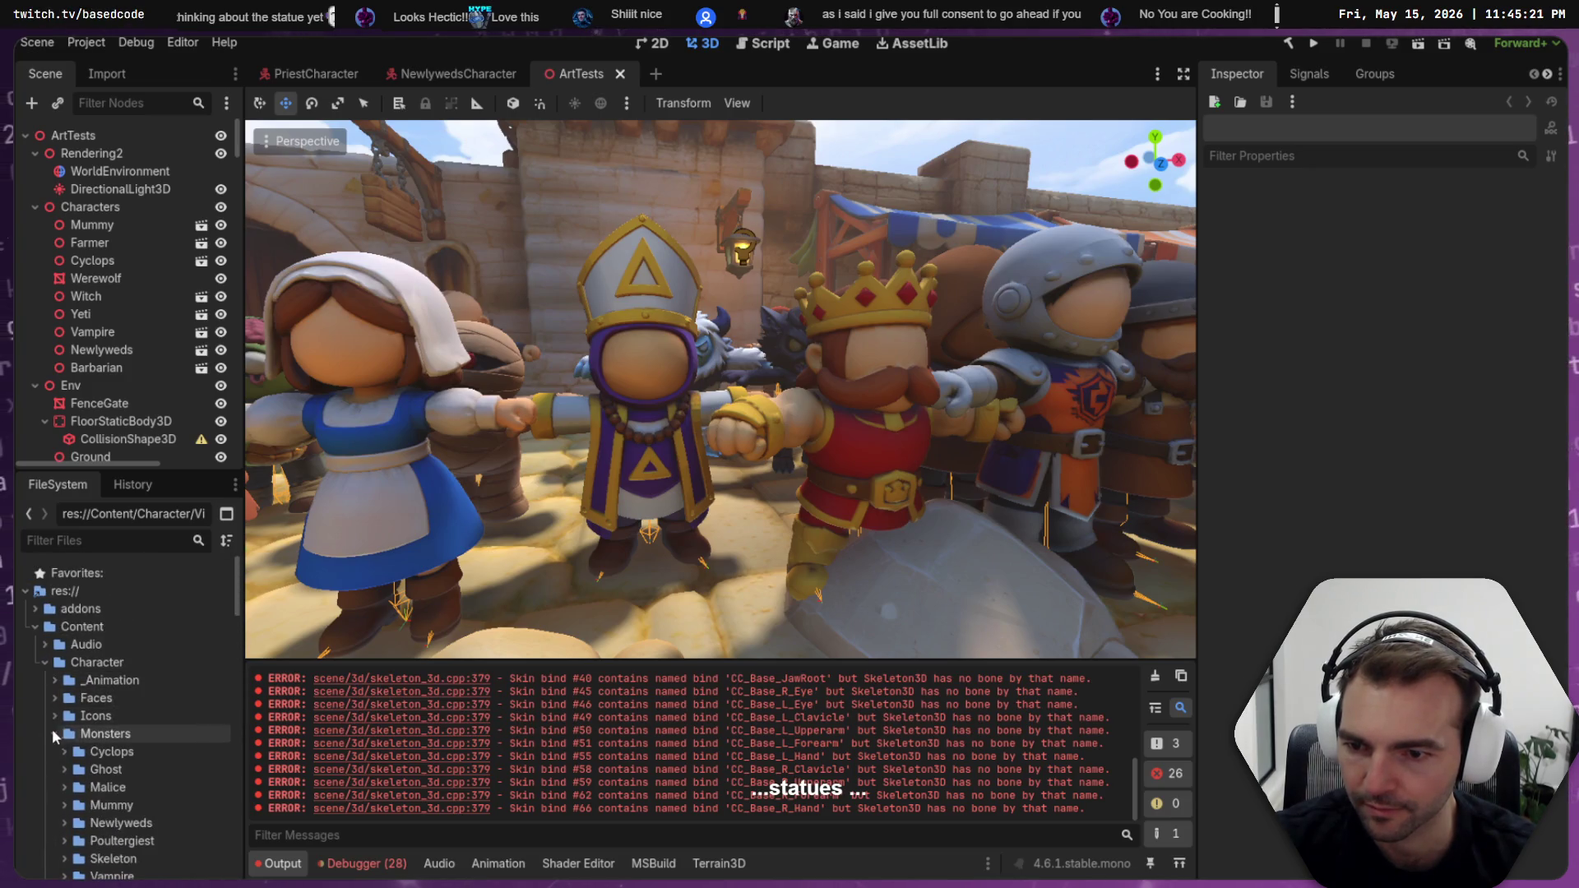
click(54, 752)
click(54, 752)
click(43, 662)
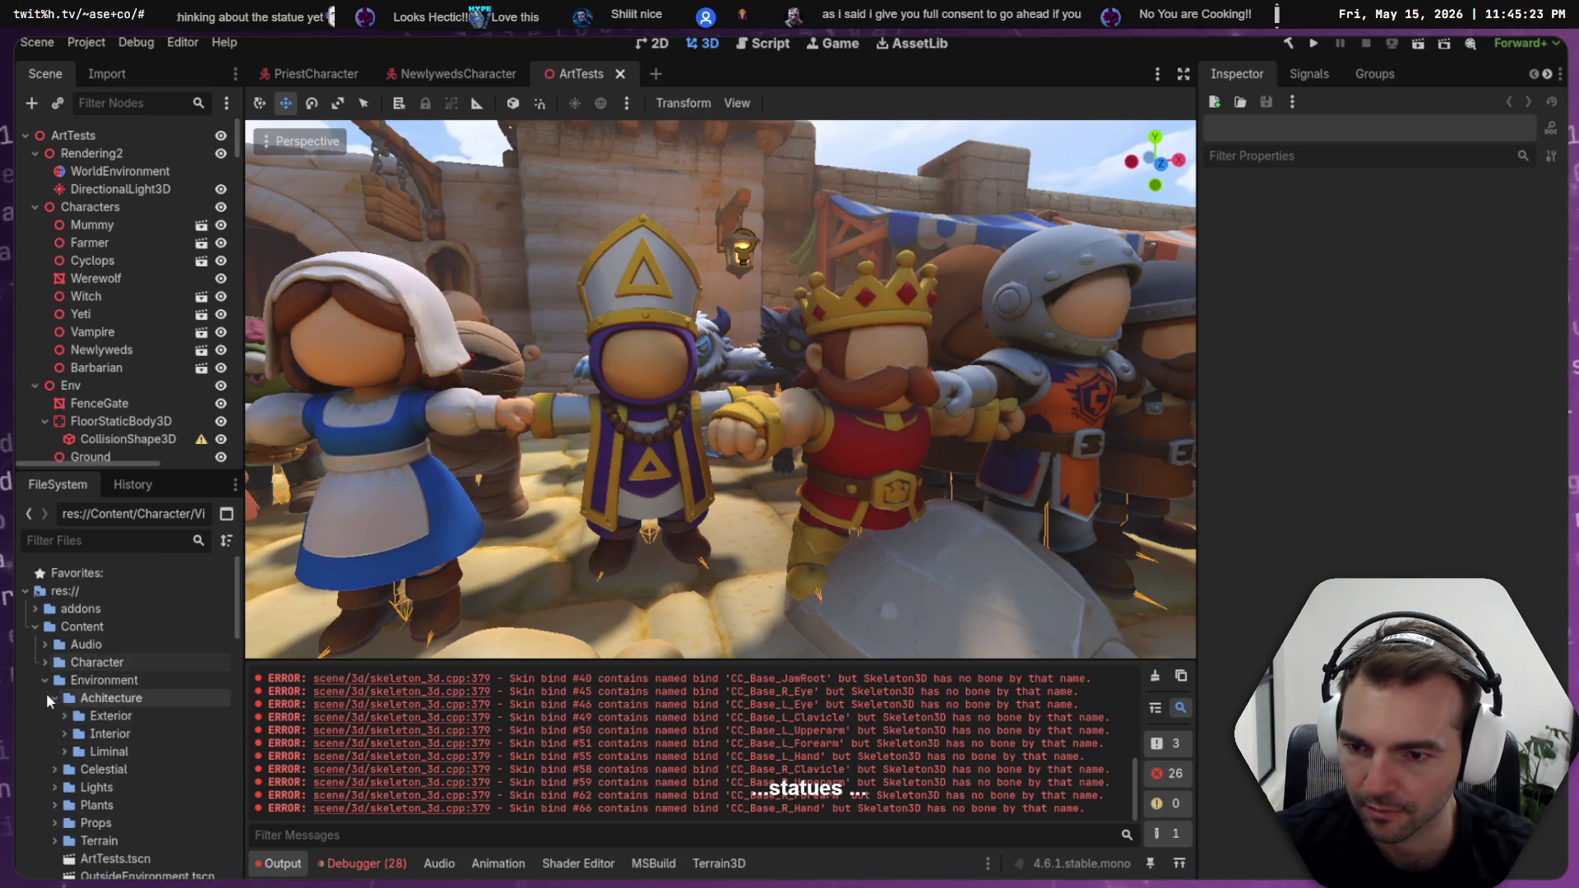
scroll(66, 831, down, 1)
scroll(66, 831, down, 3)
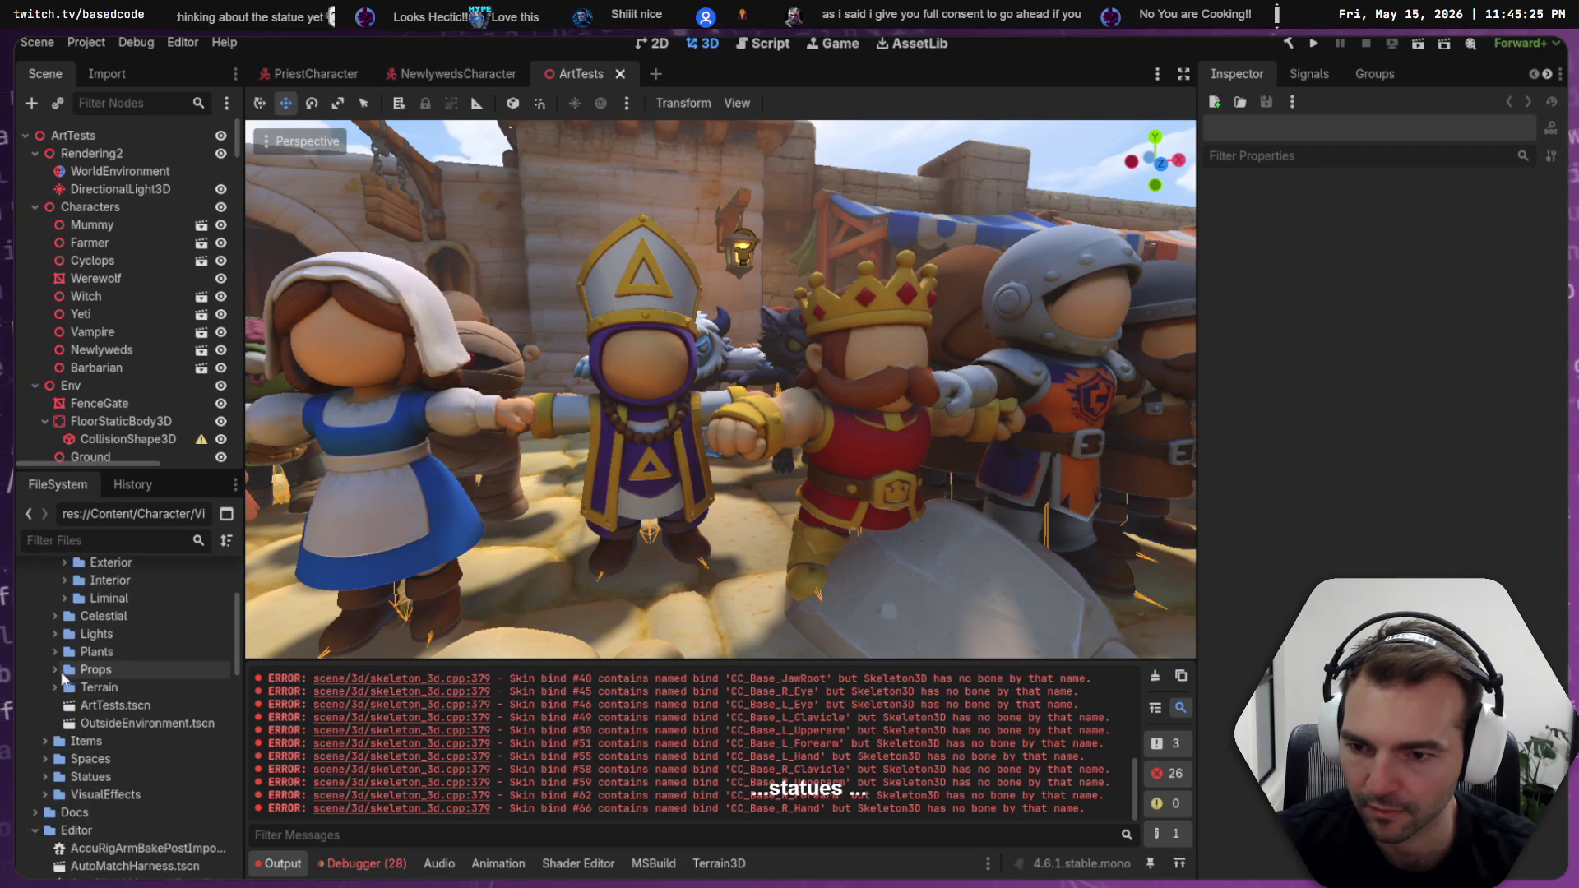
click(92, 779)
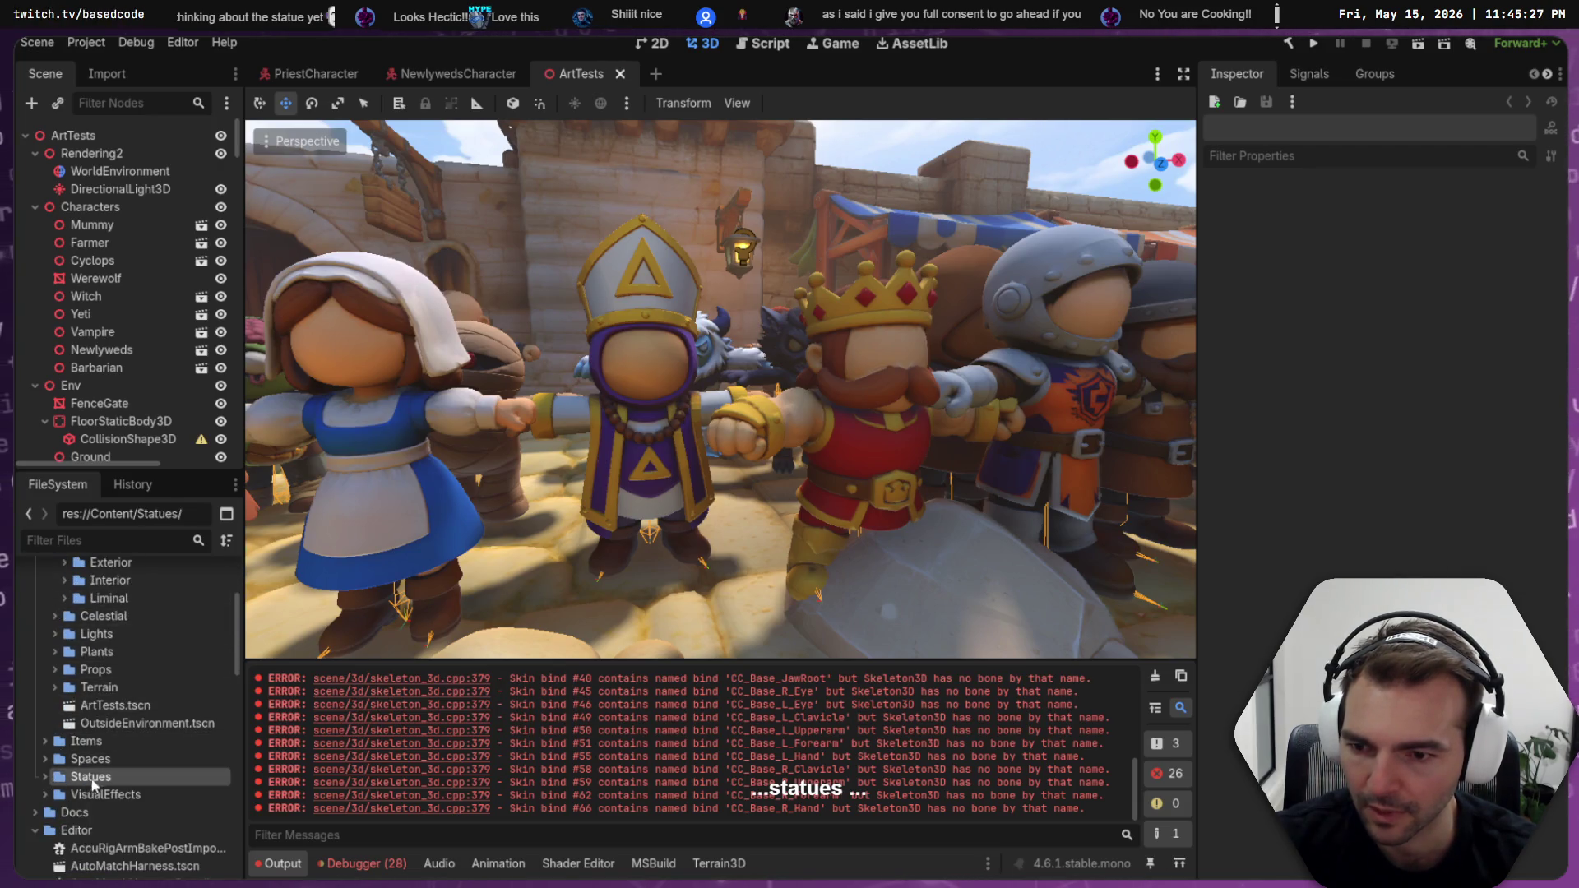
click(46, 776)
Create a new Dracula folder inside the Statues folder.
key(alt+Tab)
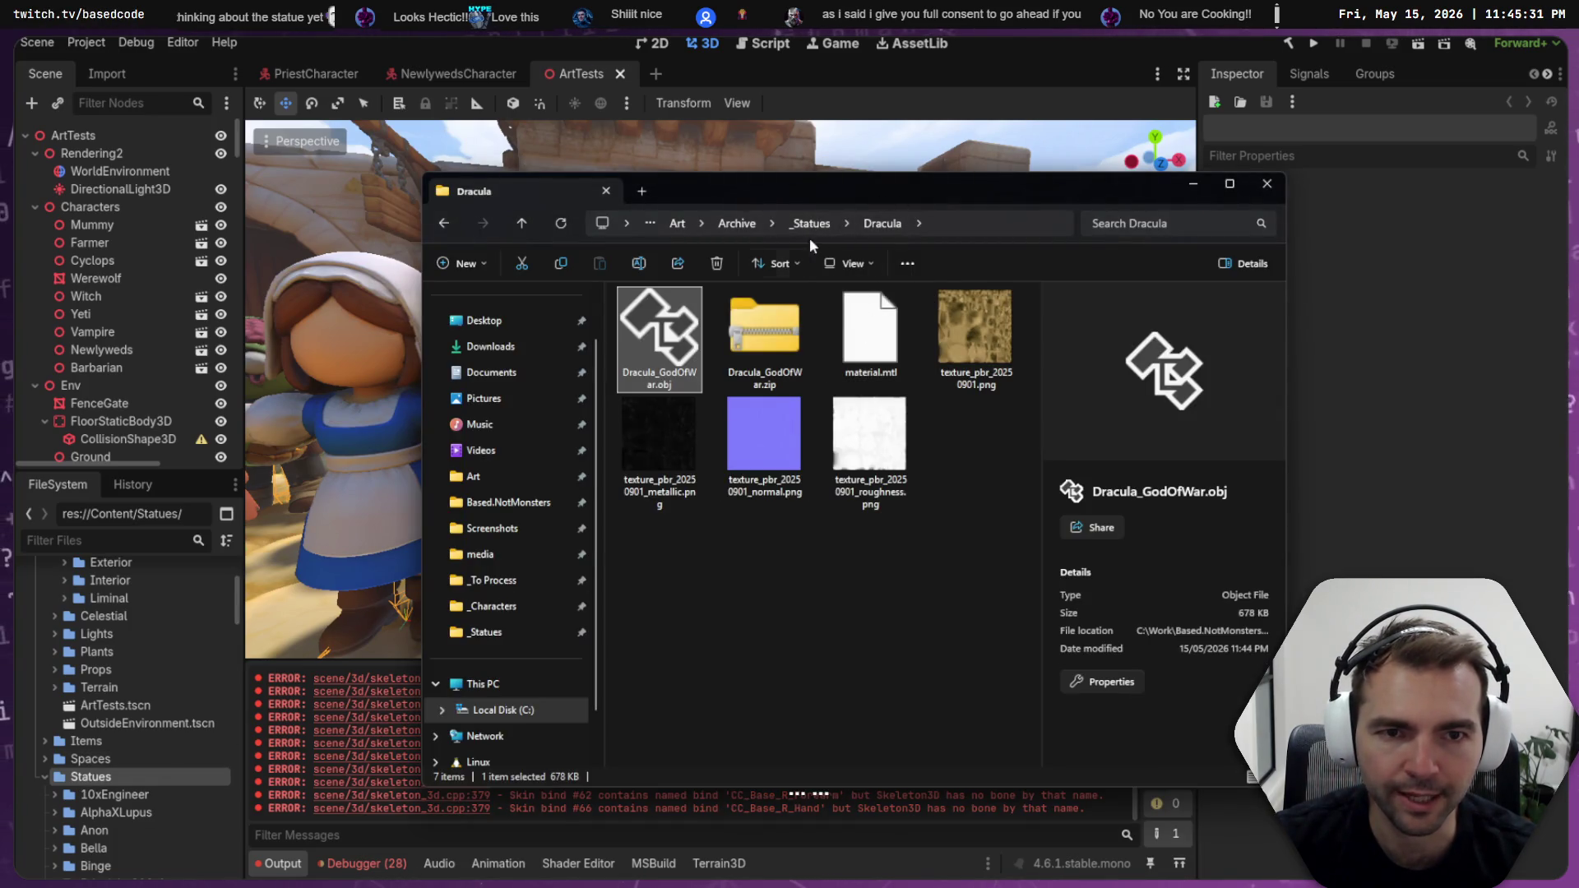
click(758, 341)
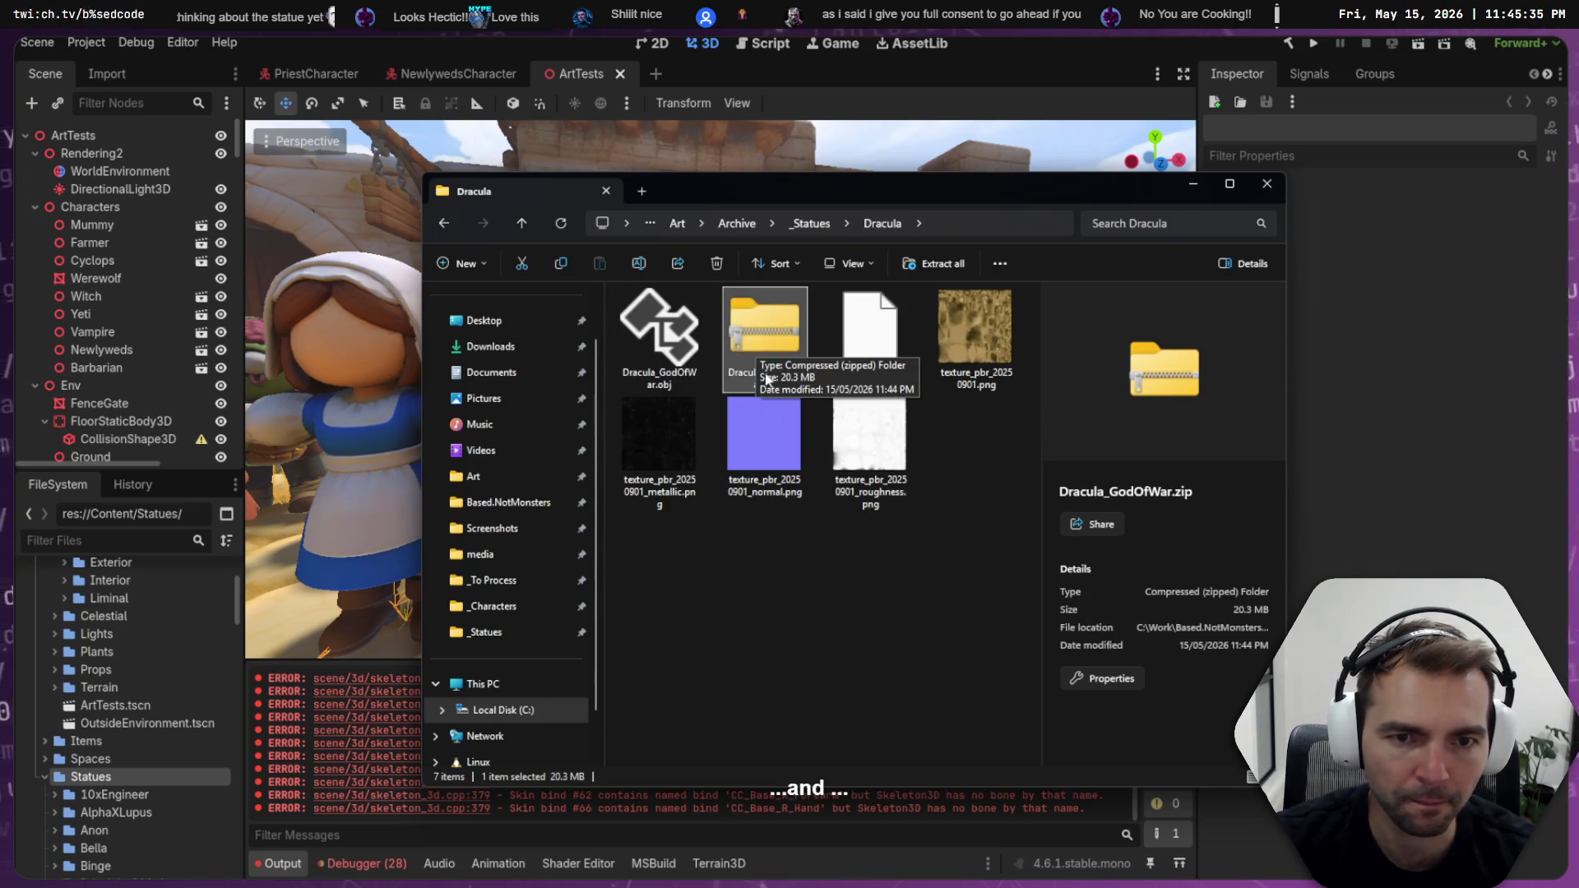
right_click(136, 776)
mouse_move(220, 593)
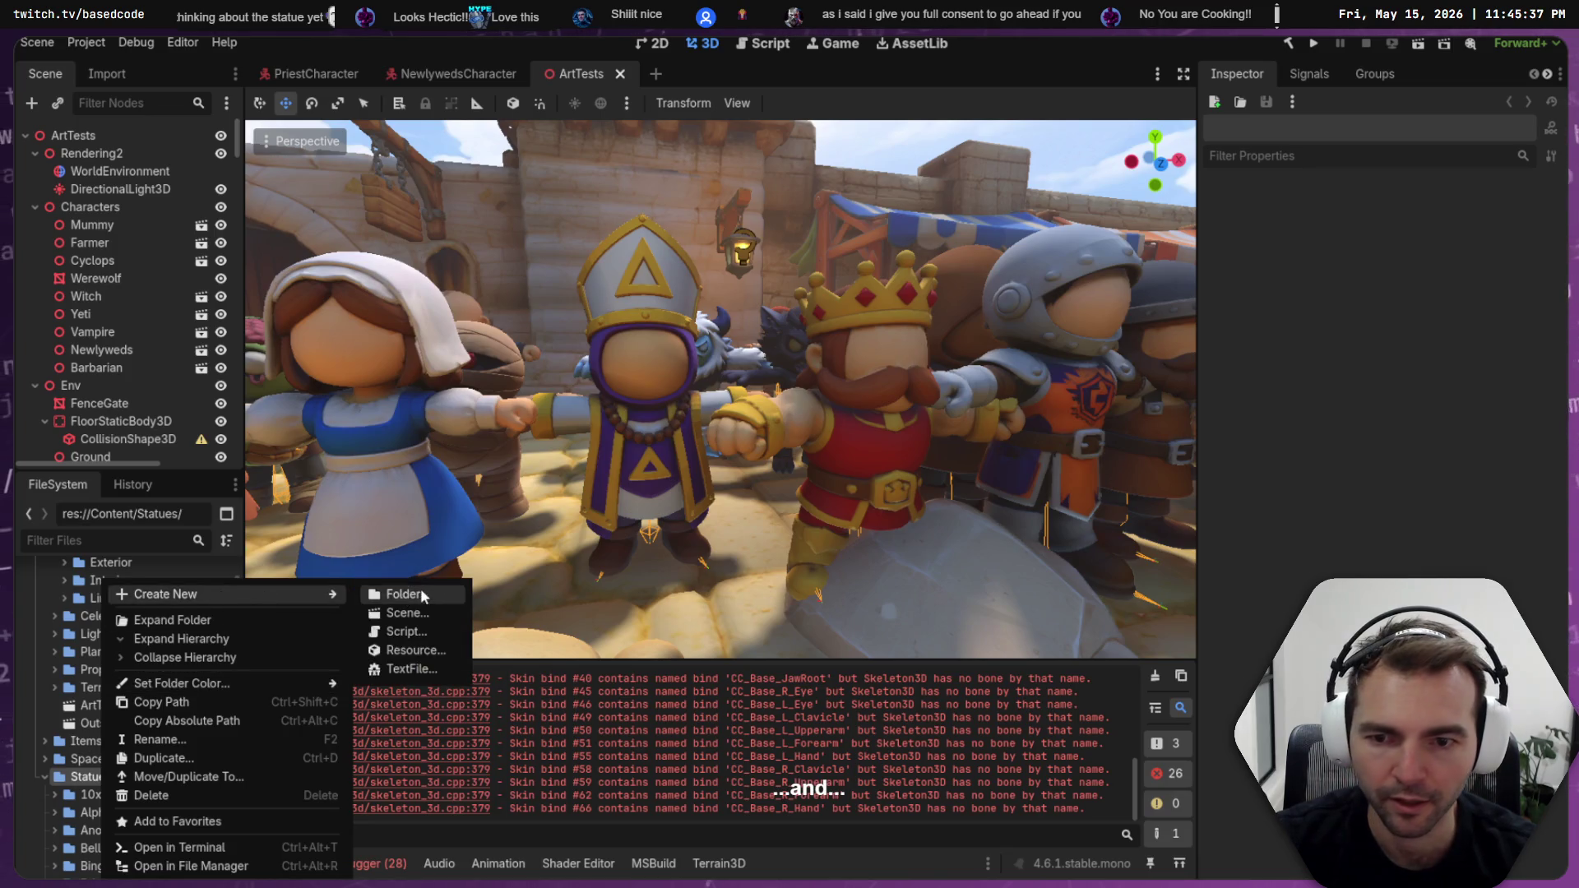
click(421, 592)
text(Draft)
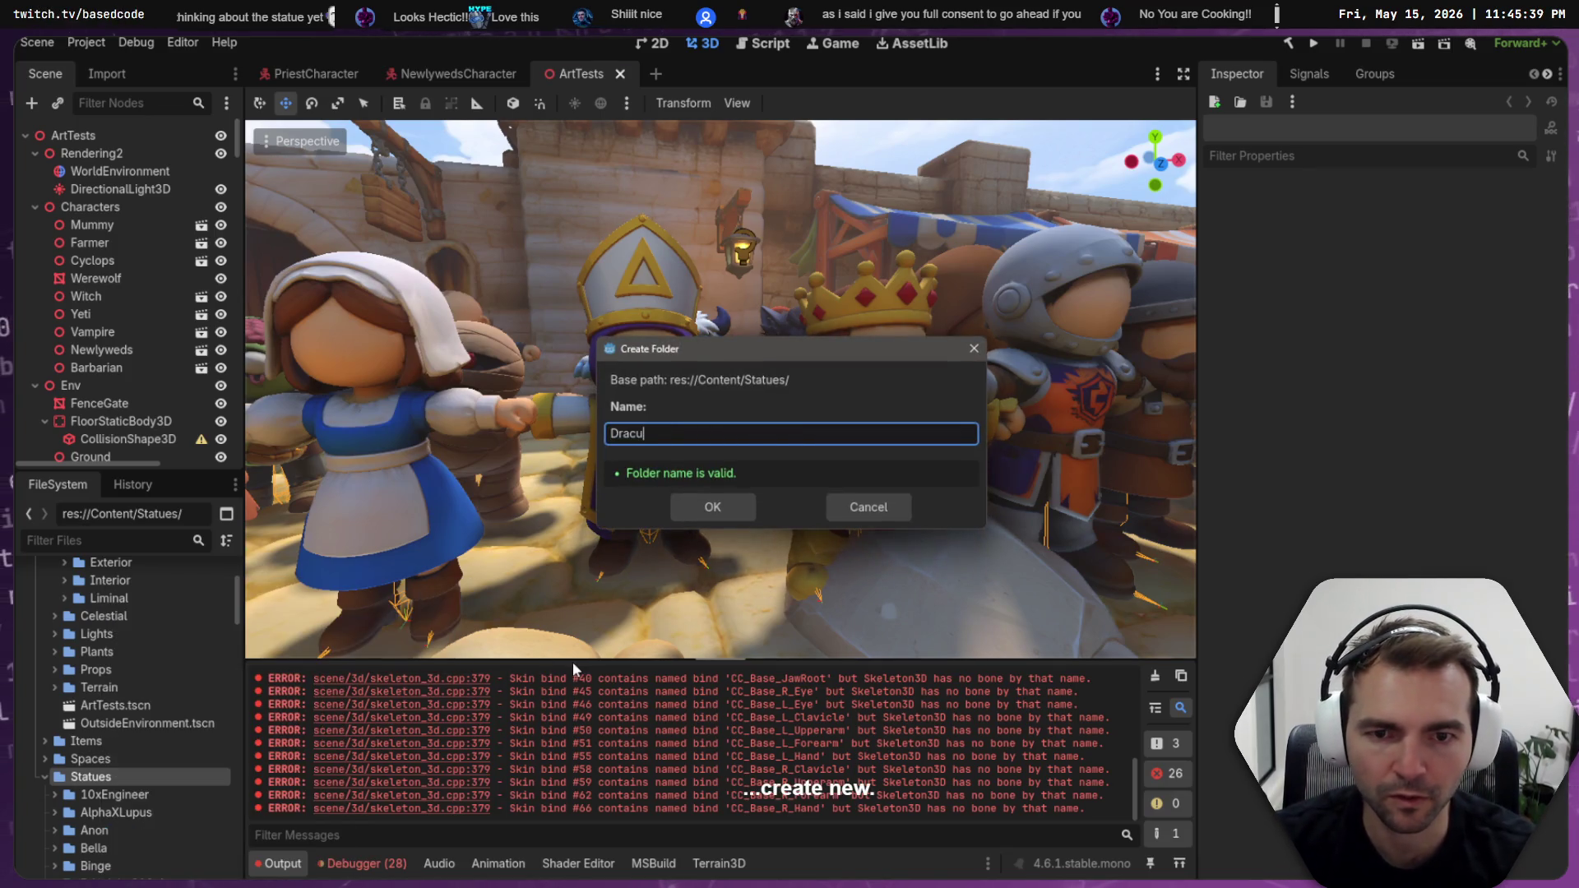
key(Return)
Select the new Dracula folder and pick the model, material and texture files in Explorer.
scroll(113, 748, down, 5)
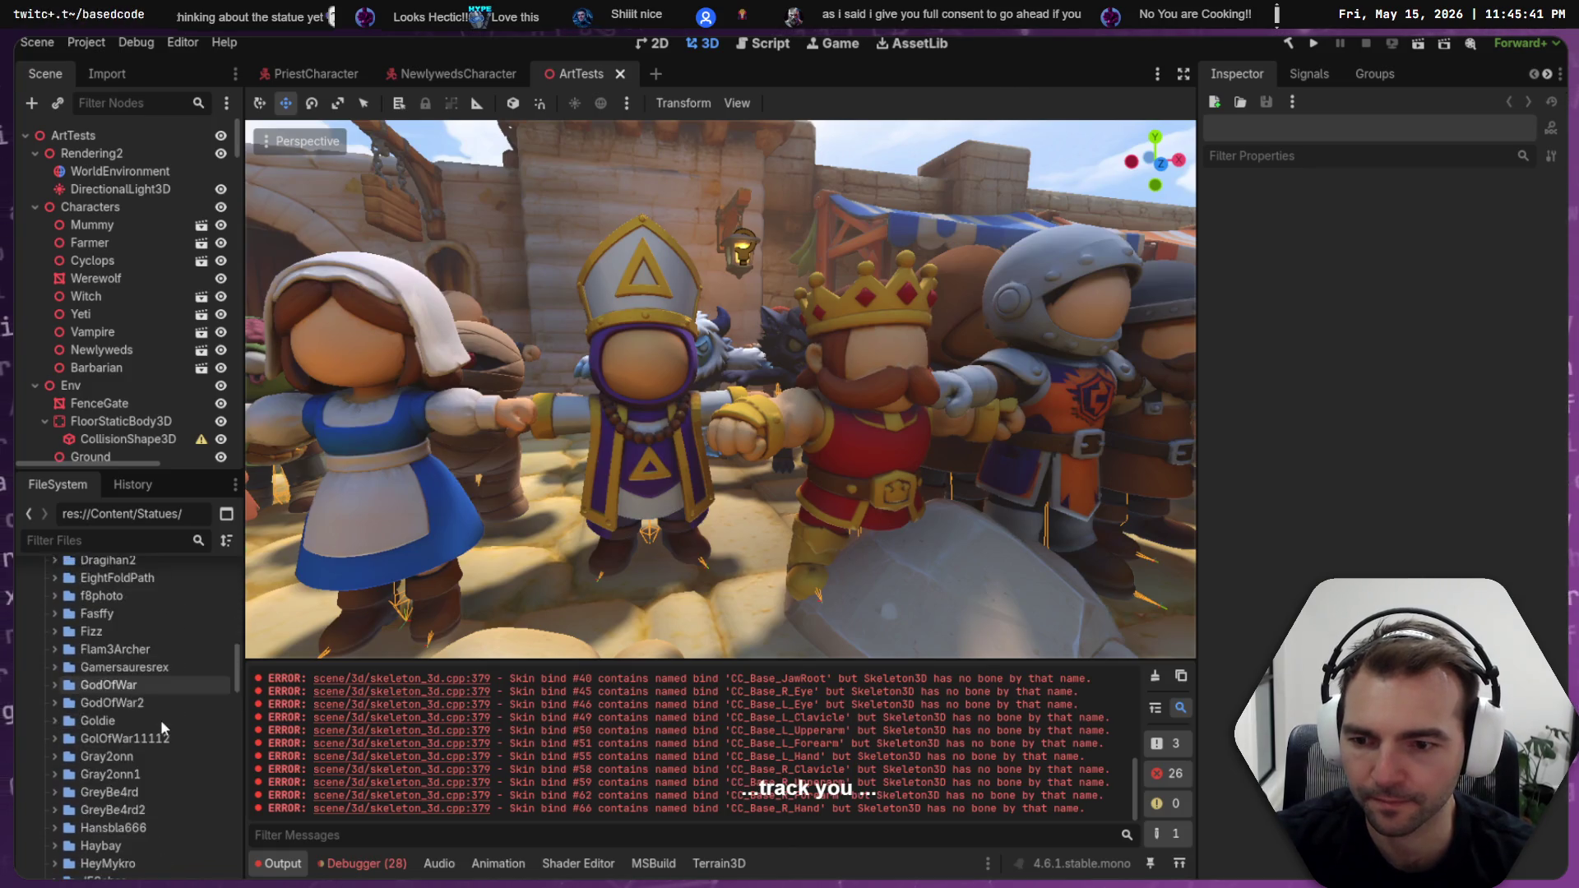
click(116, 720)
key(alt+Tab)
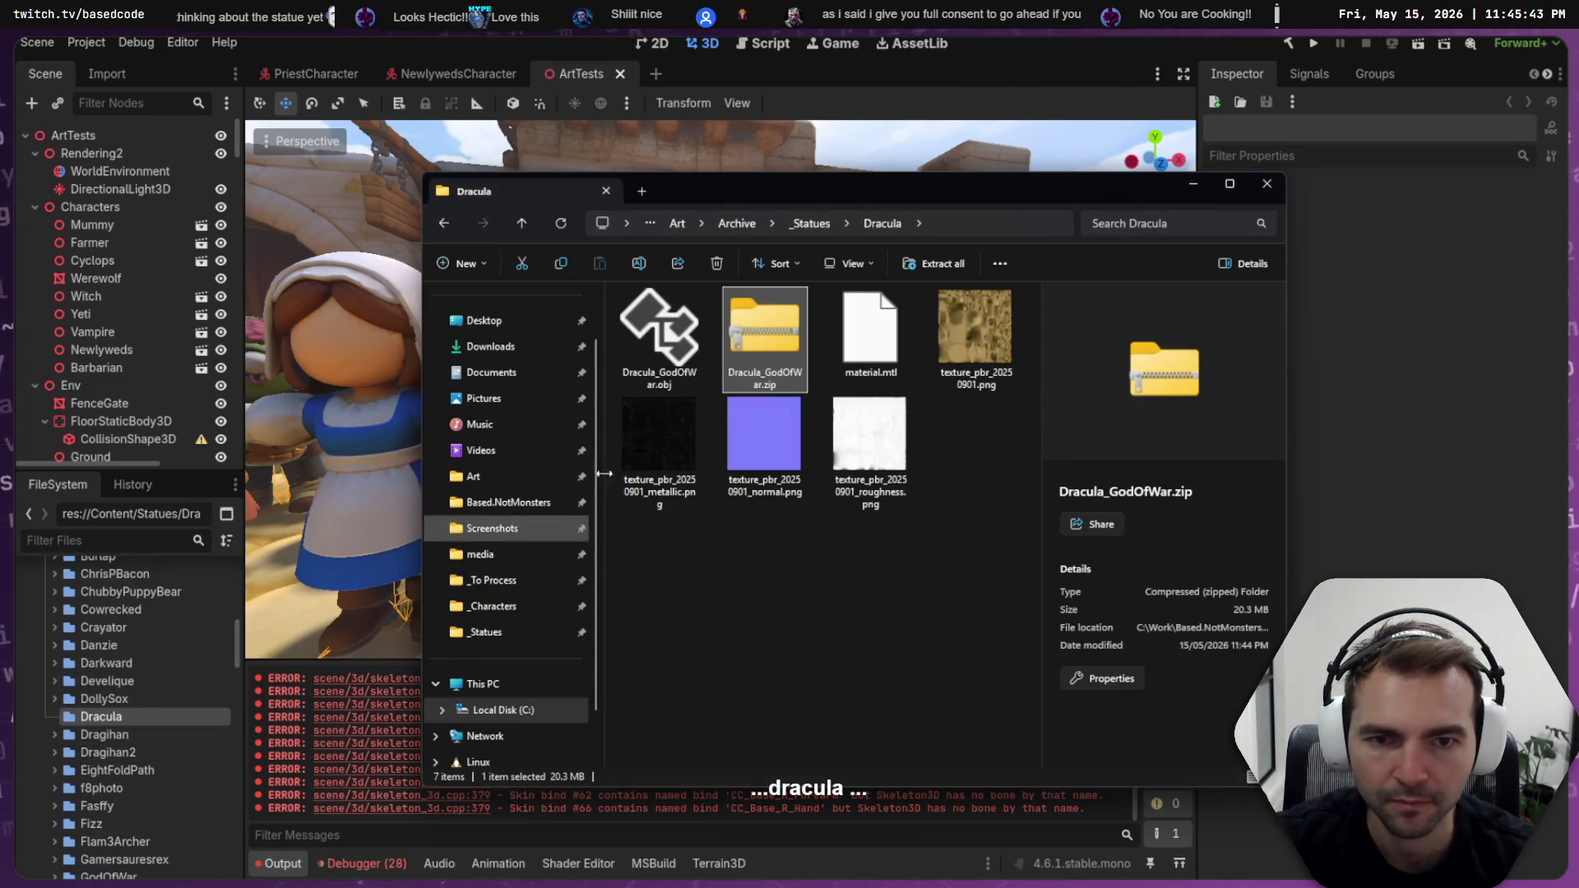
ctrl+click(773, 327)
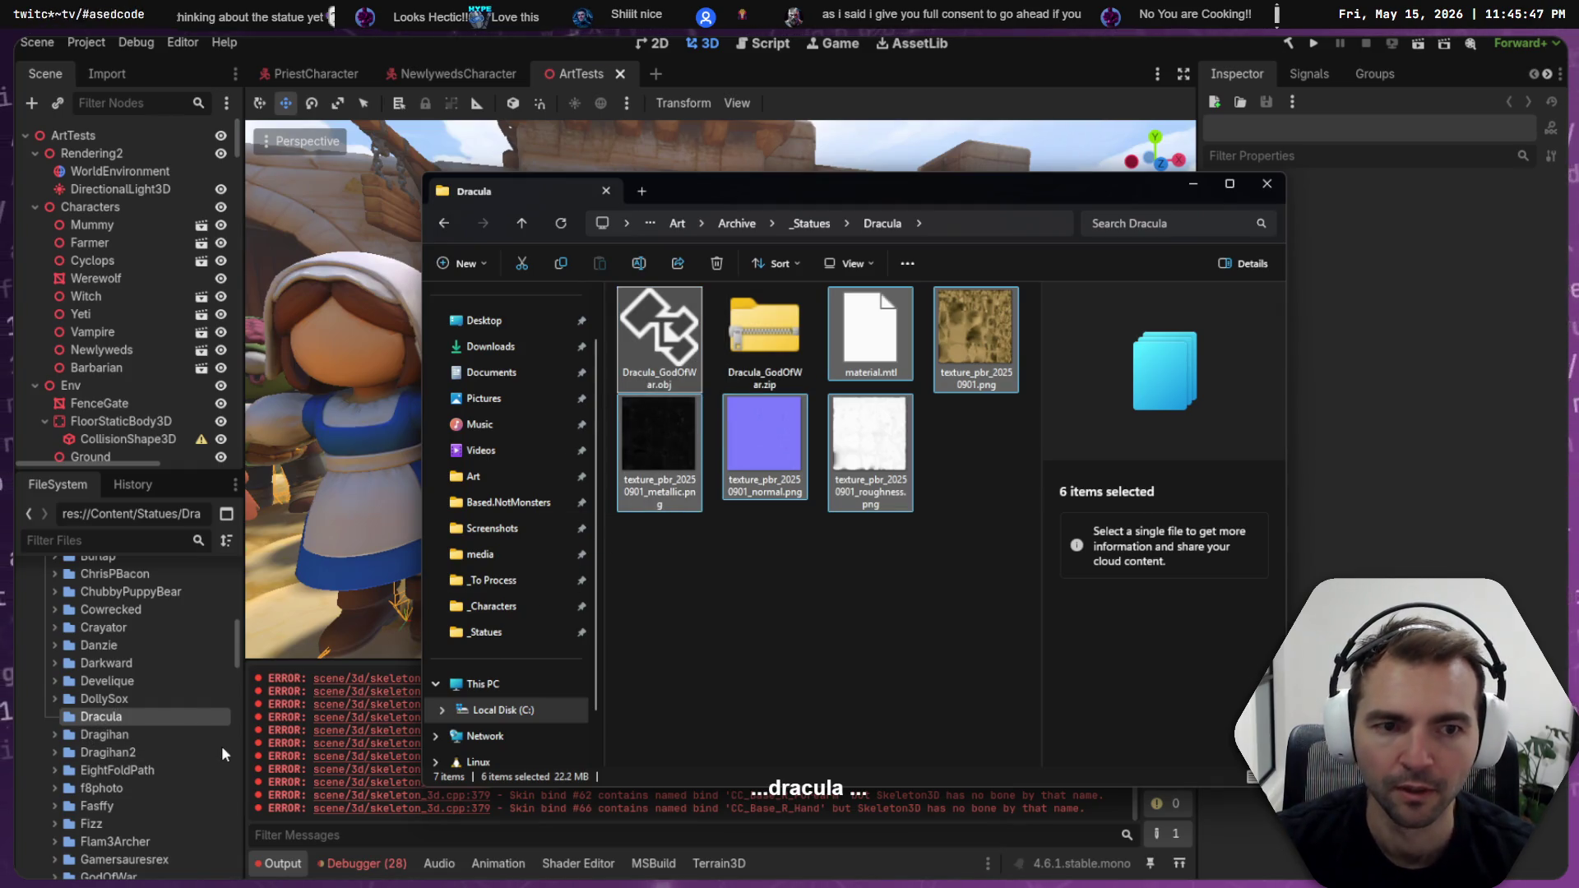
click(122, 715)
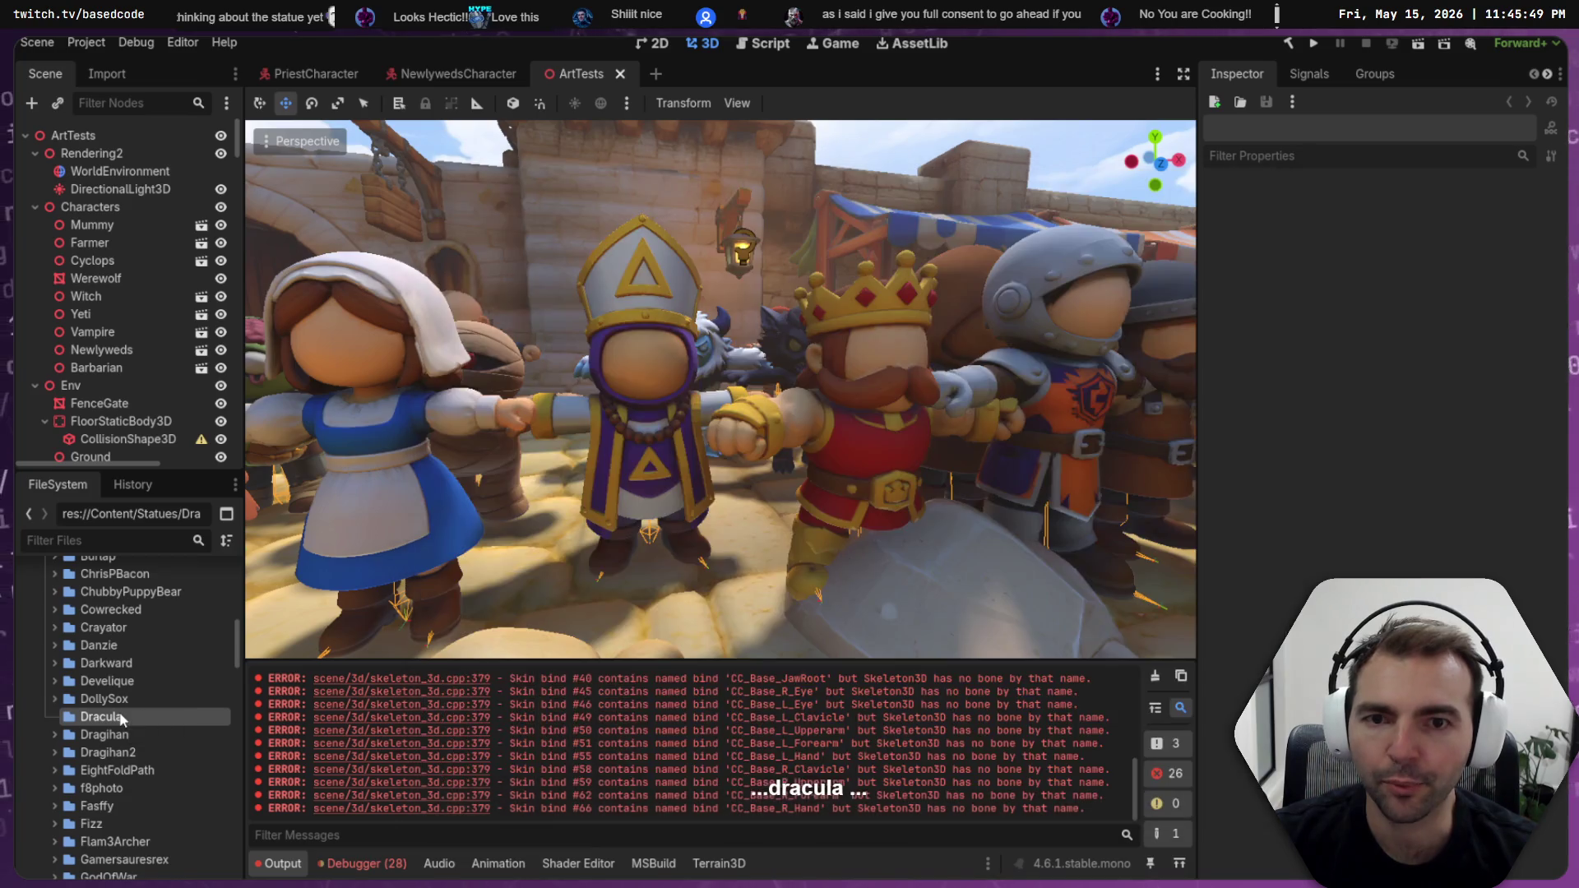
Filter the FileSystem for 'Crypts' and open the Crypts.tscn scene.
click(88, 556)
click(100, 542)
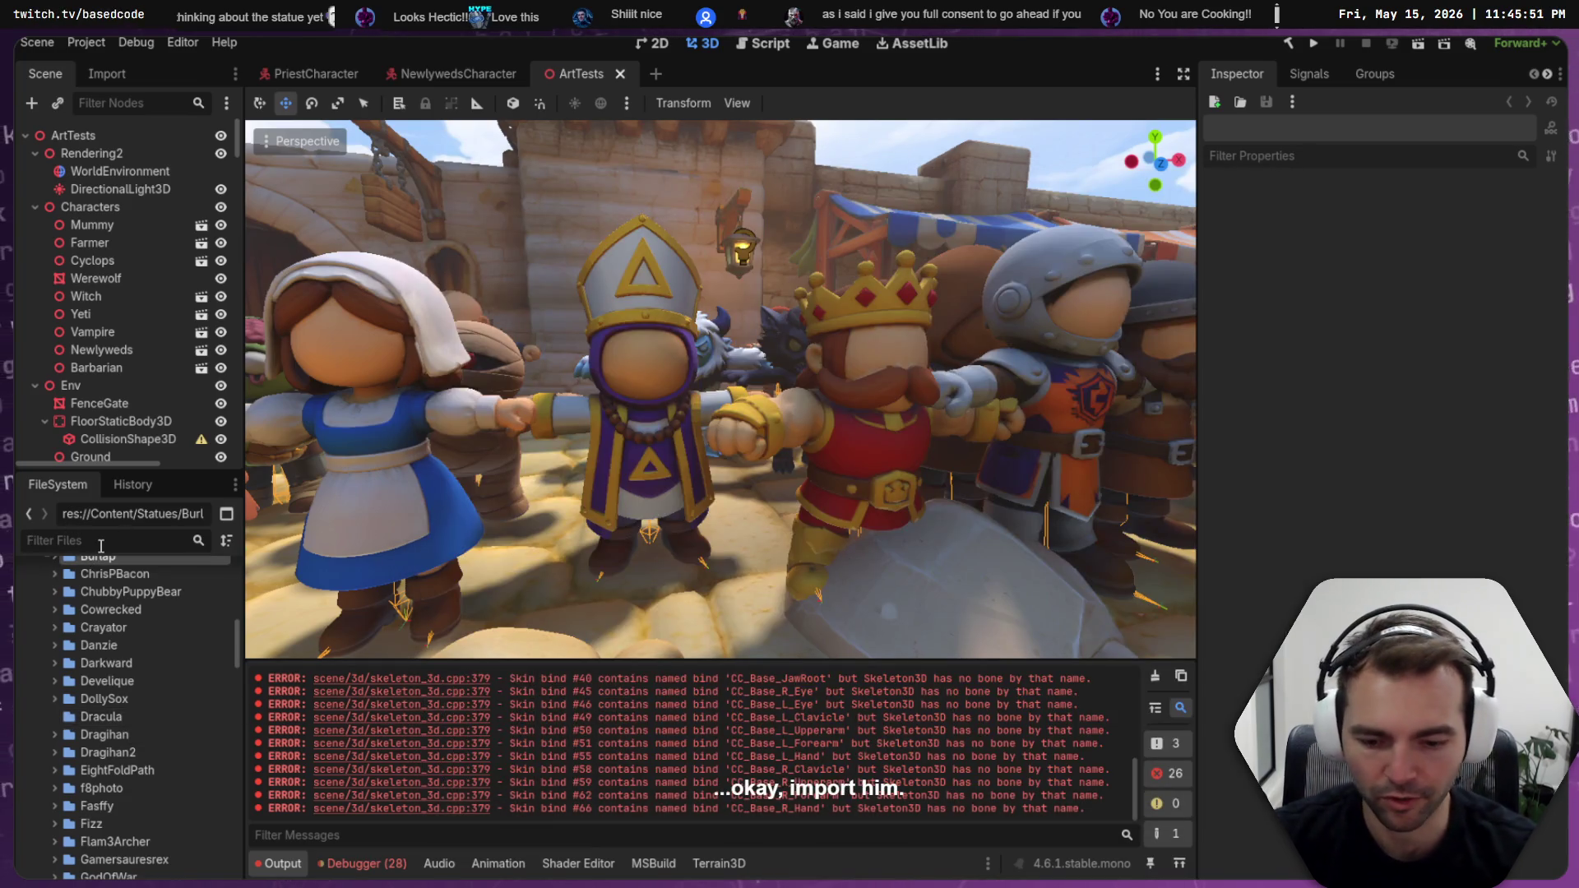
text(Crypts)
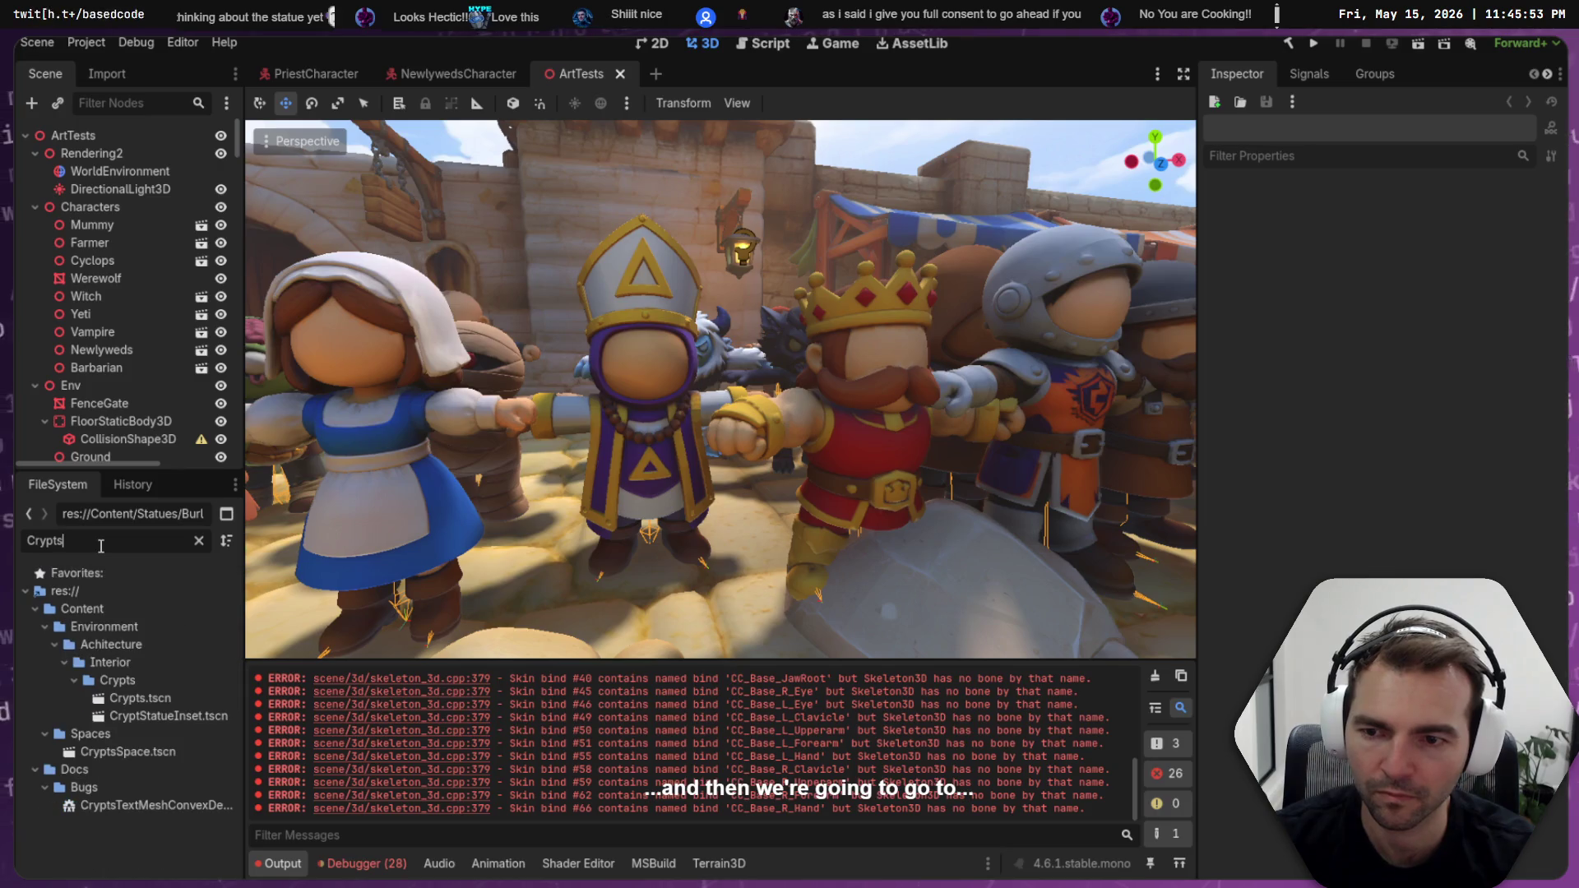
click(155, 698)
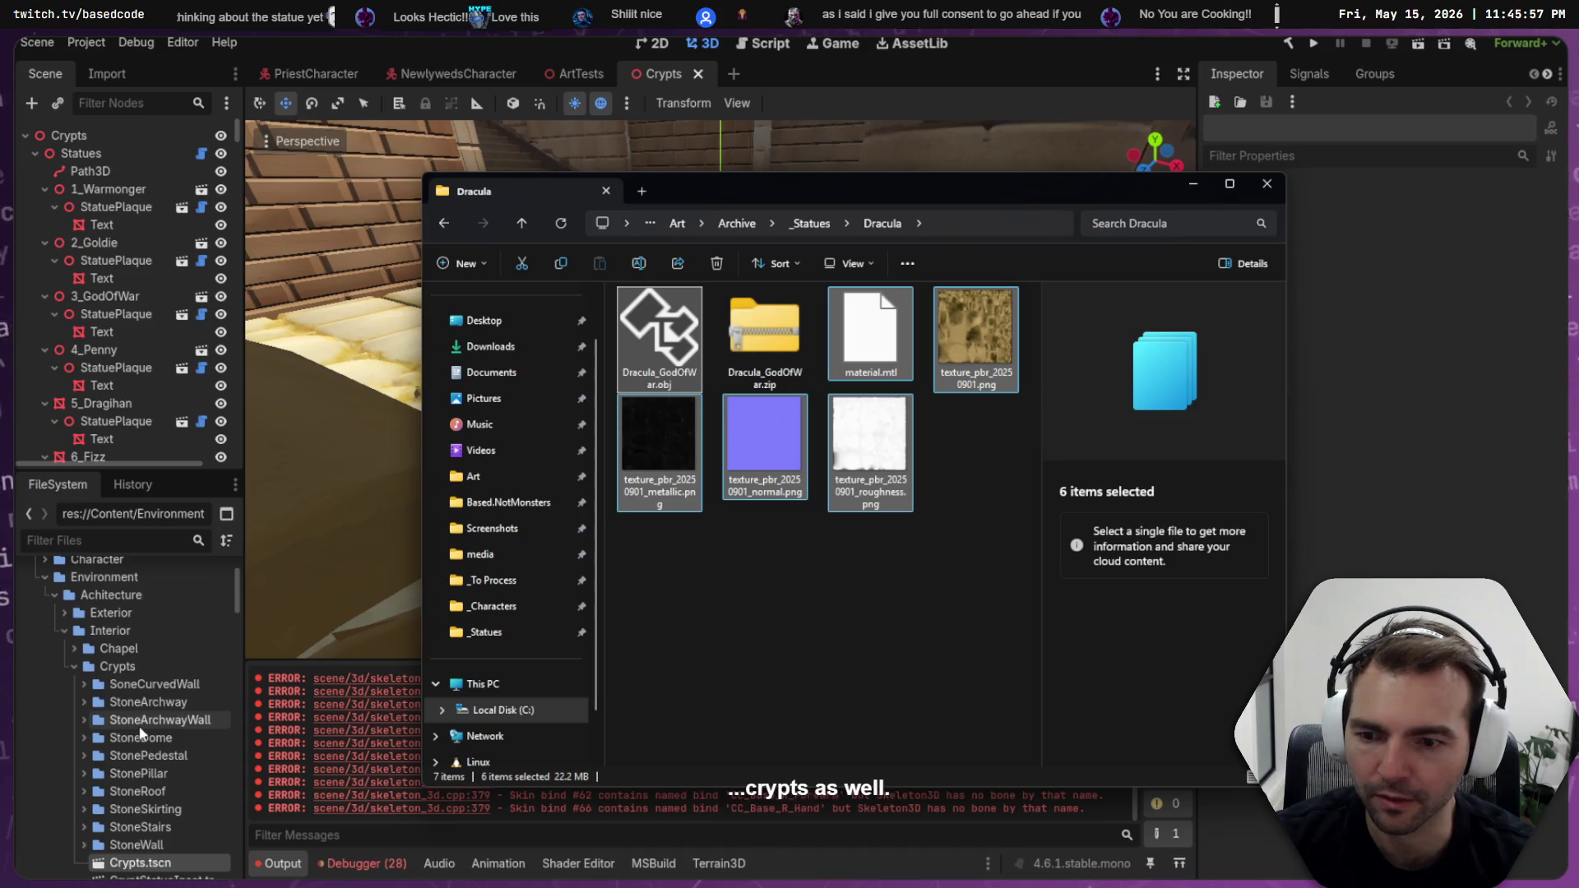
click(199, 542)
Drop the Dracula_GodOfWar model and PBR textures into Statues/Dracula and expand it.
scroll(111, 738, up, 3)
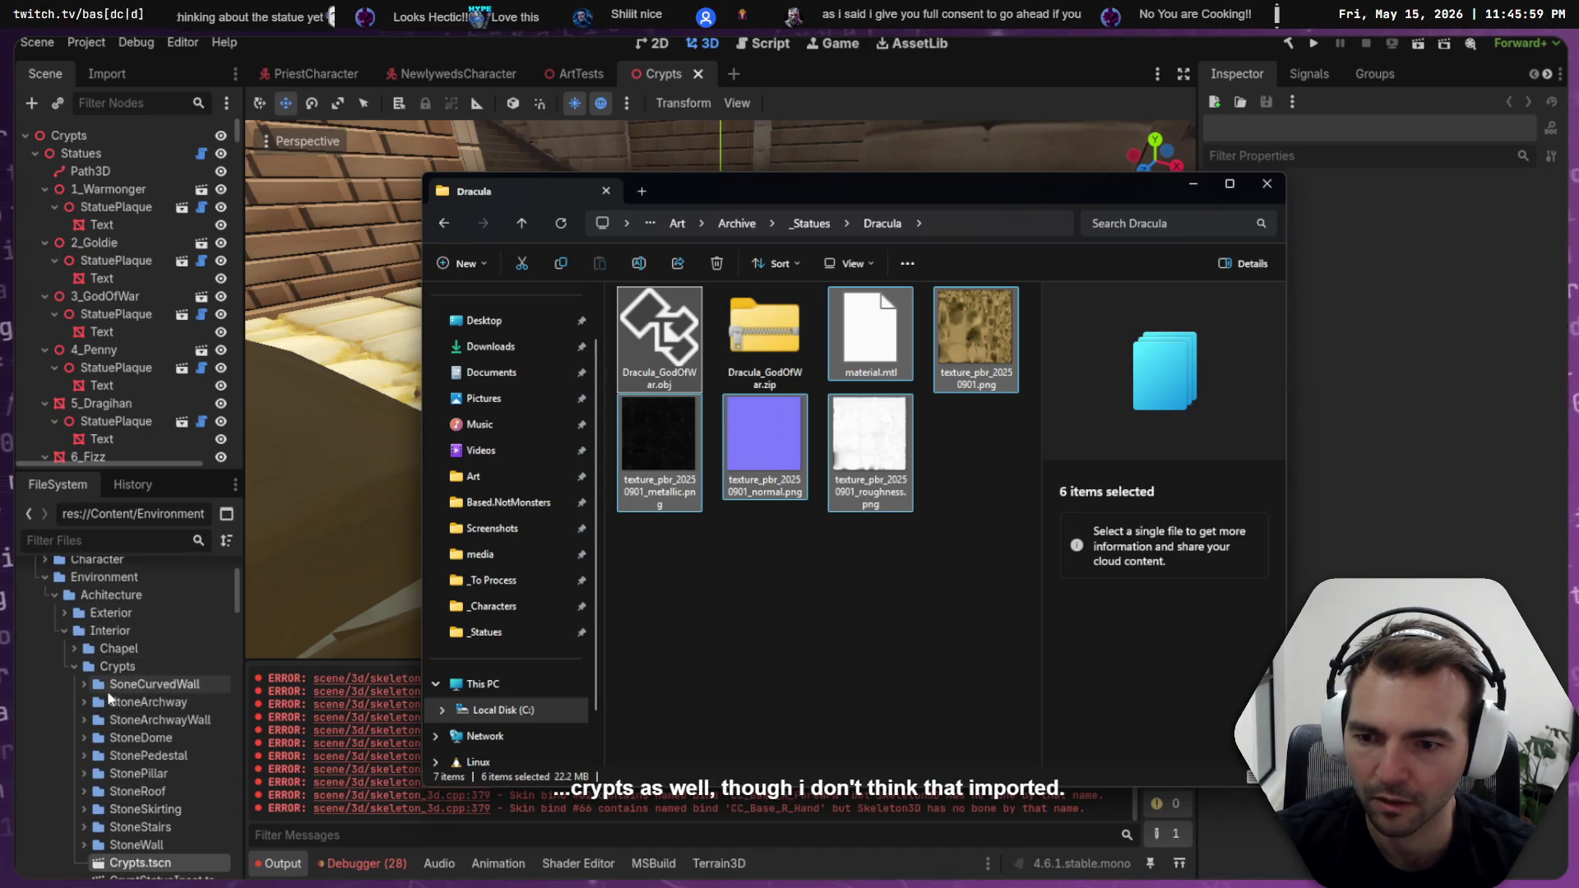
scroll(111, 741, down, 10)
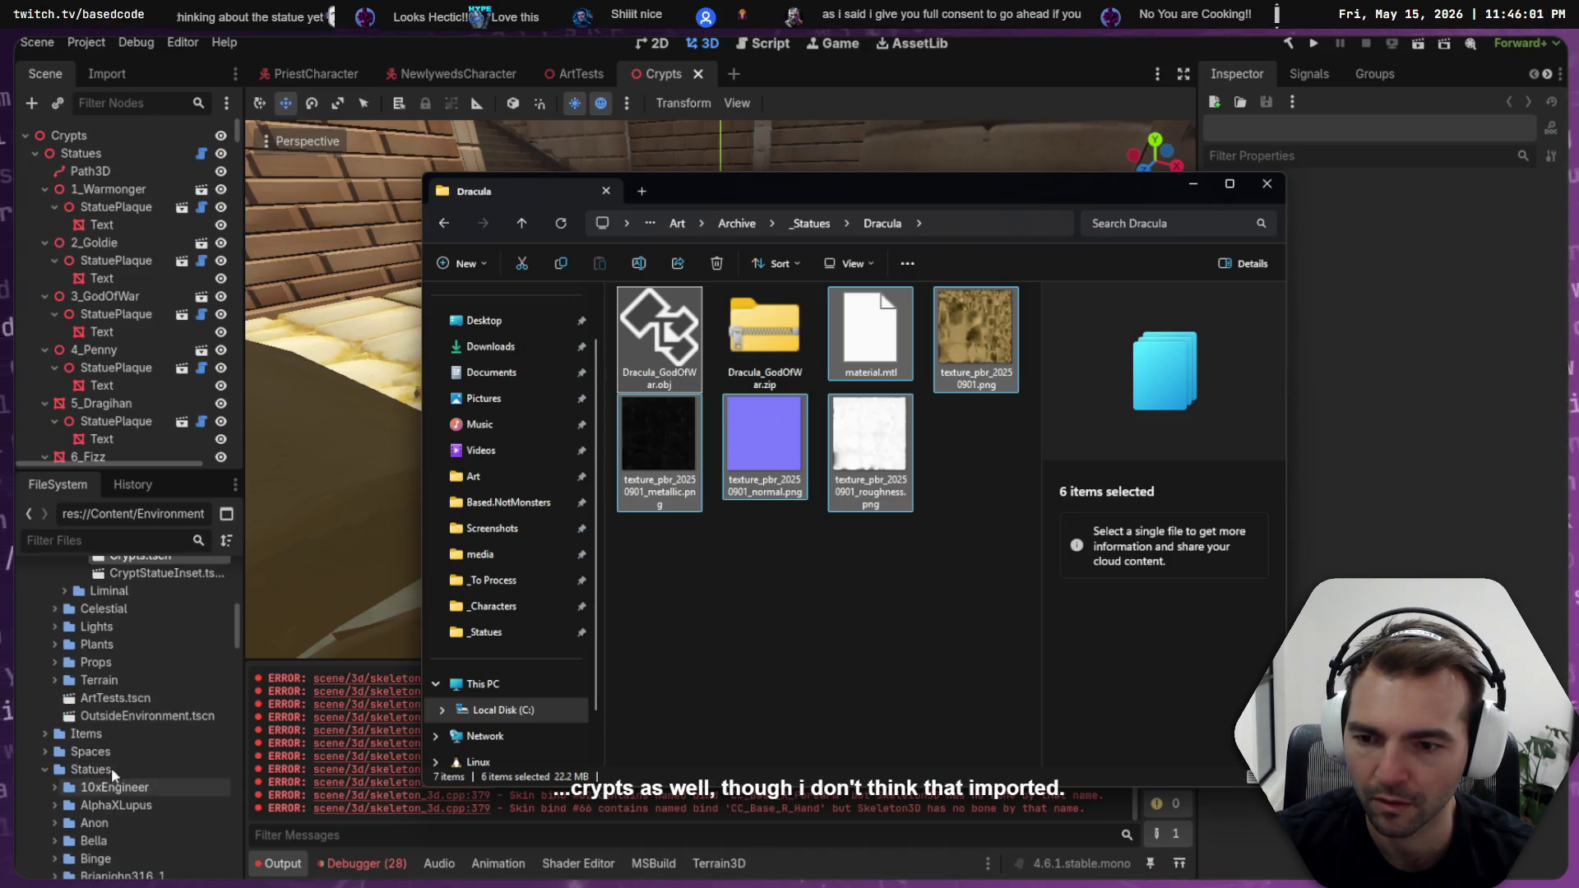
scroll(125, 719, down, 2)
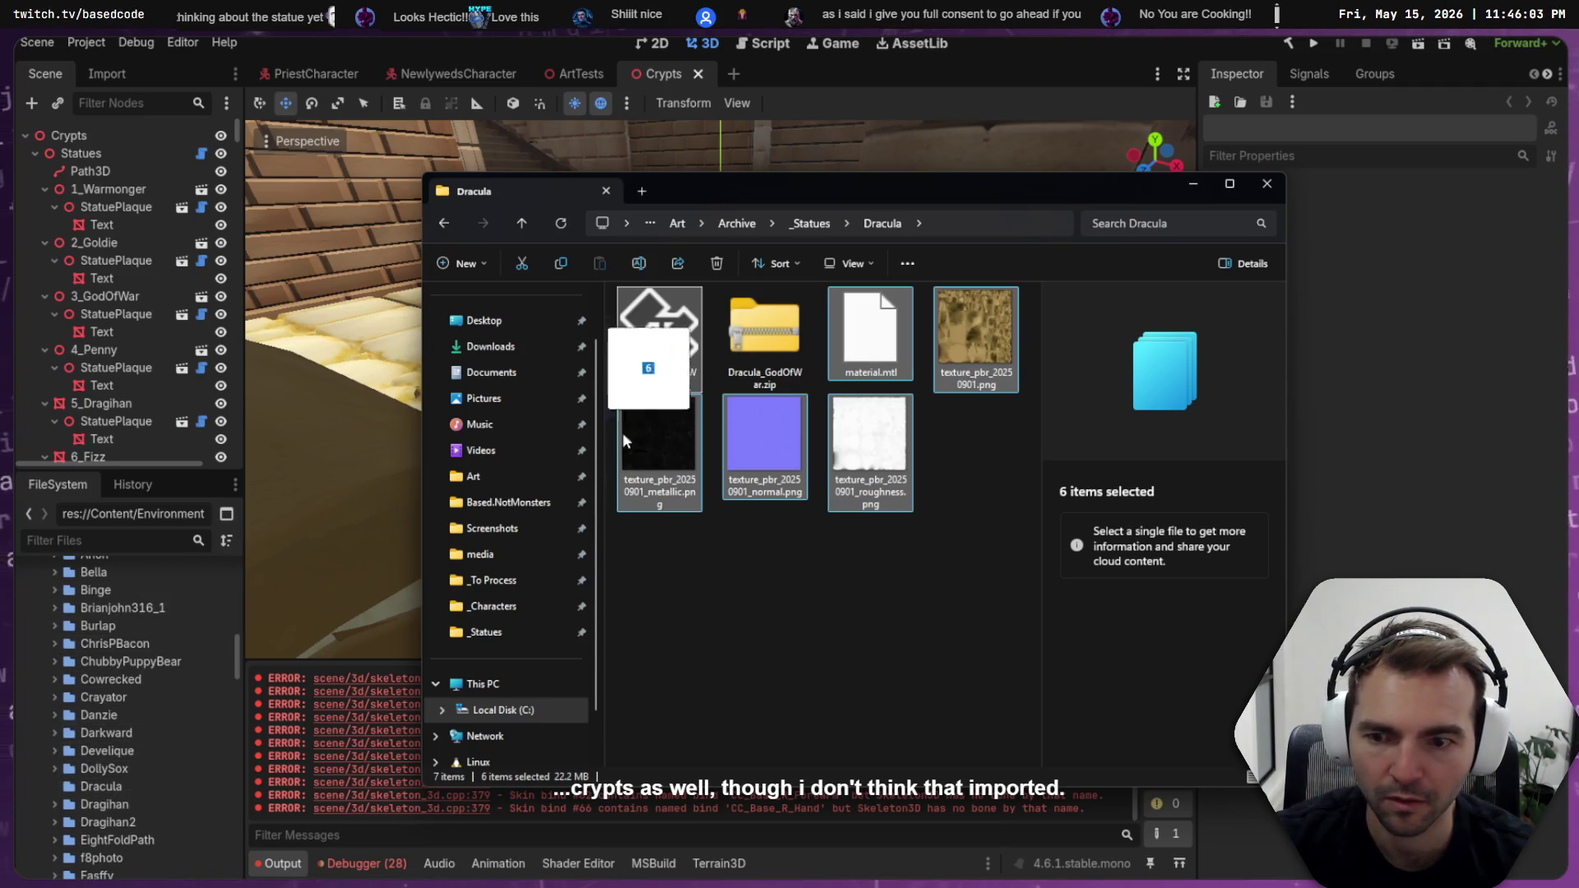
drag(101, 792, 98, 784)
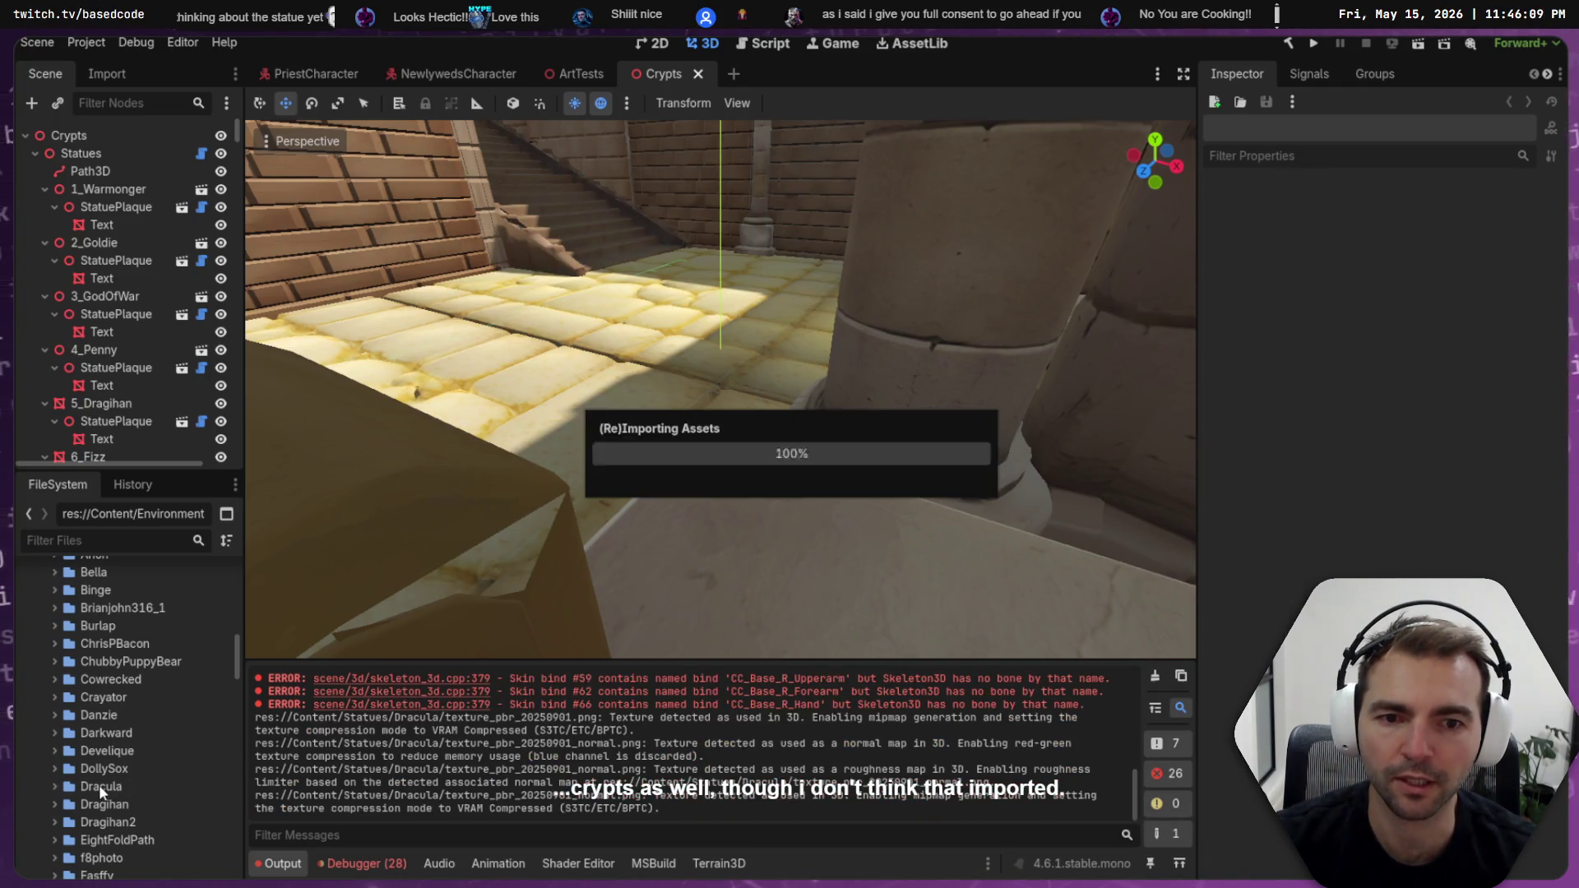
click(50, 786)
Collapse the statue entries in the Crypts scene tree, including 3_GodOfWar, down to Statues.
click(116, 804)
scroll(115, 798, down, 2)
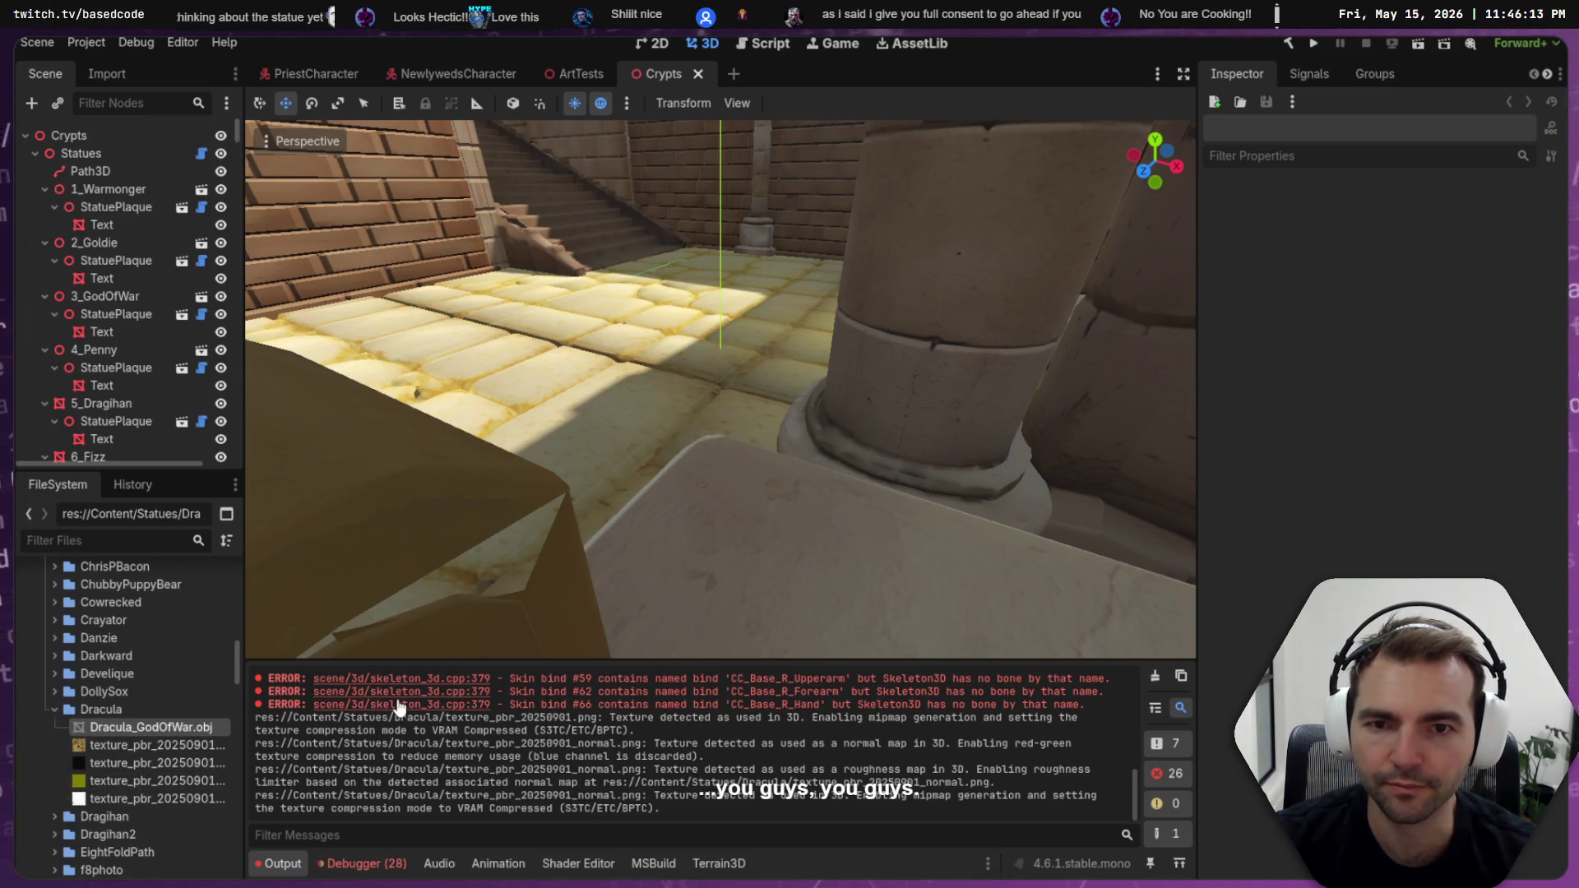
click(45, 189)
click(45, 207)
click(96, 225)
key(Left)
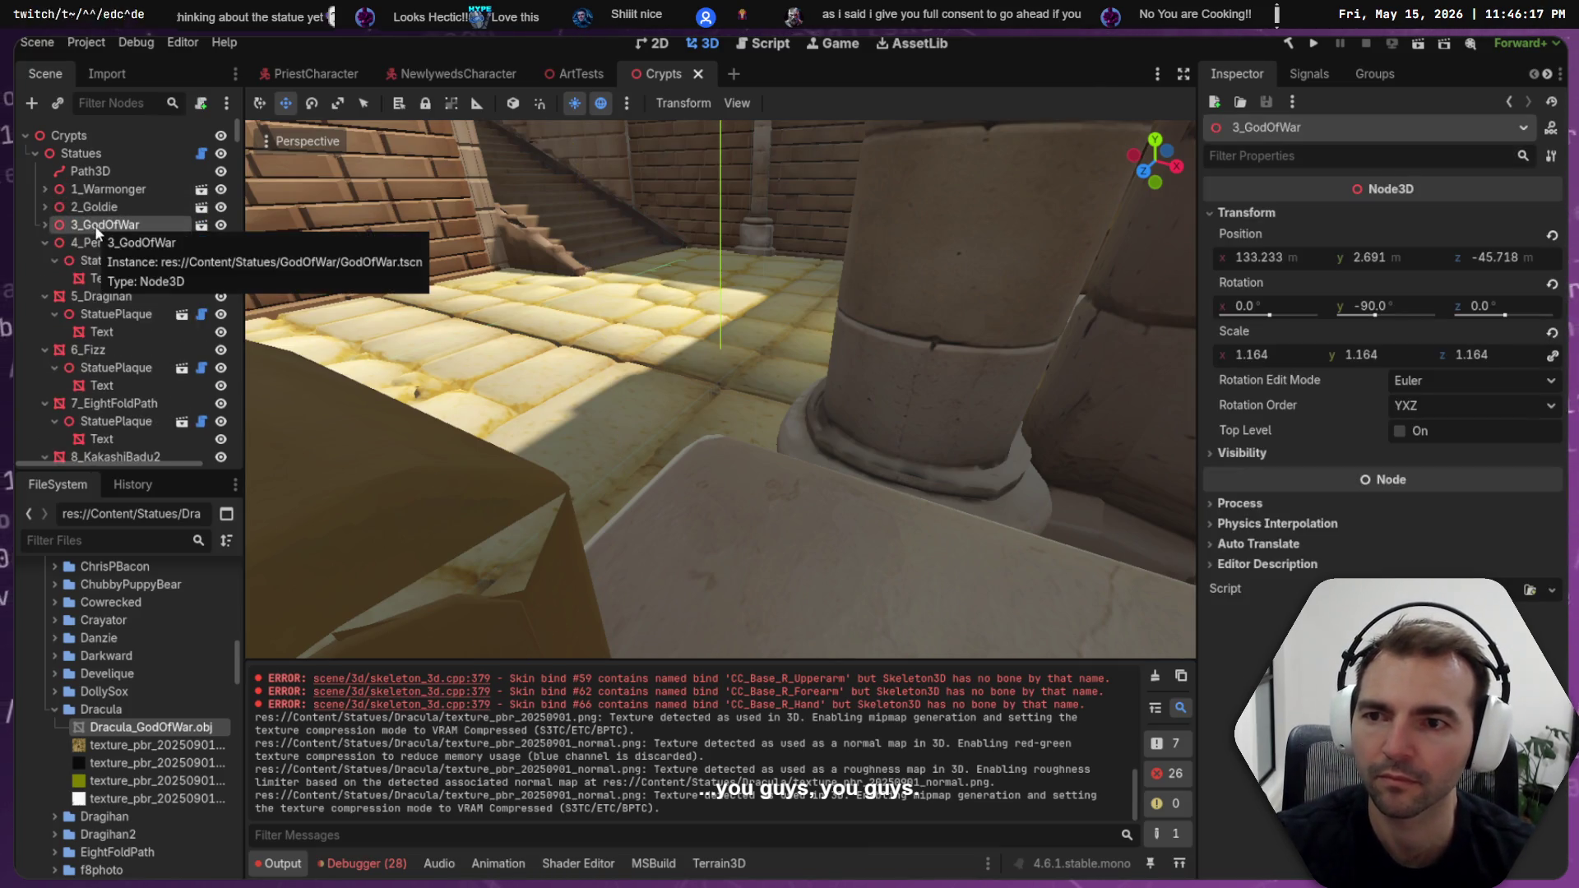
key(Down)
key(Left)
key(Down)
key(Left)
key(Down)
key(Left)
key(Down)
key(Left)
key(Down)
key(Down)
key(Down)
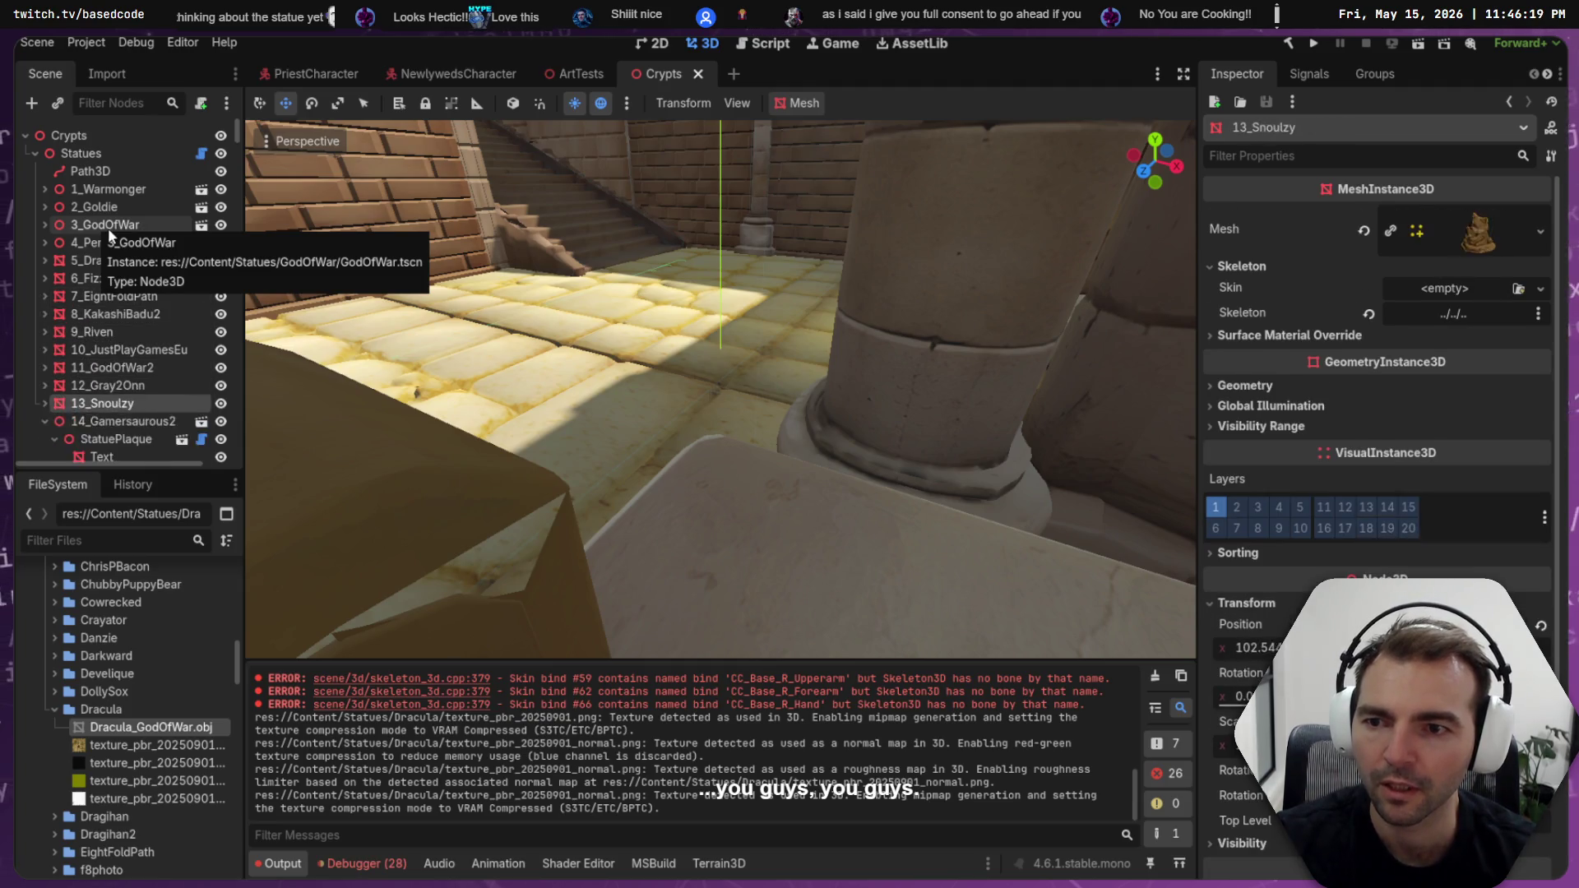
key(Down)
key(Left)
key(Down)
key(Down)
key(Down)
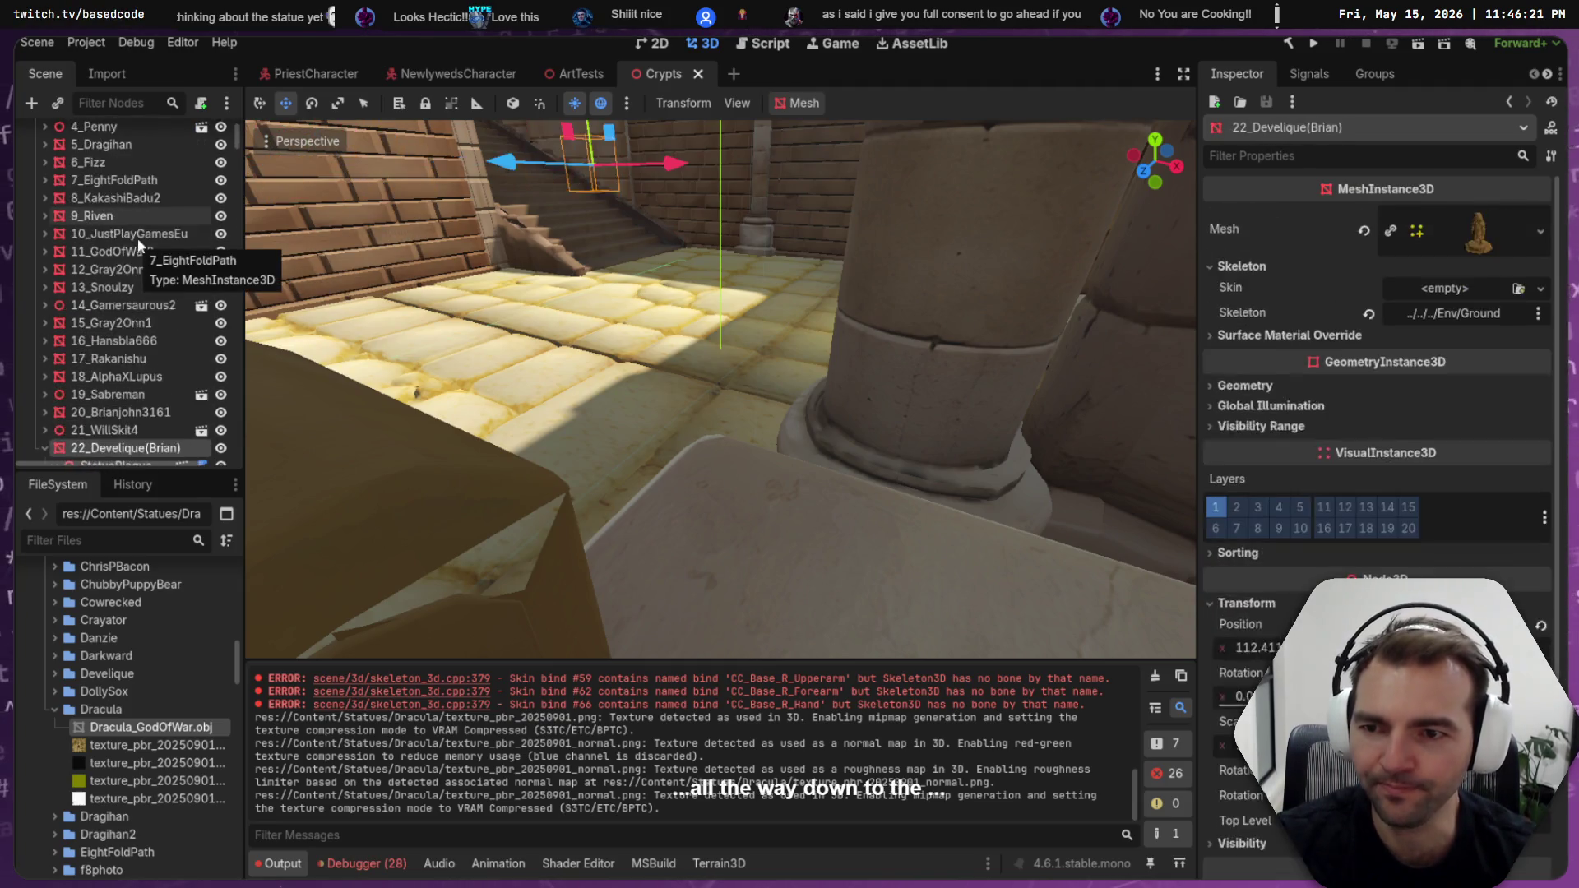
key(Left)
key(Left)
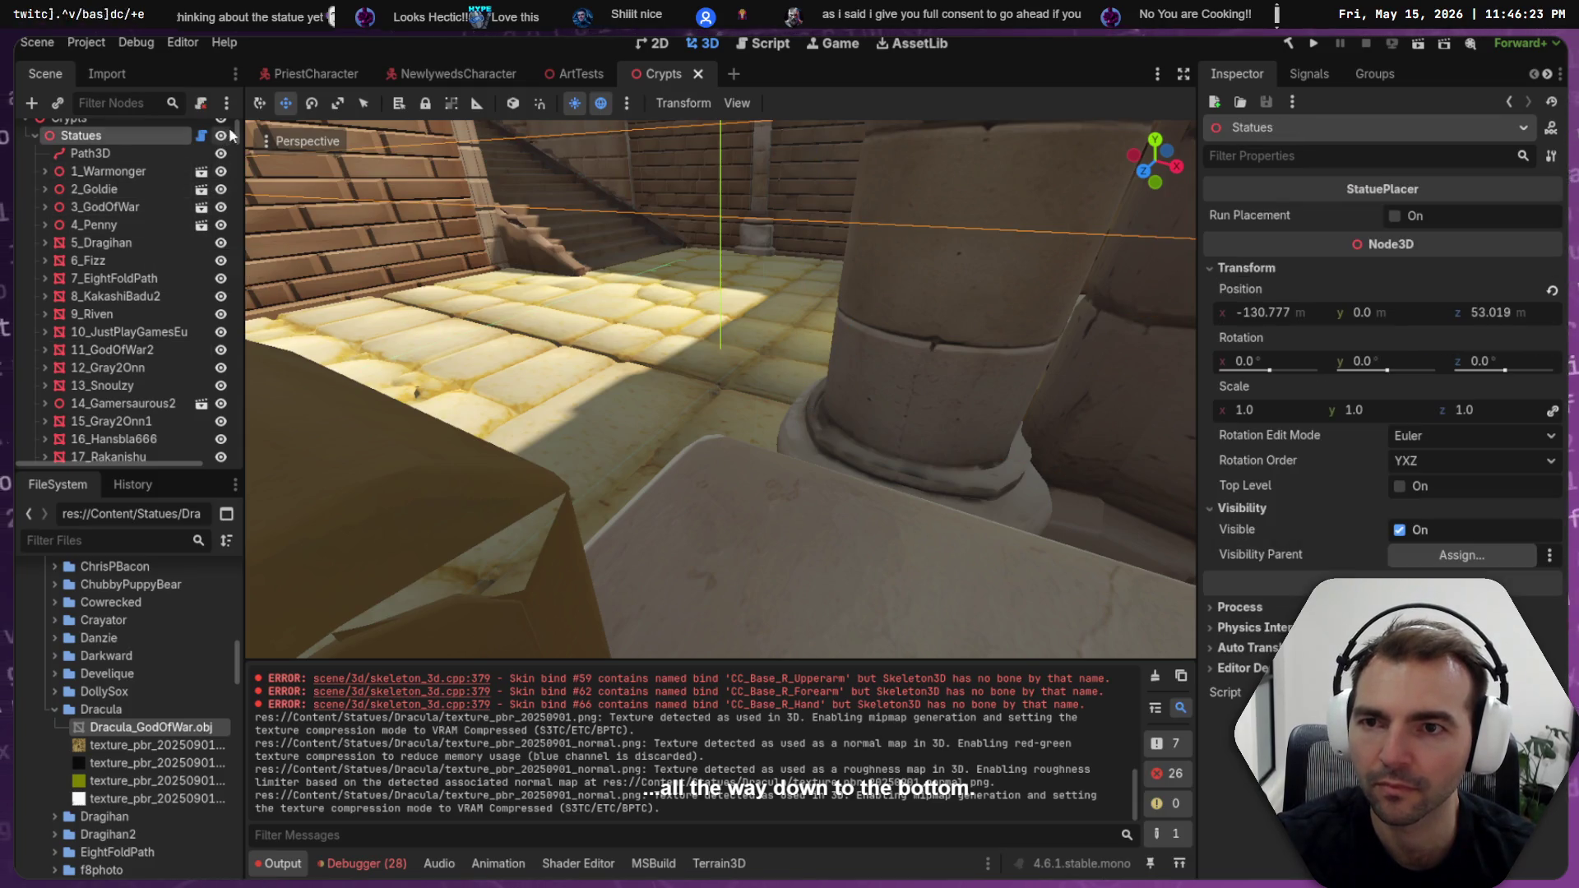
scroll(231, 136, down, 15)
scroll(165, 304, up, 10)
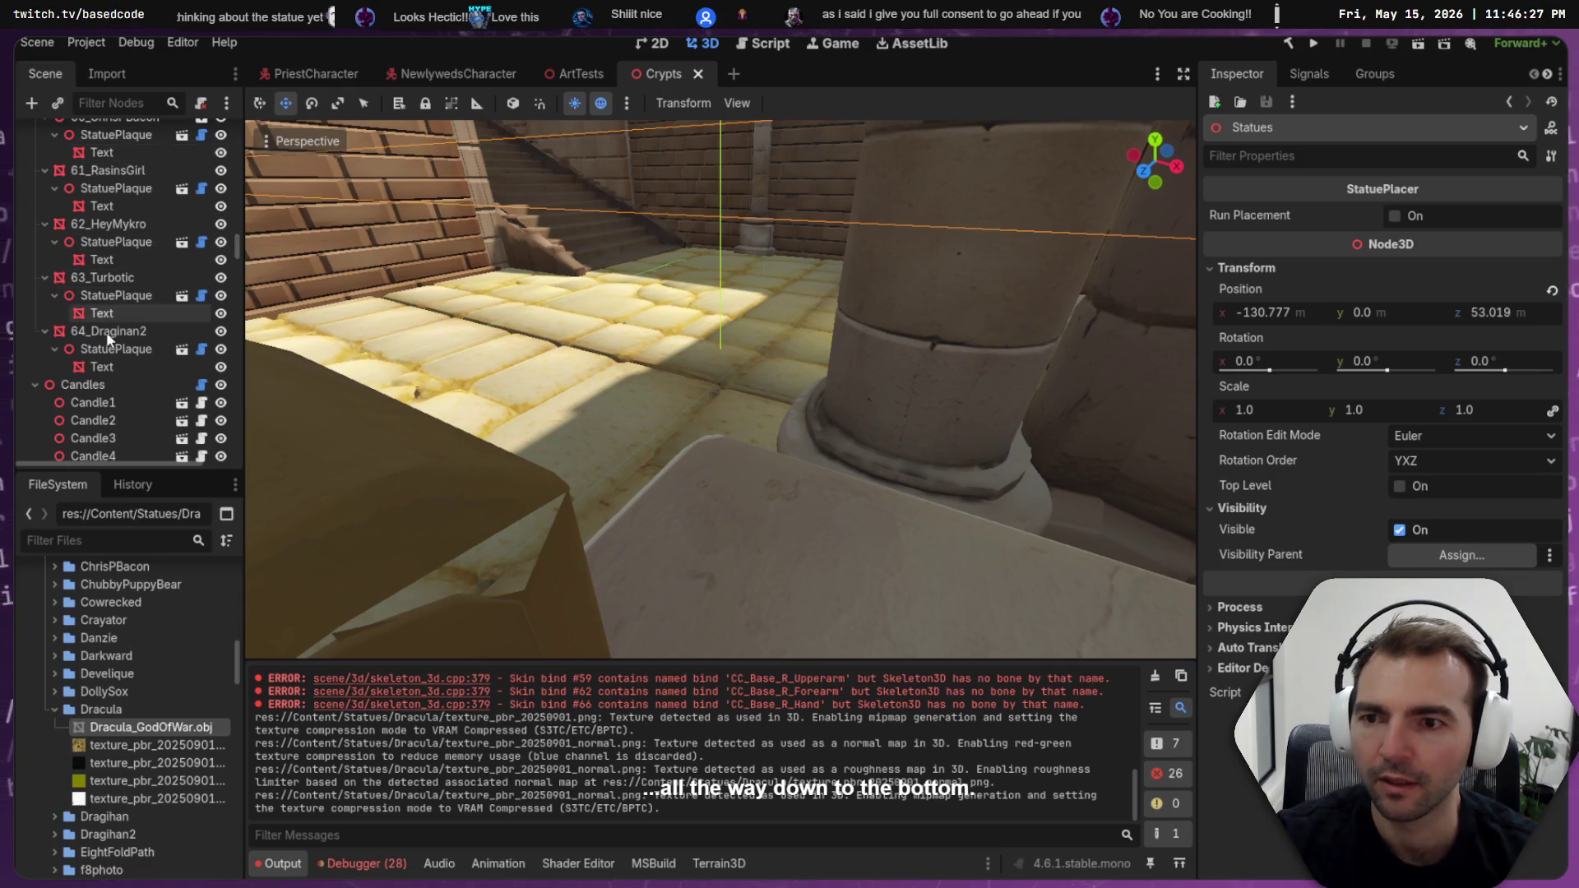
Copy the 64_Draginan2 statue and paste it under Statues as 64_Draginan3.
click(107, 330)
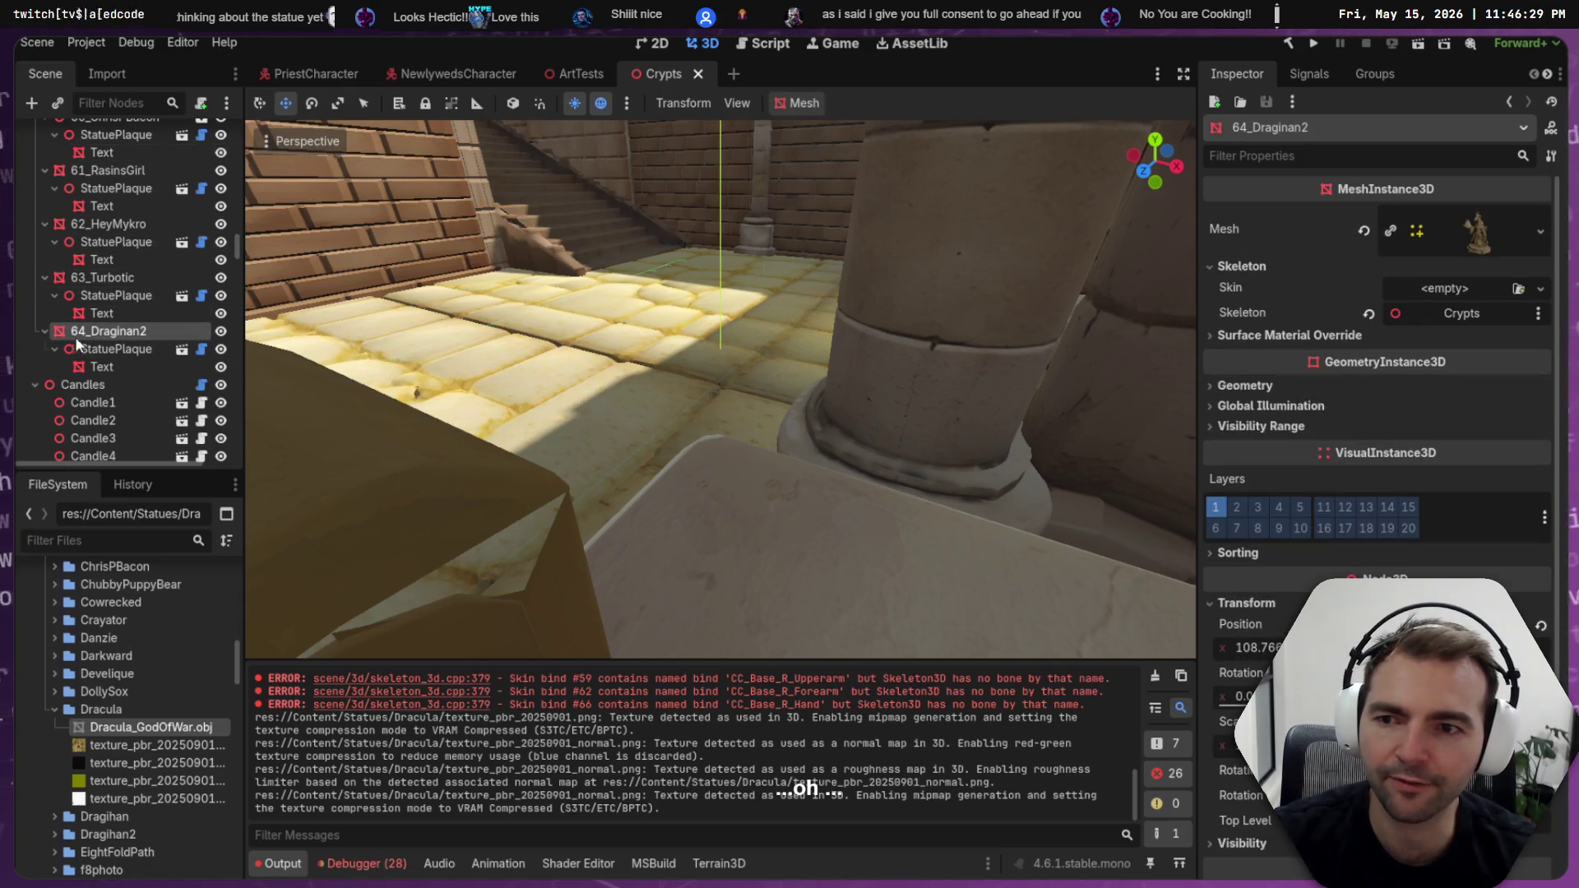
click(44, 331)
key(Left)
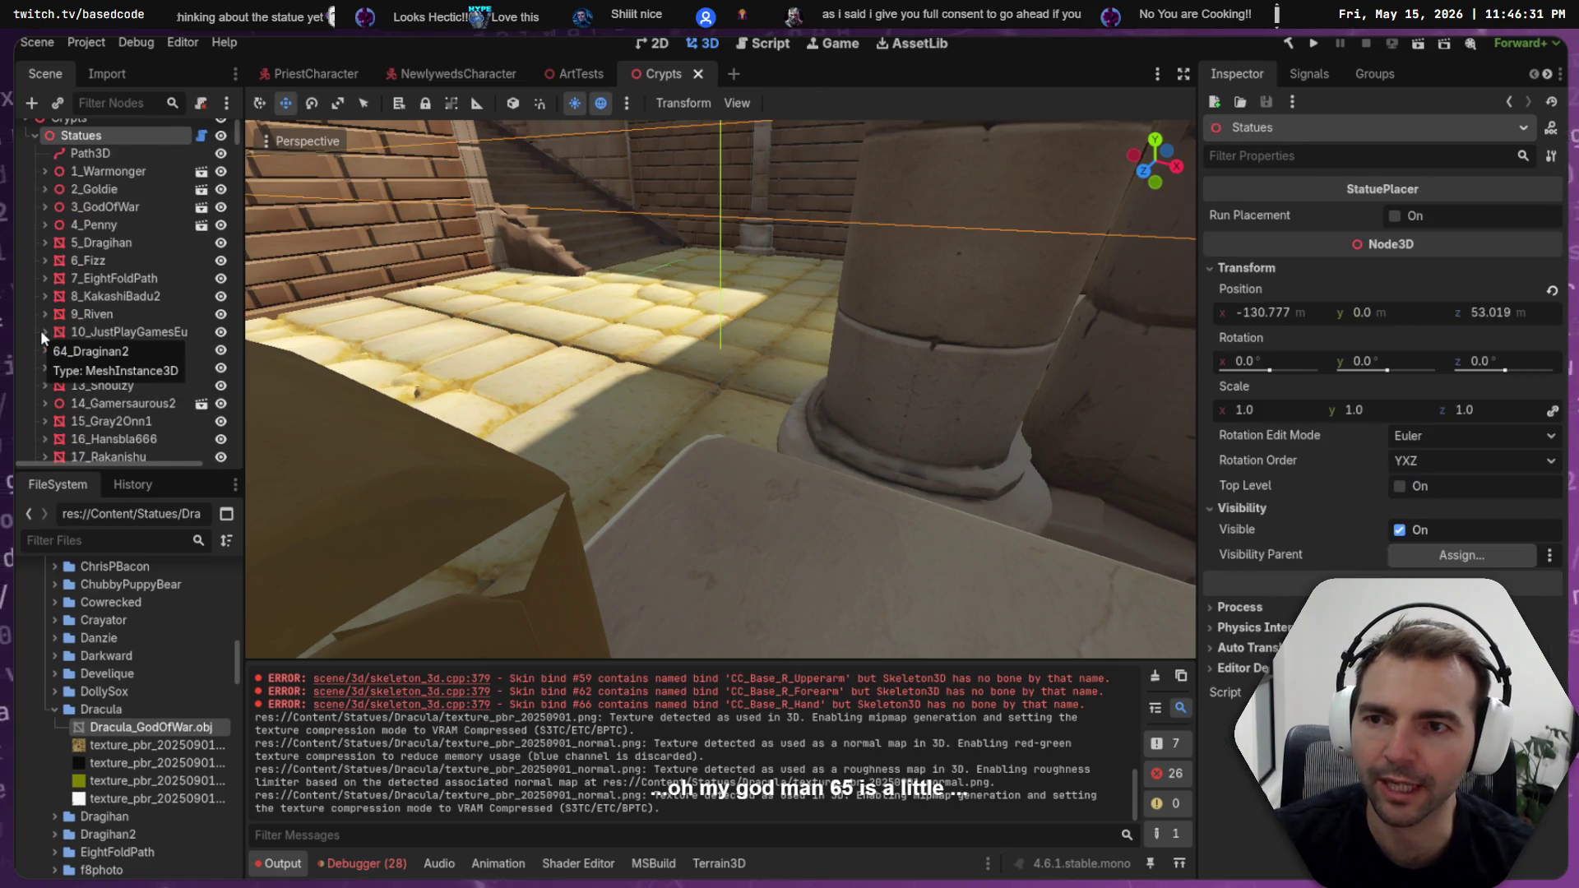
key(ctrl+v)
scroll(125, 441, down, 2)
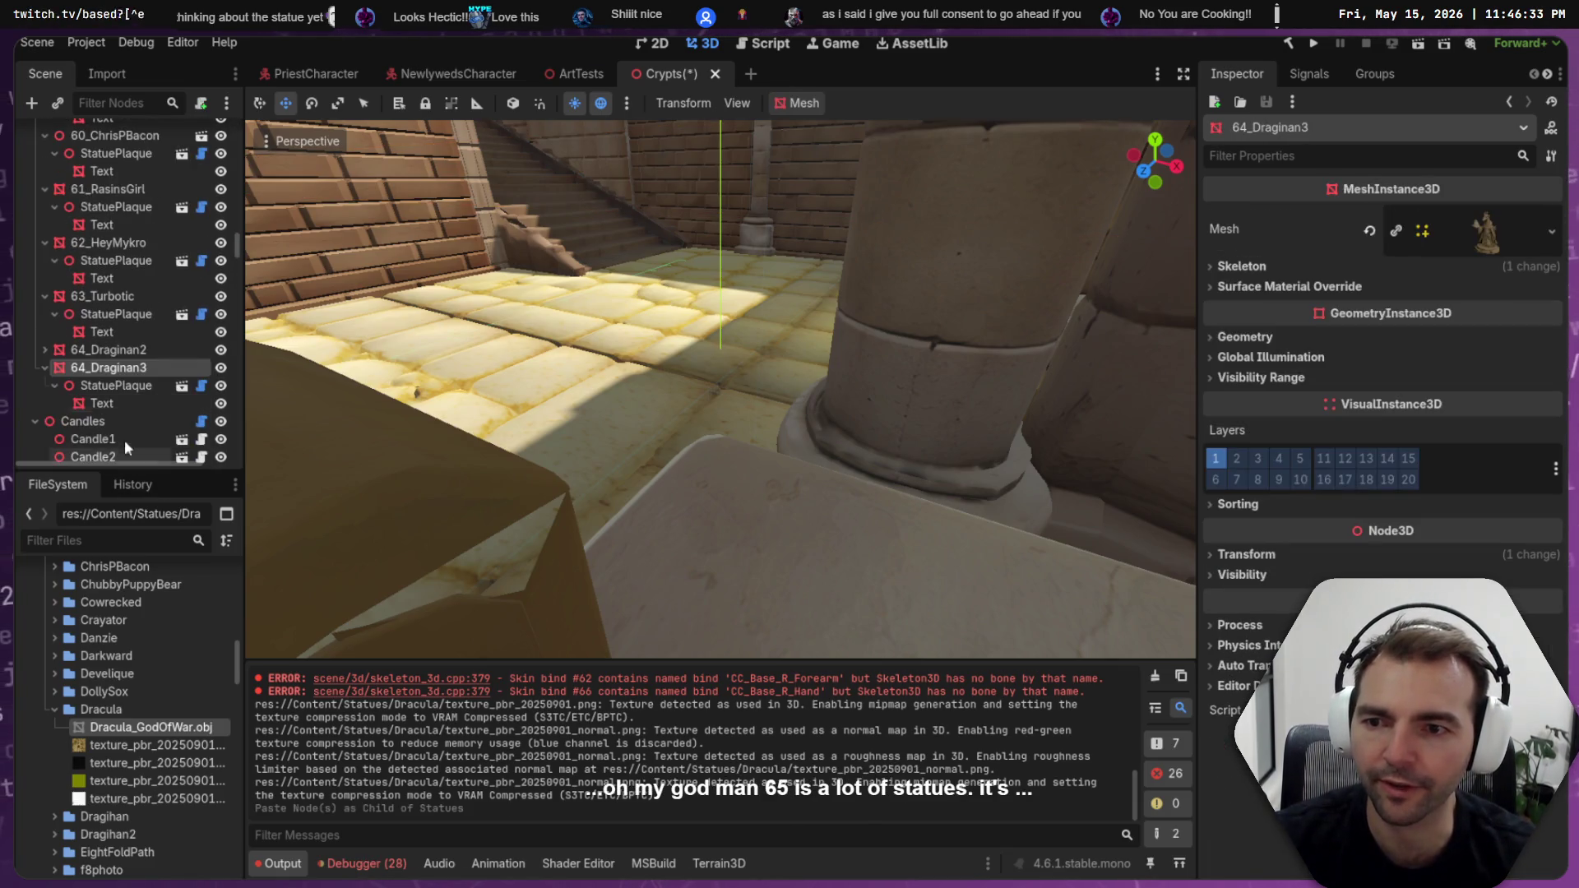
Add the Dracula_GodOfWar.obj model under Statues and rename it 65_DraculaGodOfWar.
double_click(131, 371)
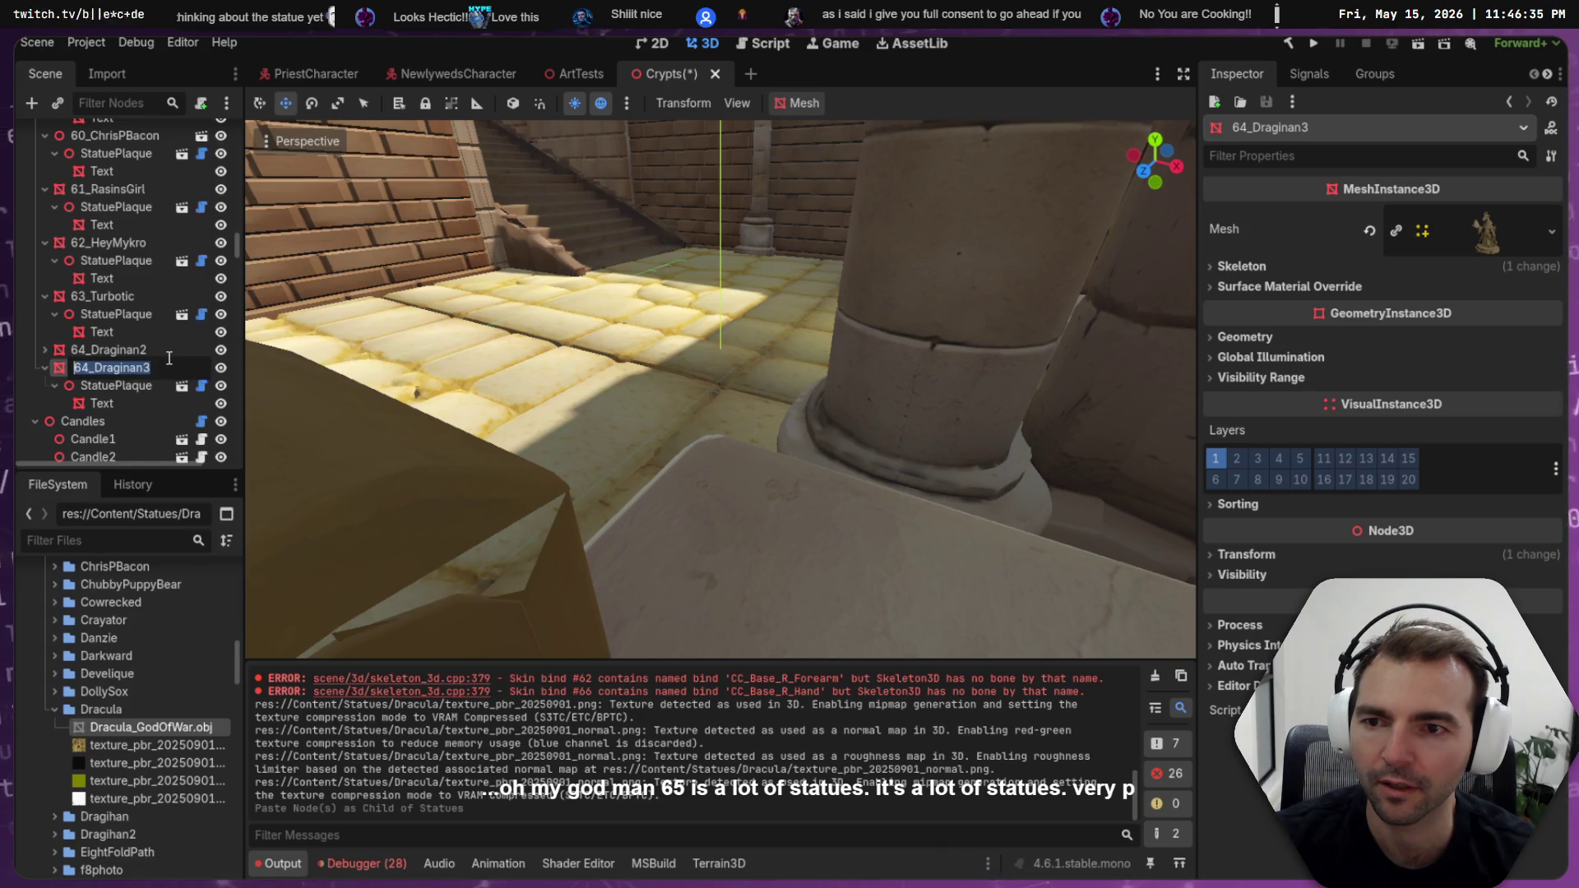
mouse_move(136, 728)
mouse_down()
mouse_move(169, 385)
mouse_move(105, 350)
mouse_move(461, 329)
mouse_move(494, 354)
mouse_up()
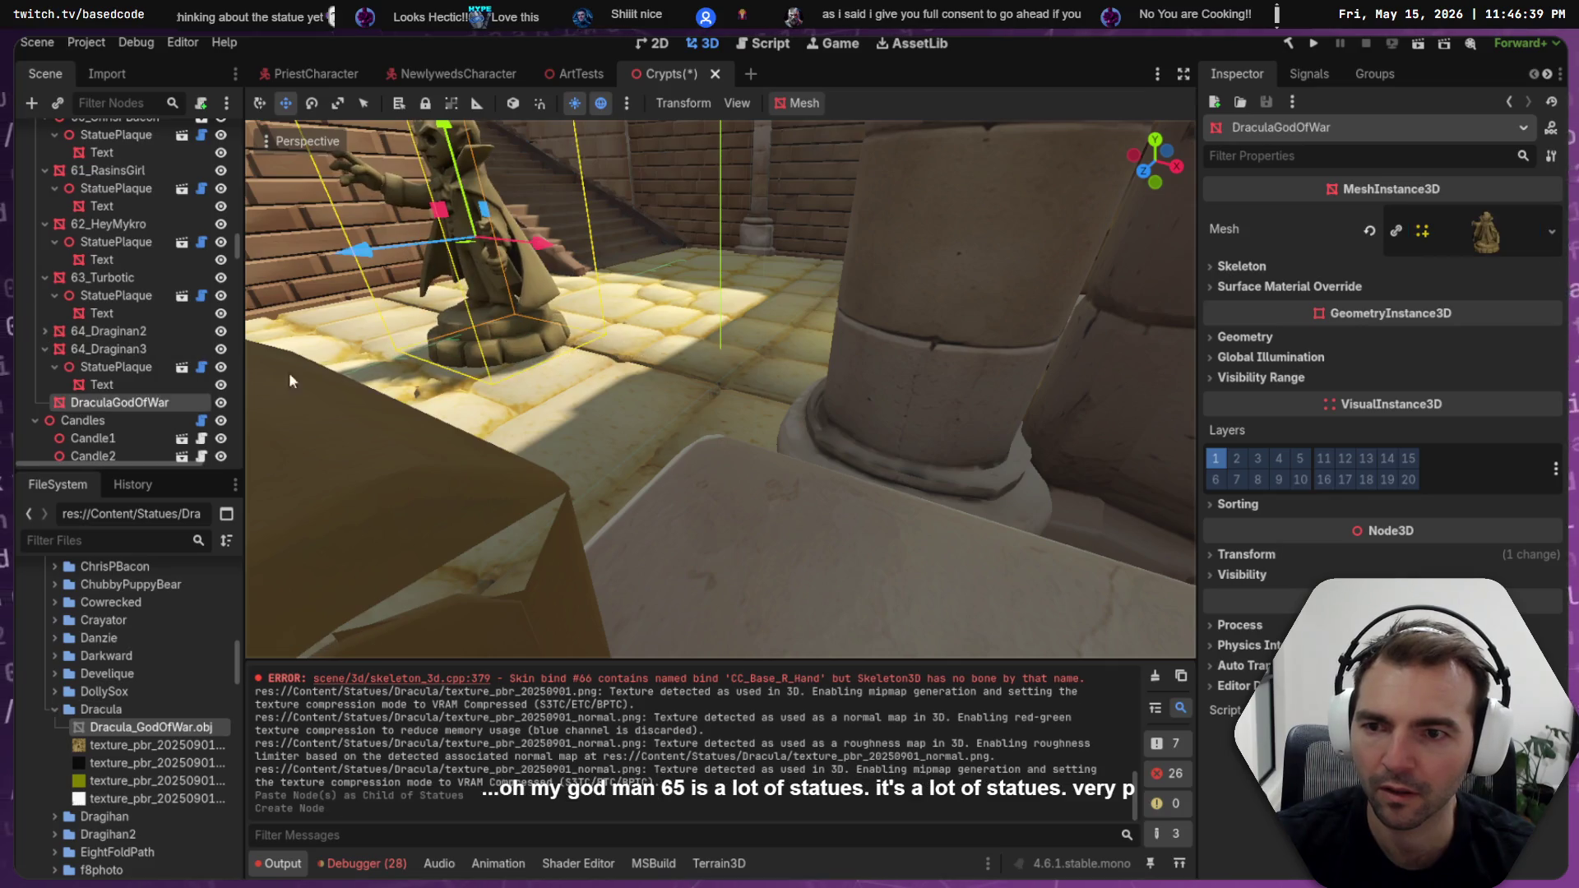
drag(143, 409, 115, 342)
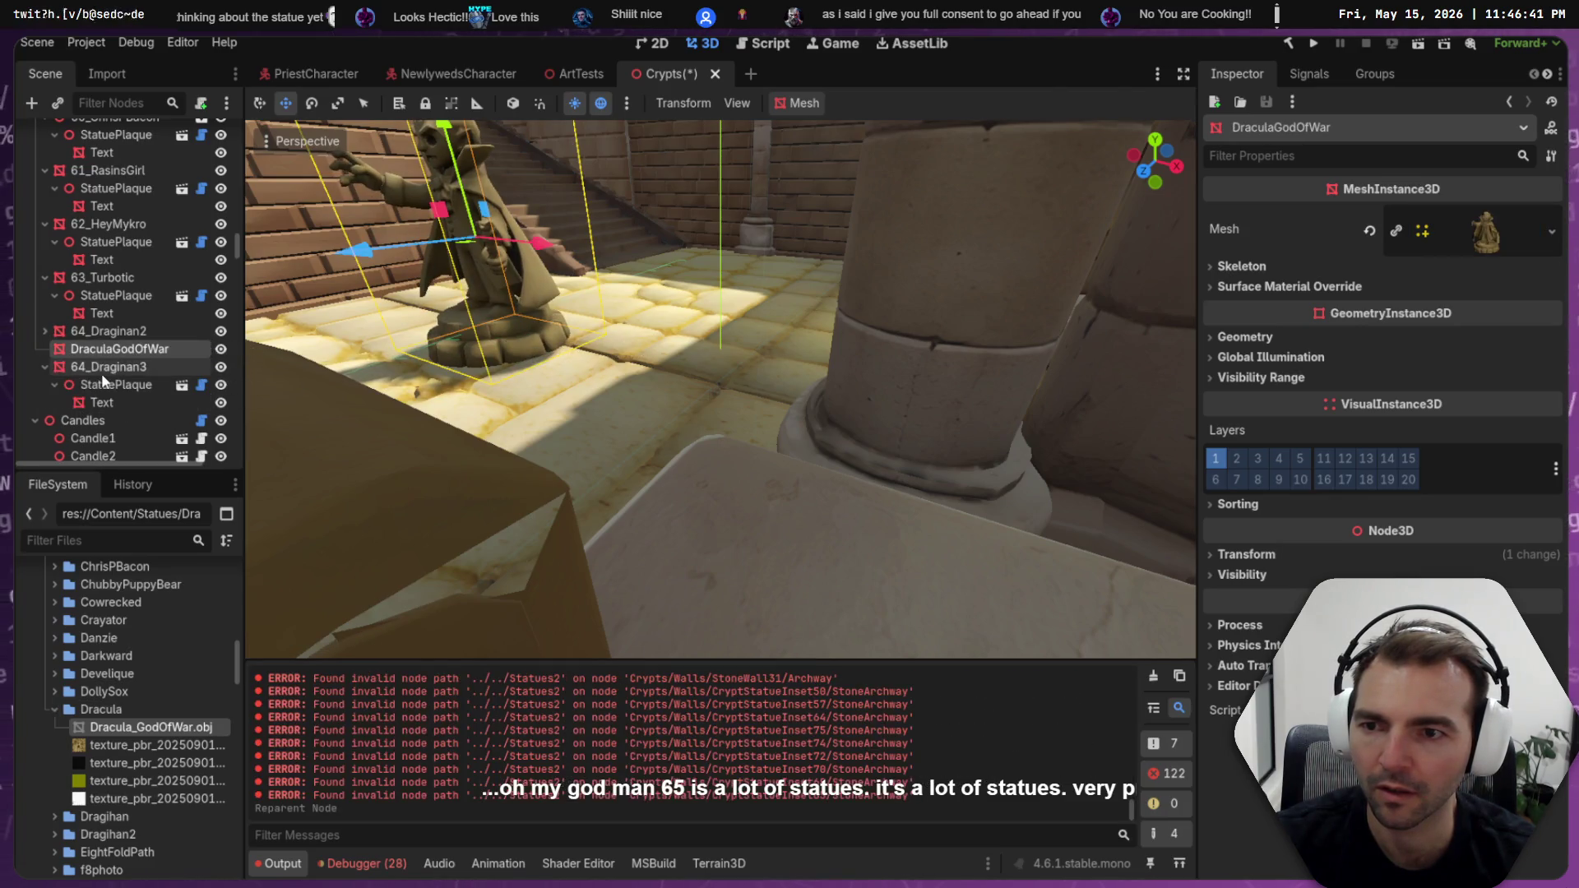
double_click(105, 368)
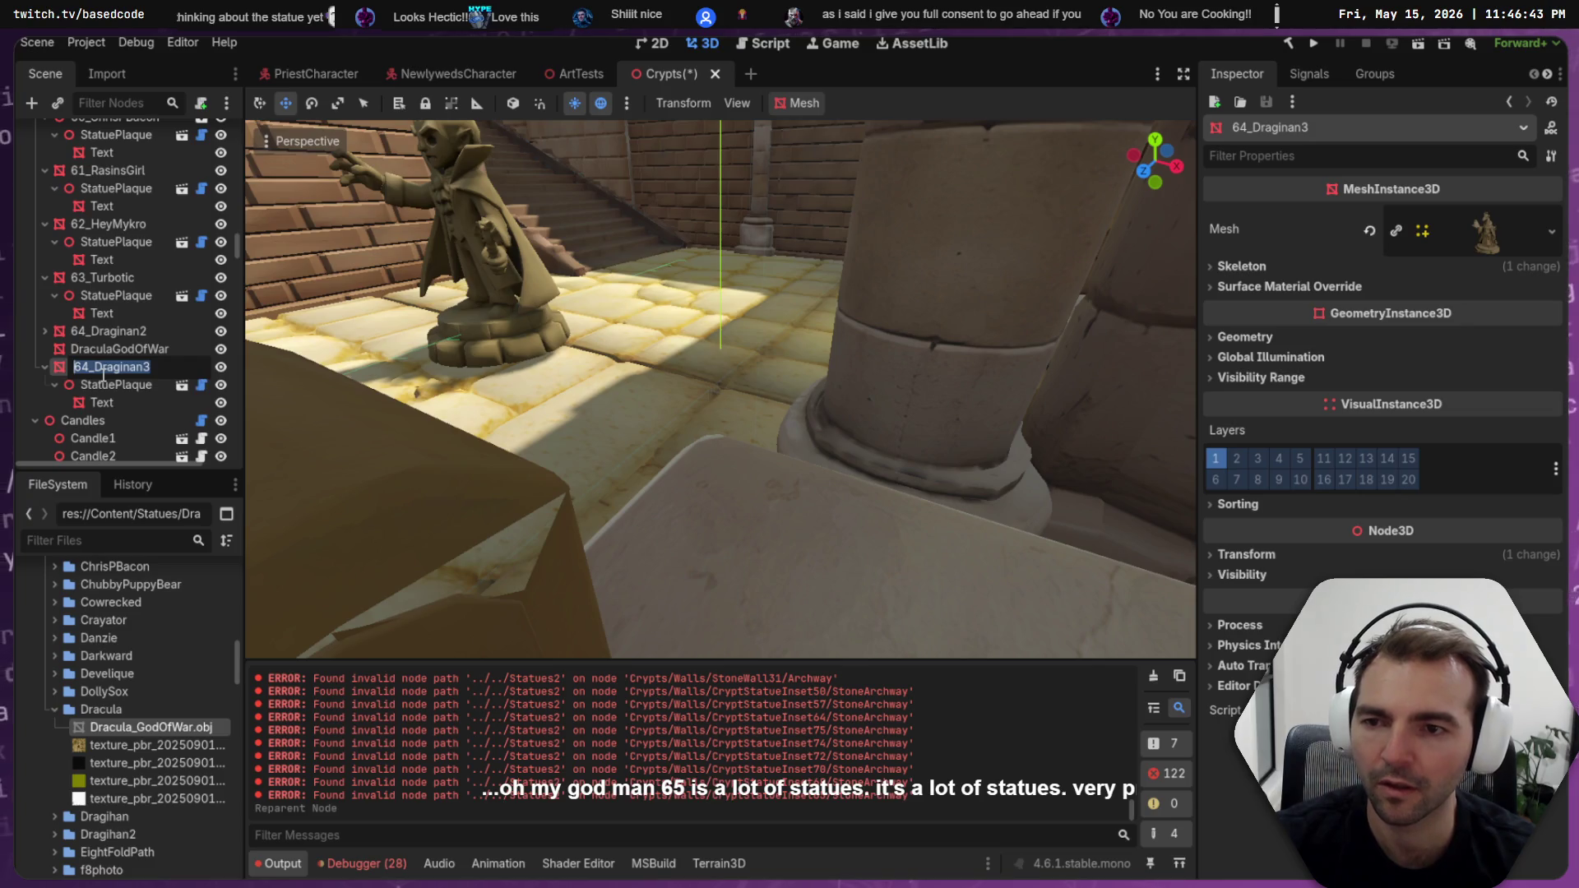
key(Escape)
key(Up)
key(F2)
key(Home)
text(65_)
key(Return)
Move StatuePlaque under 65_DraculaGodOfWar and delete the leftover 64_Draginan3 node.
click(108, 387)
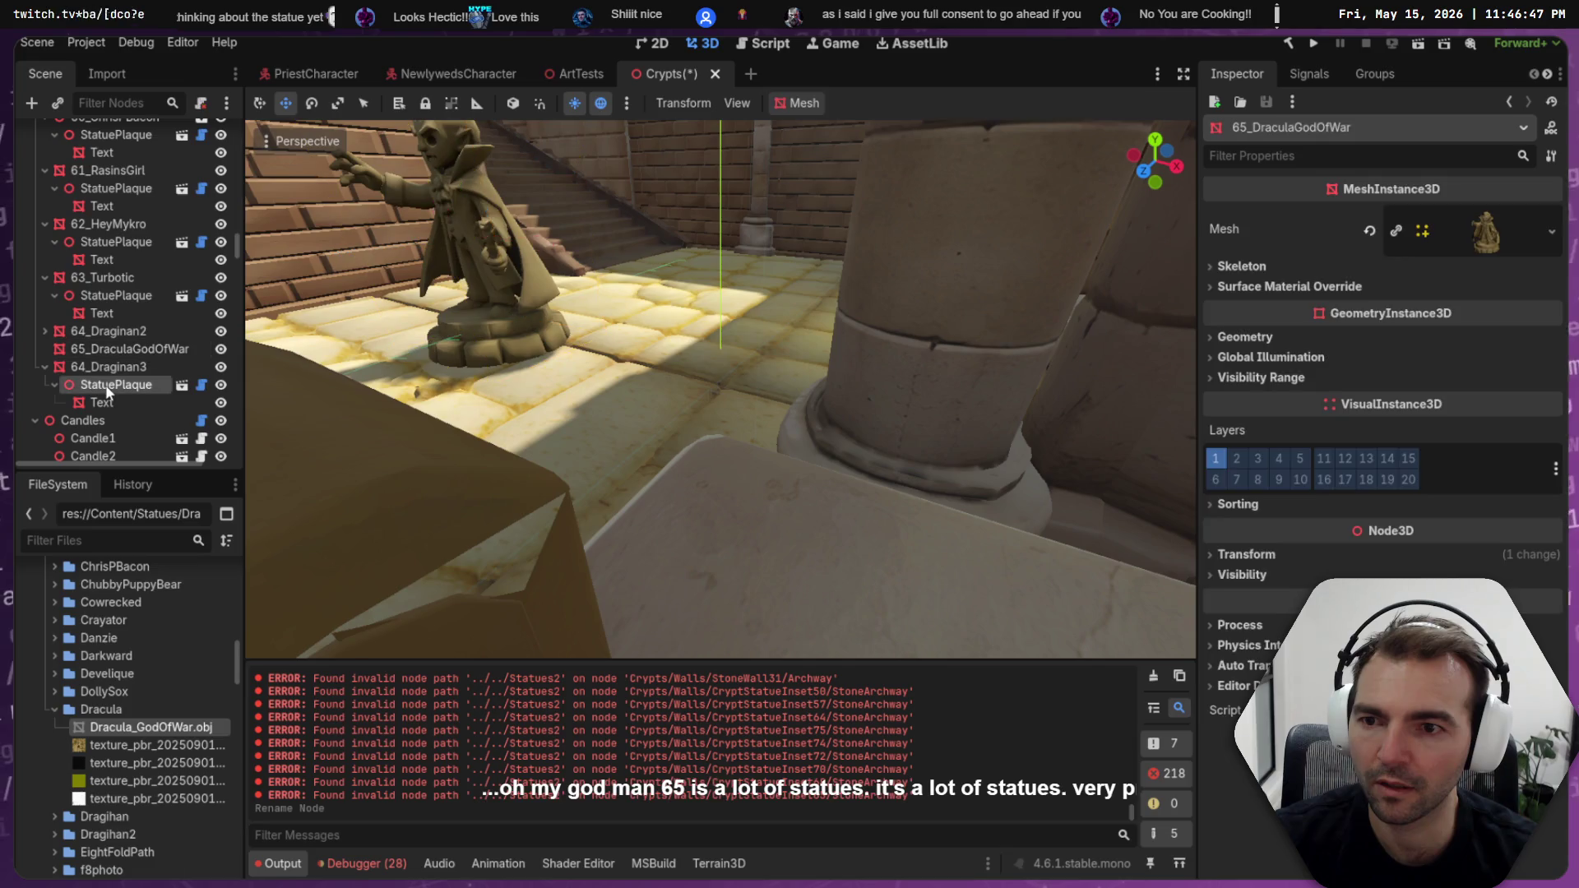
drag(109, 349, 108, 349)
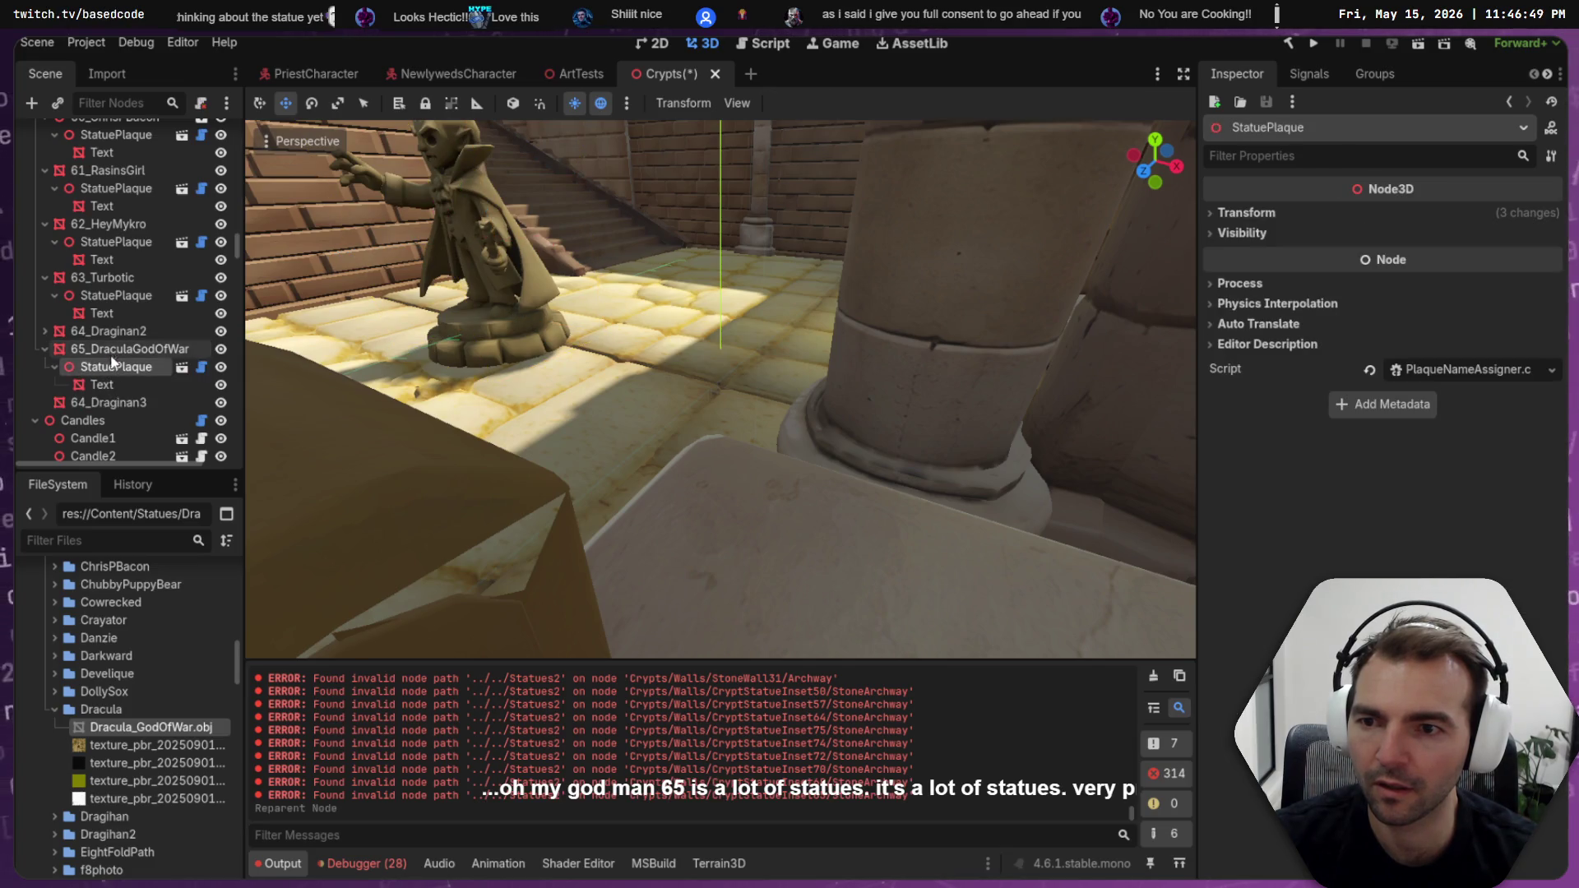
click(99, 403)
key(Delete)
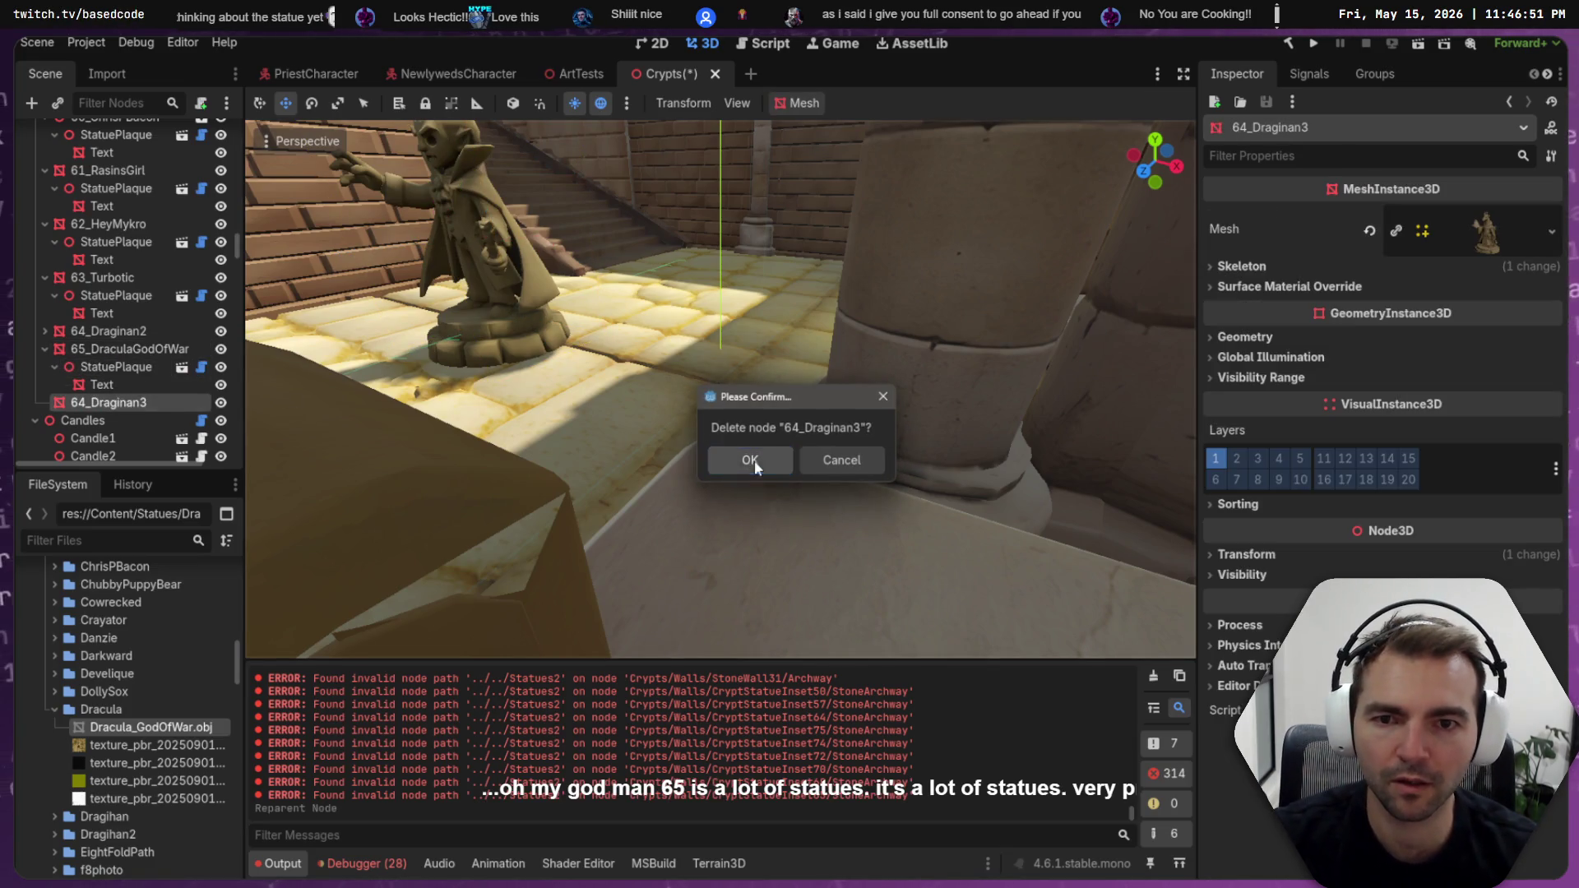
click(750, 461)
Zero the position of the Dracula statue and of its plaque.
click(148, 350)
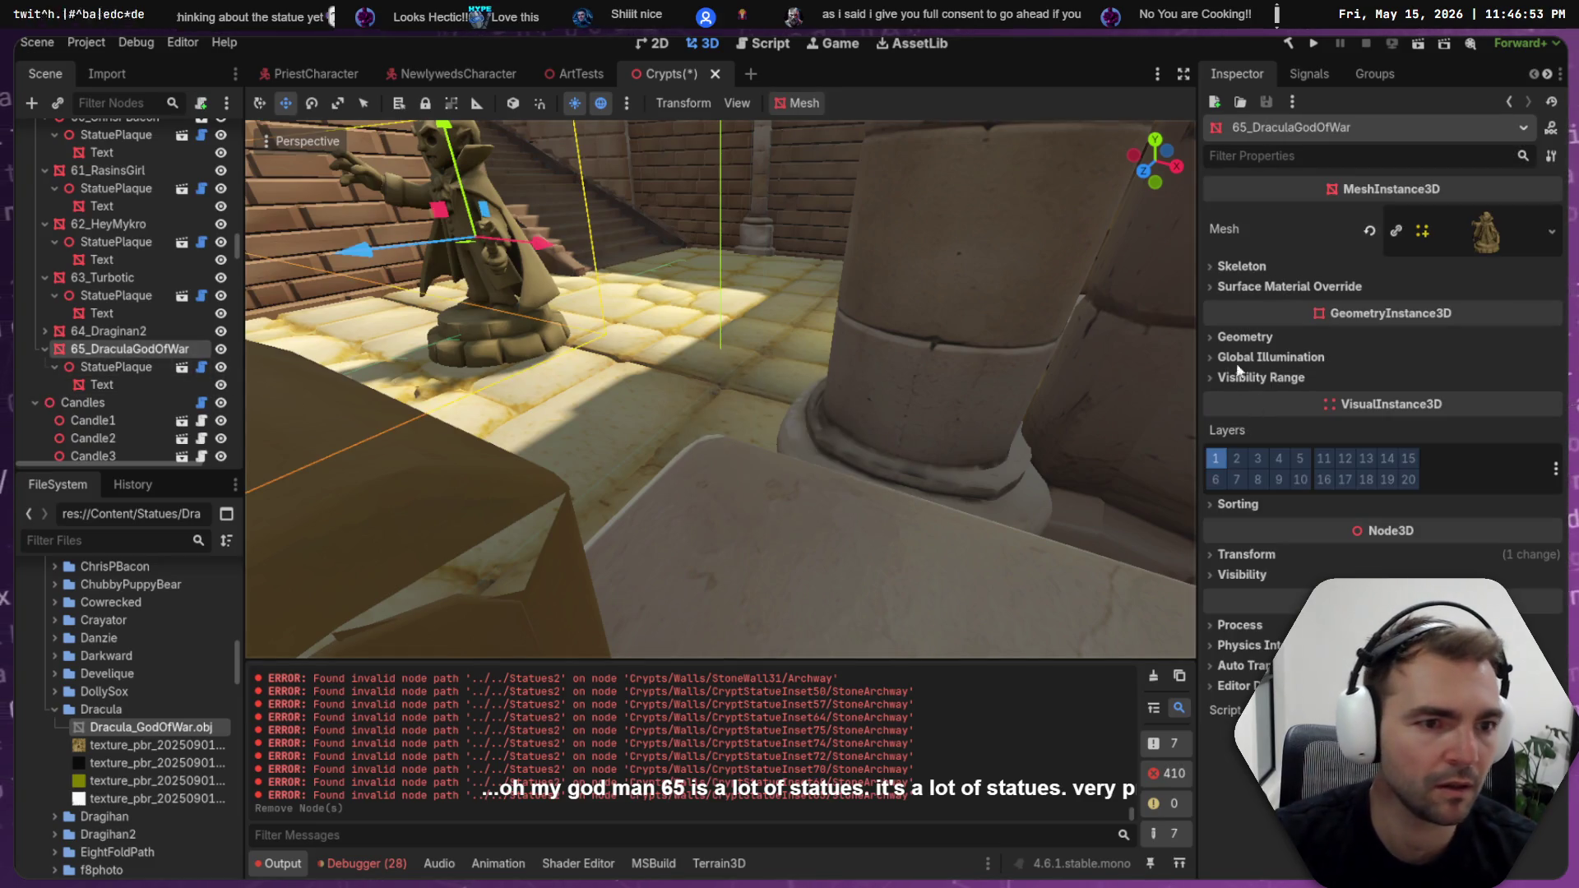
click(1251, 555)
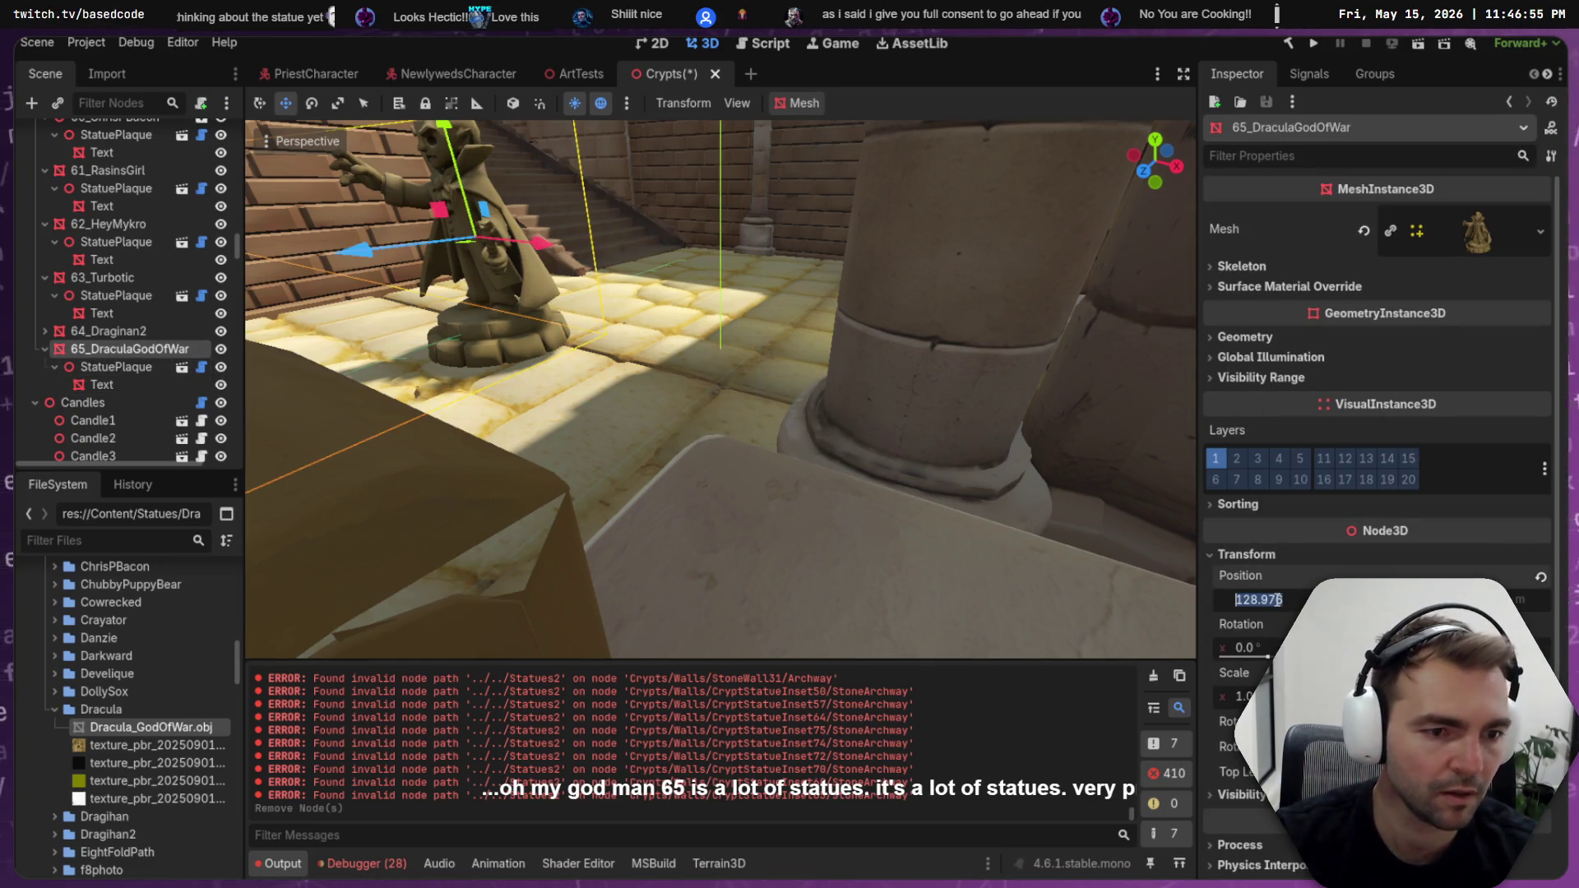
text(0)
key(Return)
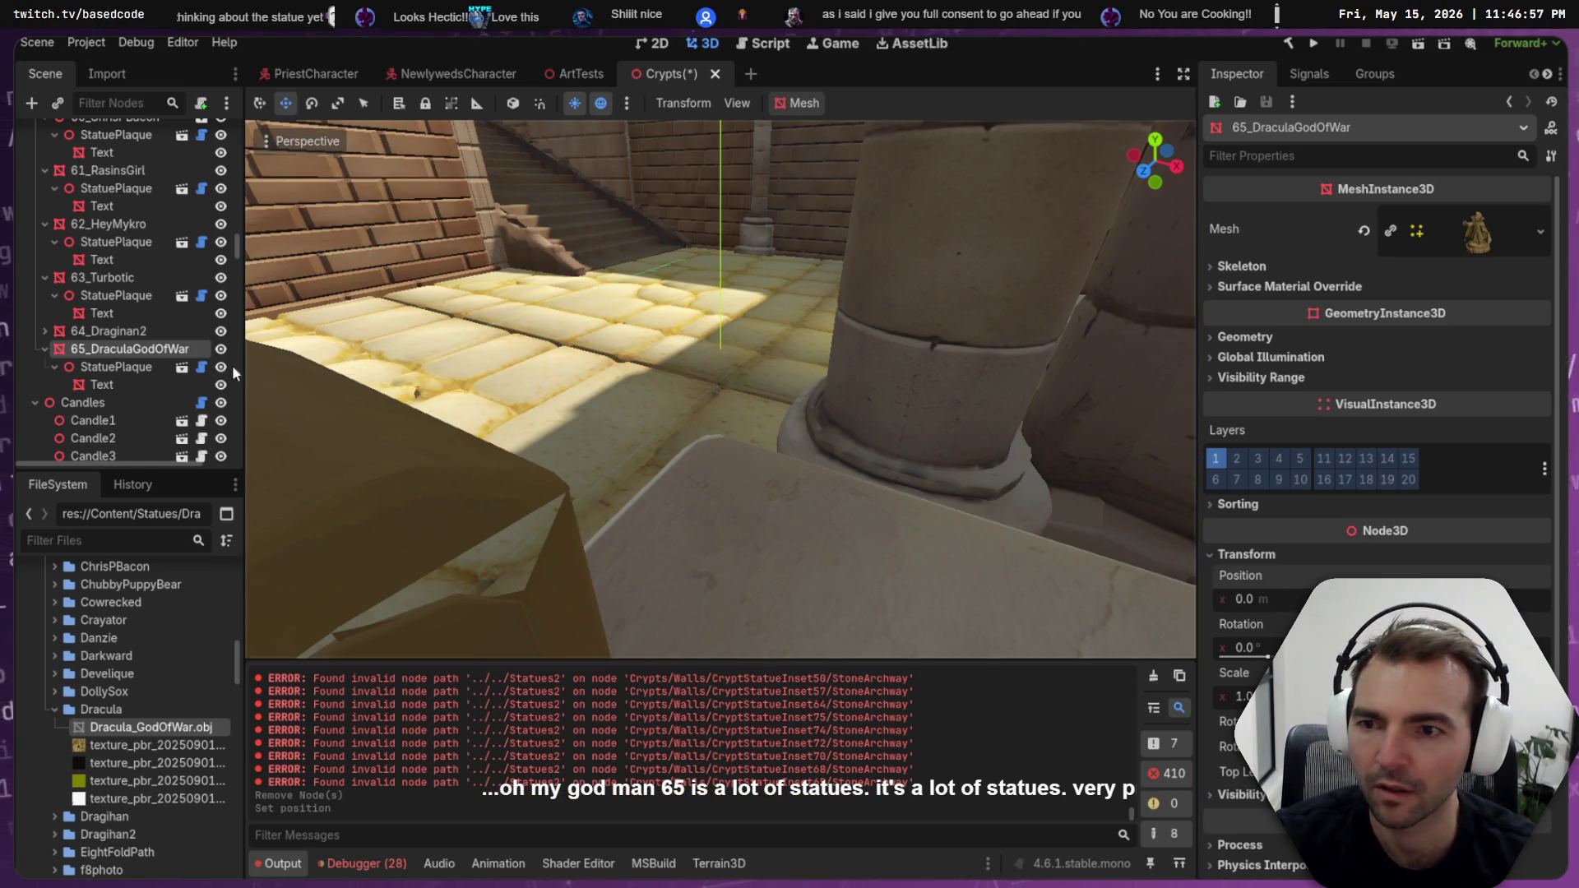
key(Down)
click(1247, 213)
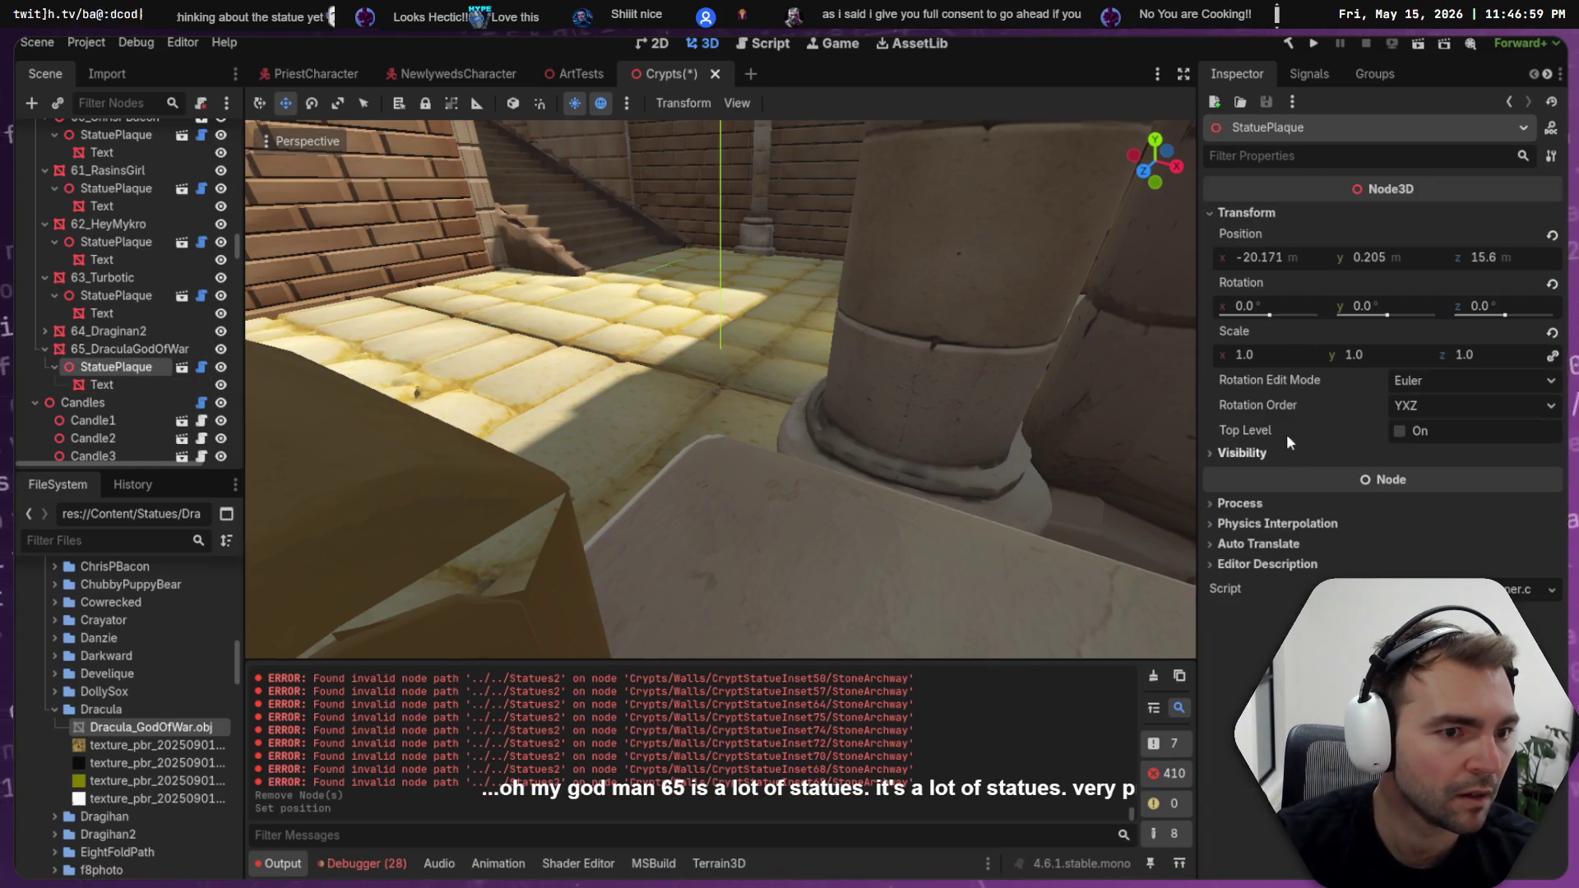
click(1266, 258)
text(0)
key(Tab)
text(0)
key(Tab)
text(0)
key(Return)
Drag the plaque down onto the front of the Dracula statue's base.
click(129, 349)
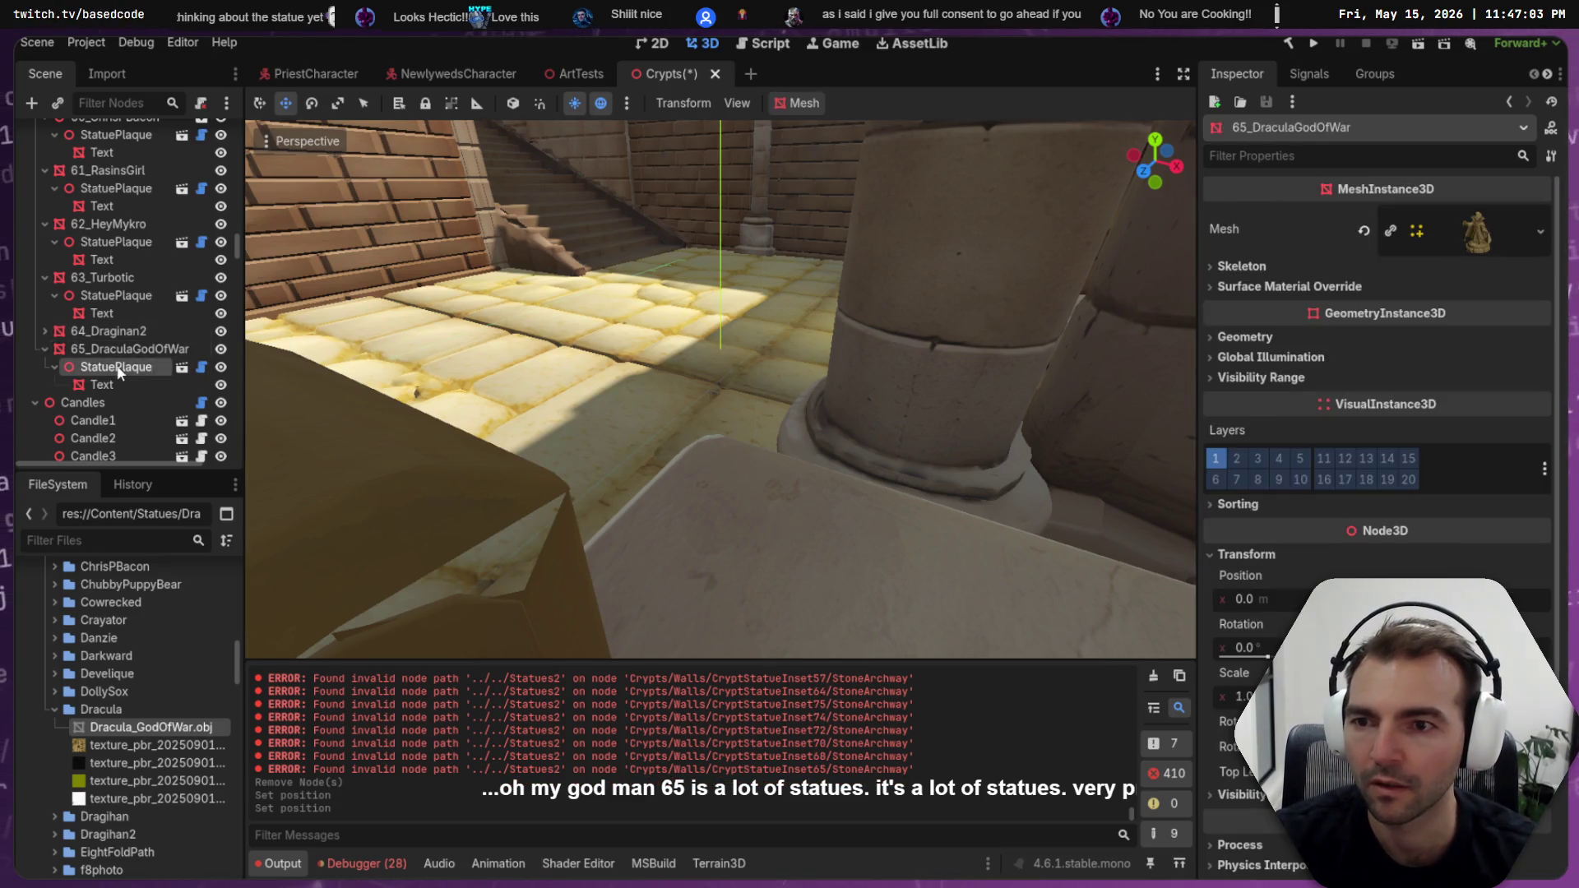
double_click(116, 367)
scroll(751, 319, up, 5)
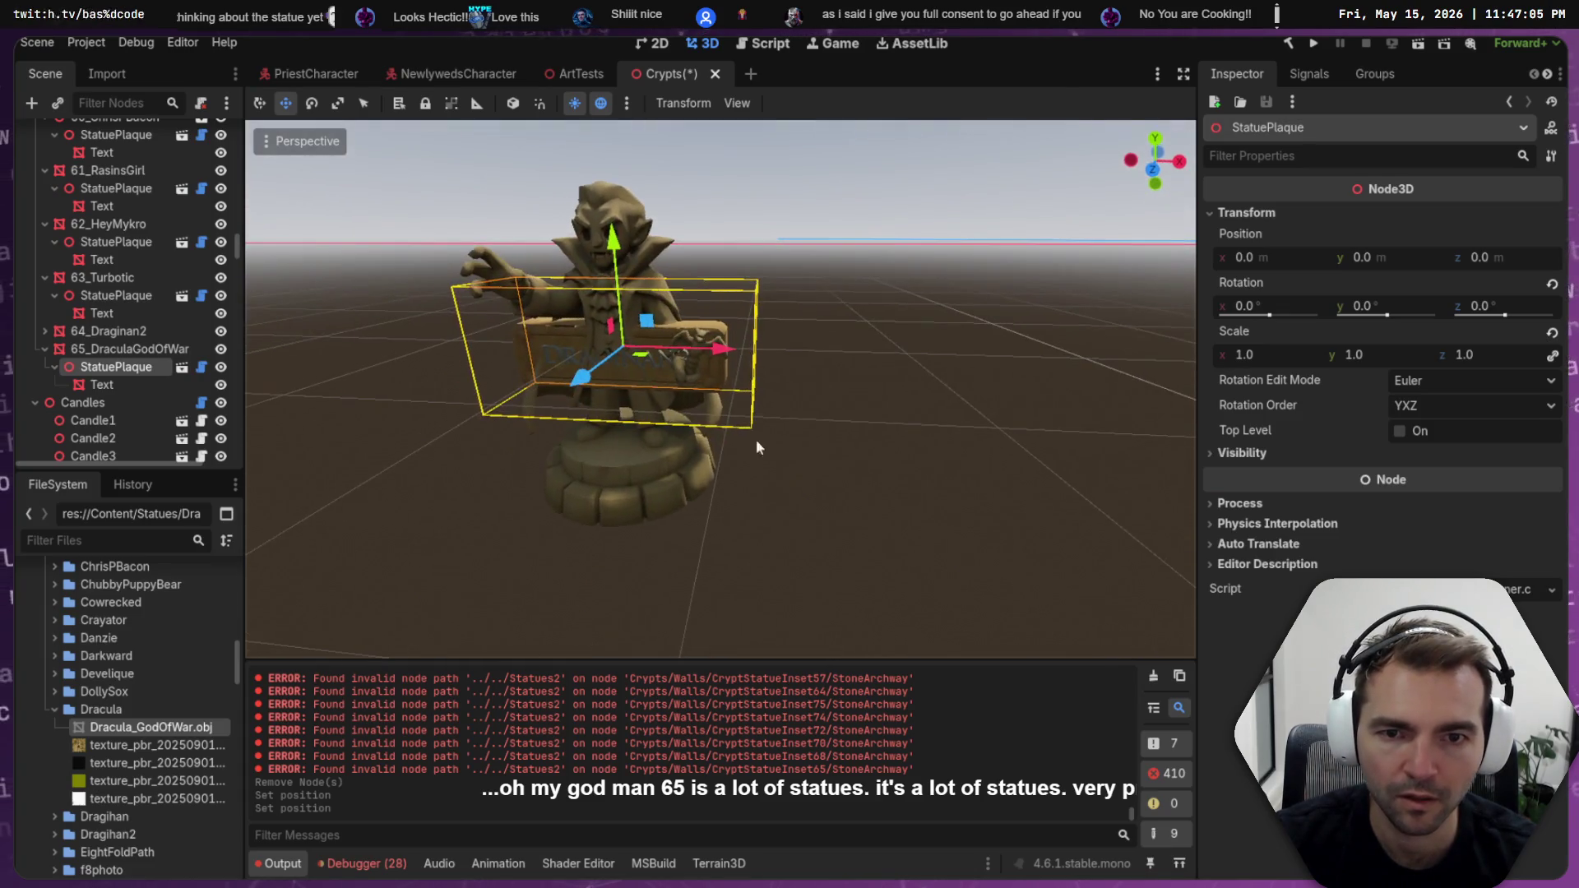
mouse_move(581, 377)
mouse_down()
mouse_move(607, 492)
mouse_move(570, 582)
mouse_up()
drag(584, 522, 590, 399)
Change the plaque's text mesh from Draginan3 to 'Dracula (GOW)'.
click(156, 384)
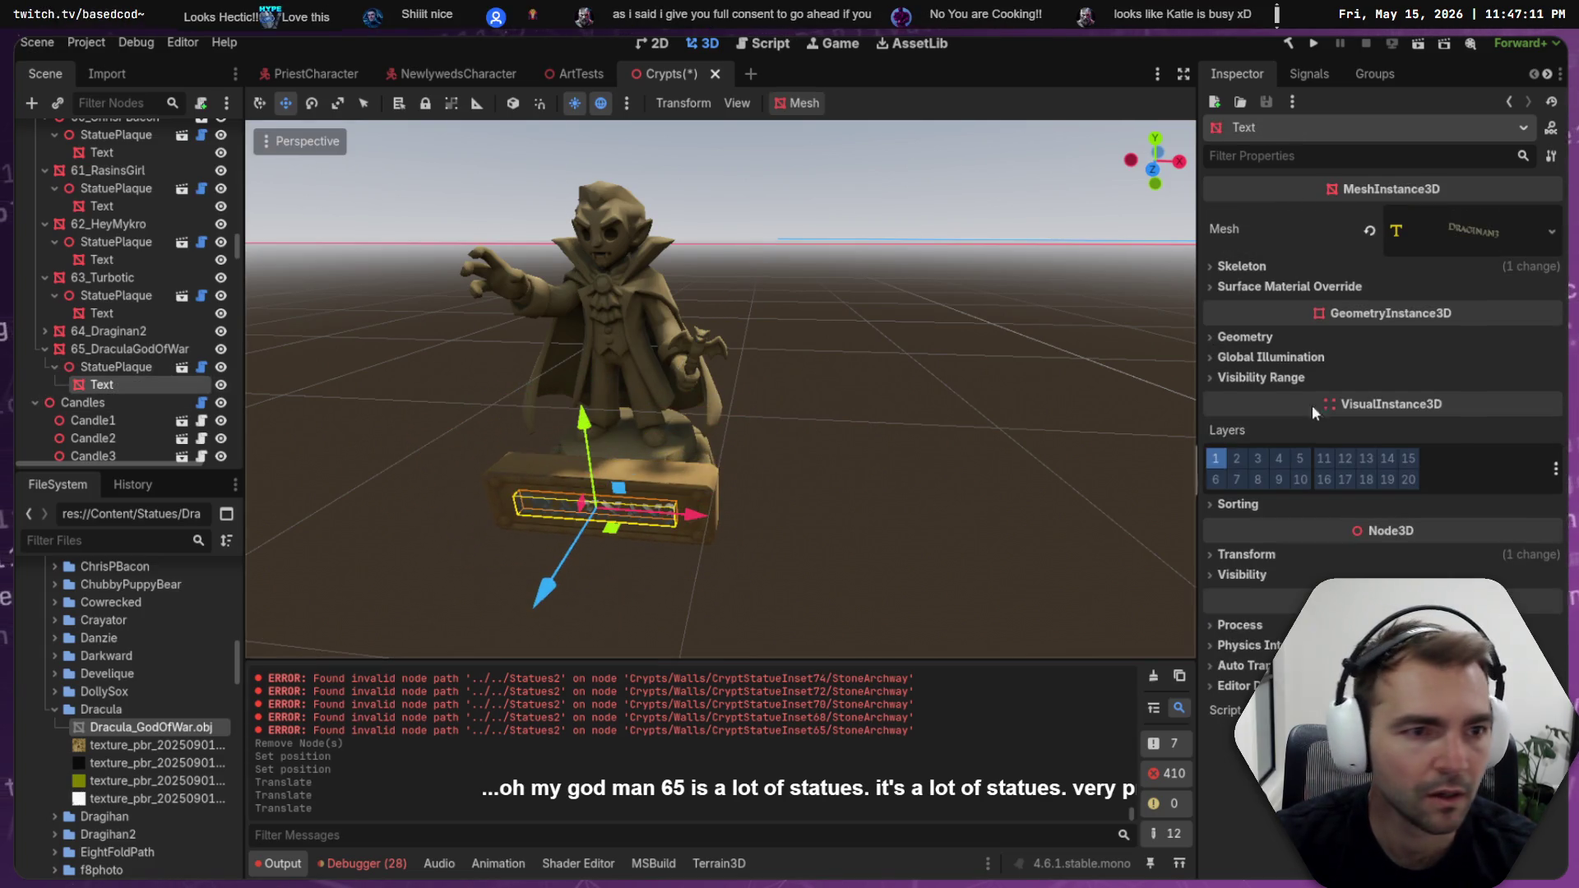
click(1464, 245)
click(1280, 392)
click(1297, 455)
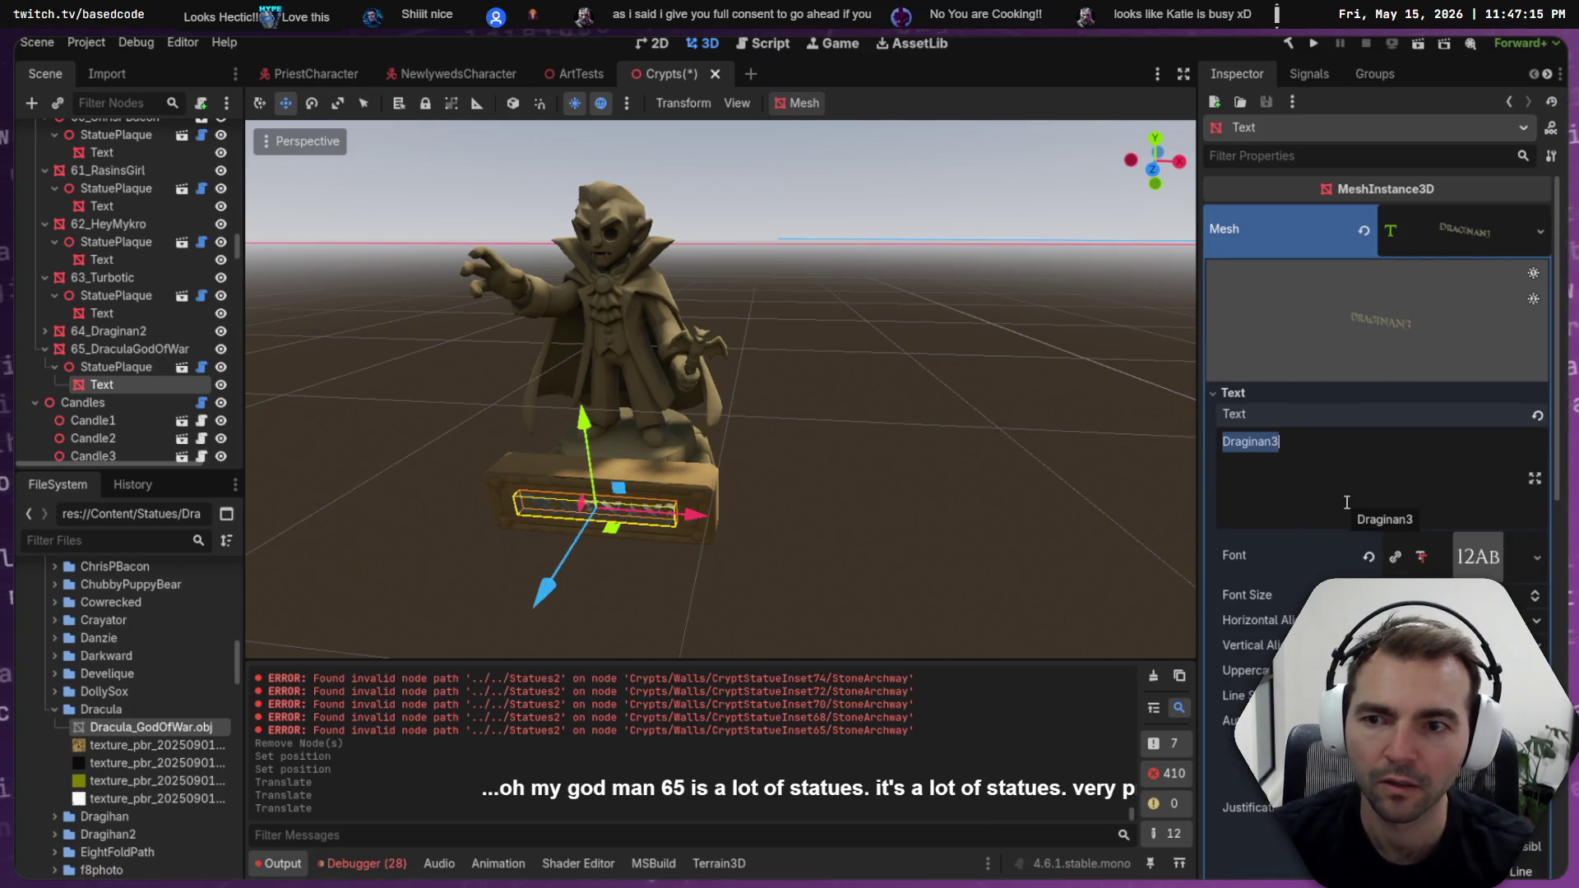
text(Dracula (GOW)
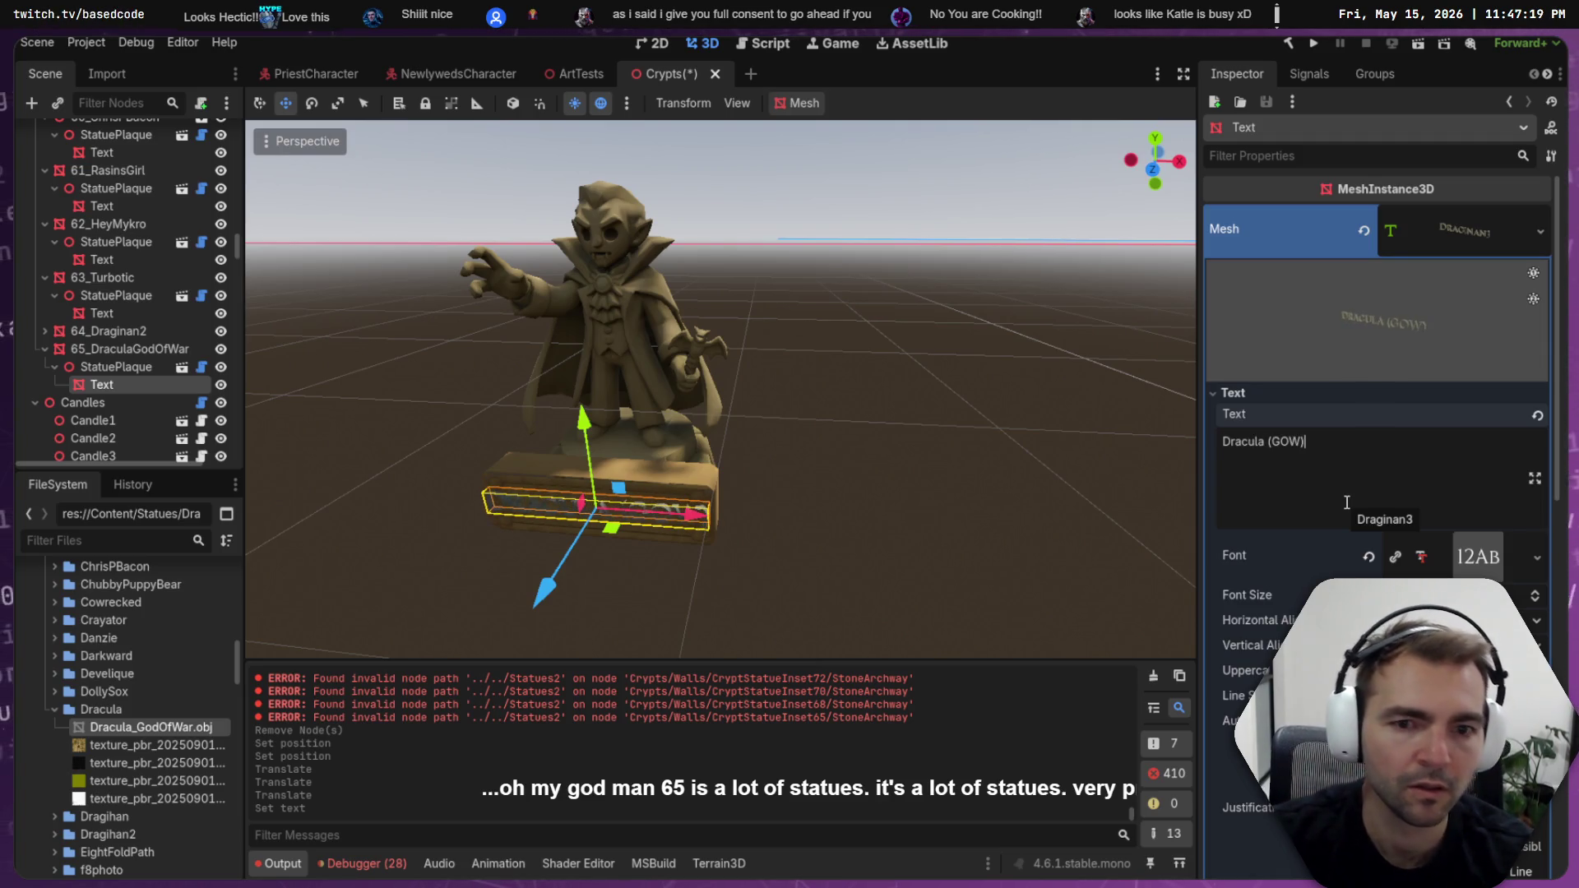
click(934, 512)
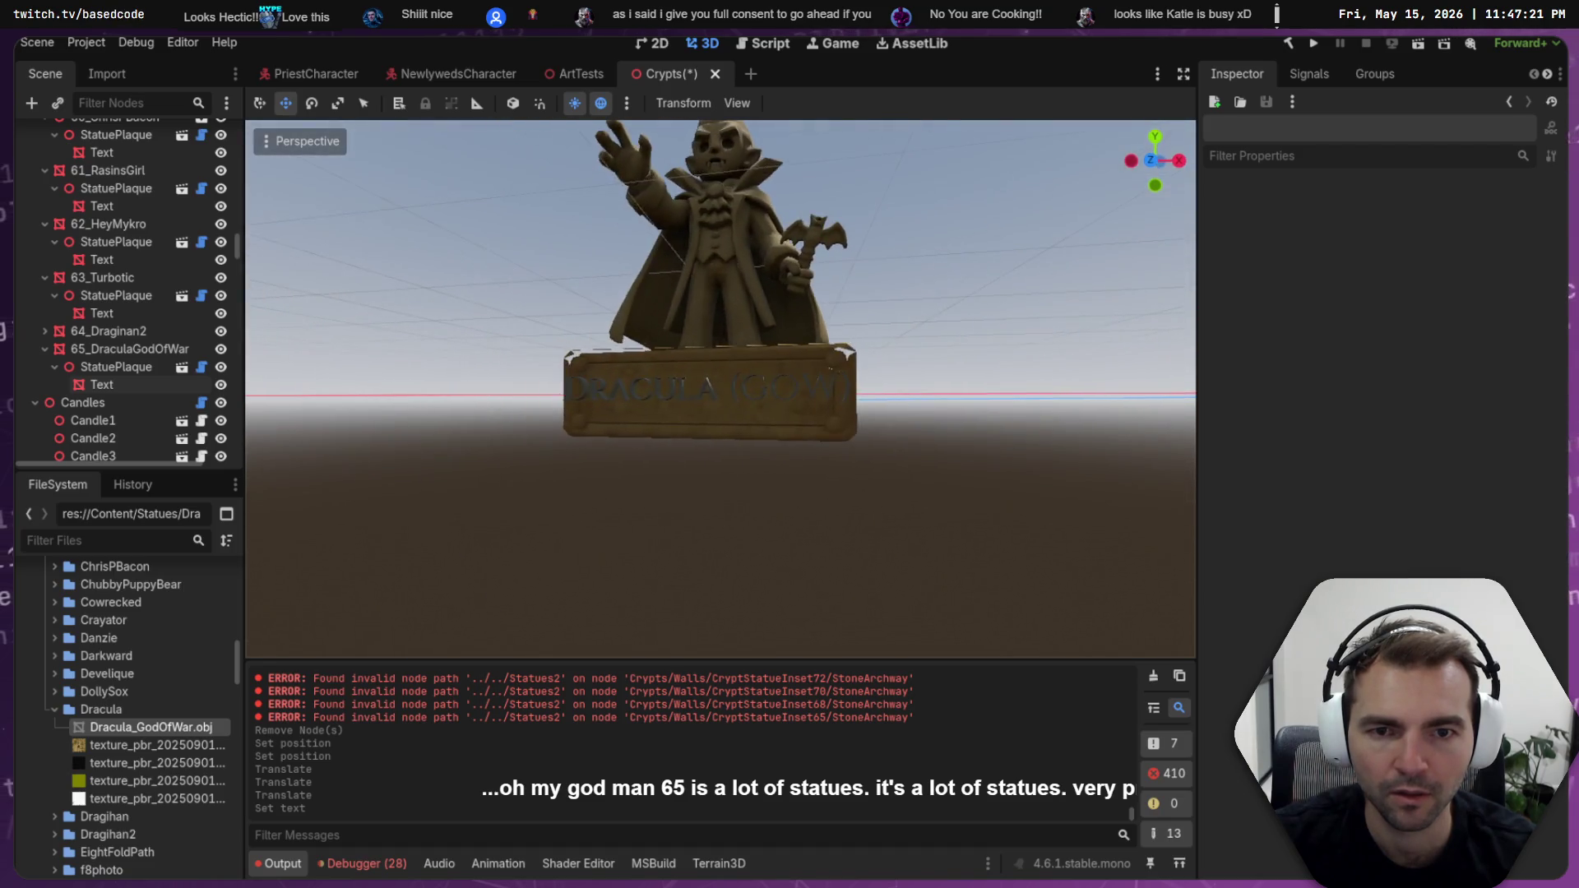
scroll(915, 503, up, 5)
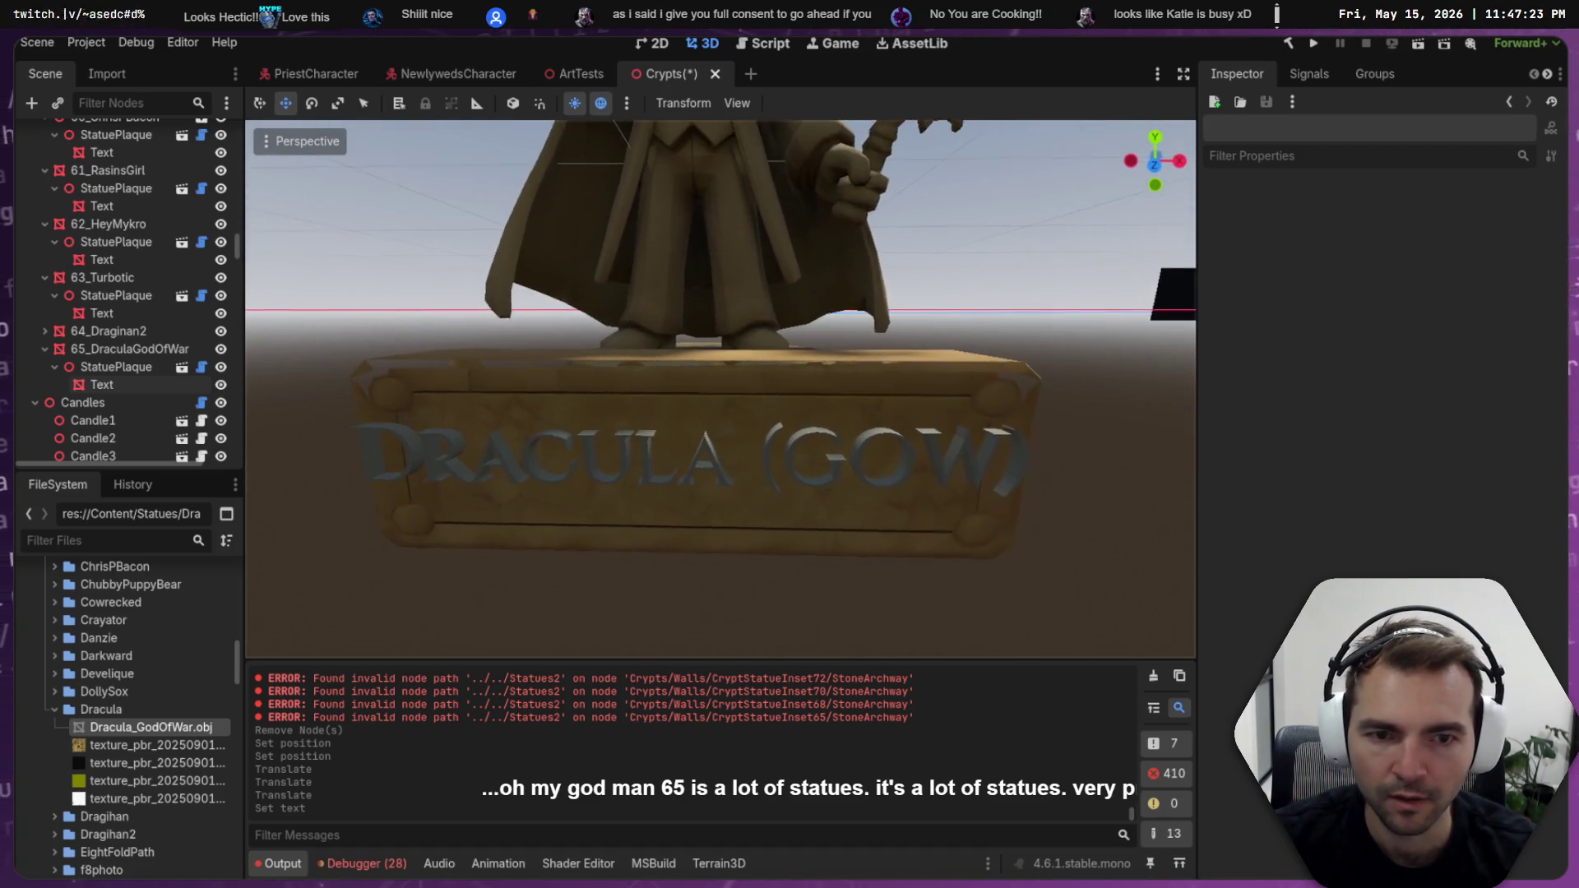
Reduce the plaque text's font size, save Crypts, and frame the Dracula statue.
click(102, 384)
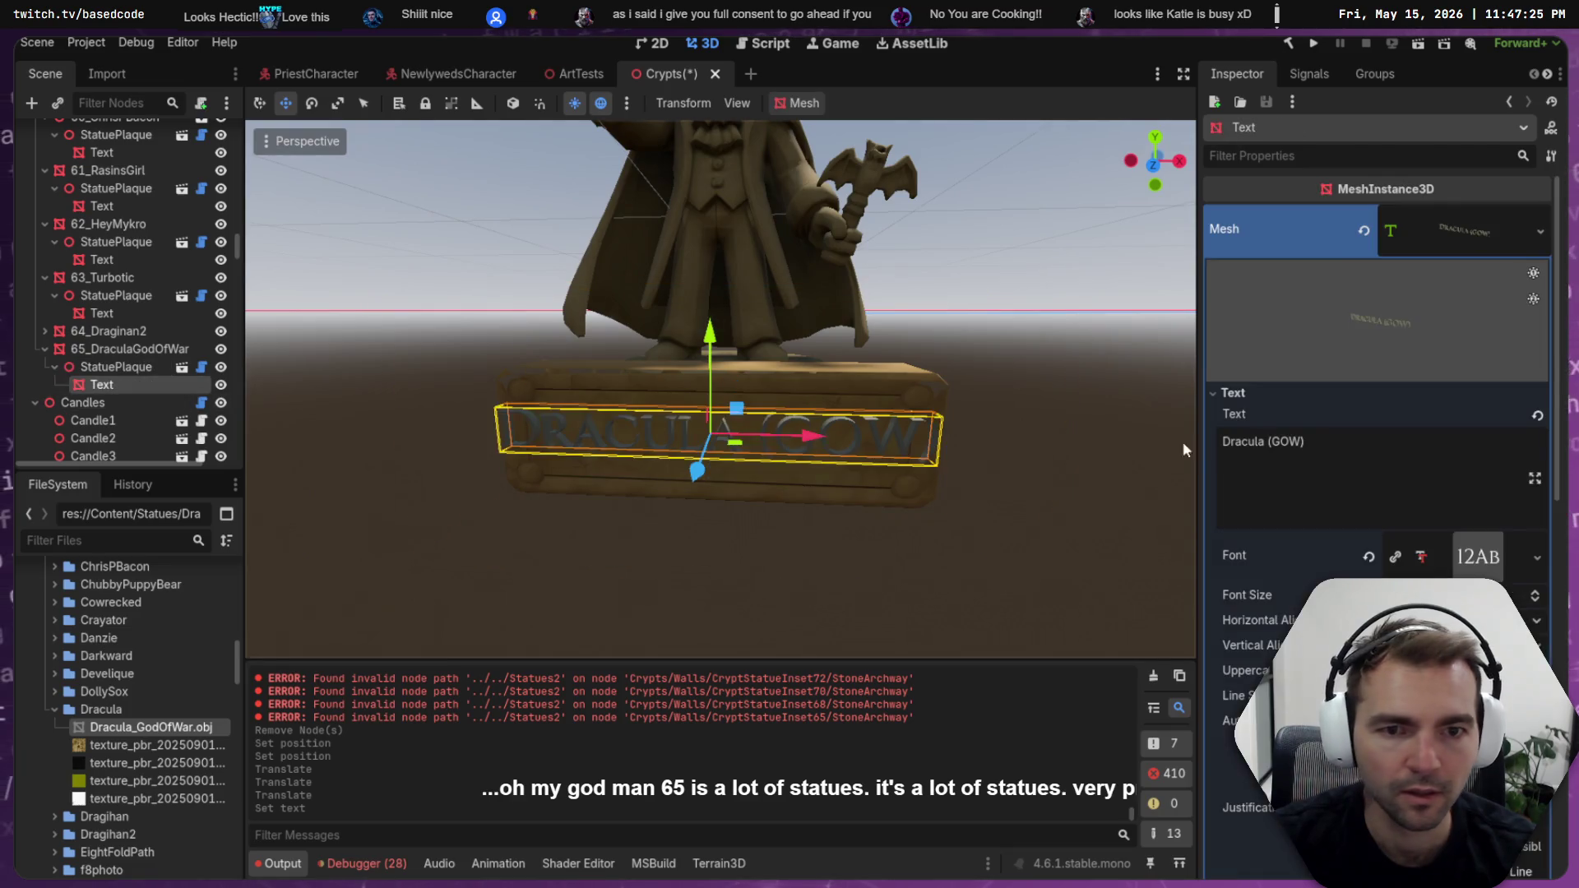
click(1532, 601)
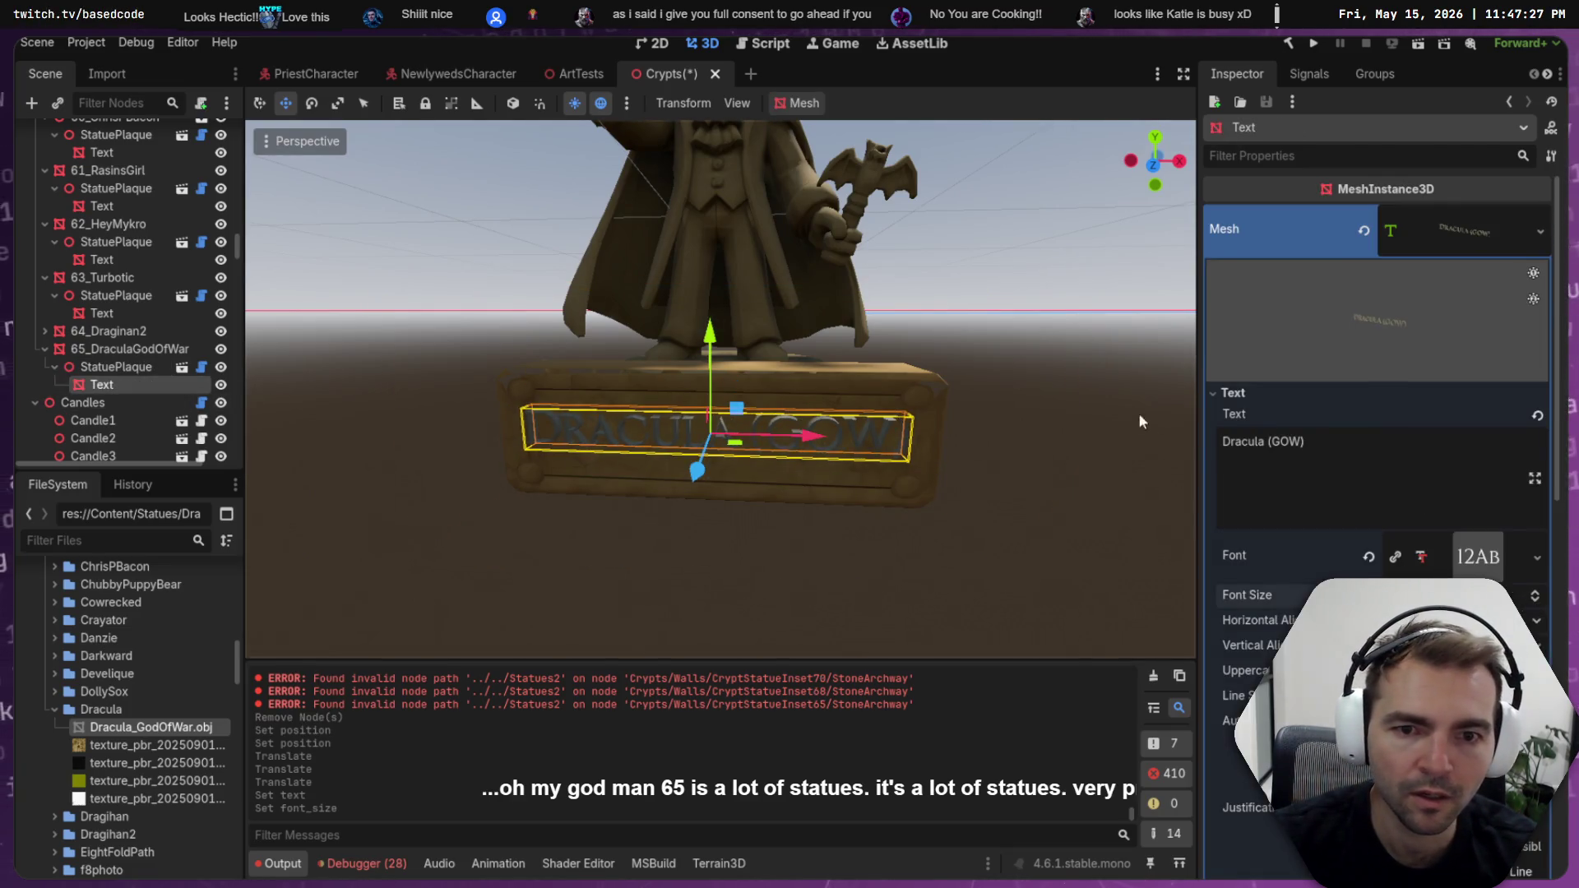
click(1140, 421)
key(ctrl+s)
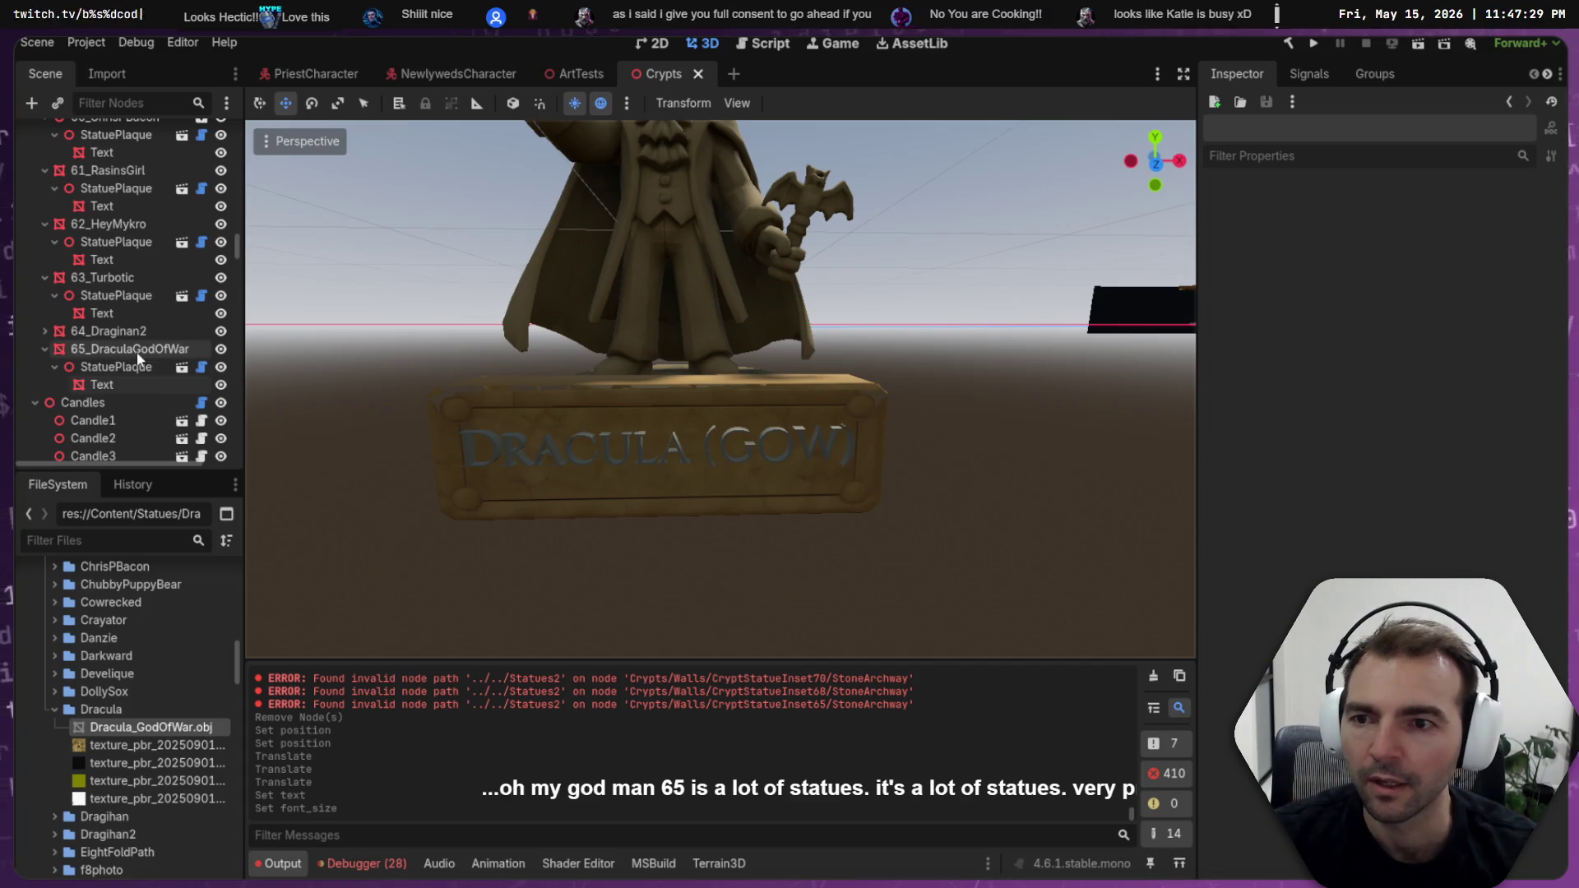
click(137, 354)
key(f)
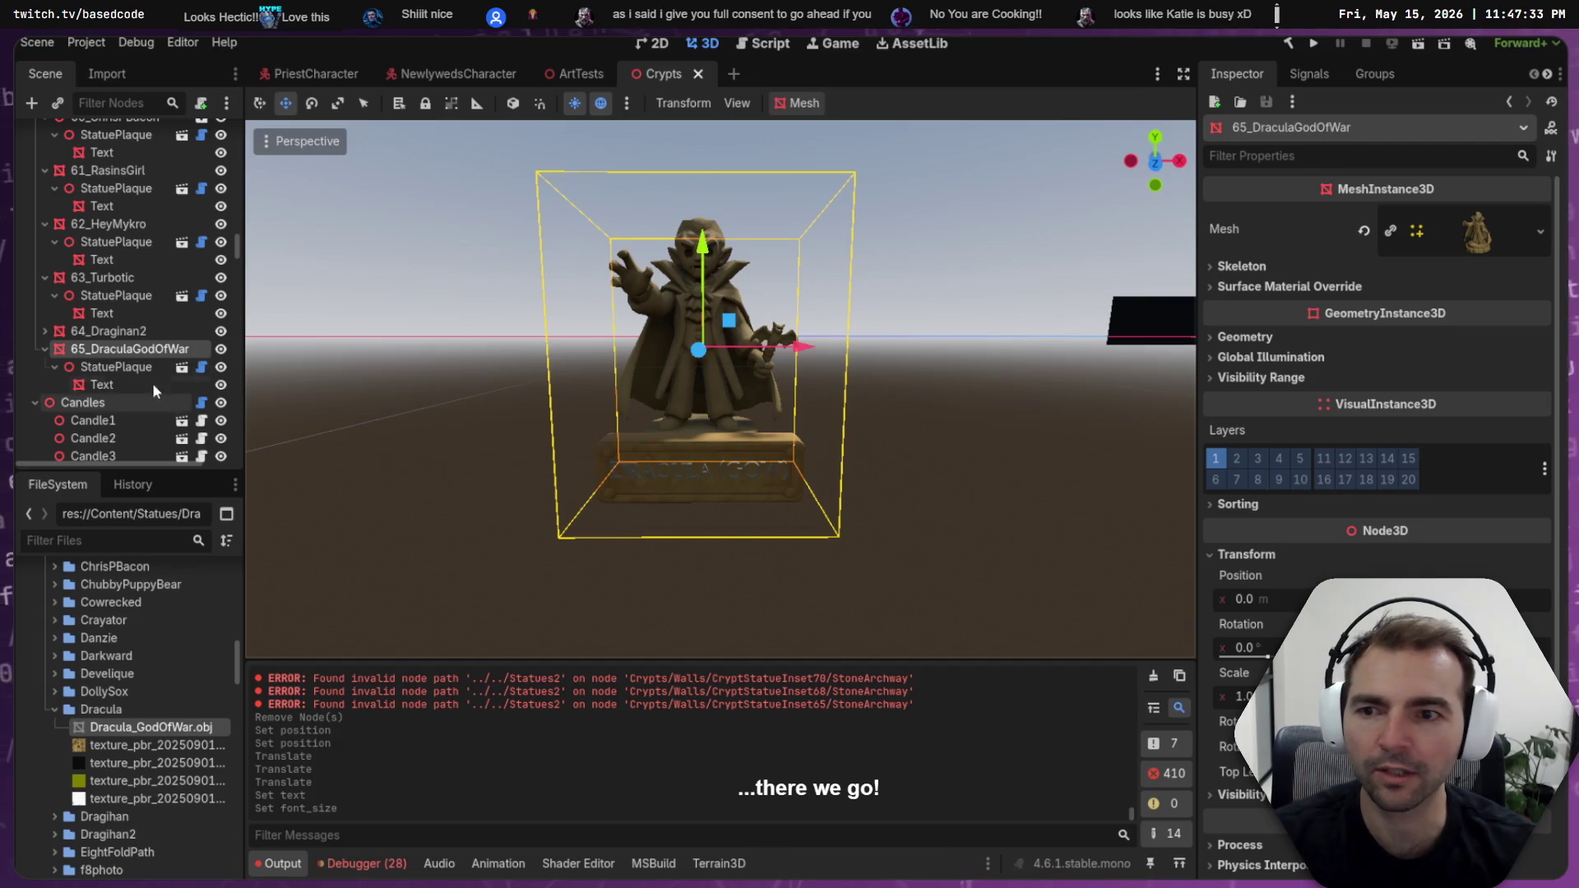
key(Left)
key(Left)
key(Left)
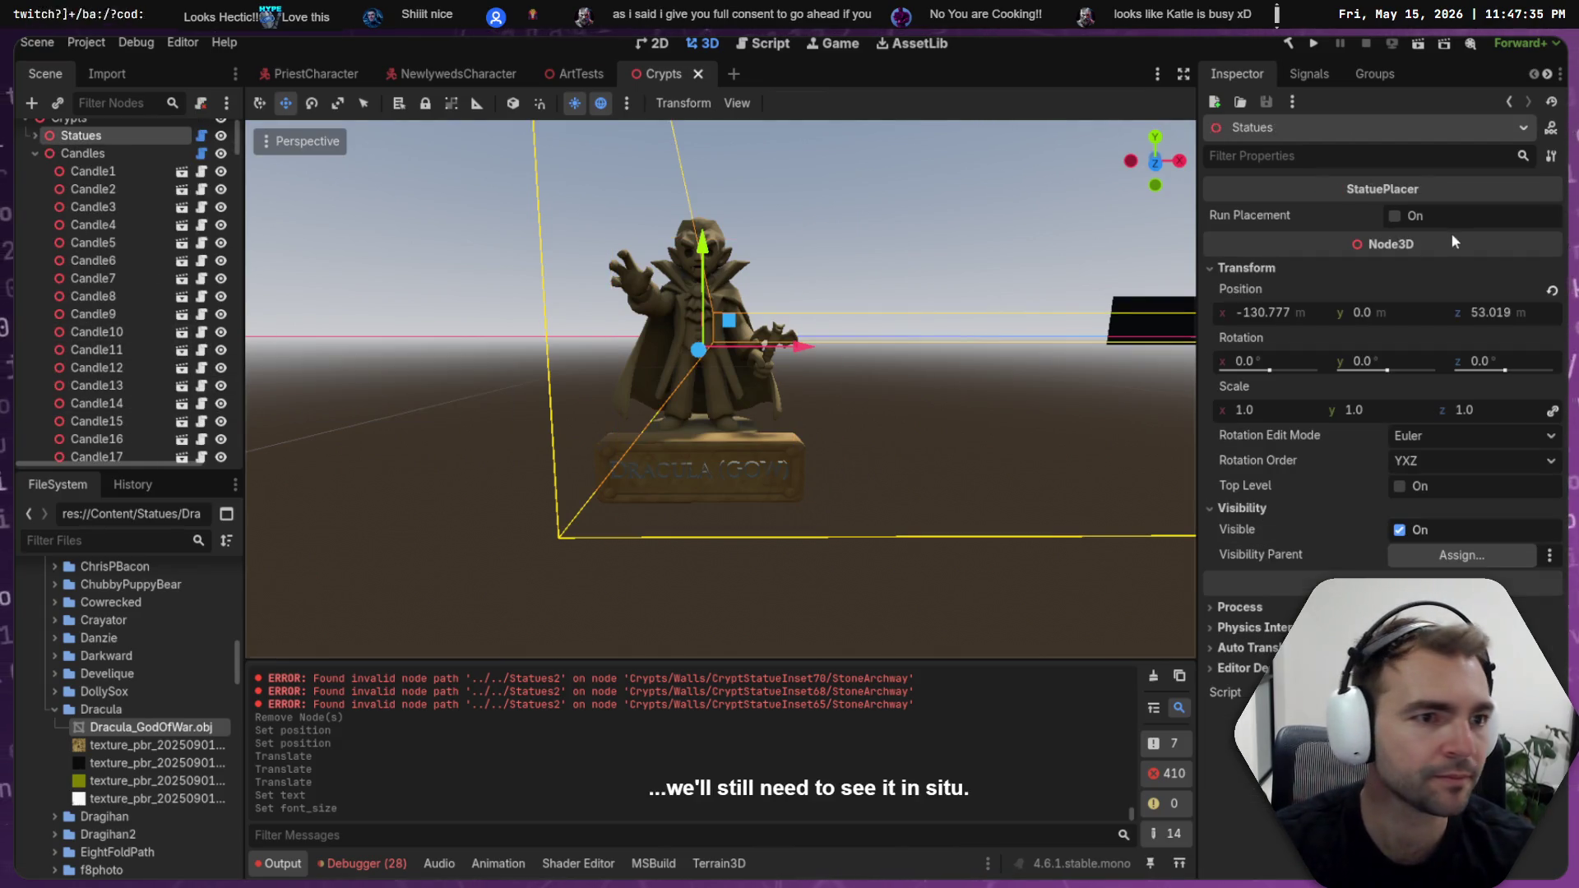
Toggle Run Placement on Statues and frame 65_DraculaGodOfWar on its crypt pedestal.
click(1396, 216)
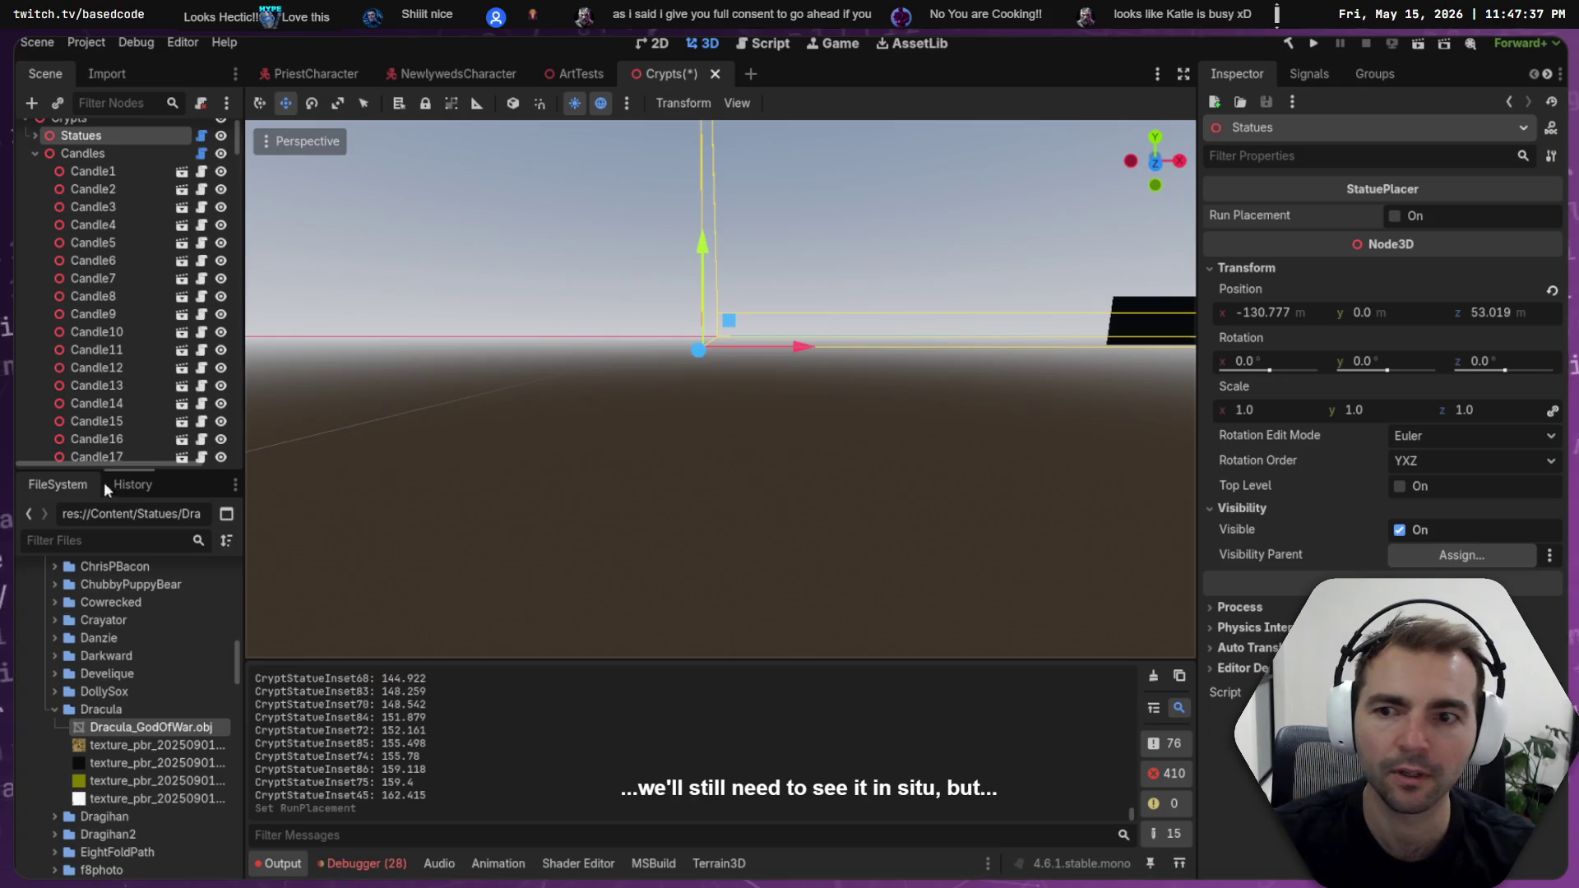
click(35, 136)
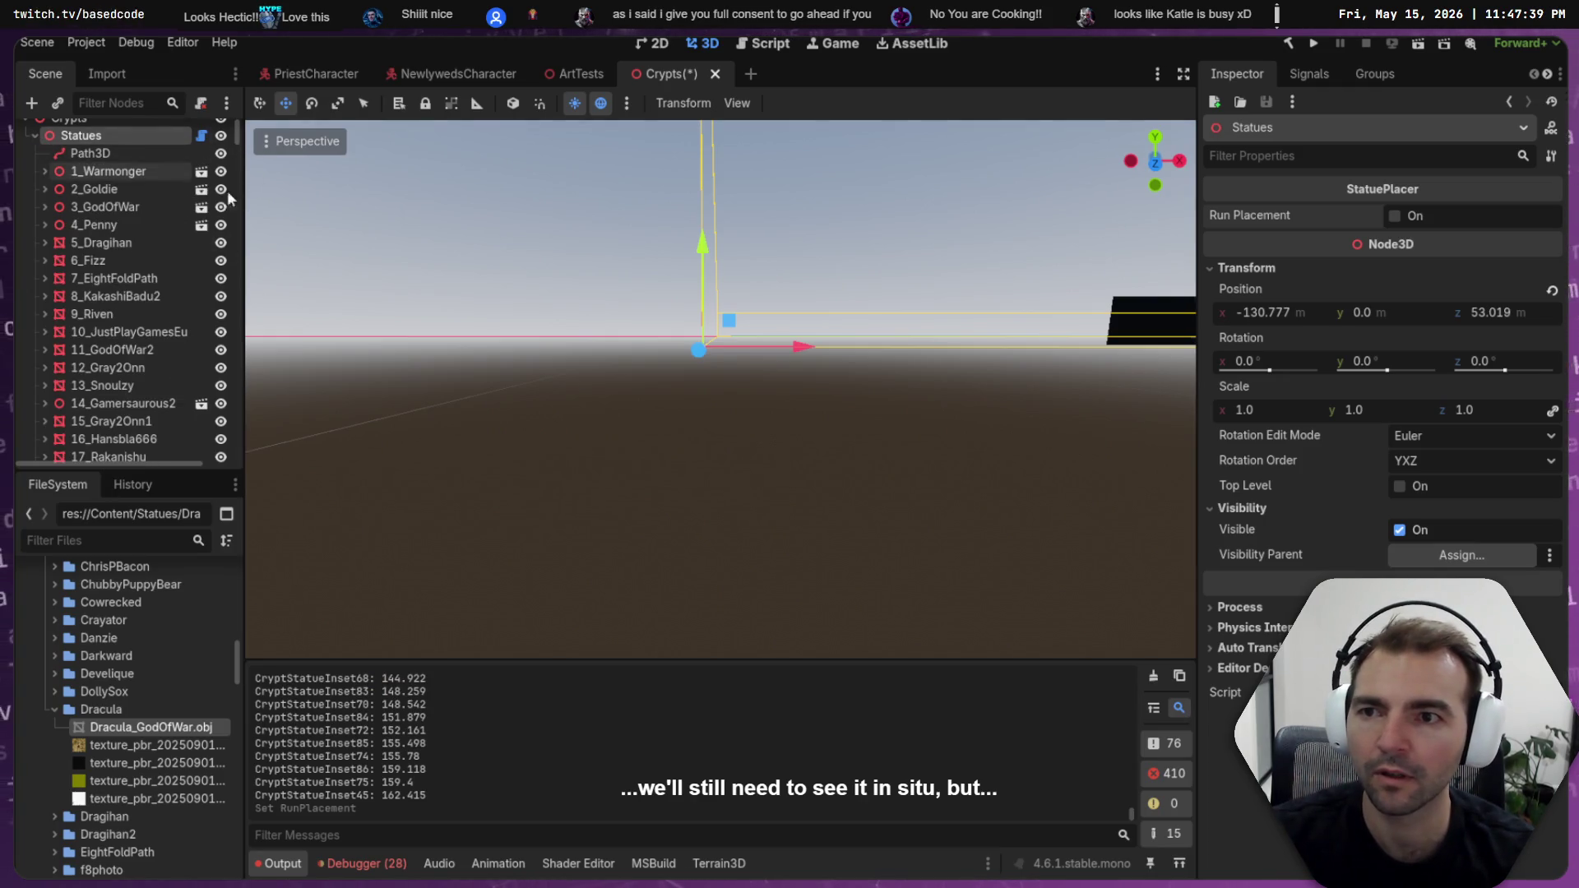
scroll(229, 280, down, 10)
scroll(230, 286, down, 10)
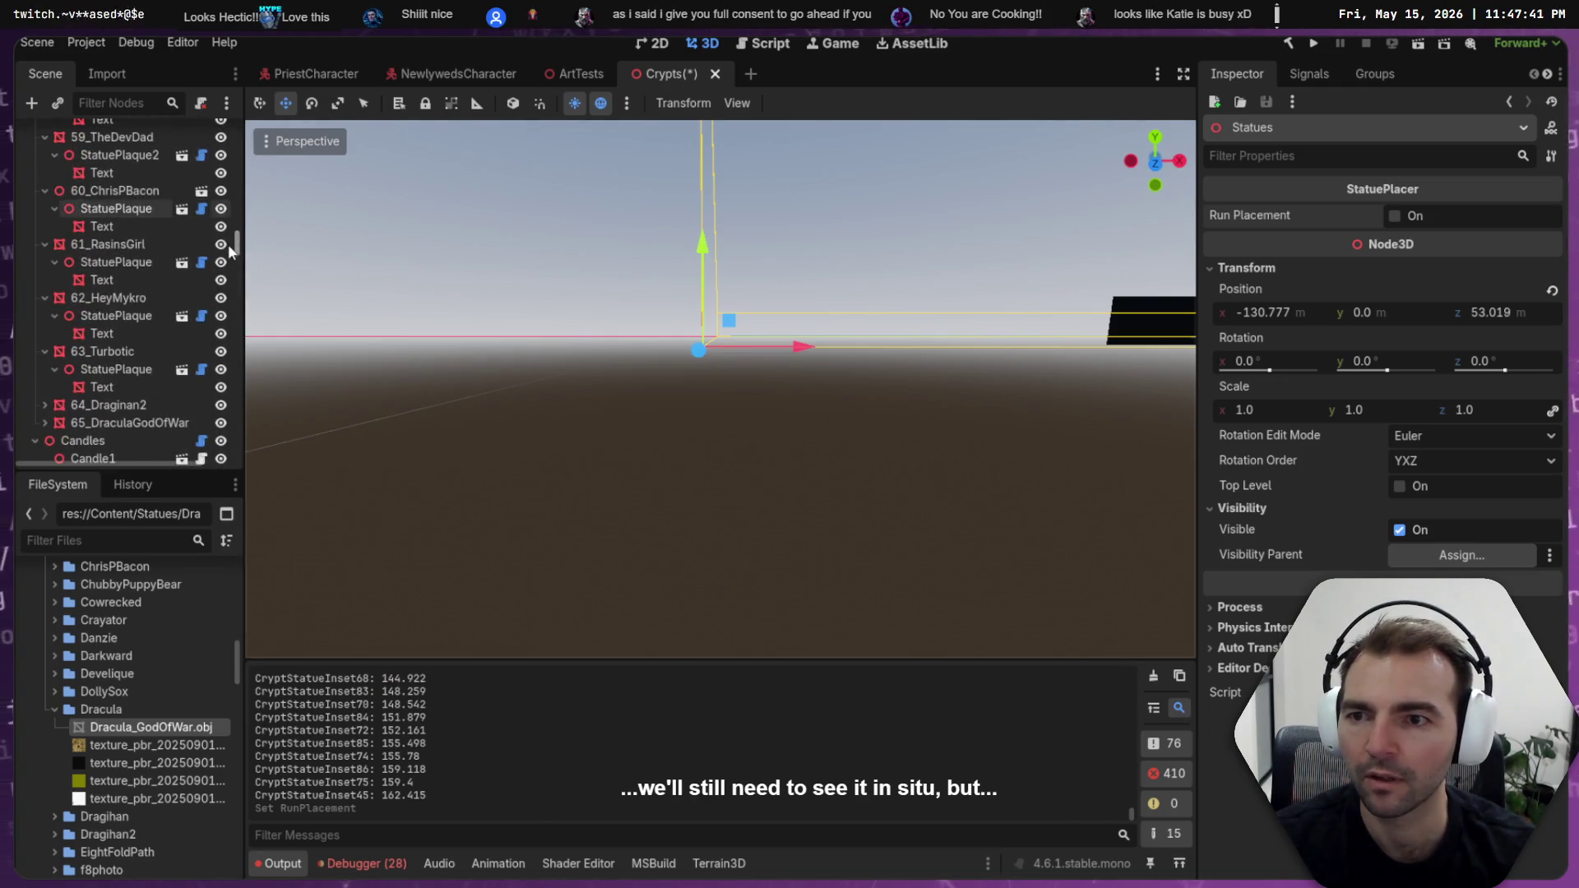
click(112, 422)
key(f)
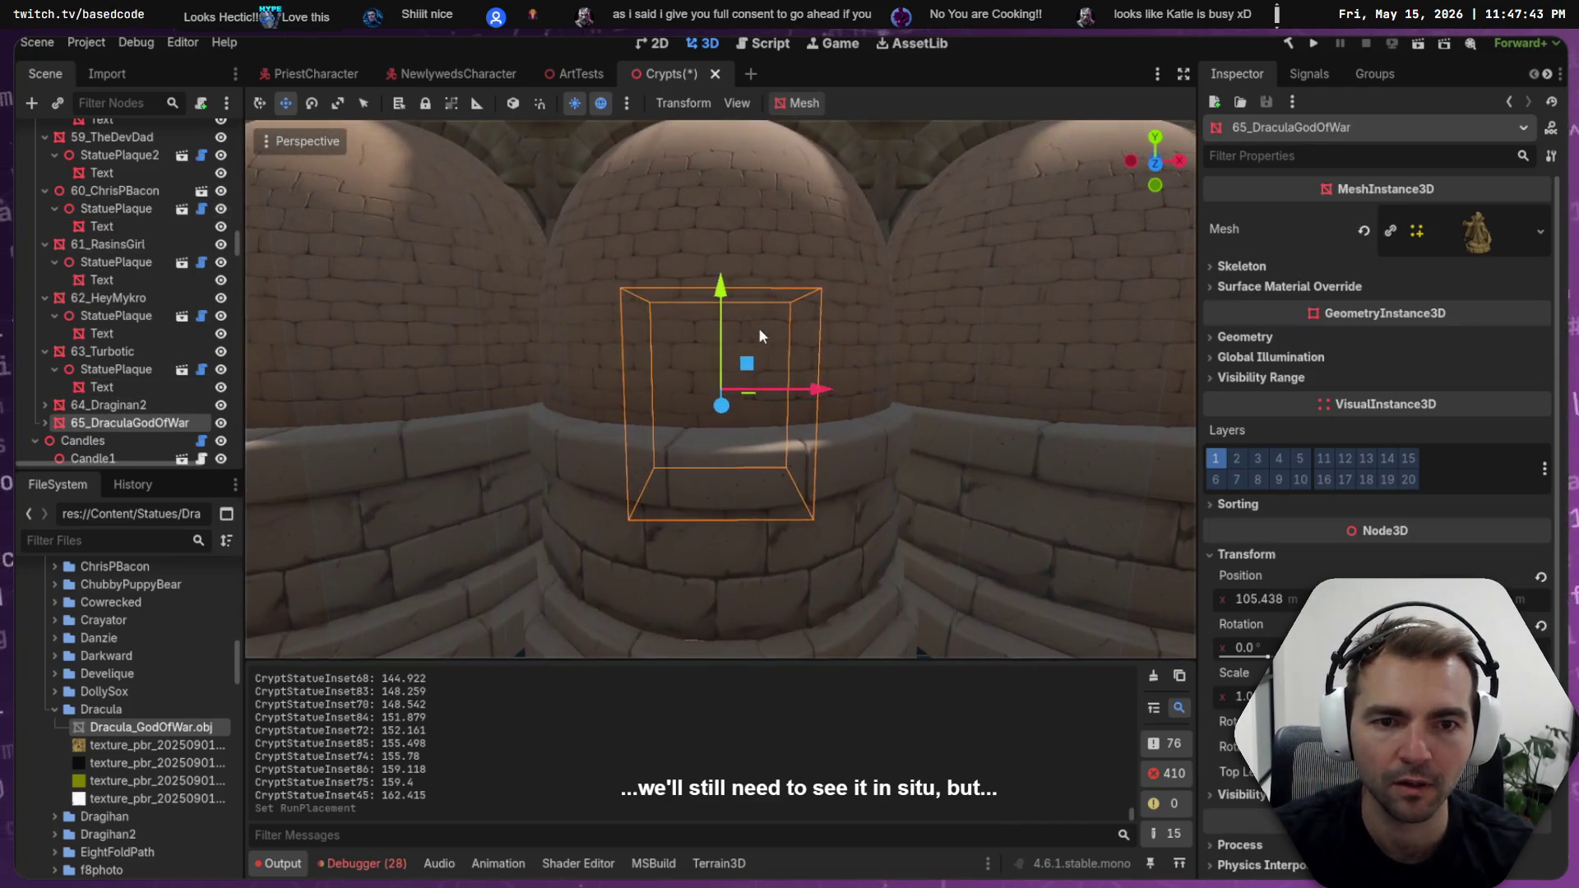
scroll(758, 328, up, 3)
key(f)
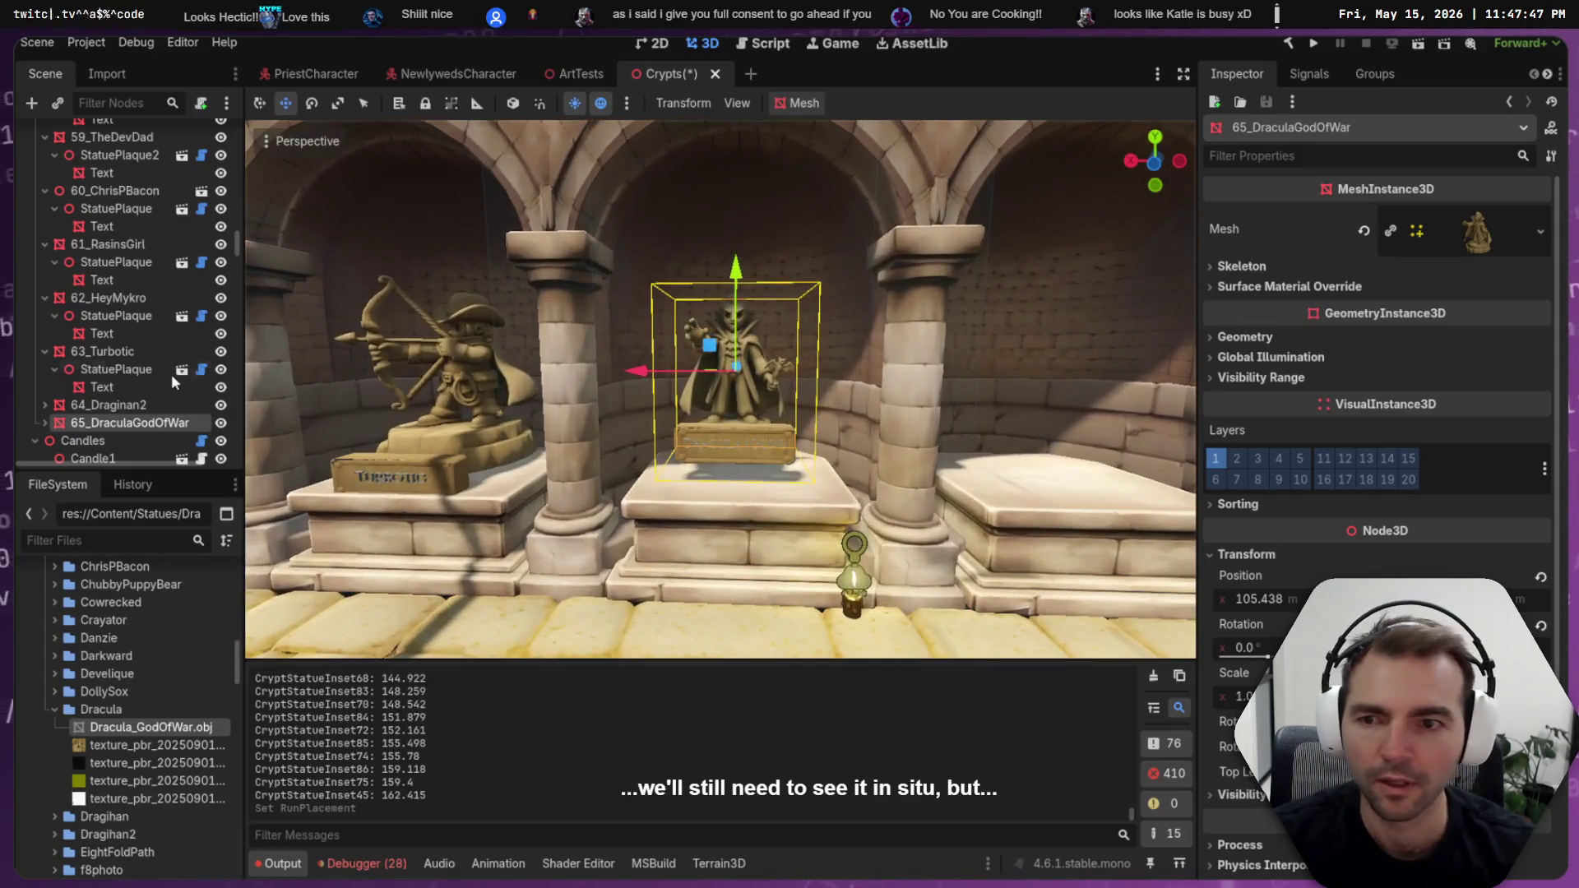
Set Dracula_GodOfWar.obj's Scale Mesh X, Y and Z to 1.2 and reimport.
click(108, 72)
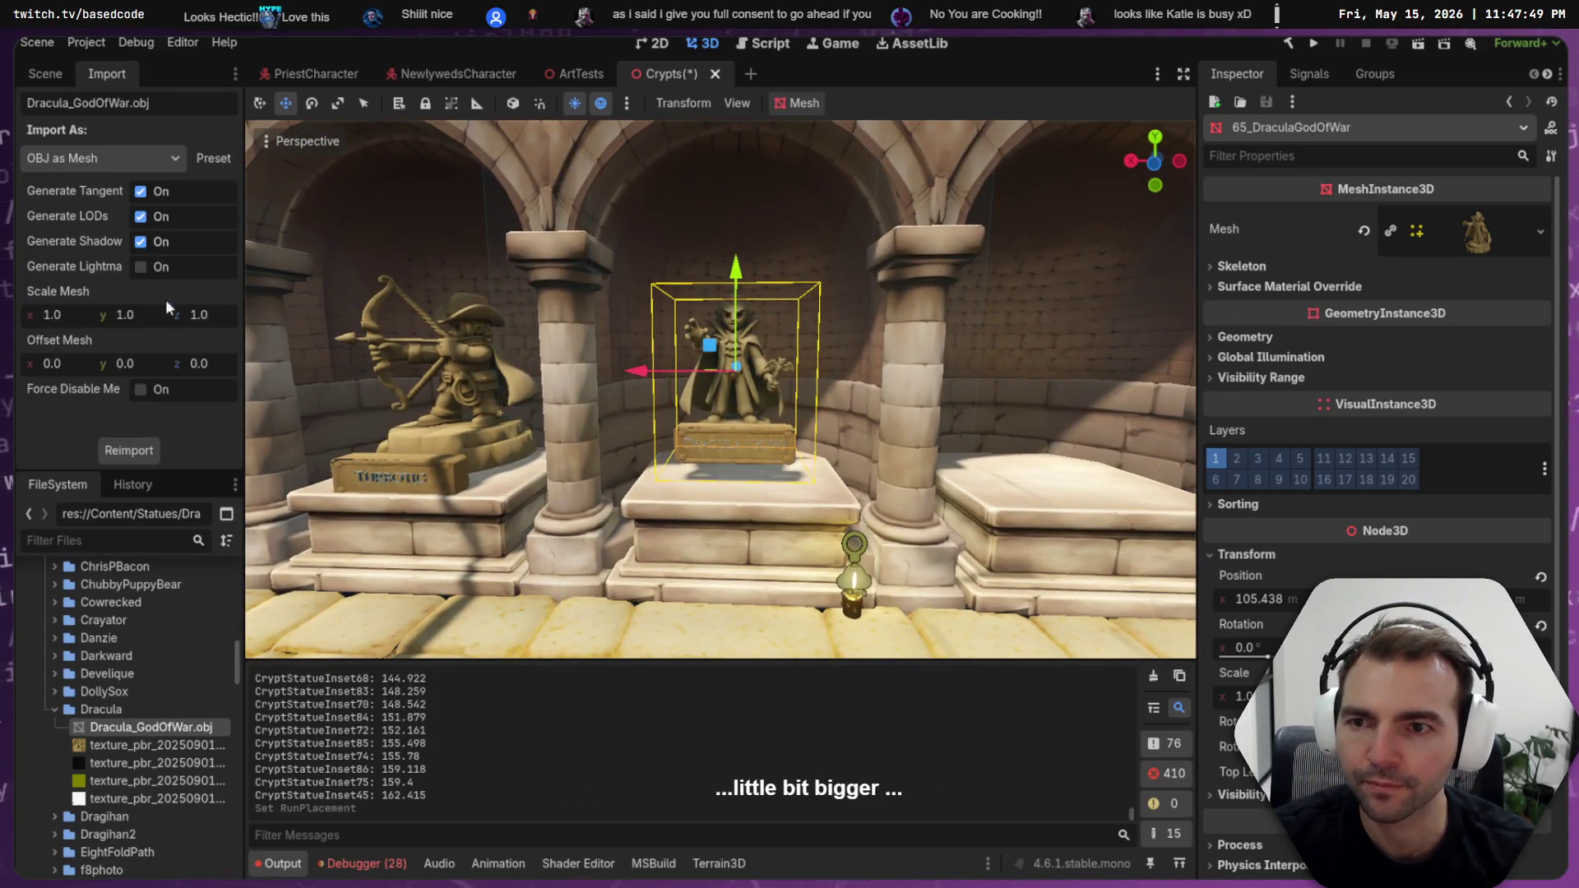
click(89, 314)
text(1.2)
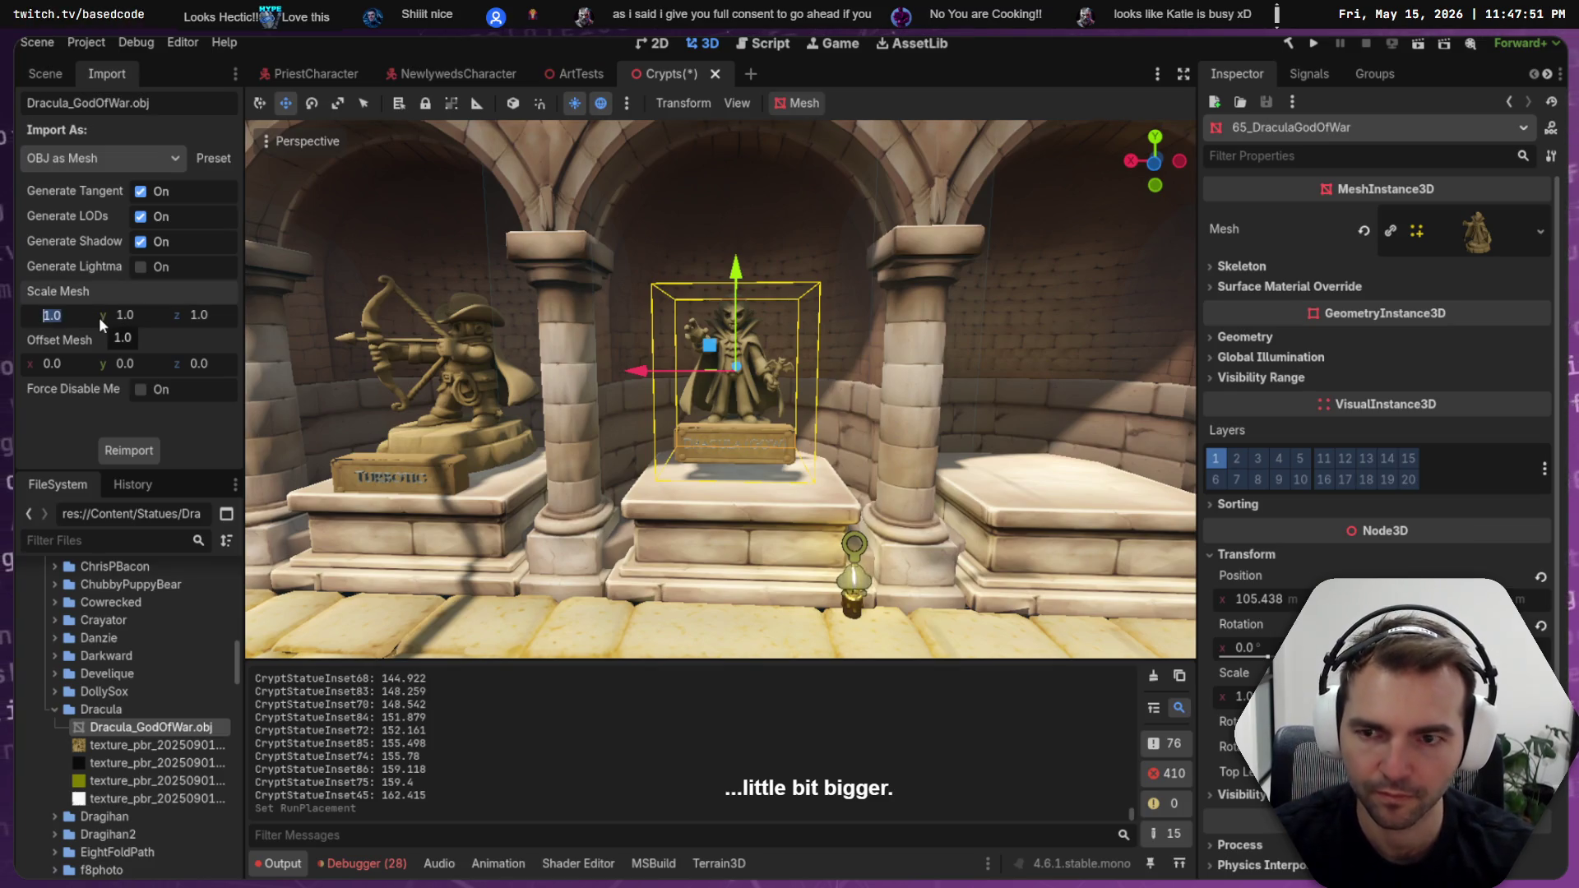
key(Tab)
text(1.2)
key(Tab)
text(1.2)
key(Return)
click(128, 450)
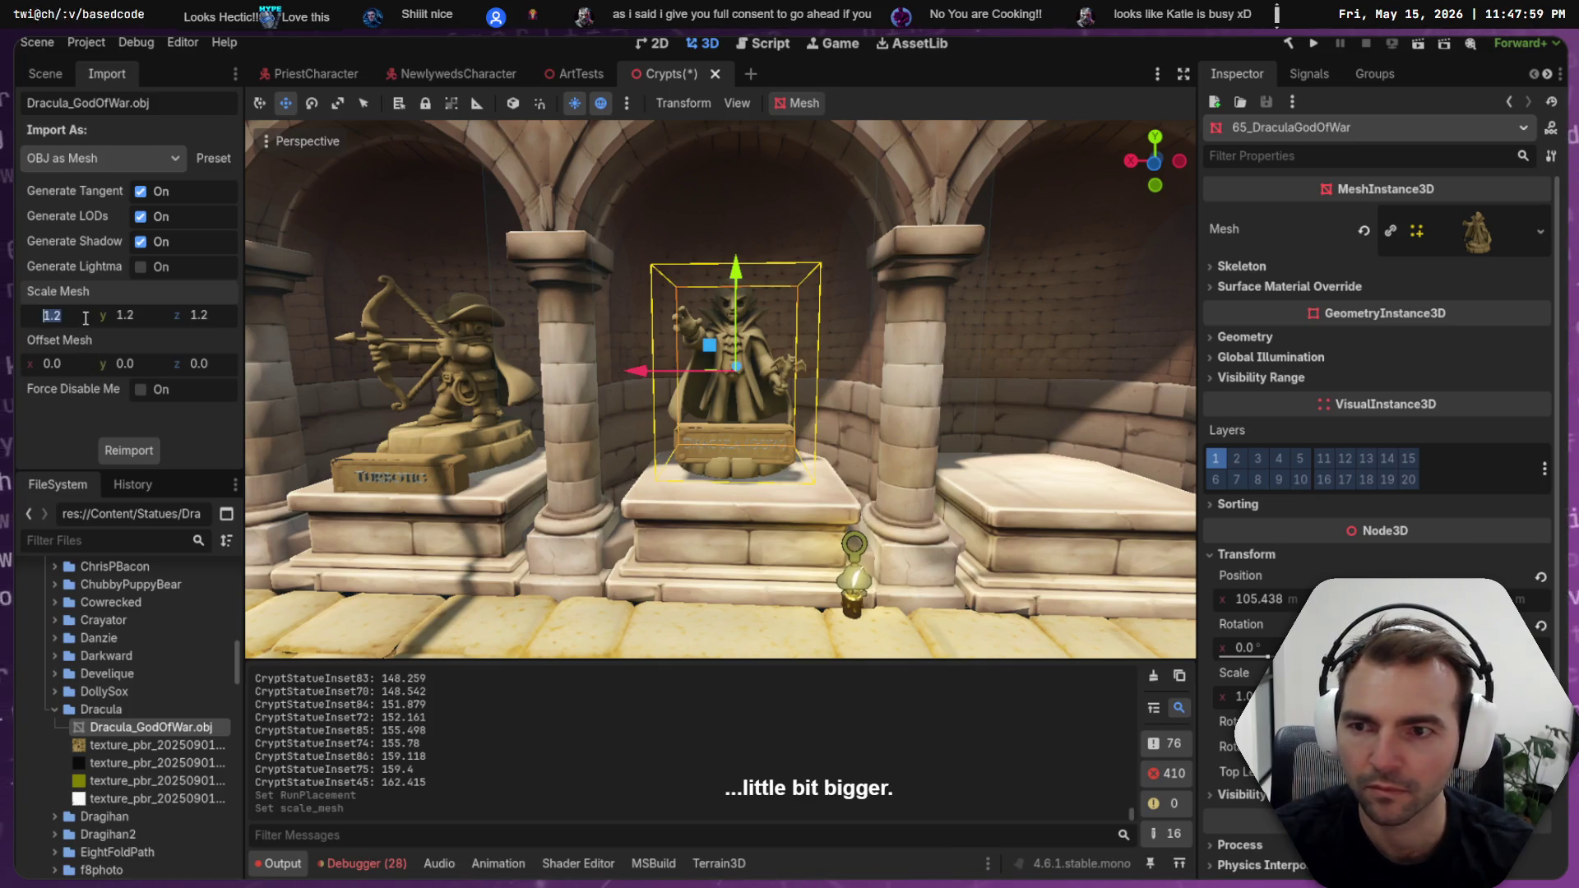
Reimport the statue mesh at 1.3 scale and expand the statue's children.
key(Tab)
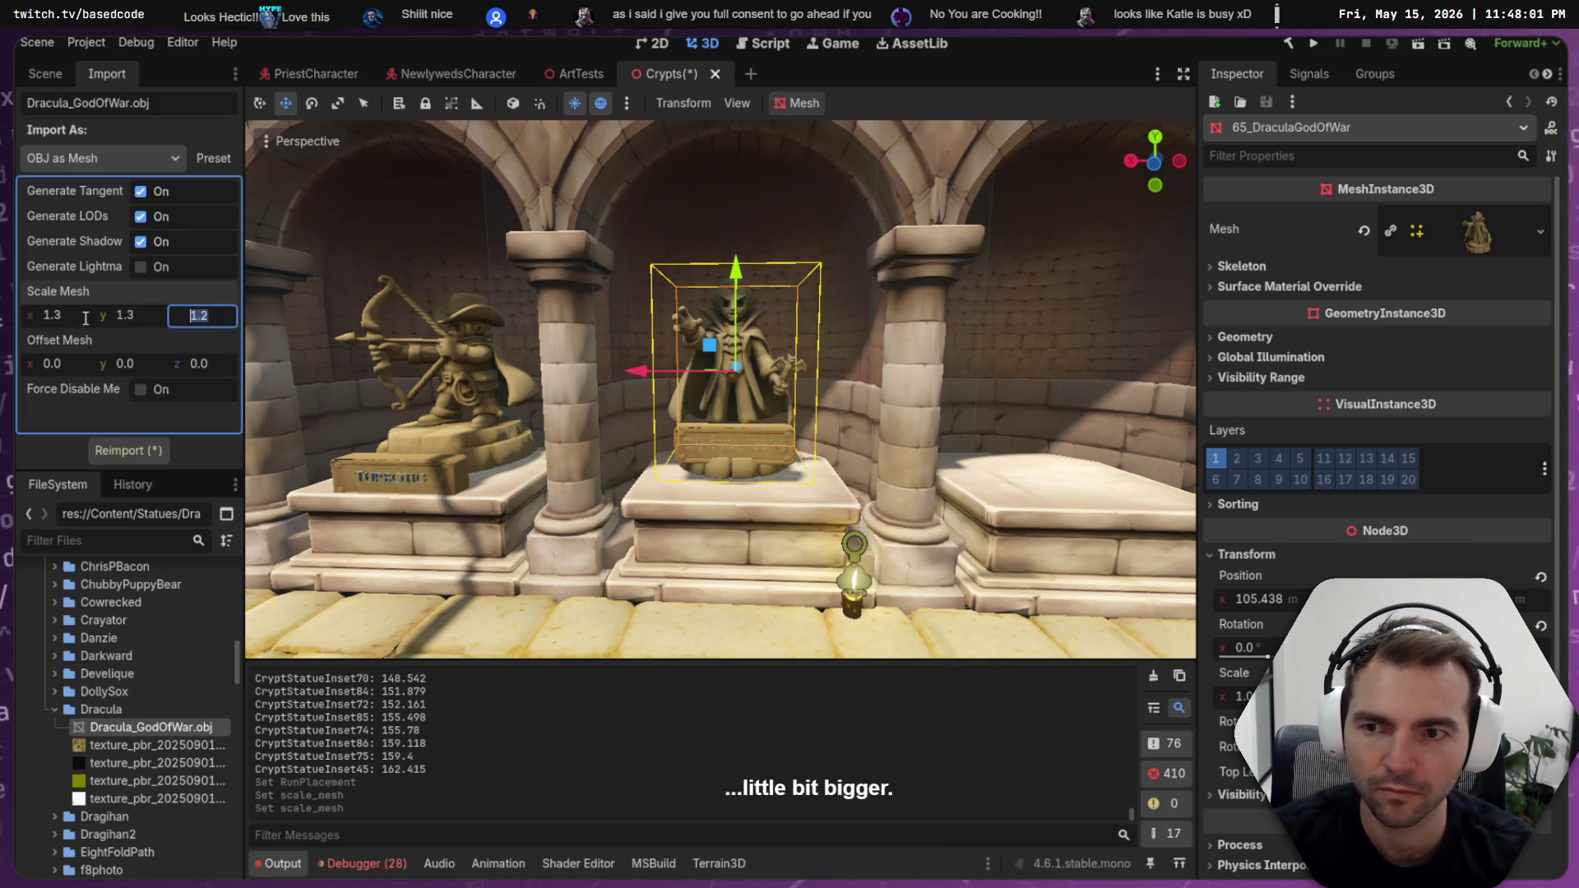
click(145, 447)
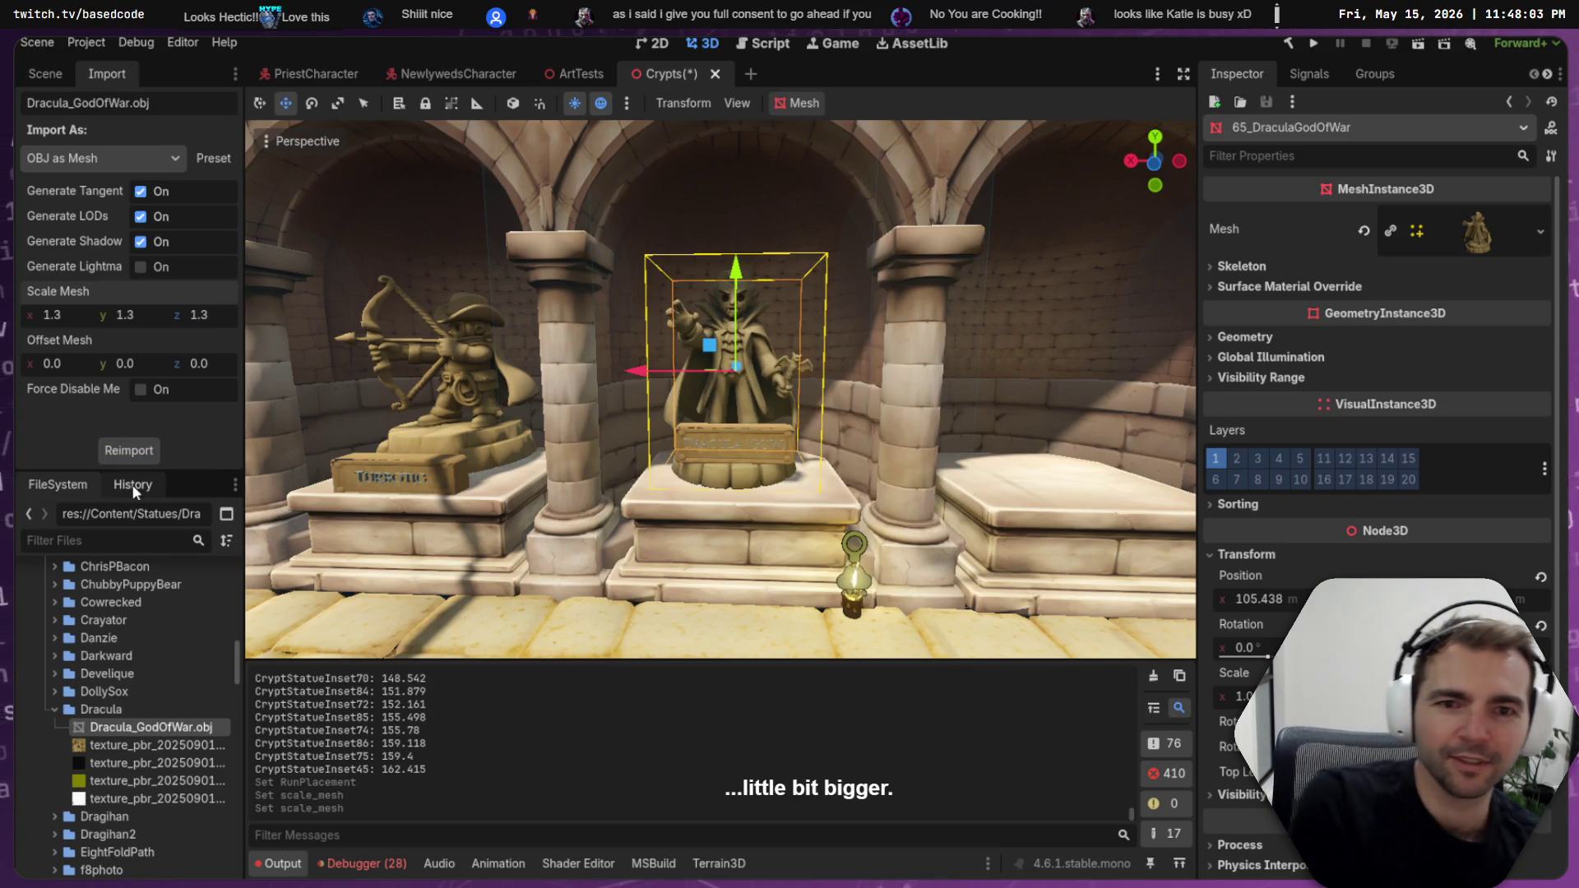
click(33, 74)
click(46, 292)
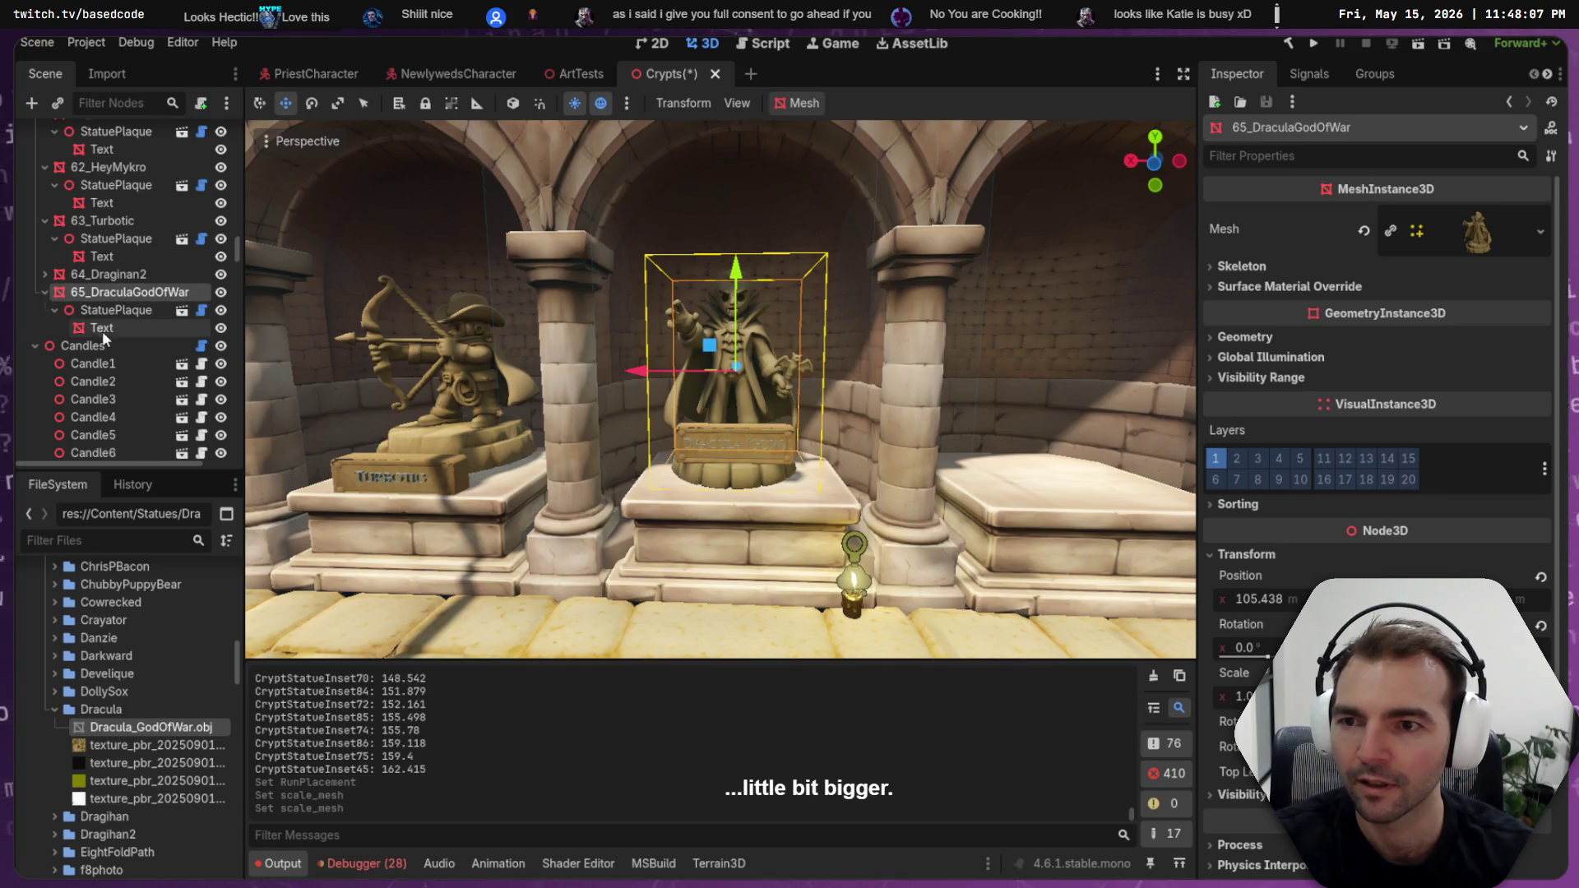
Drag the Dracula plaque down and forward onto the pedestal front, then save Crypts.
click(113, 311)
drag(735, 344, 740, 371)
drag(738, 444, 741, 468)
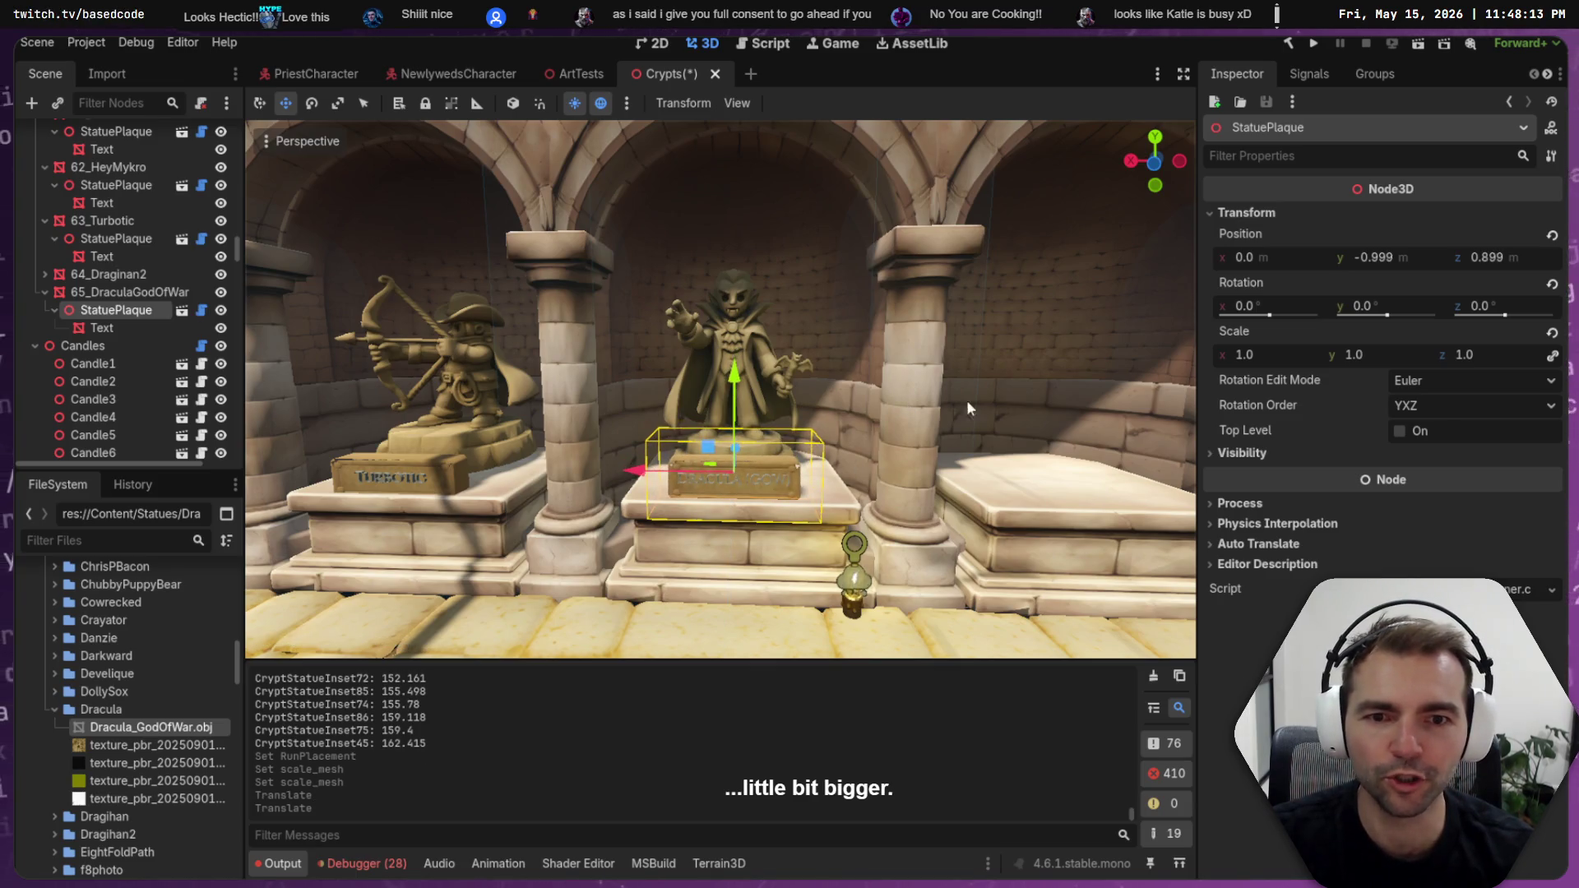
click(1001, 358)
scroll(1000, 358, up, 5)
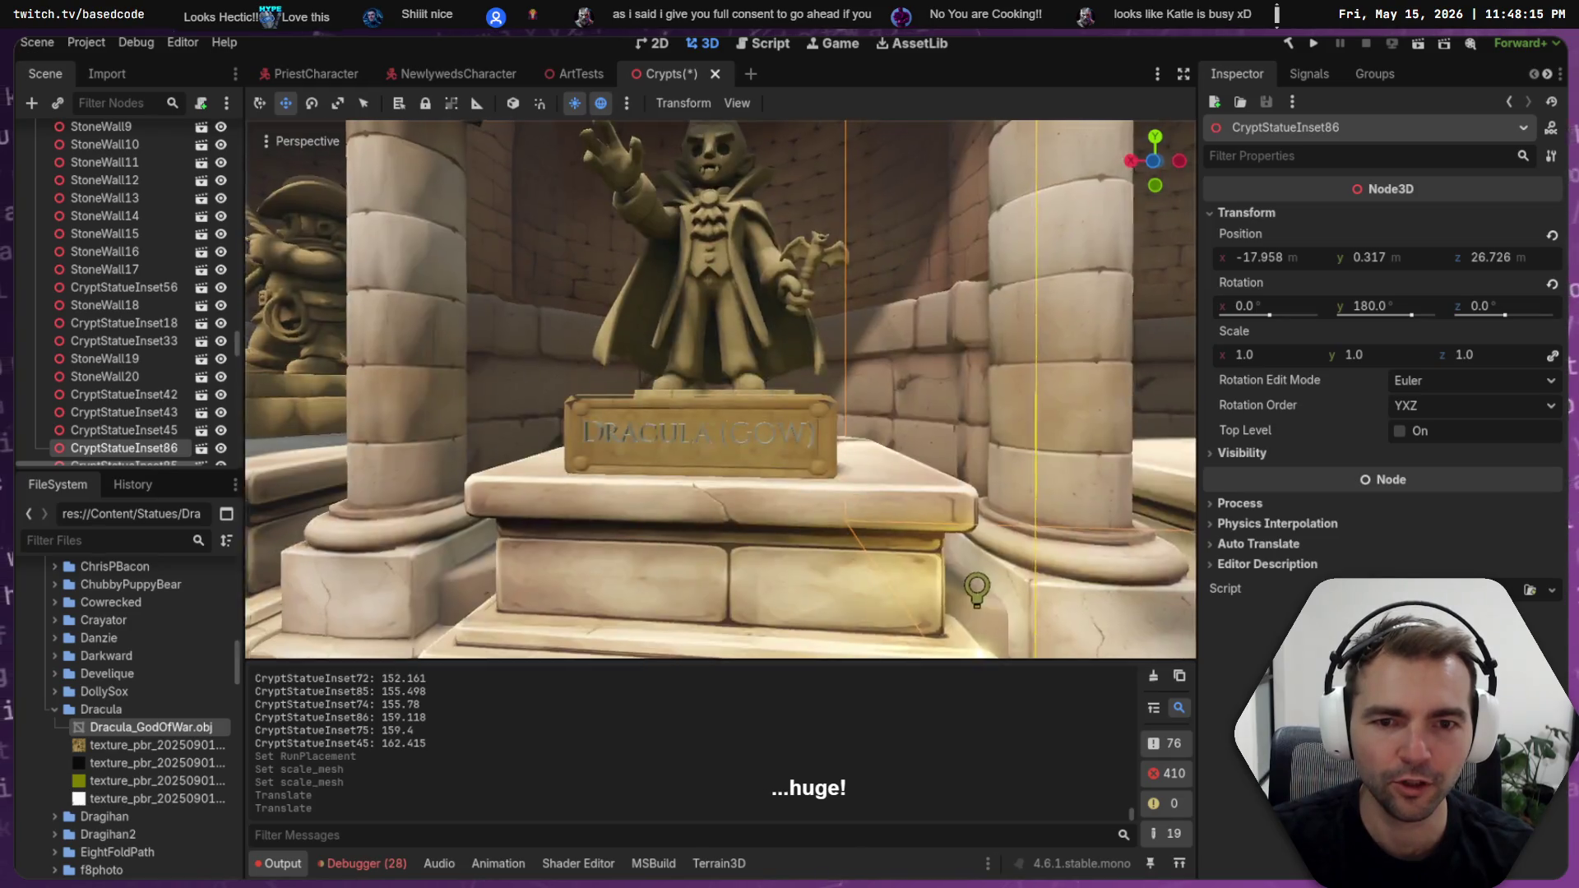
scroll(1001, 367, down, 5)
key(ctrl+s)
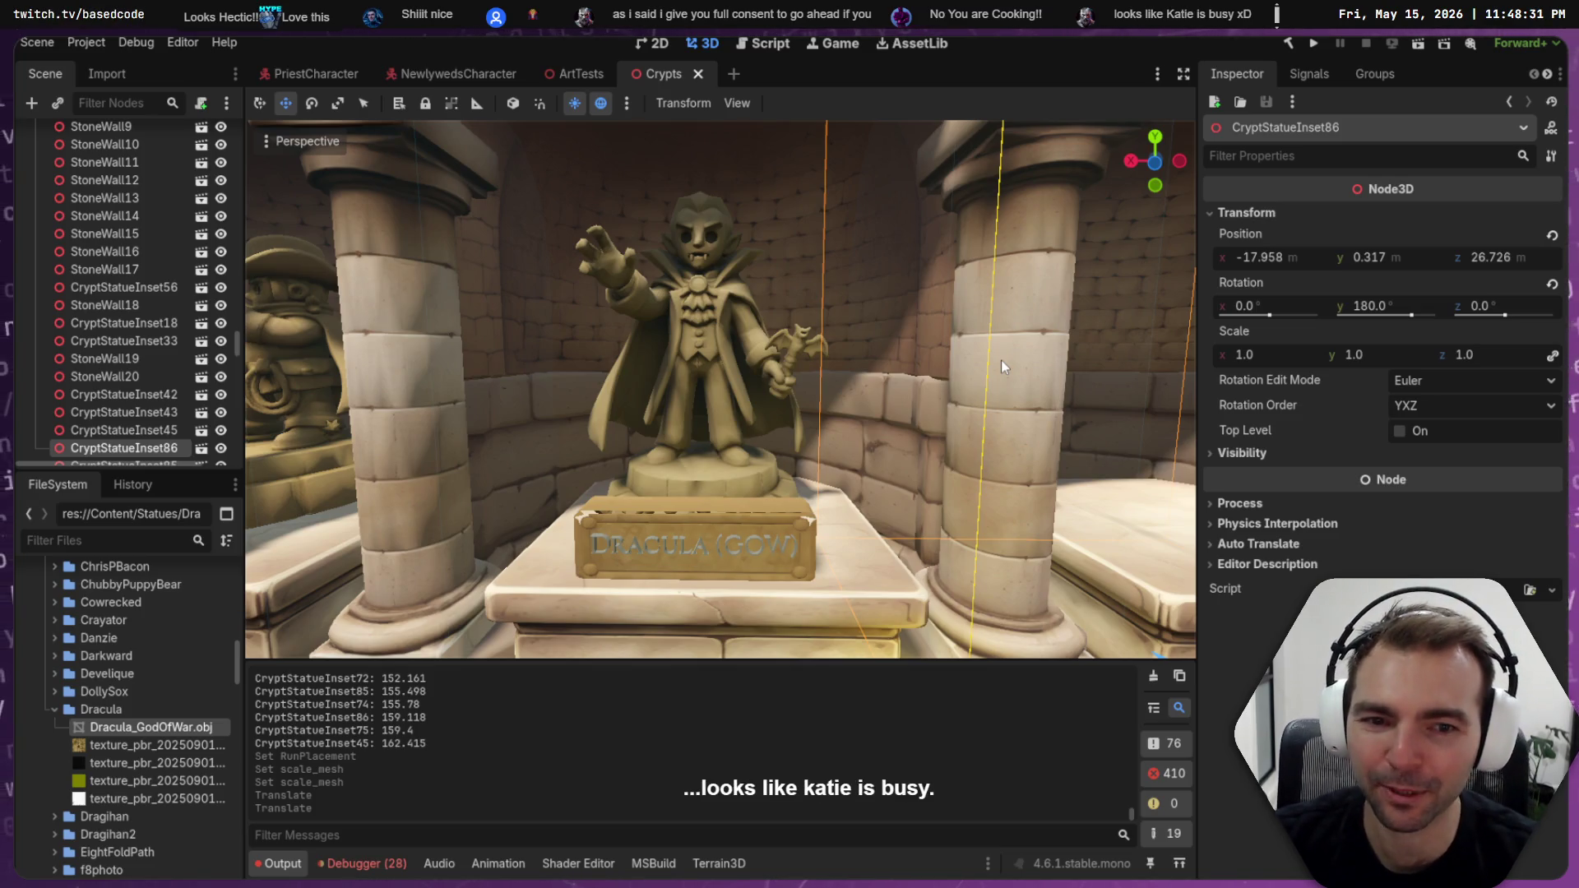
mouse_move(1001, 358)
mouse_down()
mouse_move(490, 421)
mouse_move(1000, 342)
mouse_up()
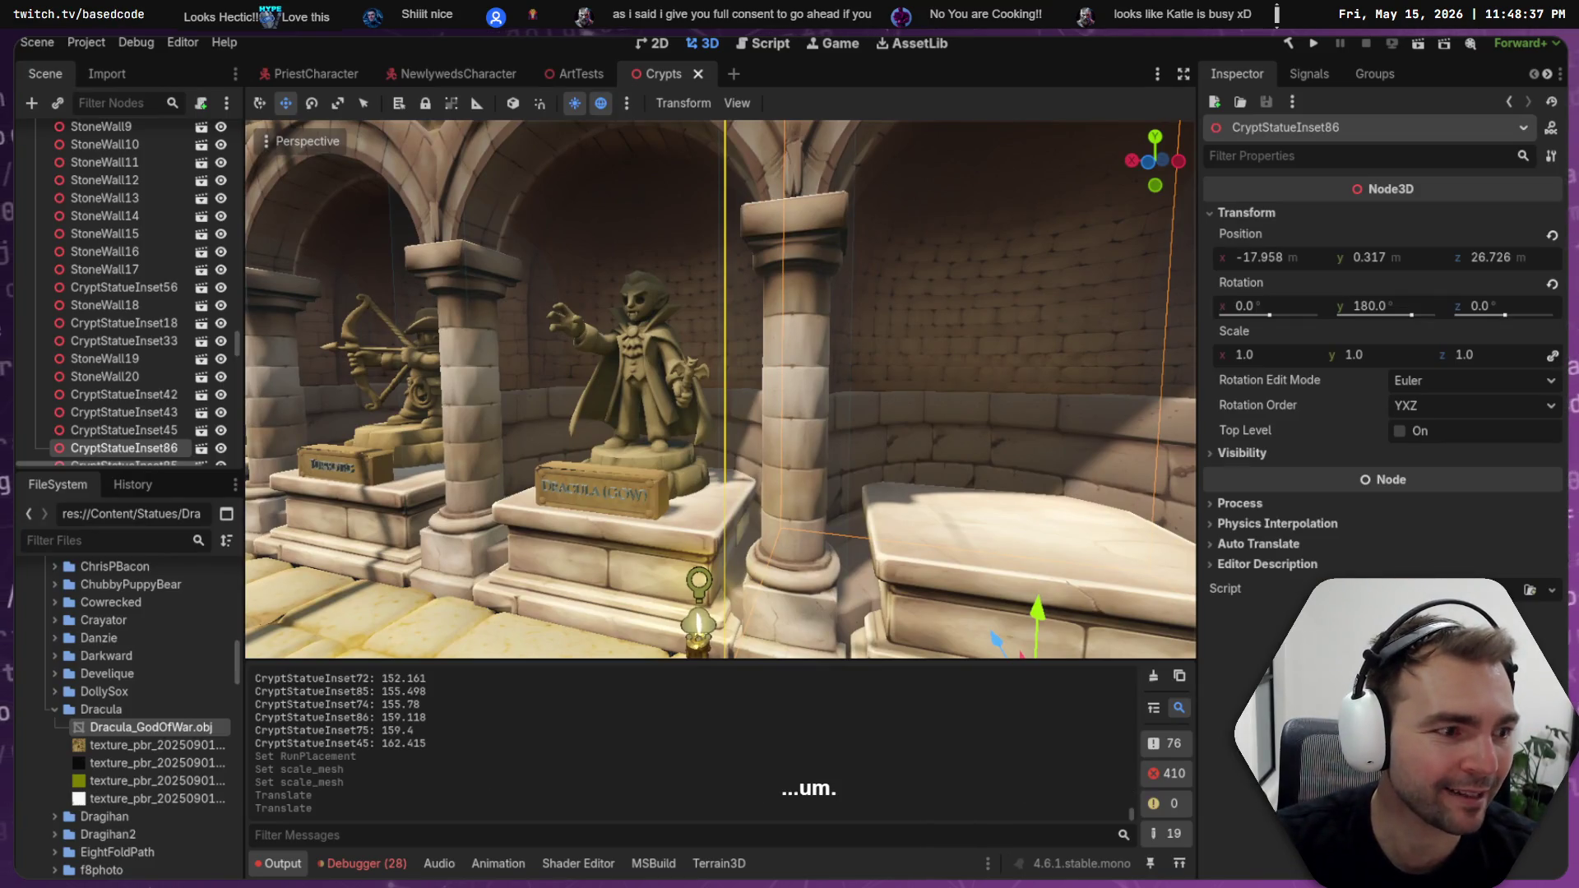
drag(949, 471, 691, 466)
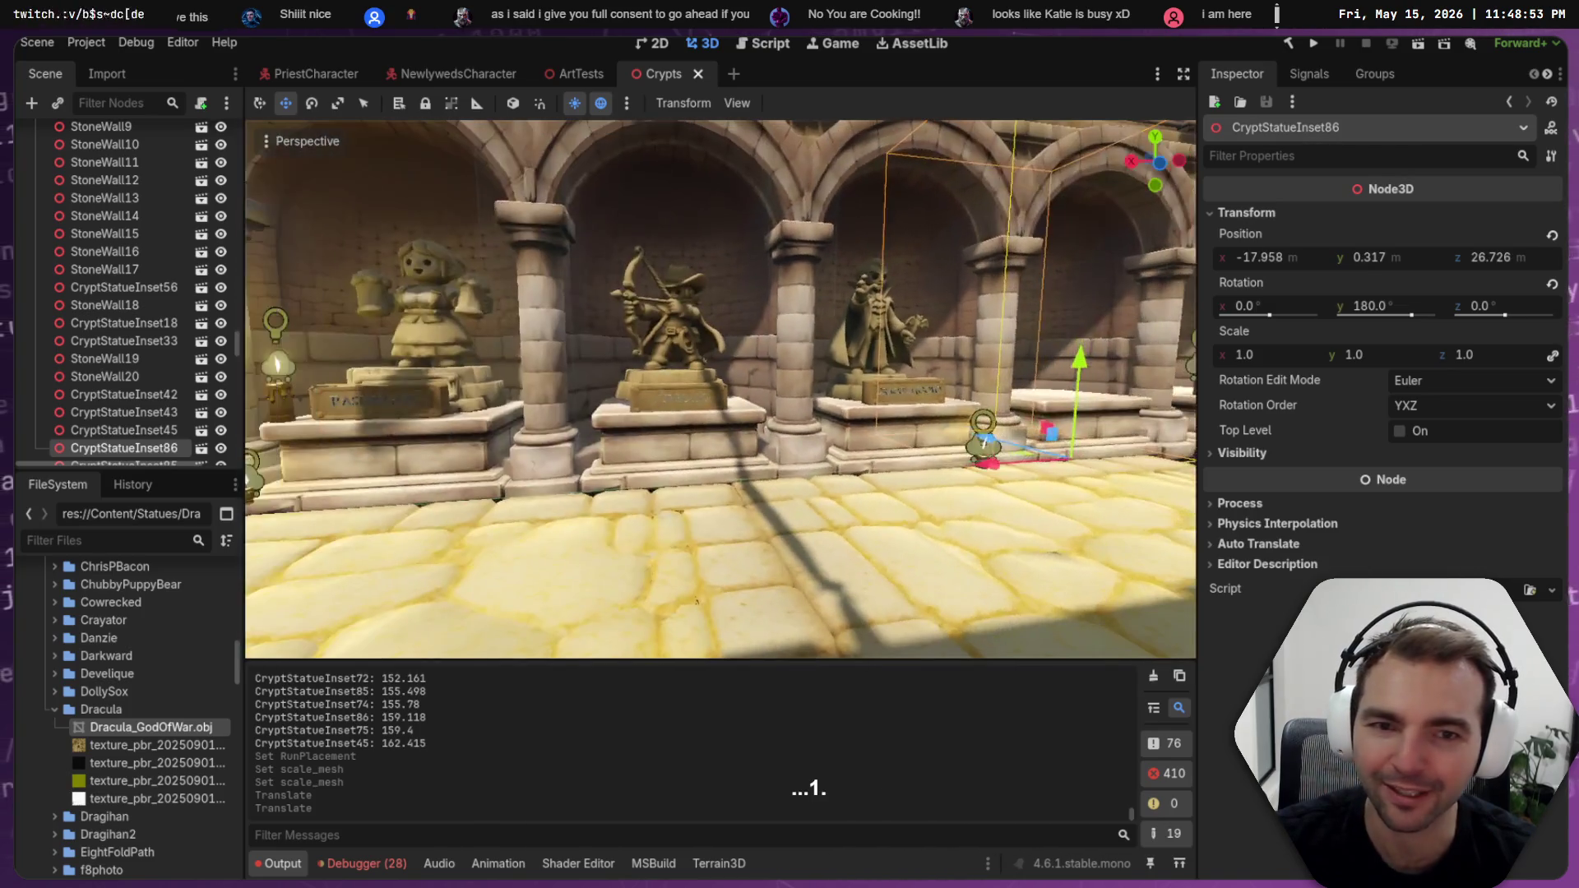
key(f)
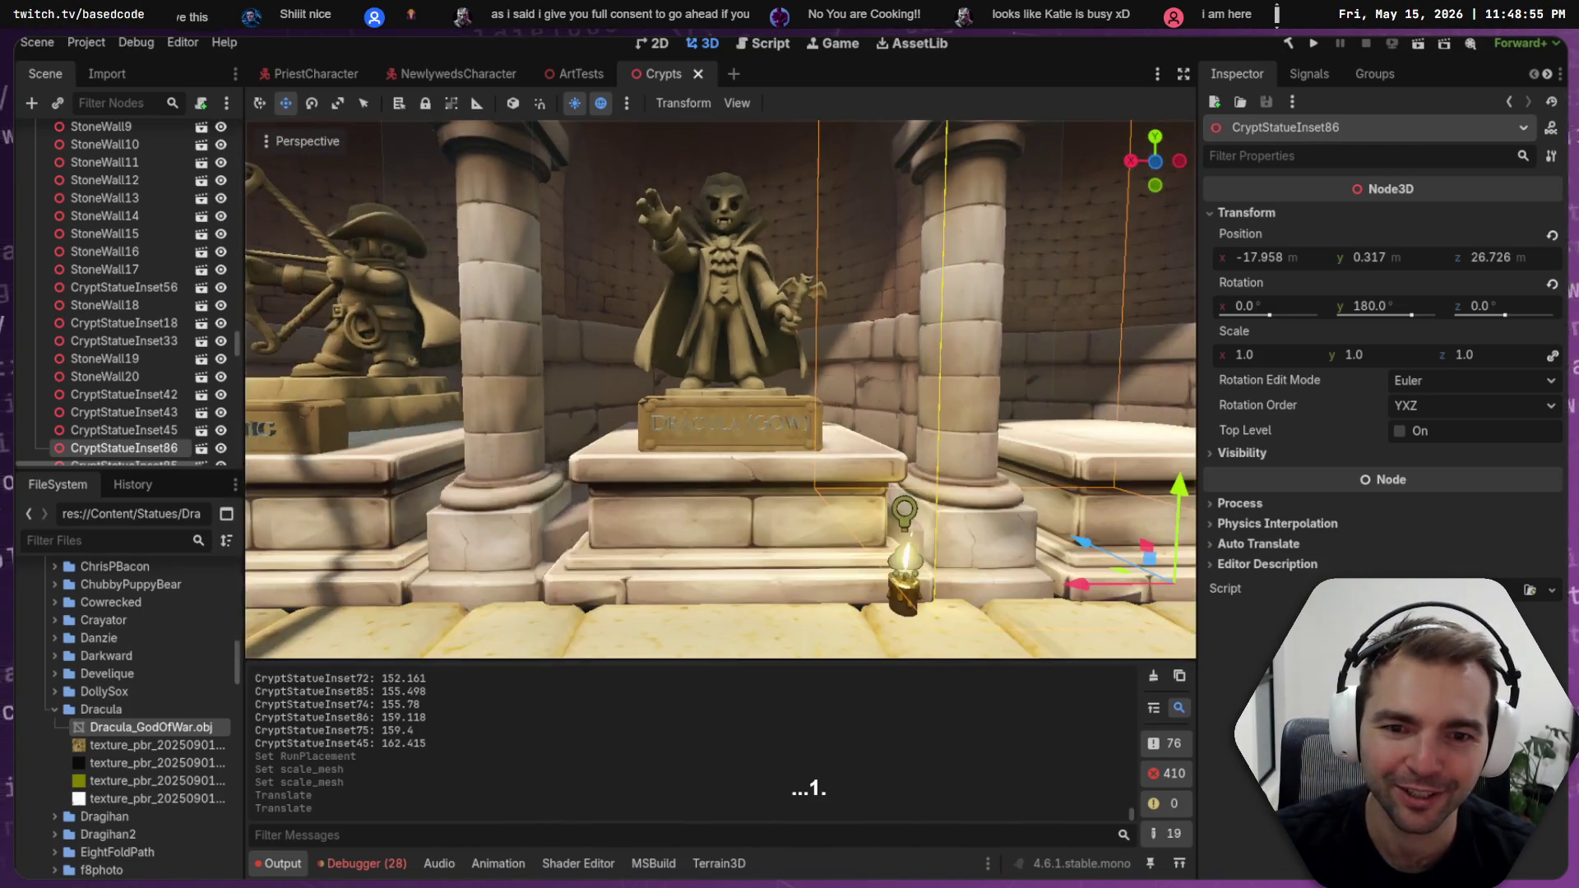
key(d)
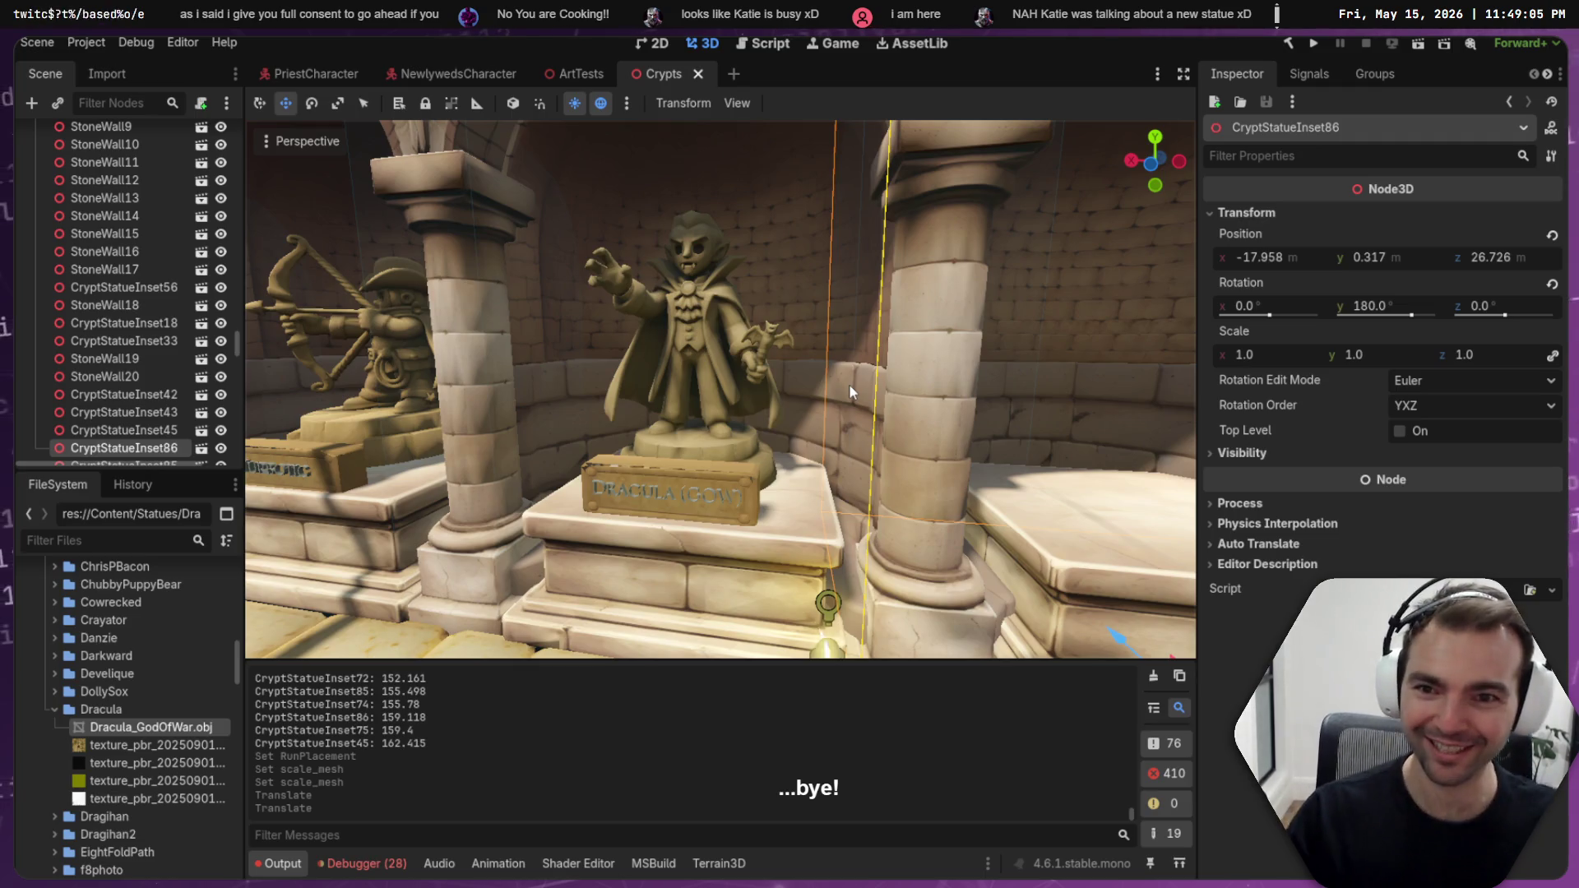
mouse_move(791, 376)
mouse_down()
mouse_move(740, 386)
mouse_move(806, 387)
mouse_move(708, 393)
mouse_move(831, 393)
mouse_up()
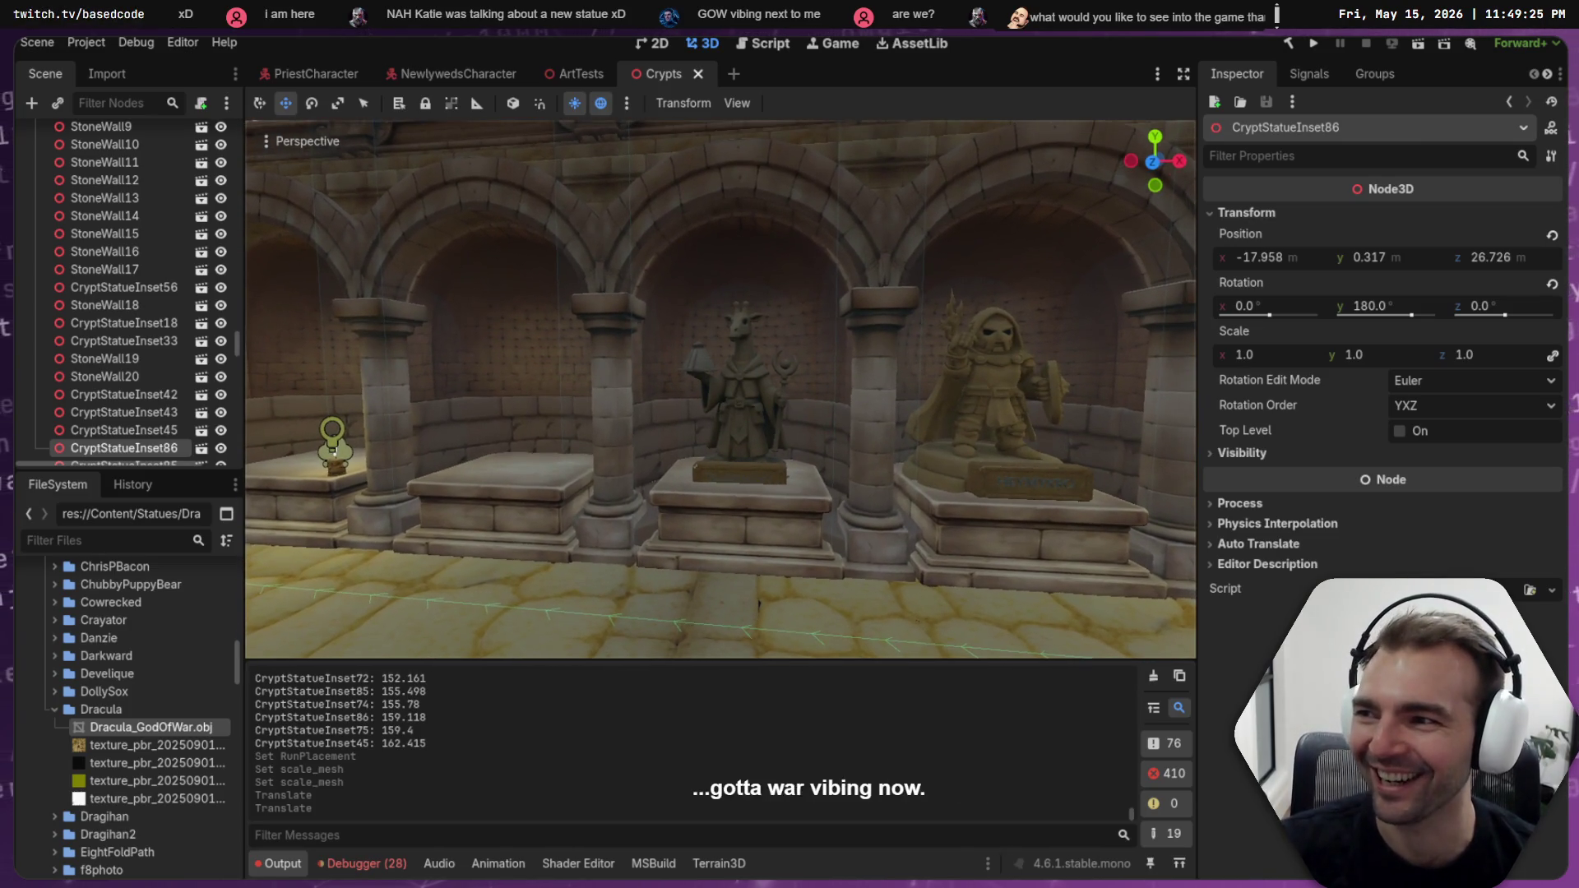
key(a)
key(w)
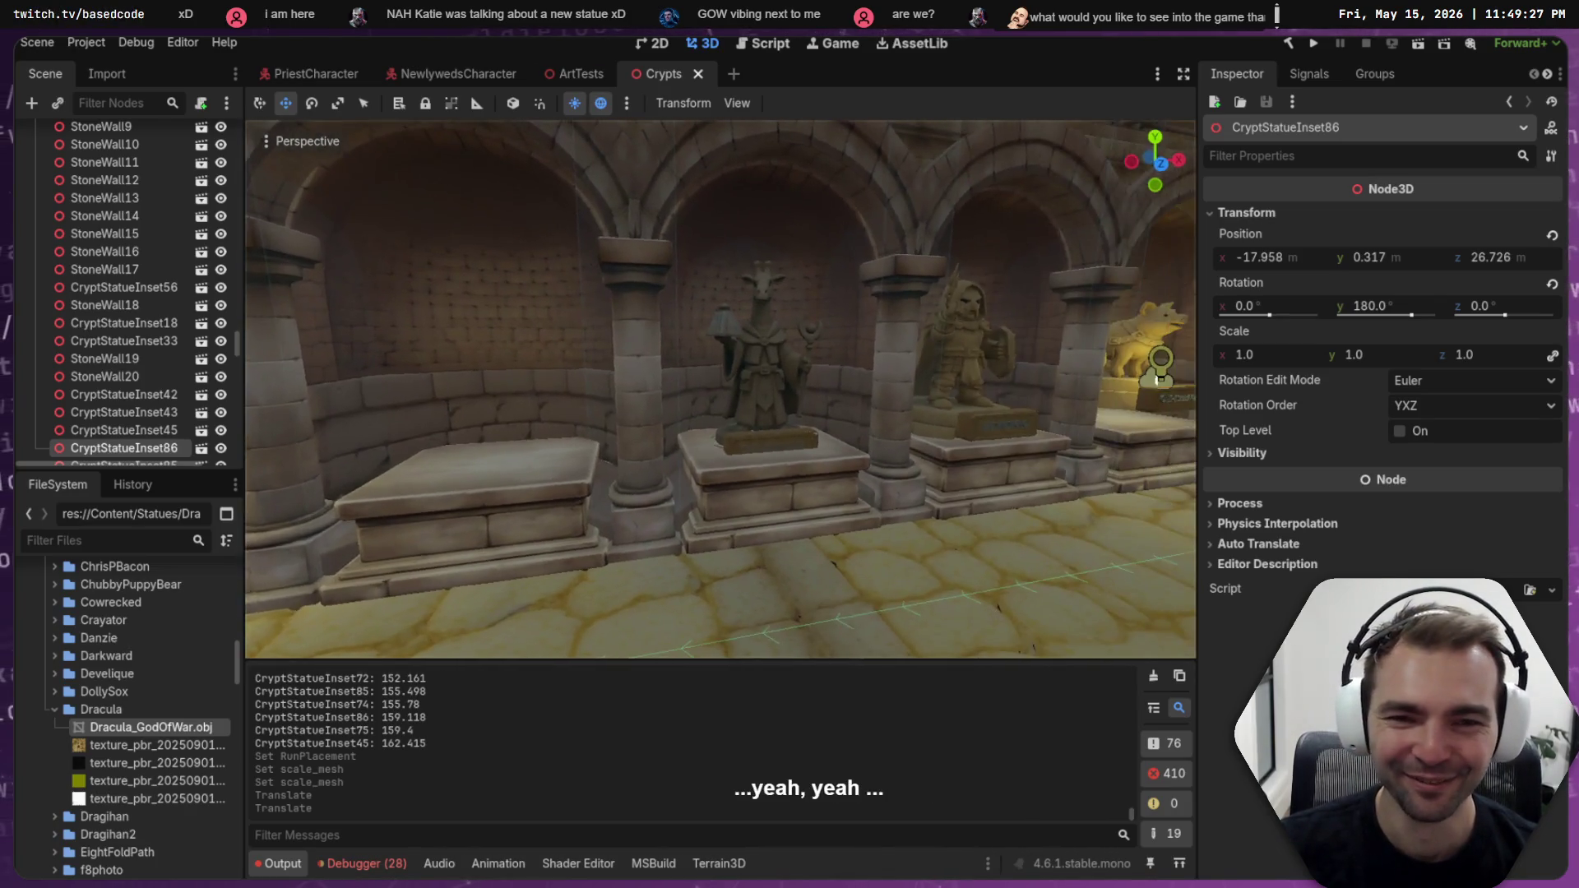
key(s)
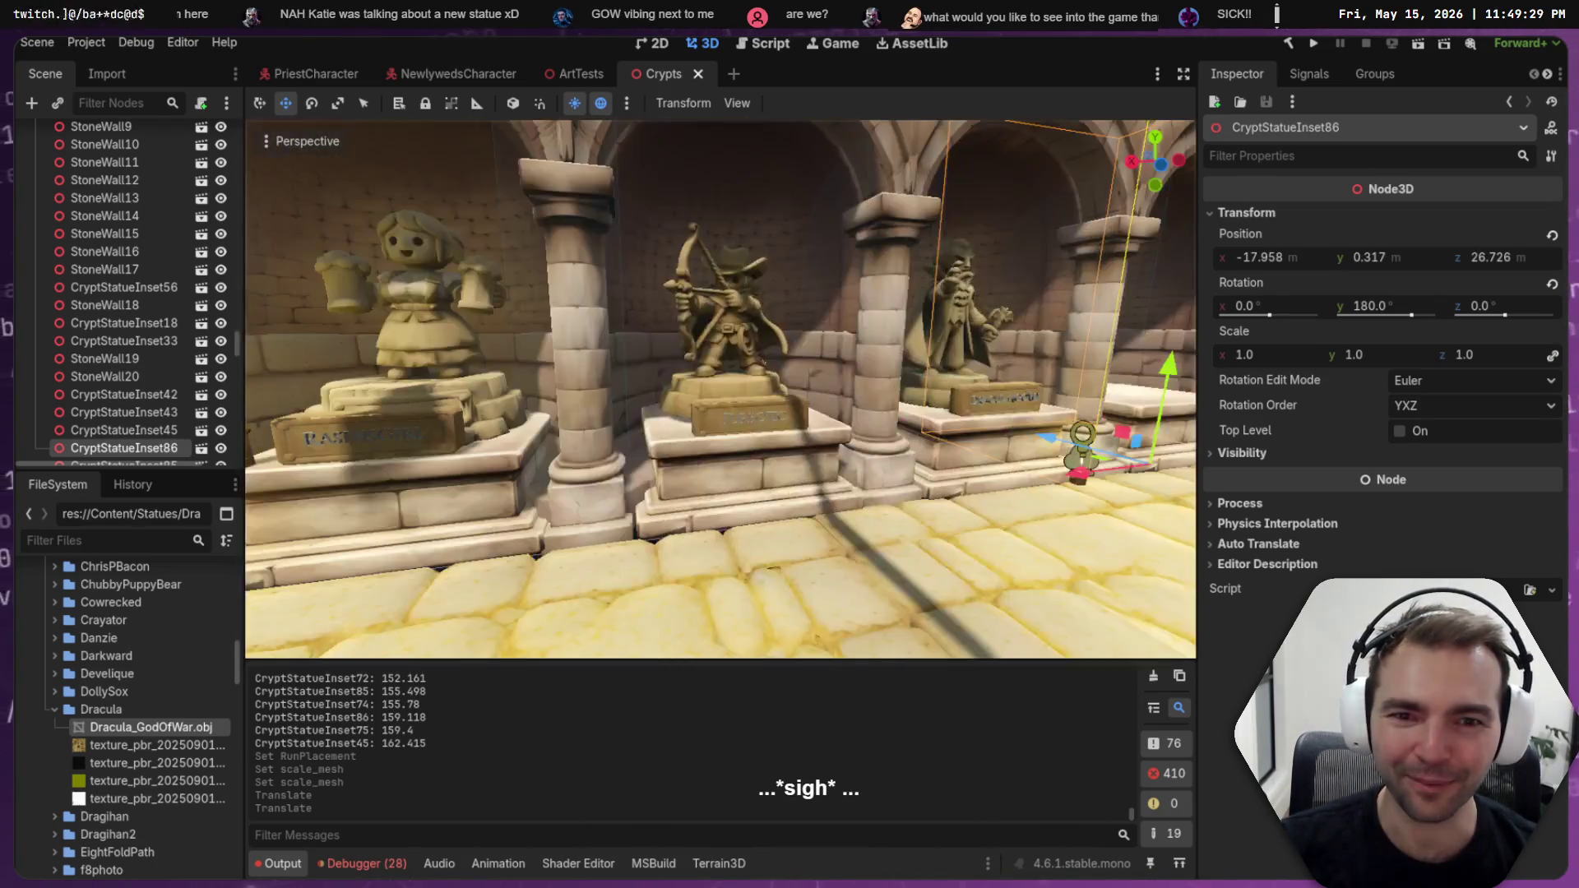
key(w)
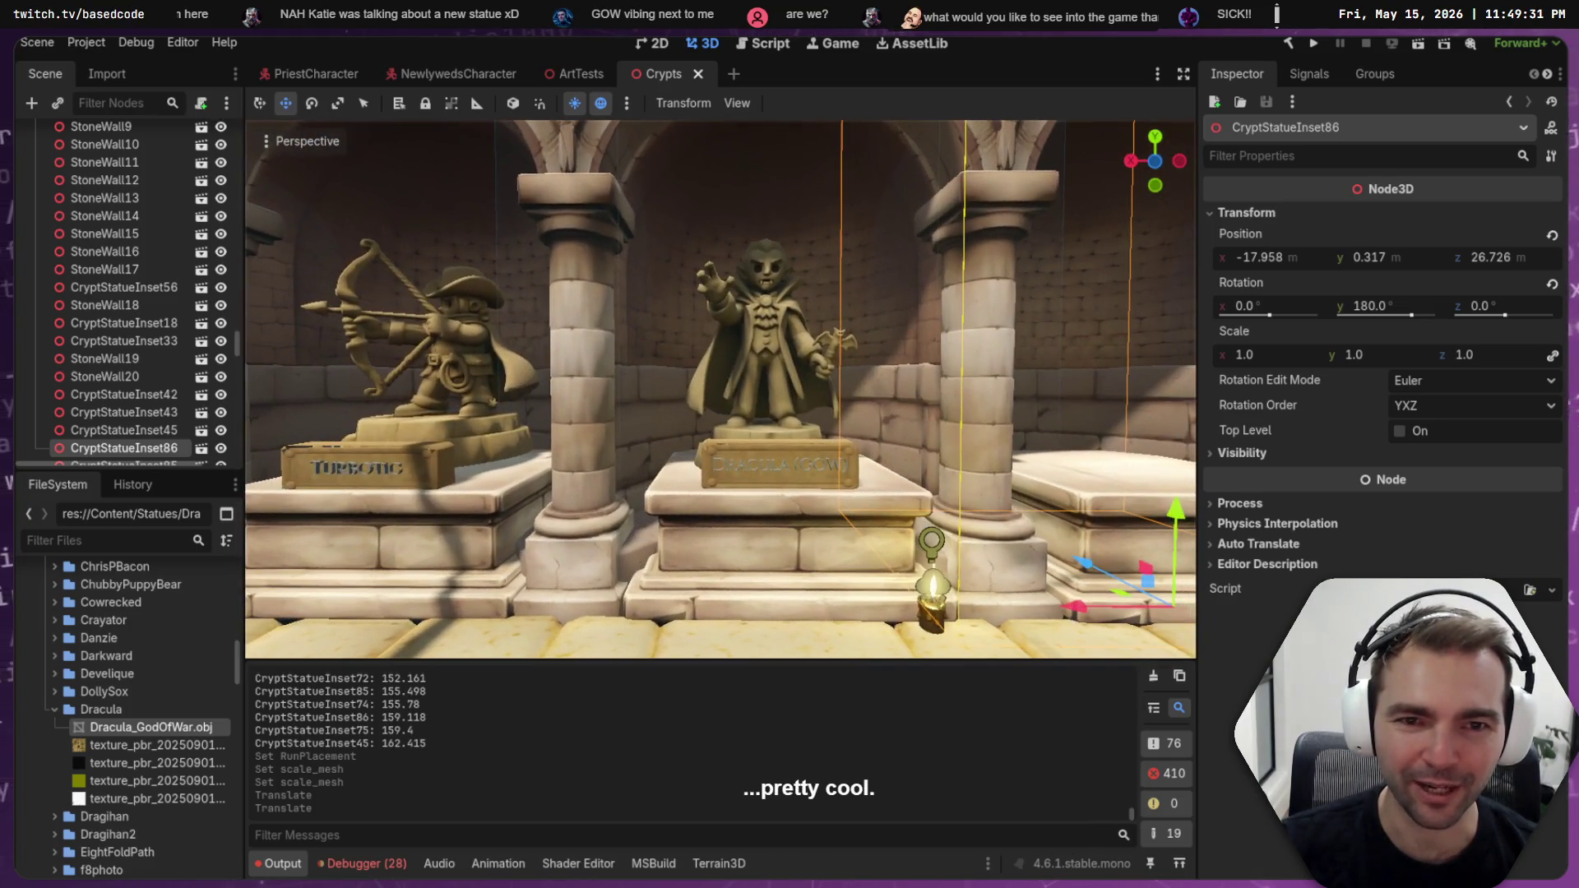
key(s)
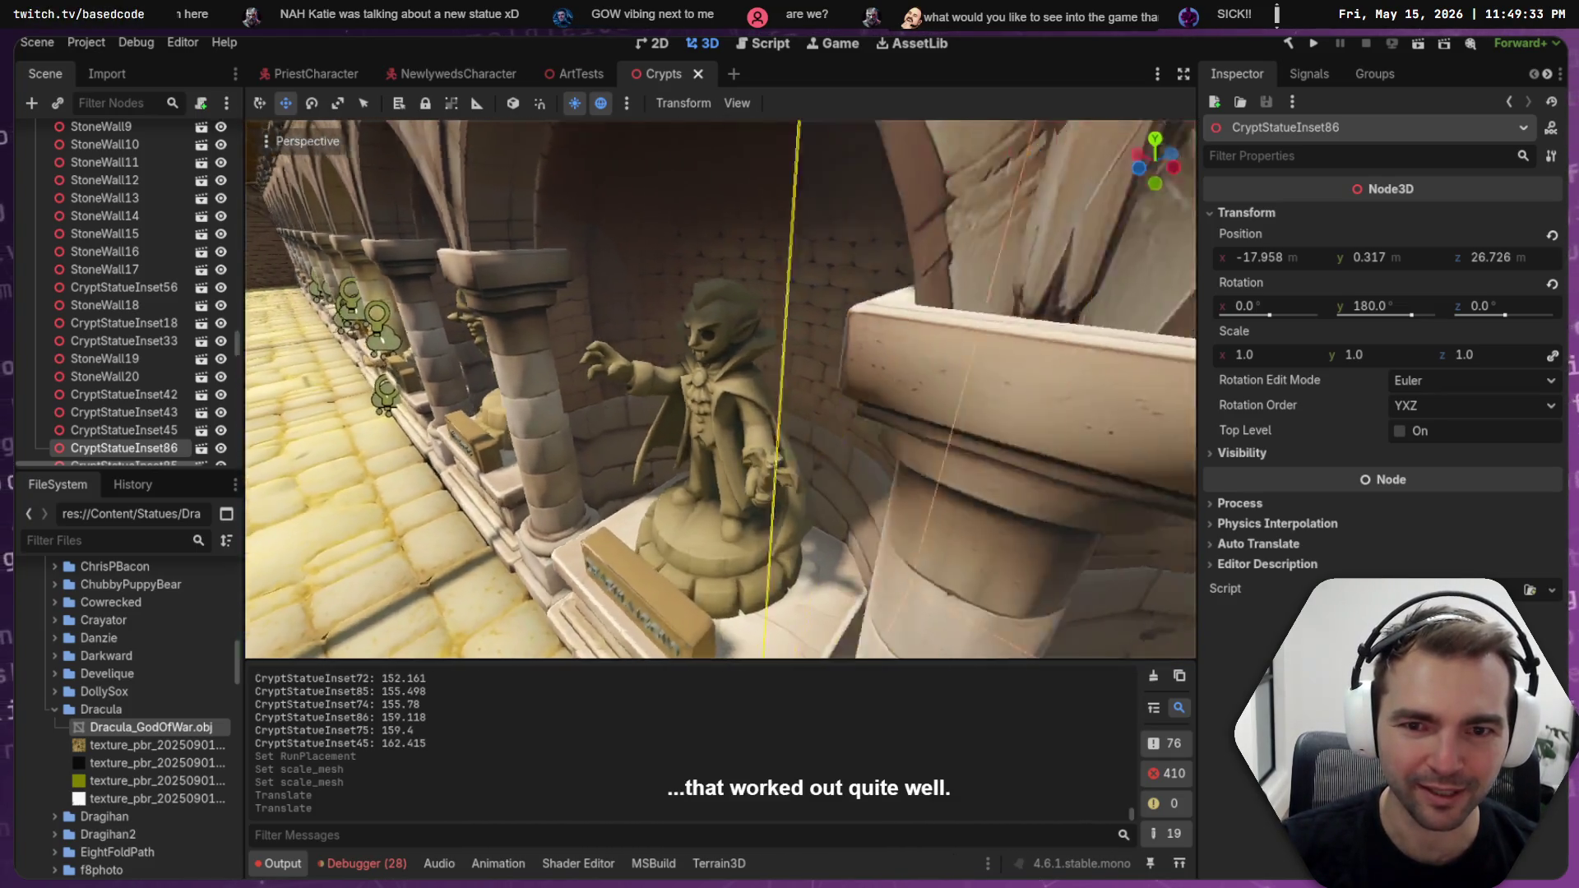
key(w)
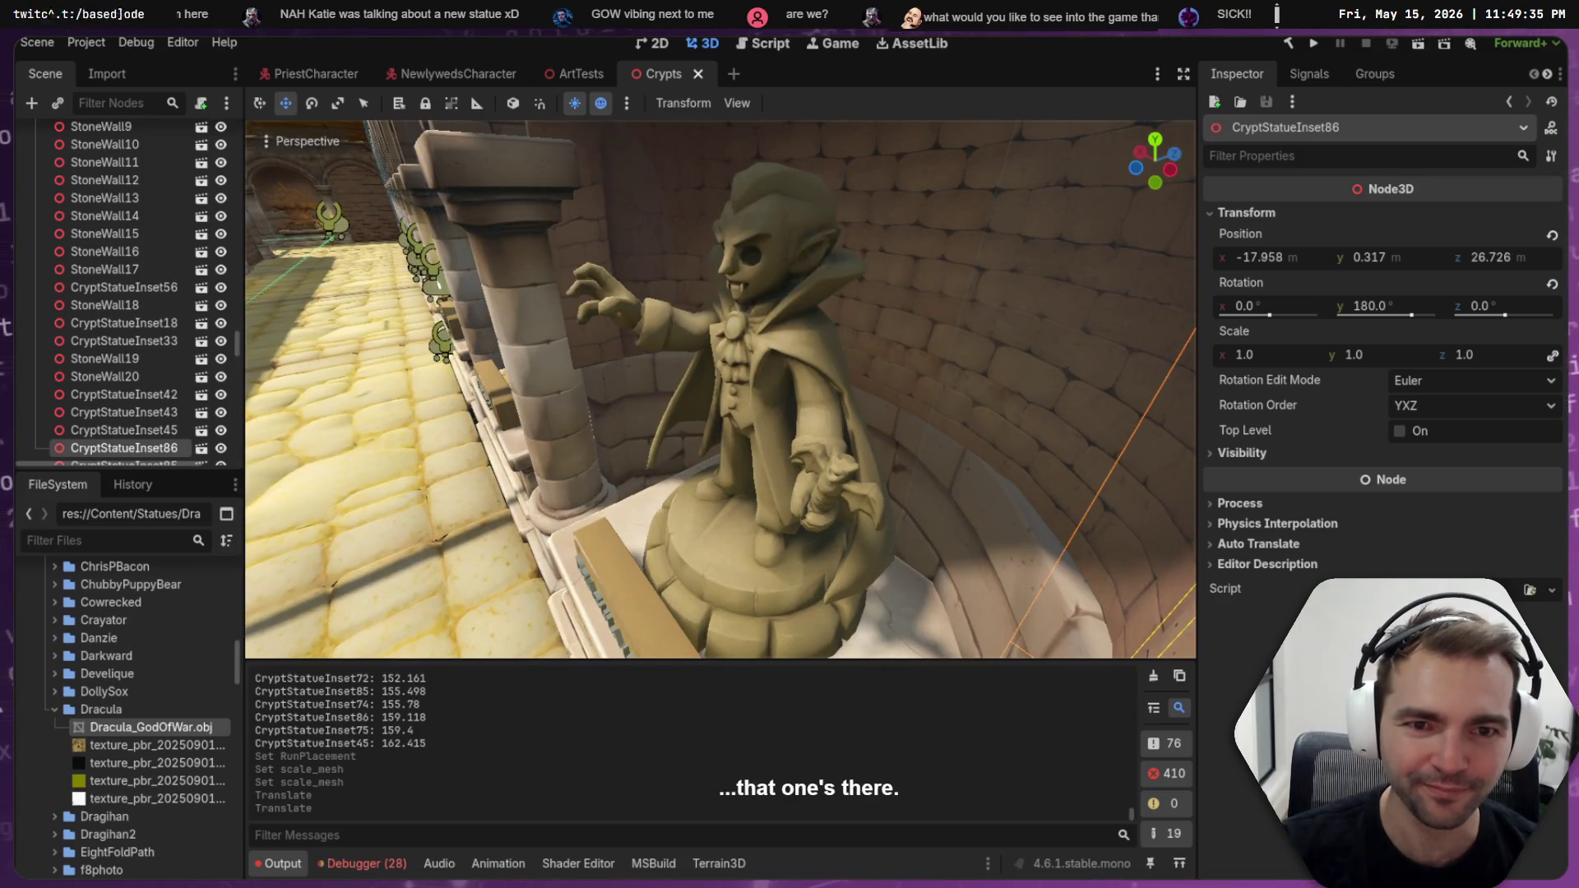
key(w)
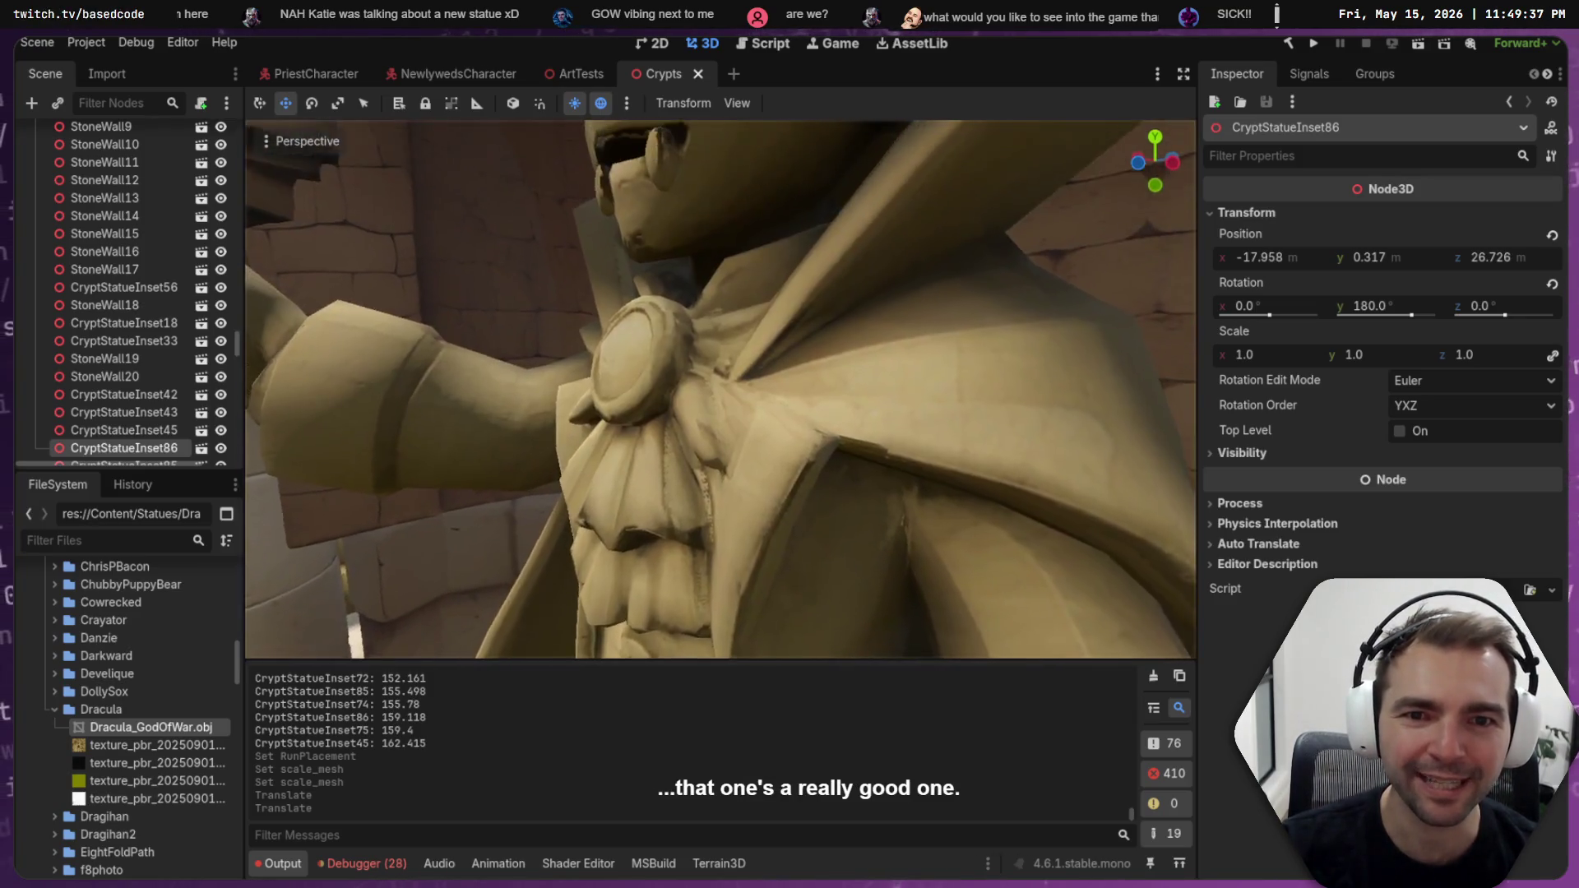
key(s)
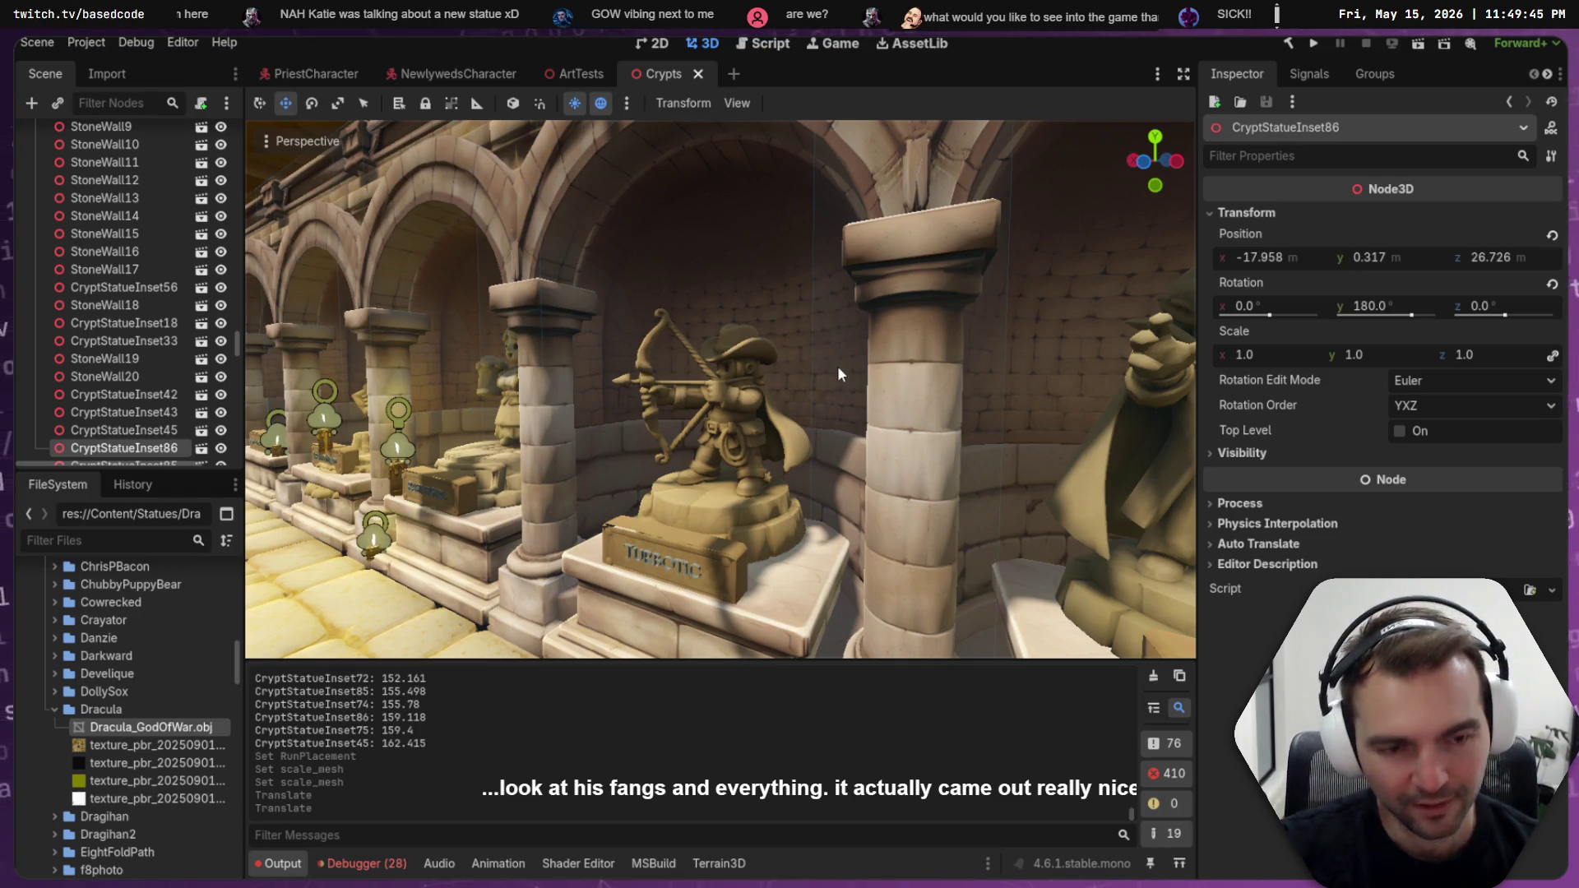
key(d)
key(w)
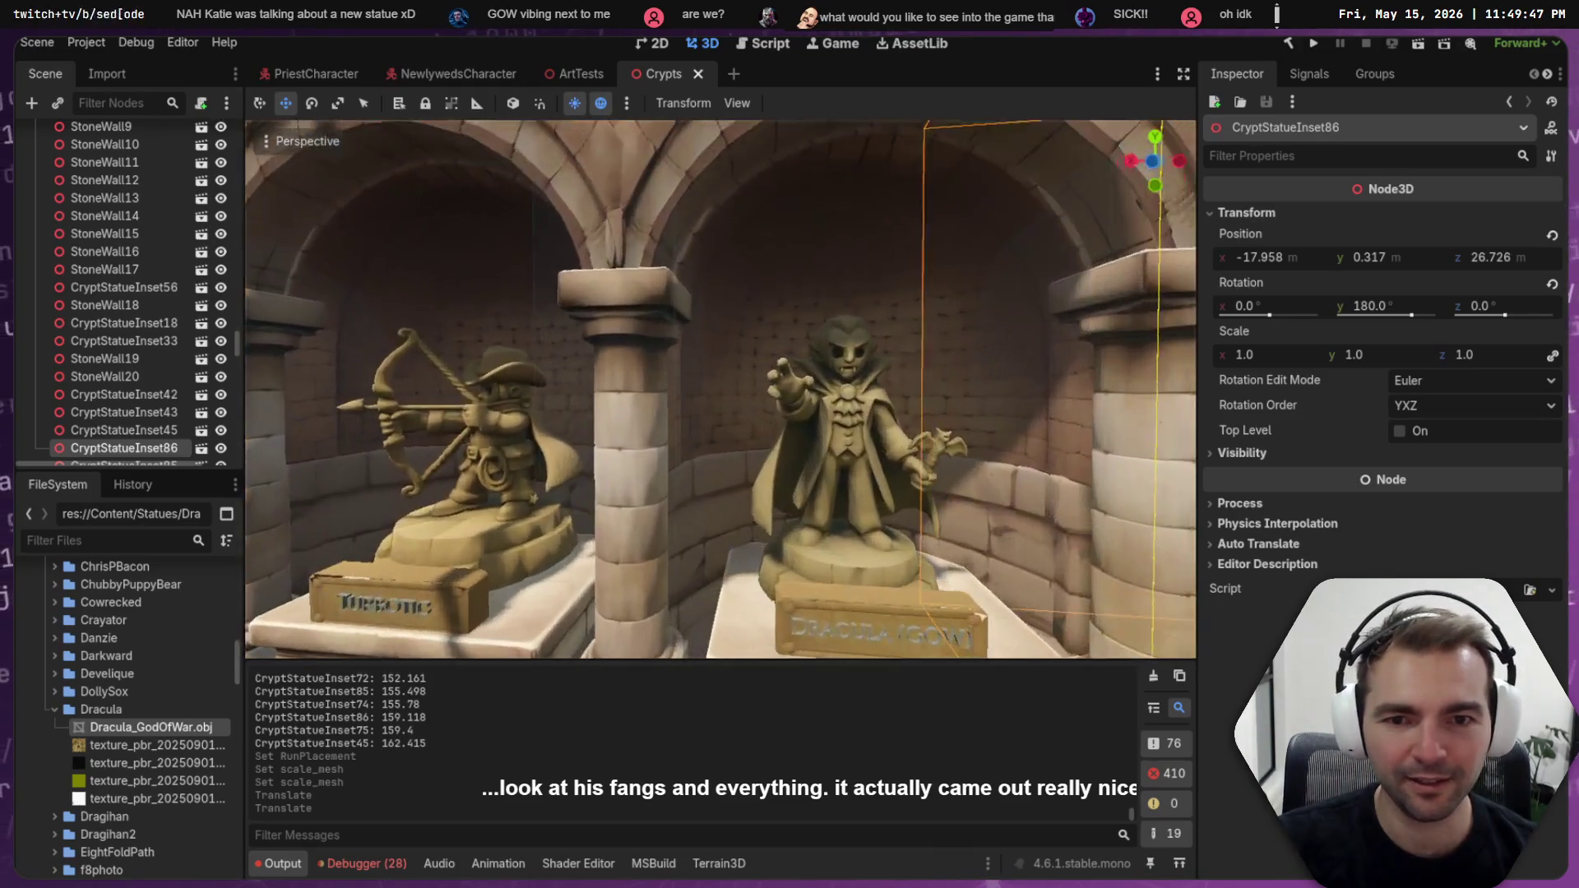
key(w)
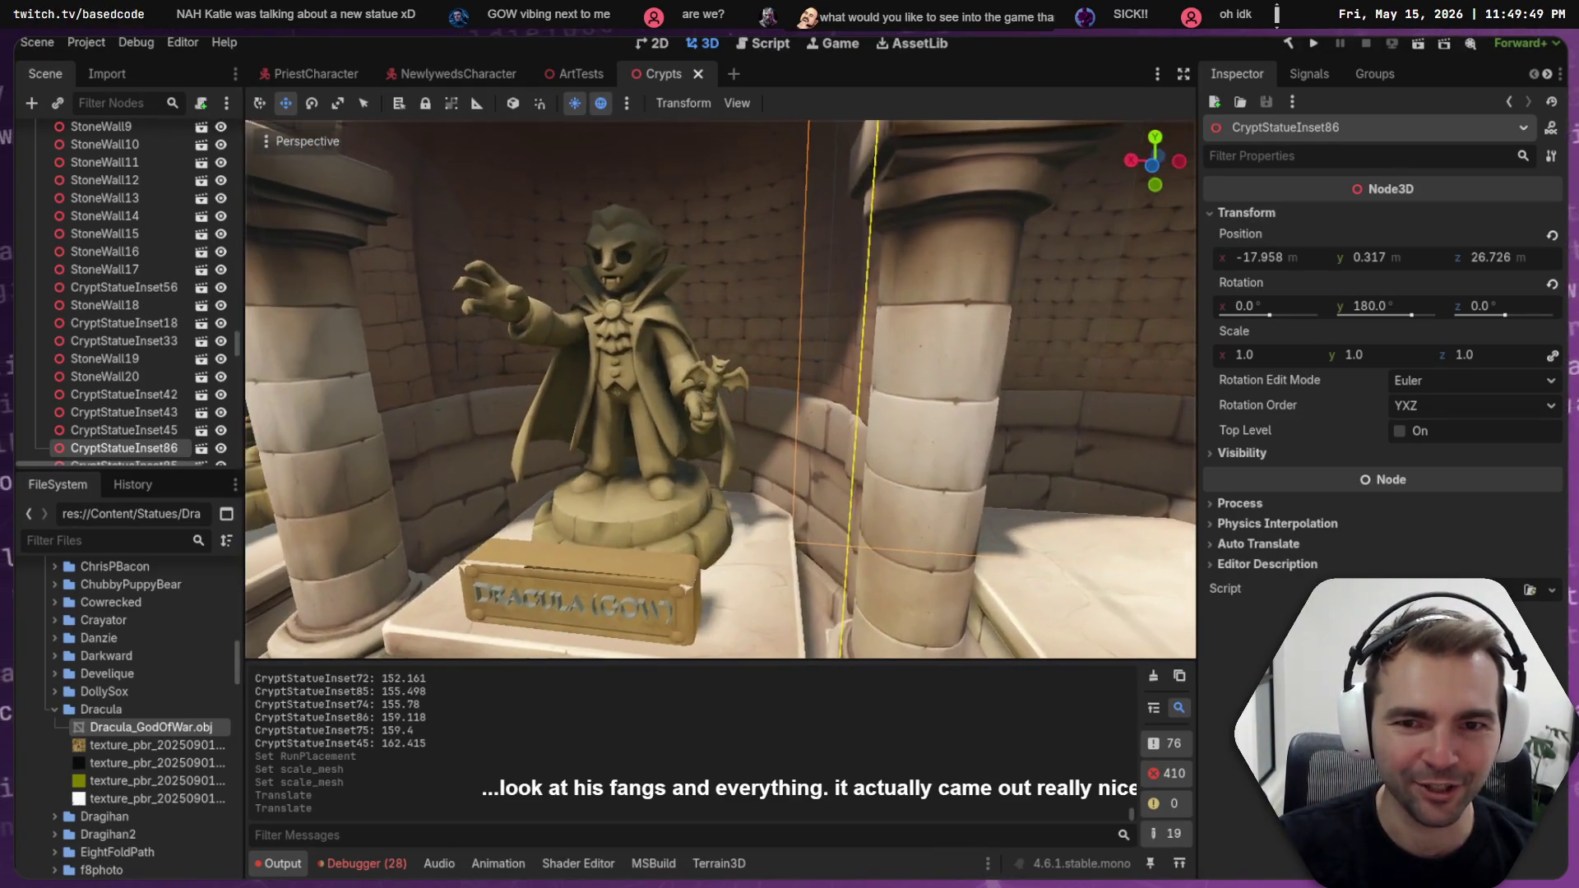
key(a)
key(d)
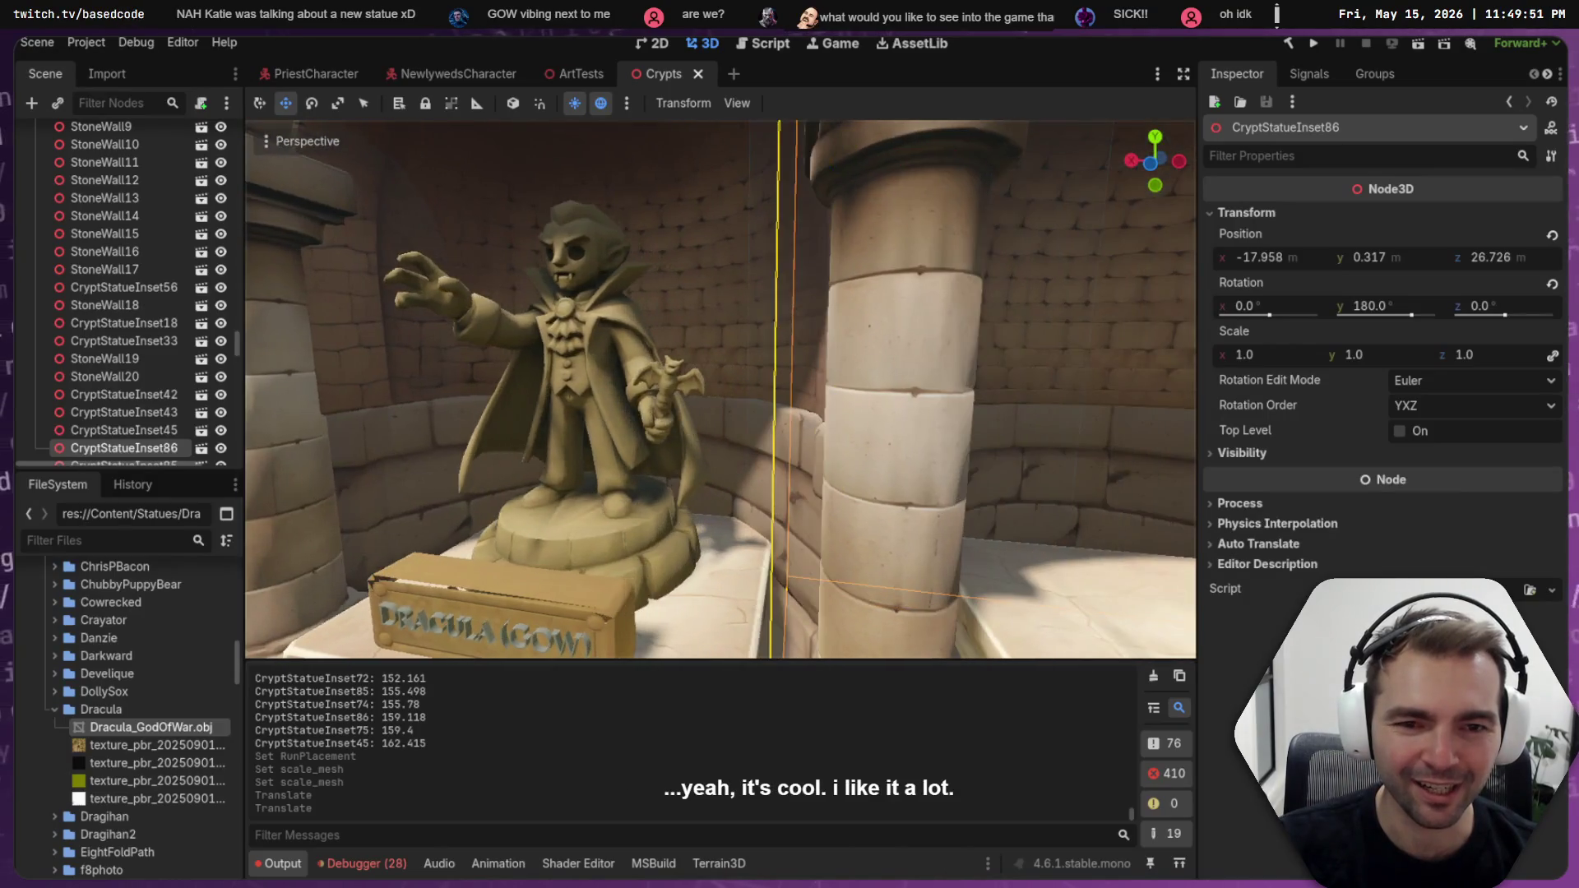
key(a)
key(w)
key(s)
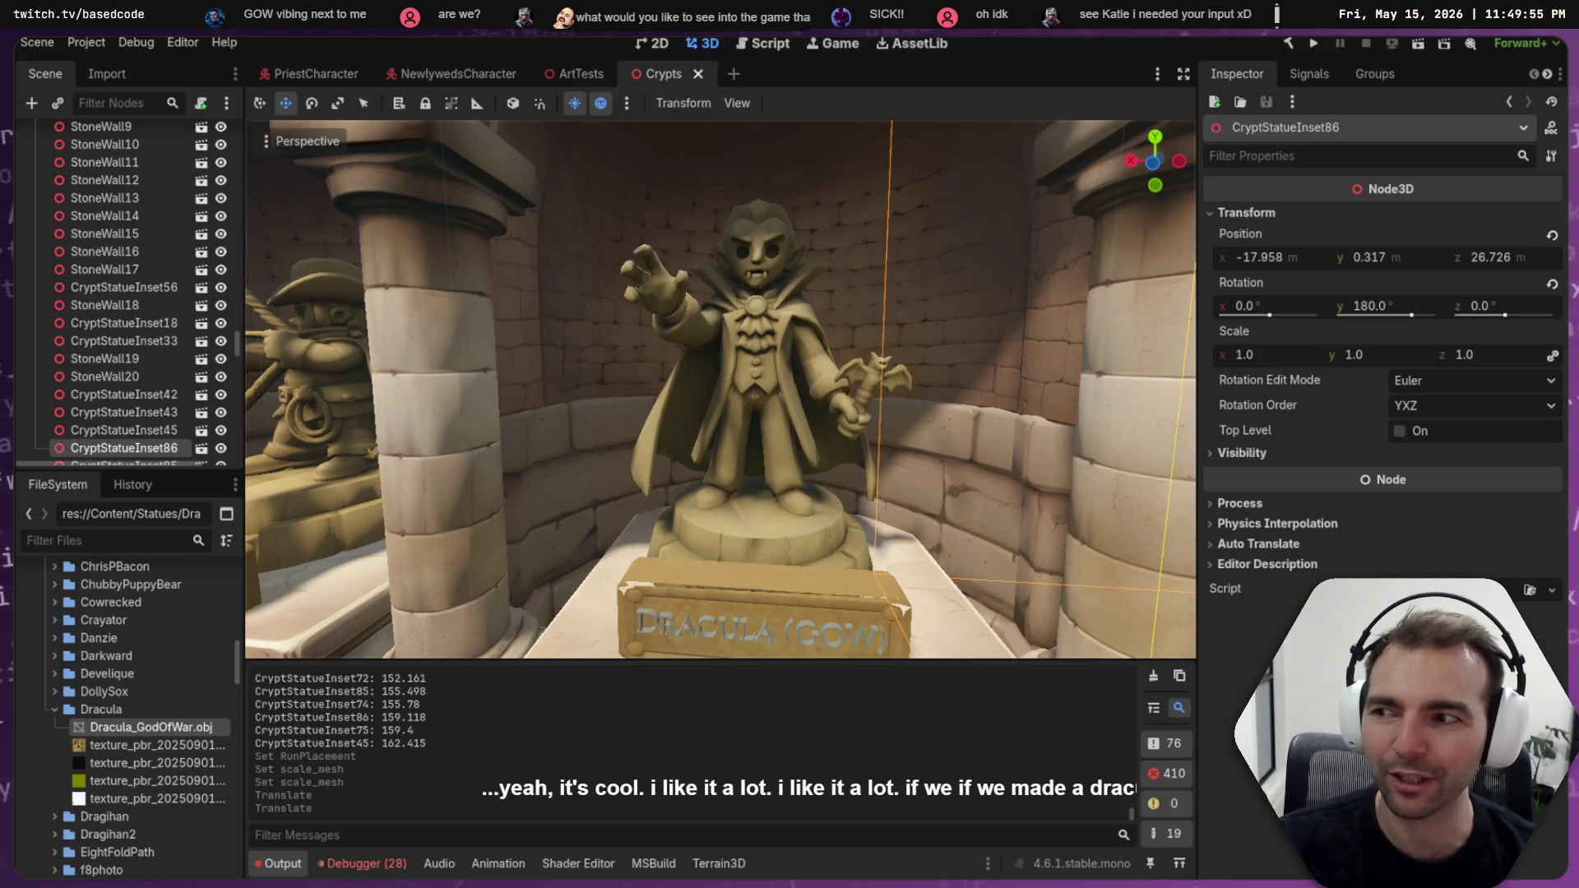
key(d)
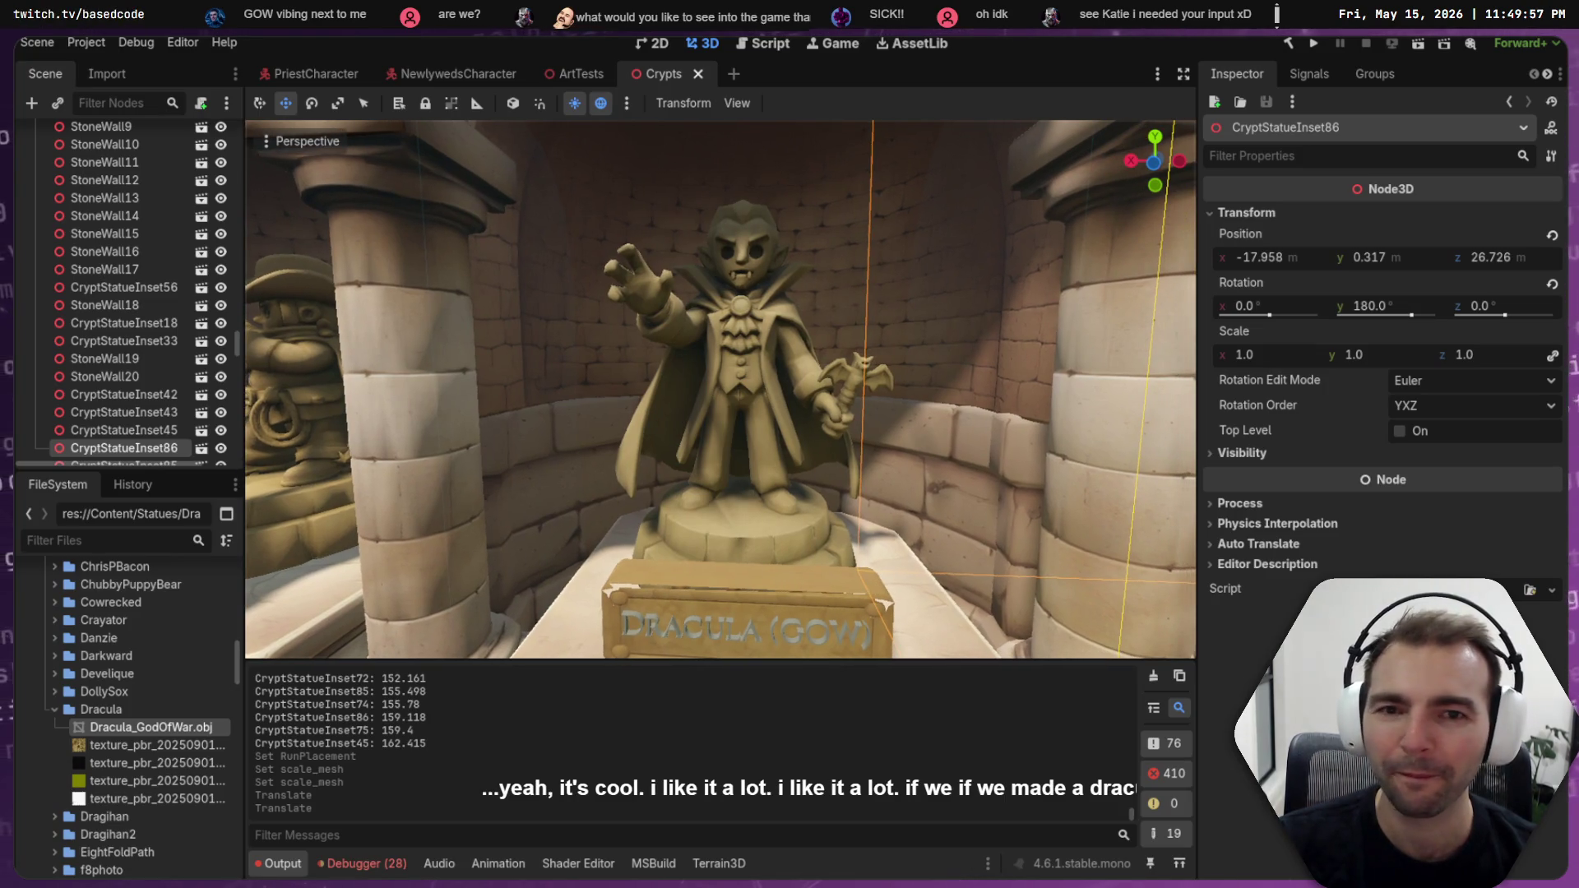
key(w)
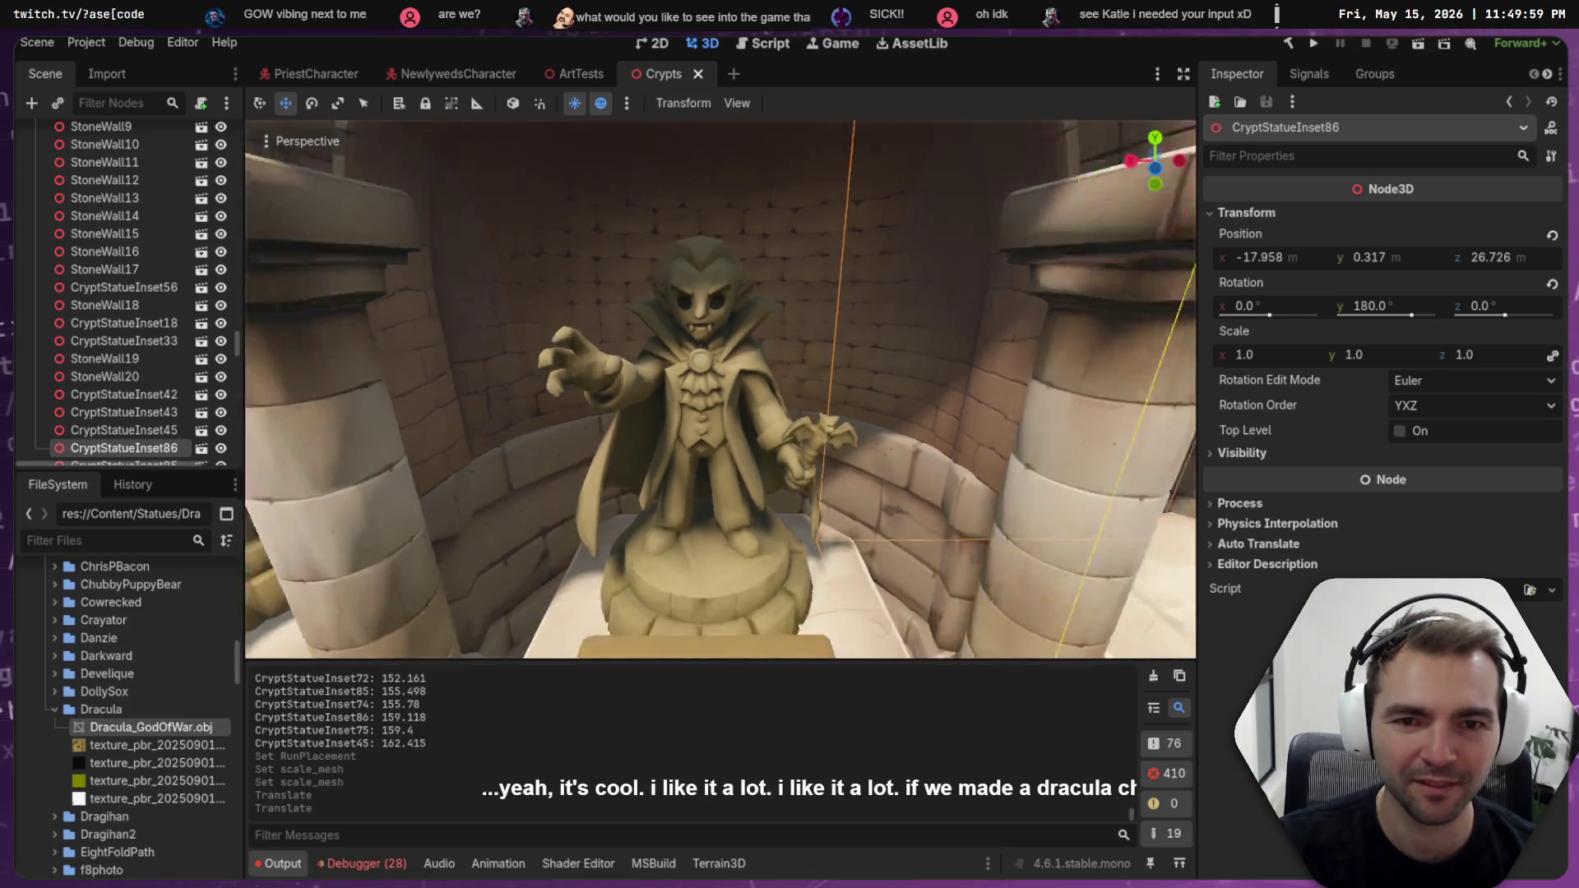
key(s)
key(w)
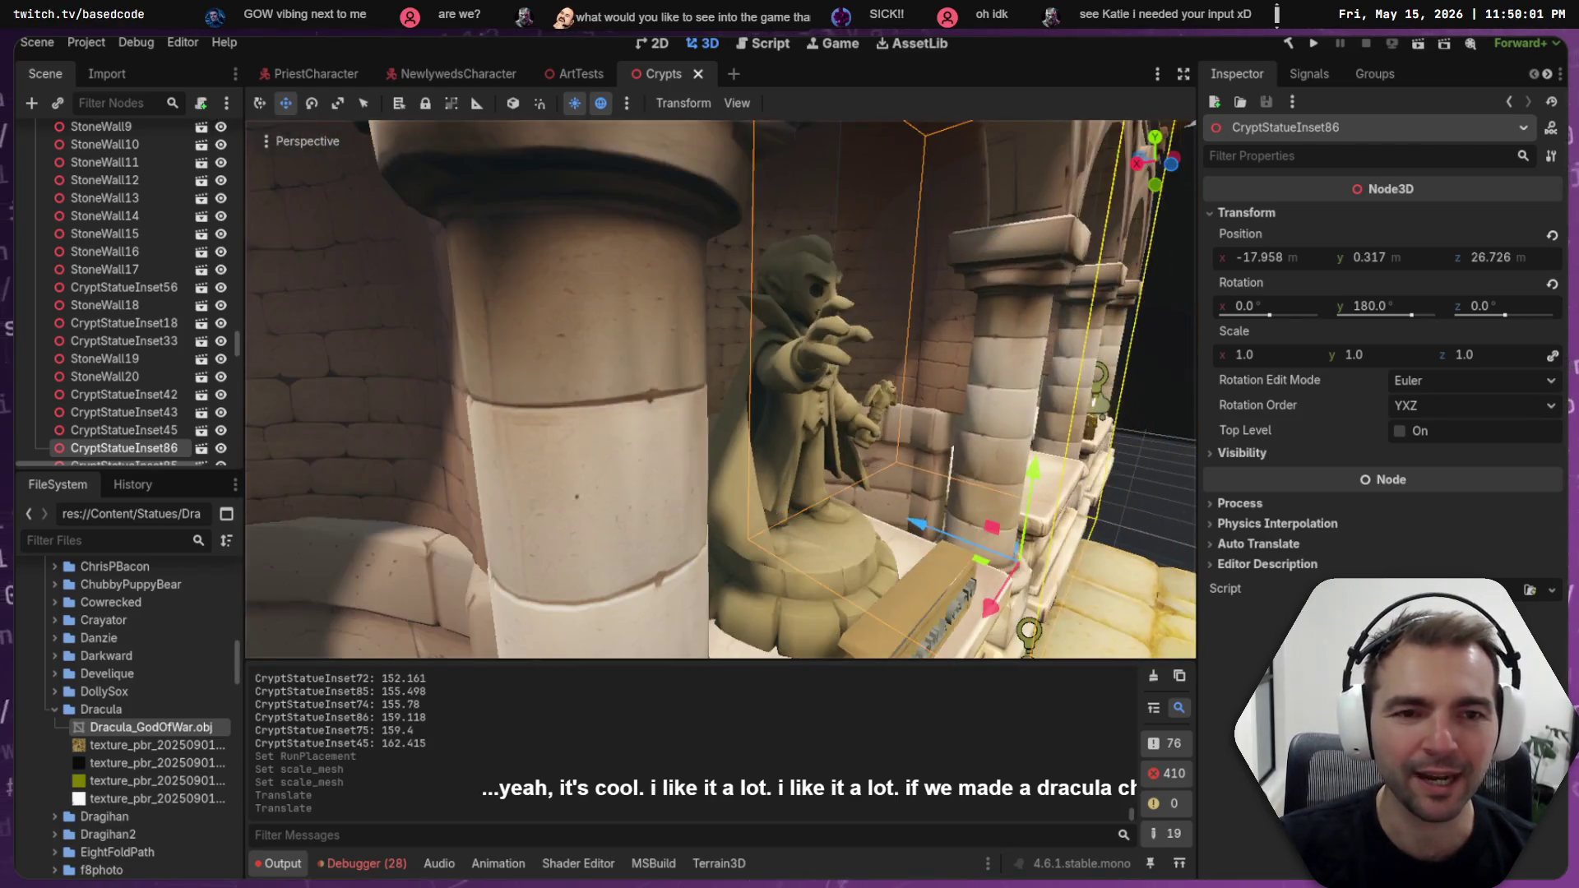
key(d)
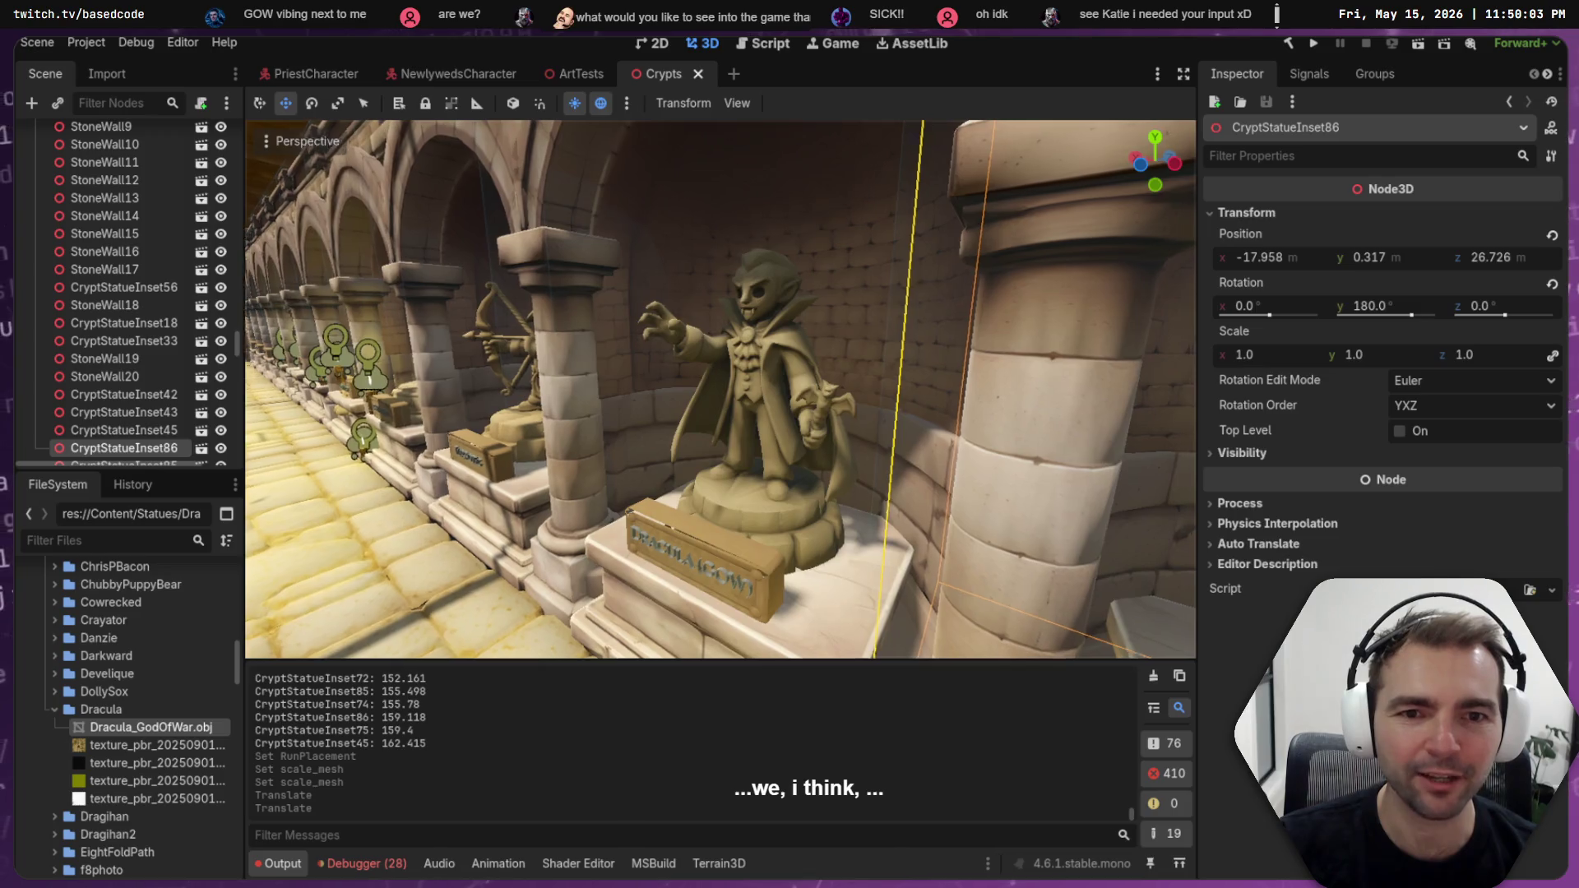
key(s)
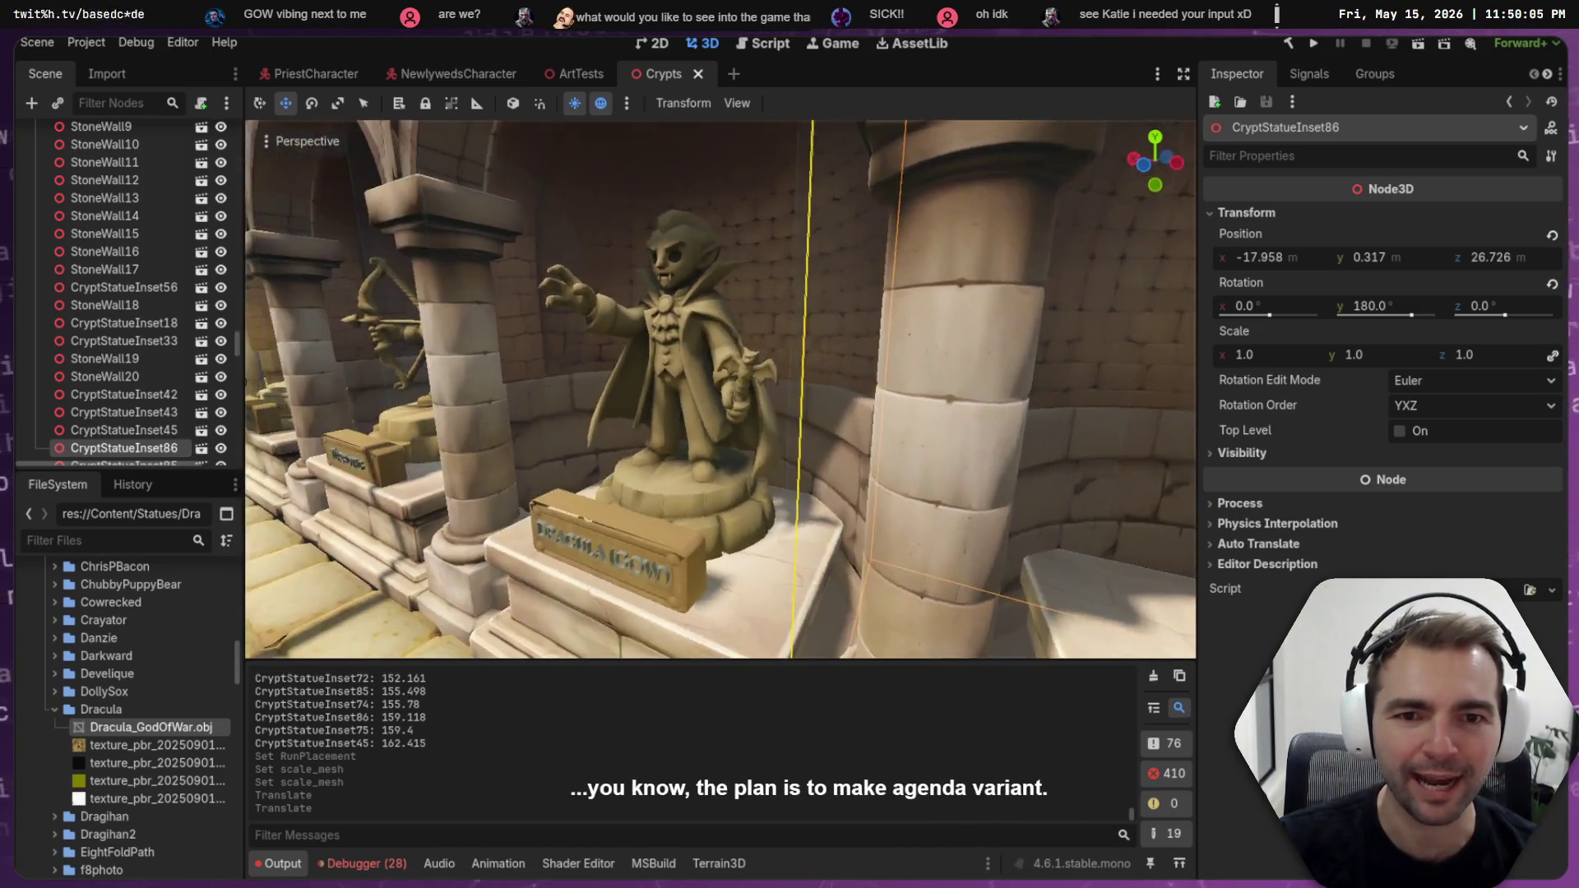
key(w)
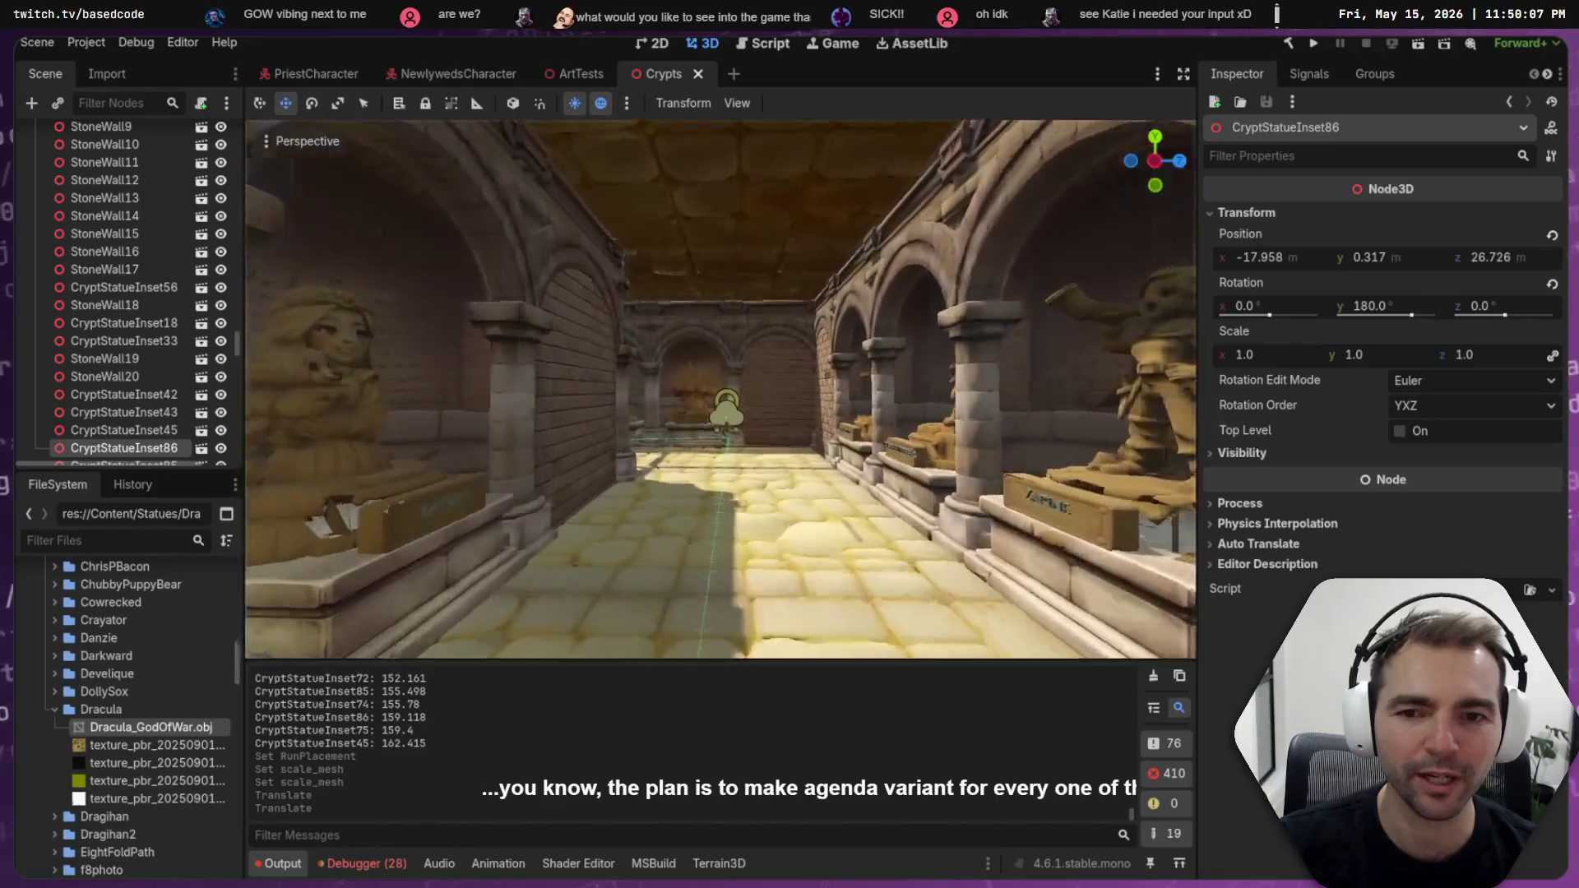
Fly the camera down the crypt corridor of statue alcoves and save the scene.
key(a)
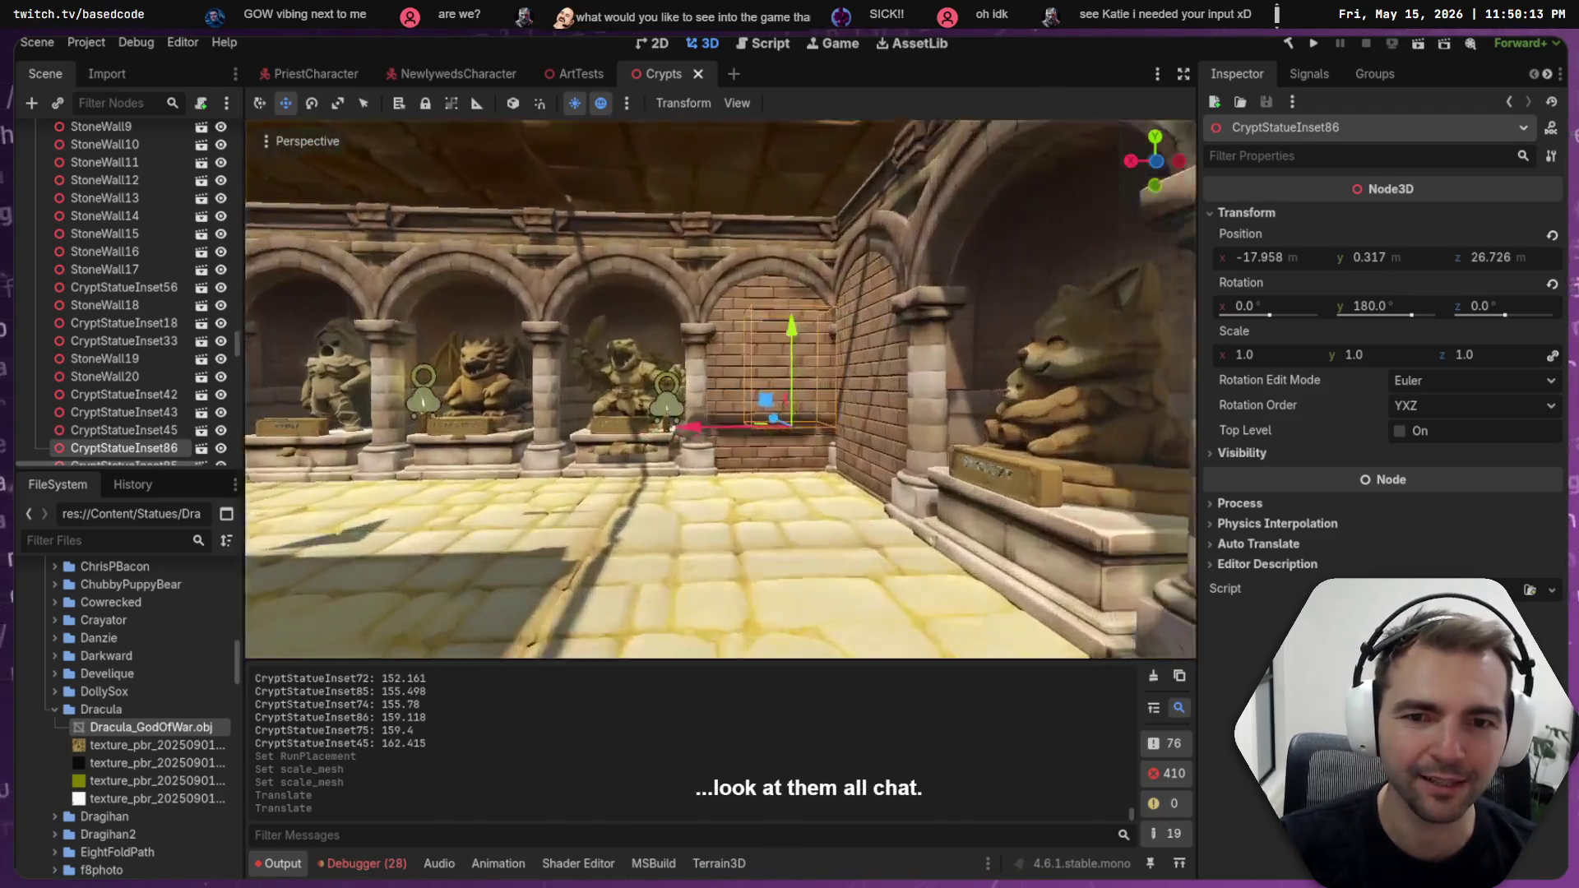
key(a)
key(d)
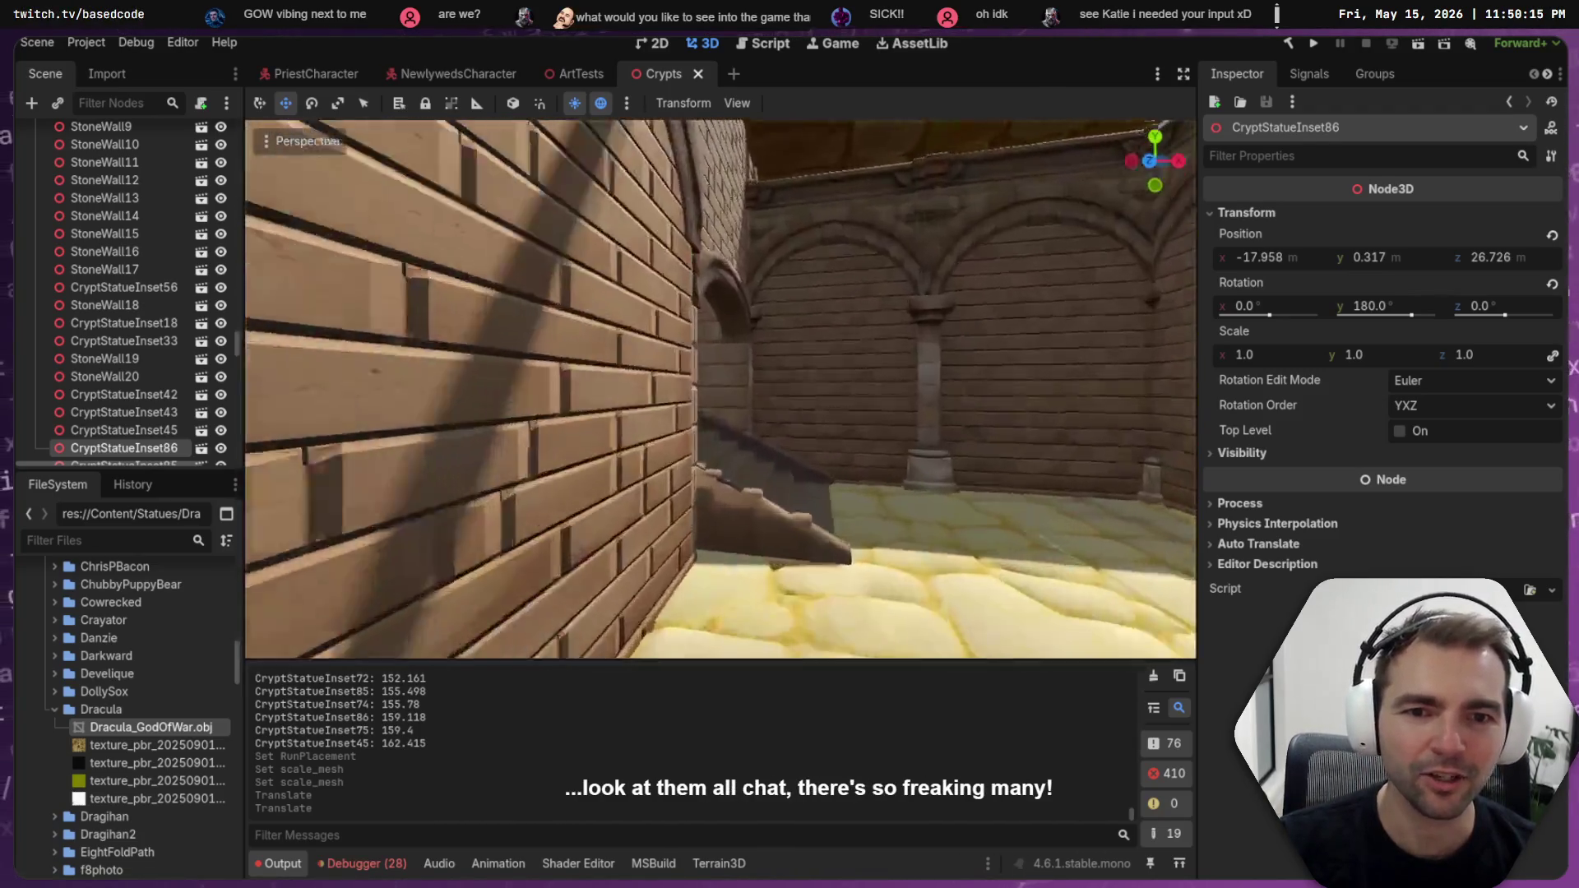
key(a)
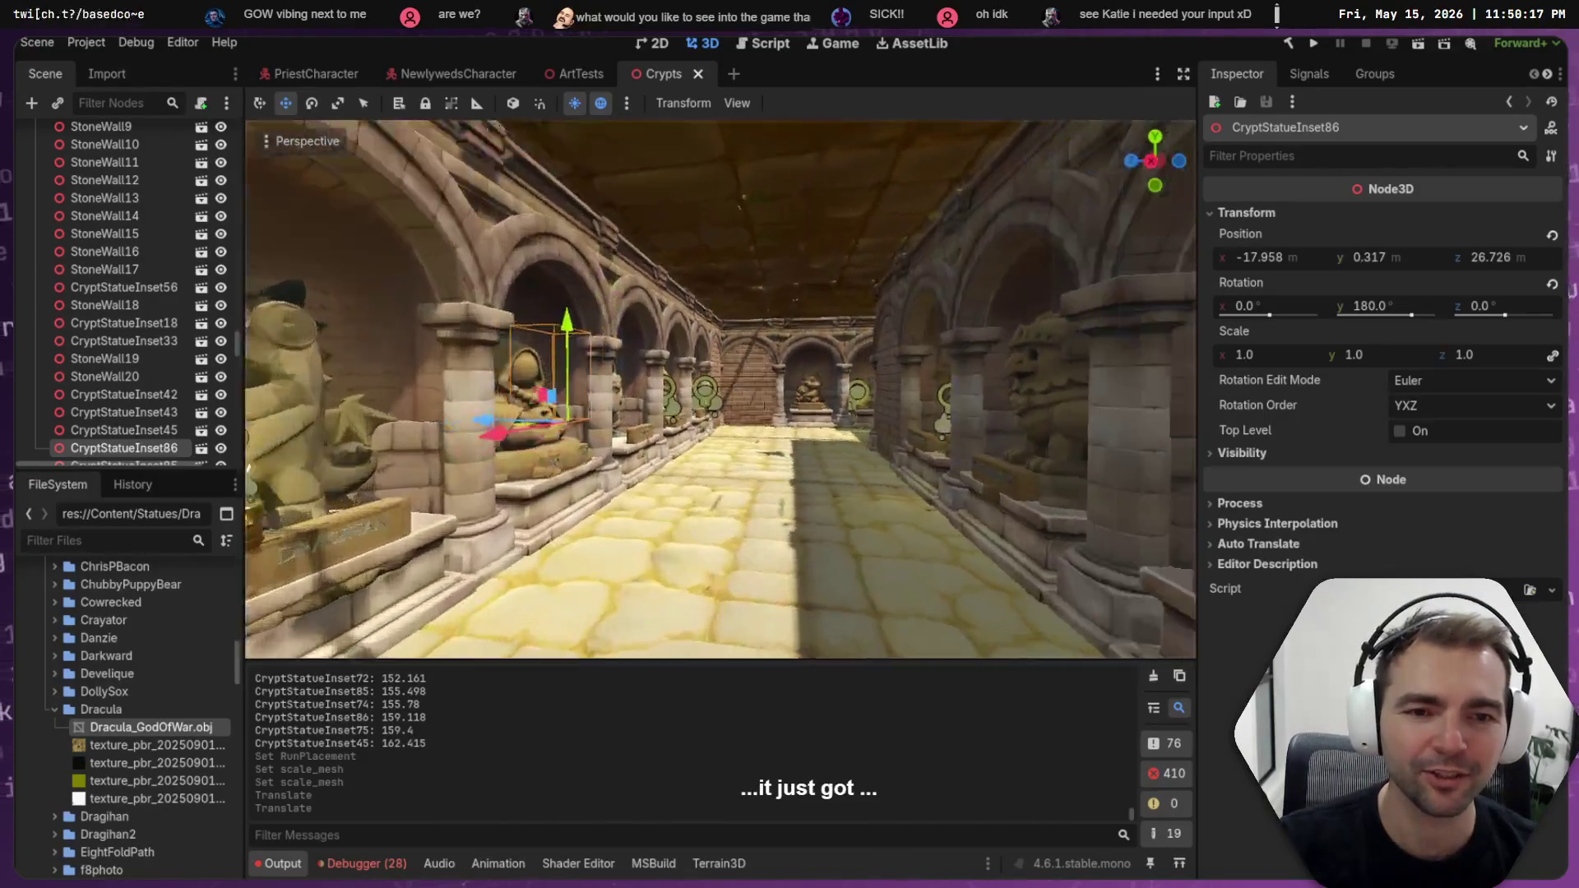
key(a)
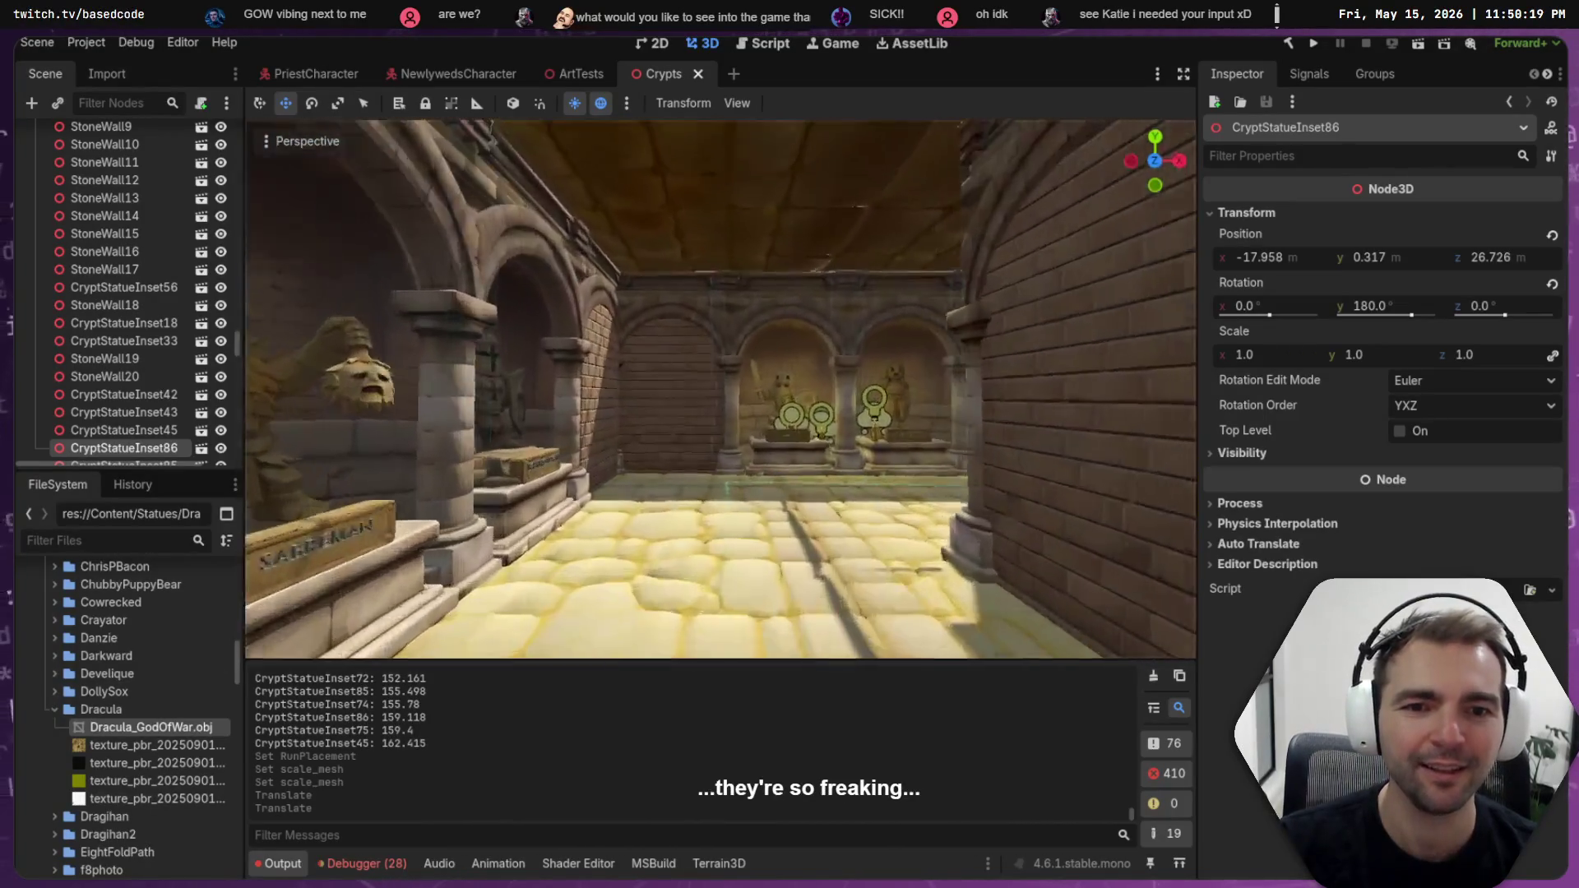
key(a)
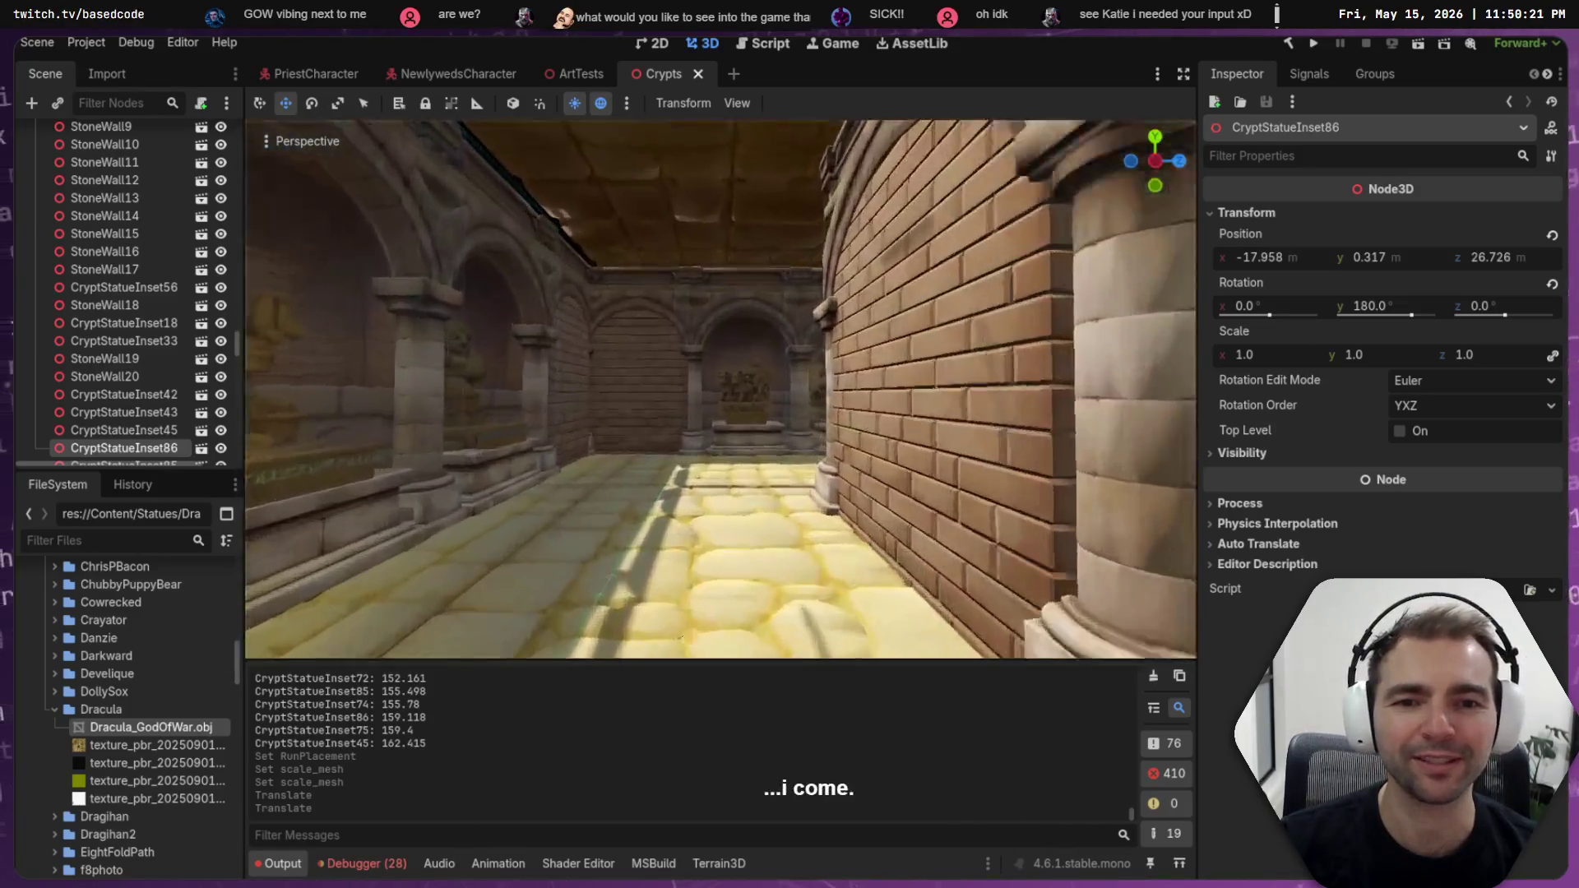
key(s)
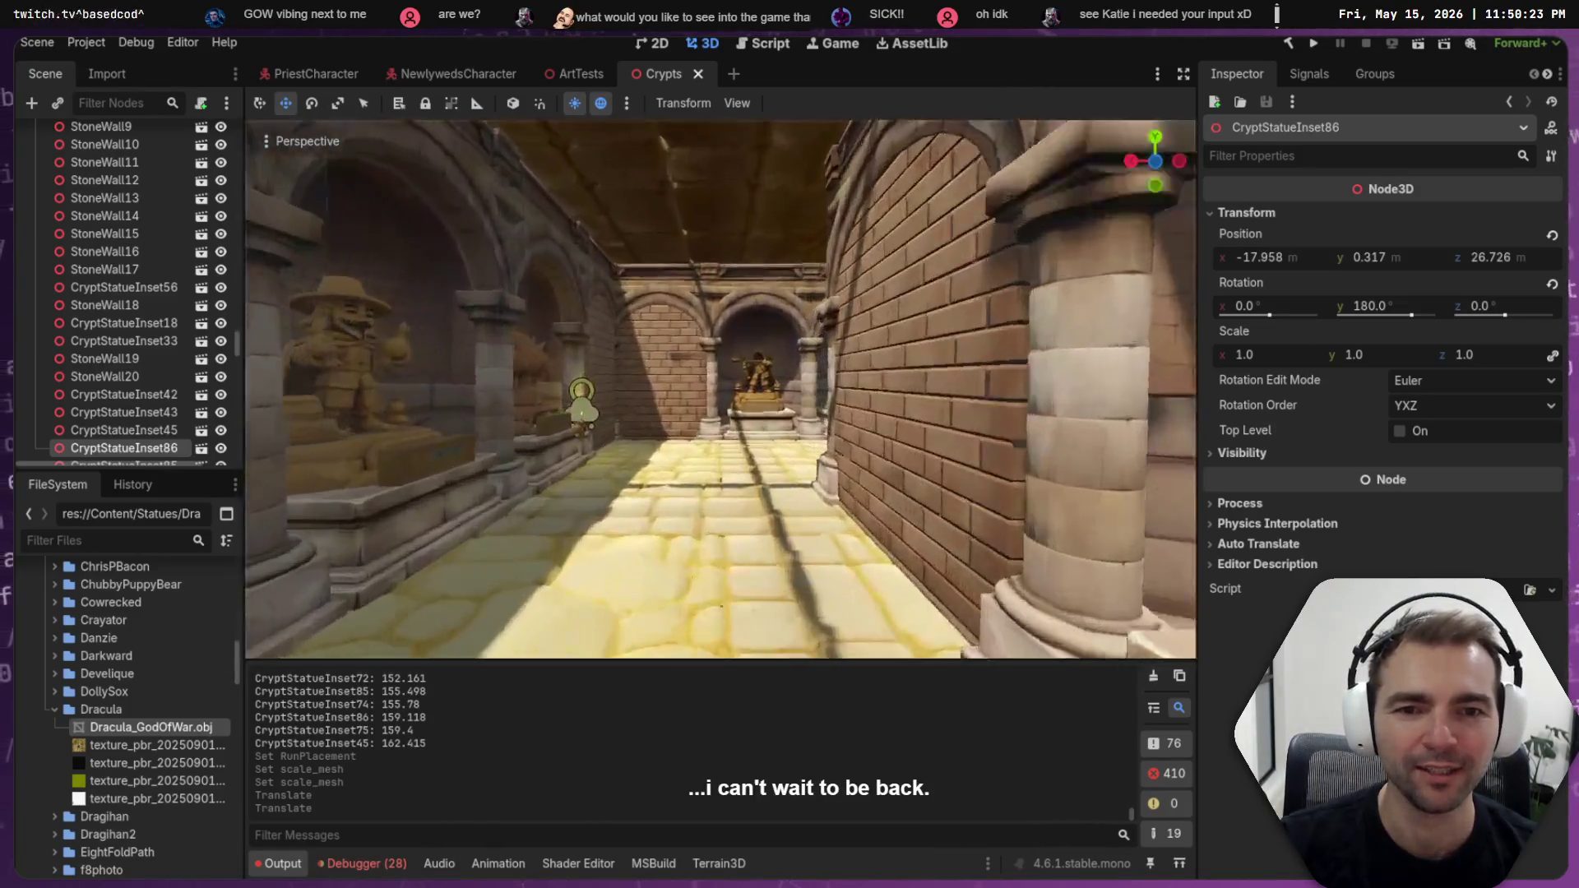
key(w)
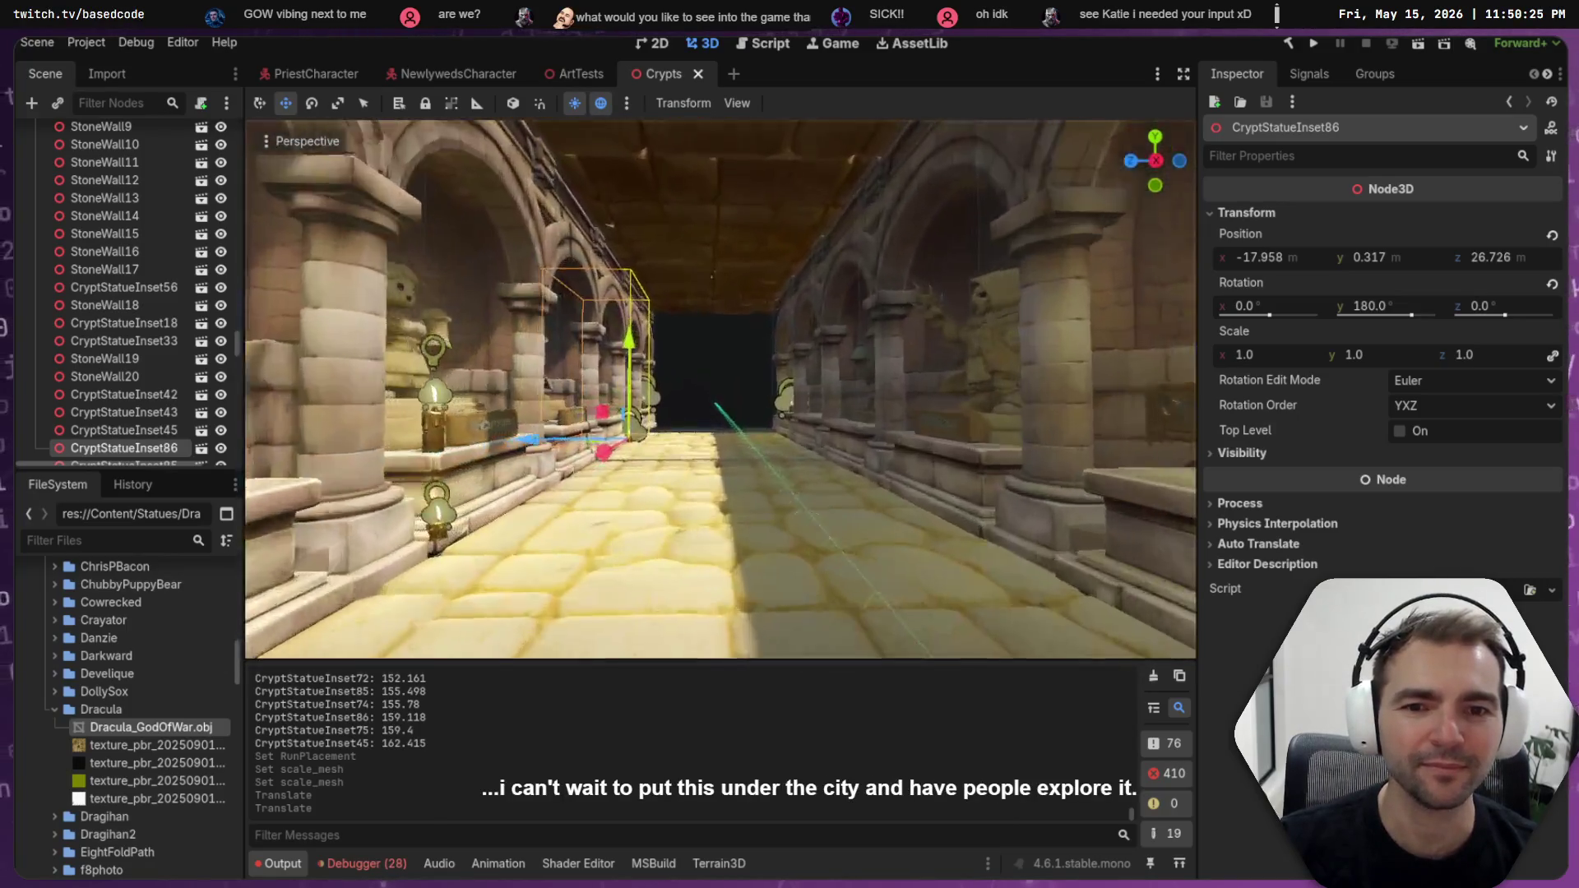
key(s)
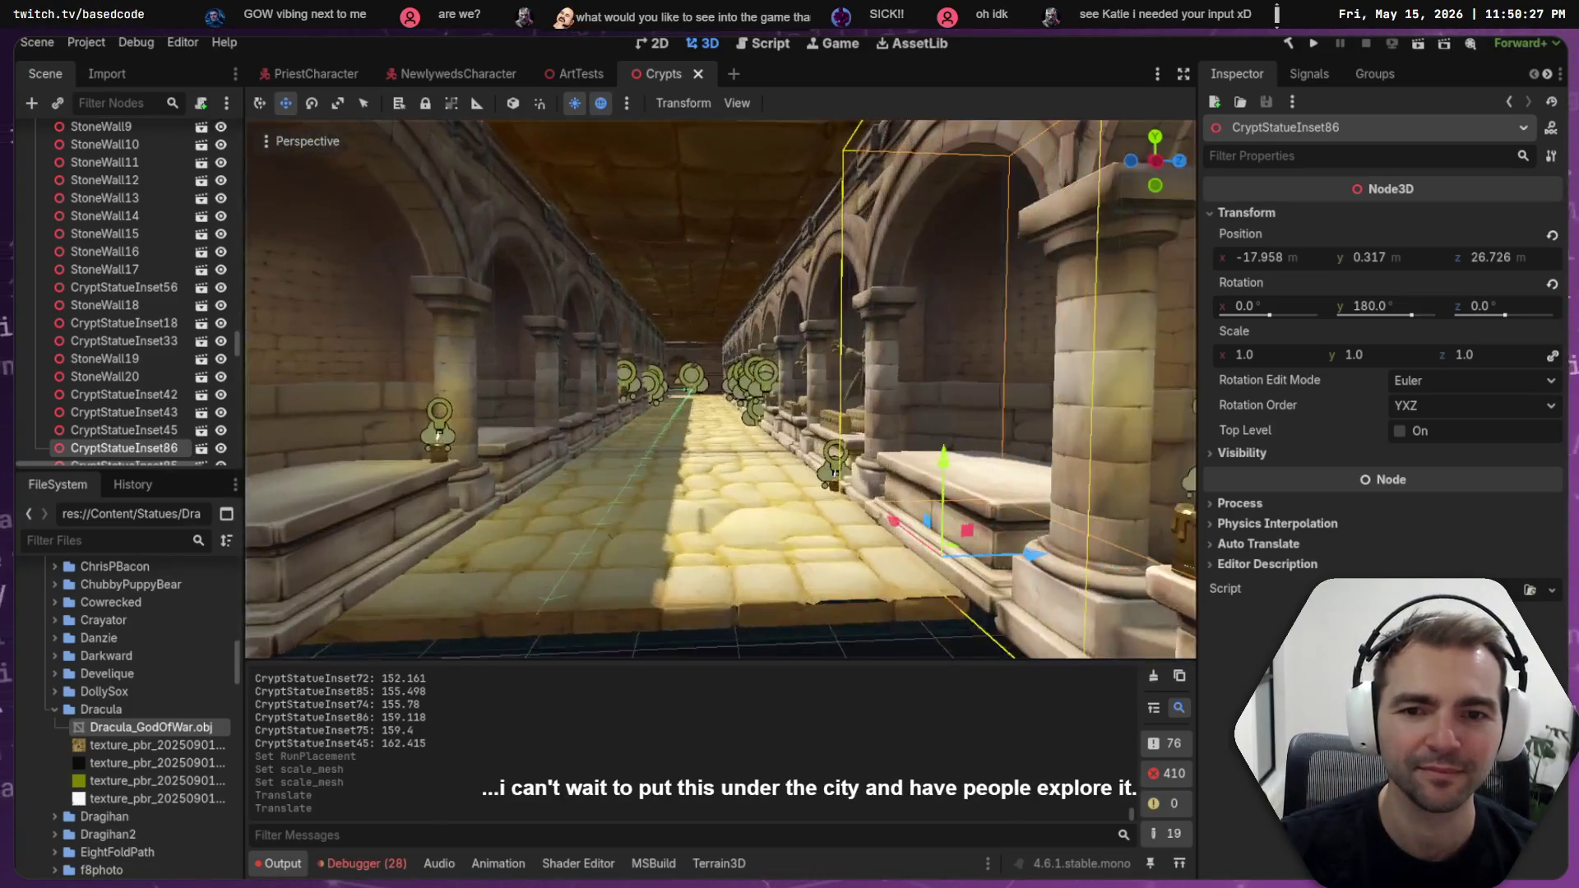
key(ctrl+s)
Close the NewlywedsCharacter scene and switch to ArtTests.
key(s)
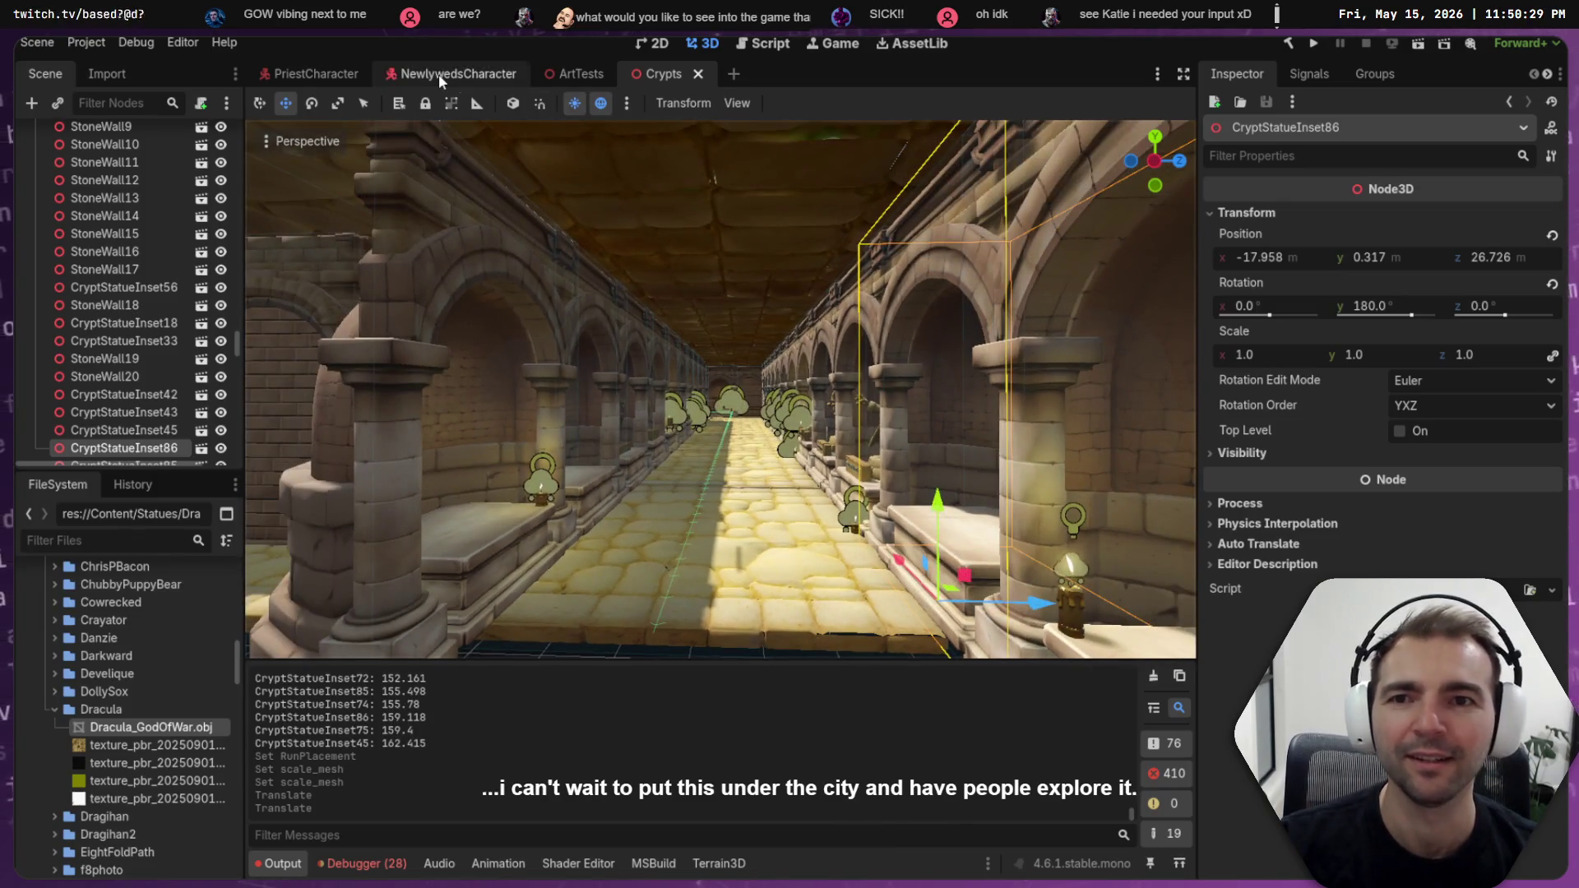
click(437, 74)
middle_click(438, 74)
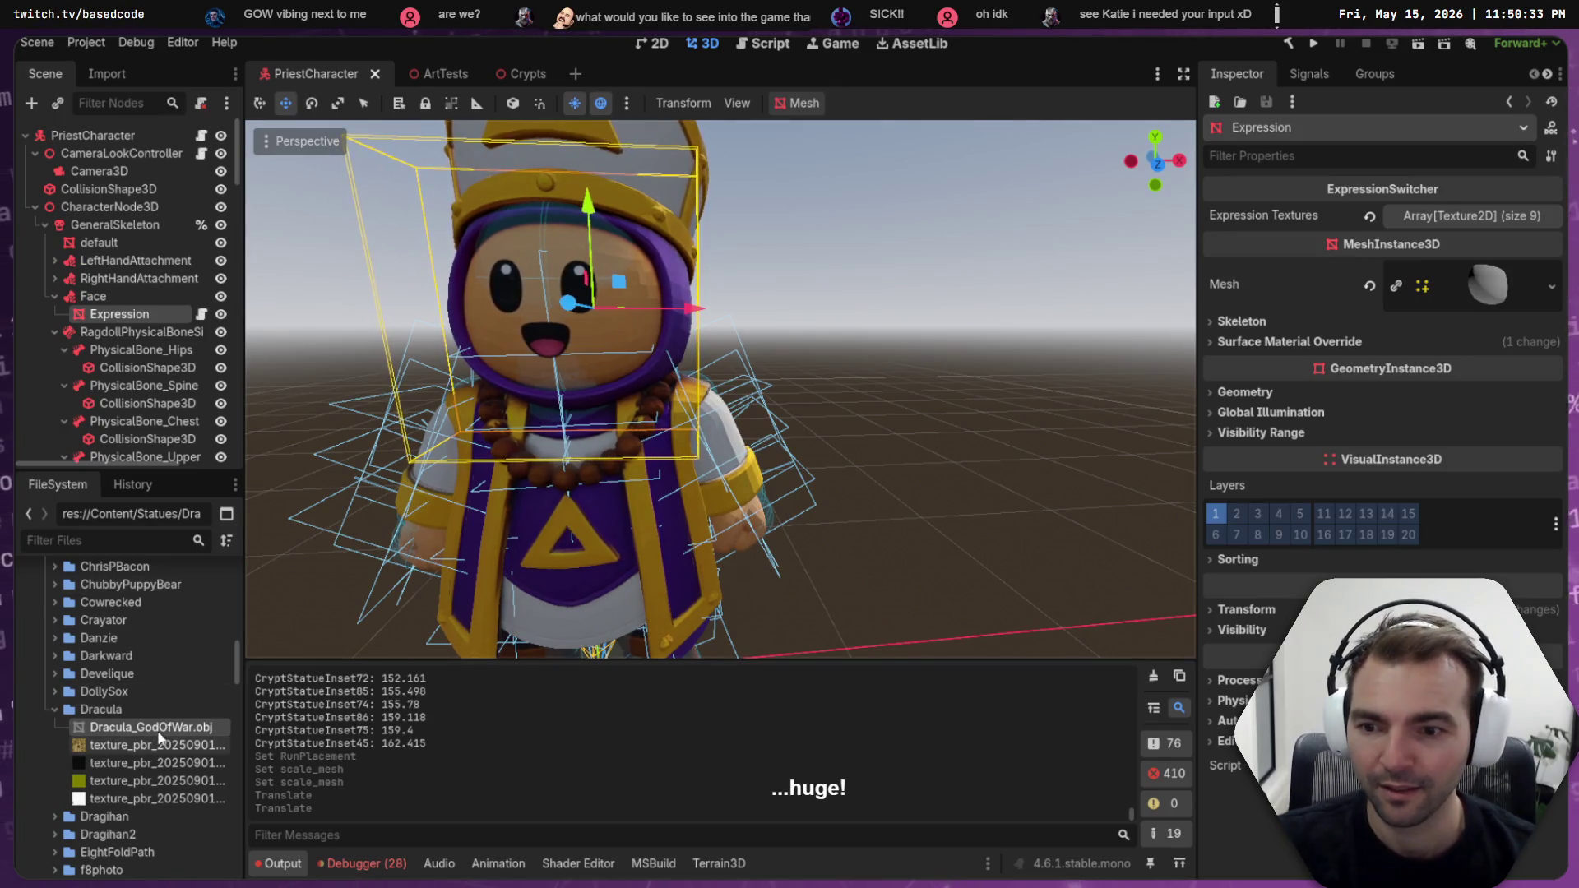
click(436, 74)
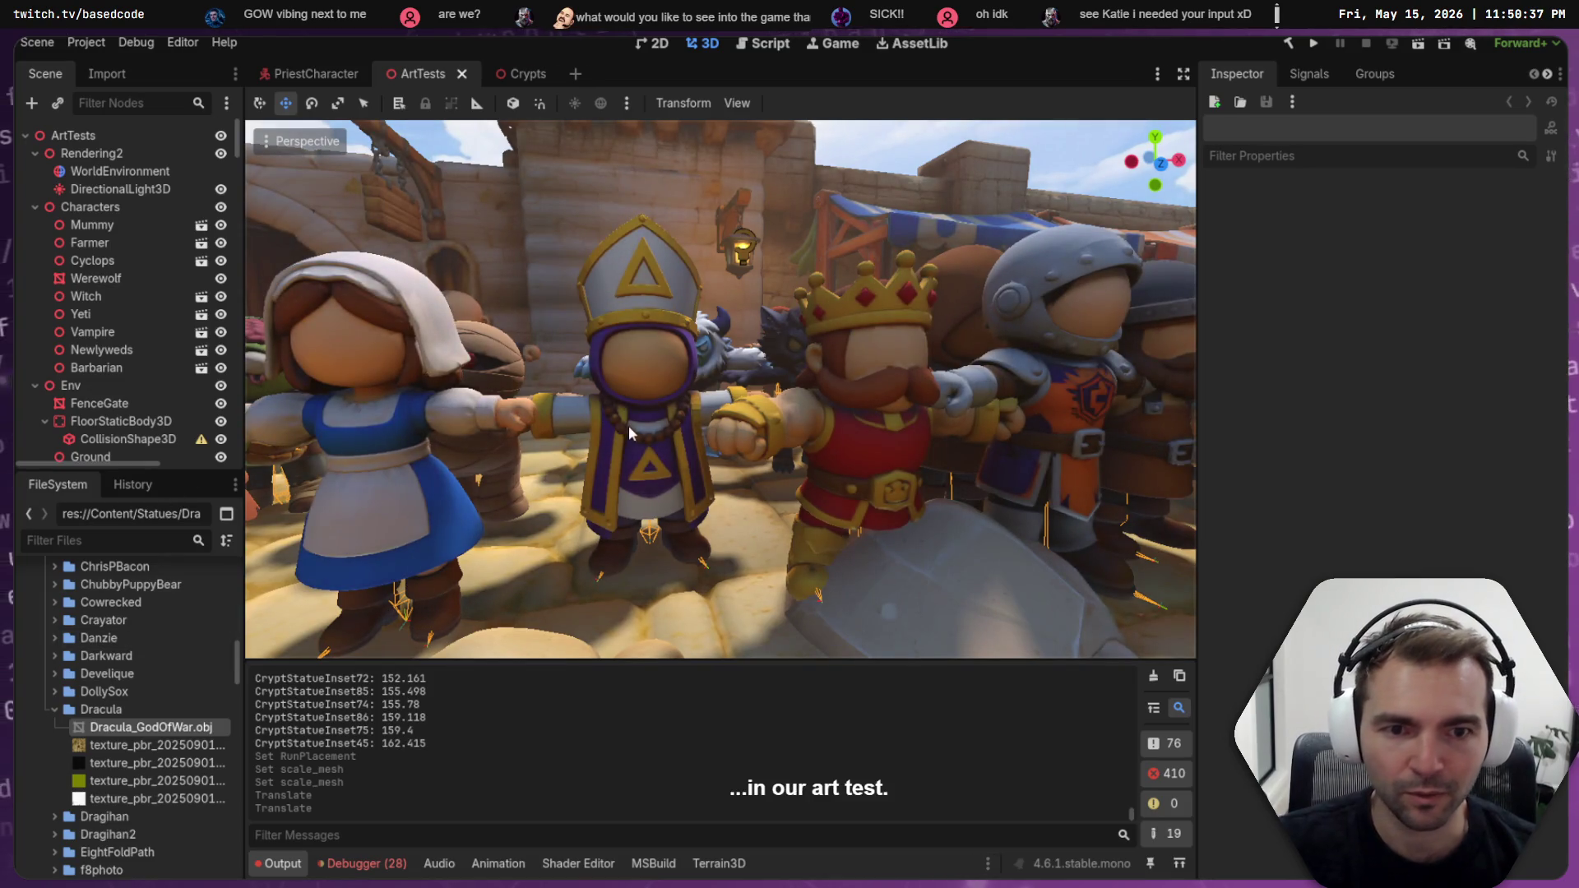
Collapse the Dracula folder and inspect the Yeti character and Cobblestone2 floor in ArtTests.
click(107, 73)
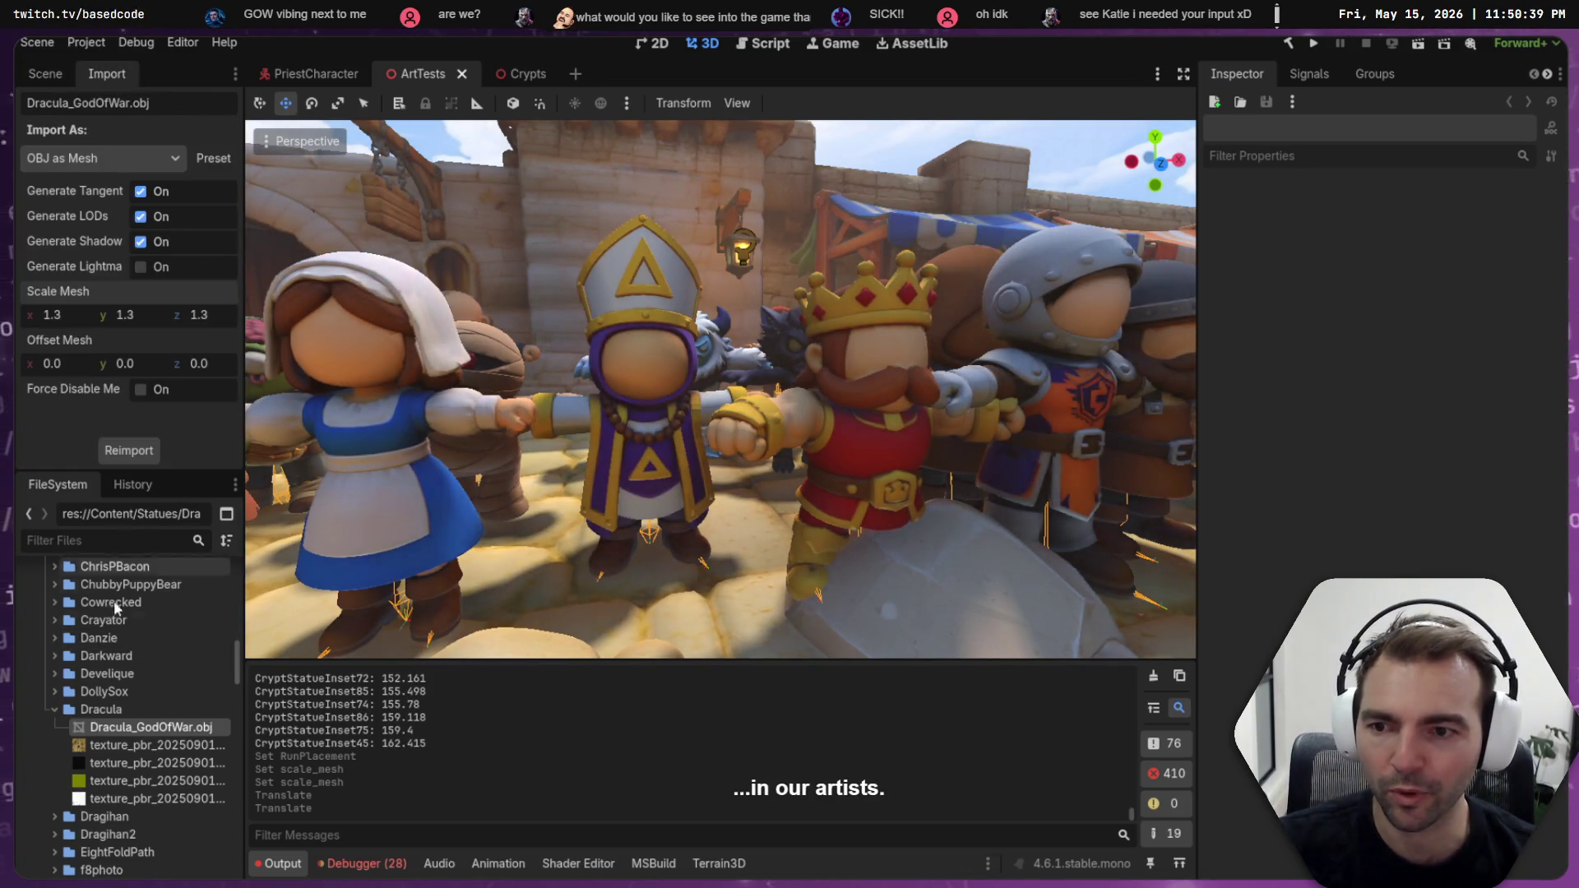
click(54, 709)
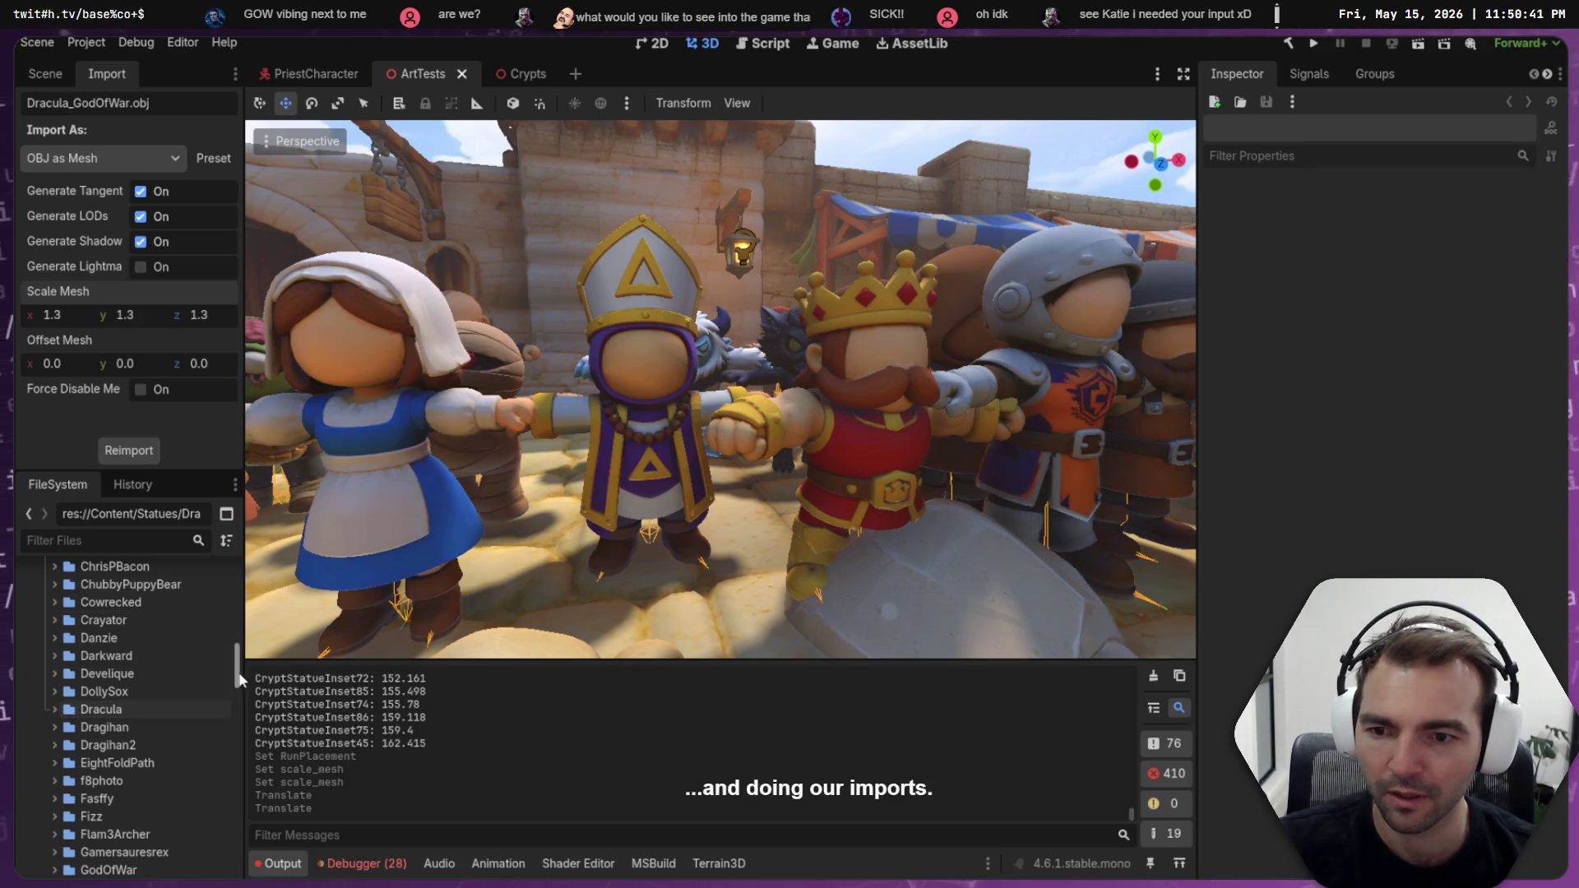
scroll(237, 603, up, 10)
scroll(243, 604, down, 2)
drag(247, 605, 248, 625)
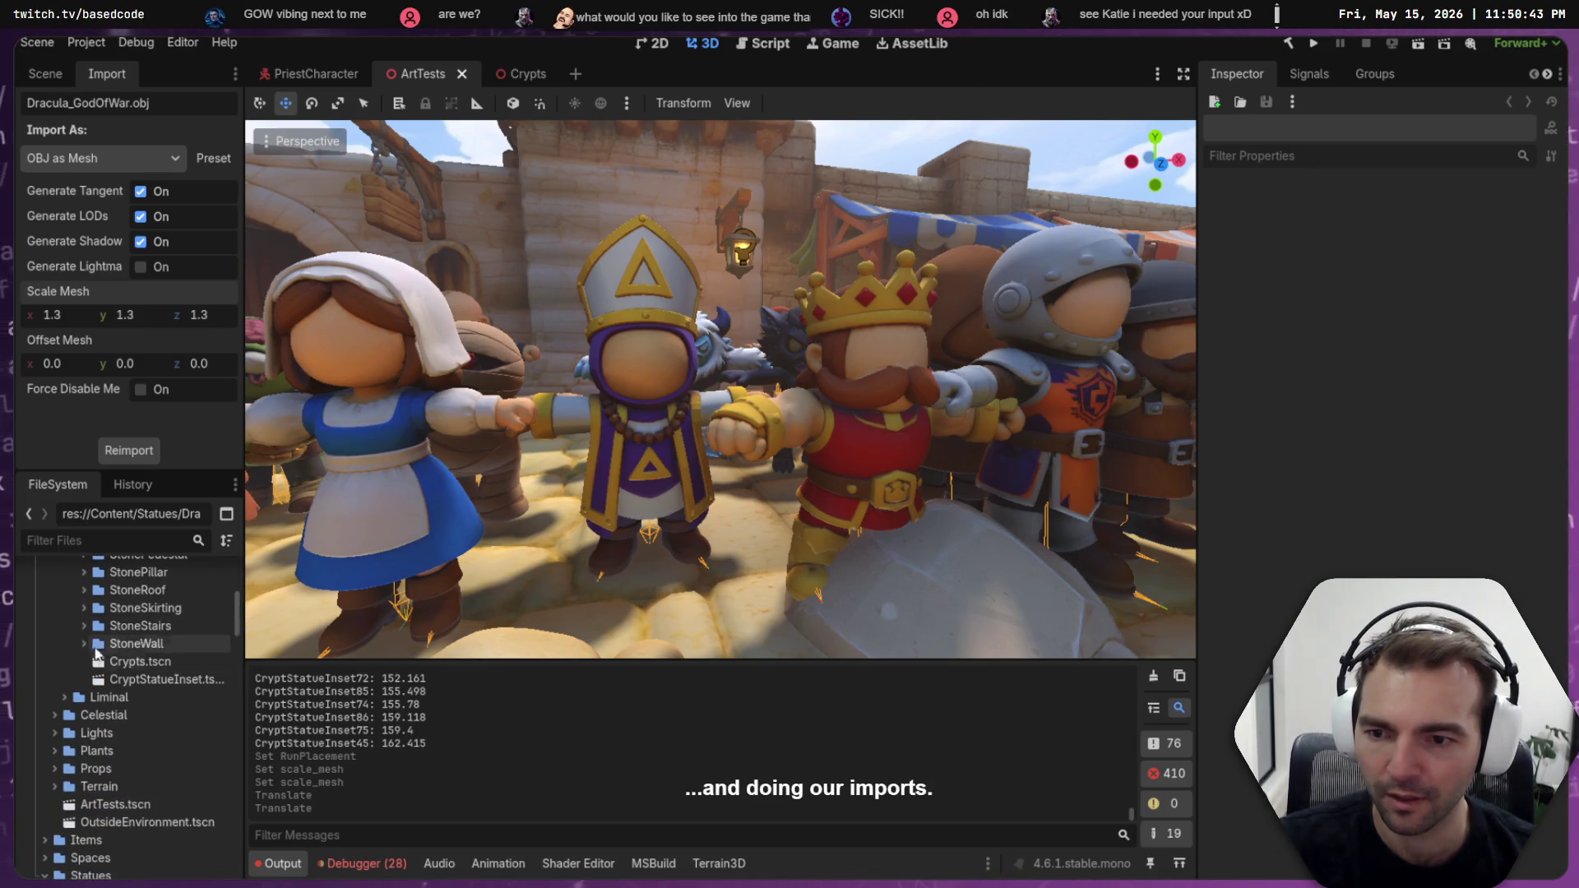
scroll(135, 631, down, 3)
scroll(136, 630, up, 5)
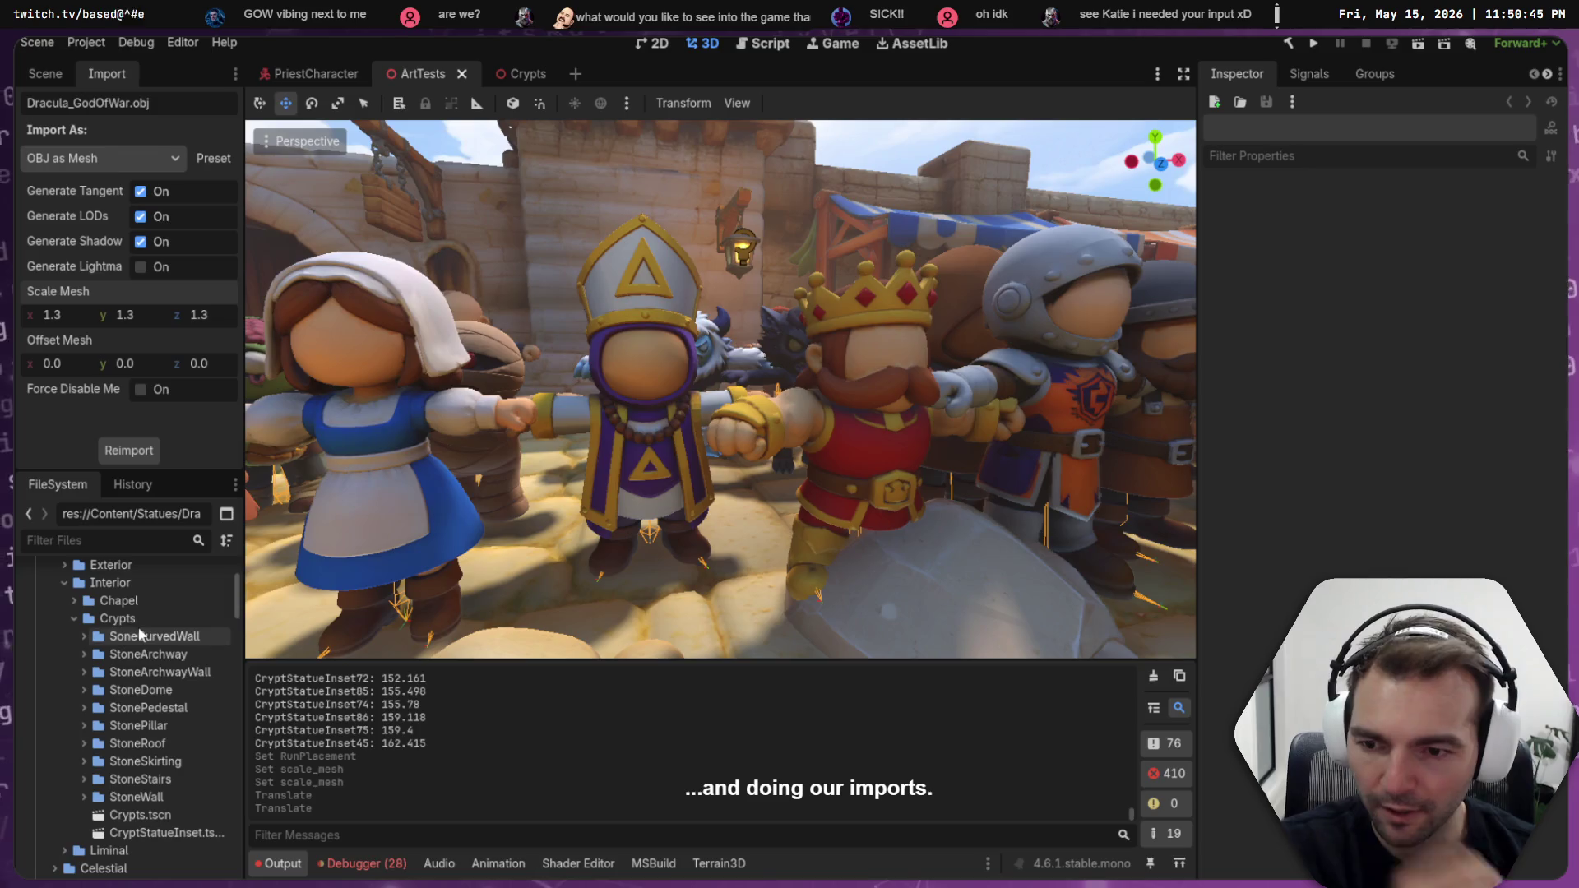
click(697, 422)
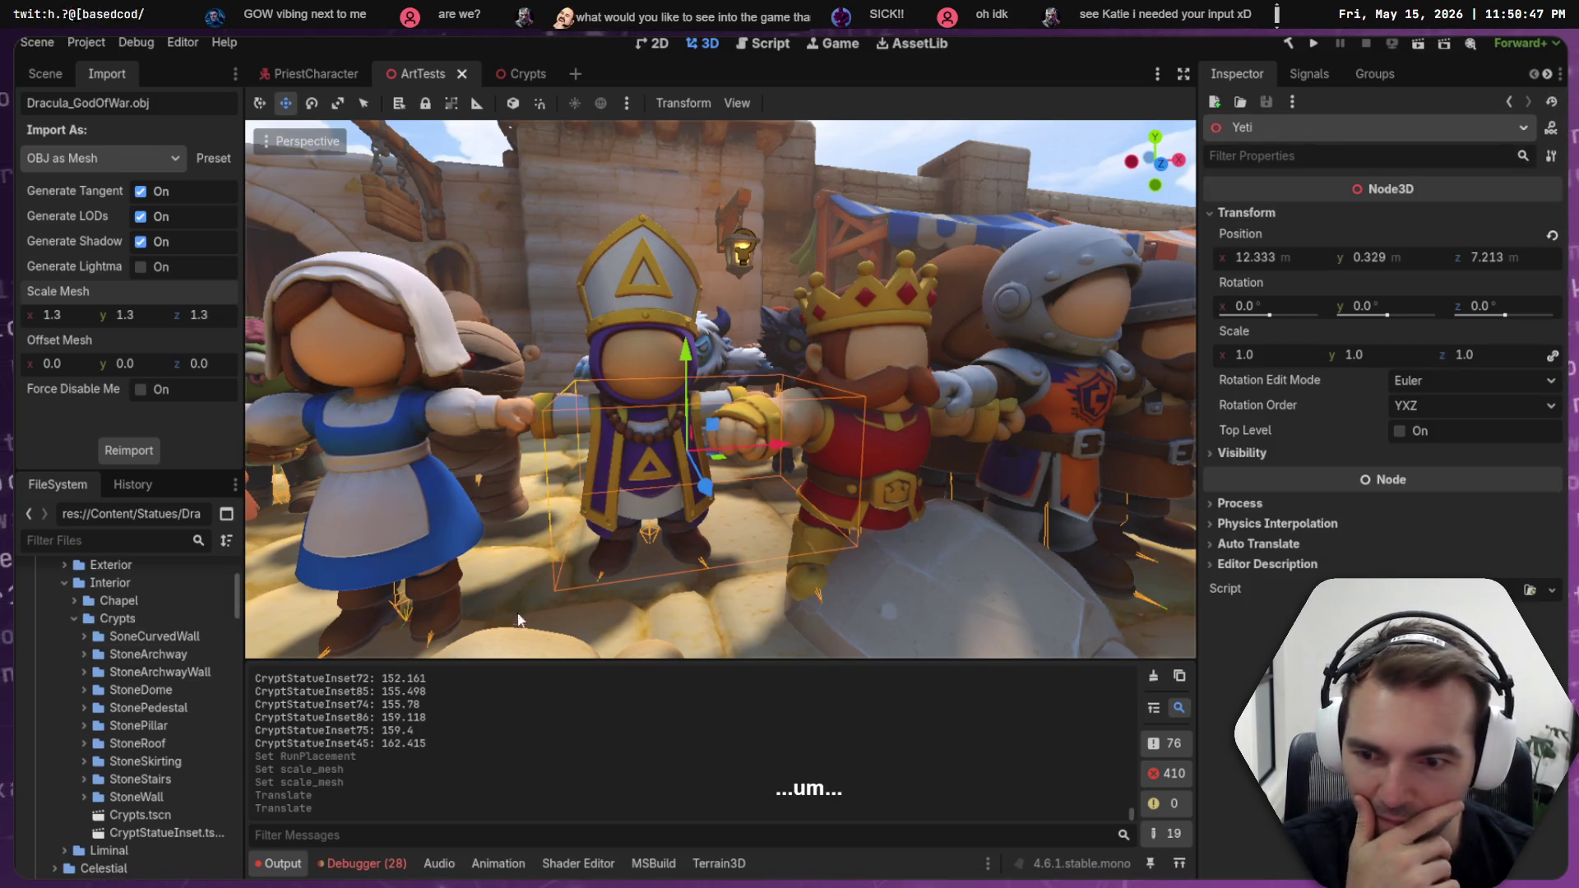
scroll(645, 323, down, 6)
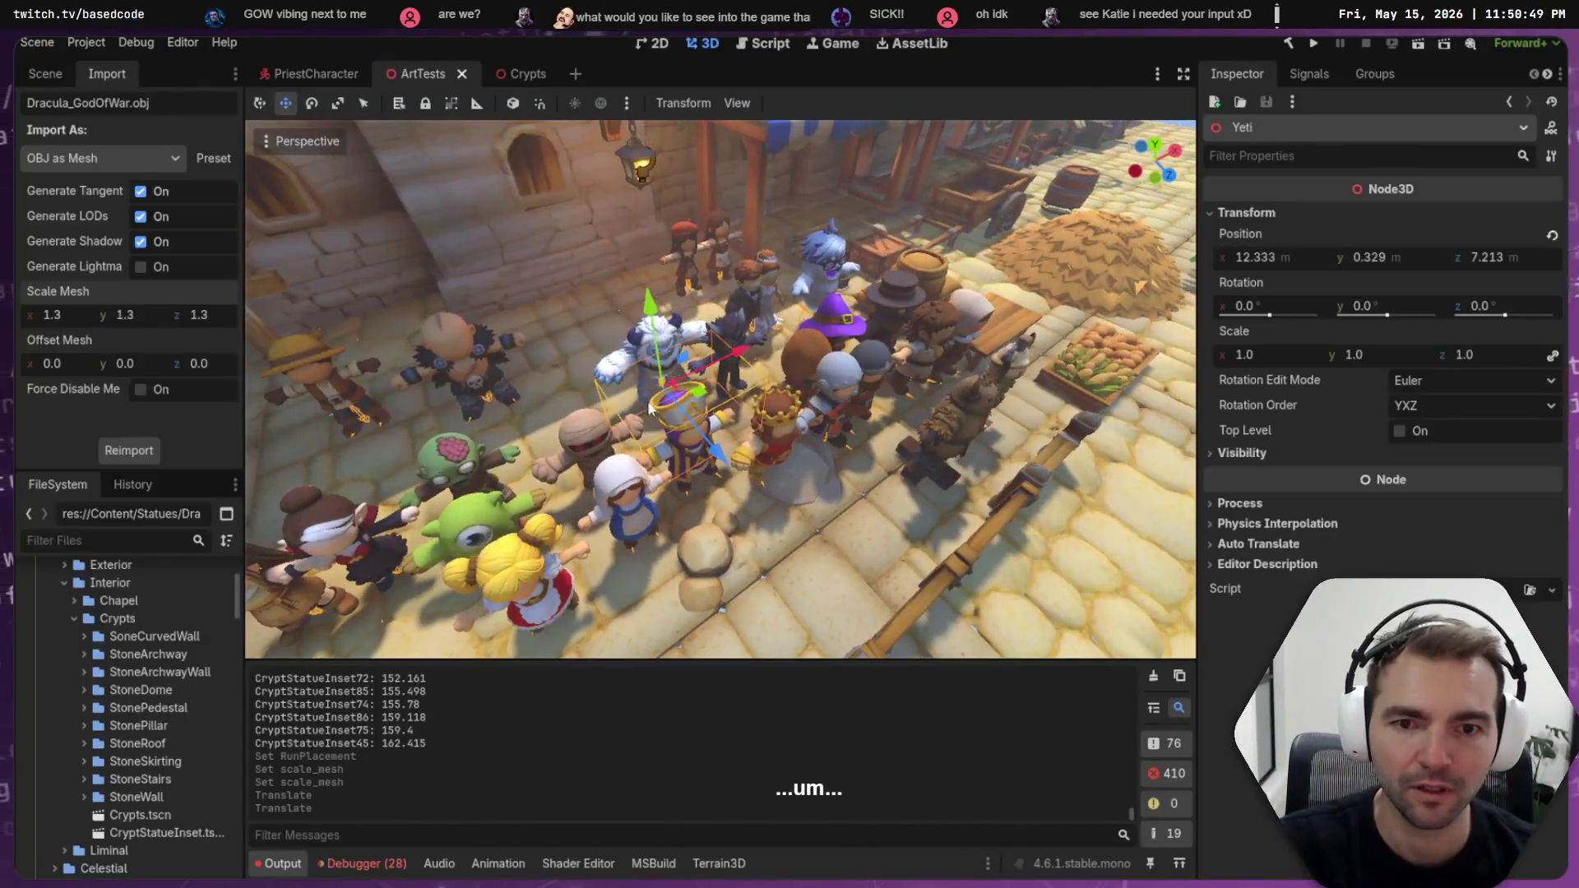
click(681, 493)
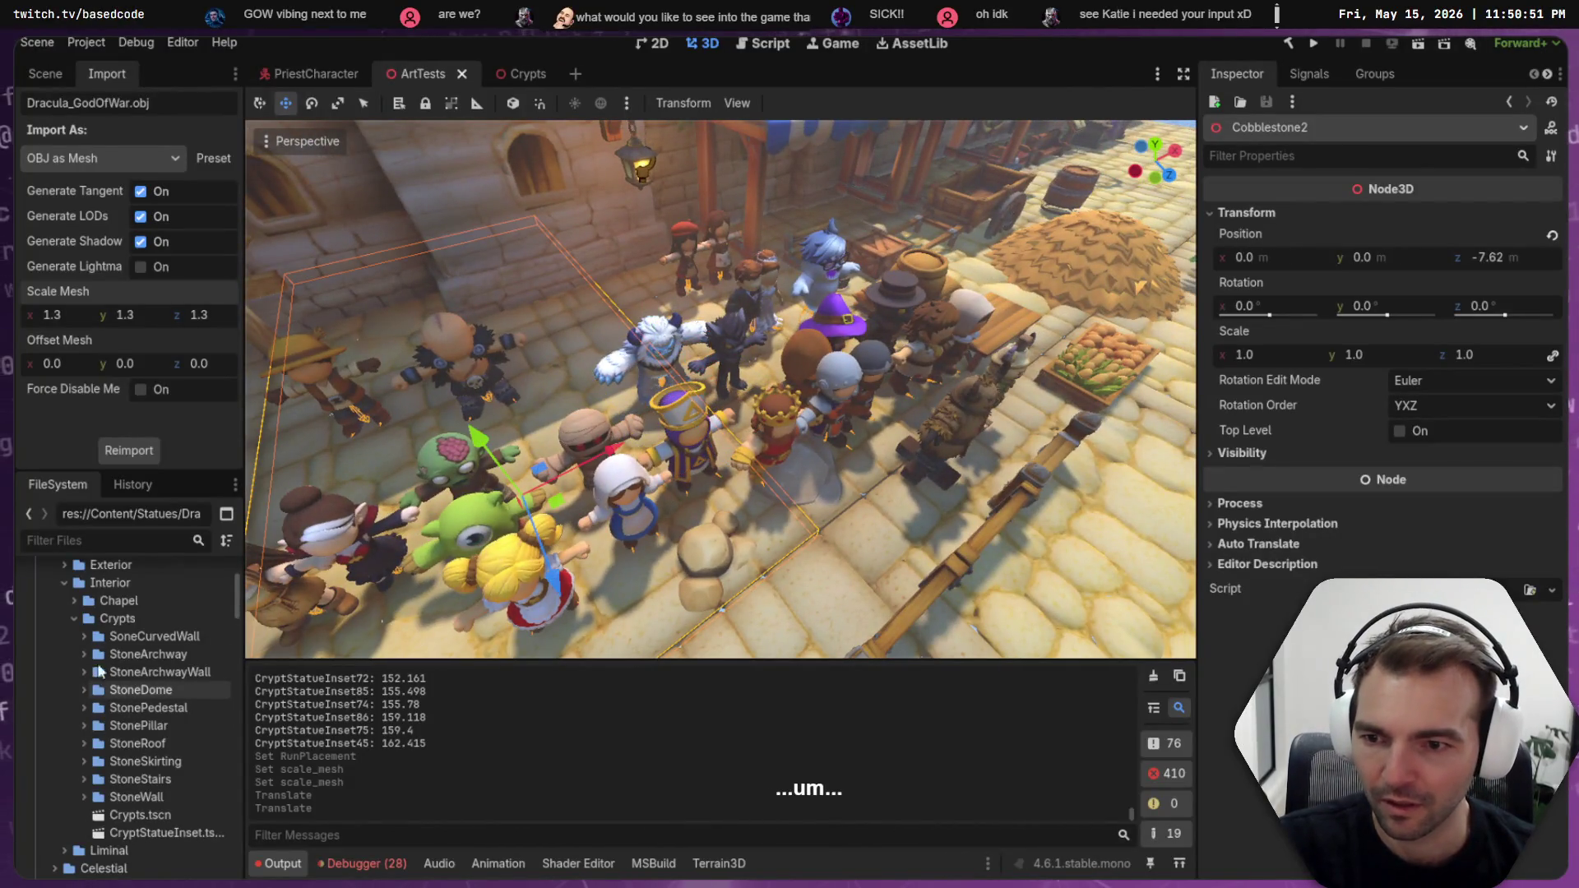
Browse to Character/Villagers/Priest and open the PriestCharacter scene.
click(72, 621)
click(63, 584)
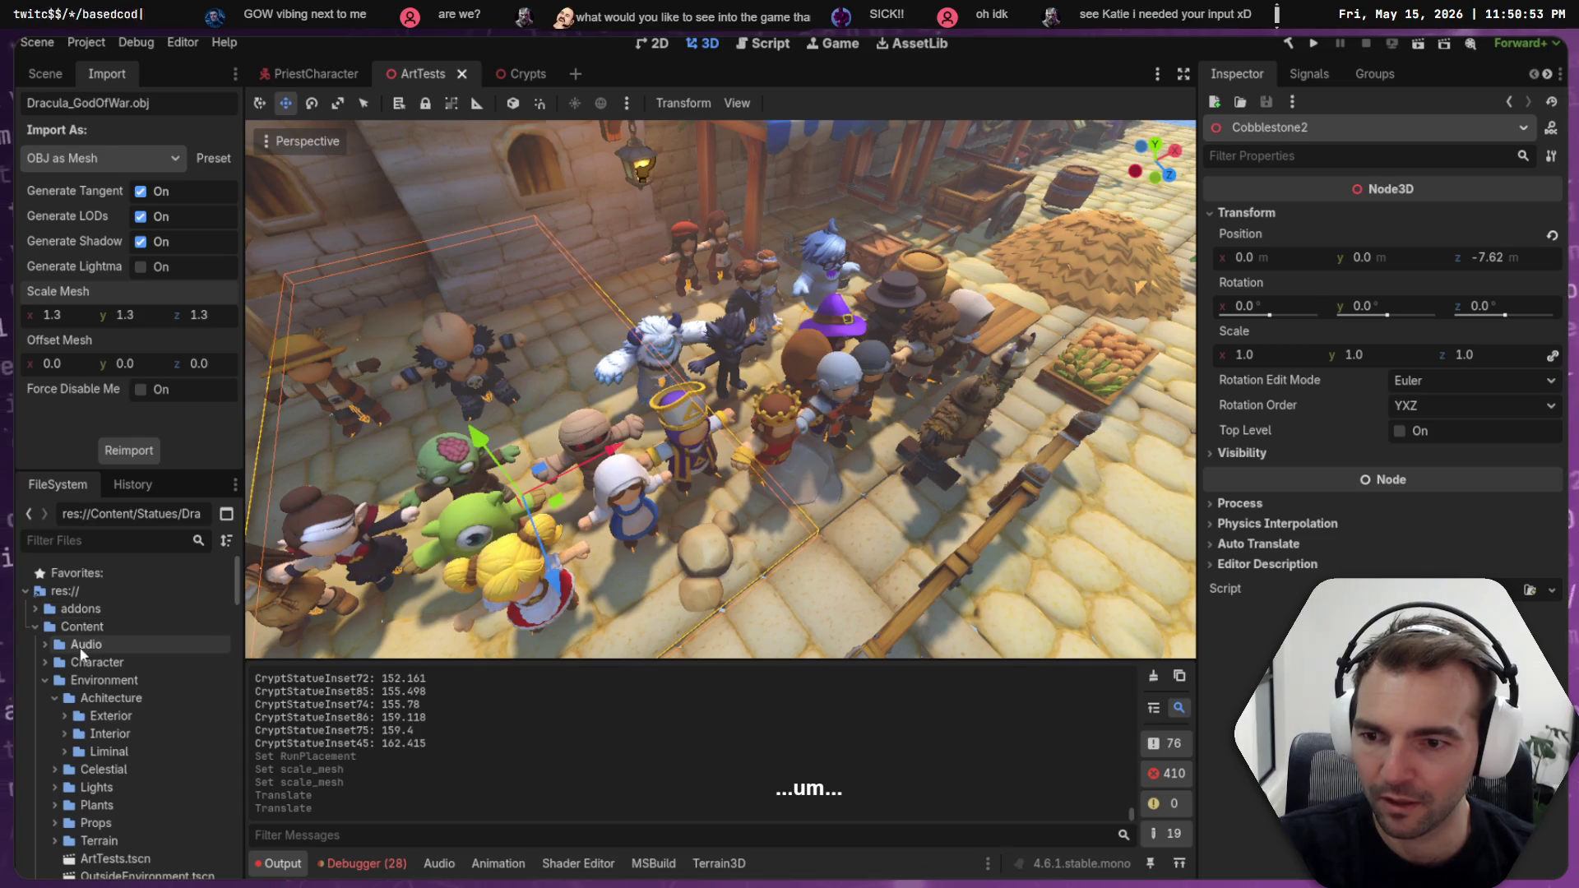
click(48, 664)
scroll(46, 668, down, 1)
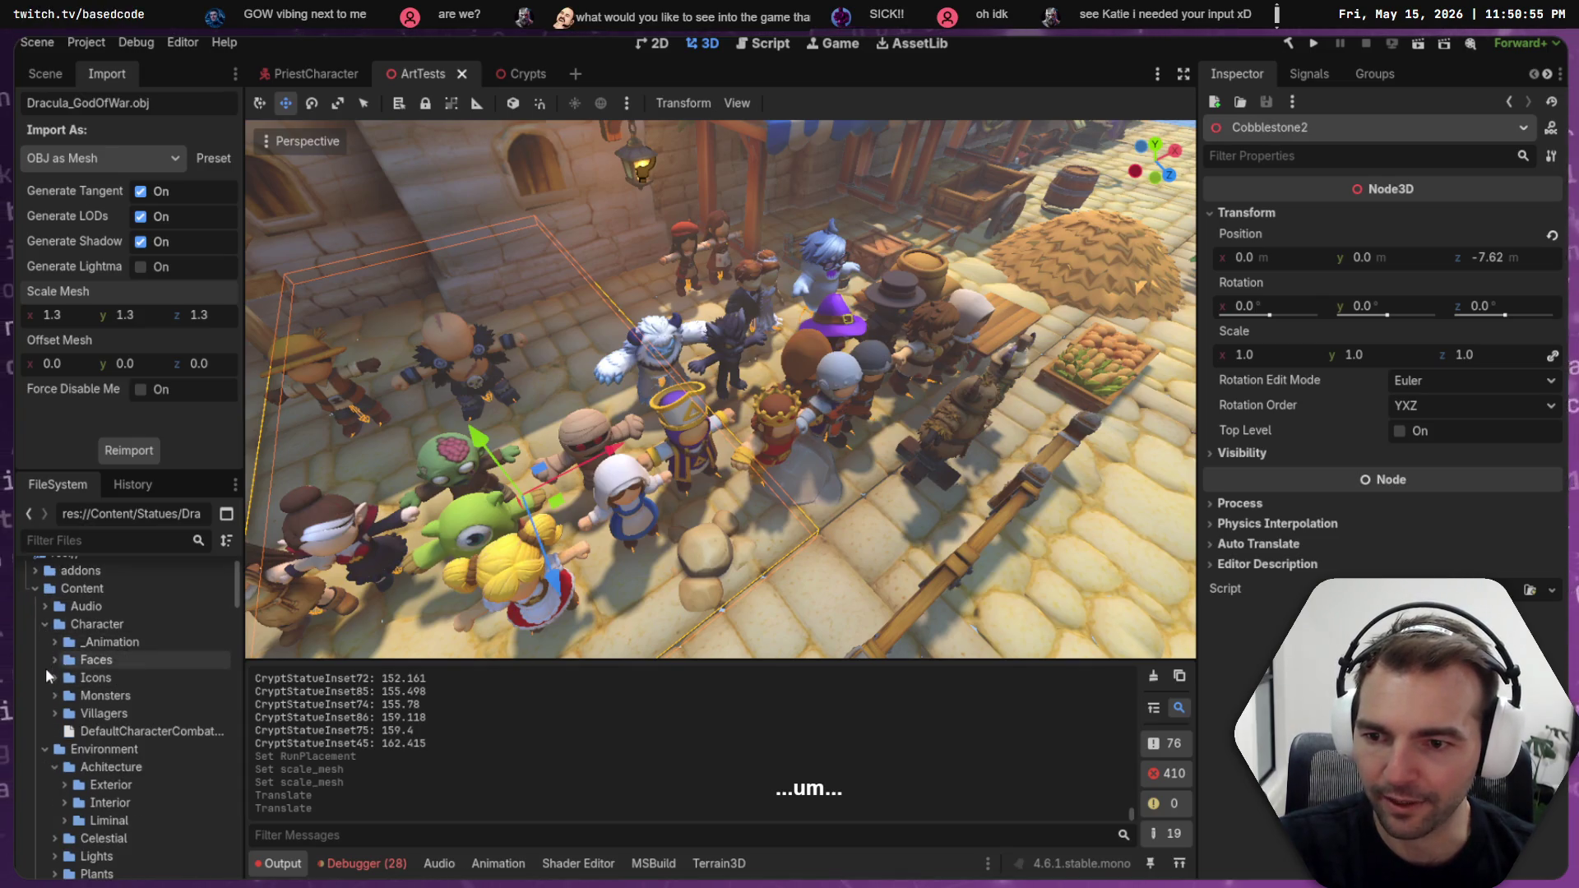
click(54, 713)
scroll(72, 709, down, 5)
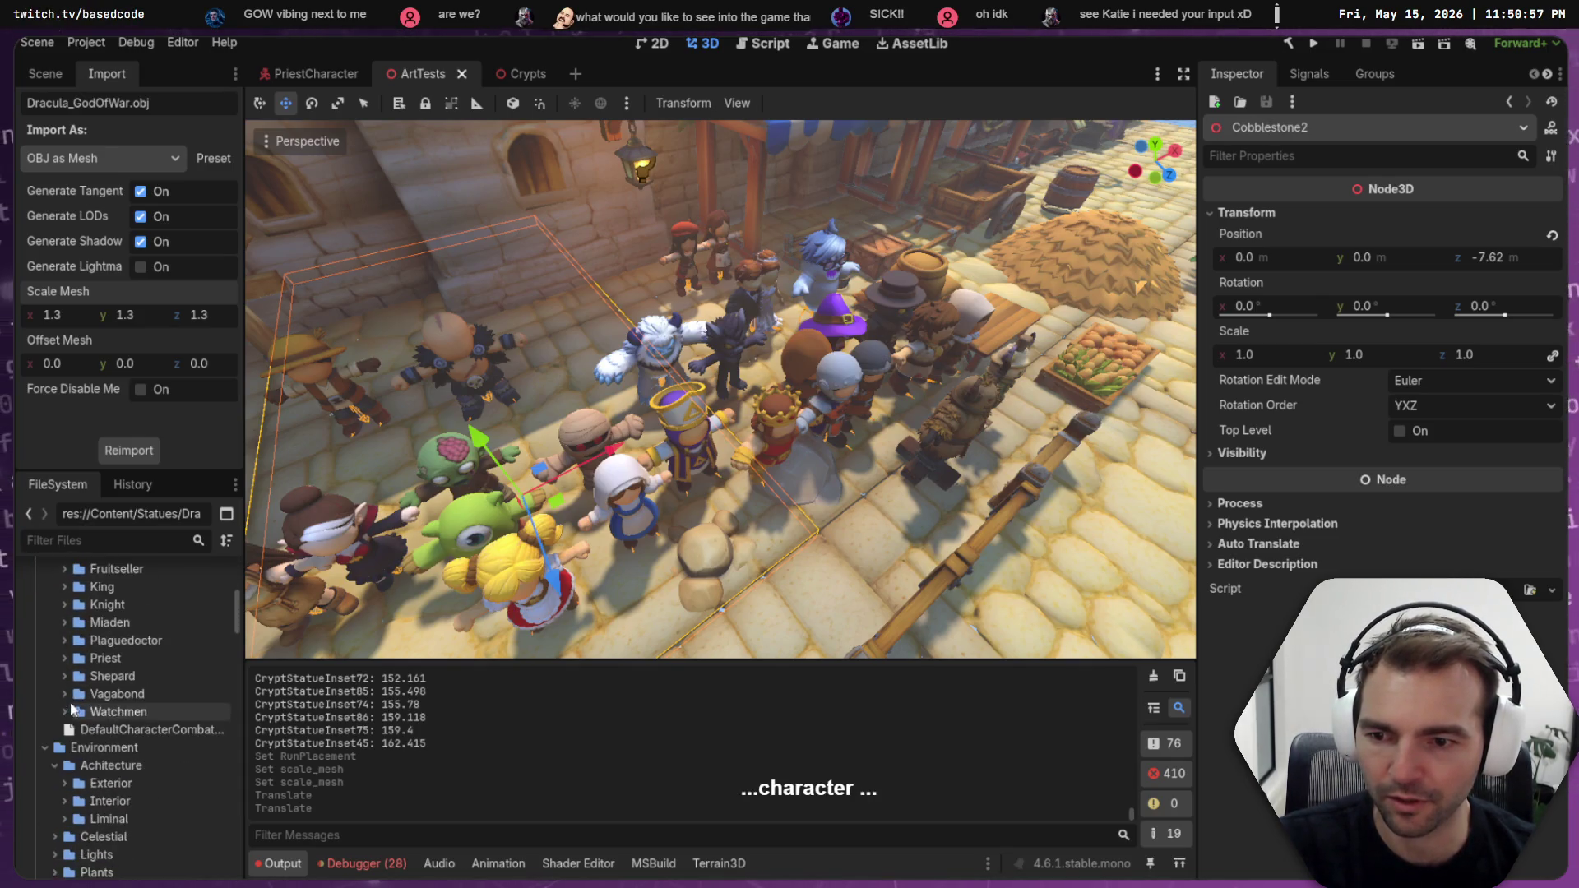
click(63, 657)
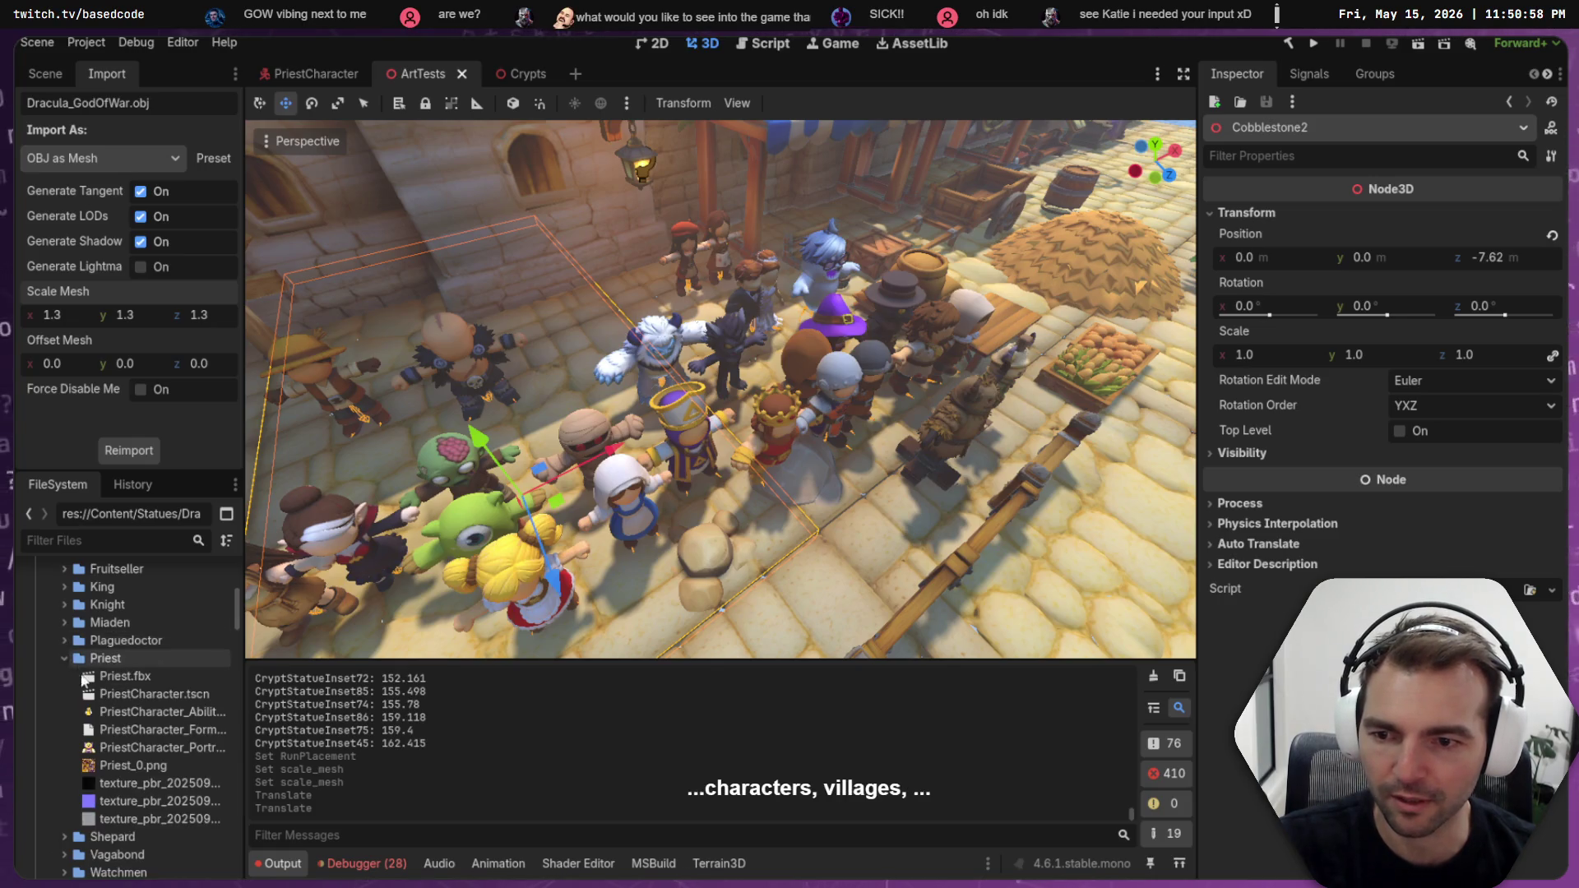
double_click(149, 695)
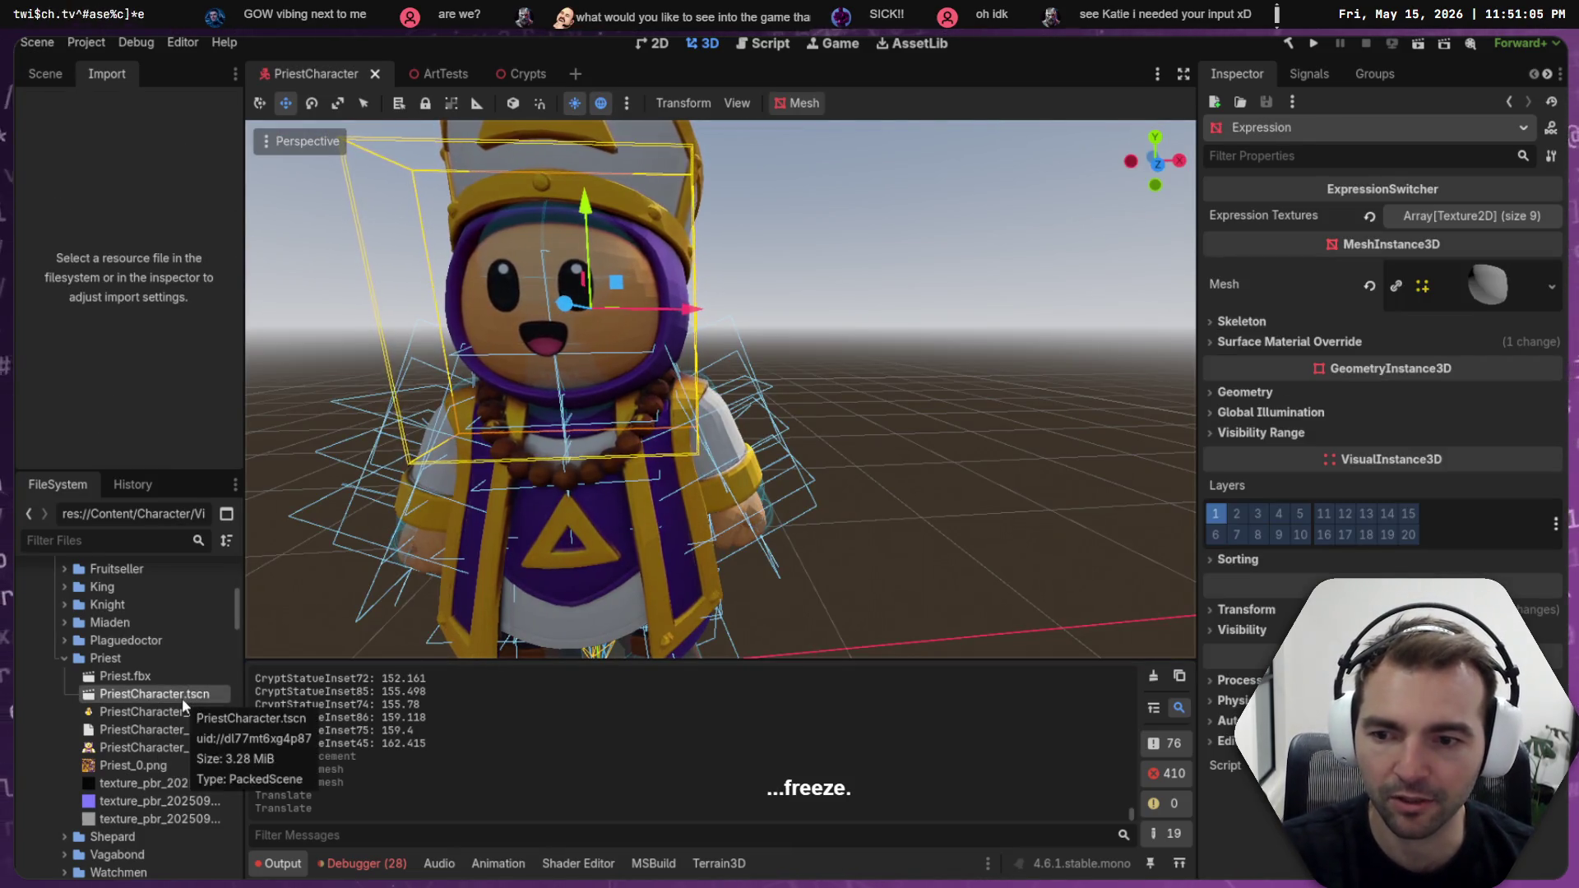
Delete the priest's Expression node, then undo the deletion.
key(Delete)
click(745, 457)
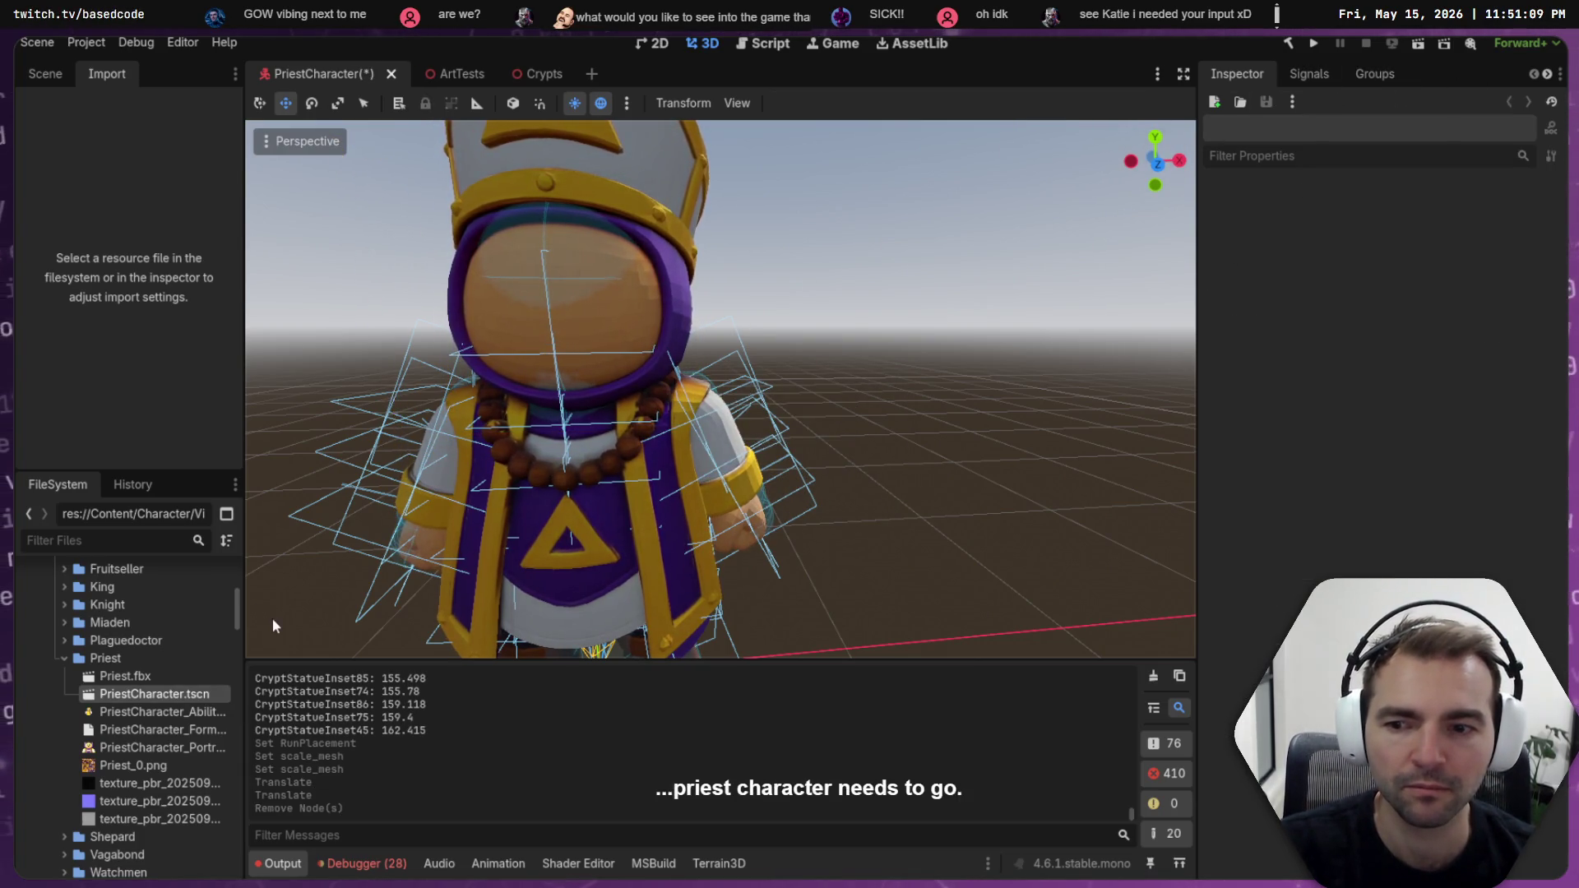
key(ctrl+z)
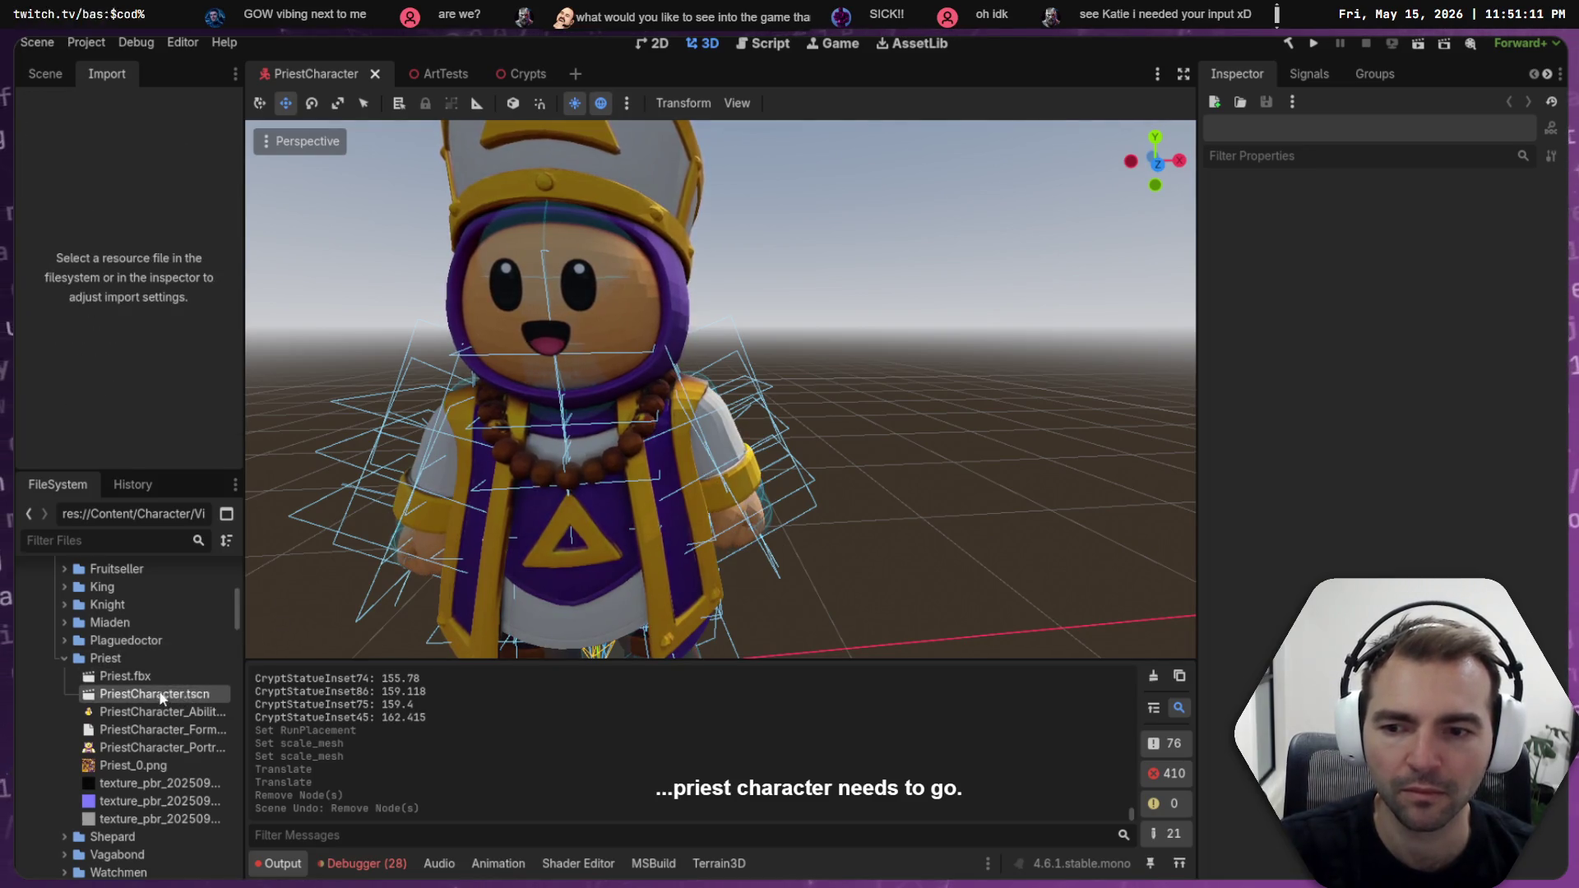
Close the PriestCharacter scene and remove PriestCharacter.tscn from the Priest folder.
middle_click(304, 72)
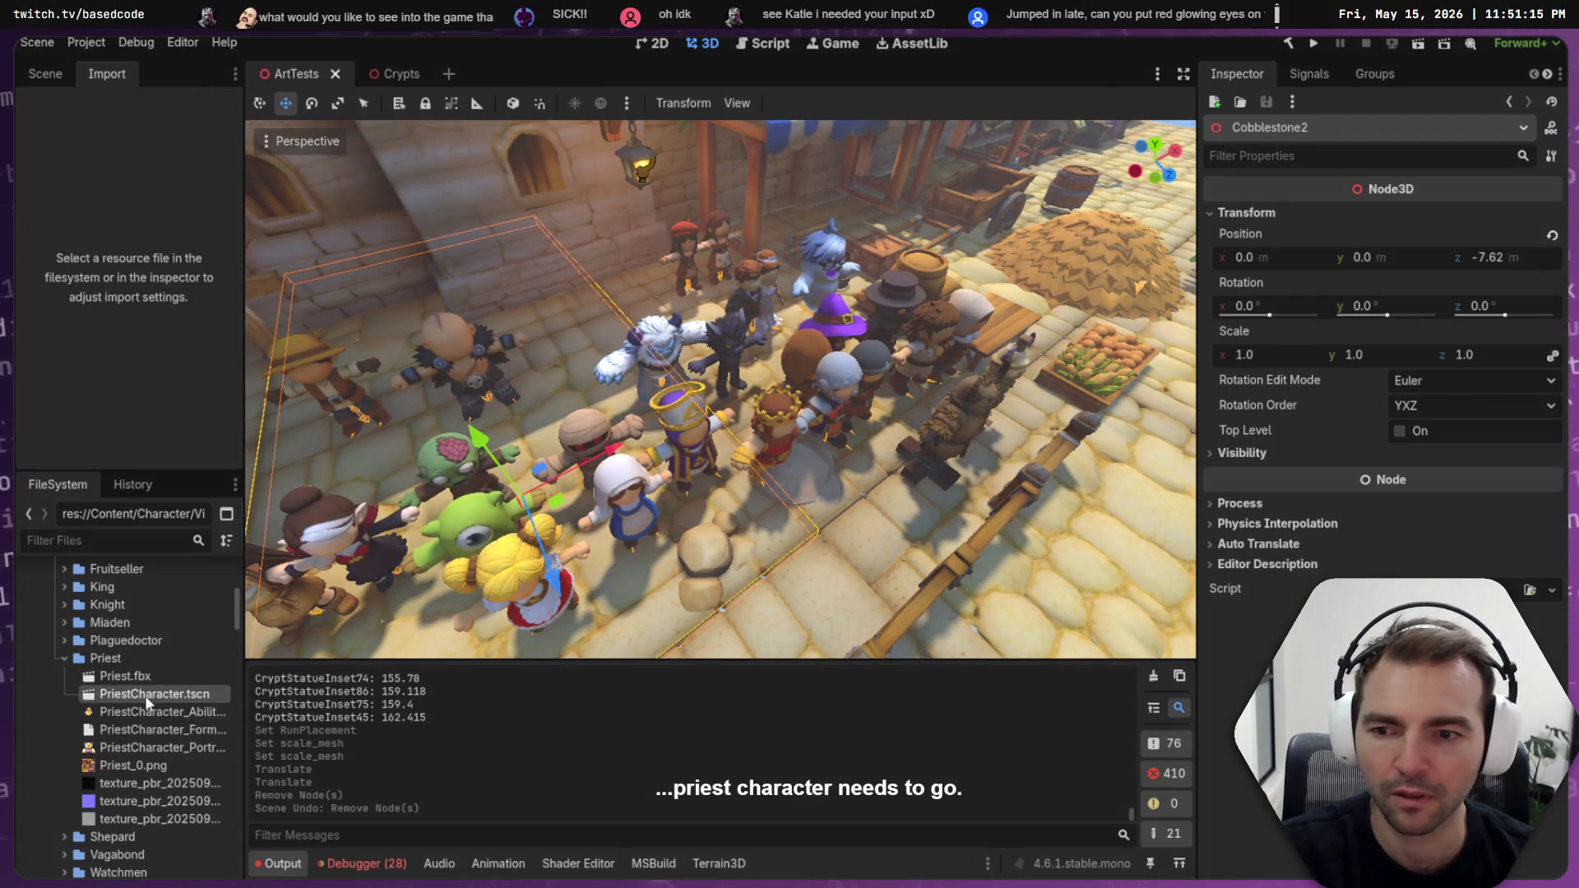
key(Delete)
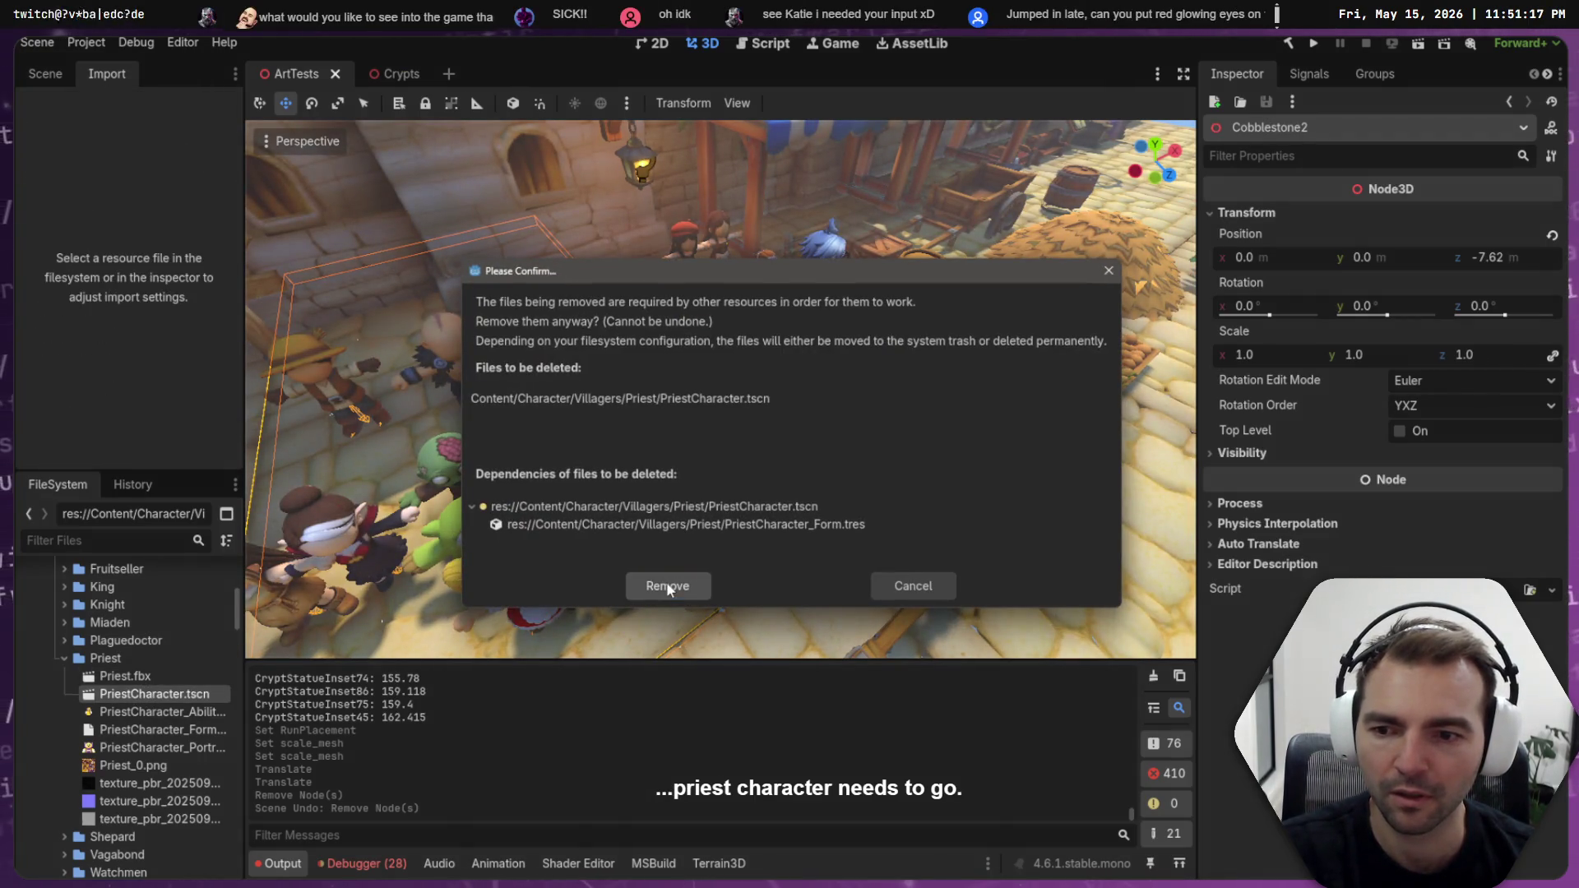
click(667, 588)
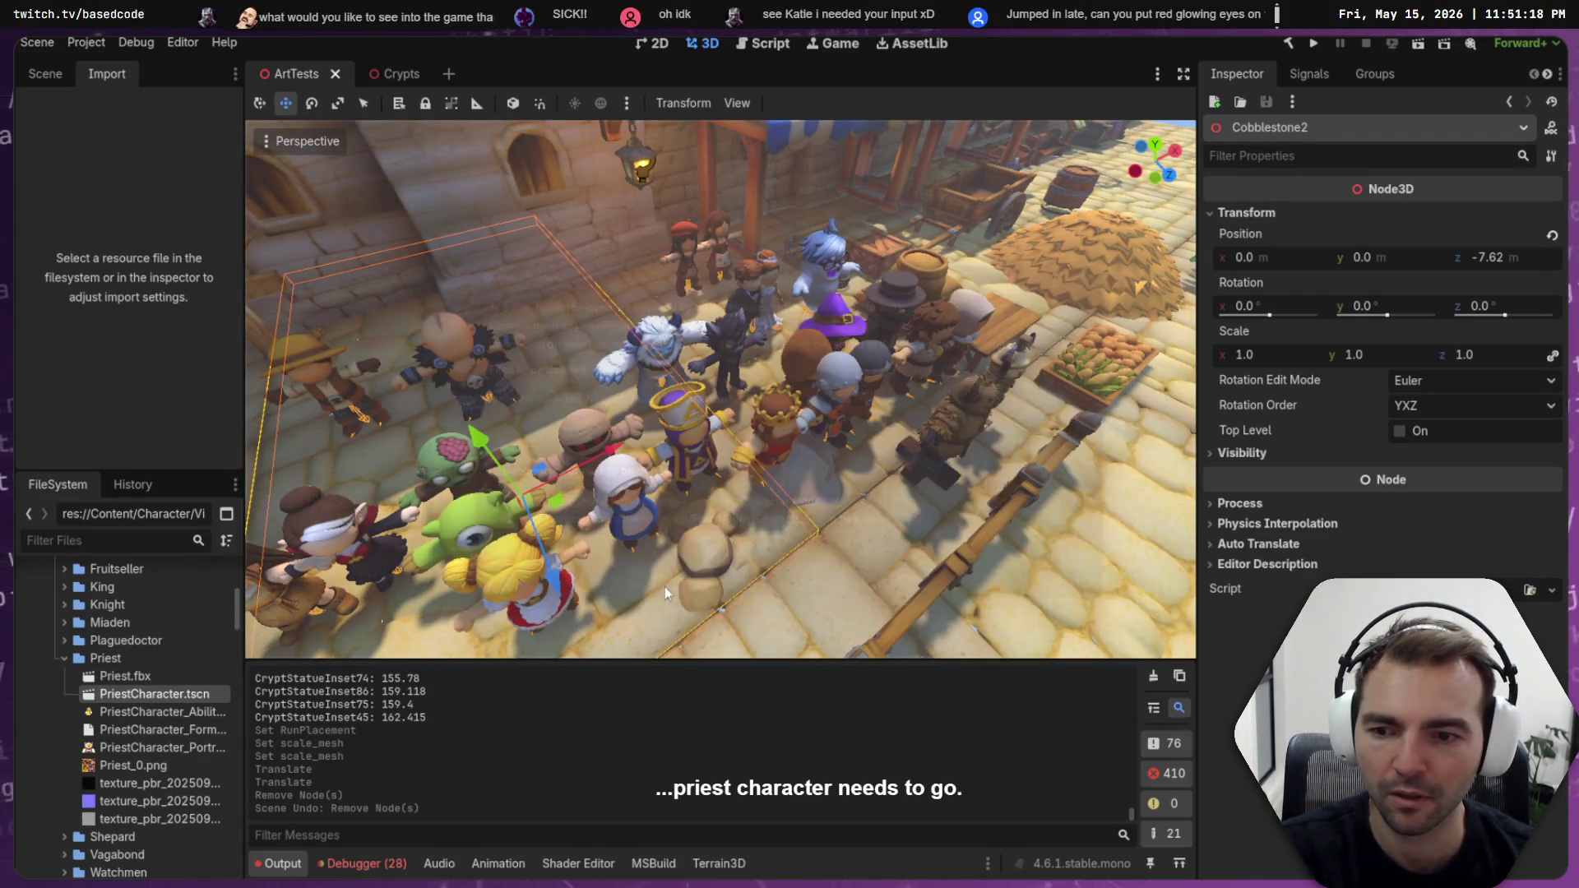
click(154, 41)
Open the Character Pipeline Wizard dock and load Priest.fbx, measured at 1.219 m.
mouse_move(297, 132)
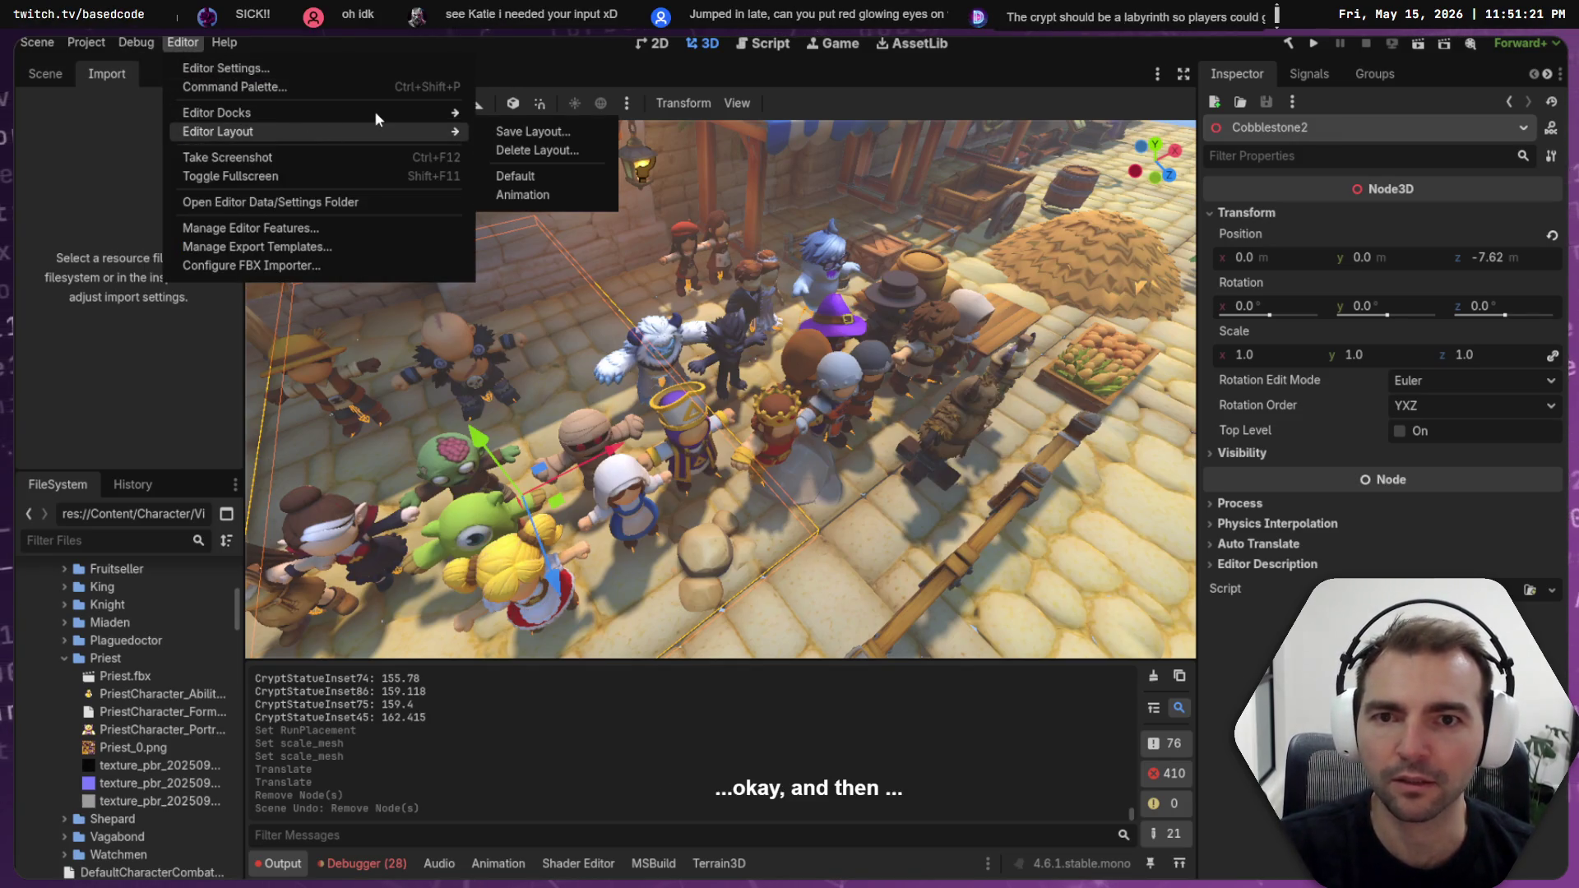
mouse_move(377, 111)
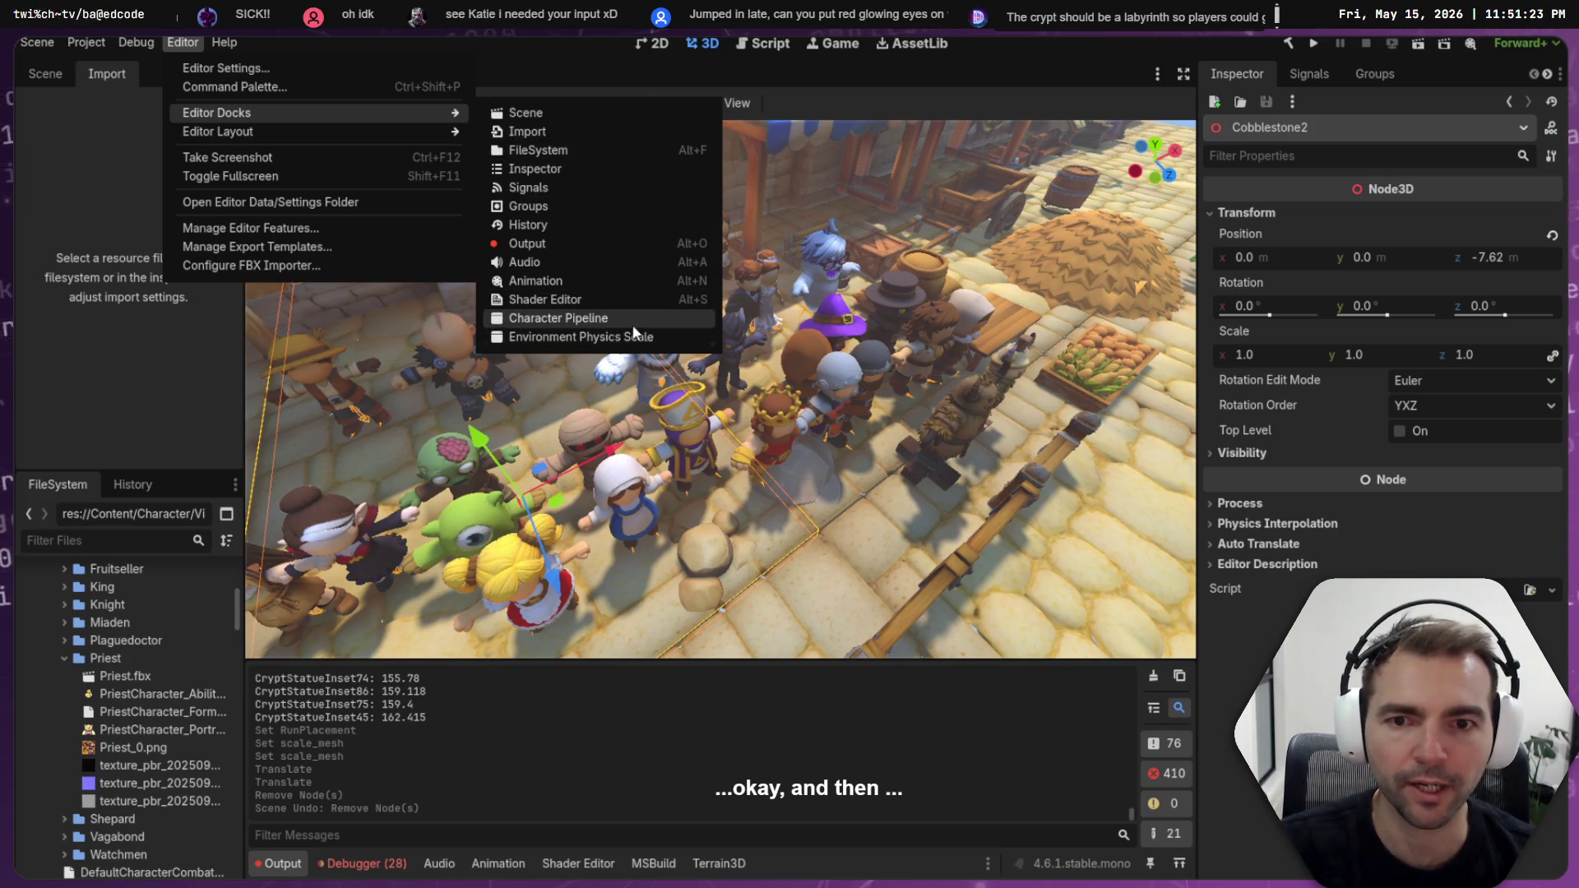
click(632, 321)
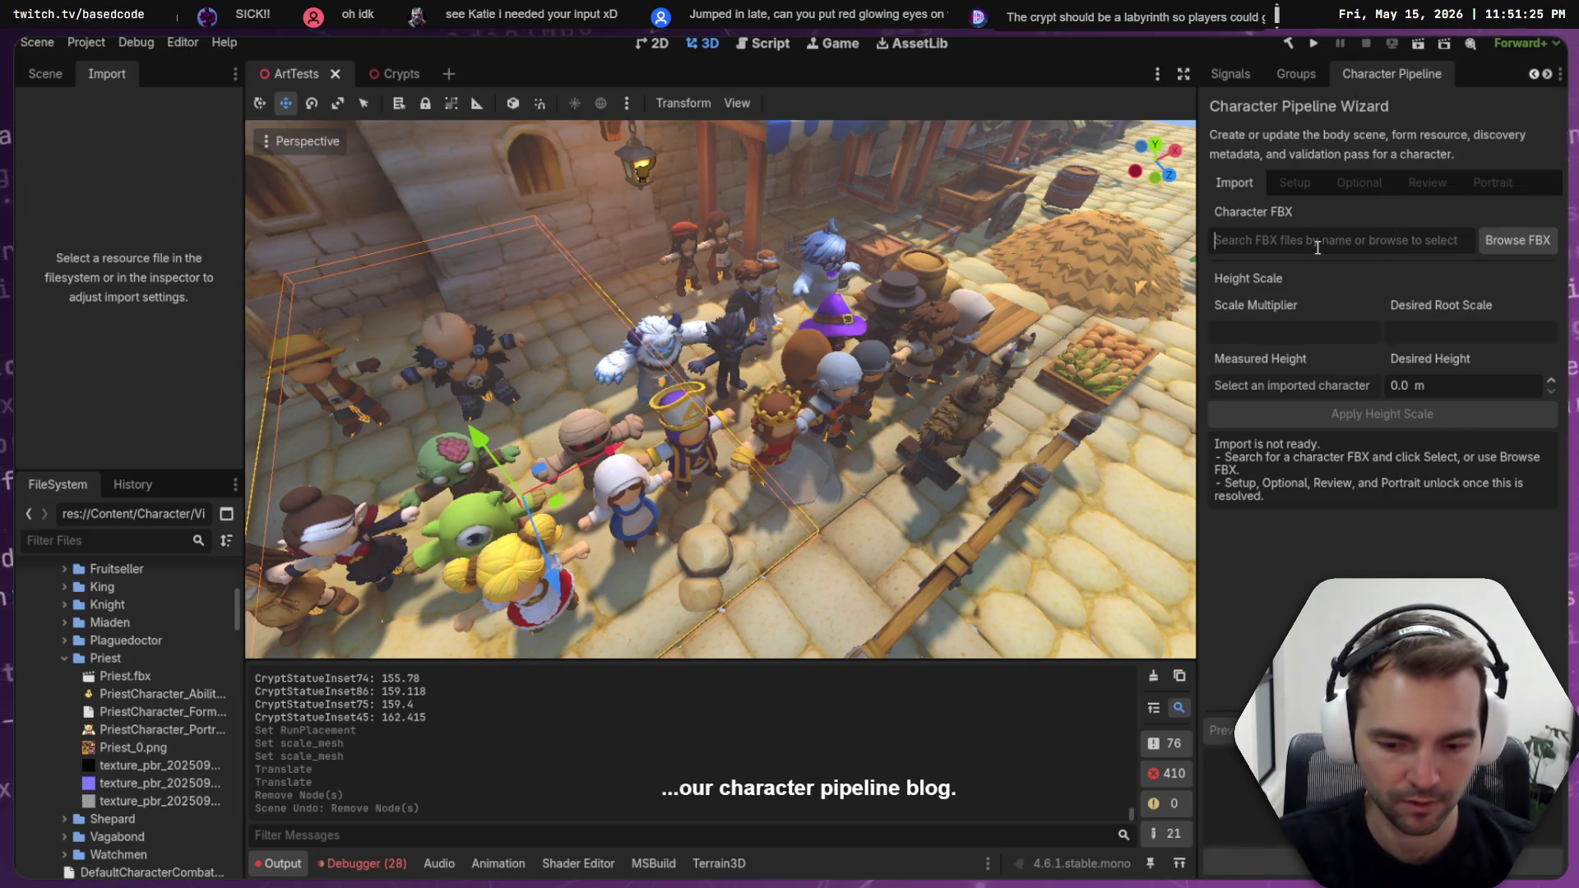
text(Priest)
key(Return)
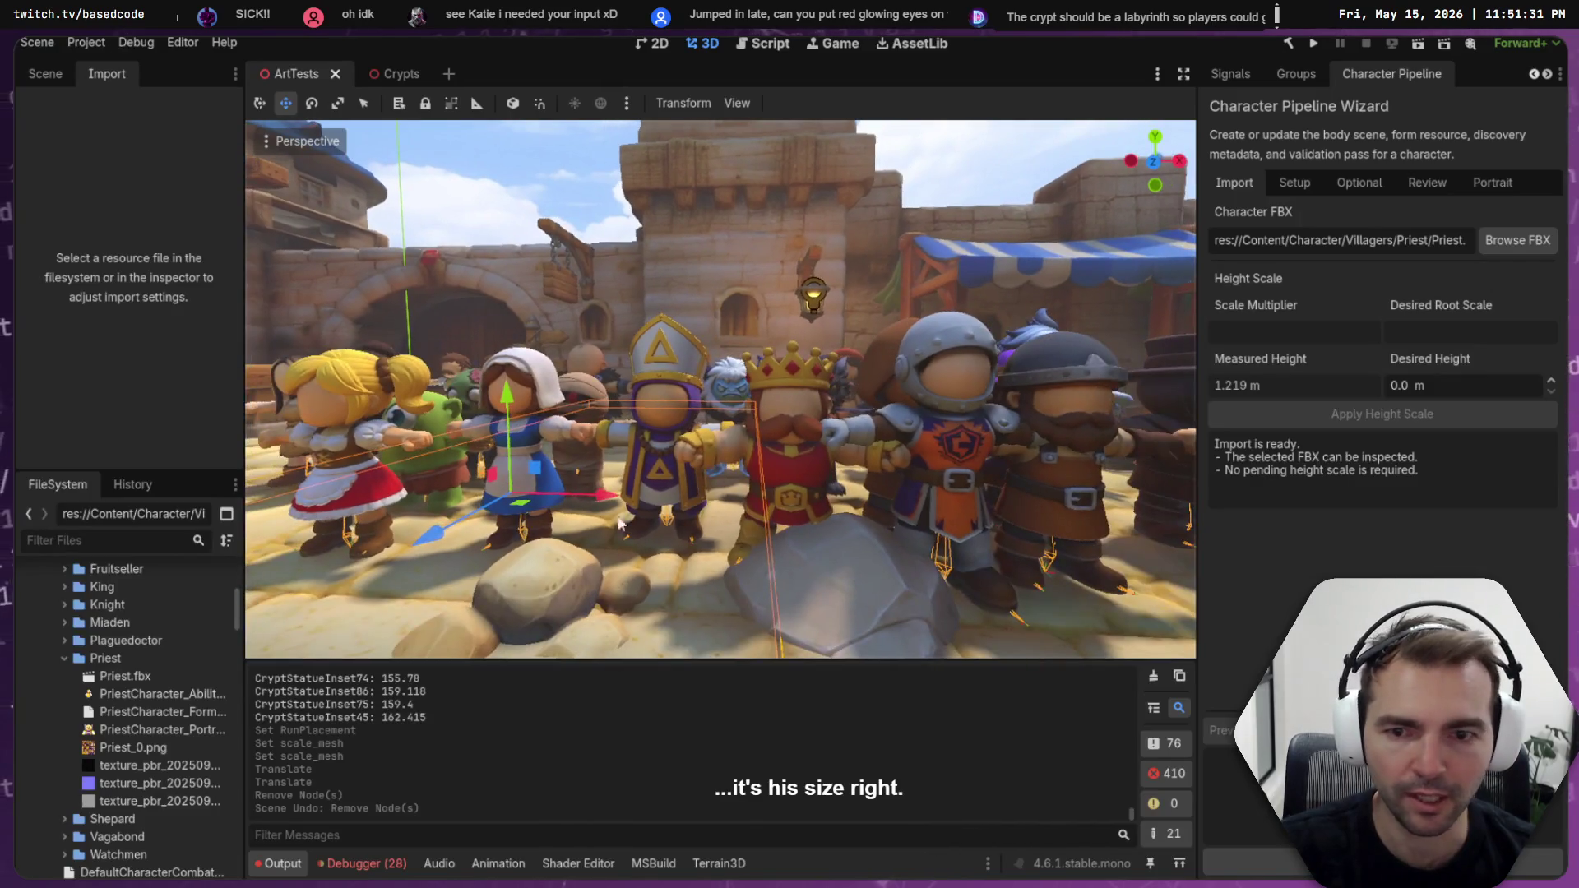
Change Priest.fbx's Root Scale from 120 to 125 and reimport it.
click(119, 676)
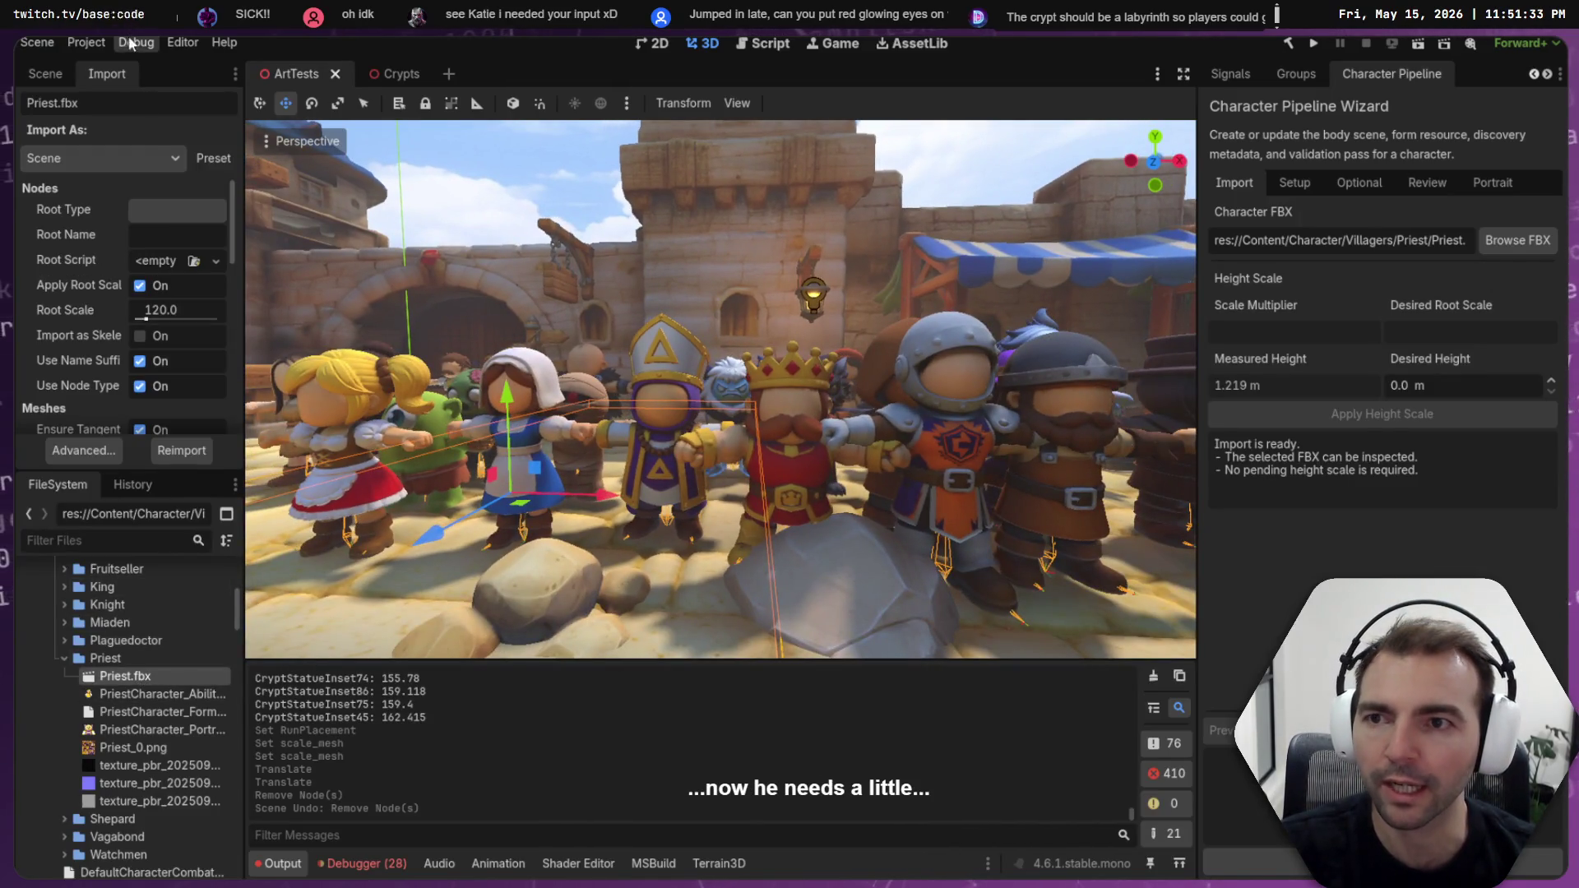
click(163, 316)
key(Right)
key(BackSpace)
text(5)
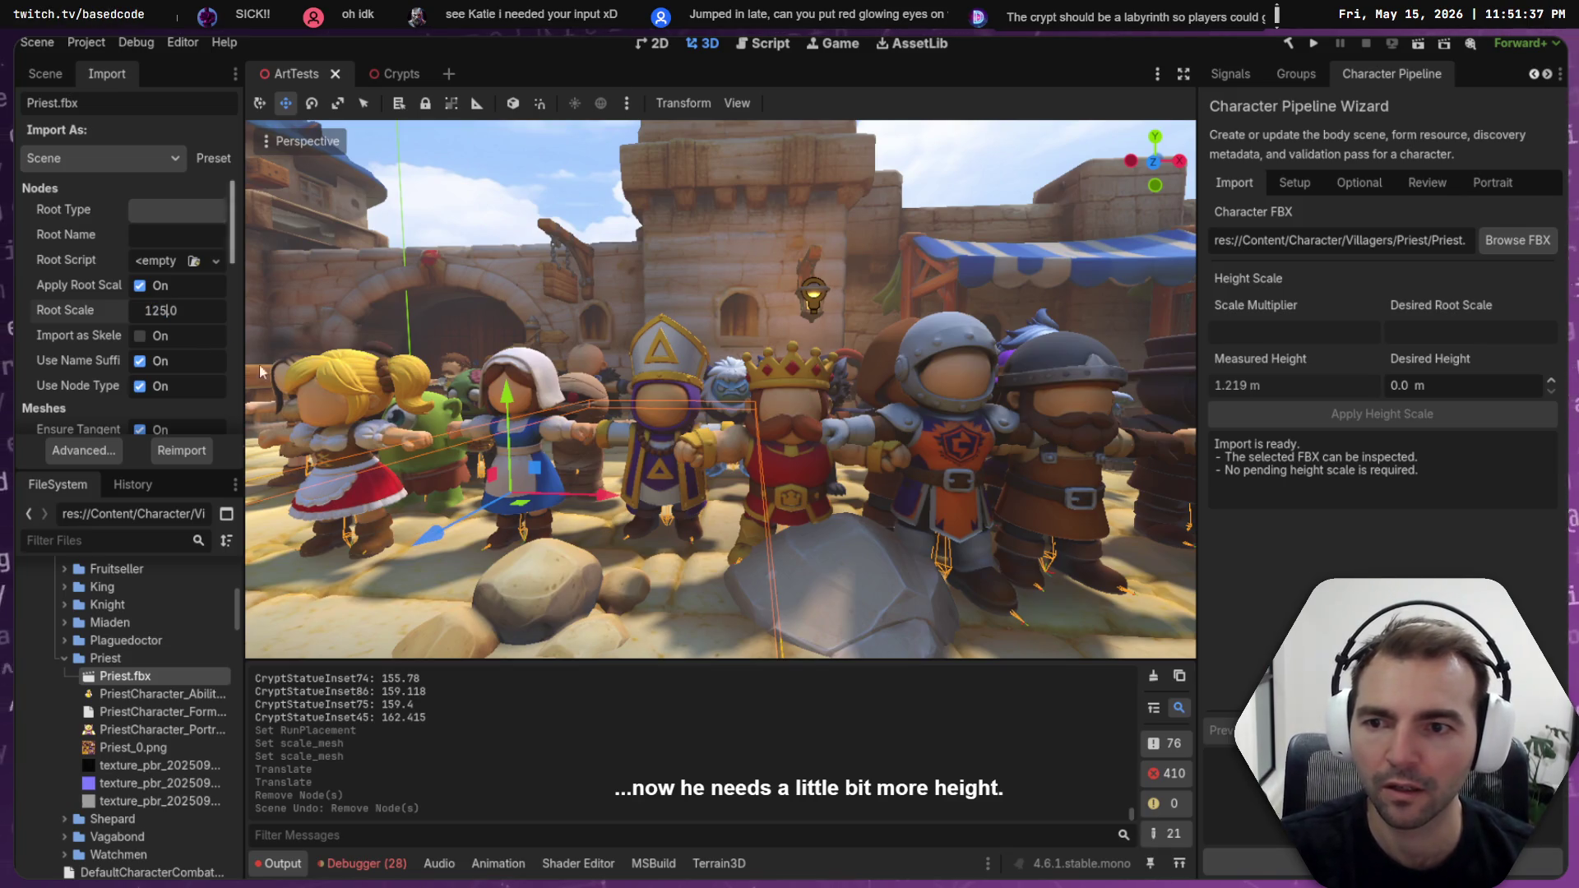
click(181, 453)
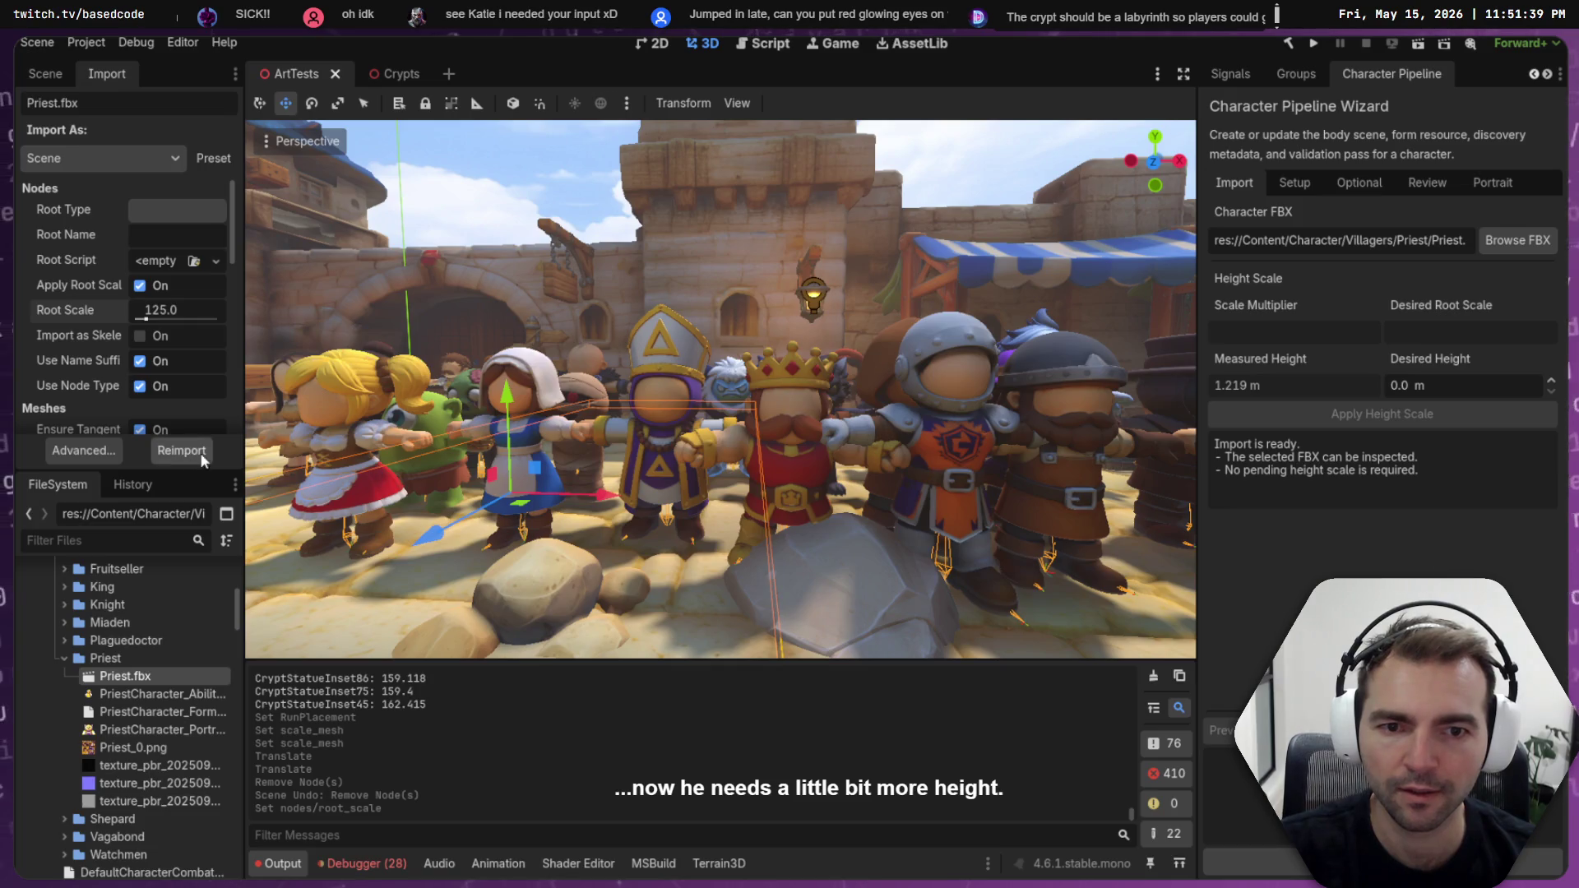
Advance the wizard through its Setup, Optional and Review steps to regenerate PriestCharacter.
click(1312, 181)
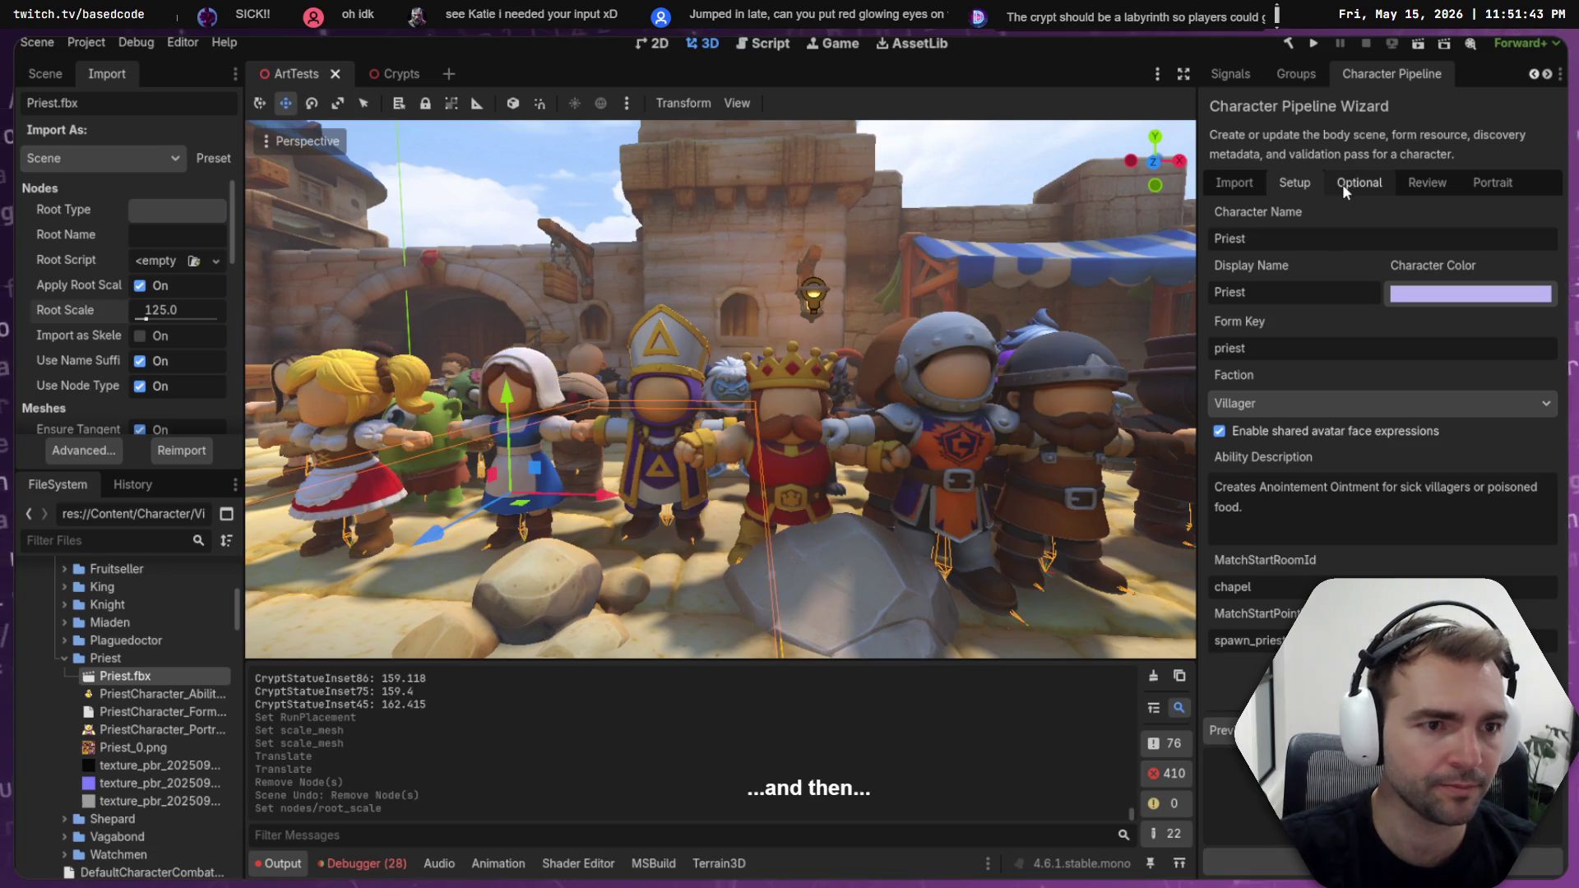
click(1344, 184)
click(1412, 183)
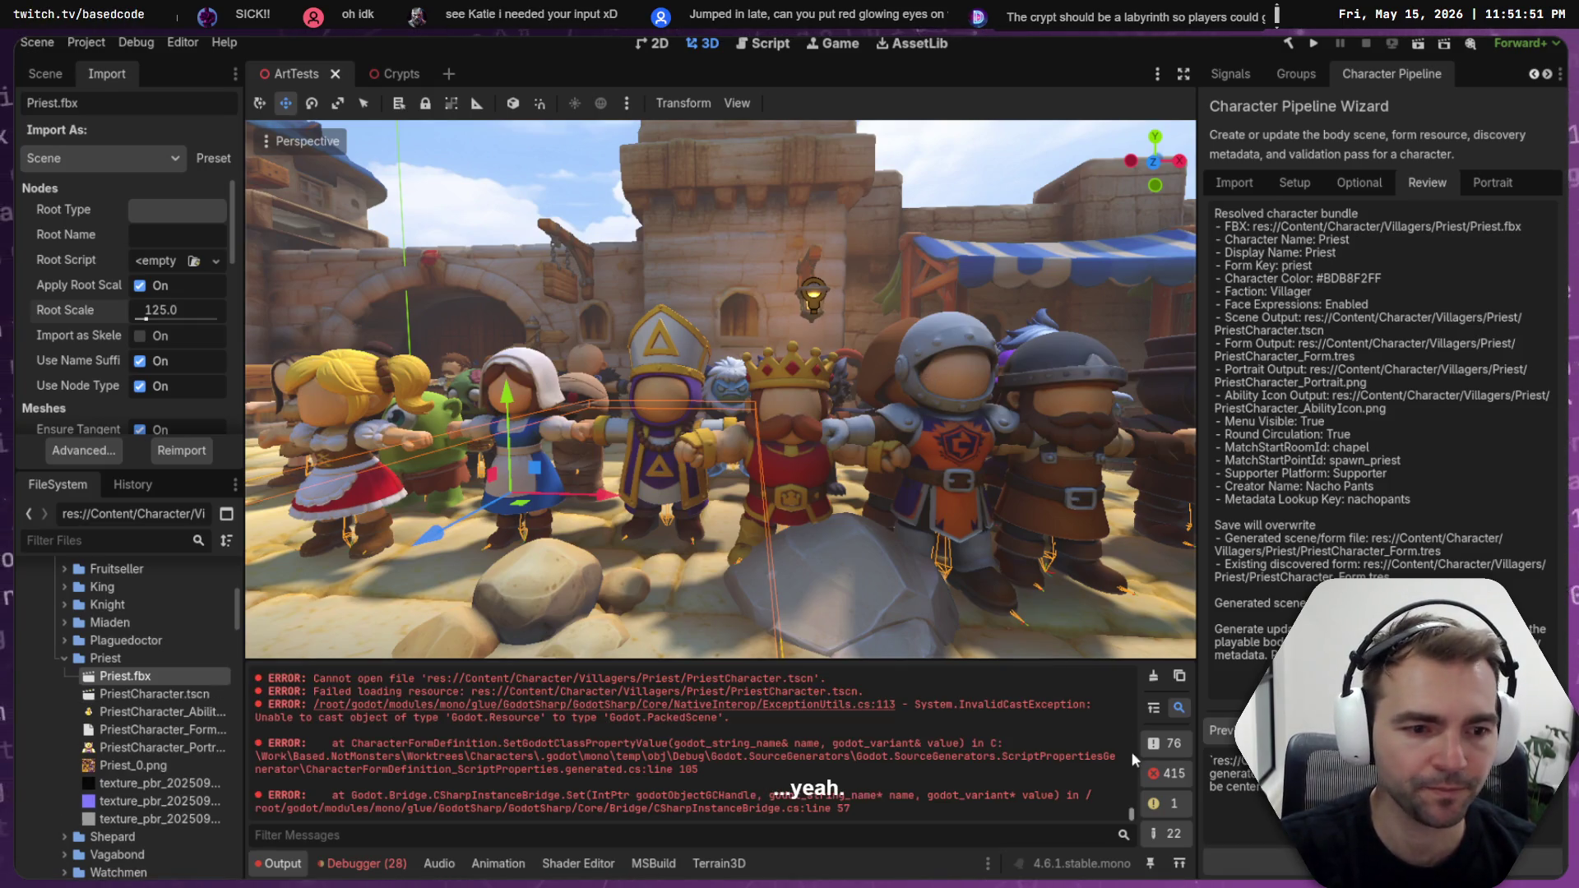
Clear the output log, open PriestCharacter.tscn, clear the debugger errors and select the file.
click(1155, 676)
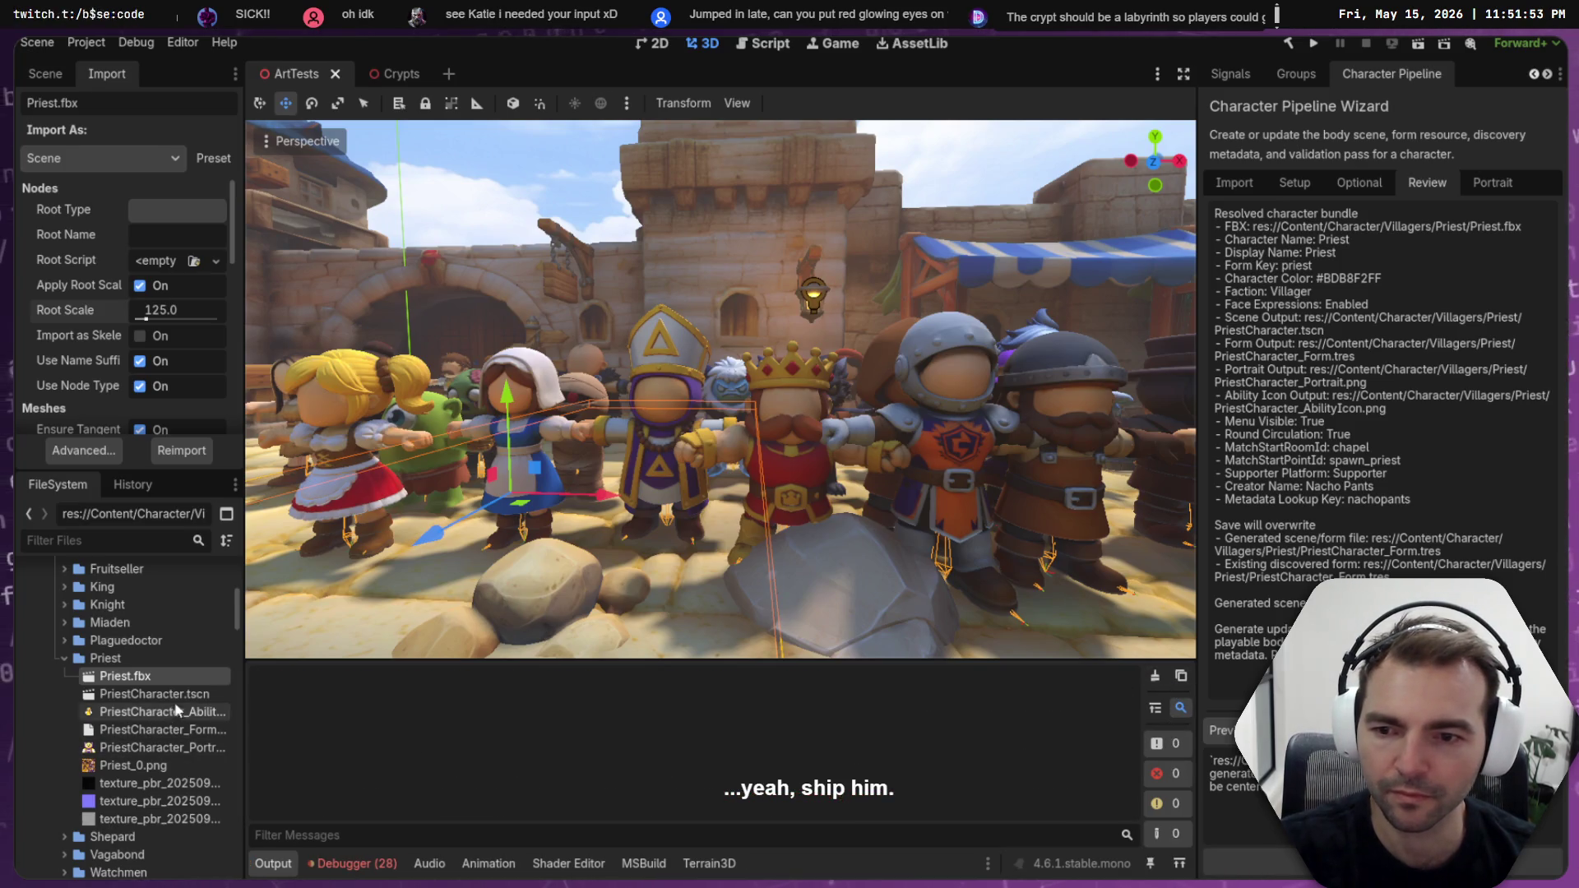
double_click(152, 694)
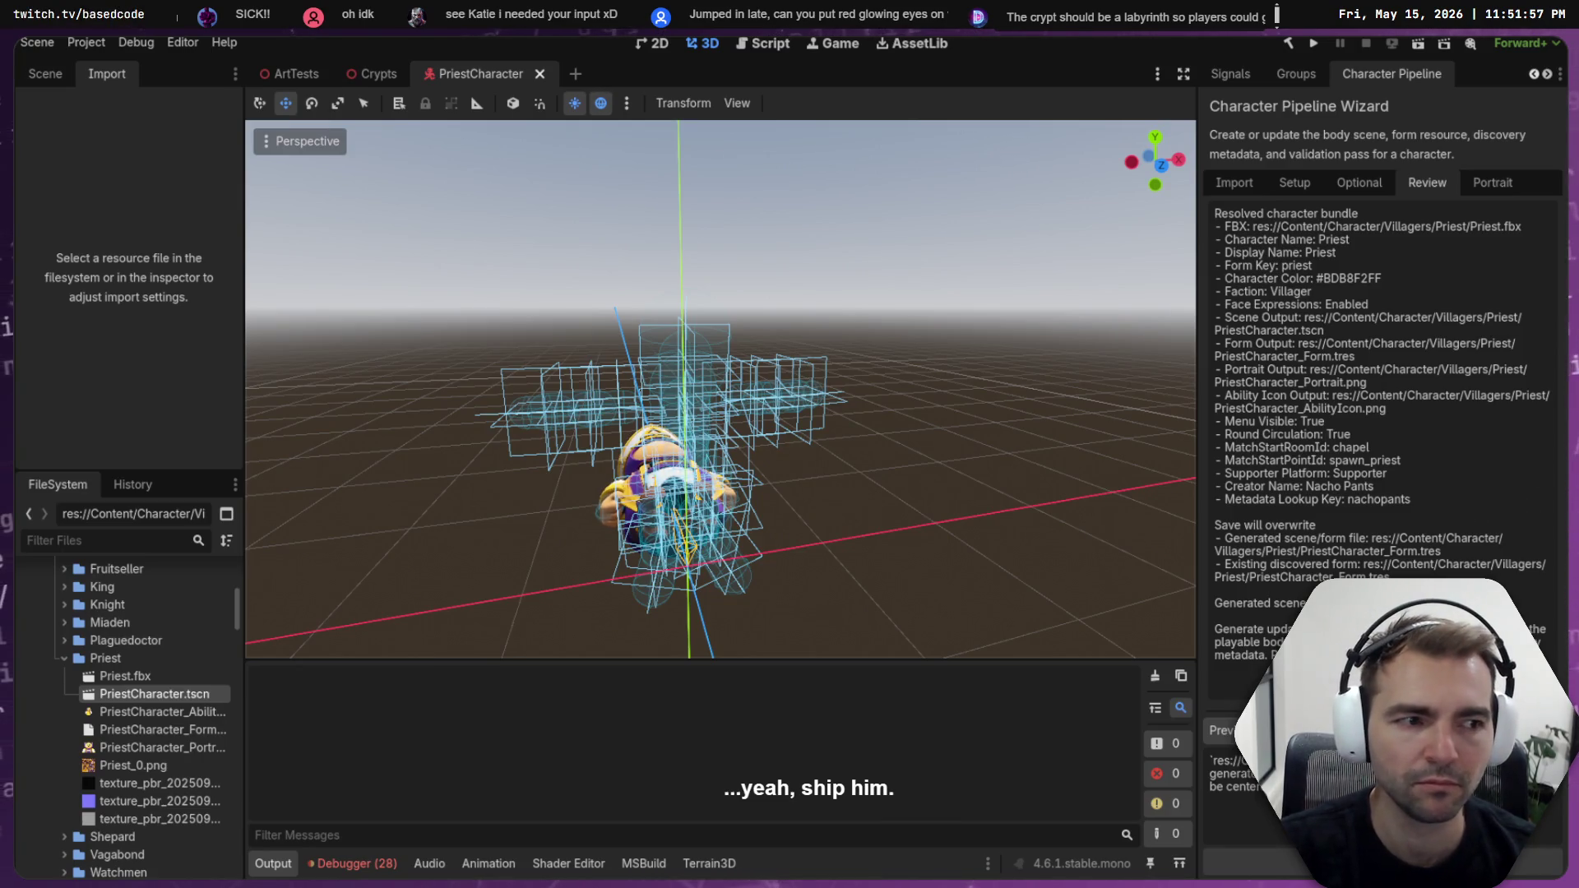
click(362, 862)
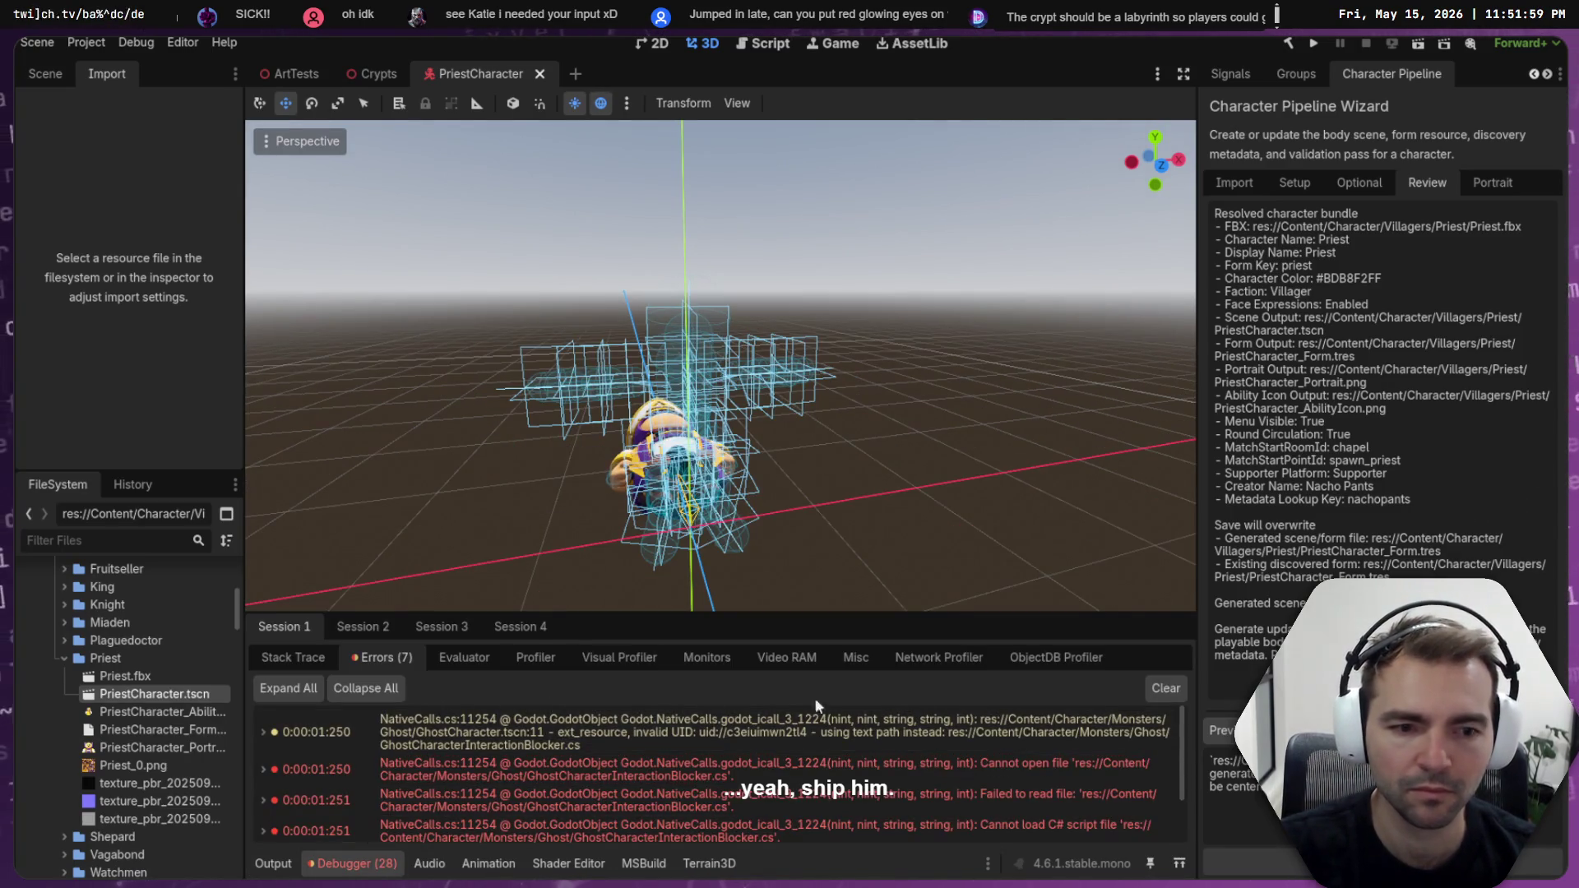
click(1167, 689)
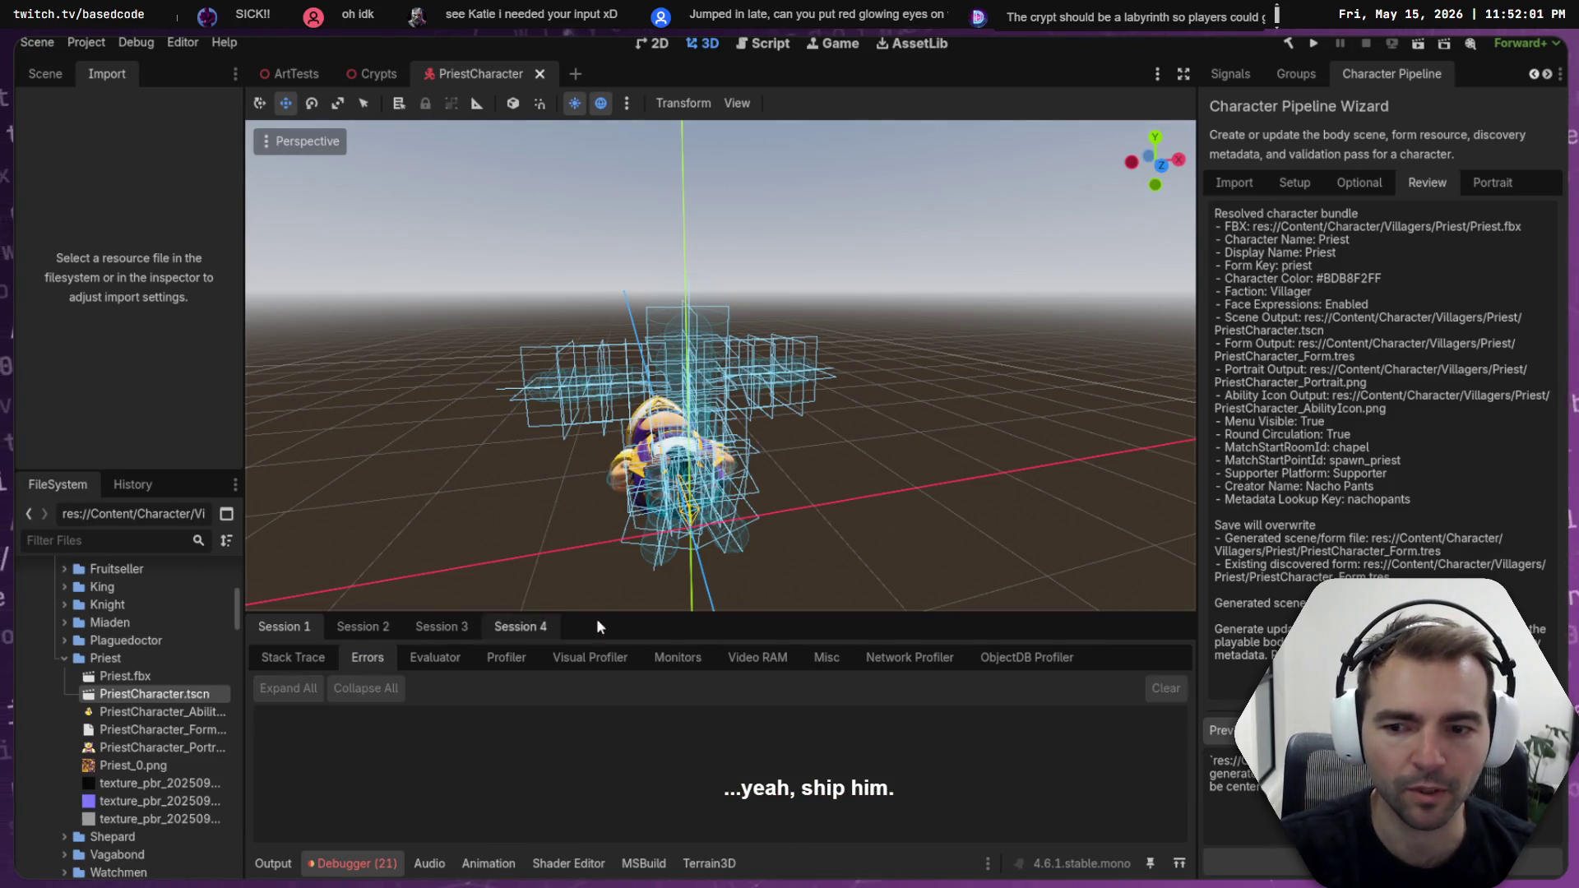
click(125, 675)
Delete PriestCharacter.tscn and set the wizard's Character FBX field to Priest.fbx.
click(152, 694)
key(Delete)
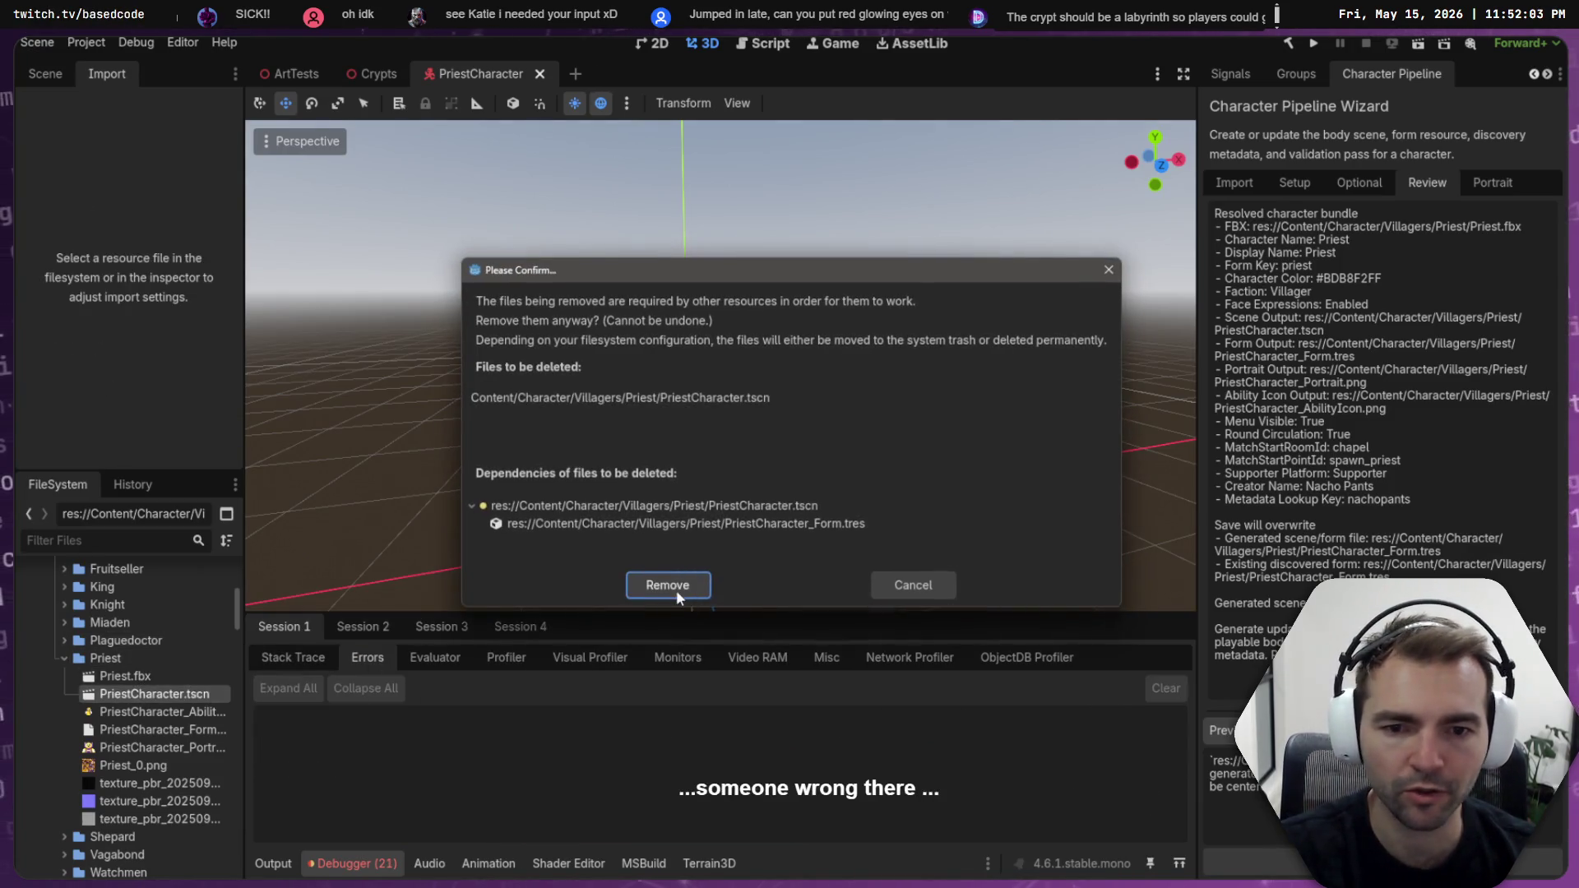
click(667, 586)
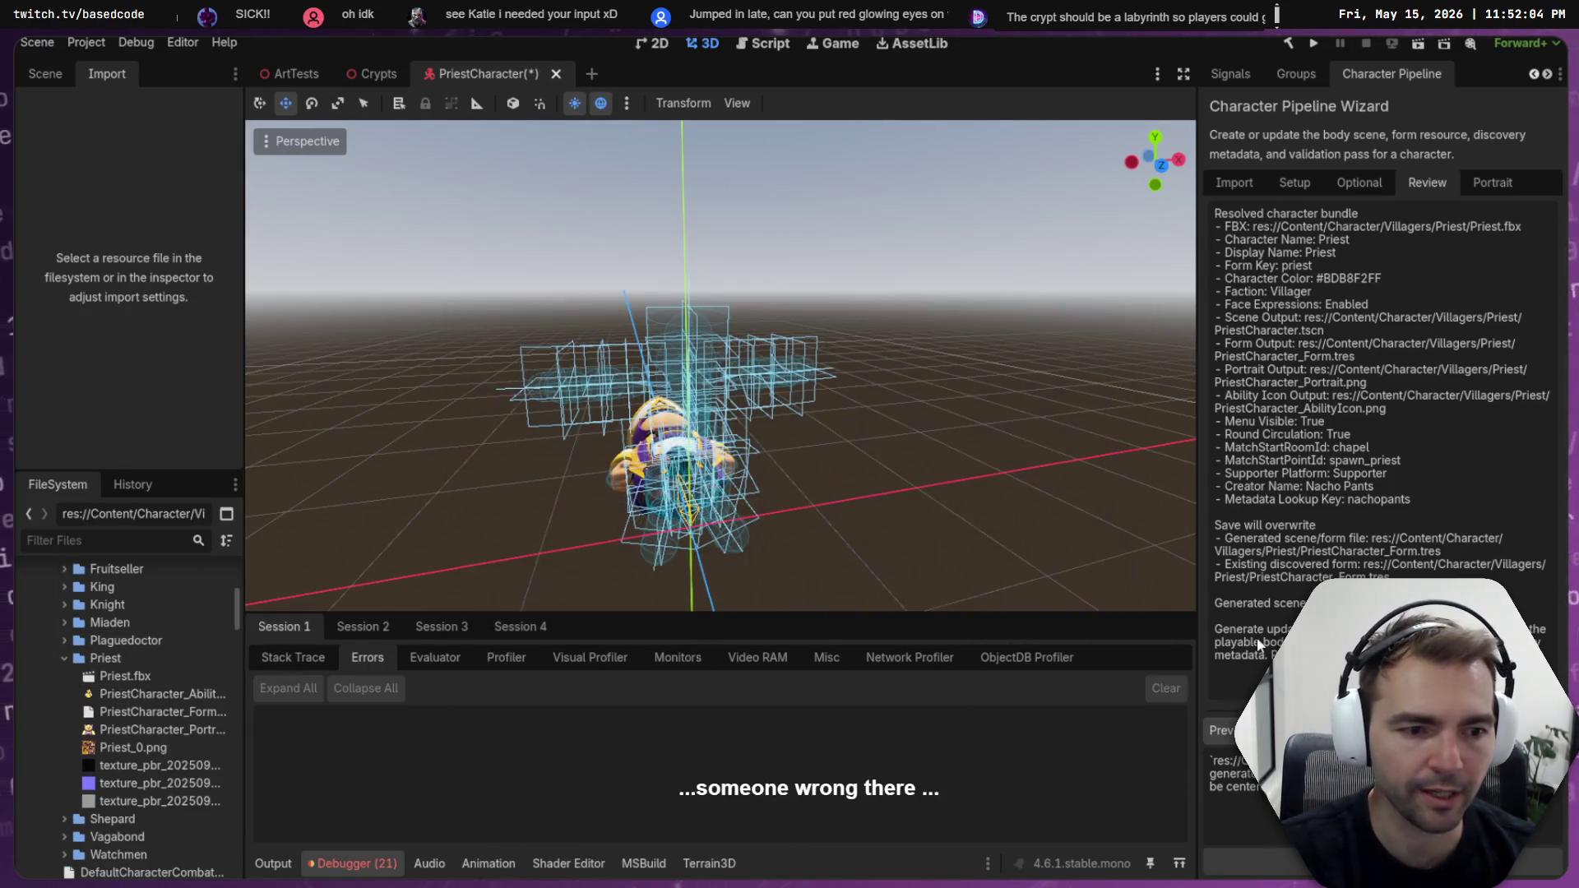
click(1234, 182)
key(ctrl+a)
key(BackSpace)
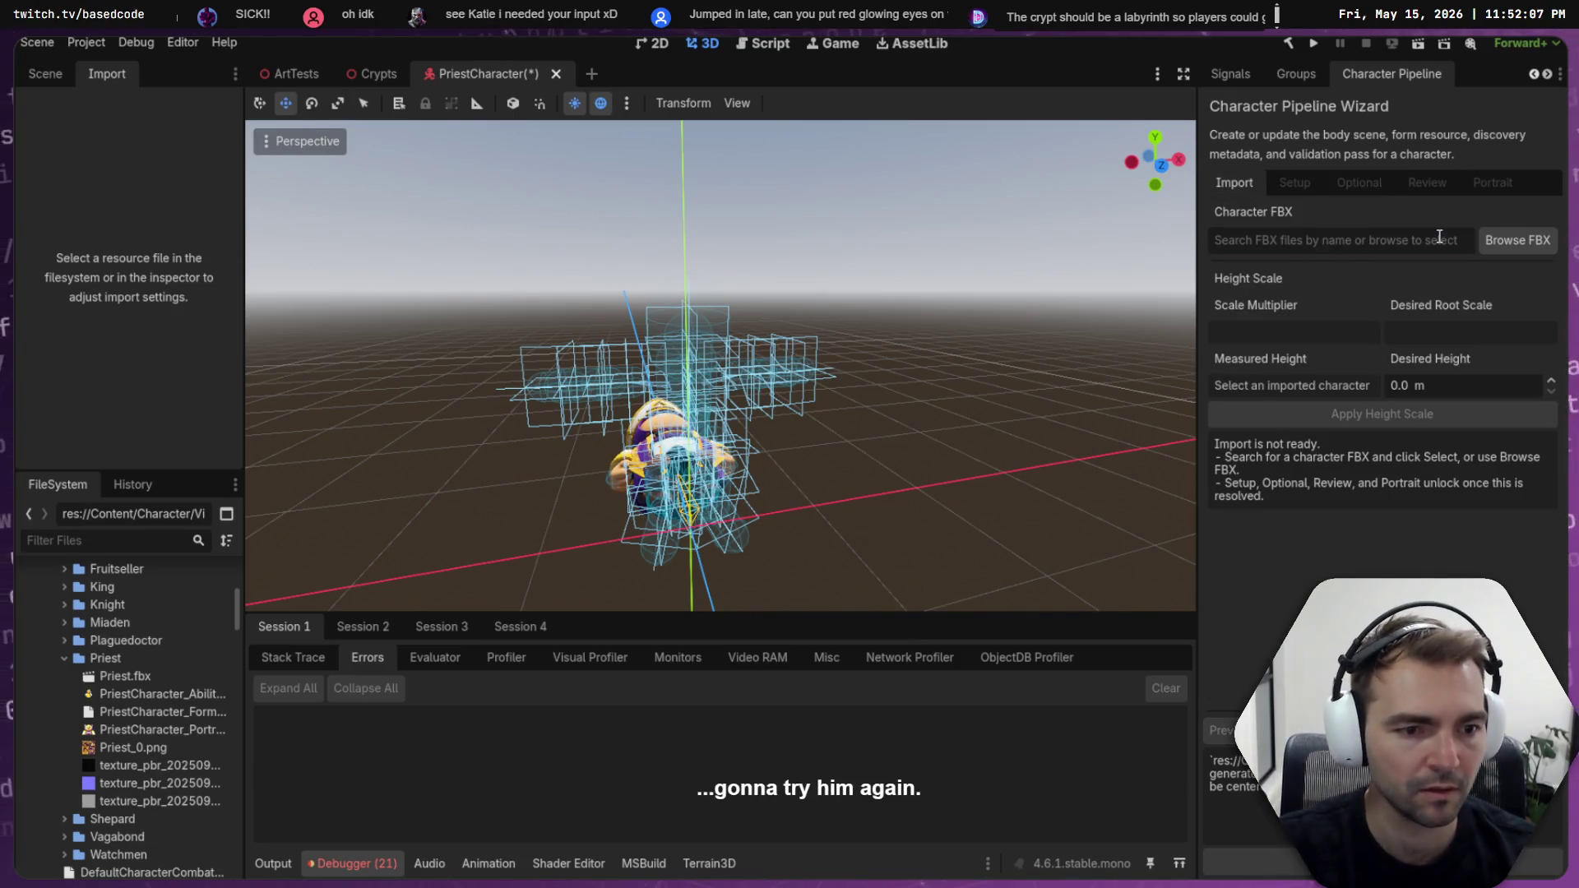
text(Prie)
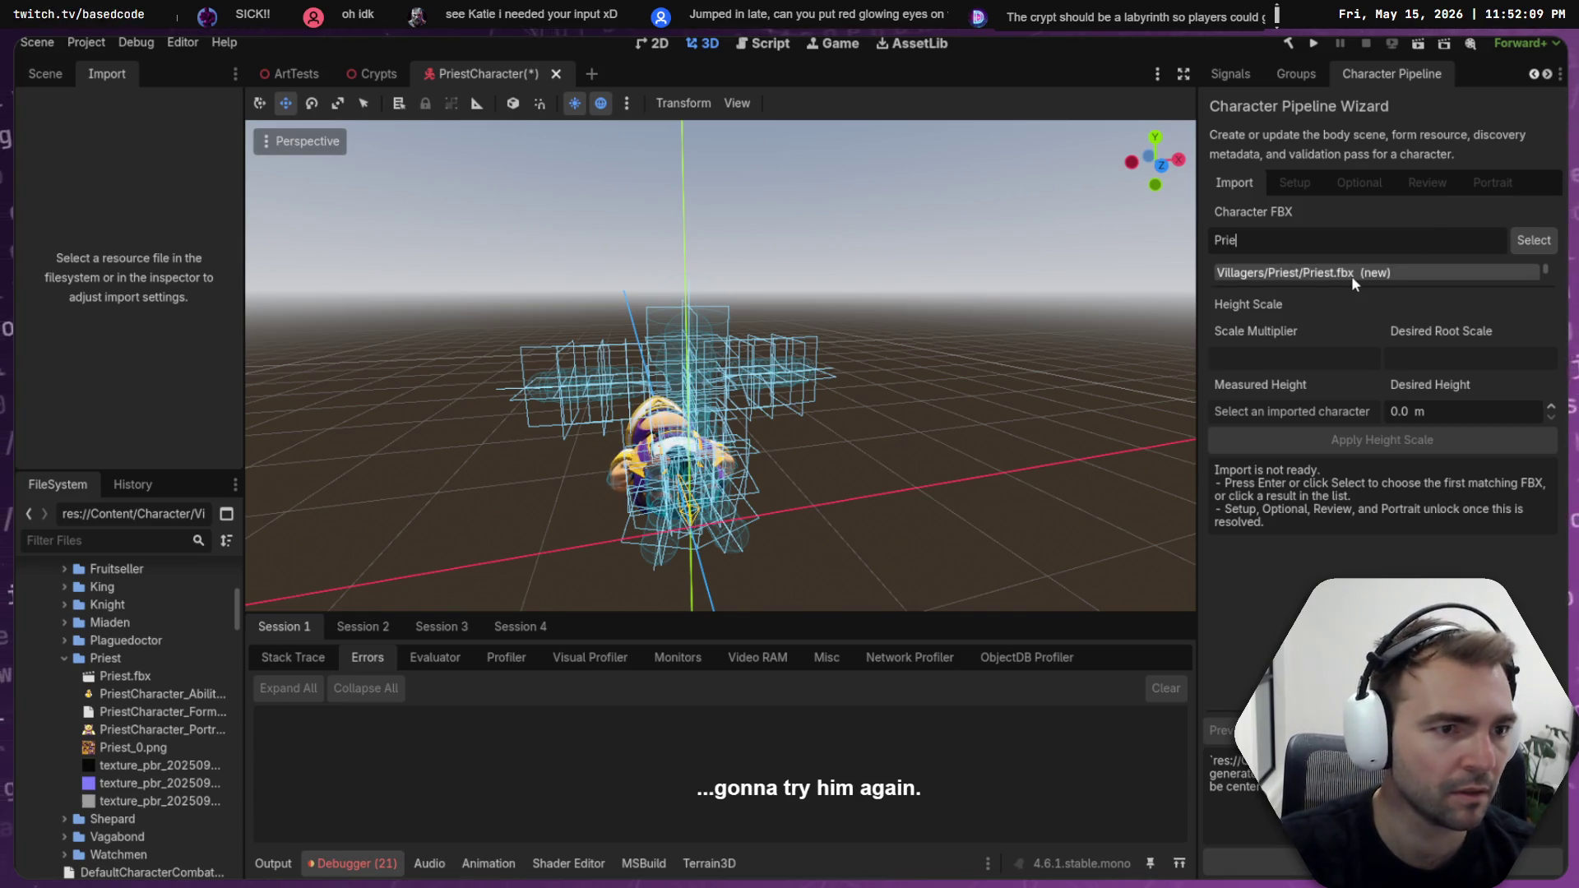
click(1353, 278)
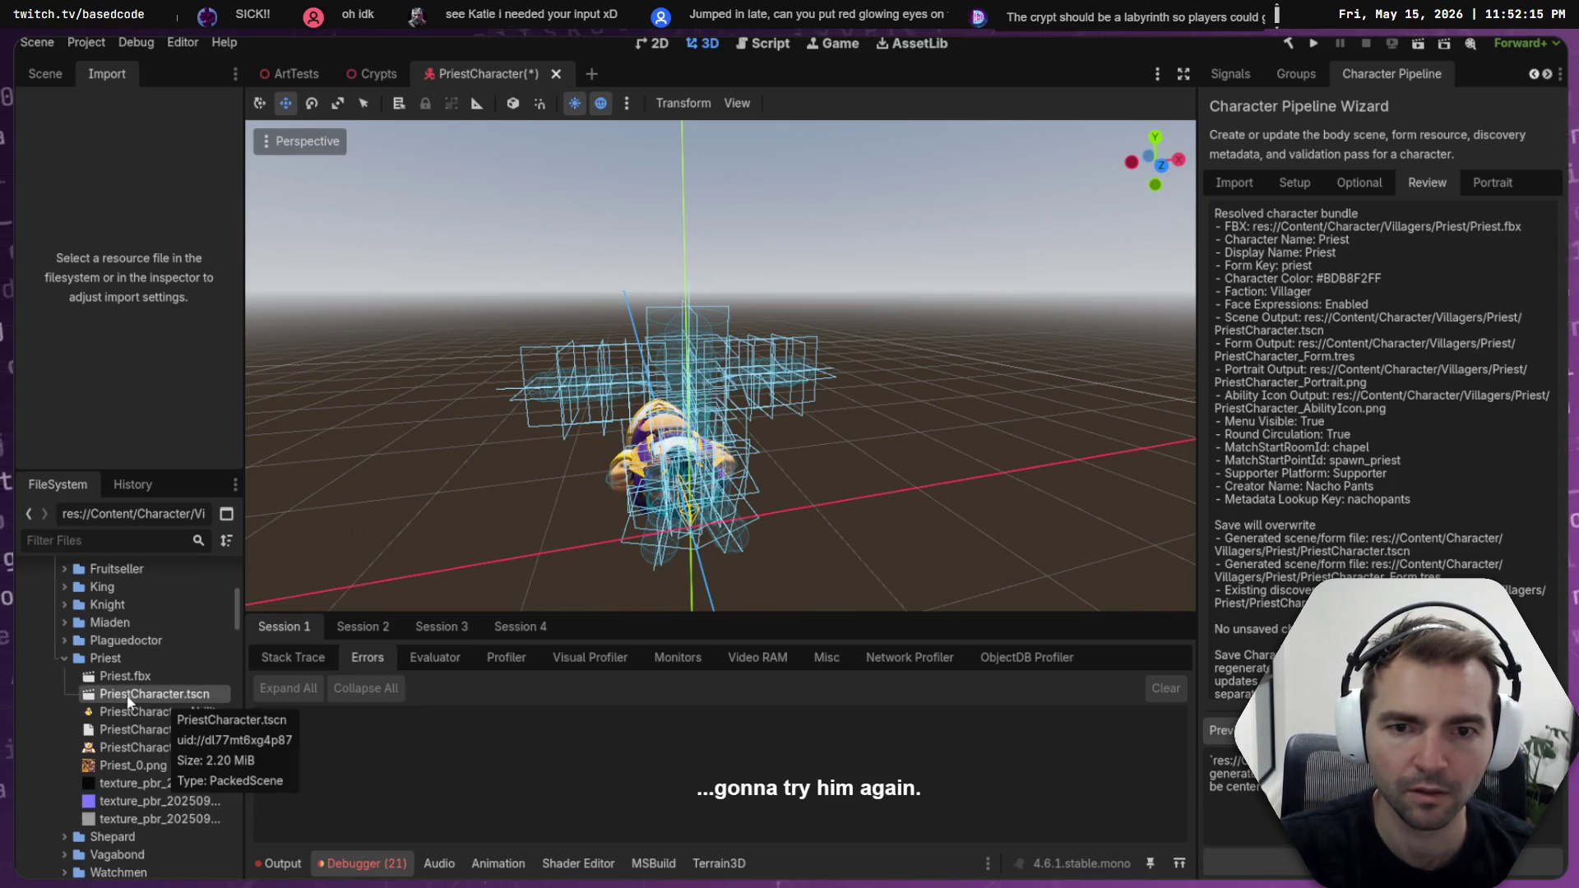
Close the scene tab without saving and reopen the regenerated PriestCharacter scene to inspect it.
middle_click(461, 74)
click(940, 489)
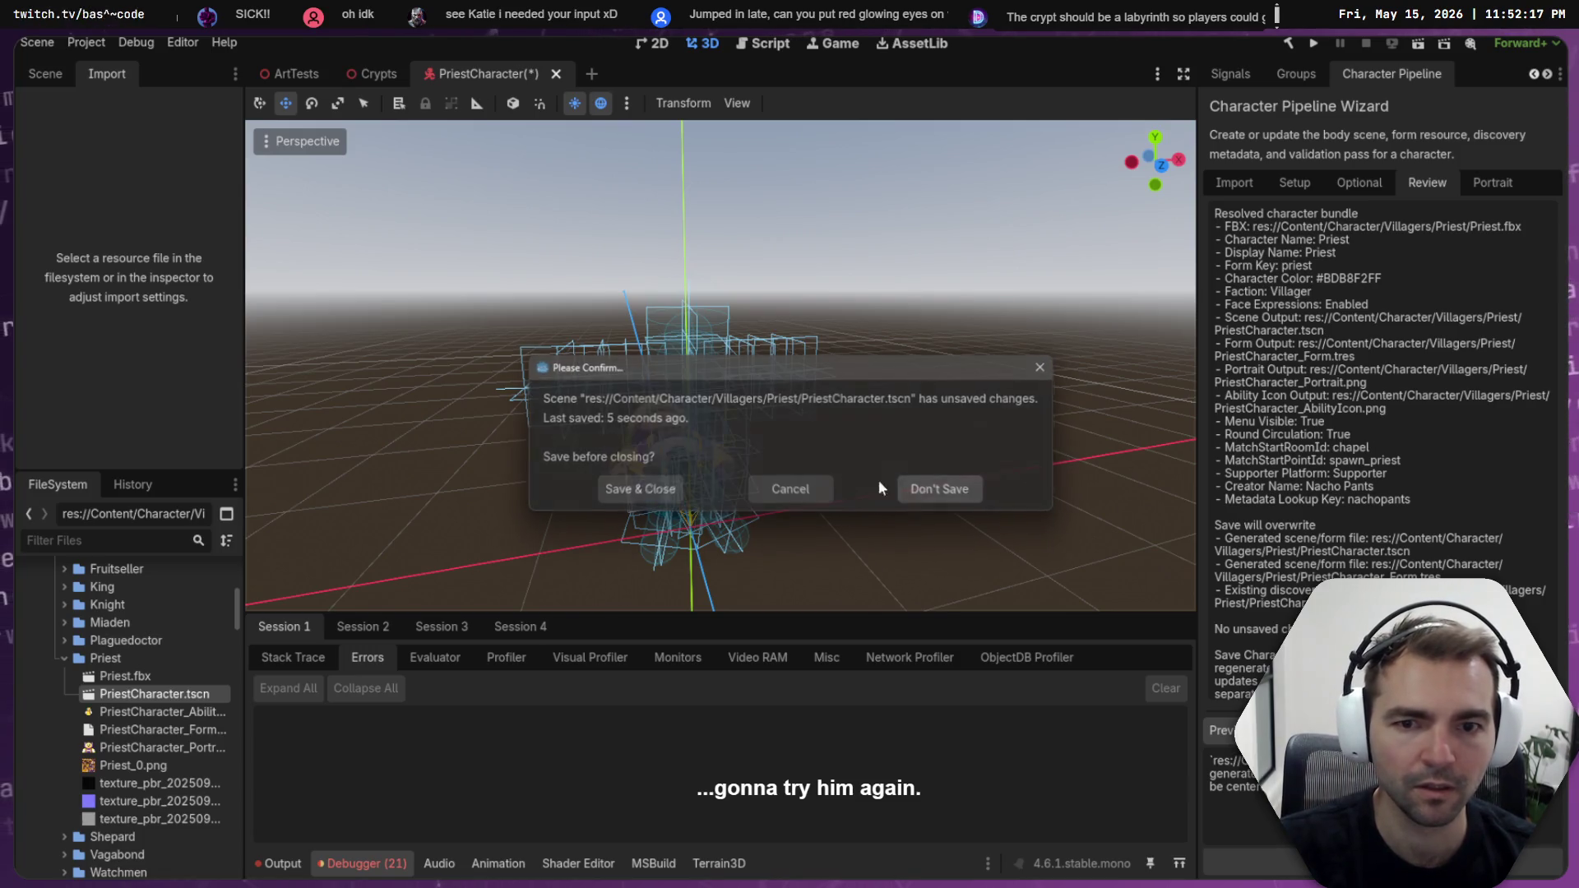
double_click(143, 702)
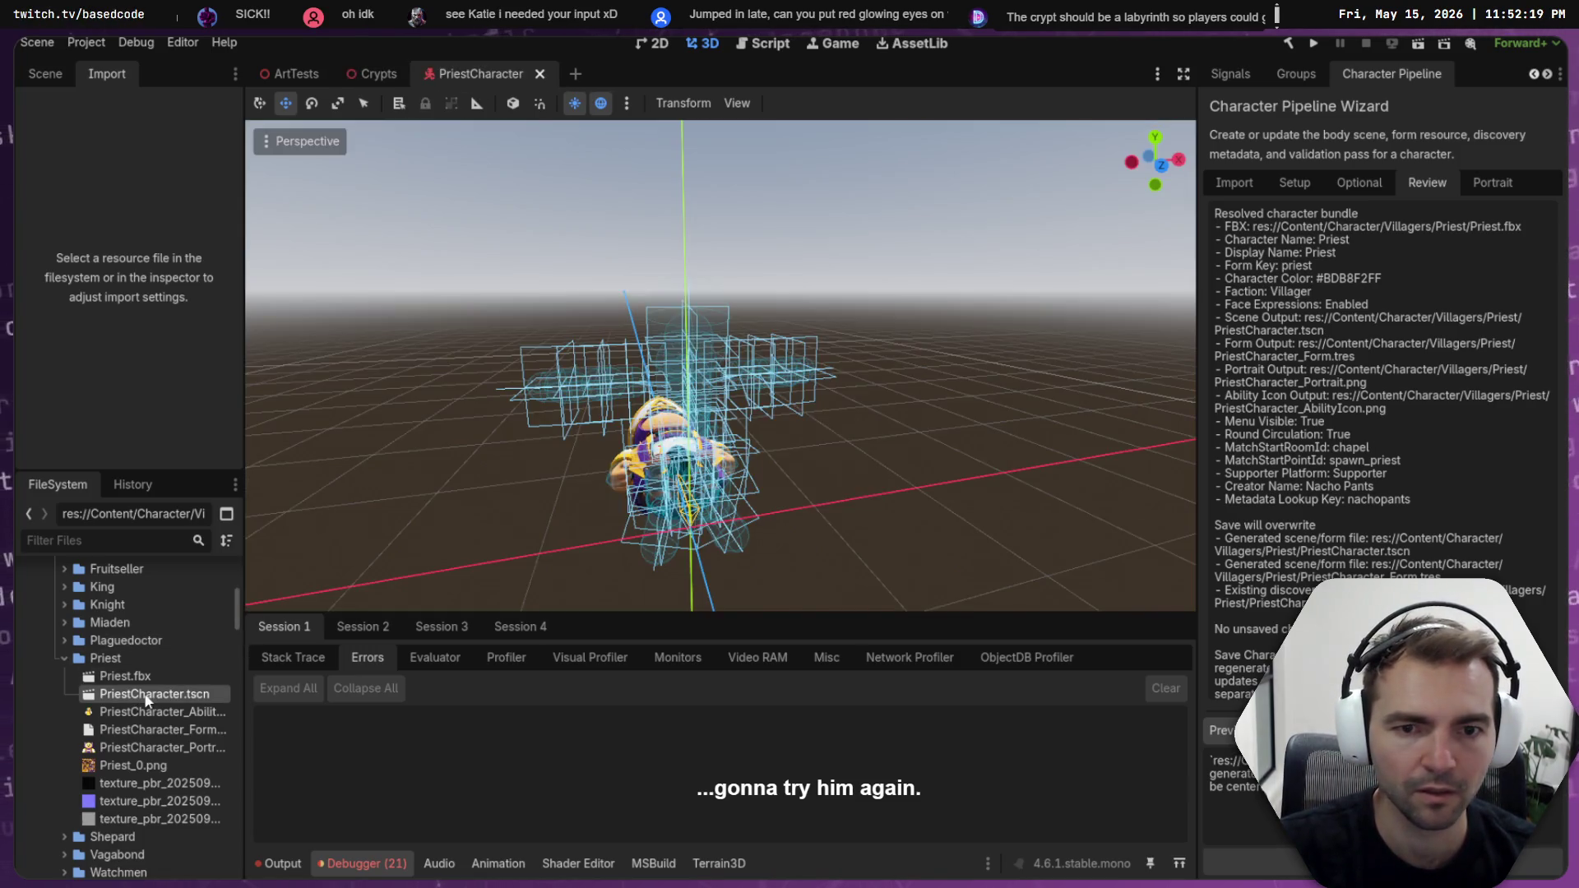
scroll(711, 415, up, 6)
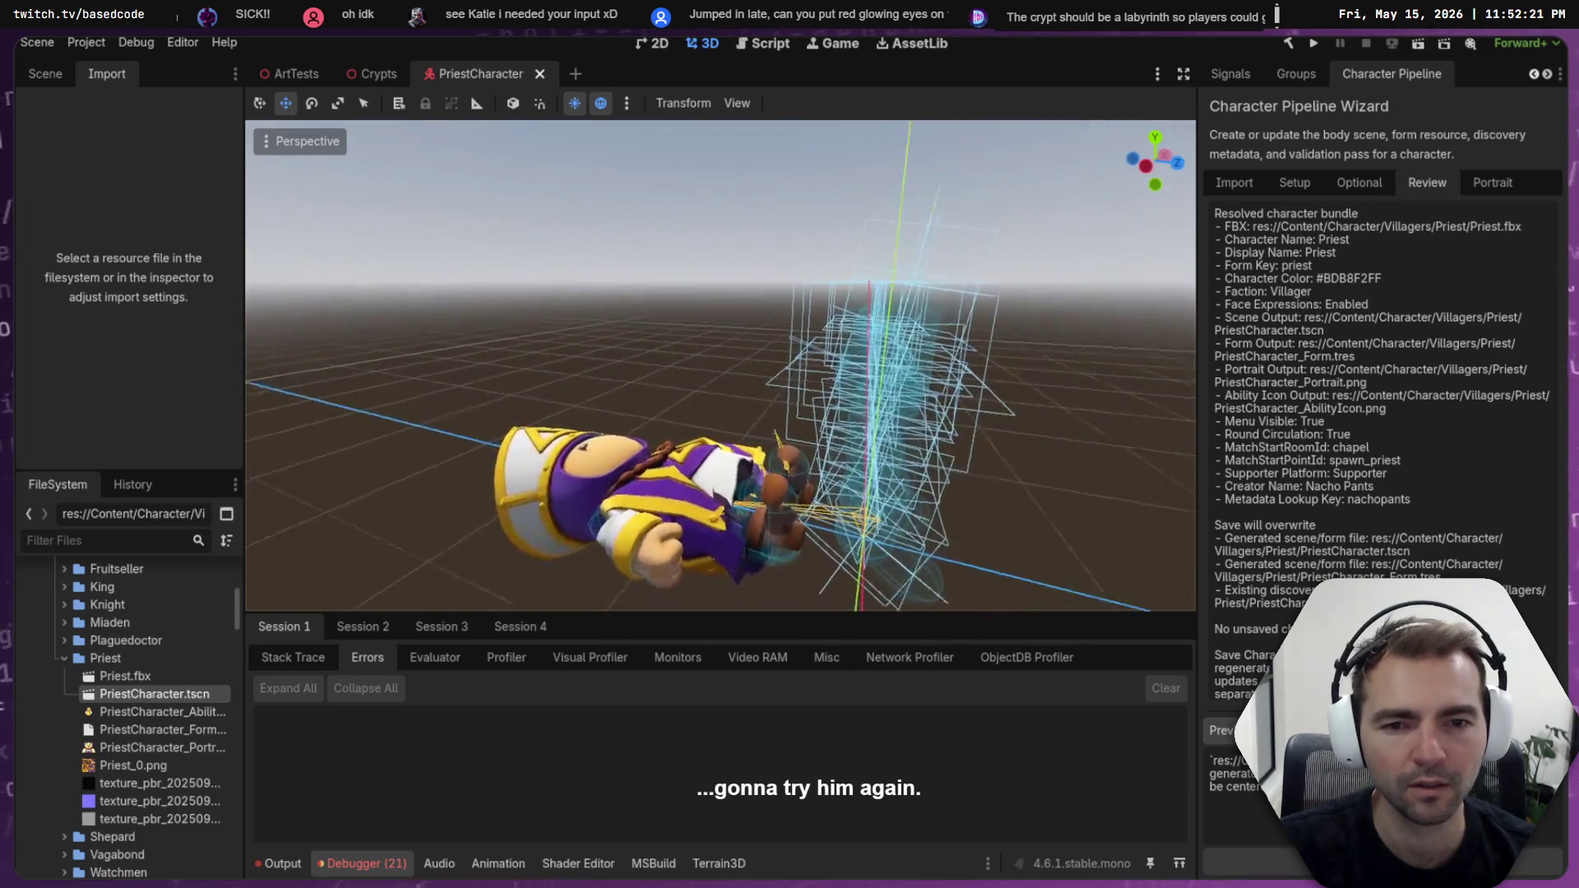
scroll(711, 416, down, 5)
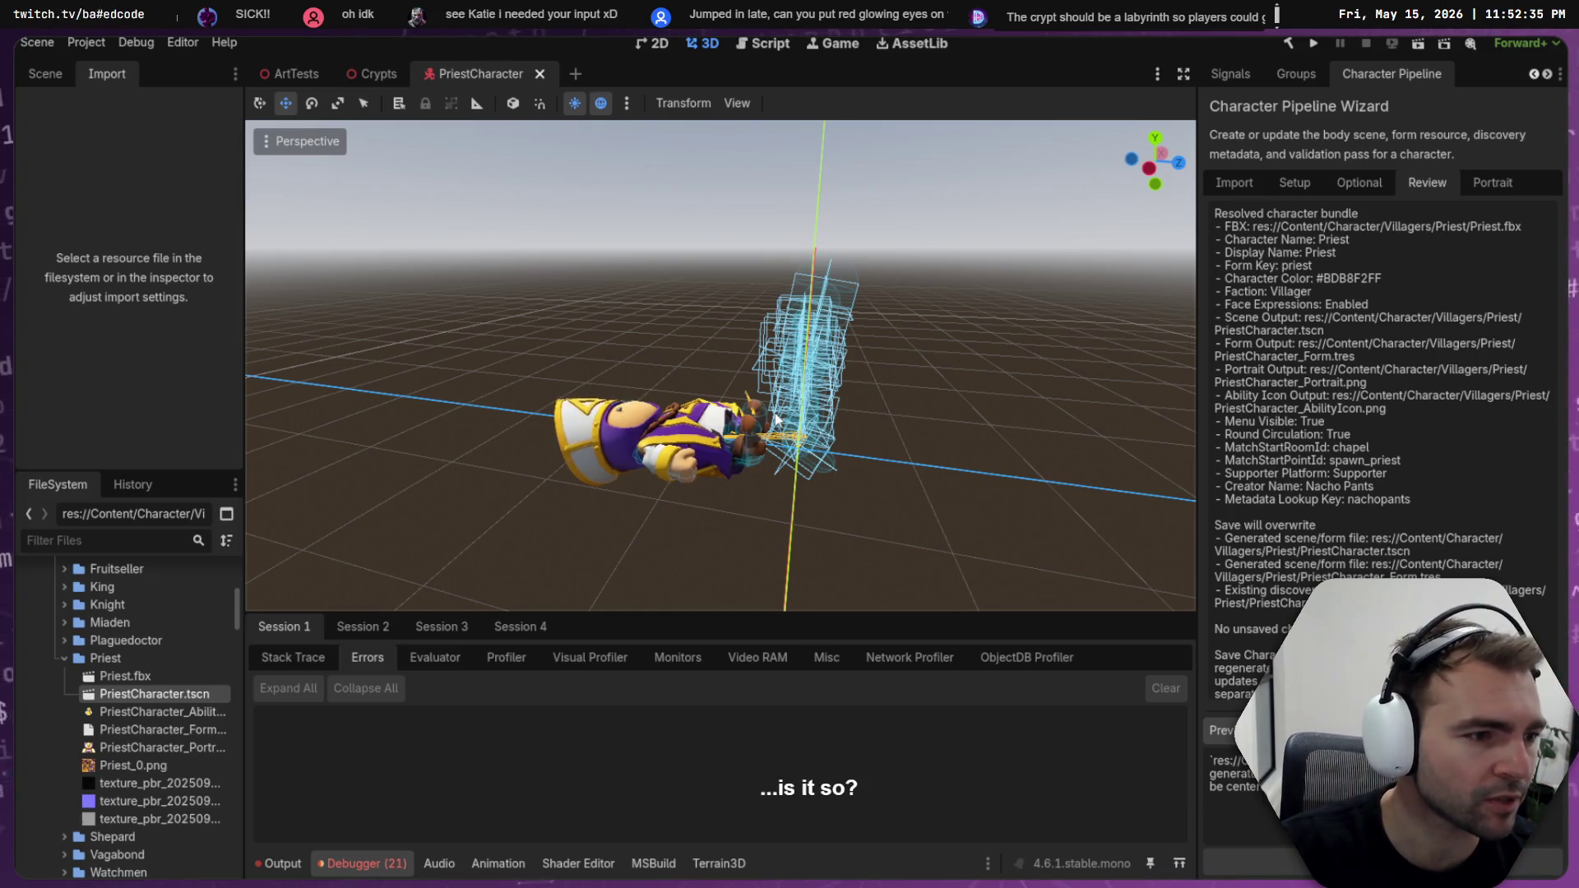
key(alt+Tab)
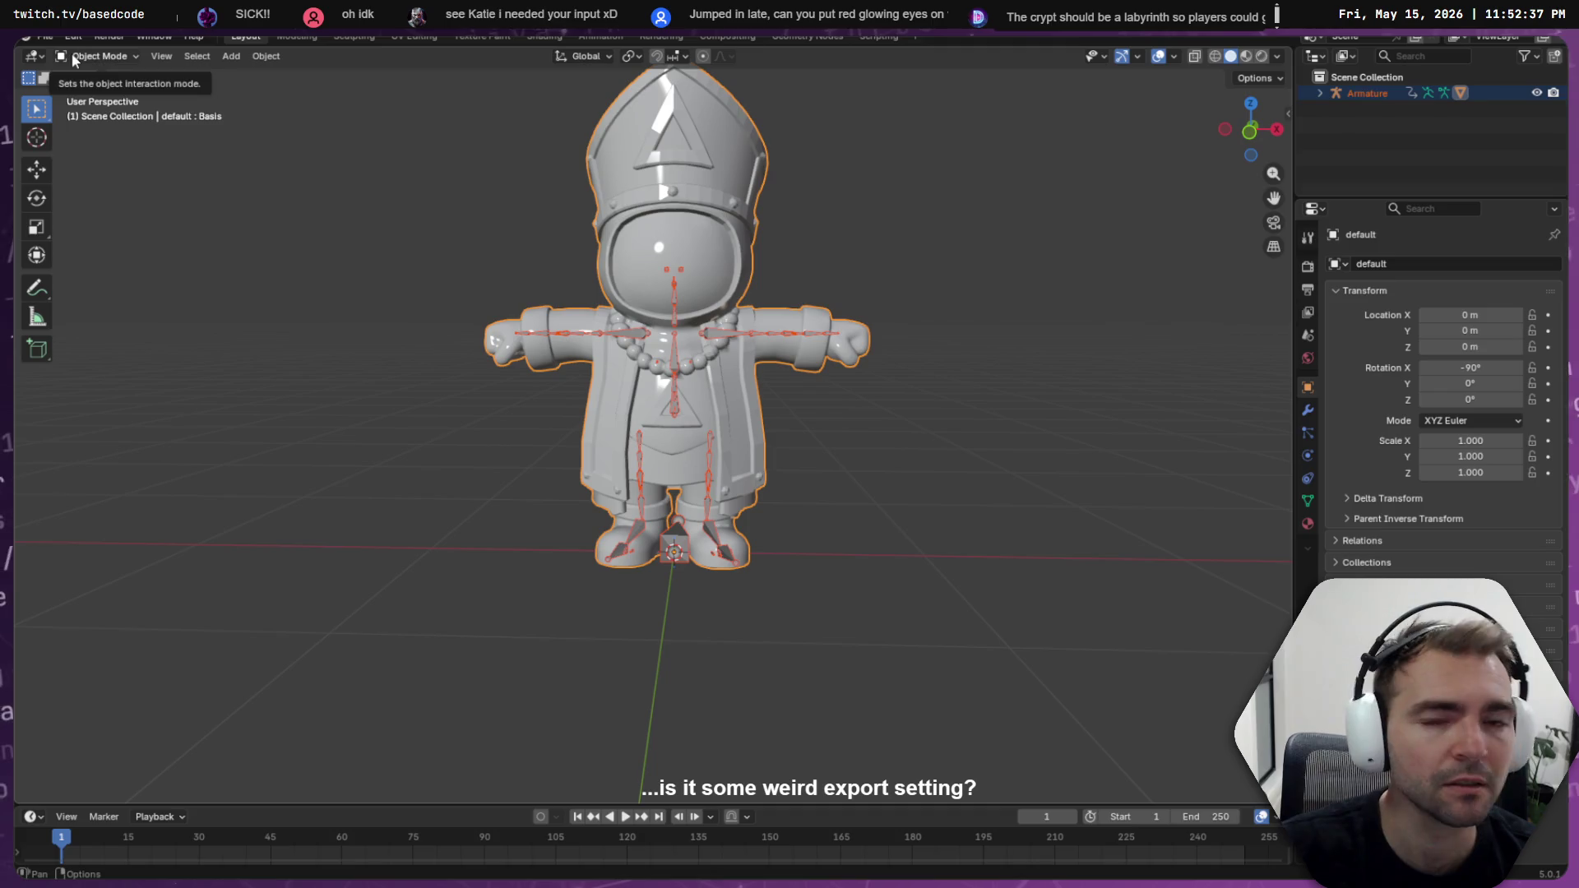
Expand the Armature hierarchy in the outliner and start an FBX export.
click(1320, 92)
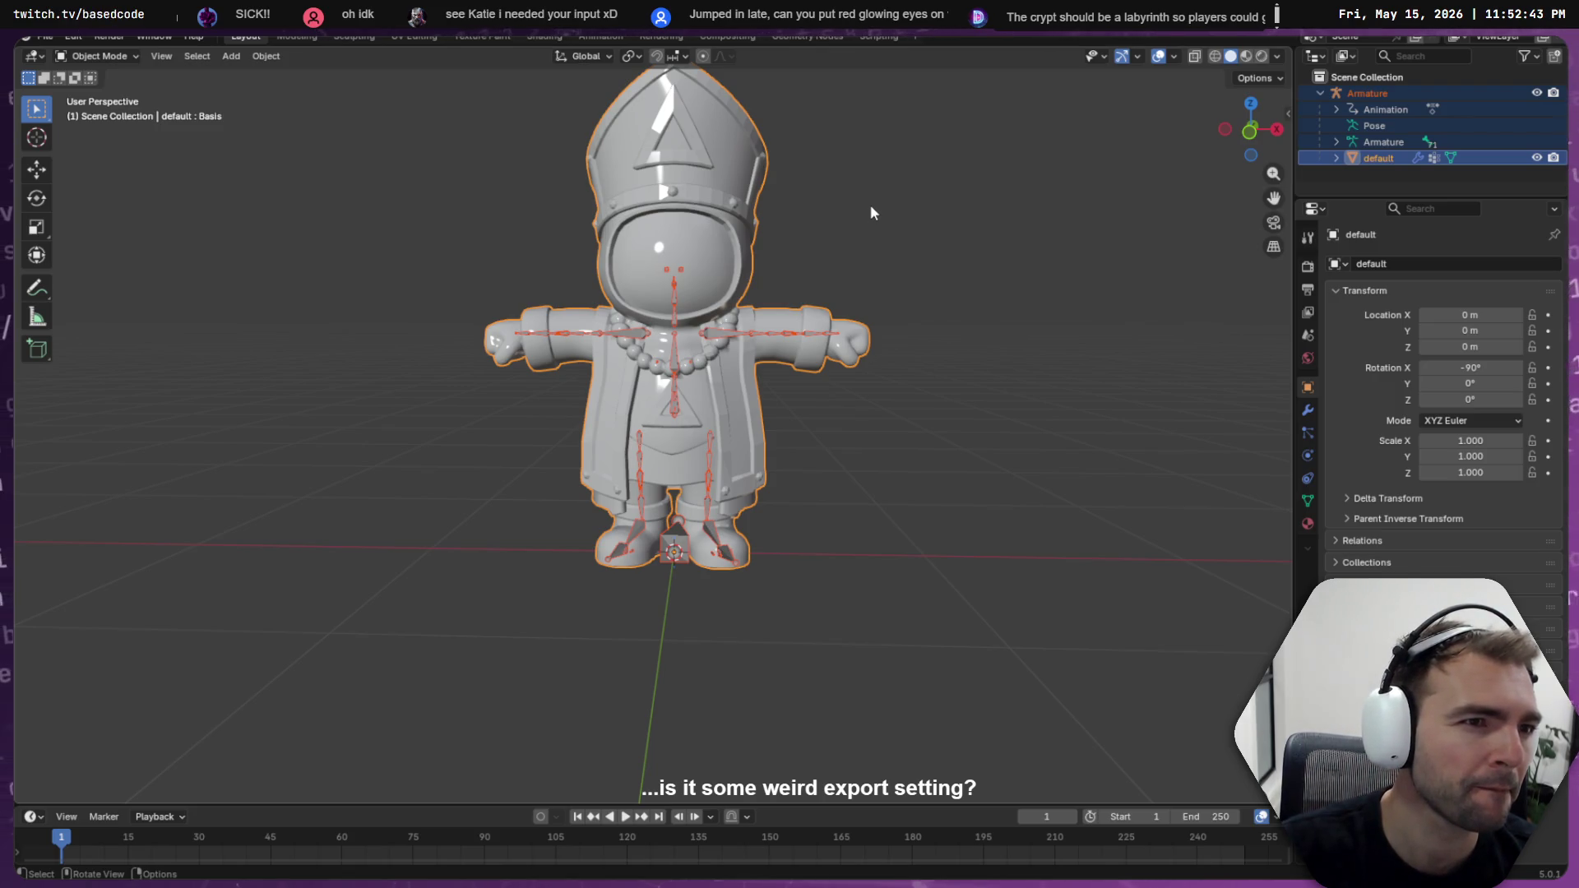
click(46, 38)
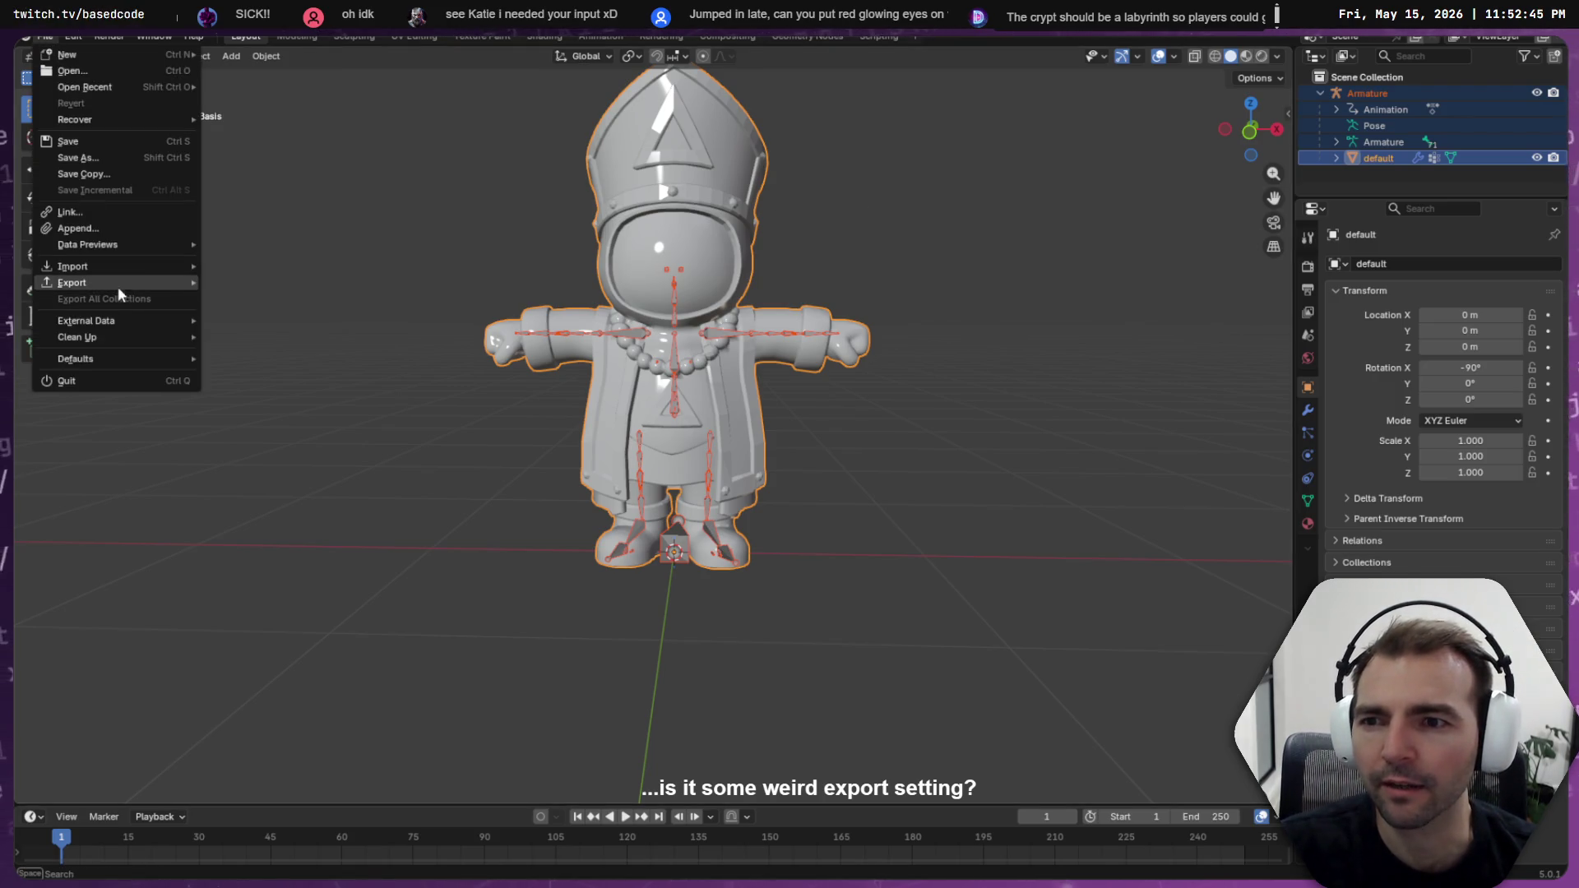
mouse_move(117, 286)
click(303, 406)
Expand the Armature and Animation settings, disable animation export, and export Priest.fbx.
scroll(1093, 557, down, 4)
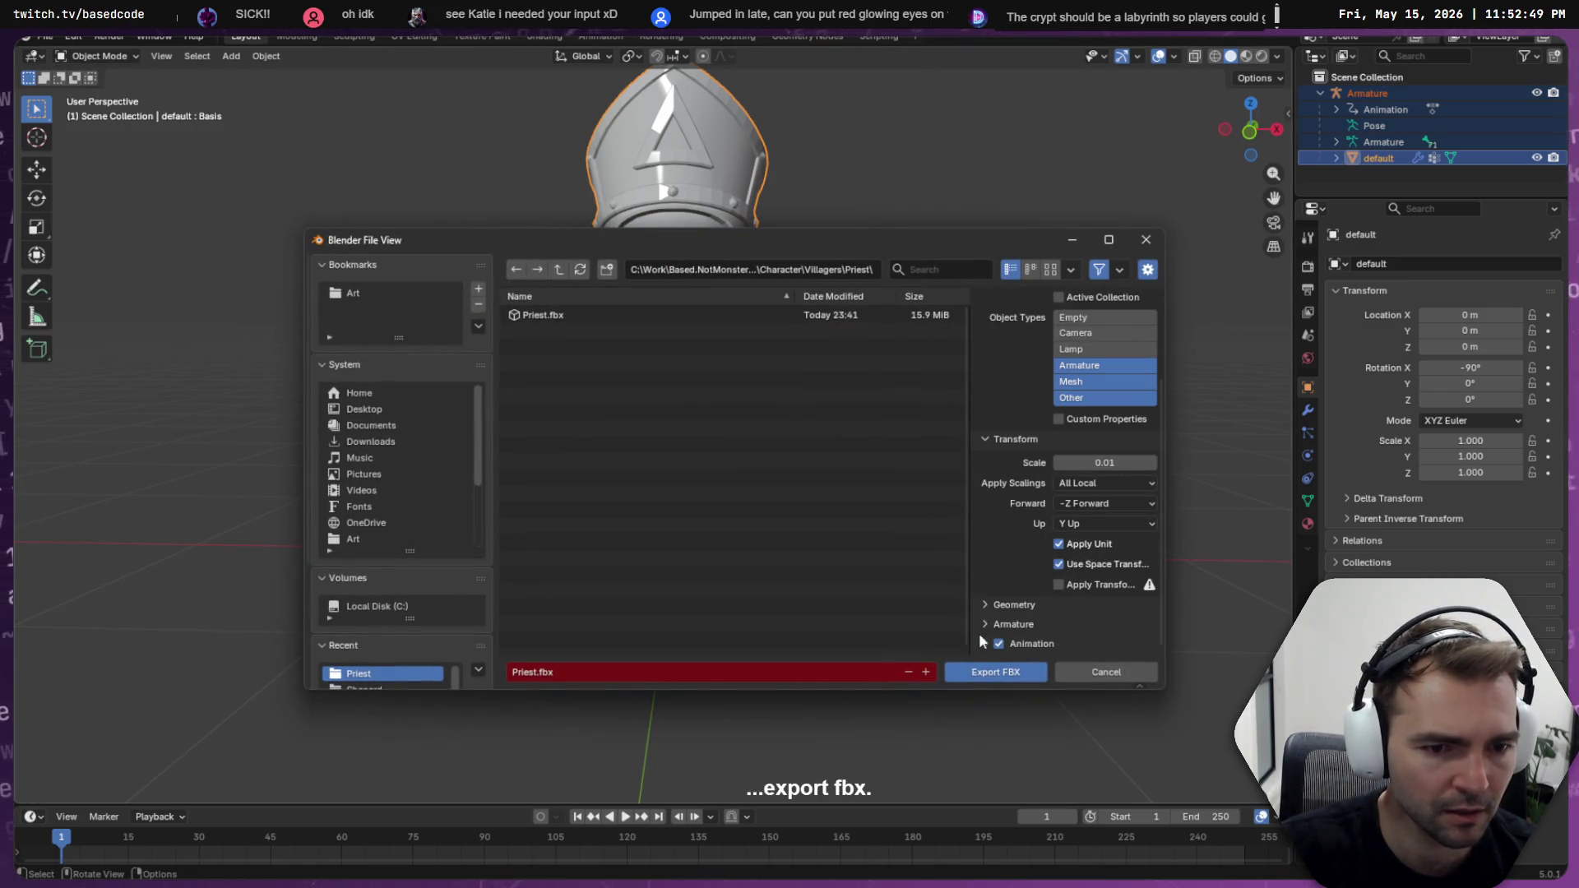
click(1015, 624)
scroll(1065, 614, down, 3)
click(985, 644)
scroll(1032, 625, down, 4)
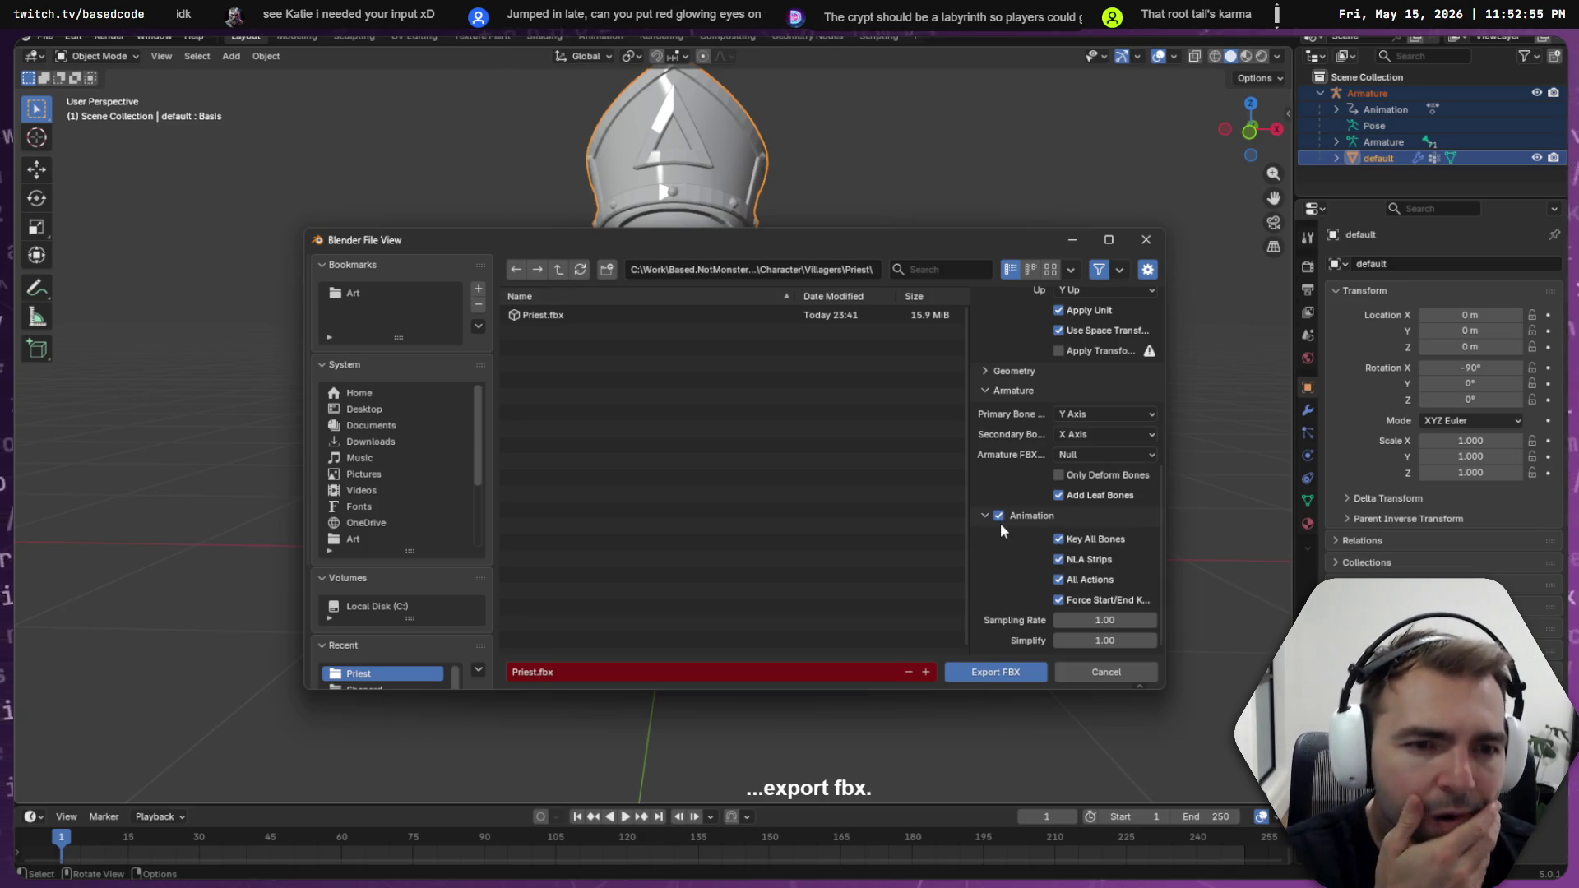
scroll(1038, 528, up, 2)
scroll(1038, 526, up, 9)
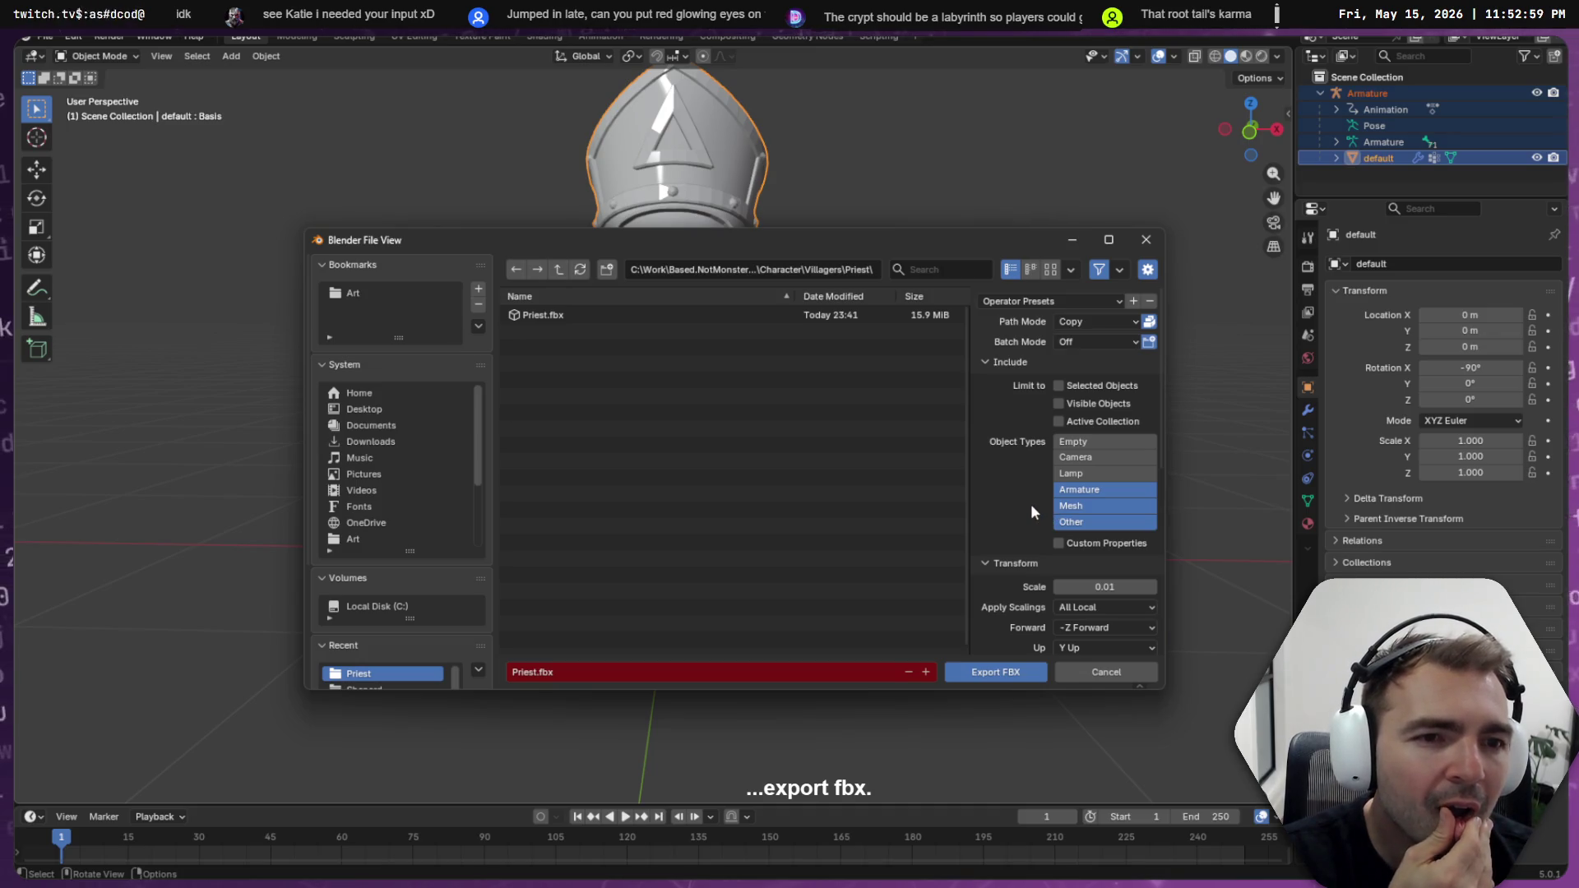
scroll(1032, 512, down, 11)
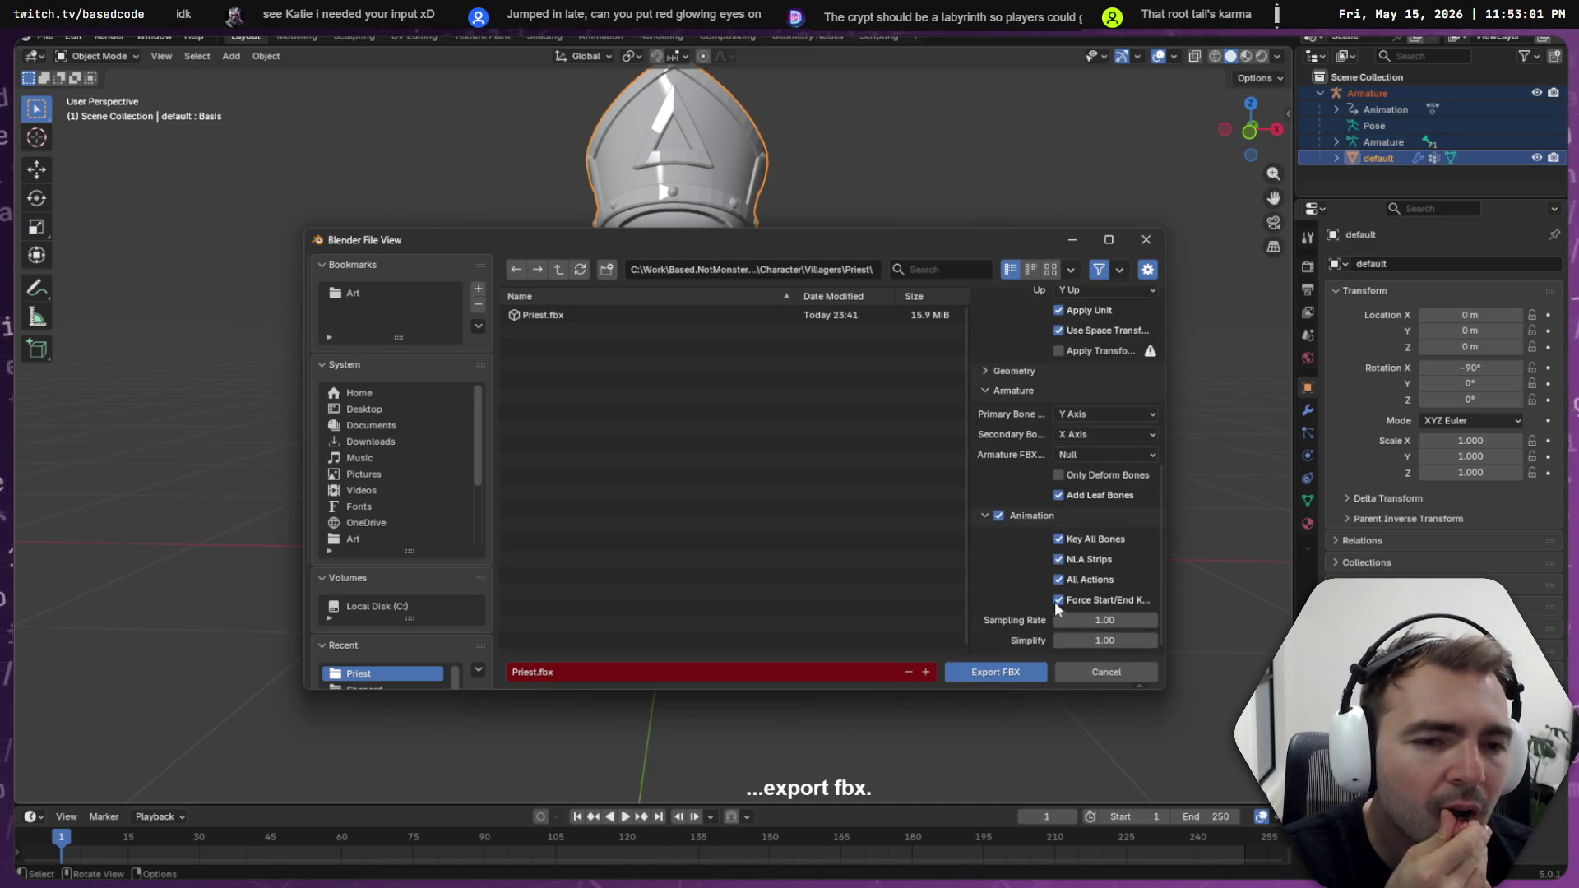
click(998, 516)
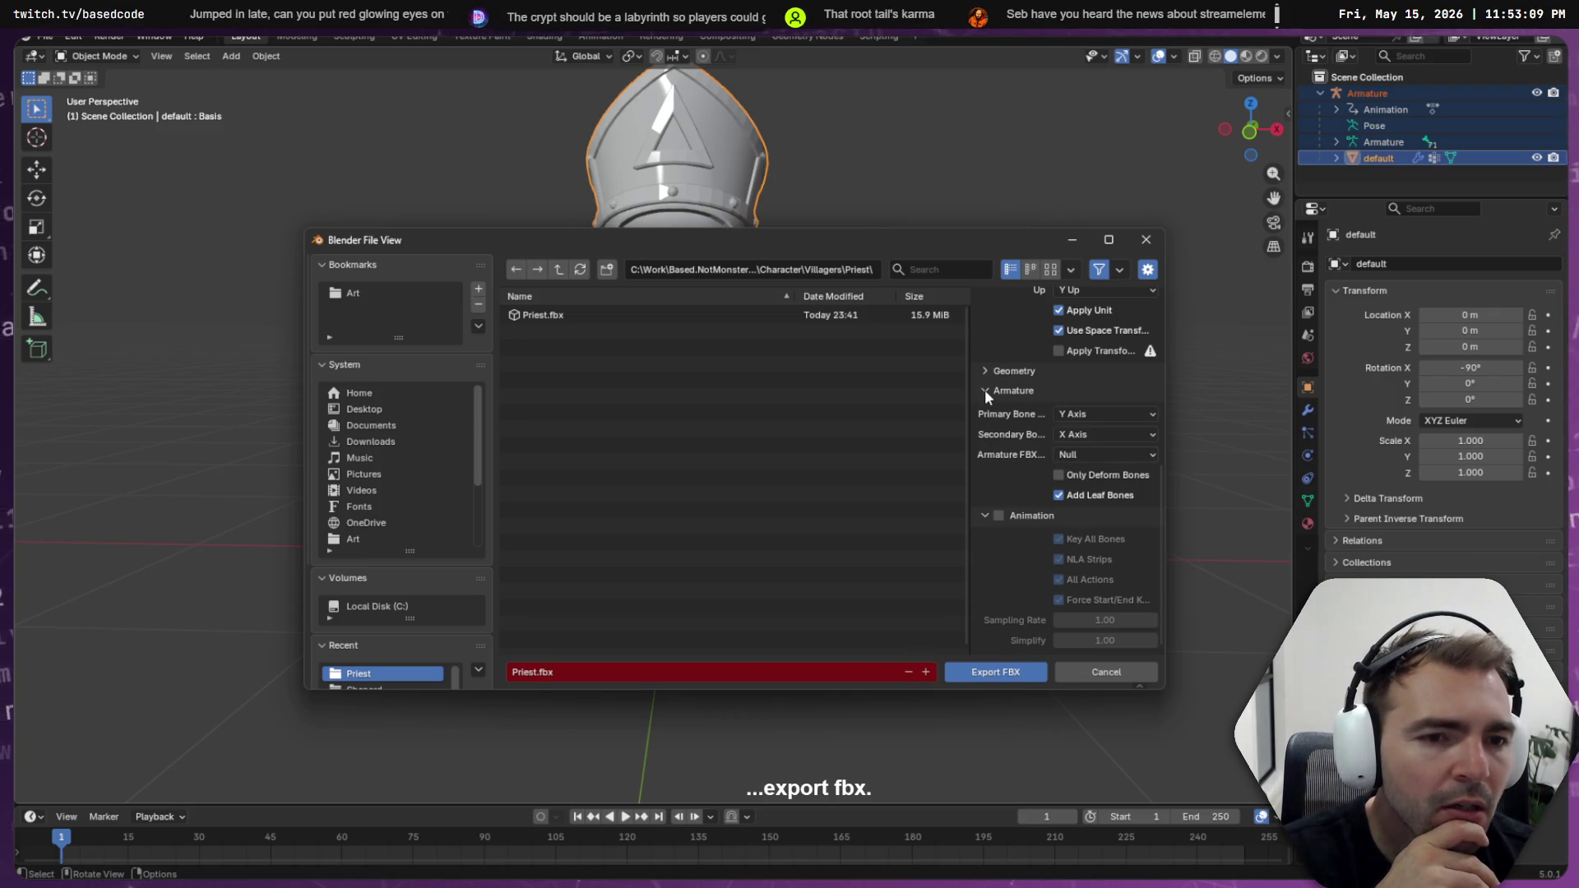
scroll(989, 403, up, 6)
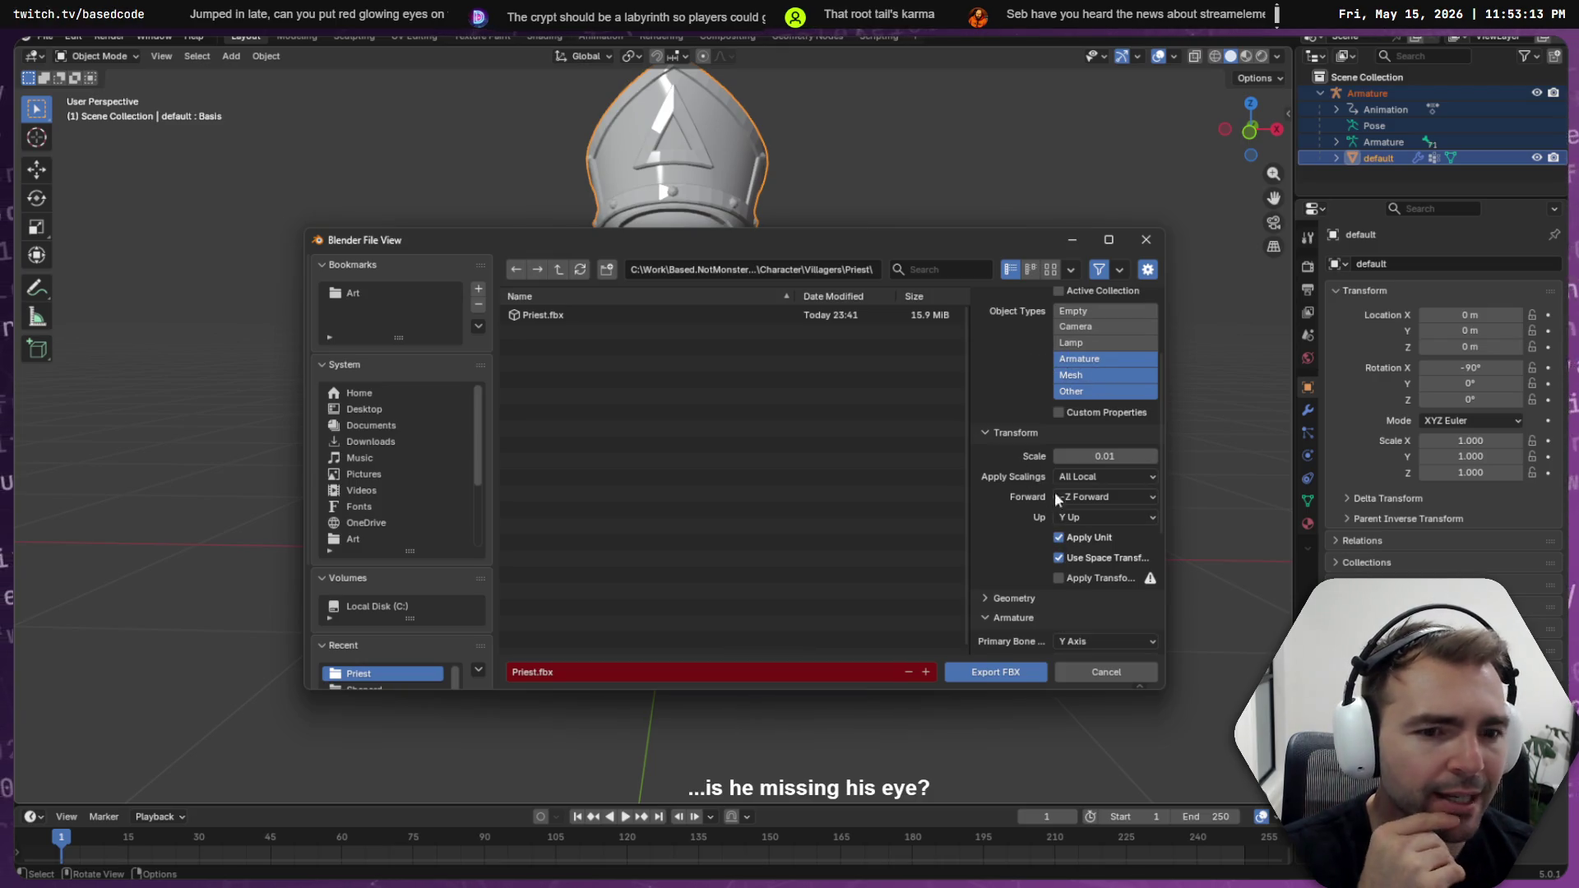
click(984, 669)
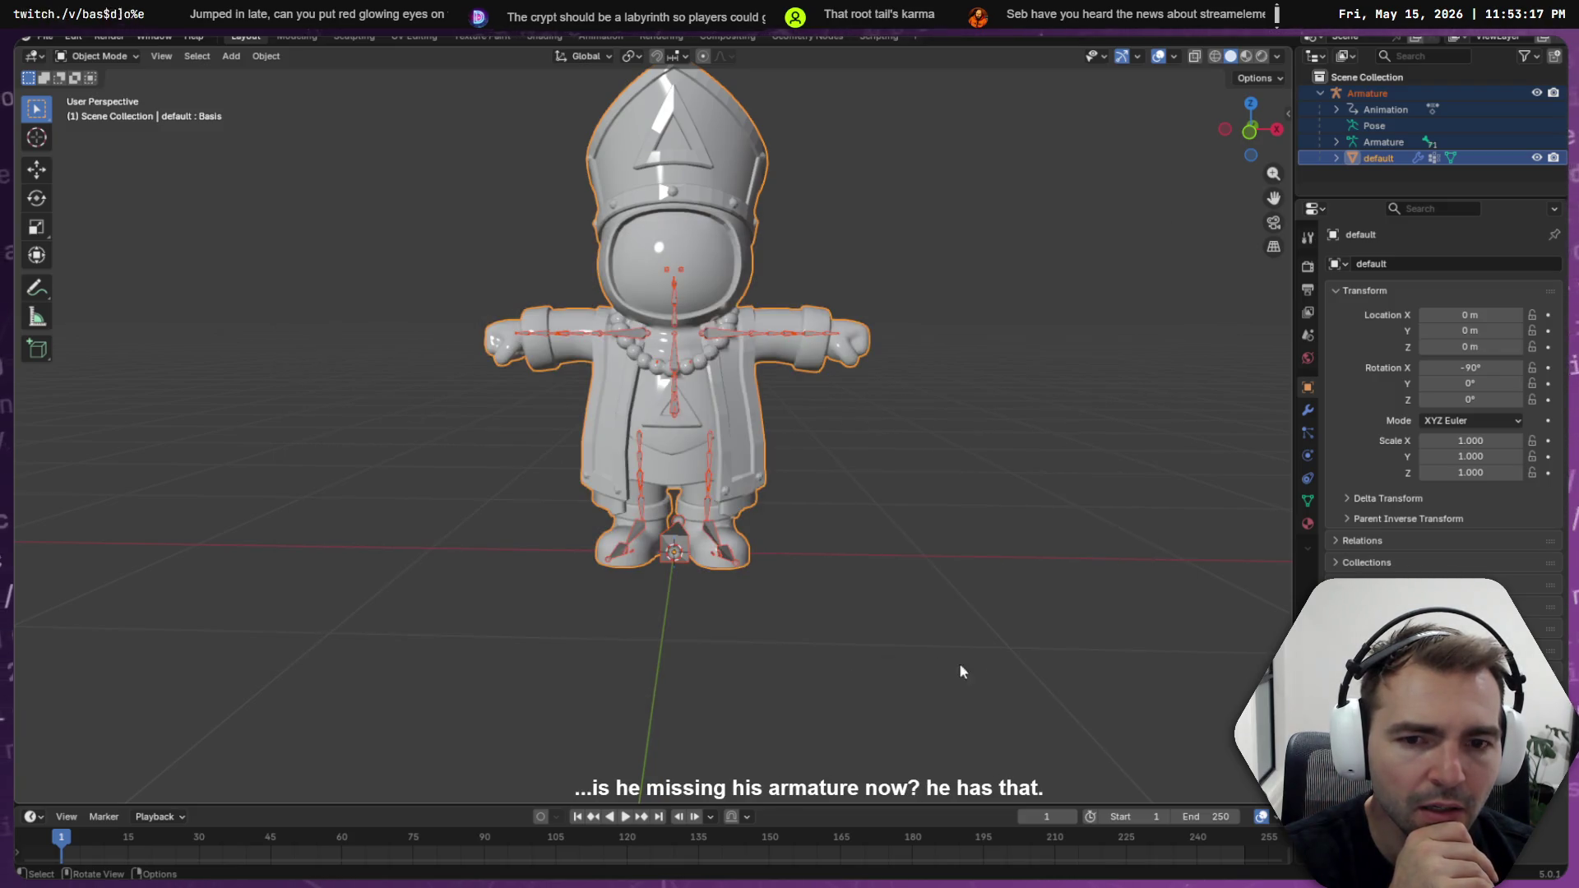
key(alt+Tab)
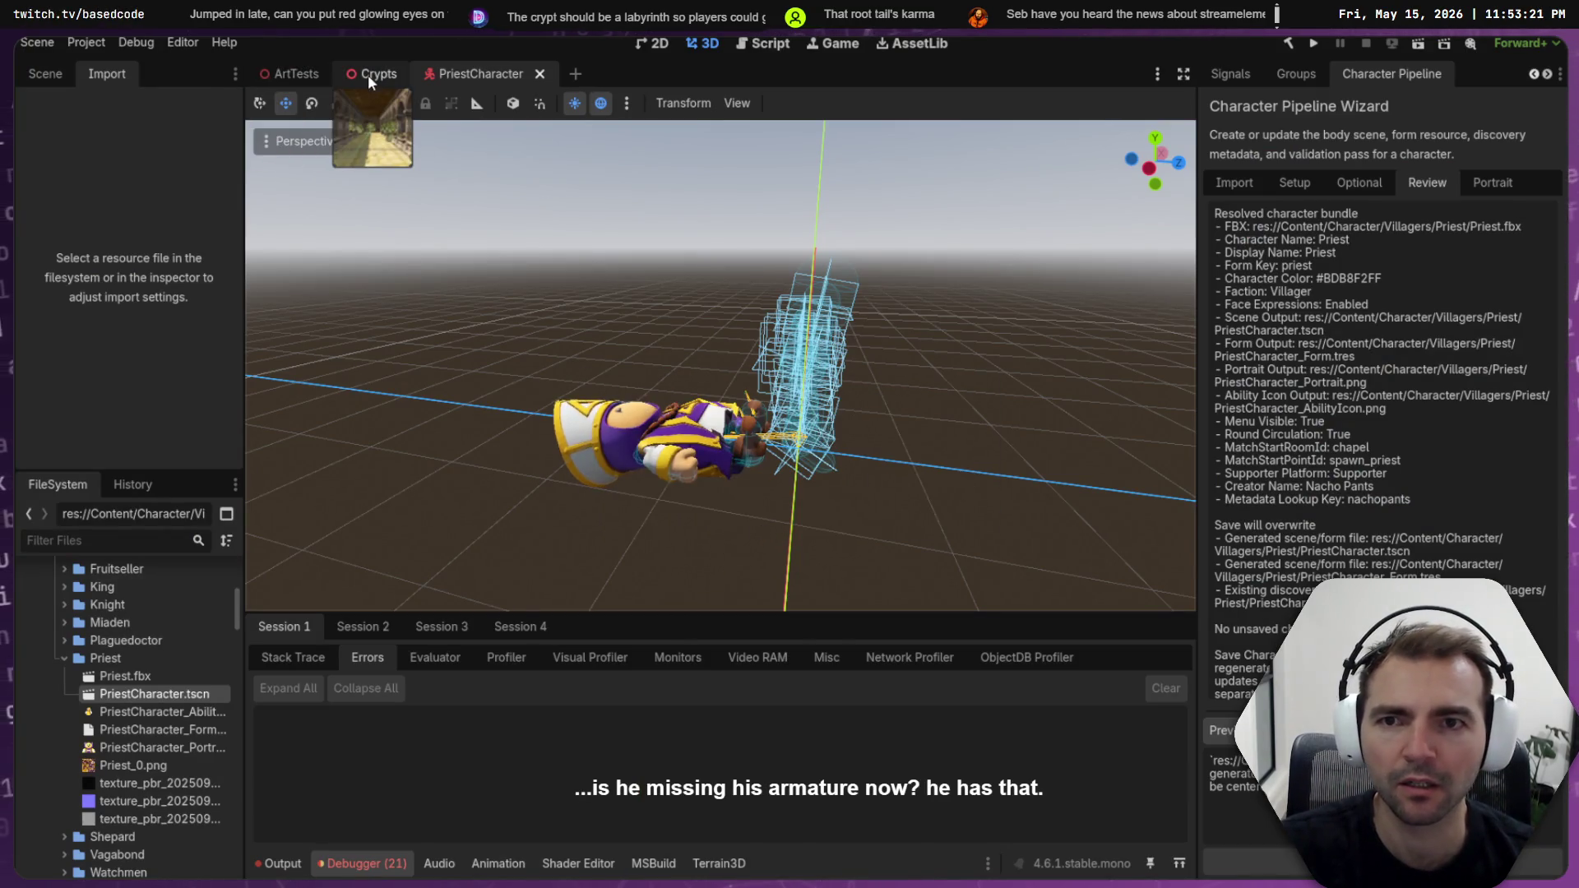
From the ArtTests scene, delete the PriestCharacter.tscn file and confirm removal.
click(292, 74)
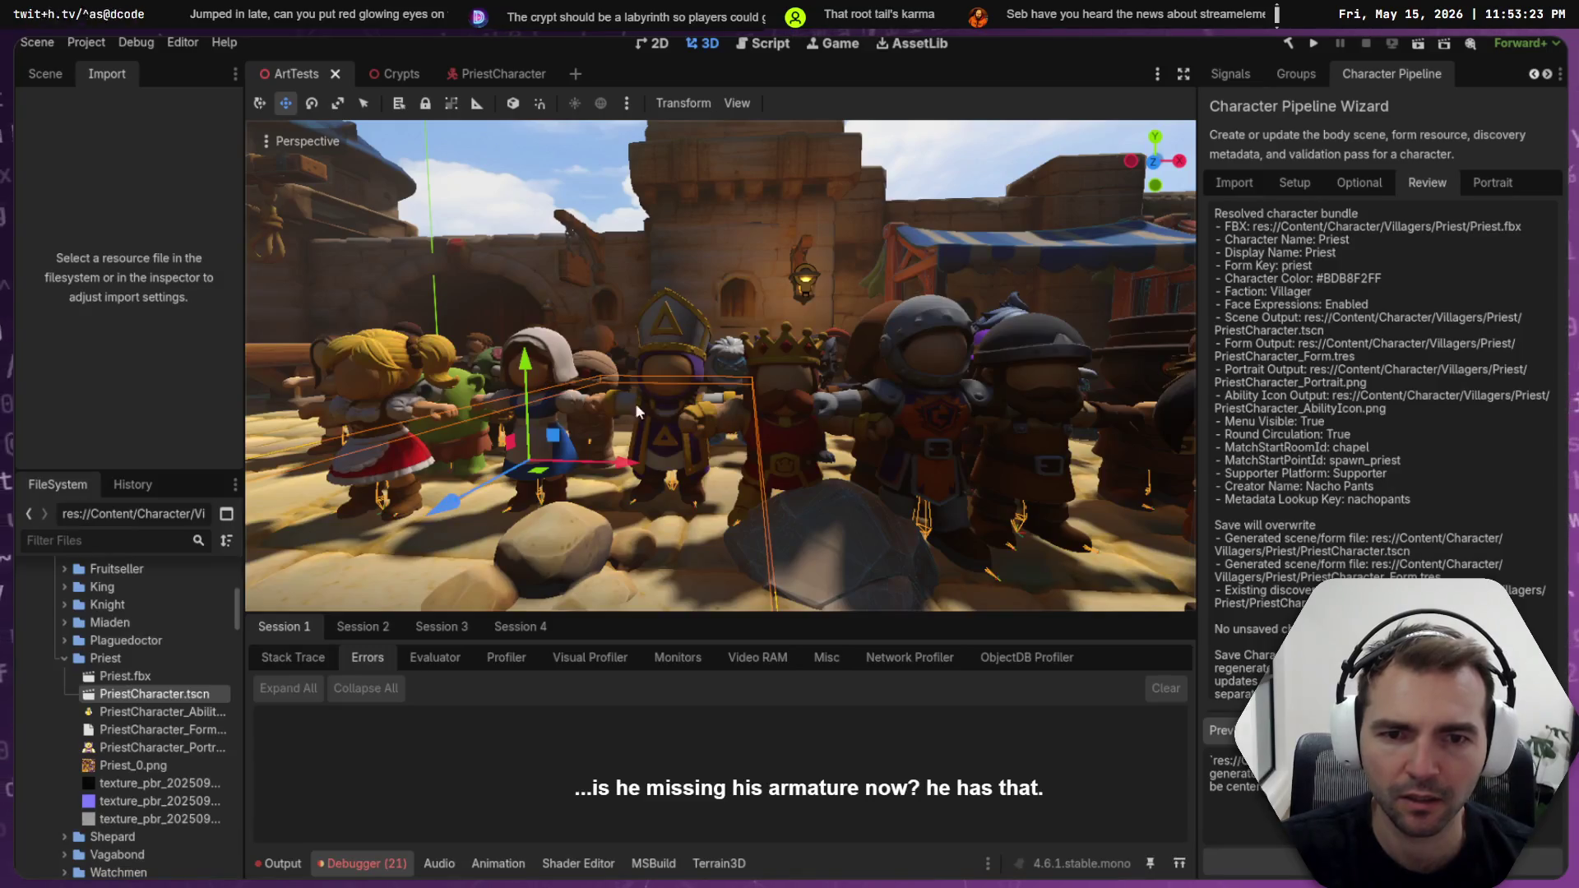
click(144, 697)
key(Delete)
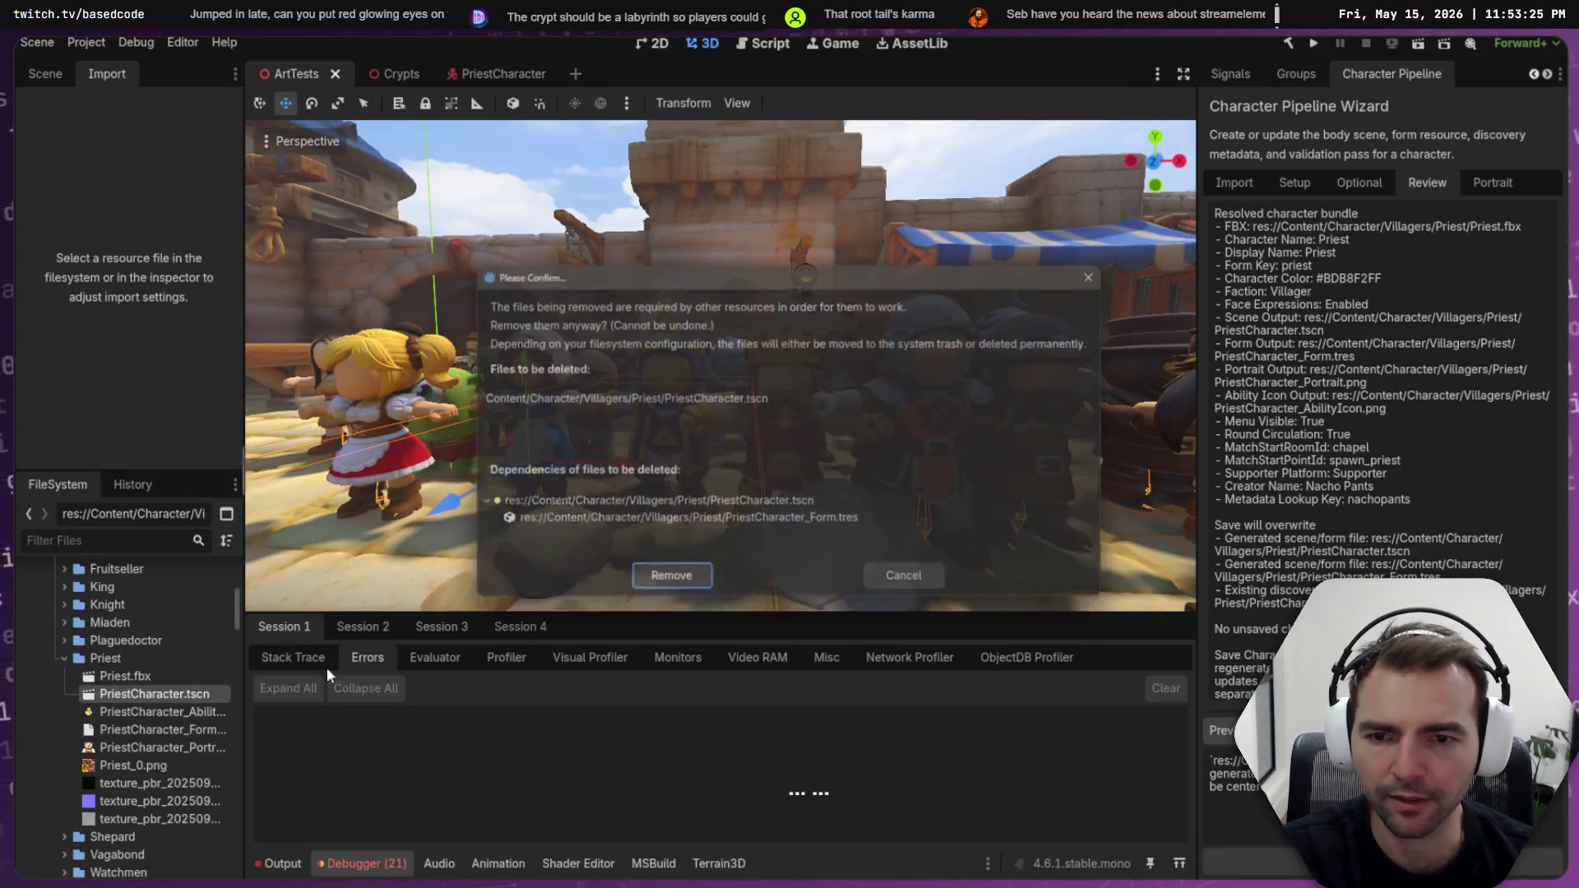
click(681, 584)
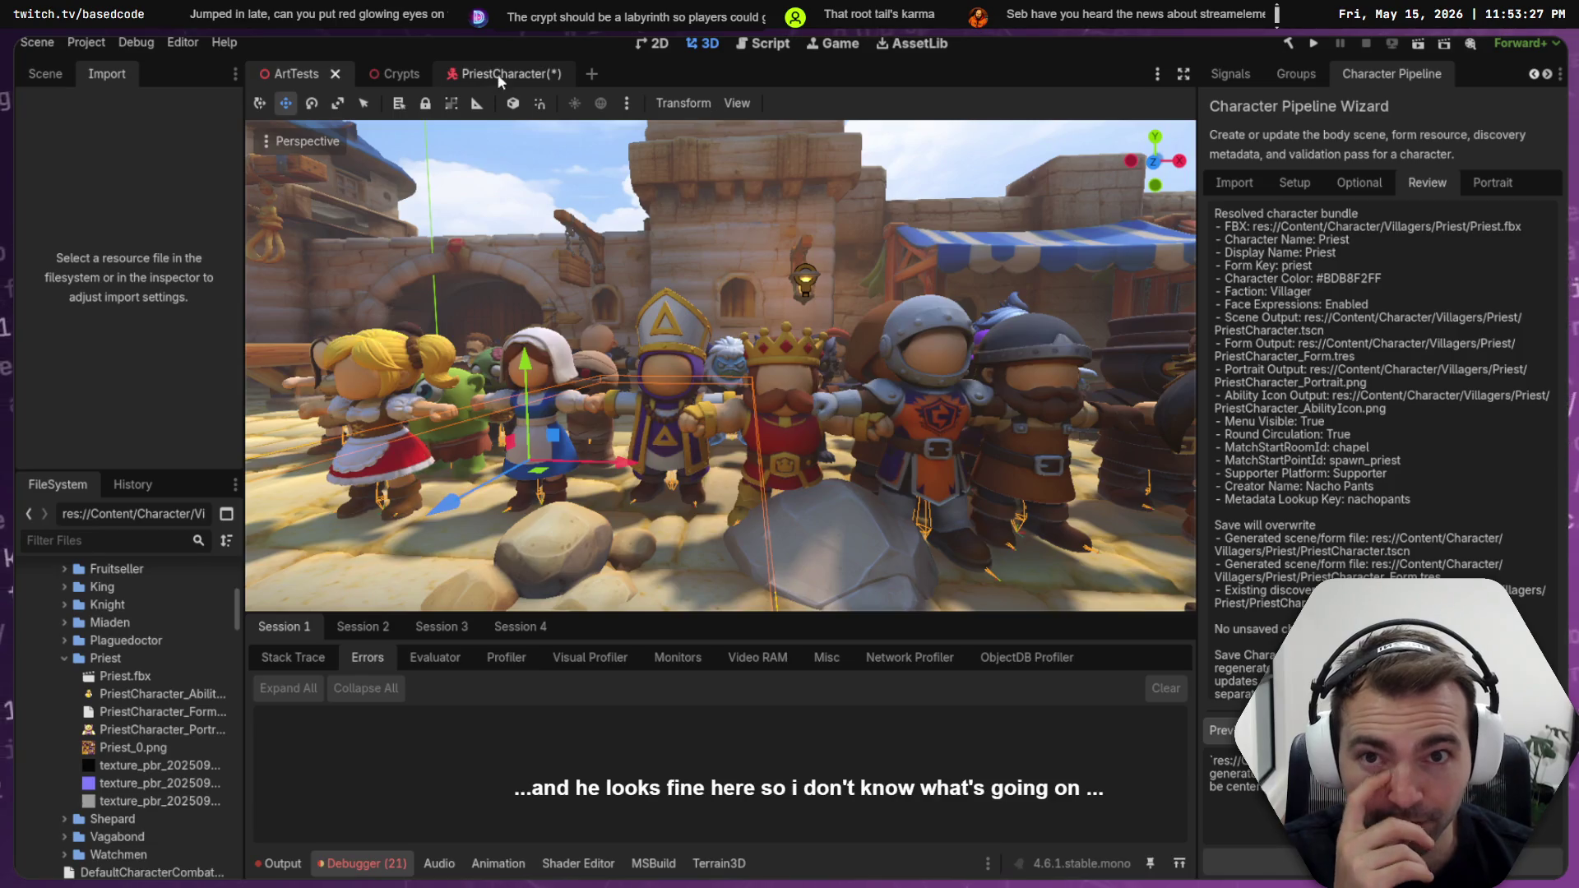
Close the PriestCharacter tab without saving, then quit Godot with Save & Quit.
middle_click(497, 72)
click(910, 488)
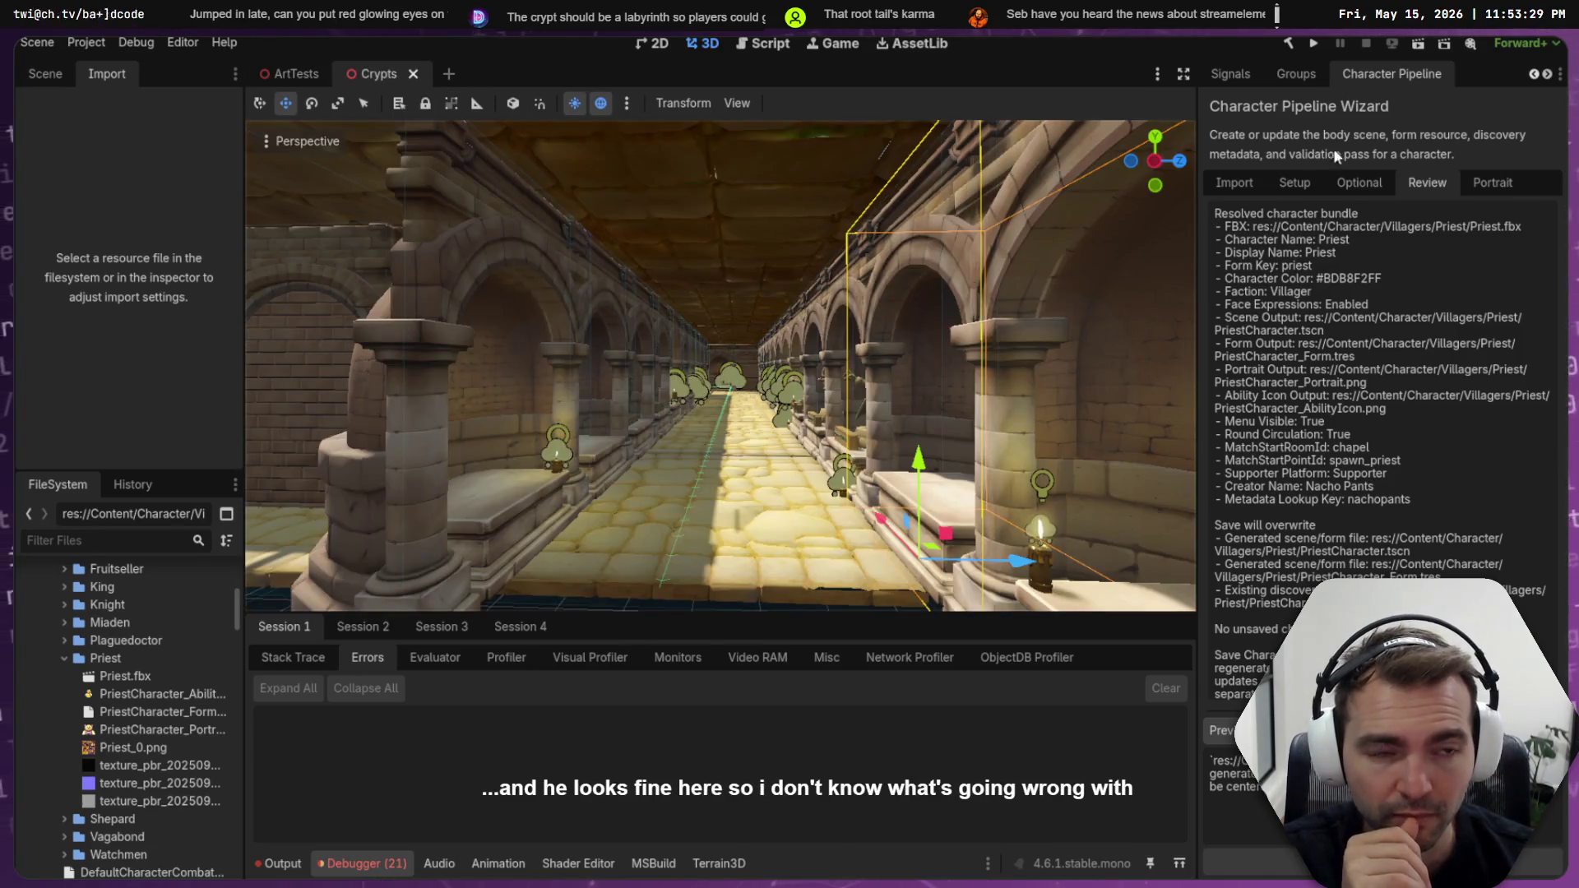
key(ctrl+q)
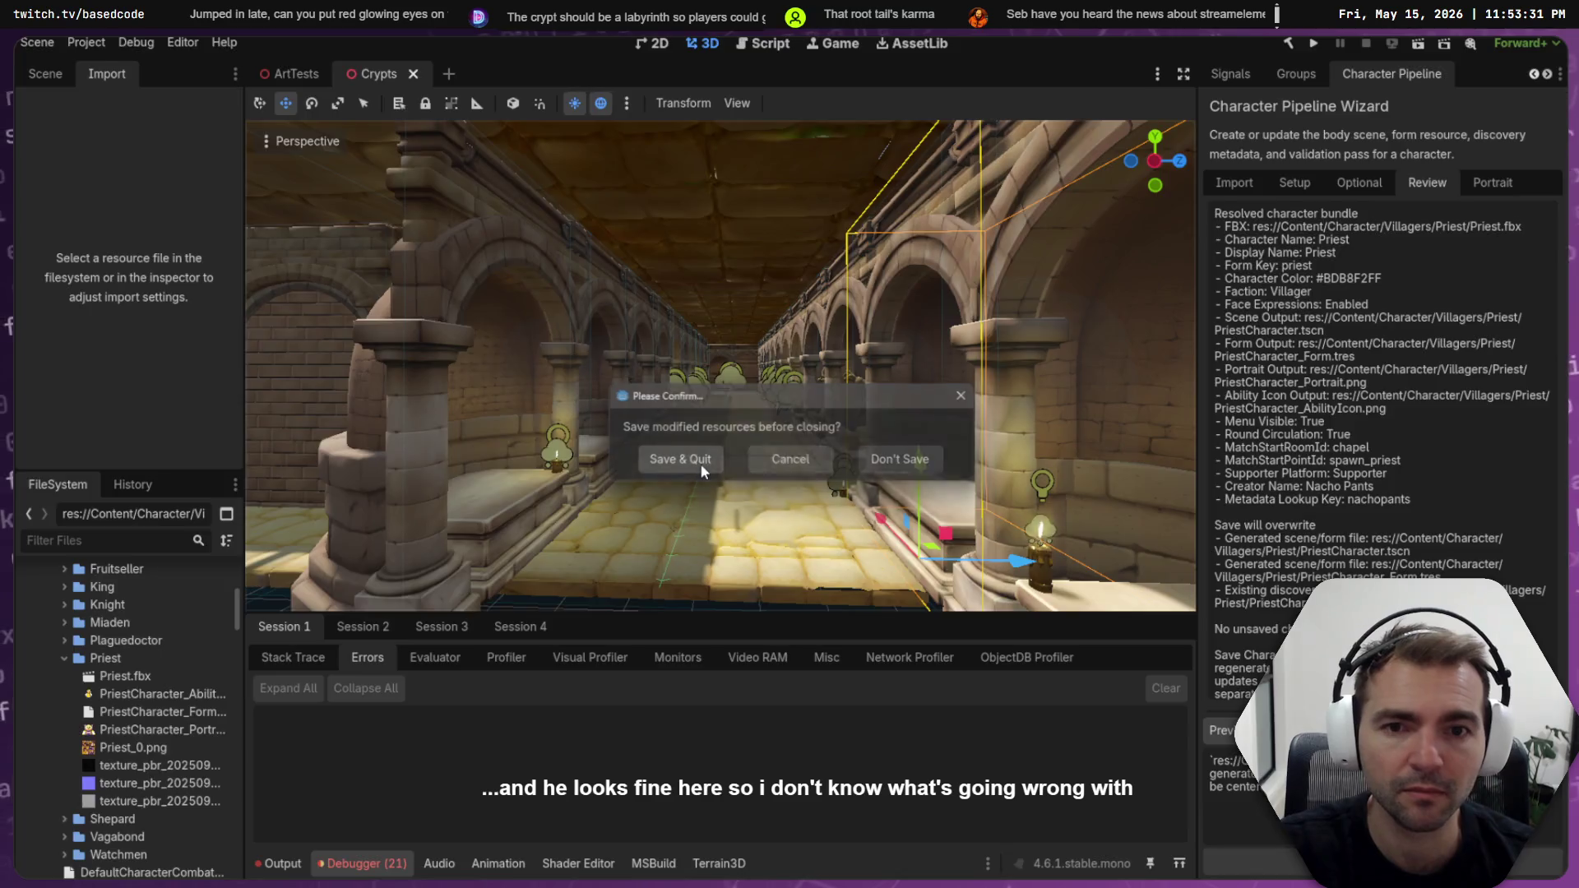
click(699, 463)
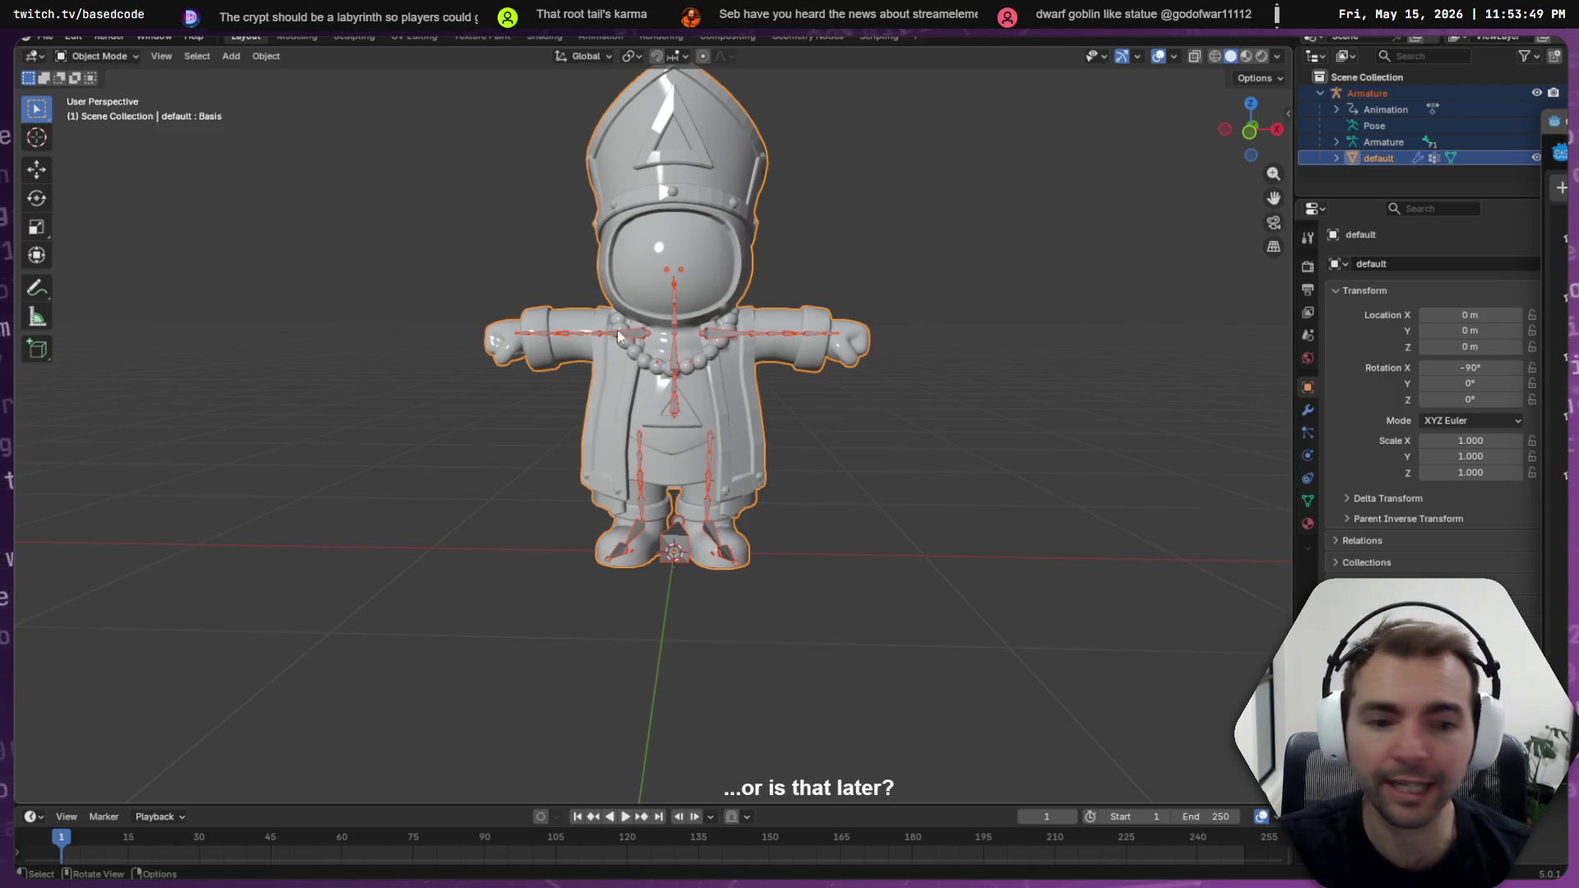
Switch to VS Code, reopen the Based.VideoEdits workspace, and show the Open Recent list again.
key(alt+Tab)
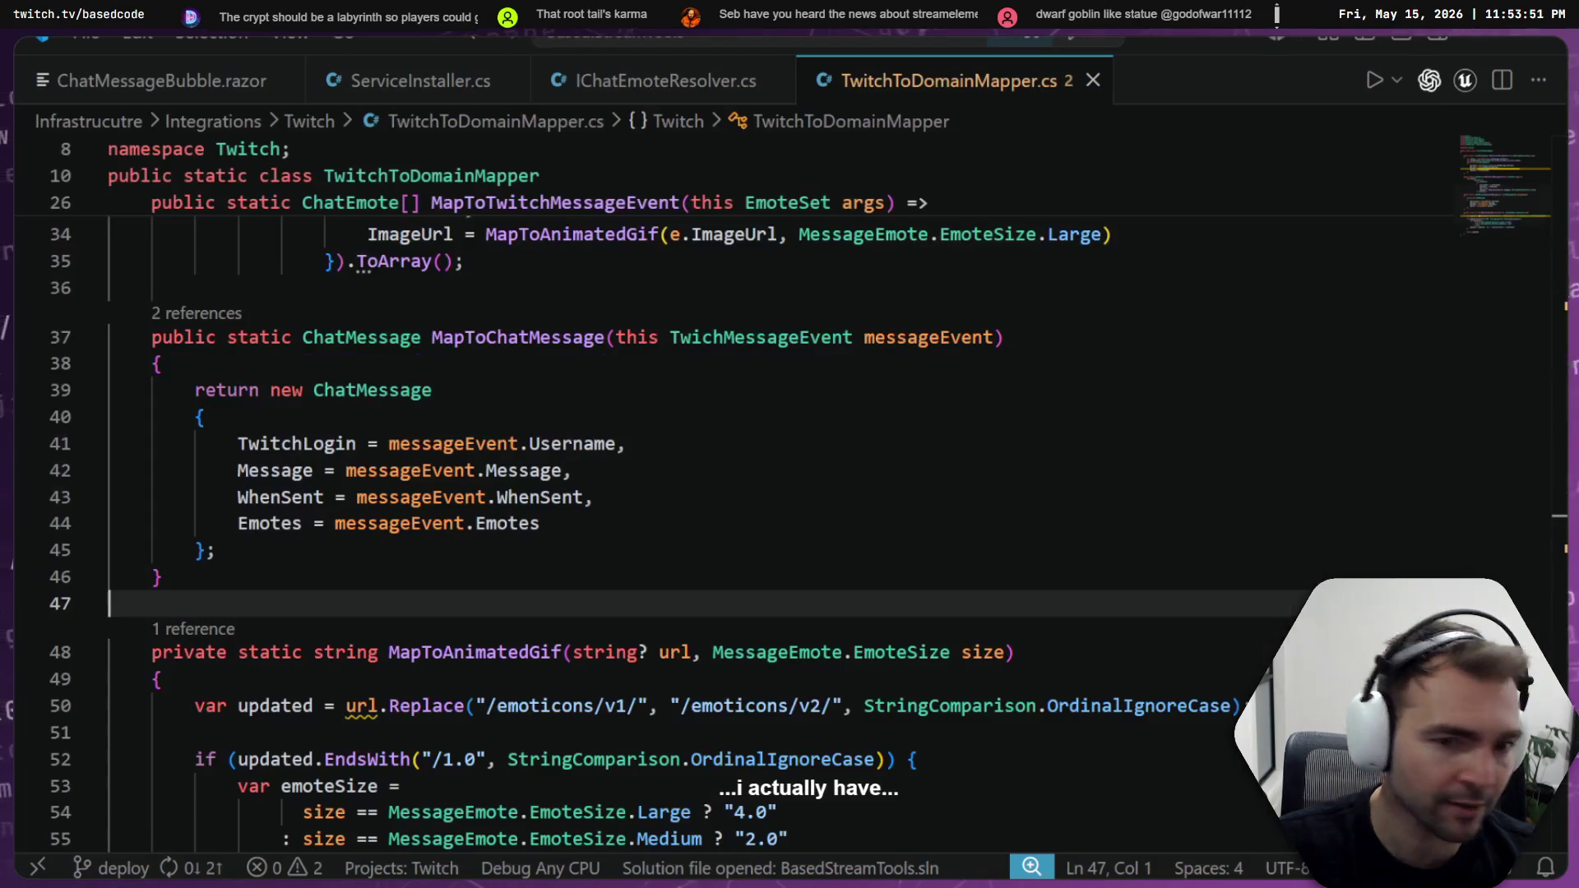
key(ctrl+Tab)
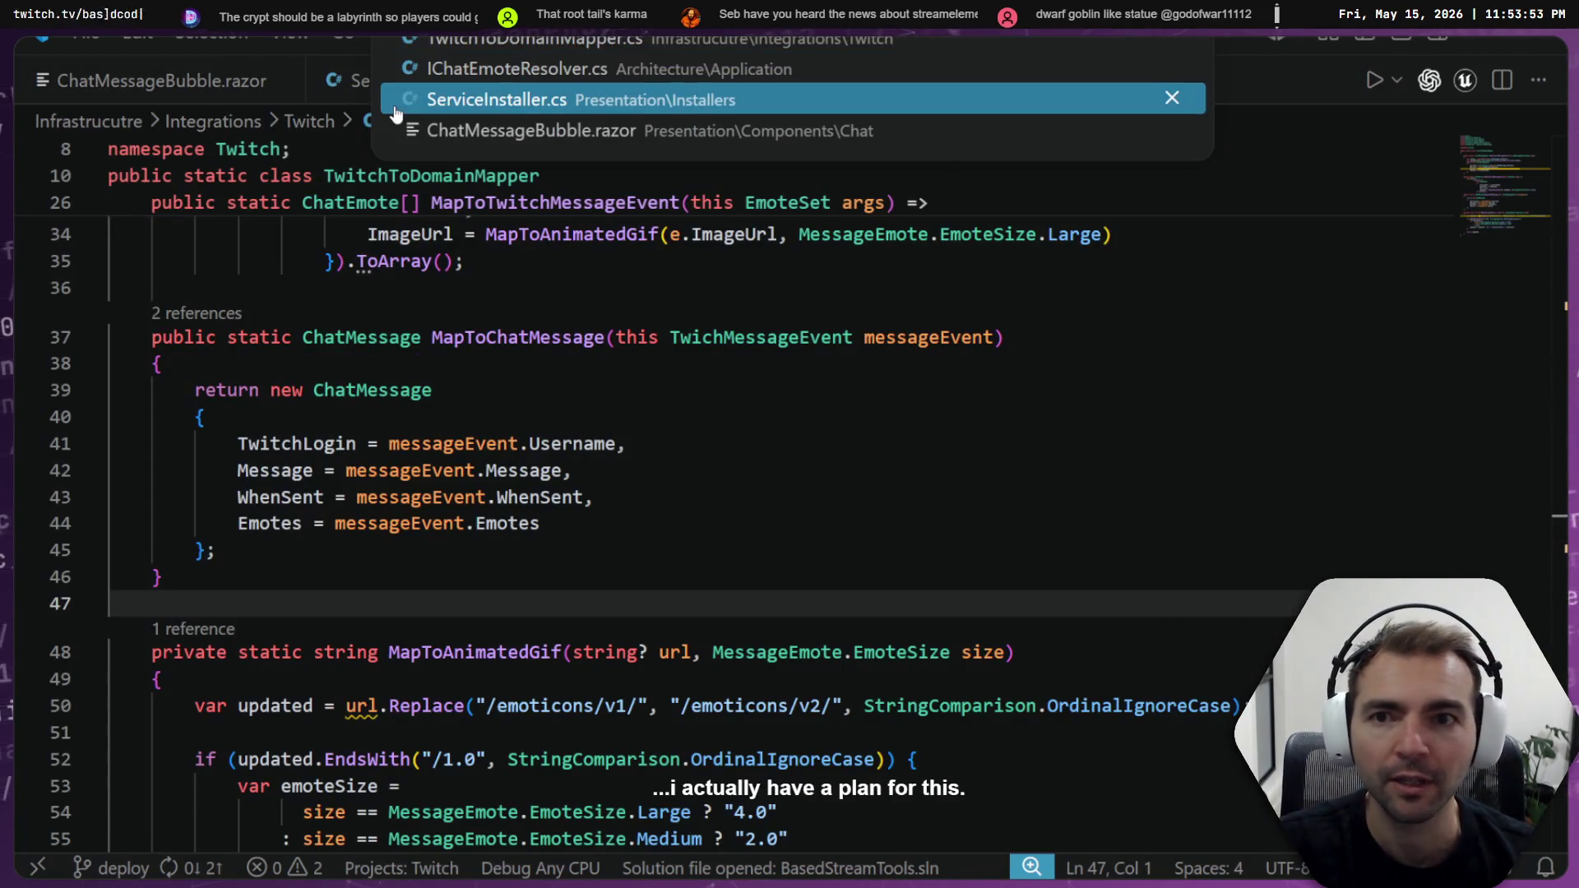
click(82, 34)
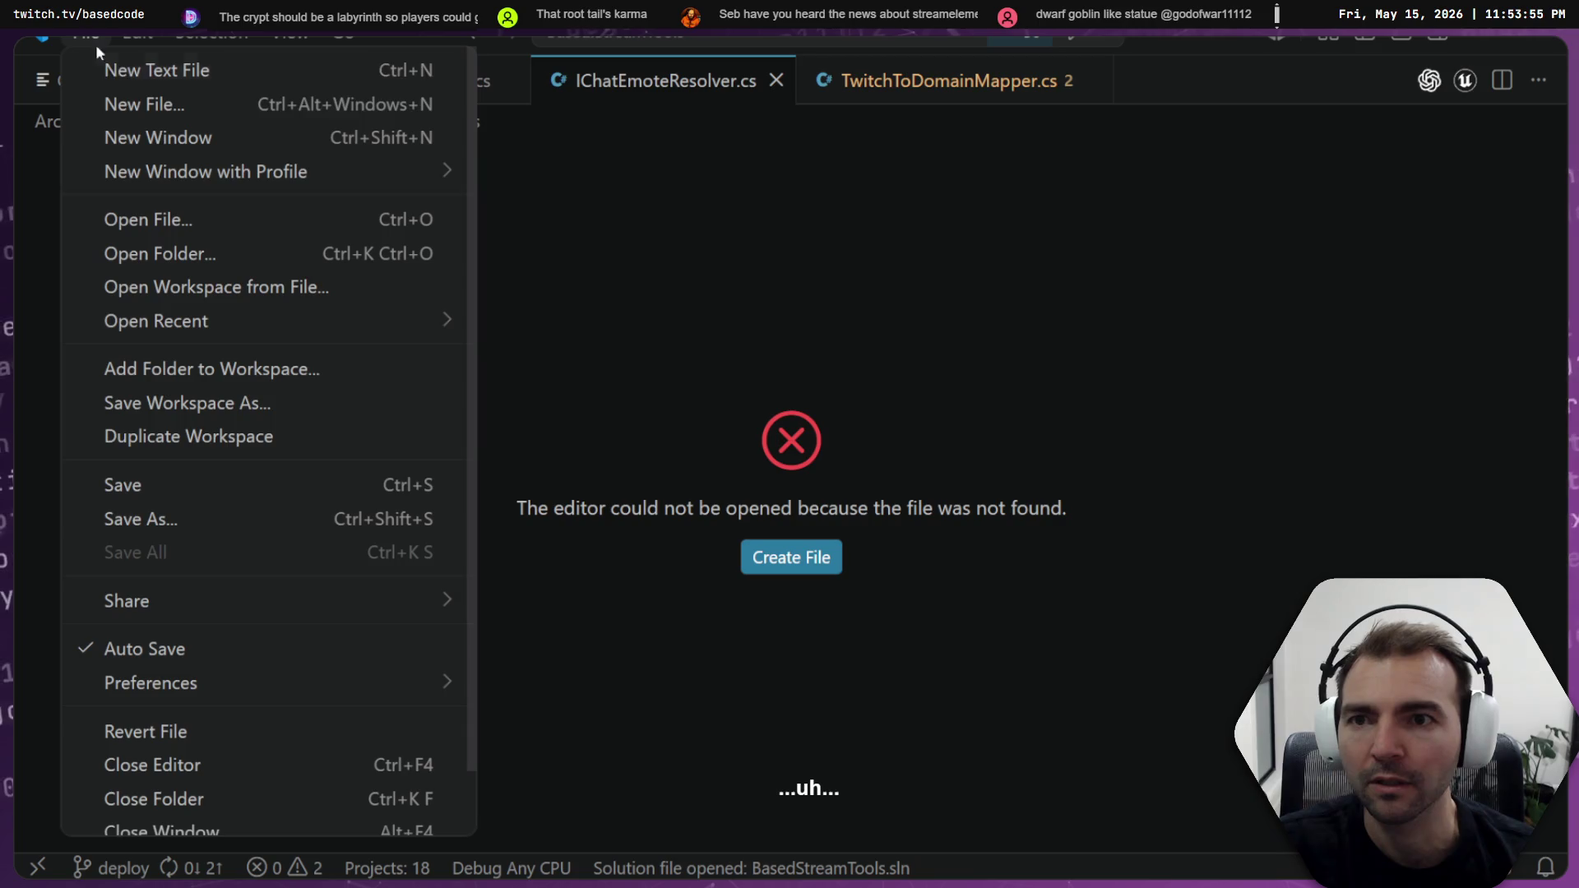
mouse_move(352, 320)
click(714, 362)
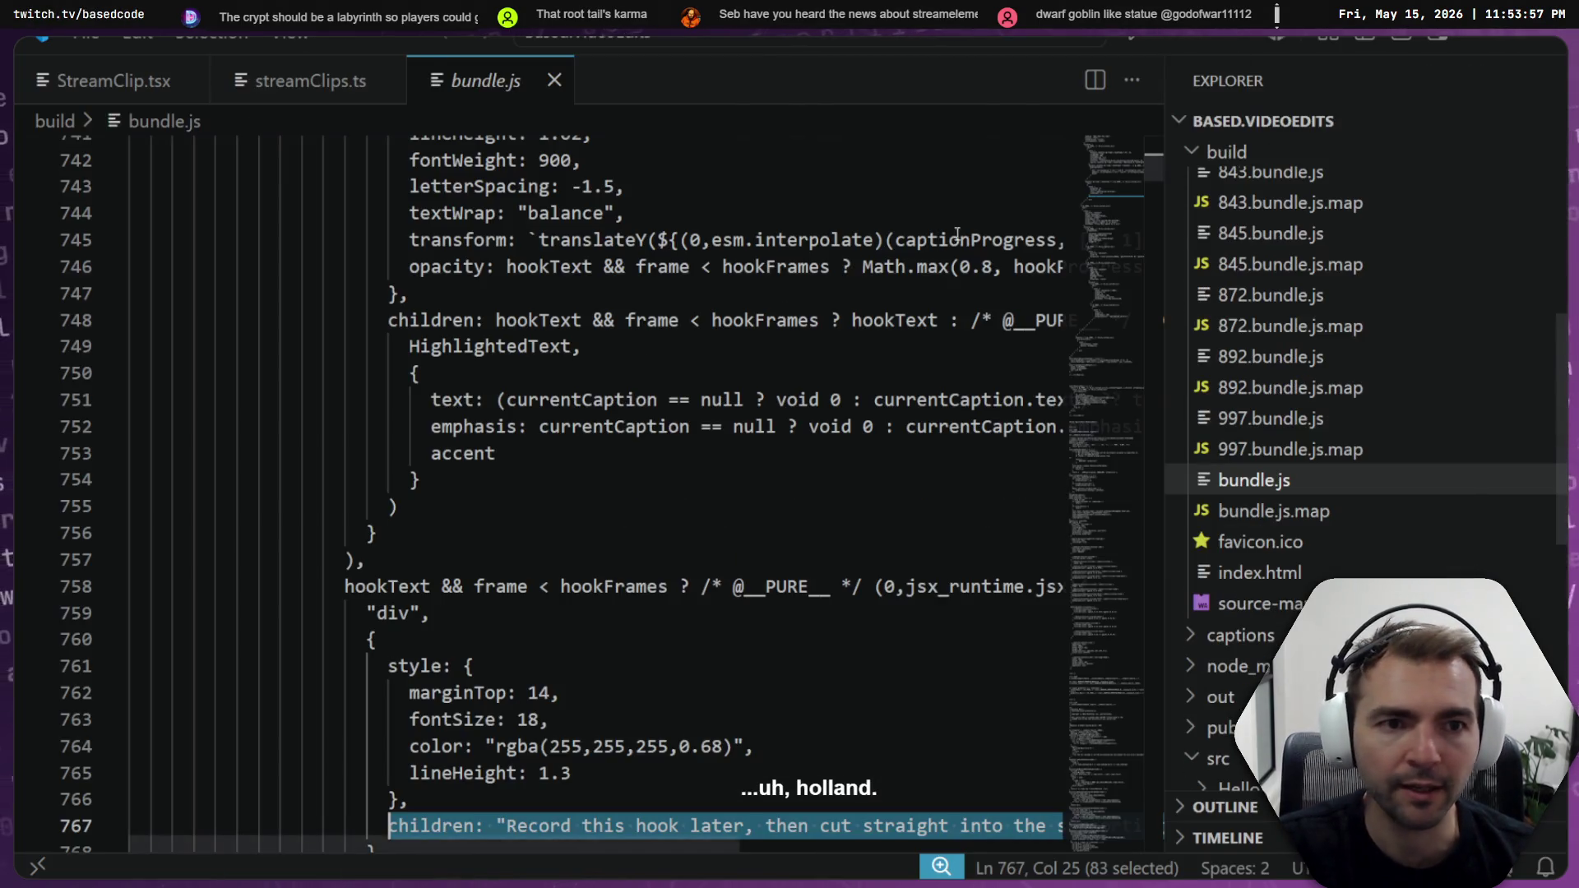
click(93, 37)
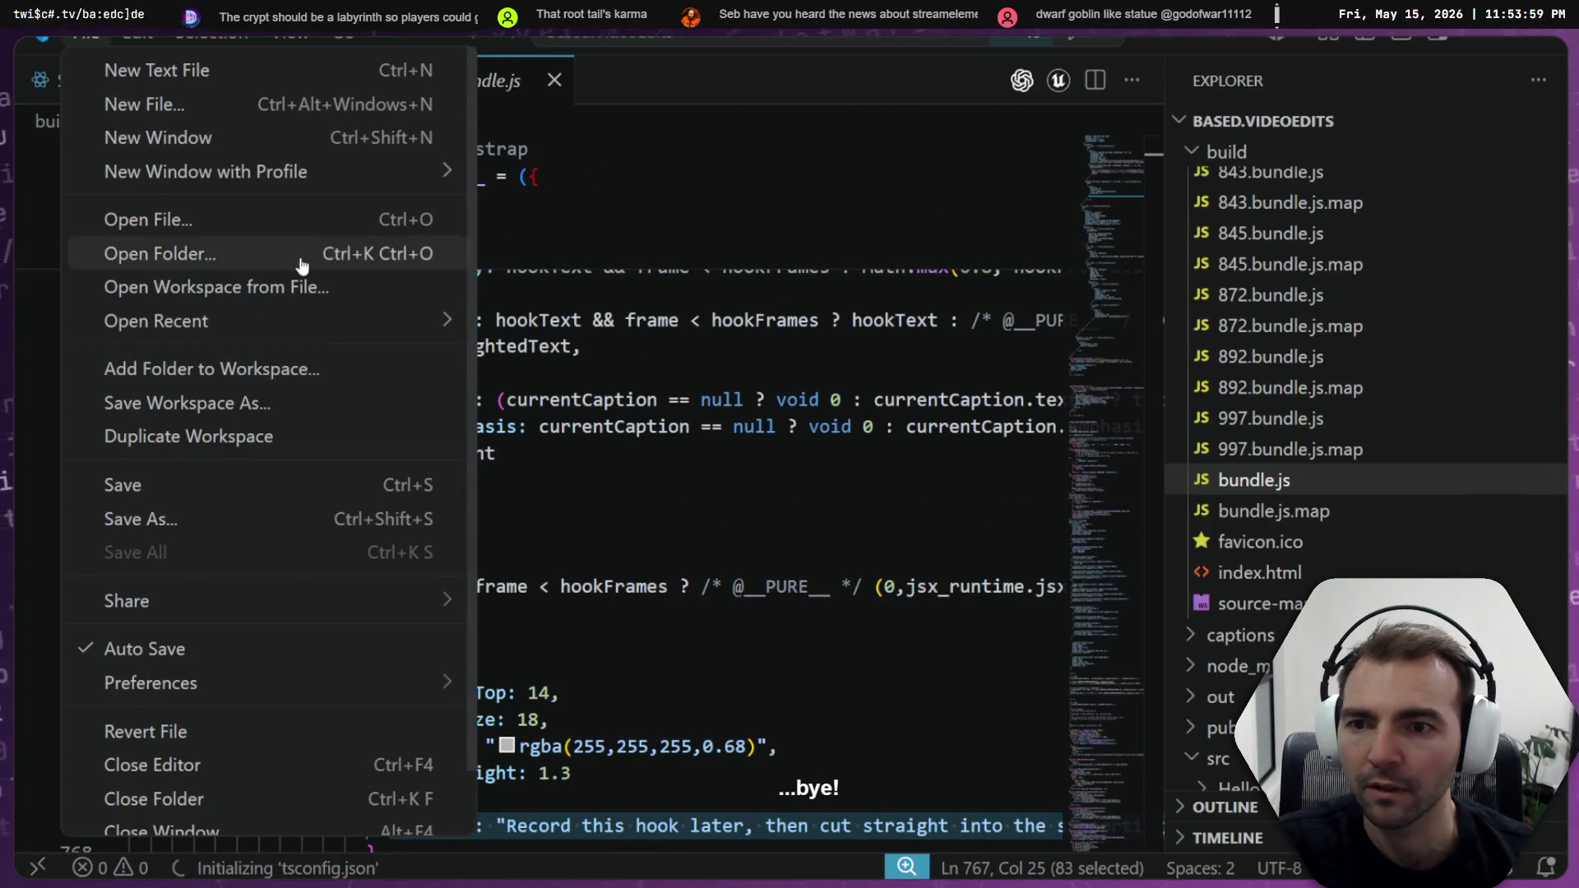
mouse_move(320, 322)
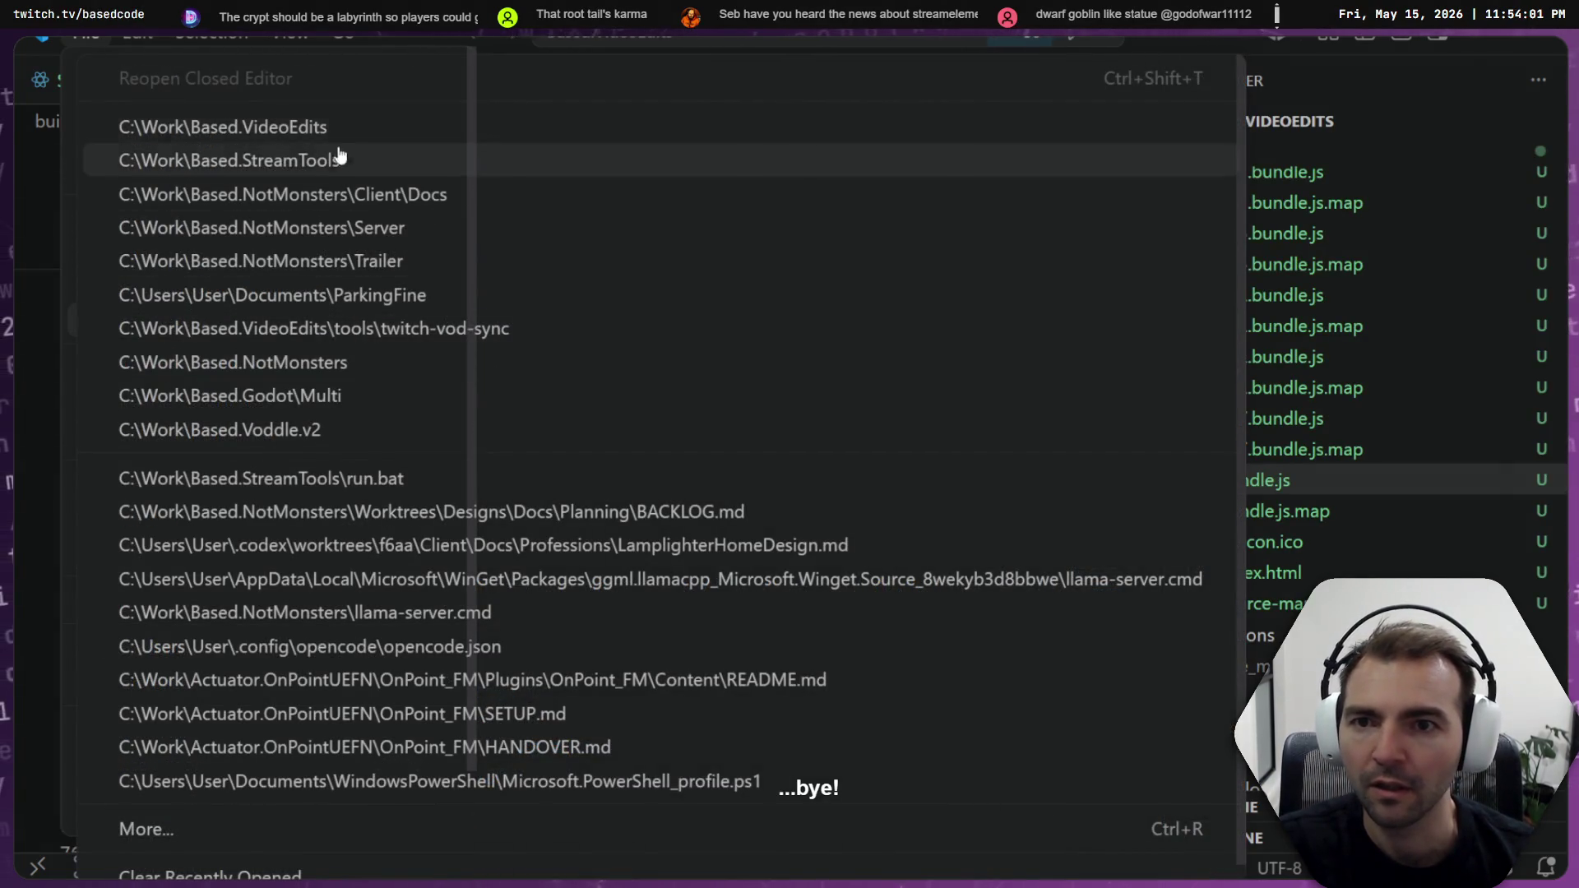
Open the recent NotMonsters Client\Docs workspace in VS Code.
click(372, 206)
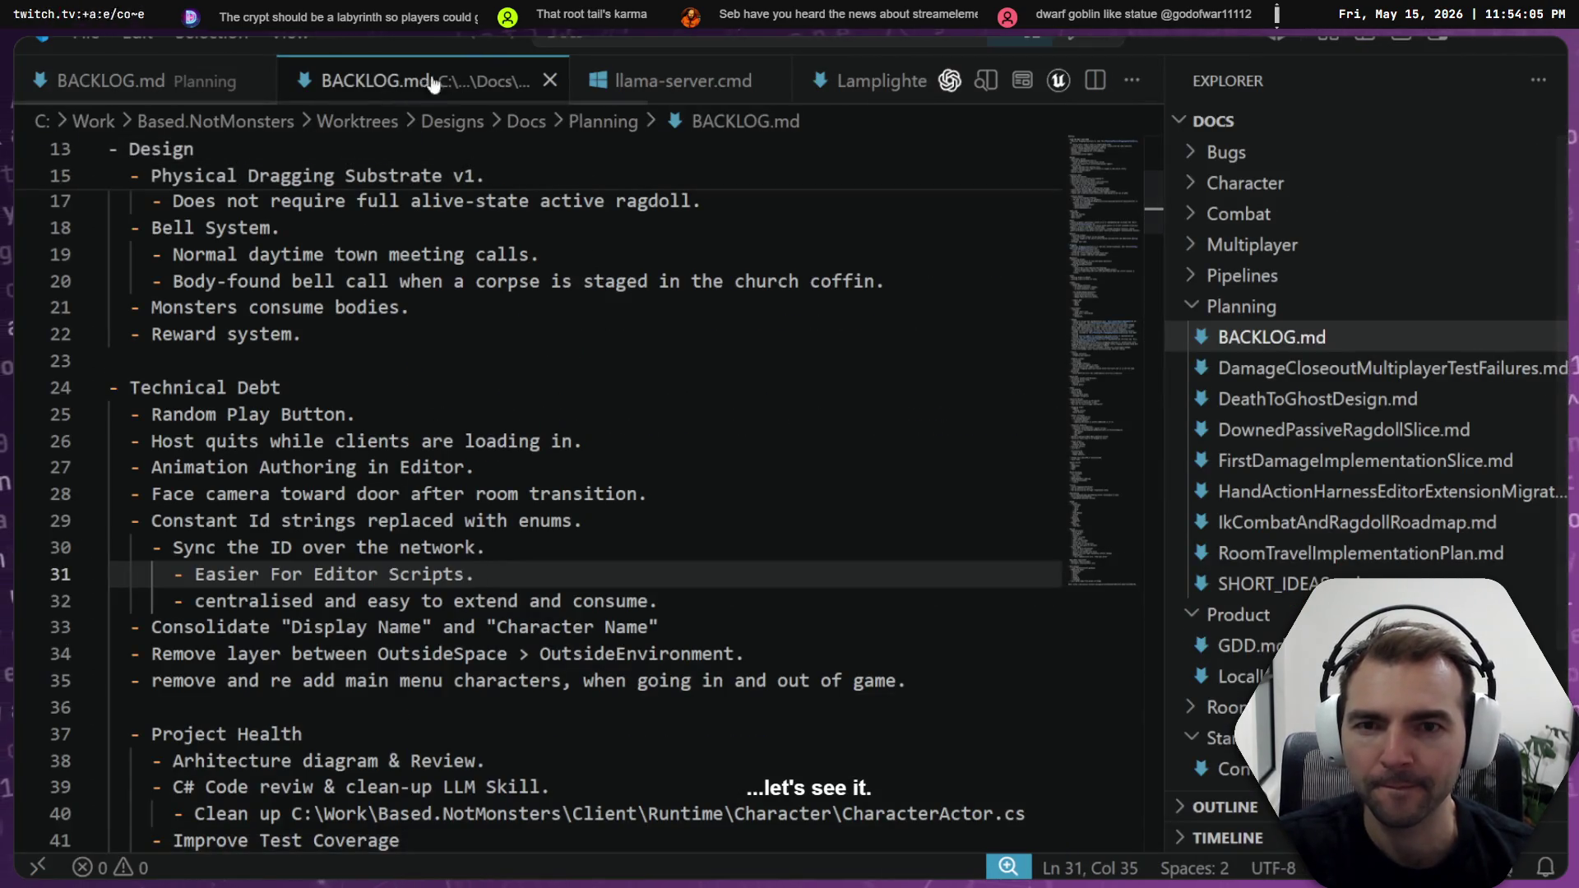
key(alt+Tab)
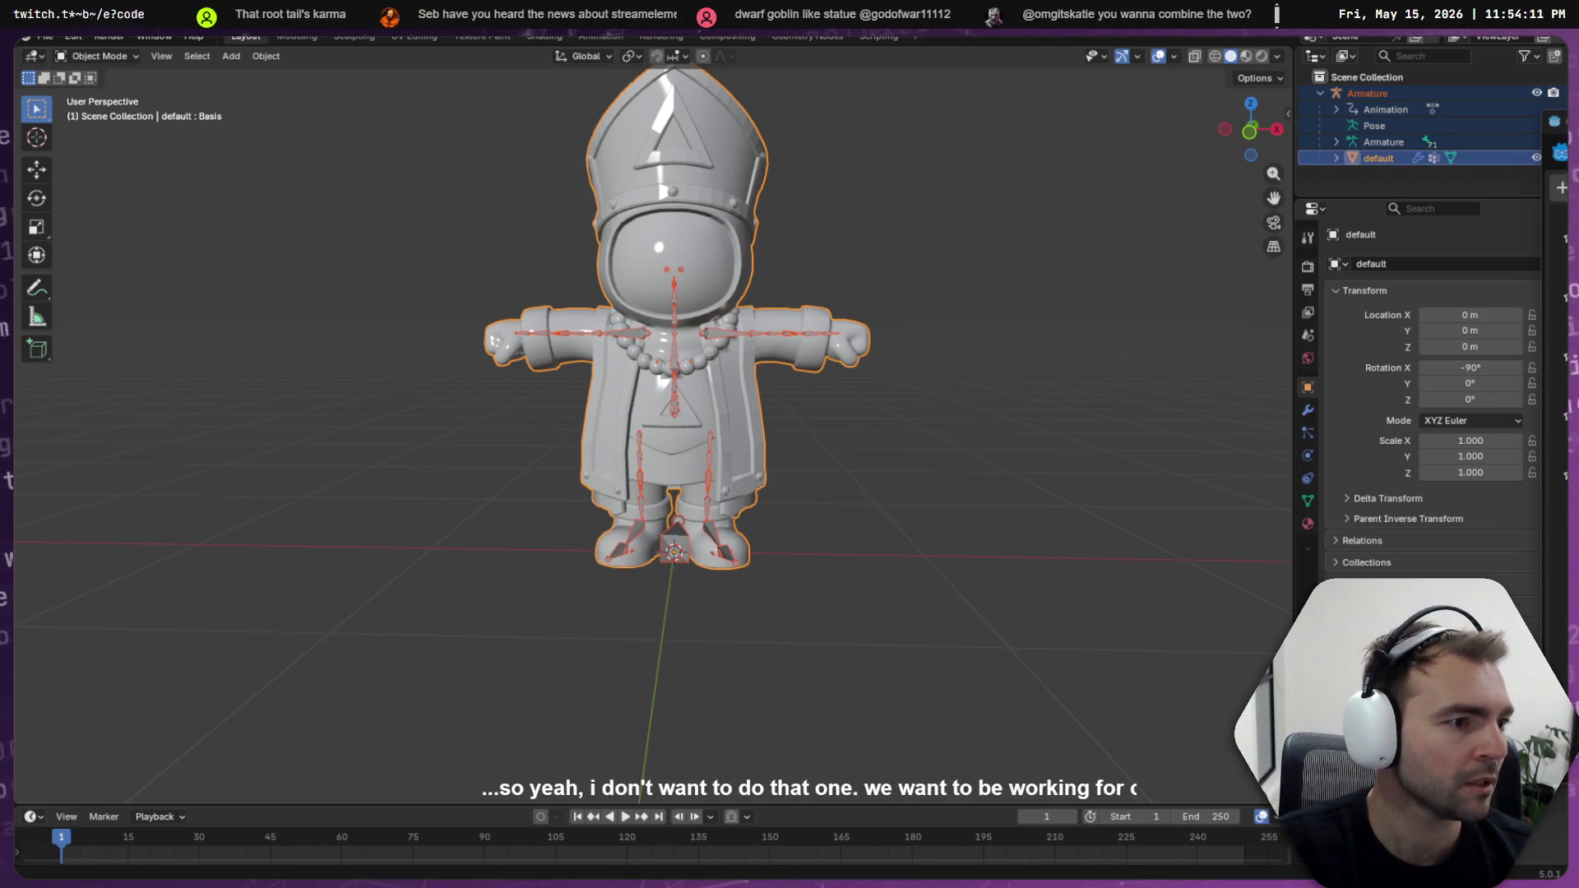
key(alt+Tab)
In Fork's Client: Designs repository, copy the full path of BACKLOG.md.
click(376, 78)
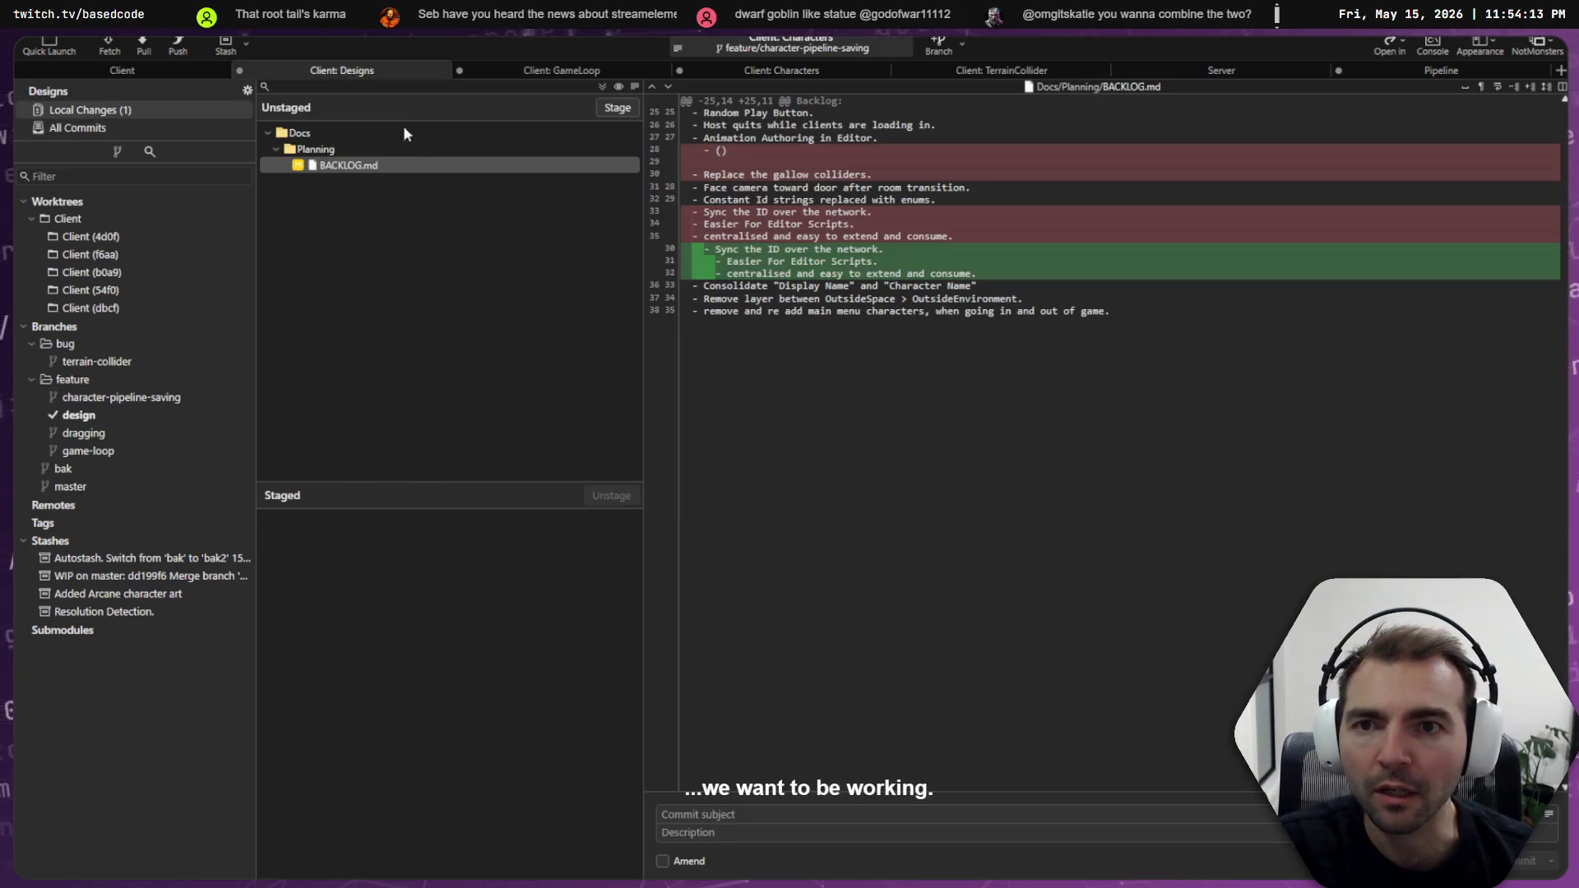
right_click(362, 169)
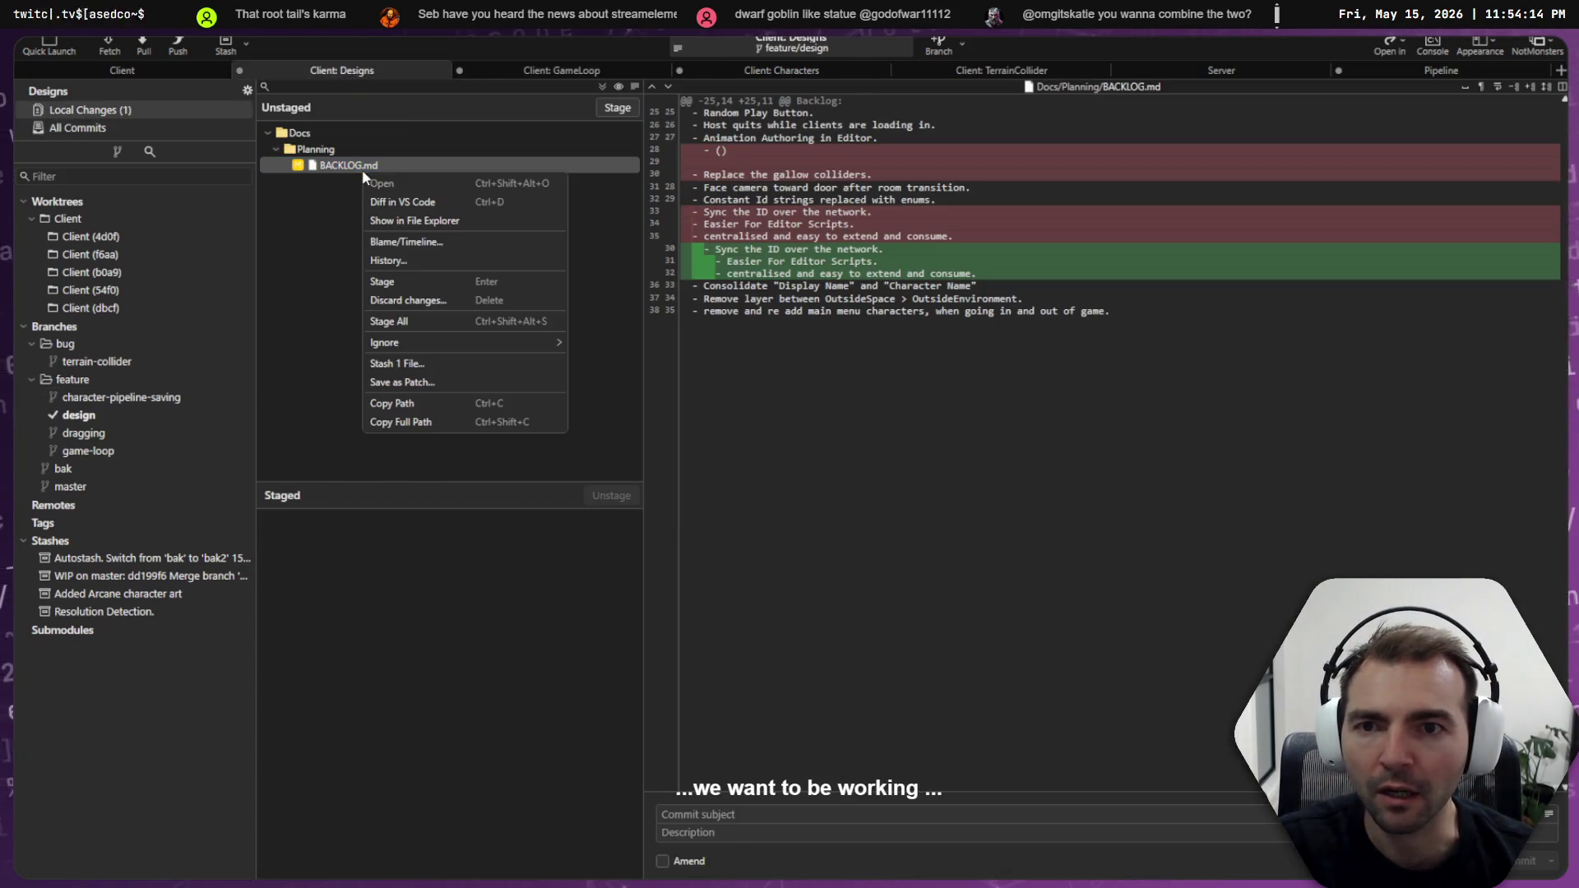
click(458, 423)
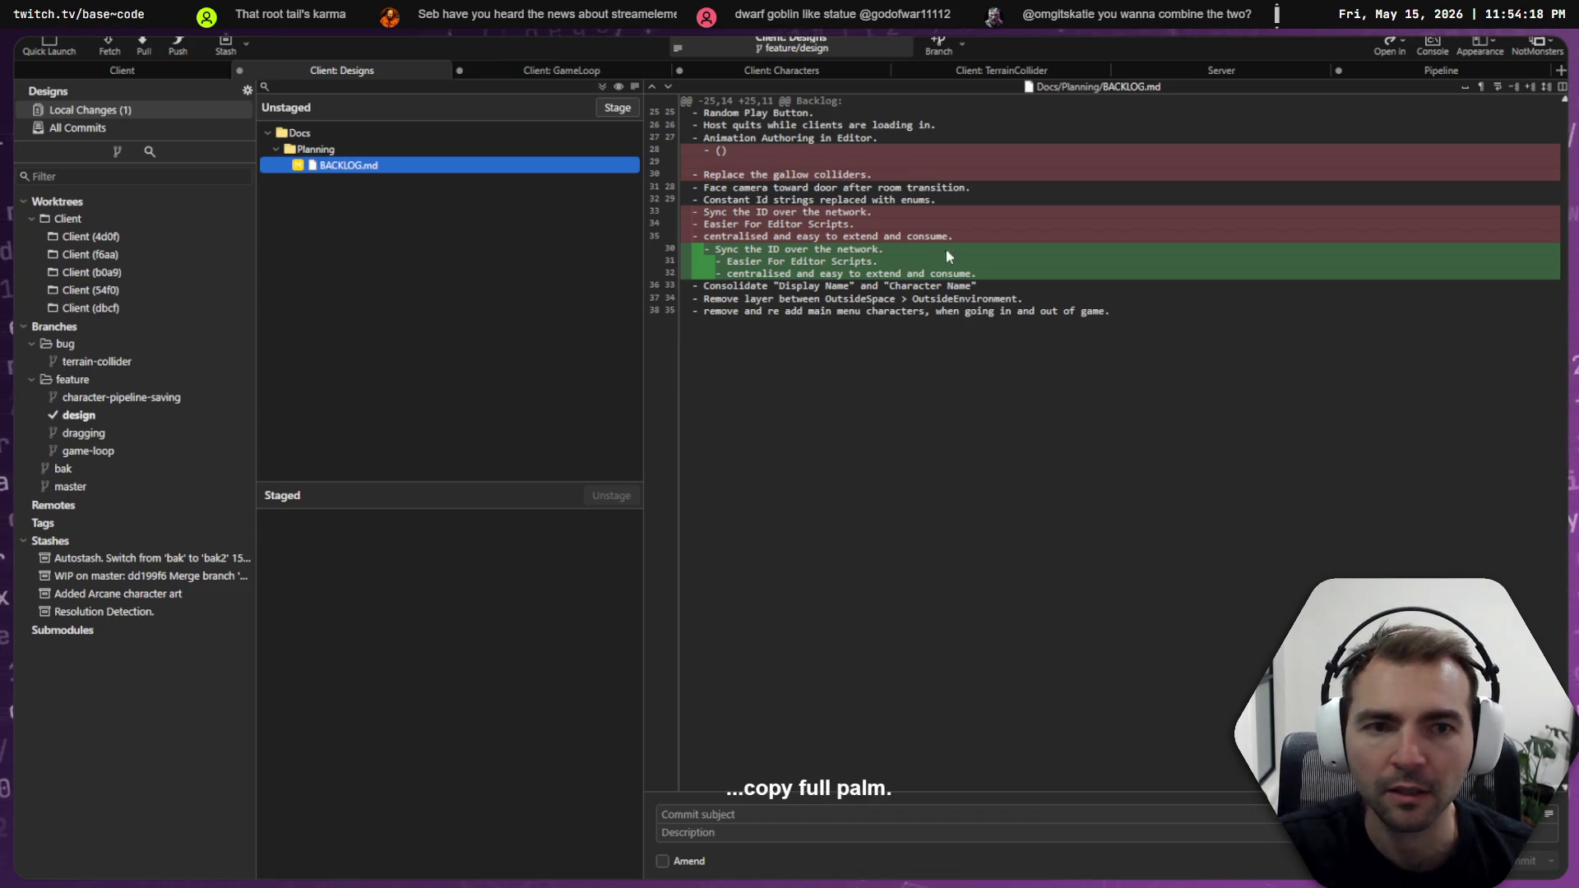
click(1404, 47)
key(Escape)
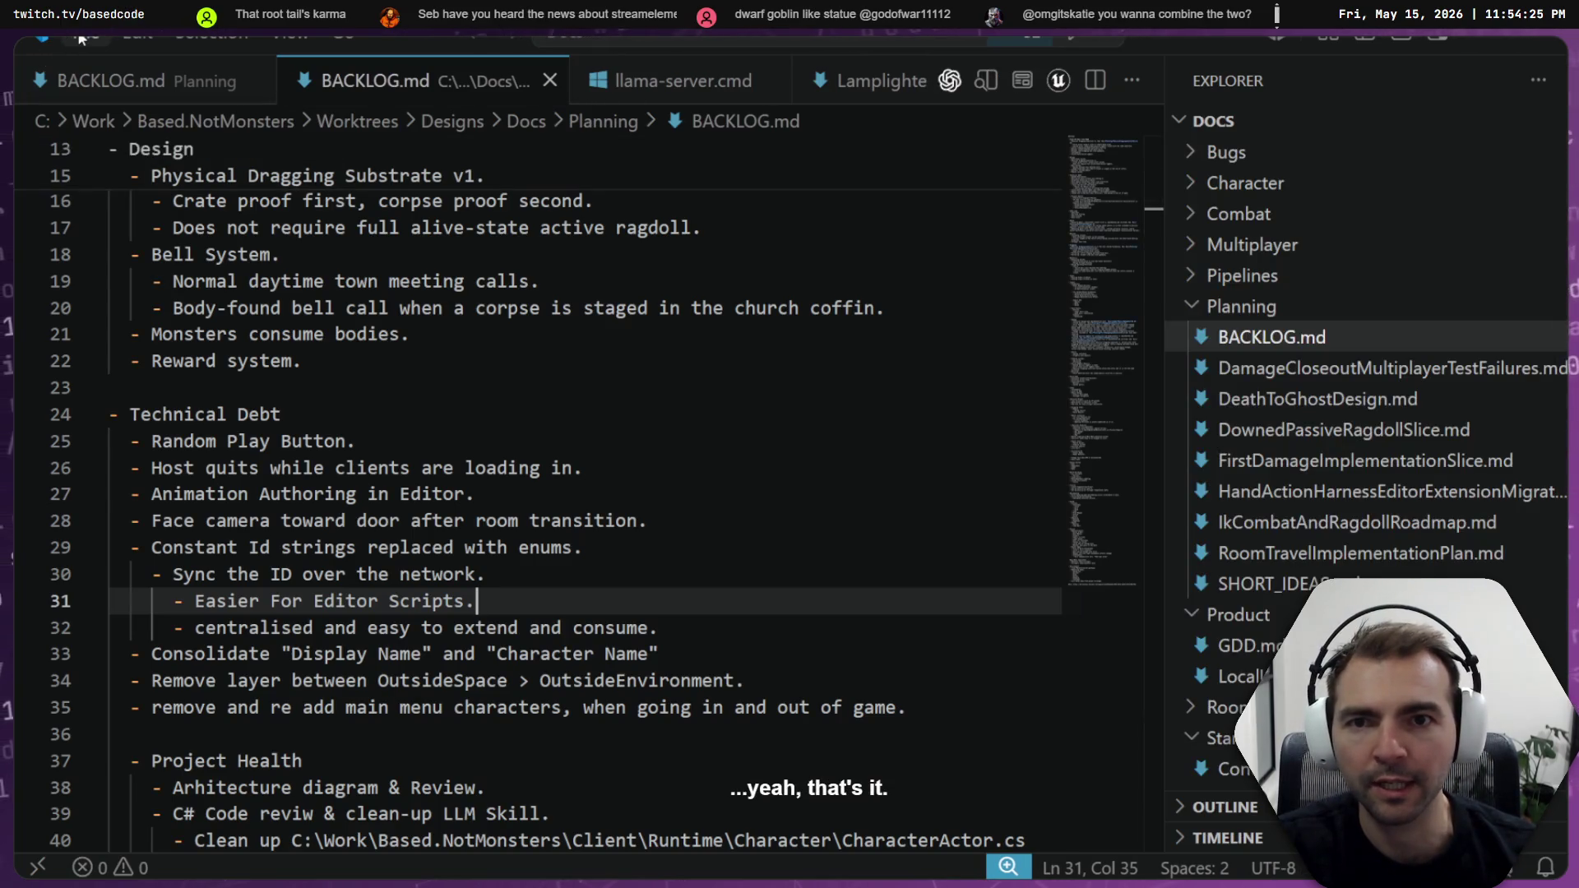
Search the backlog for 'Eyes' and select the Monster eyes glow line.
click(444, 228)
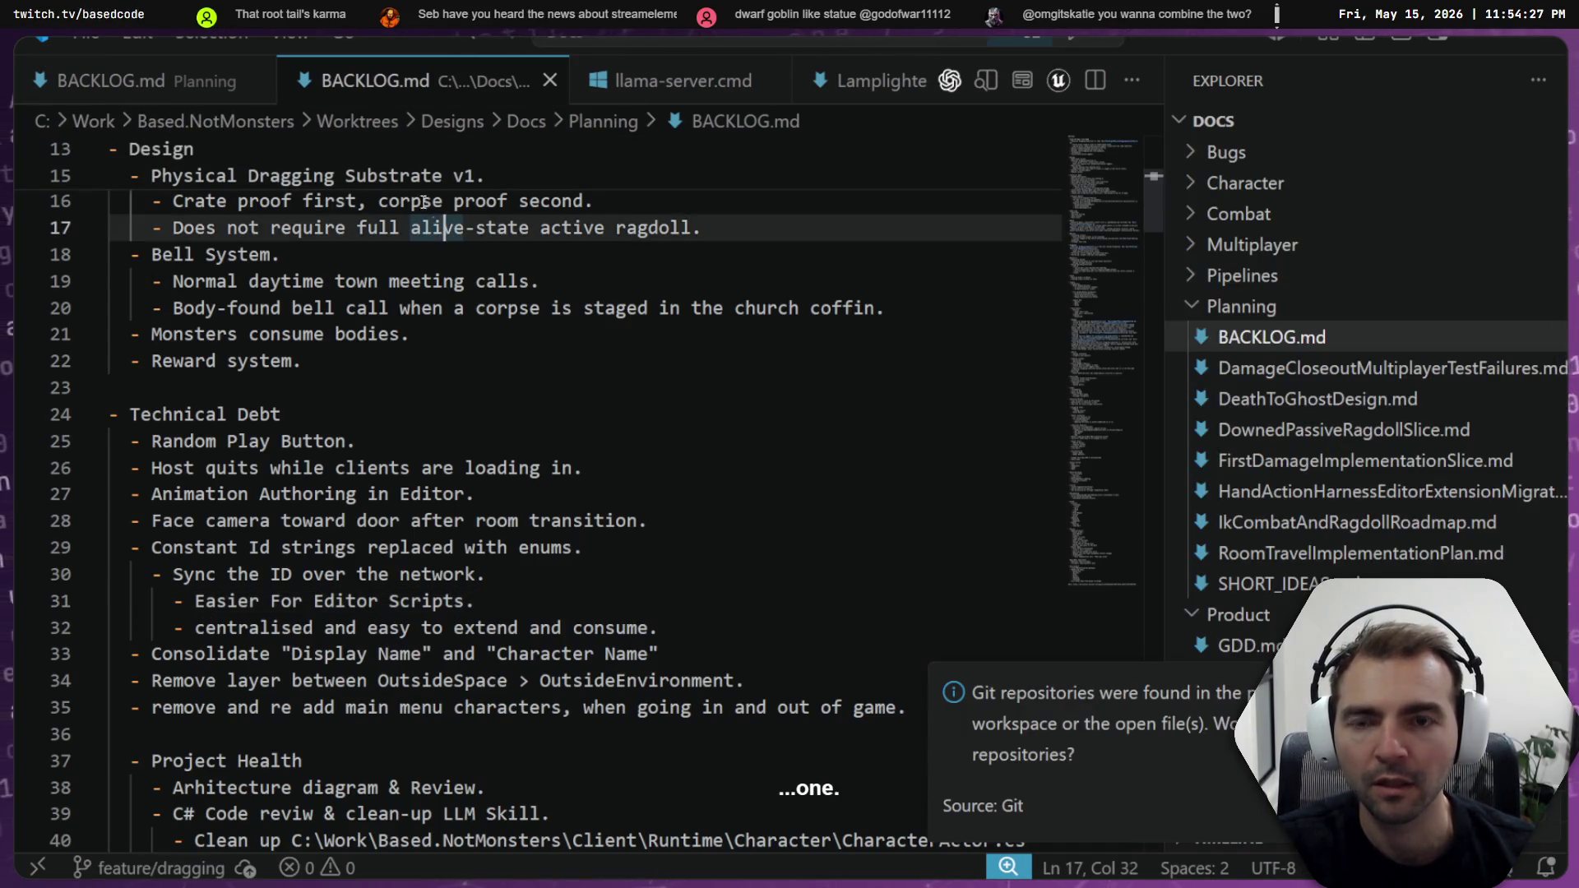
double_click(549, 202)
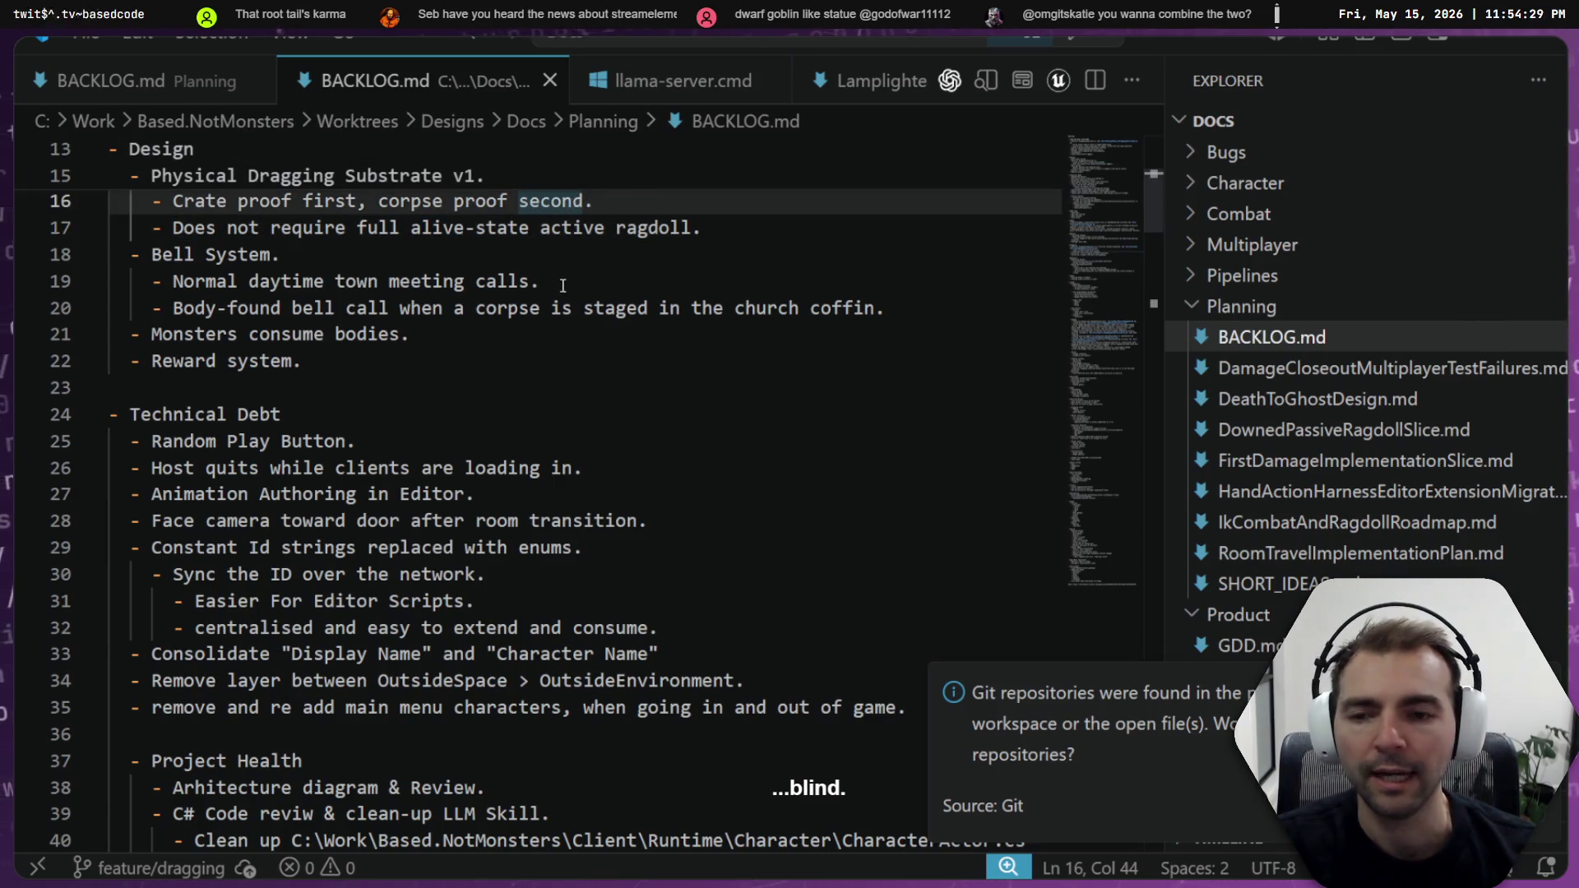
scroll(563, 286, down, 1)
click(563, 285)
key(ctrl+f)
text(Eyes)
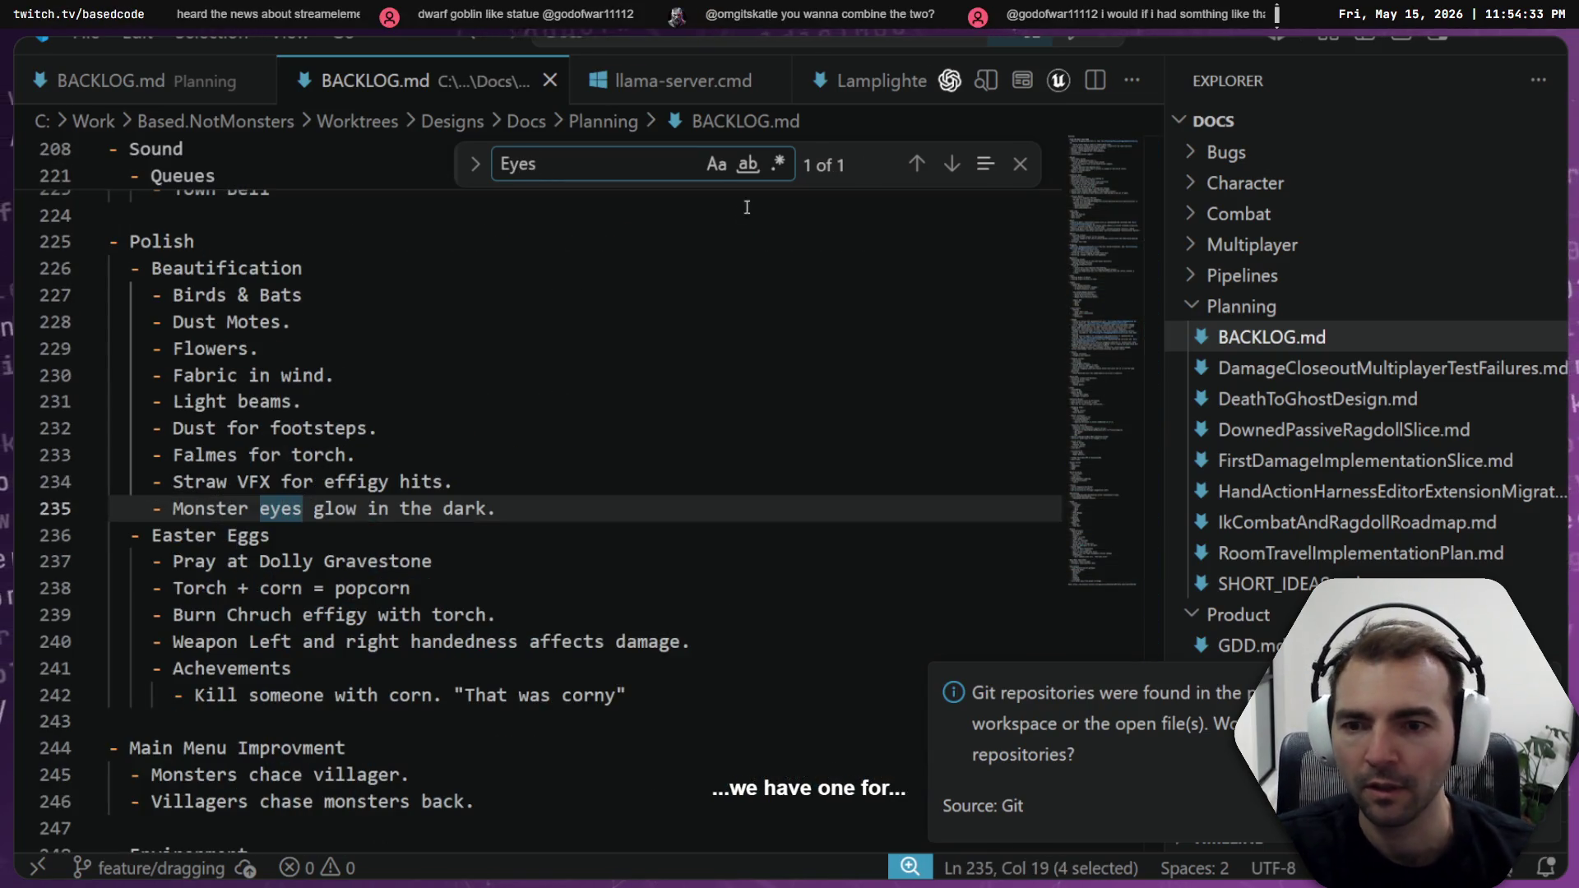
click(566, 503)
key(shift+Home)
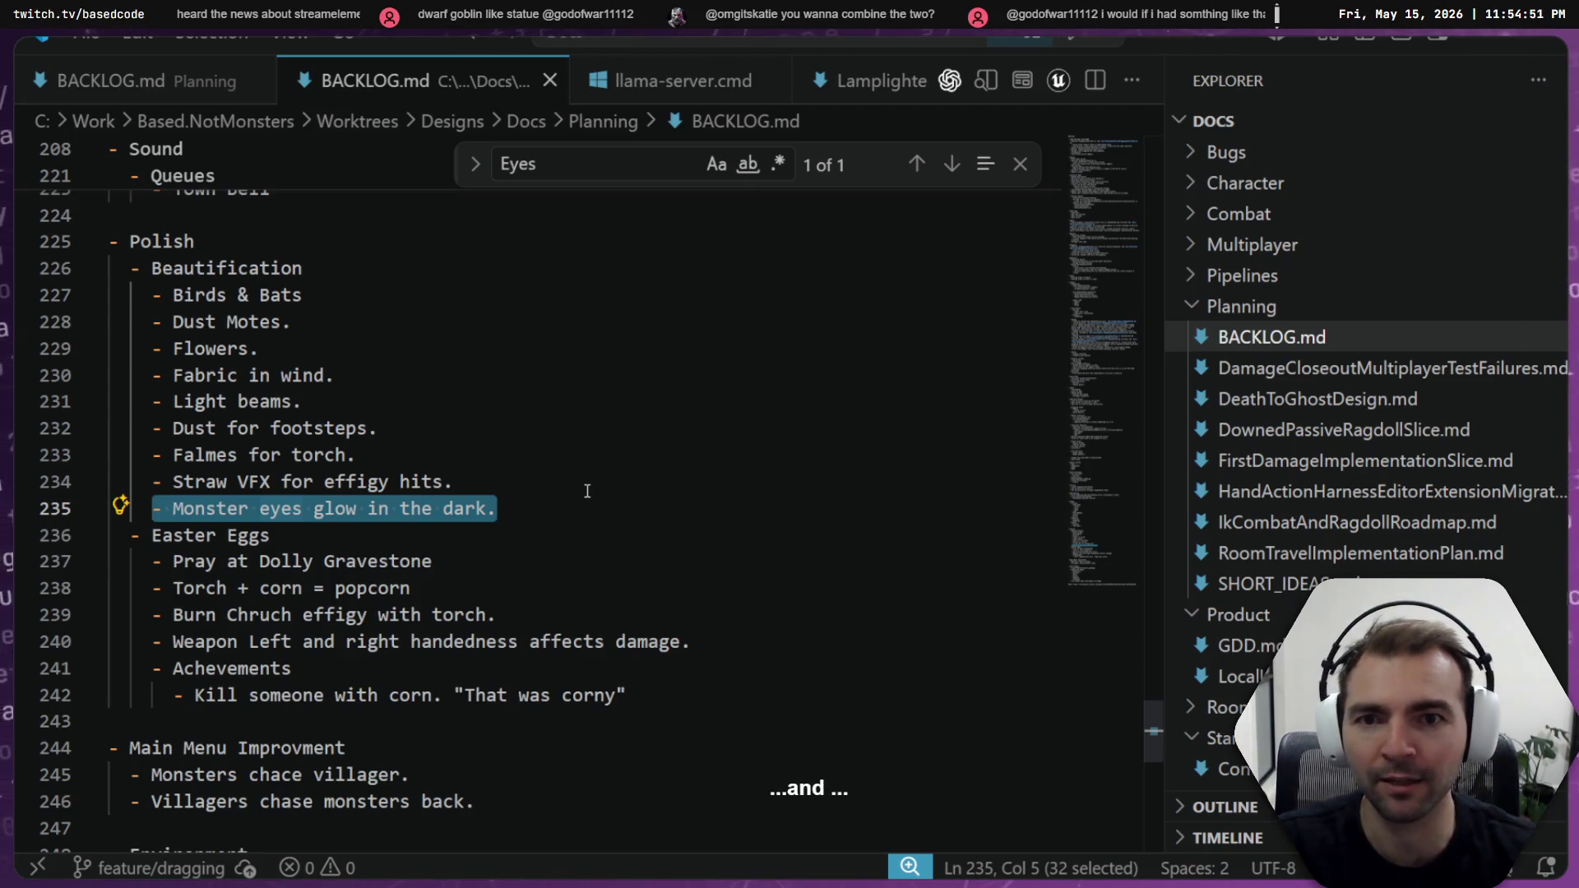
Search for 'Maze', find no match, clear the search and scroll up through the file.
click(595, 163)
key(ctrl+a)
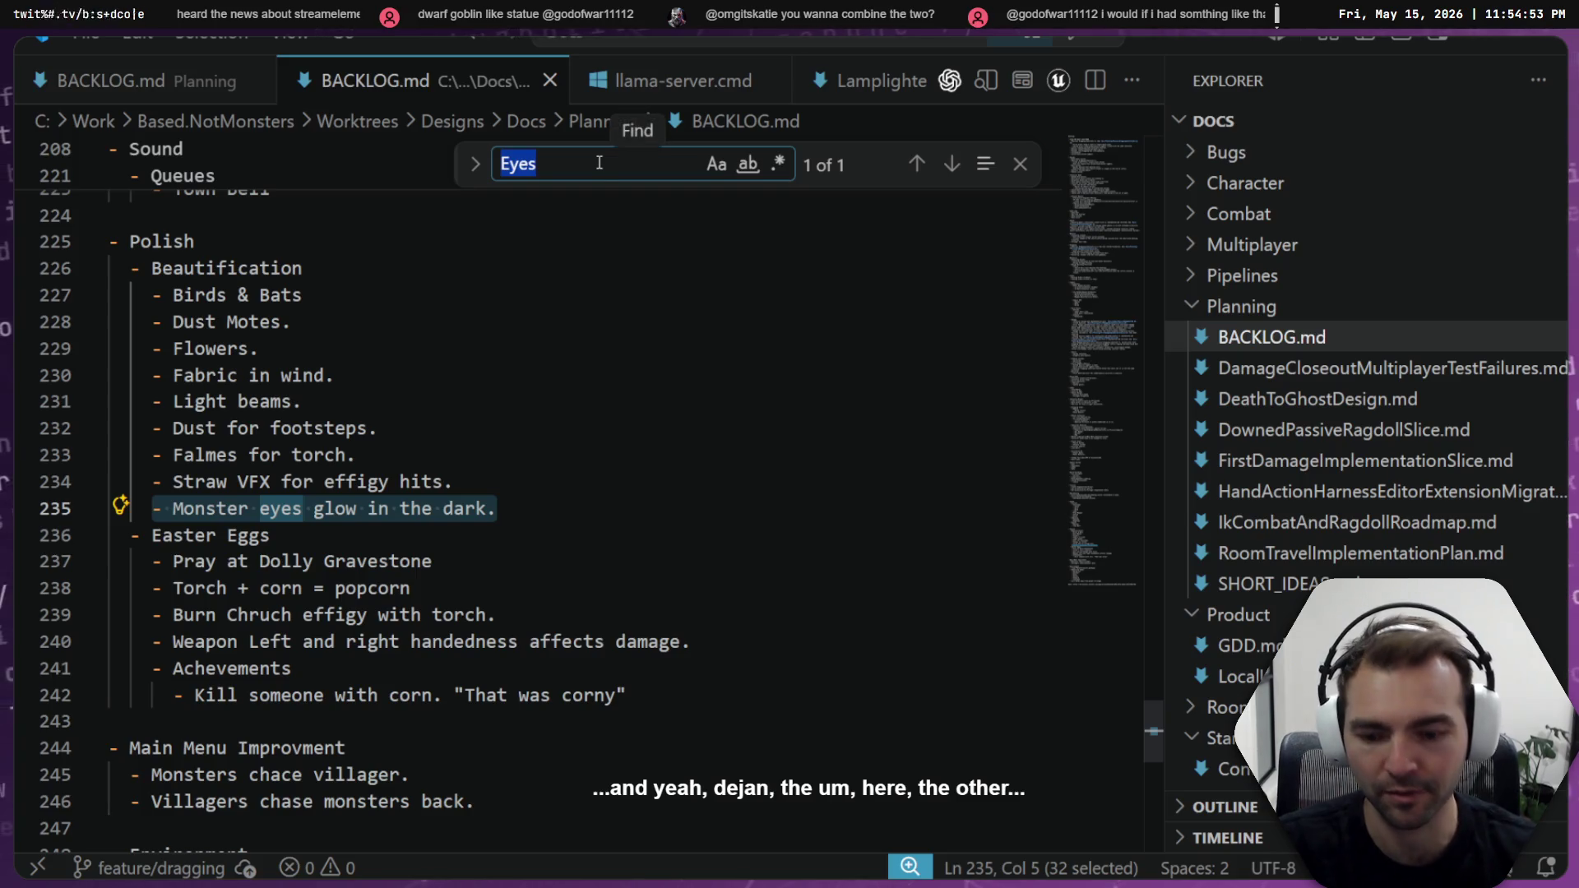
text(Maze)
key(ctrl+BackSpace)
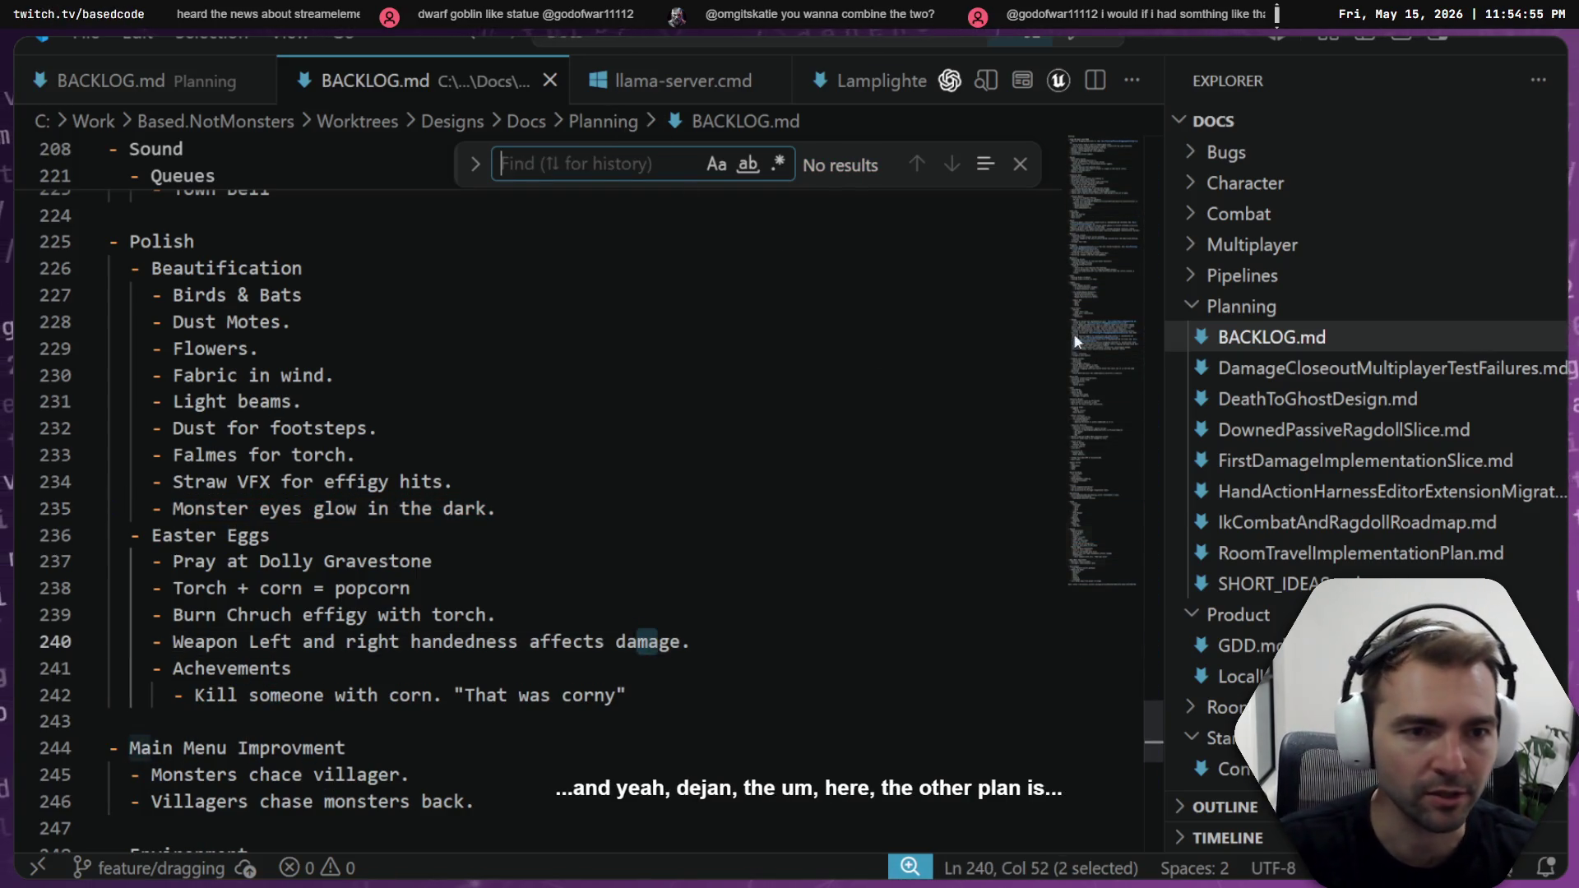
mouse_move(1085, 546)
mouse_down()
mouse_move(1088, 585)
mouse_move(1089, 471)
mouse_up()
scroll(613, 574, up, 3)
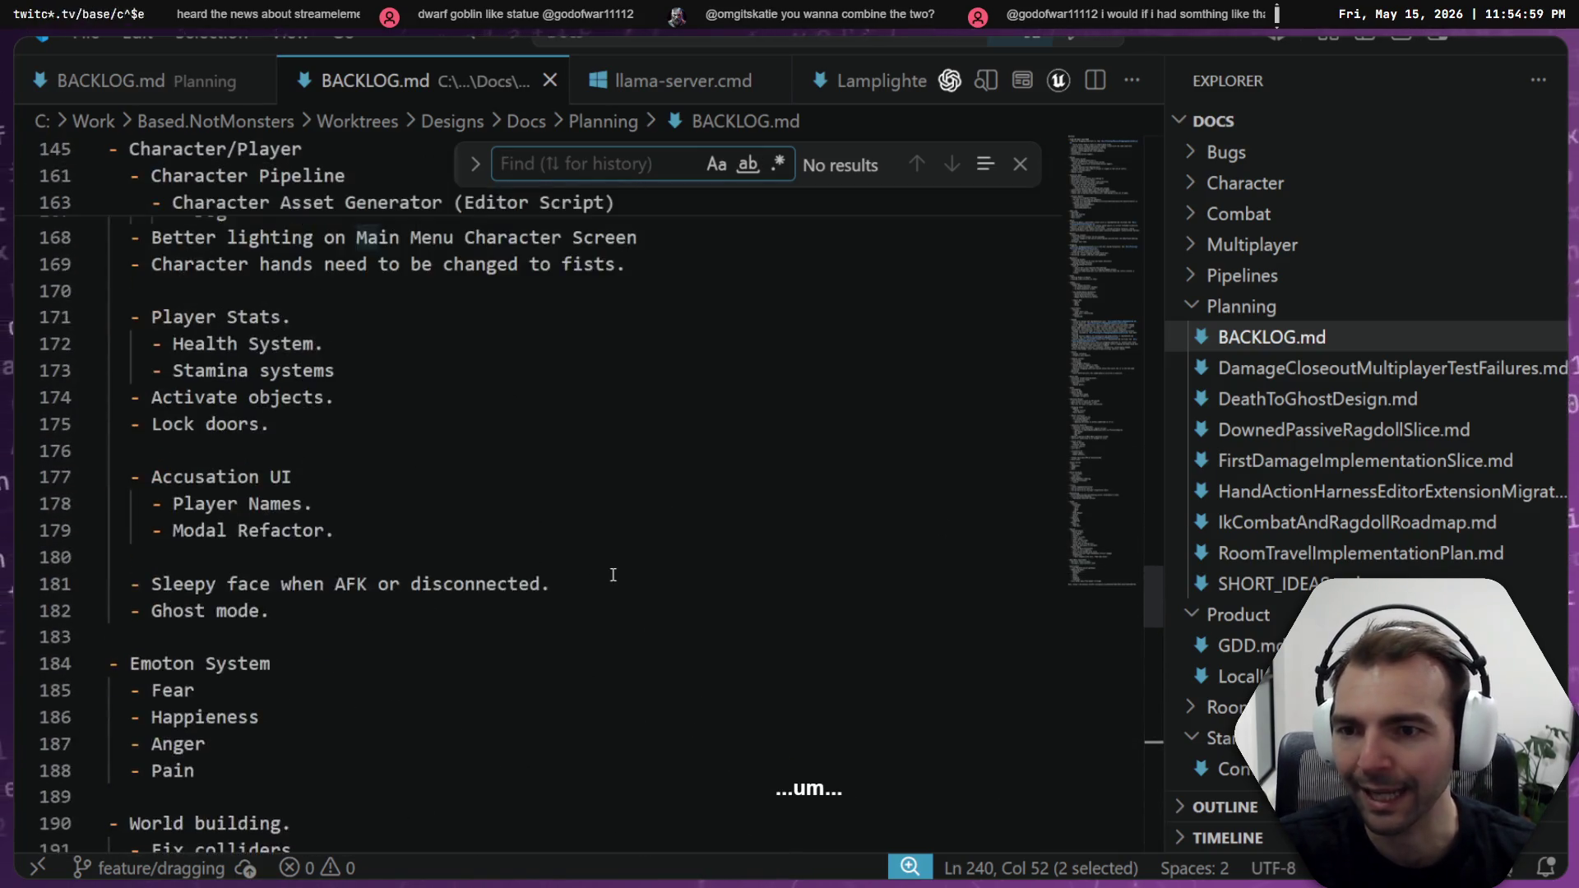
Below Tavern, add a World building item reading 'Maze generator for crypts.'.
scroll(613, 574, up, 6)
scroll(606, 557, down, 13)
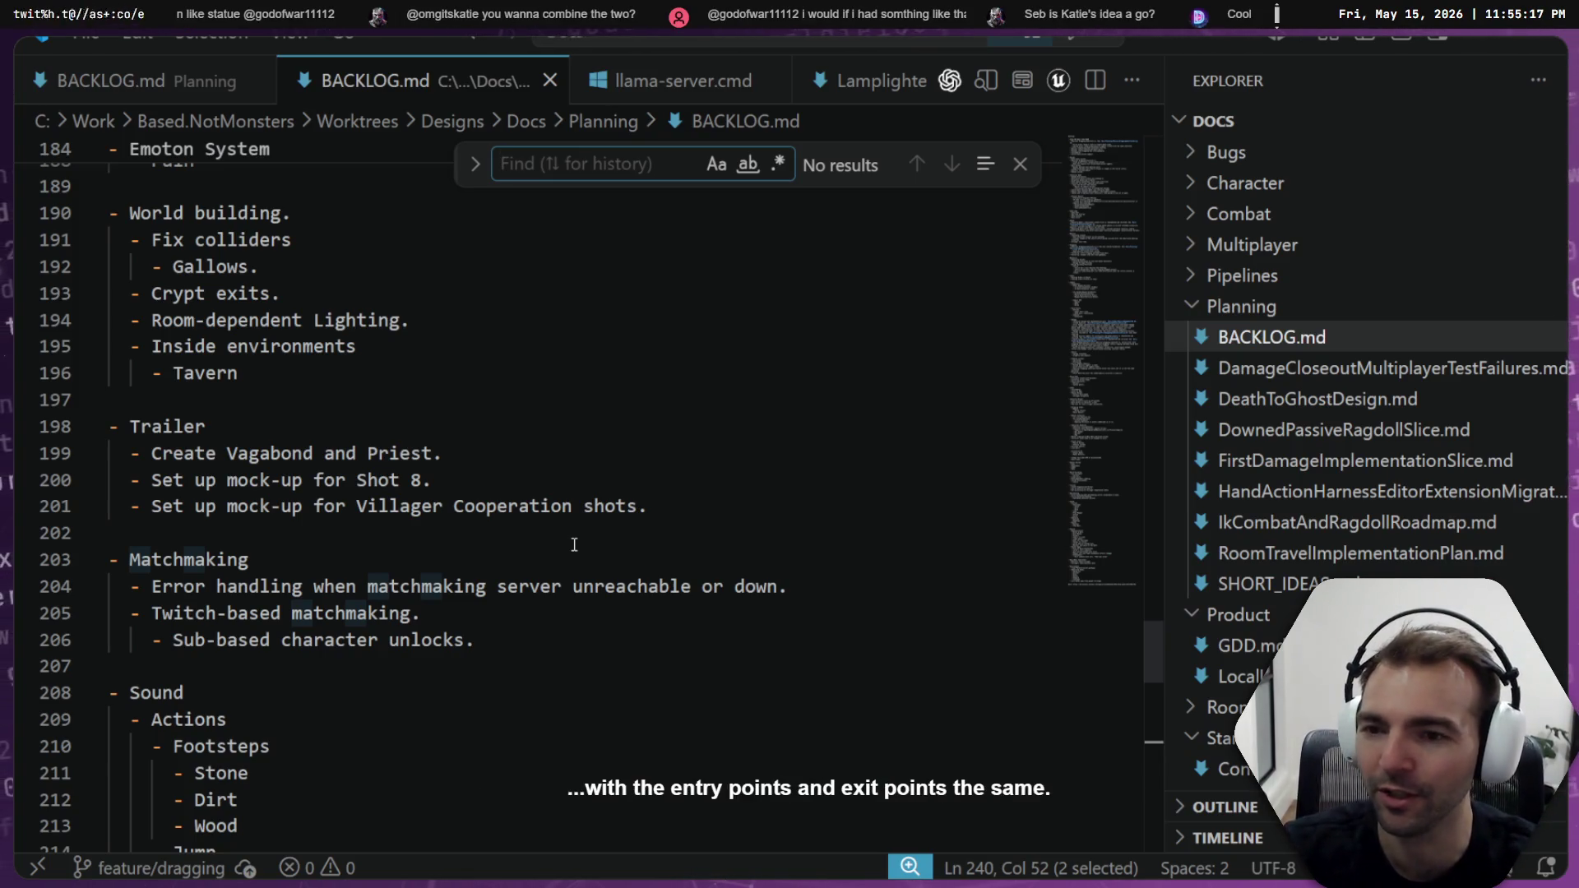
scroll(457, 600, down, 3)
scroll(458, 601, up, 5)
click(445, 501)
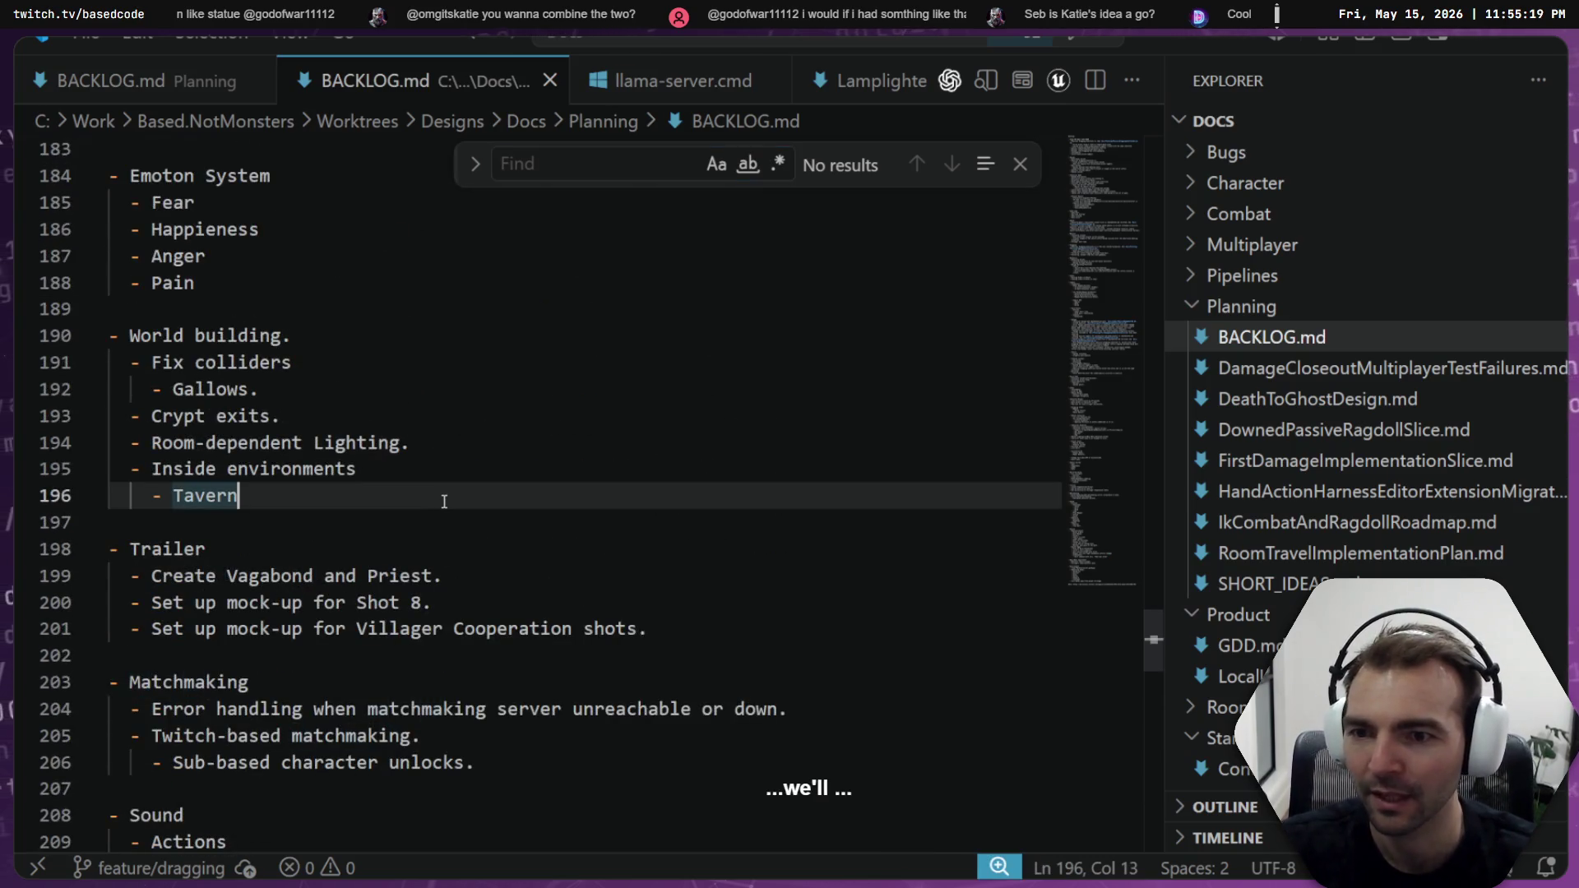
key(BackSpace)
key(Return)
key(shift+Tab)
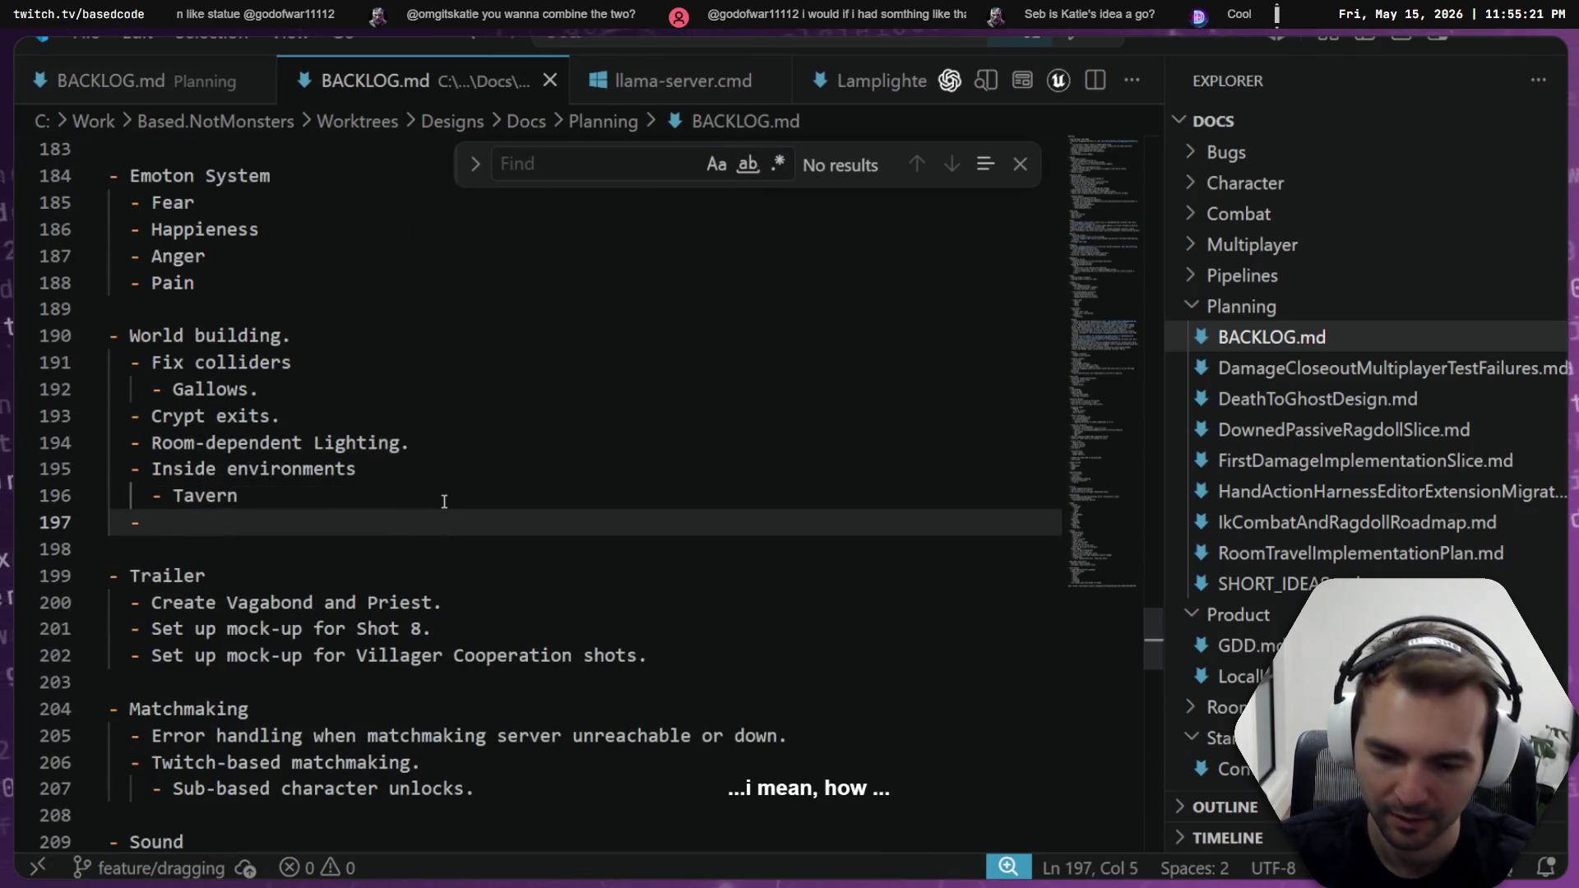
text(Maze g)
key(BackSpace)
key(BackSpace)
key(BackSpace)
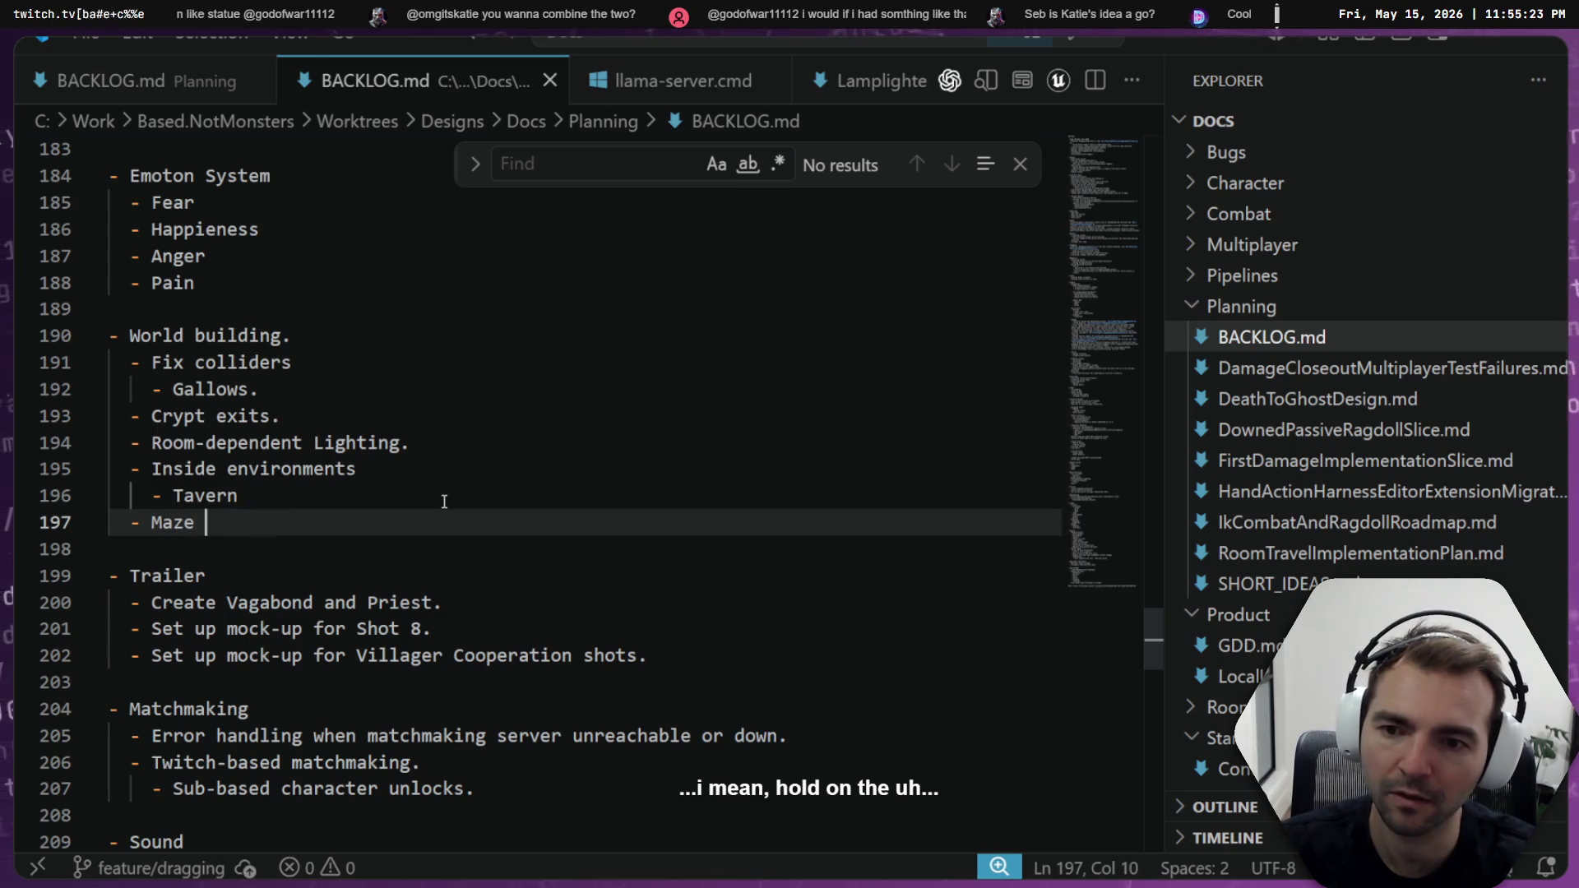
text(or for crypt)
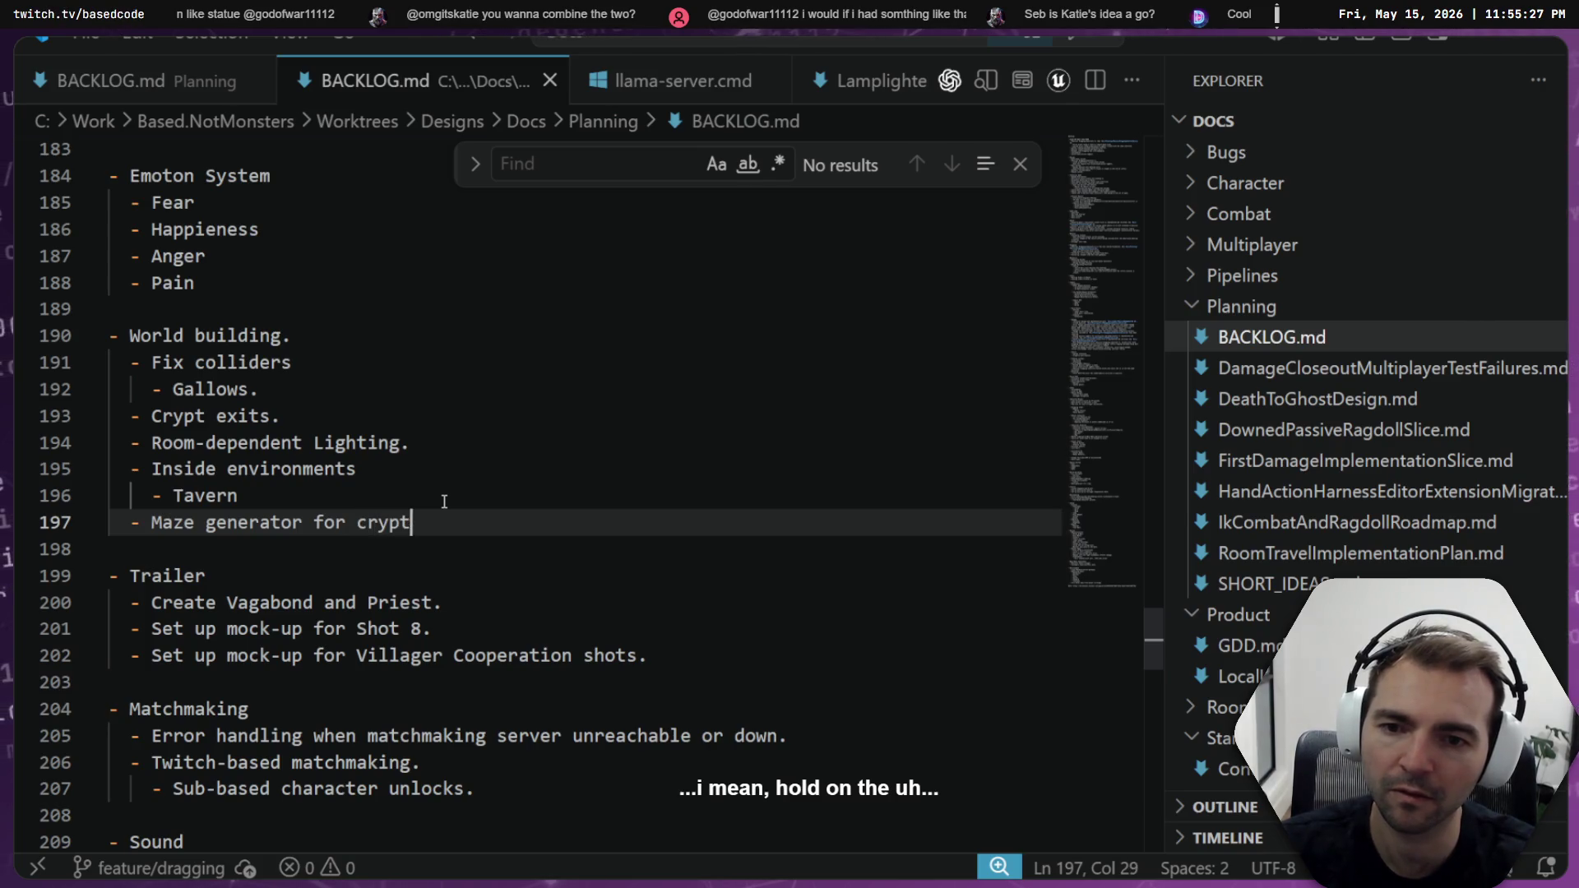
Move the caret up to Inside environments, close the Find widget, and go to Fork.
click(485, 494)
click(497, 469)
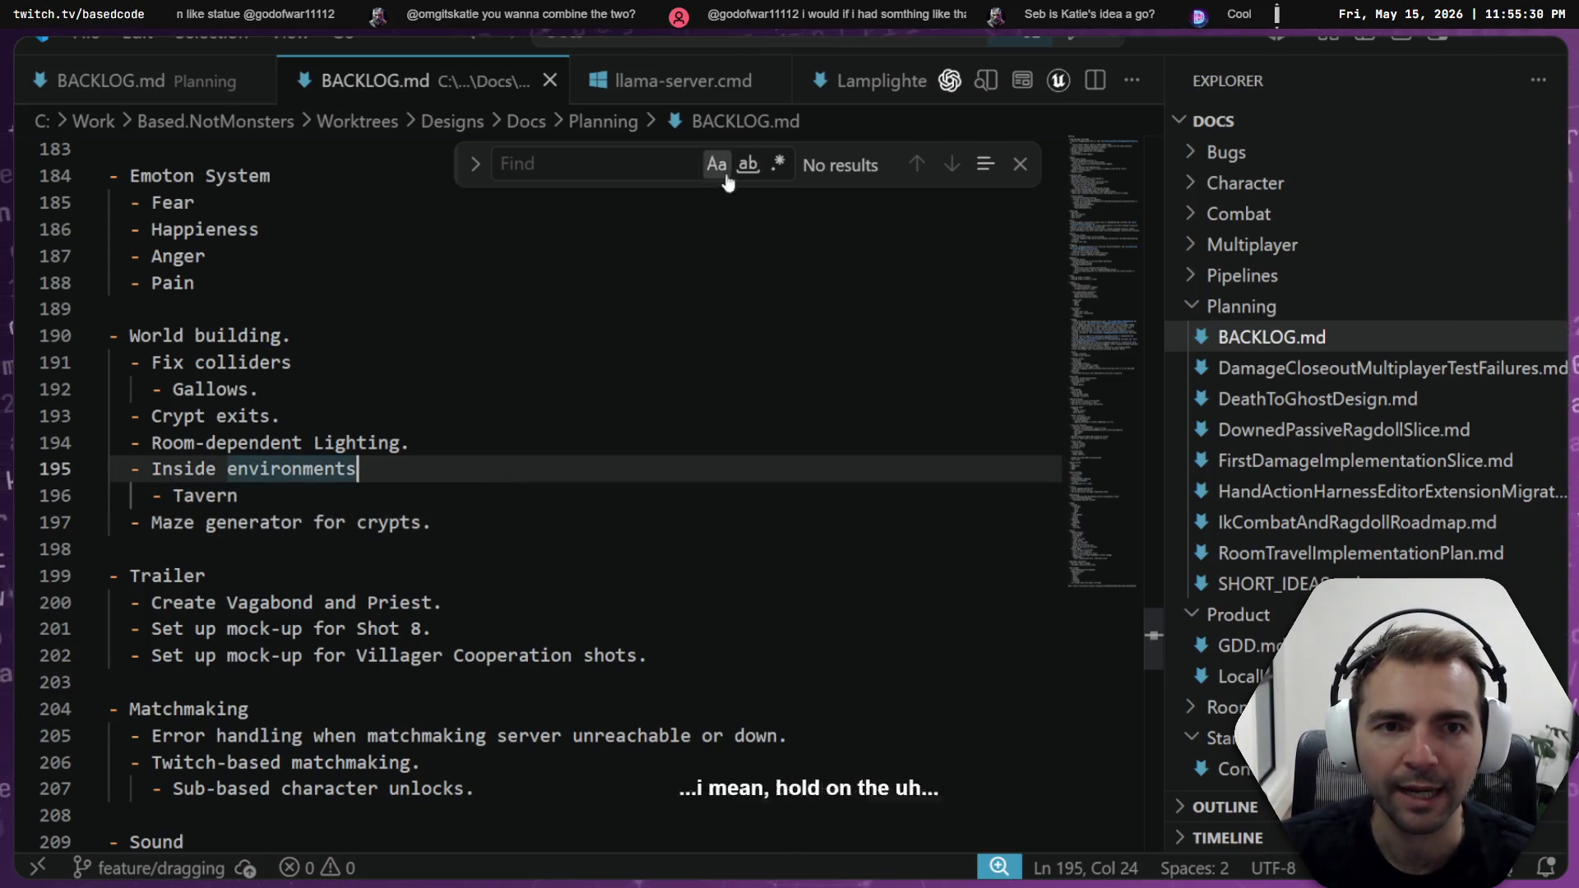
click(1020, 163)
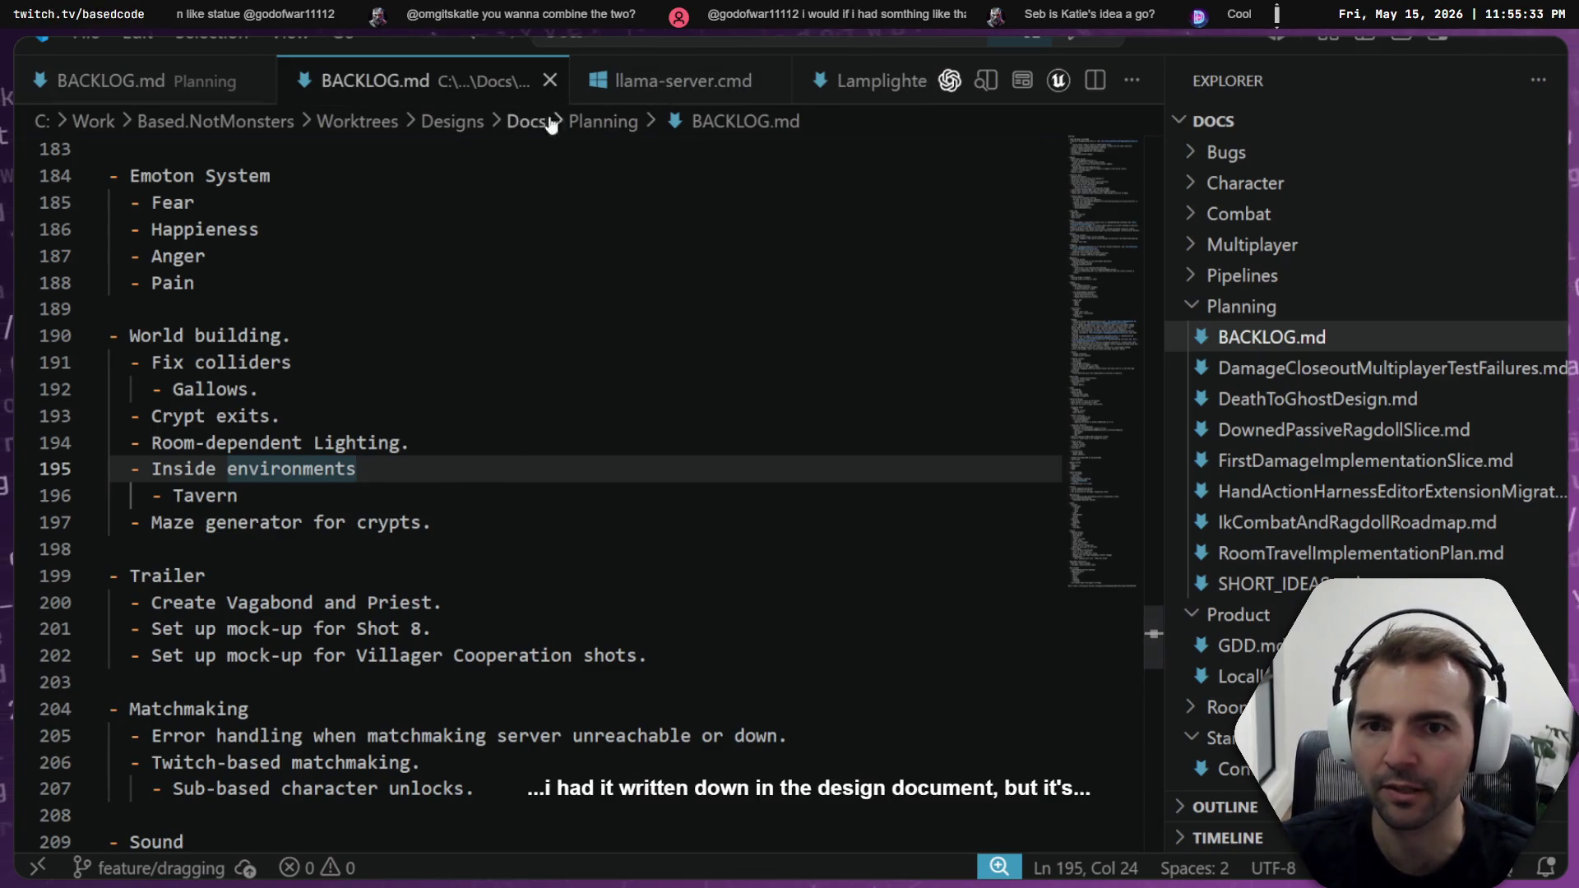
key(alt+Tab)
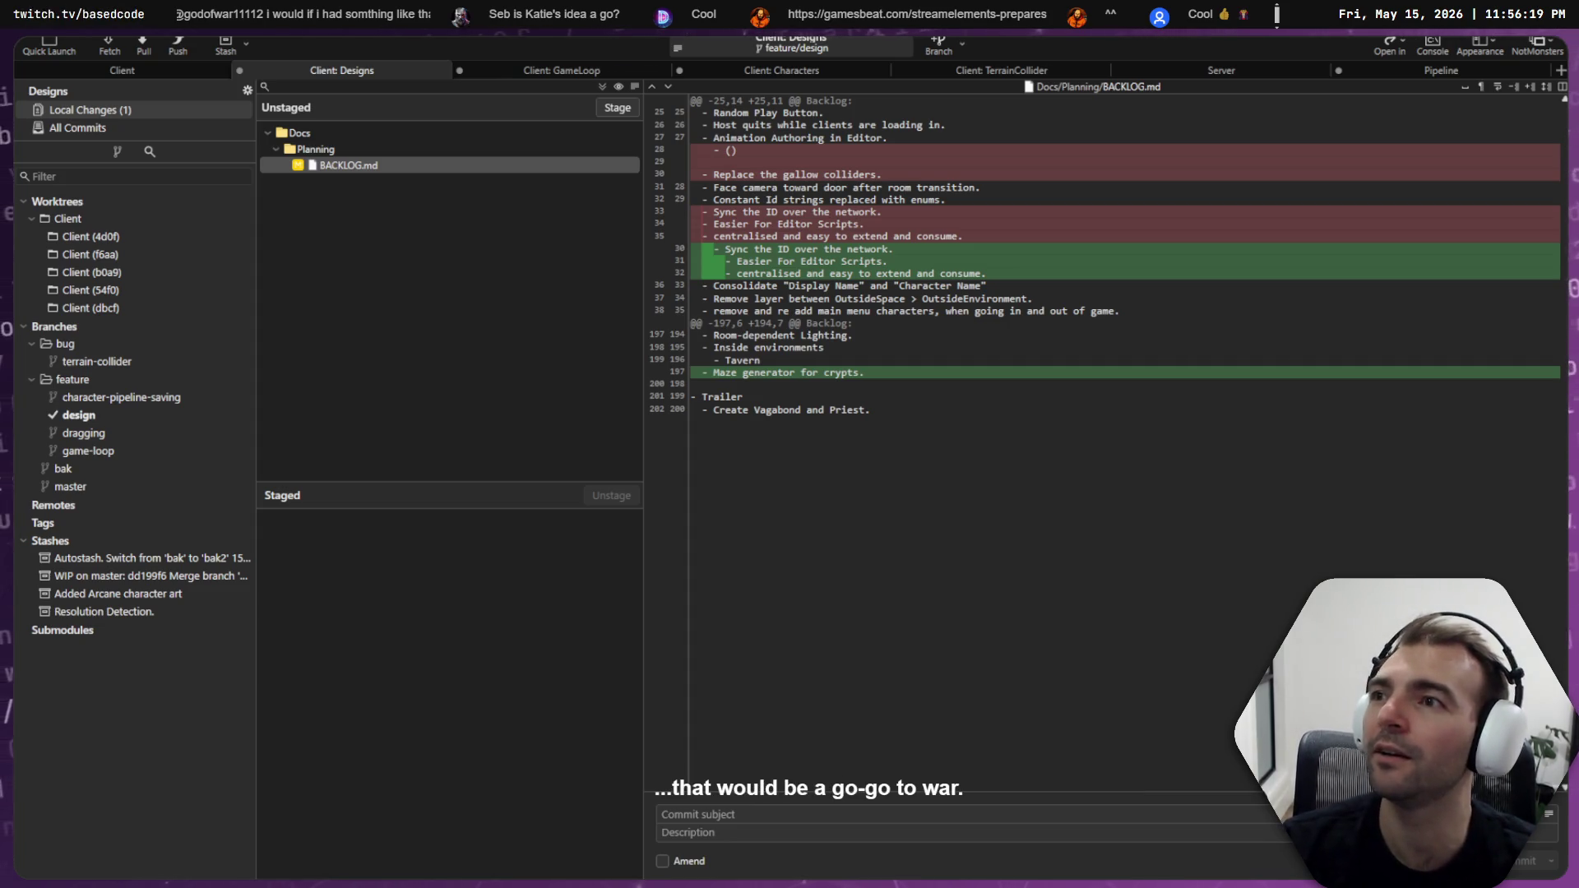
Review the BACKLOG.md diff in Fork, then bring up the StreamElements news article.
key(ctrl+Left)
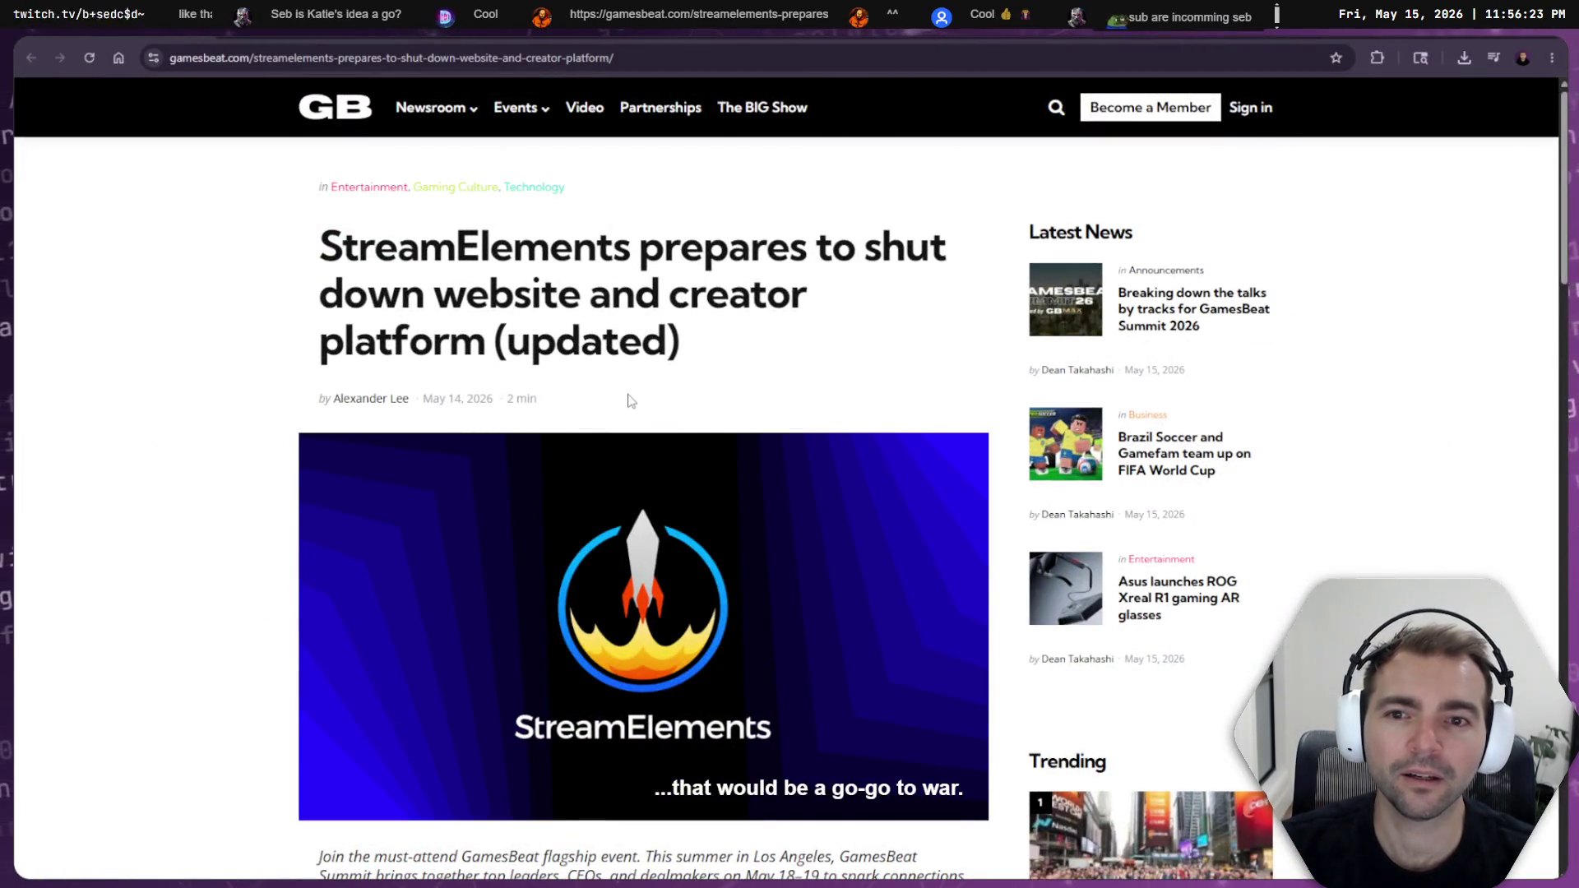
Read the GamesBeat article, highlighting the Founded in 2016 paragraph and Official Update quote.
scroll(642, 391, down, 4)
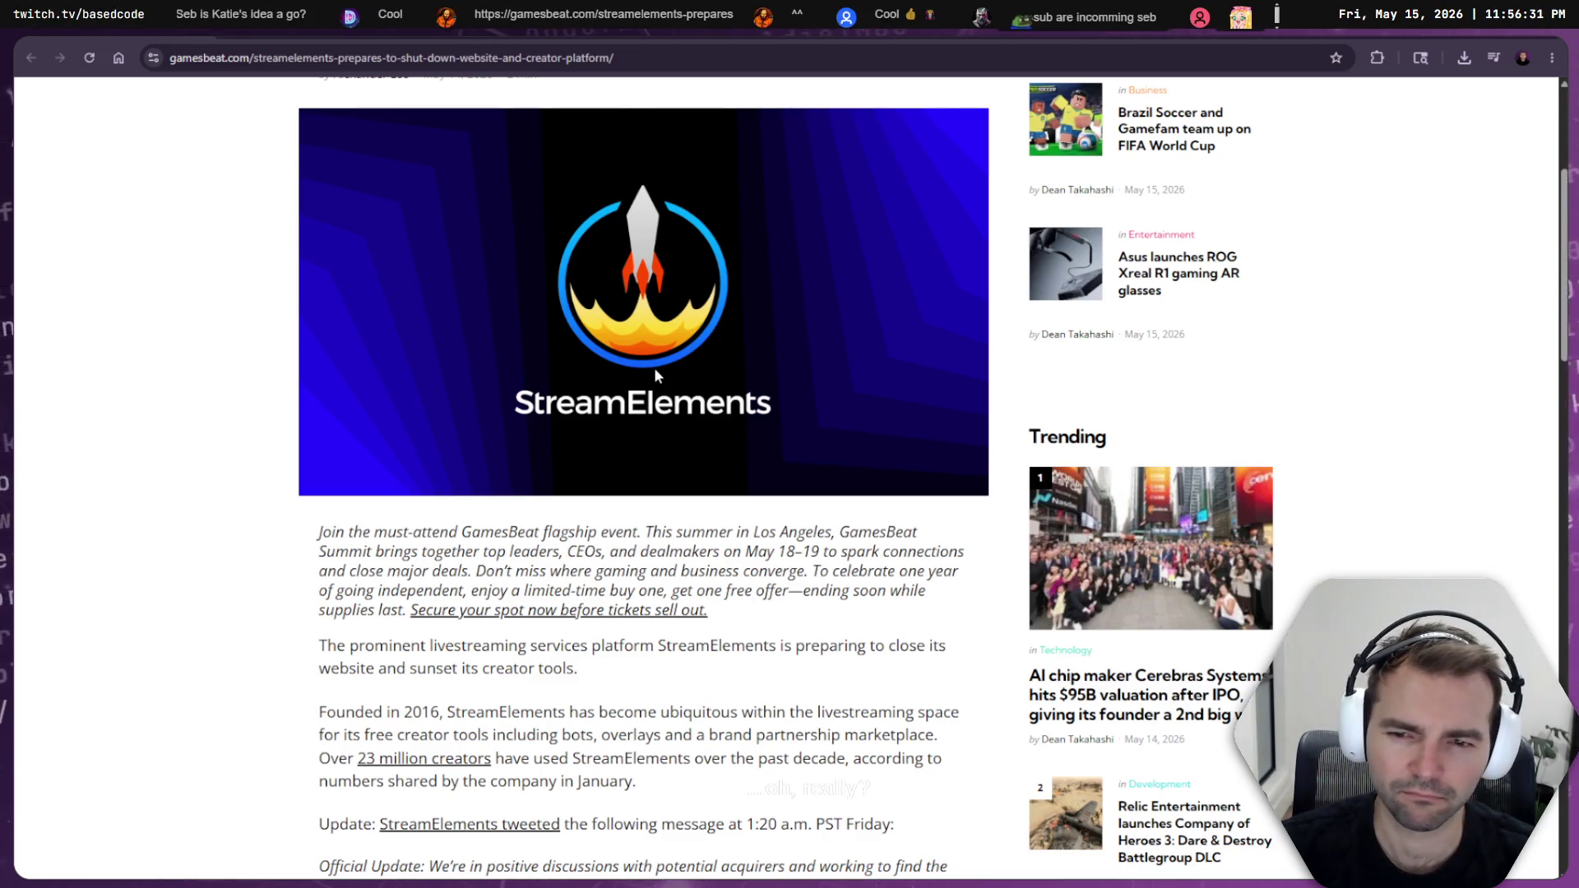
scroll(655, 372, down, 2)
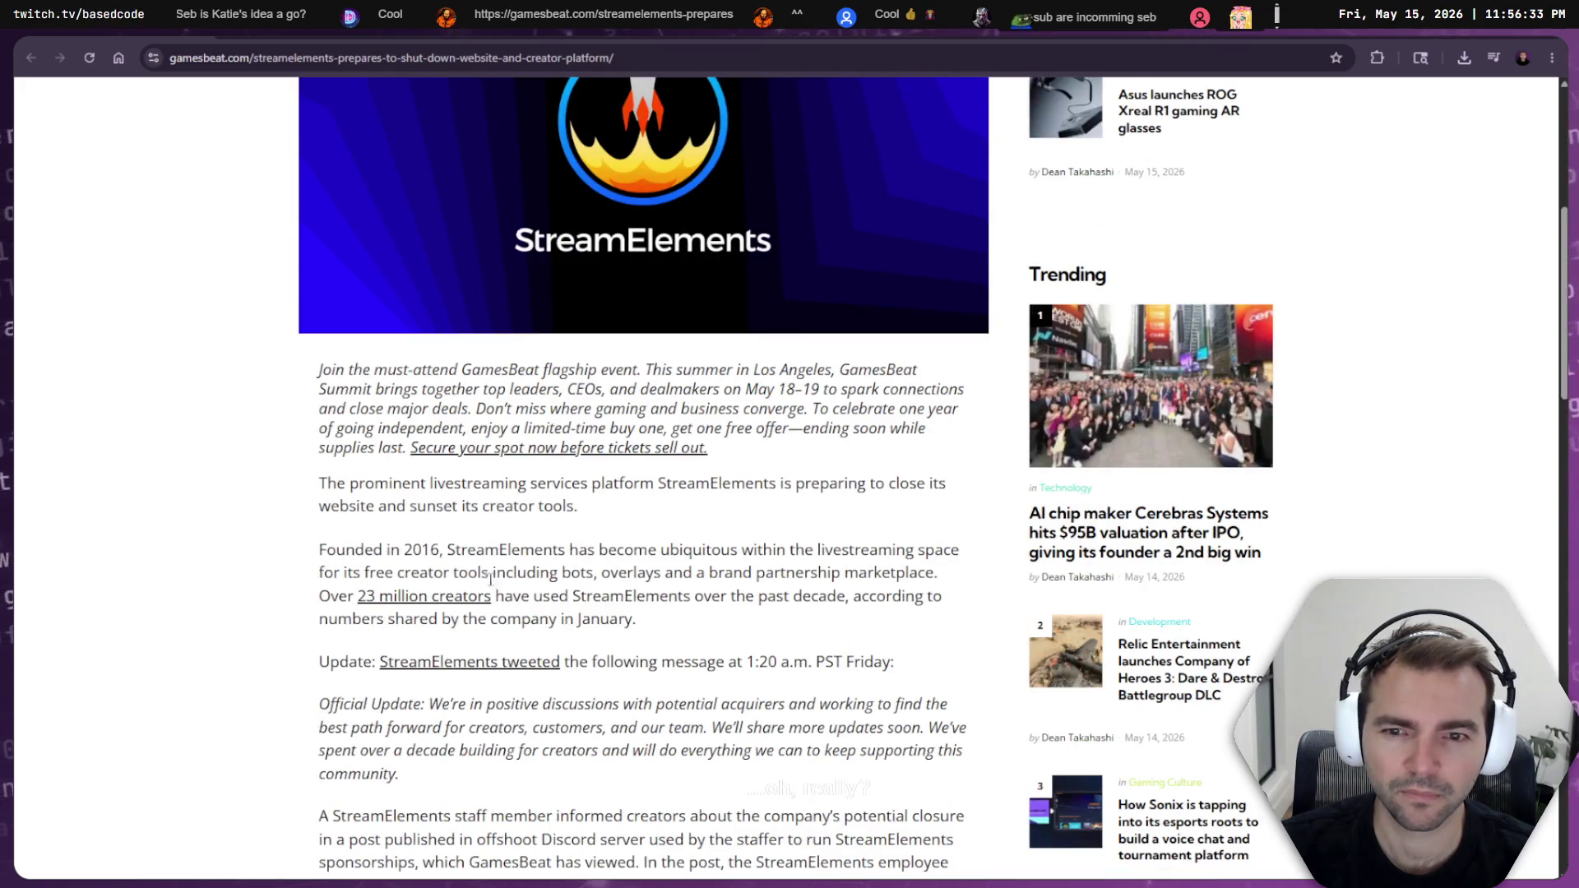
drag(313, 558, 709, 635)
click(712, 640)
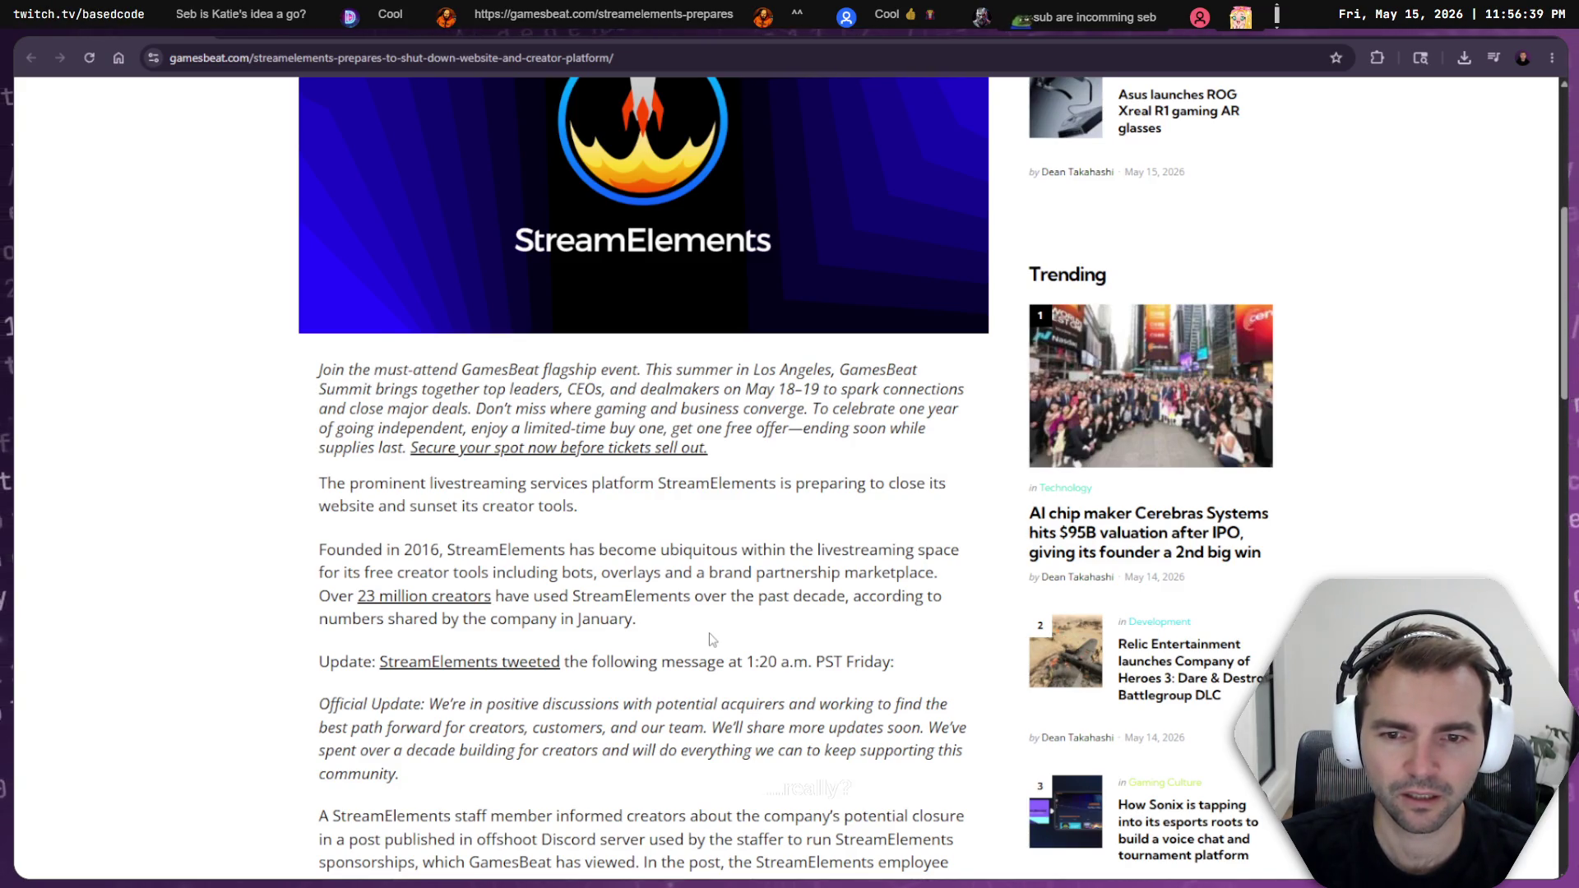
scroll(713, 640, down, 2)
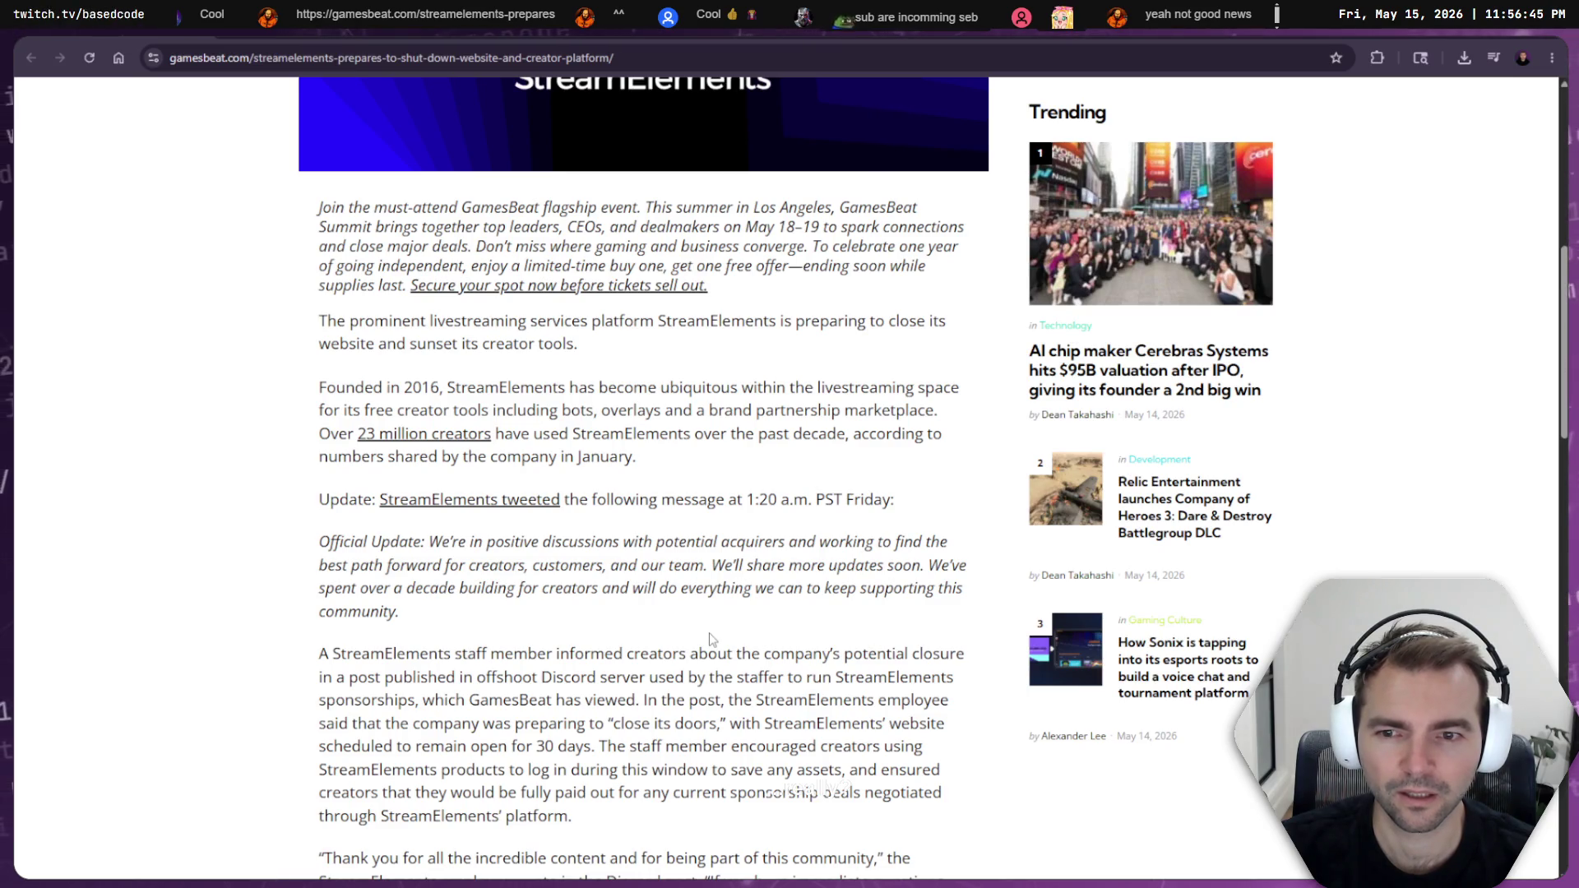
drag(709, 566, 313, 543)
click(471, 570)
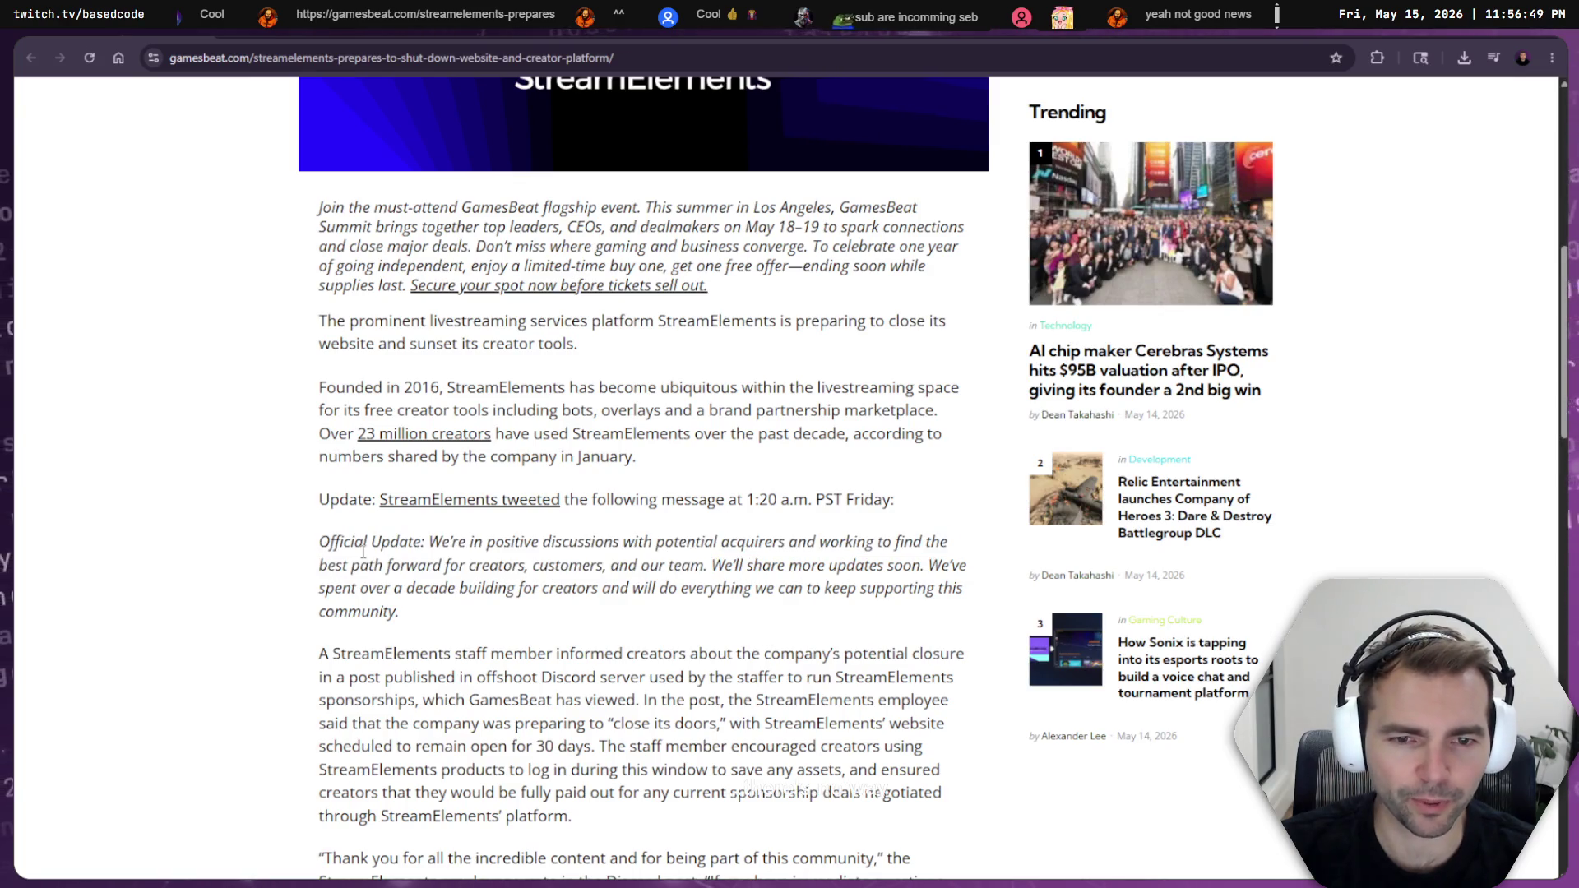
Read the rest of the StreamElements article, then return to the BACKLOG.md diff in Fork.
scroll(471, 569, down, 1)
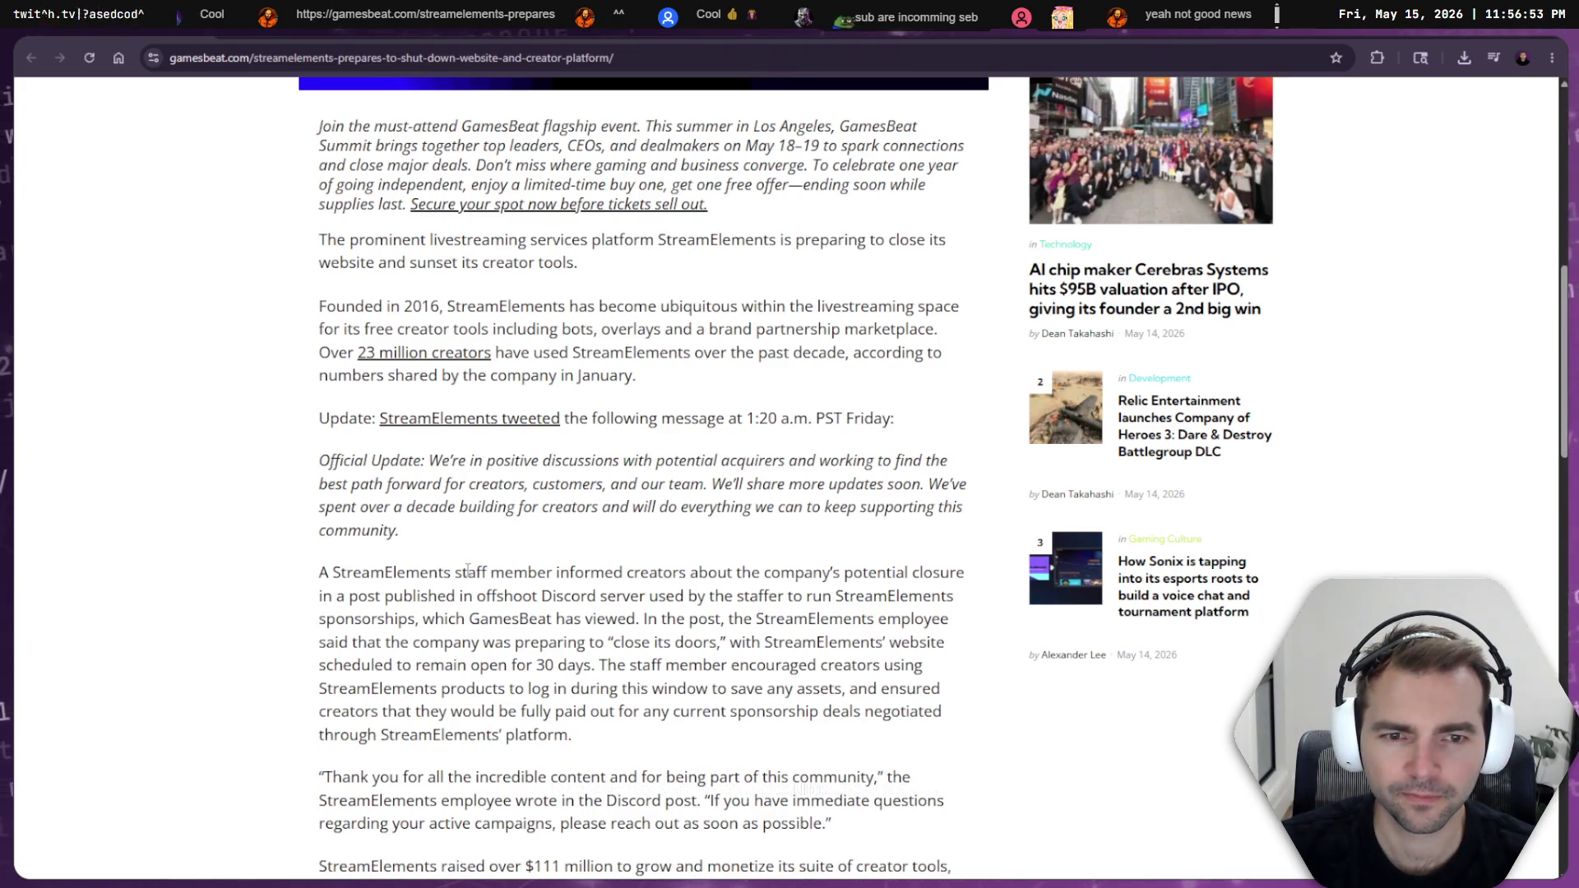
scroll(457, 573, down, 1)
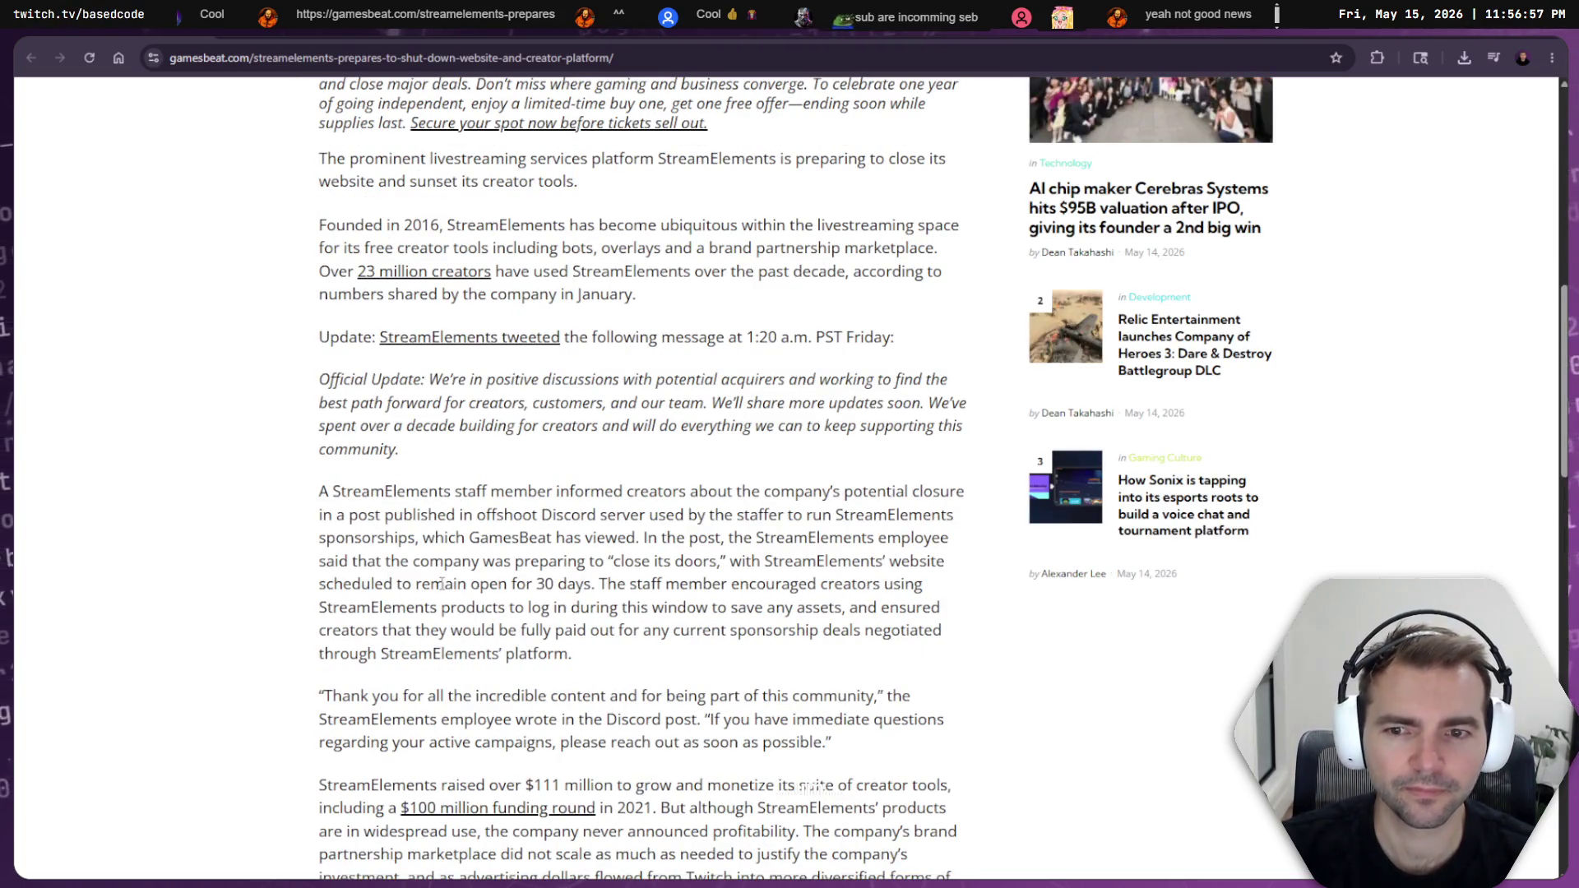
scroll(441, 585, down, 3)
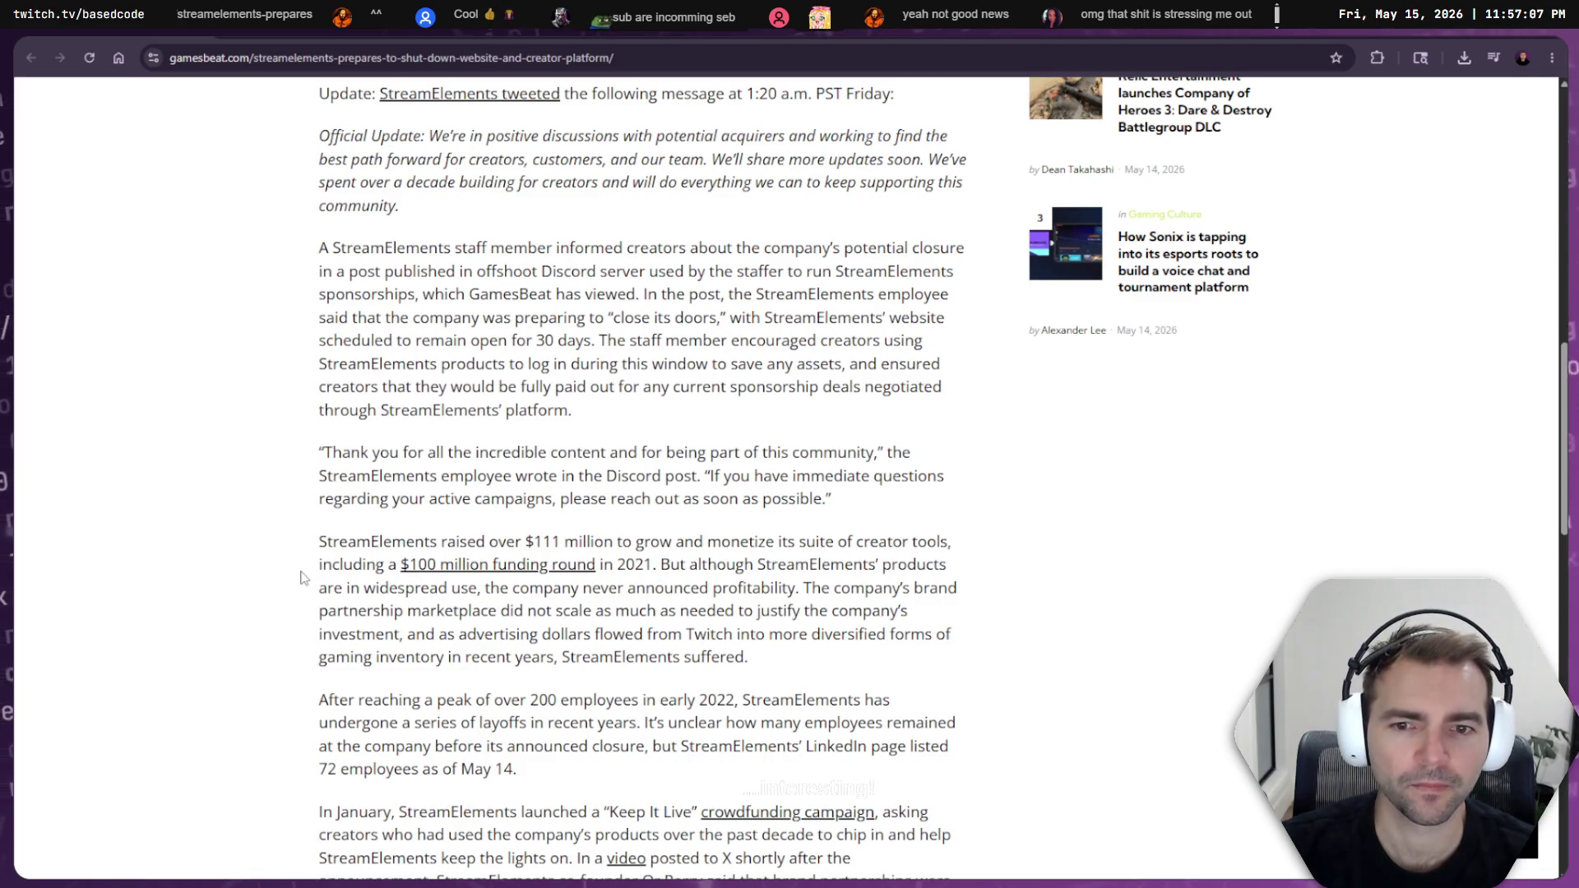
drag(319, 545, 599, 567)
click(650, 576)
scroll(654, 581, down, 2)
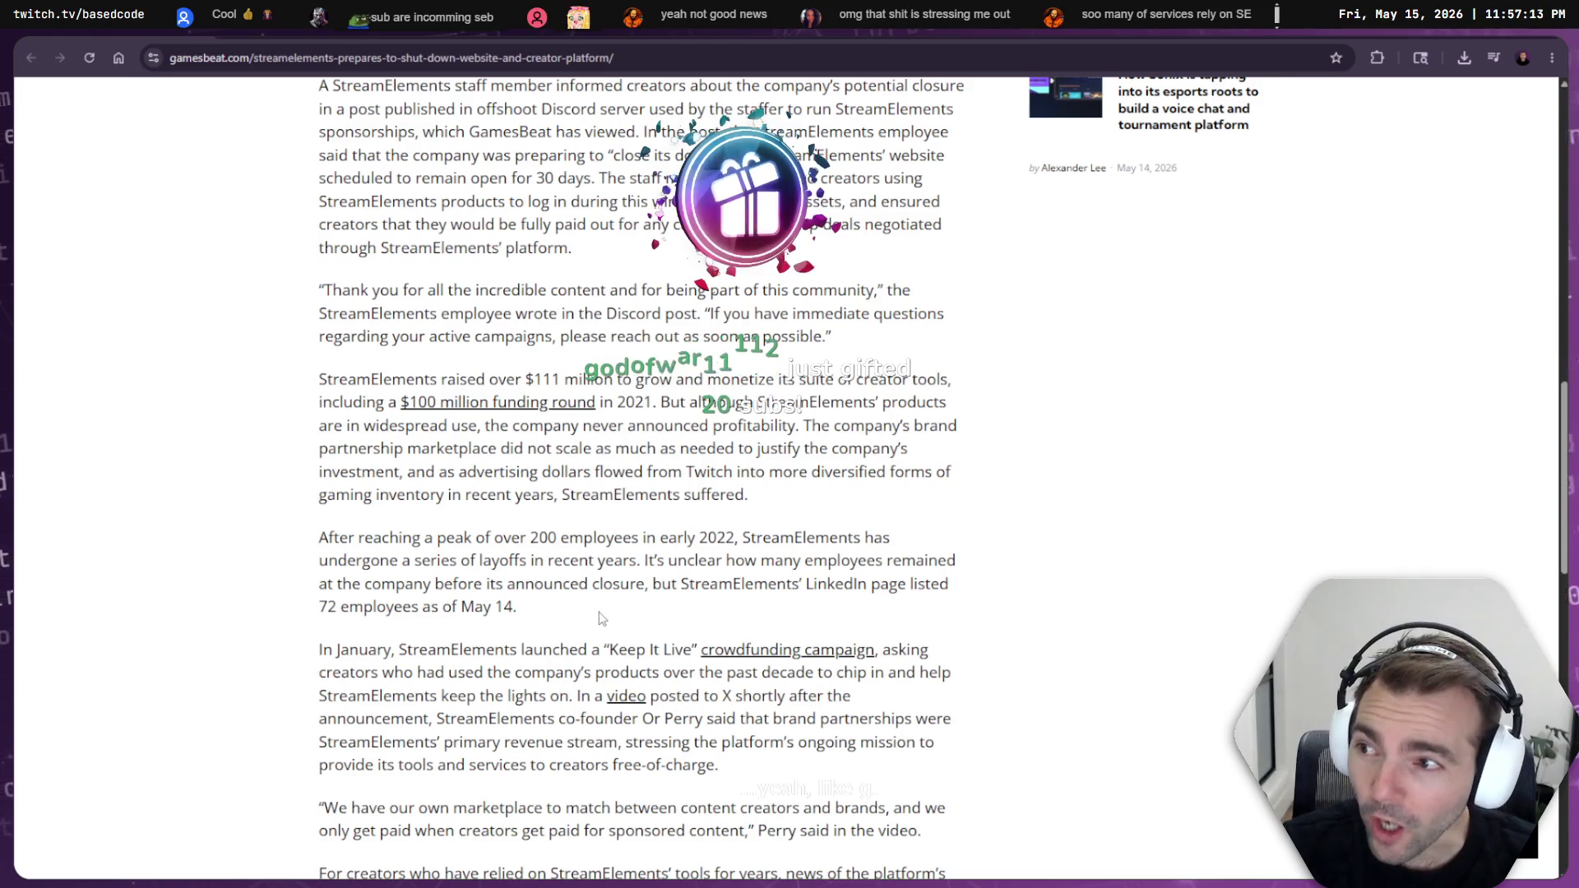
key(alt+Tab)
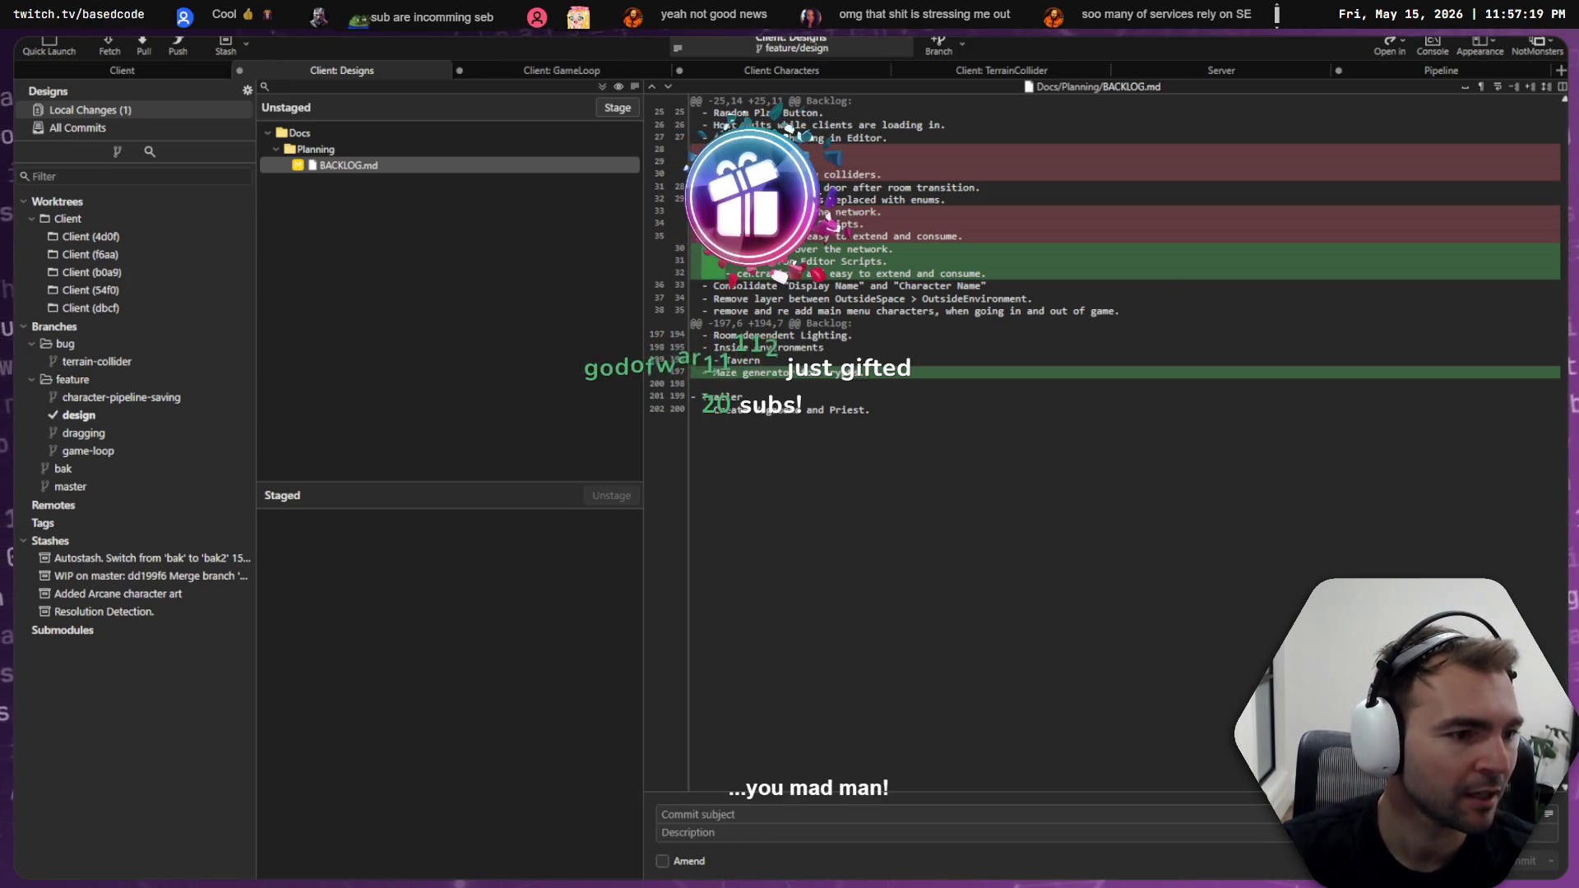
Switch to the ChatGPT browser window and maximize it to show the Not Monsters conversation.
key(alt+Tab)
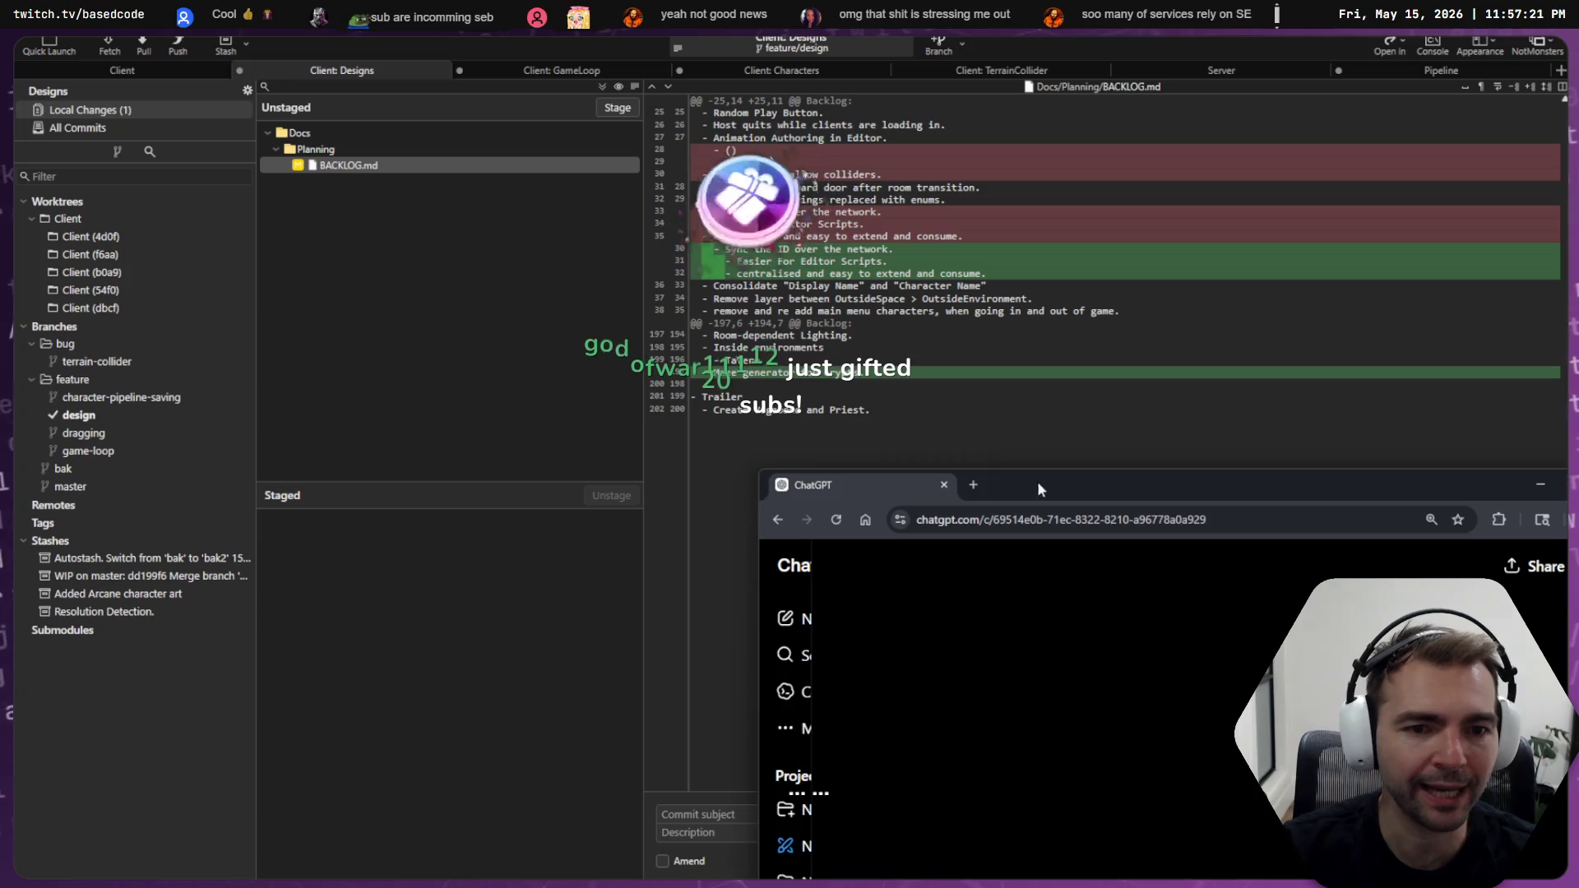
double_click(1038, 484)
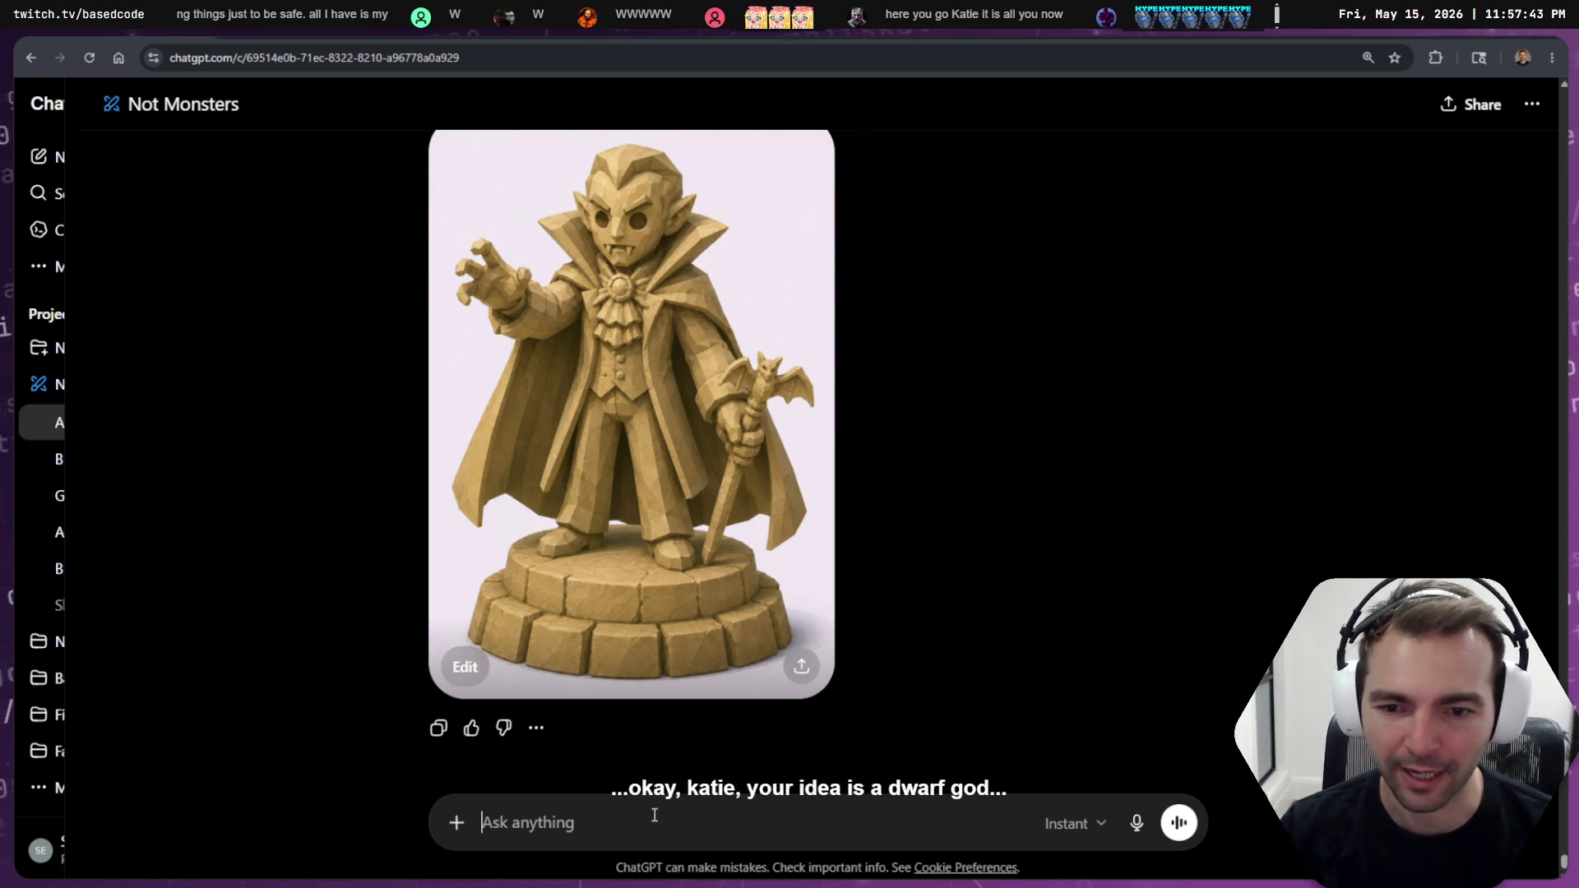
Dictate and send a request for a dwarf goblin-like statue in the earlier images' style.
key(super+h)
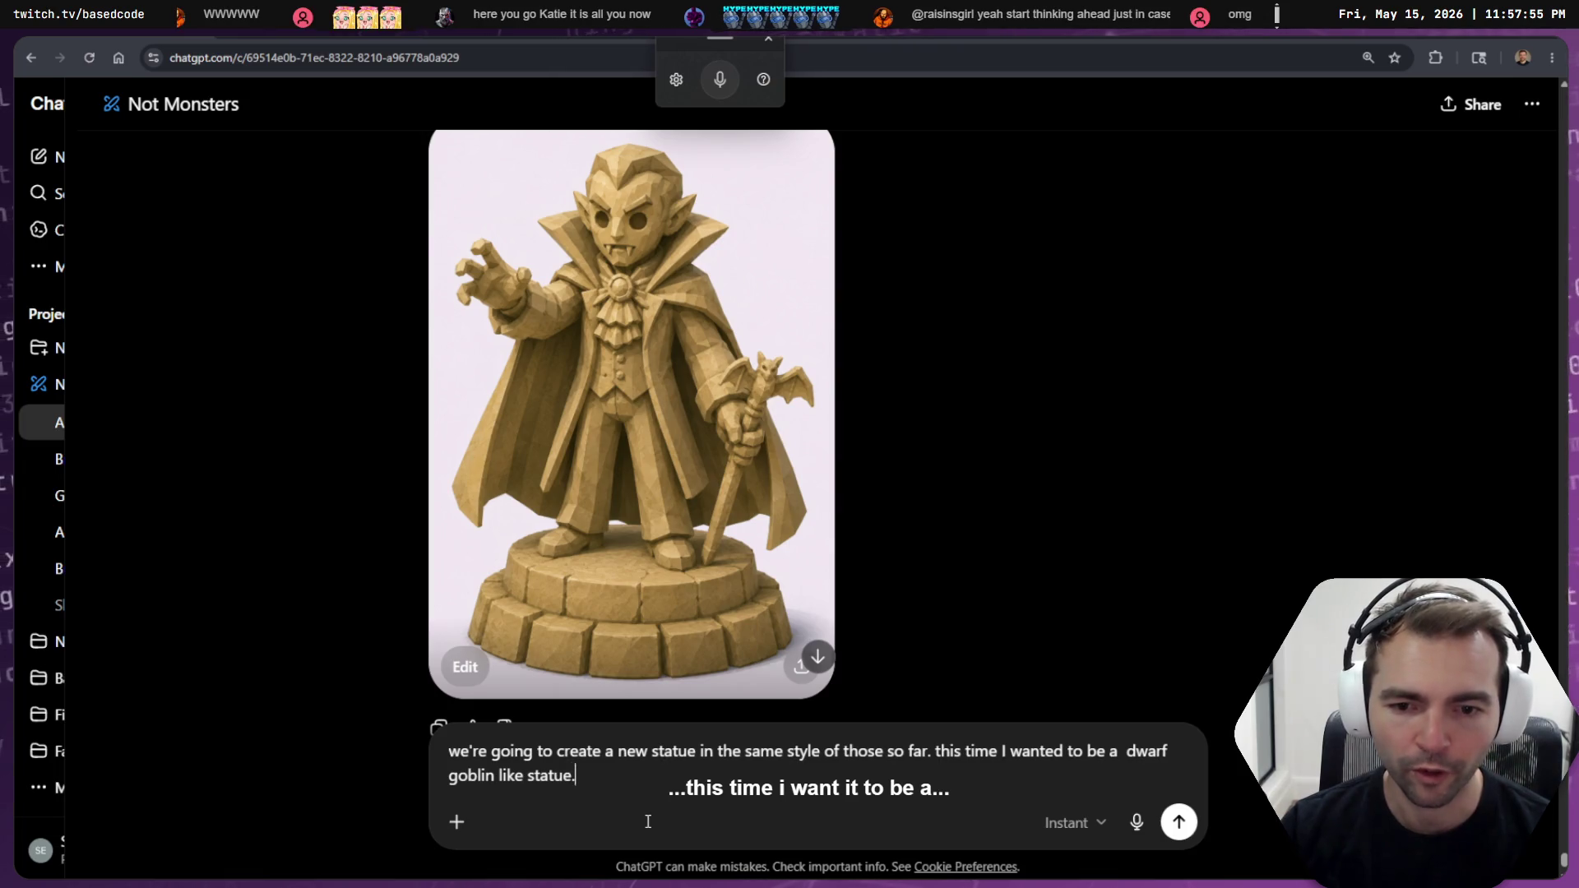
key(Return)
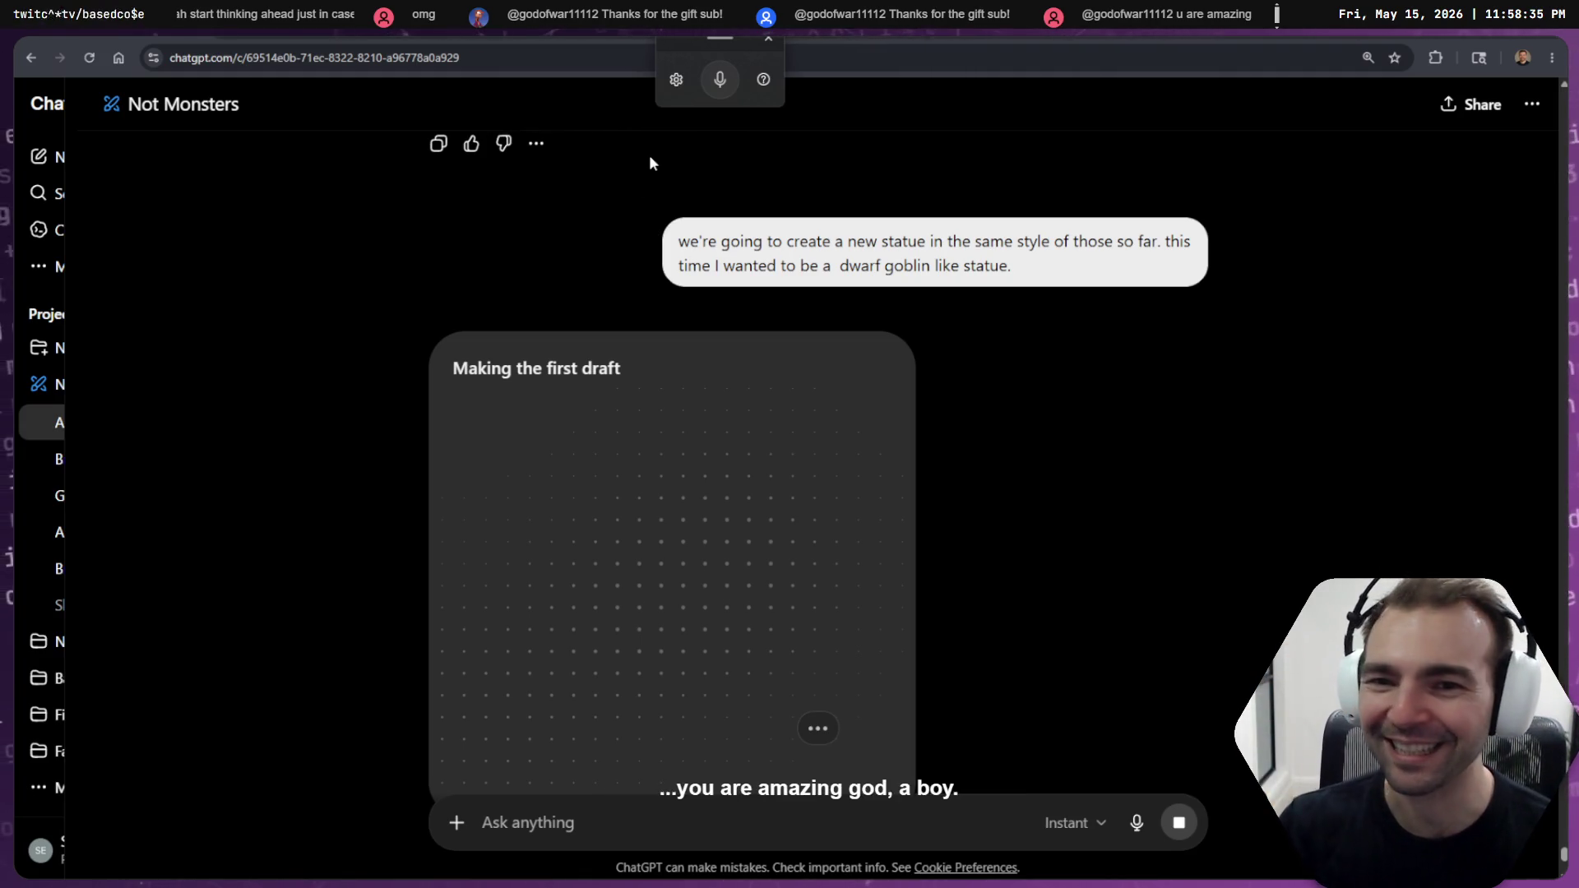
scroll(908, 313, down, 3)
scroll(944, 293, up, 2)
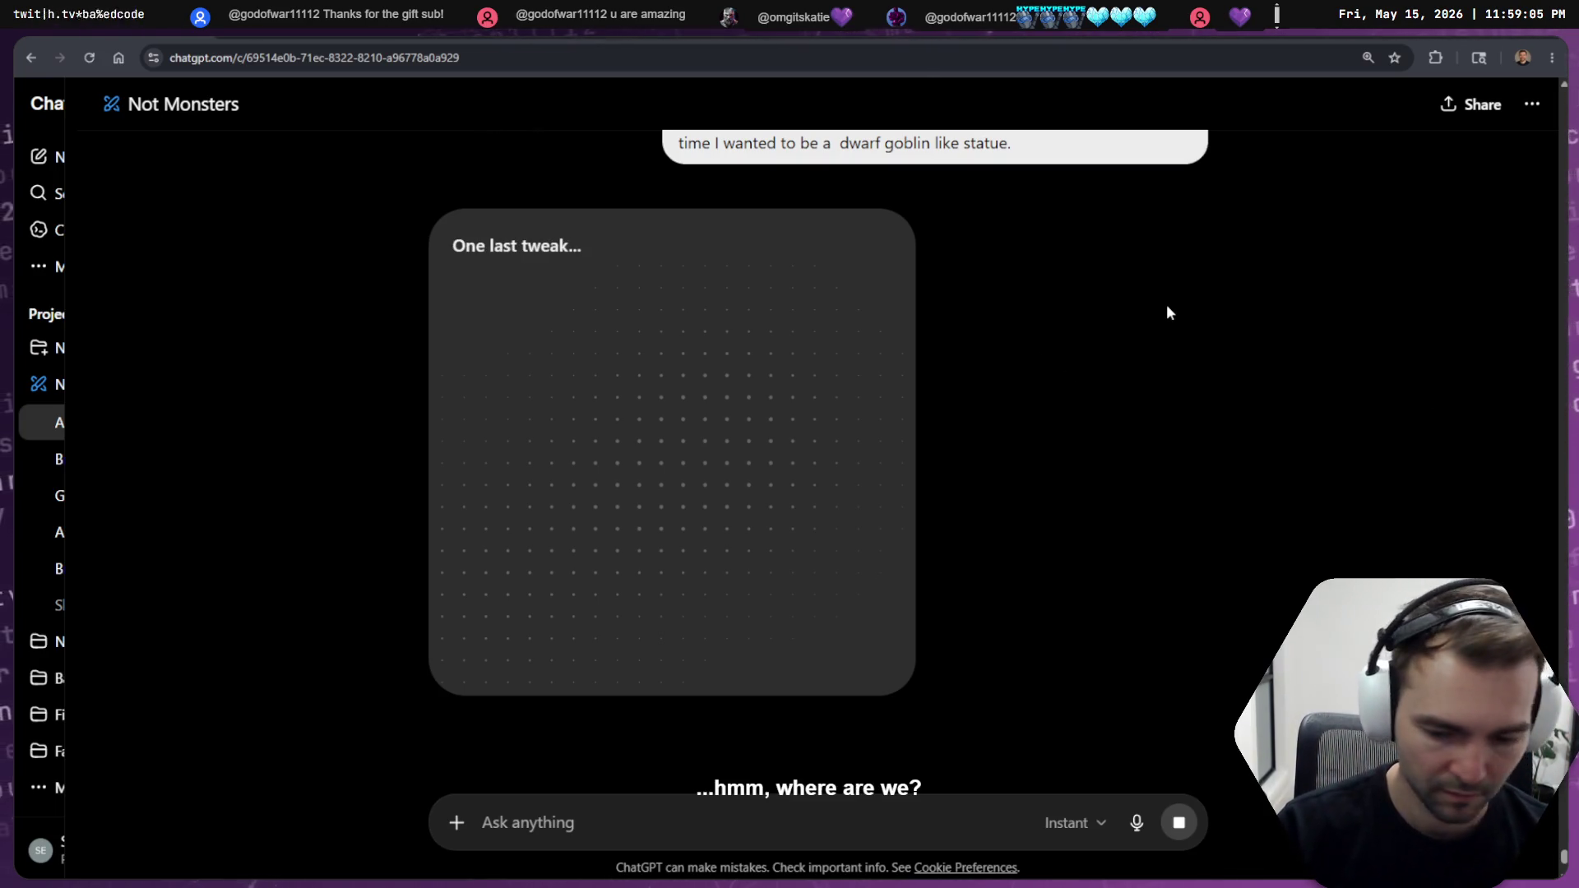
Open the model picker and close it again without changing the model.
key(Return)
key(Escape)
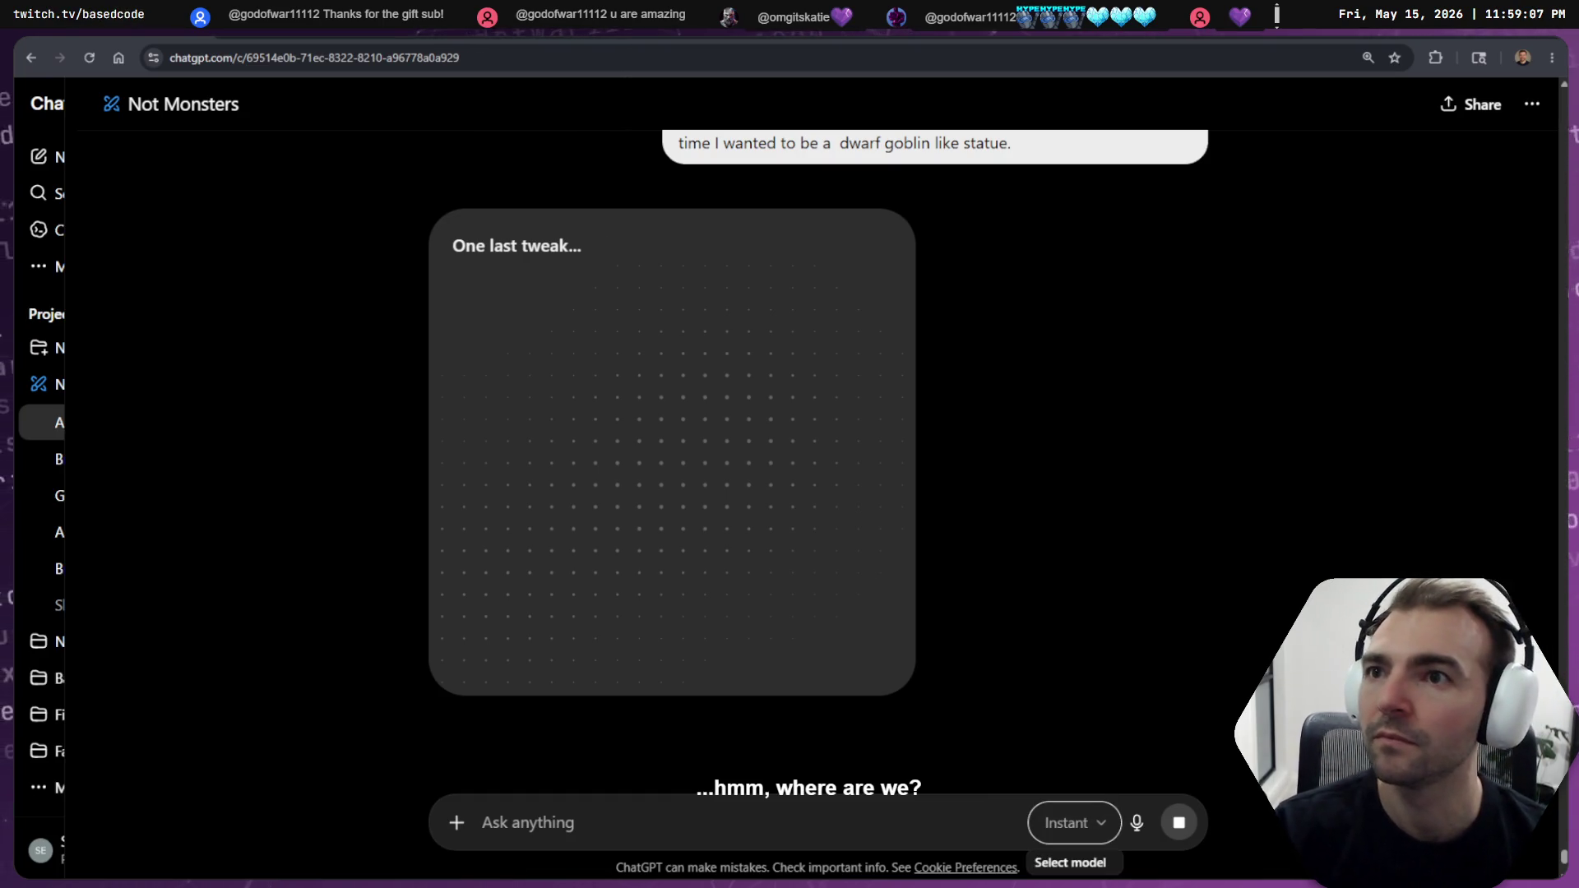
key(Escape)
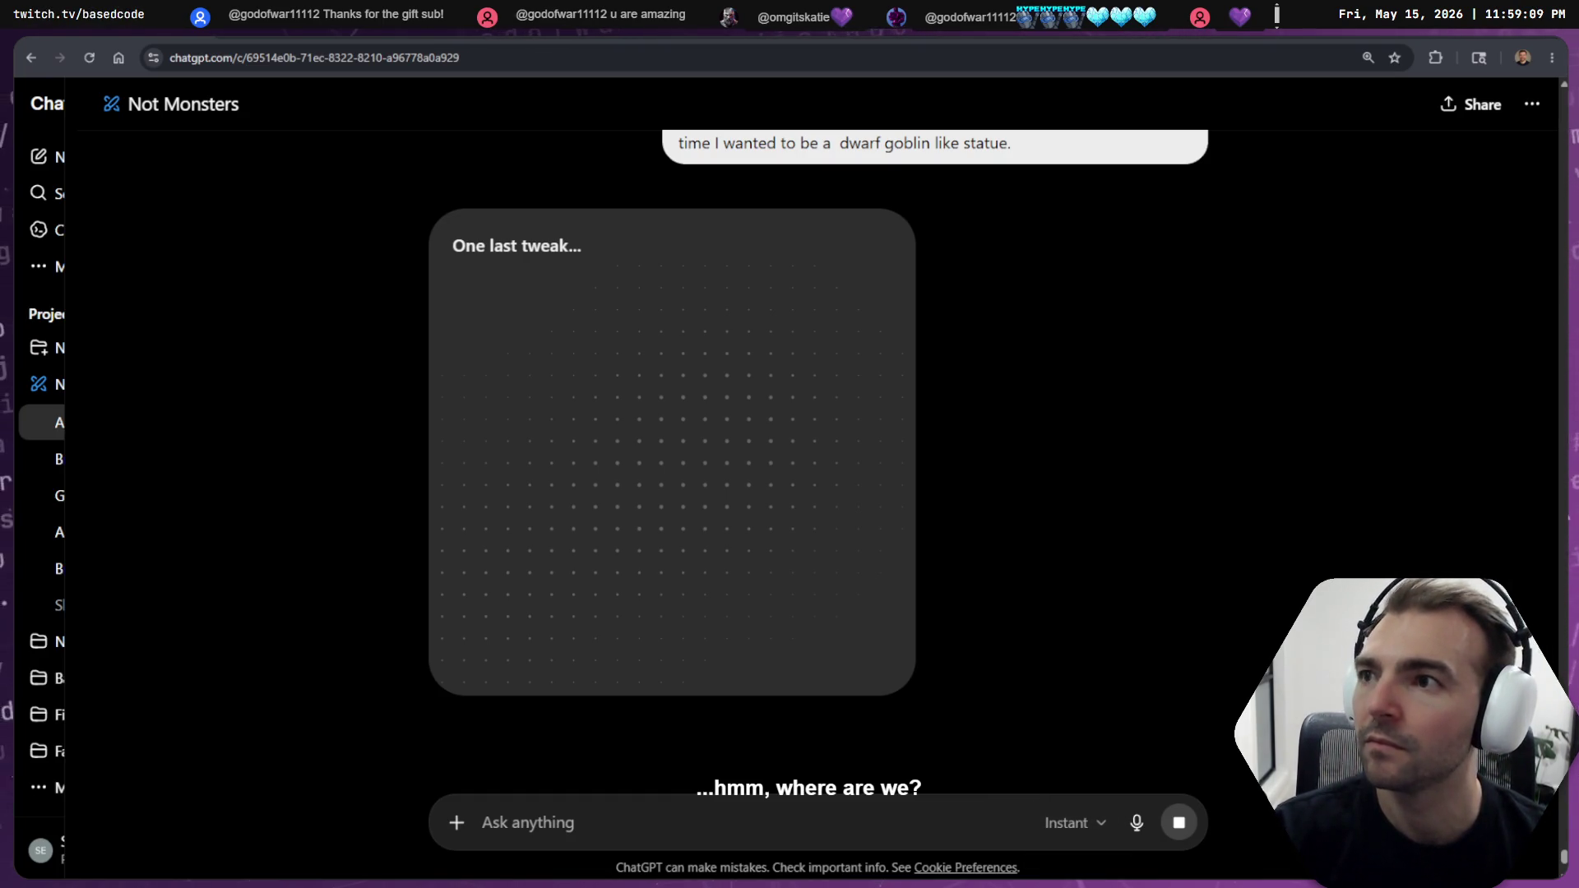
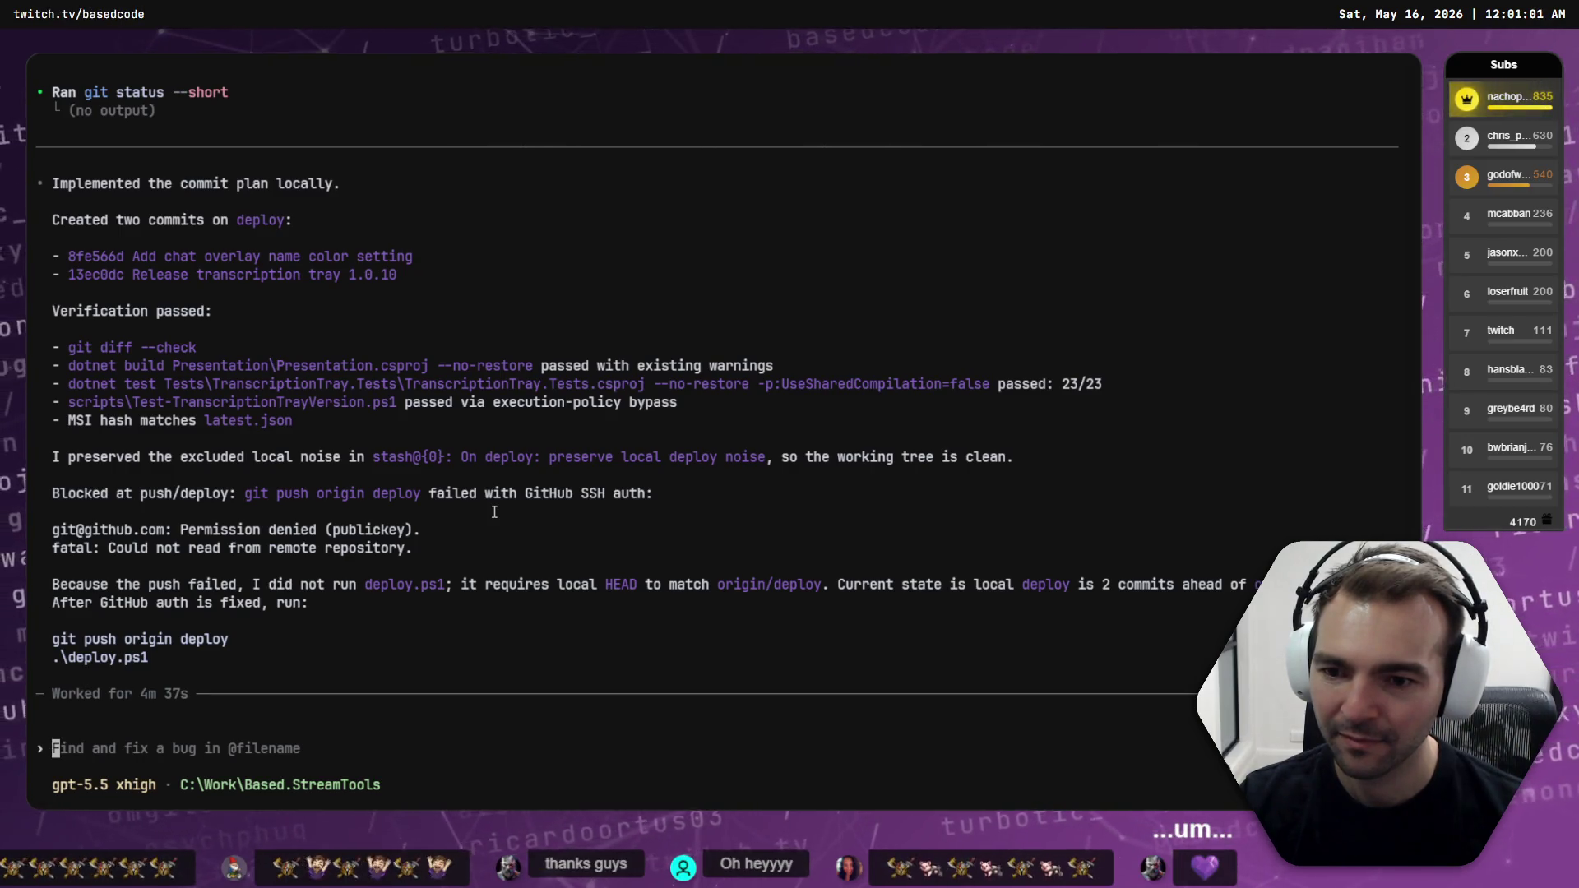
Exit the Codex session and run git push for the deploy branch.
key(ctrl+c)
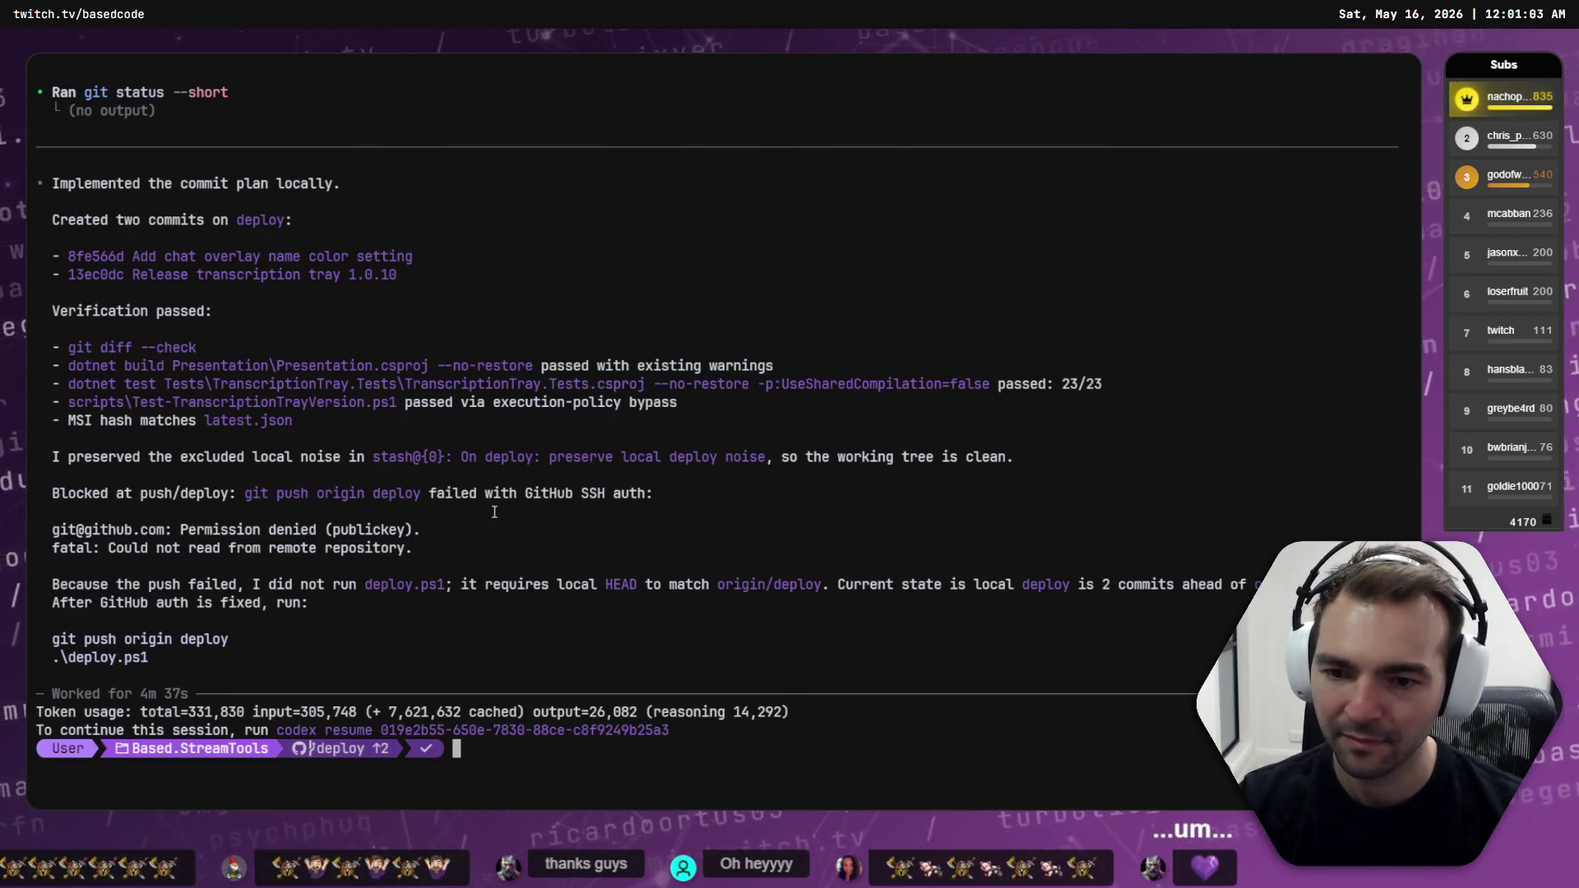
text(ush)
key(Return)
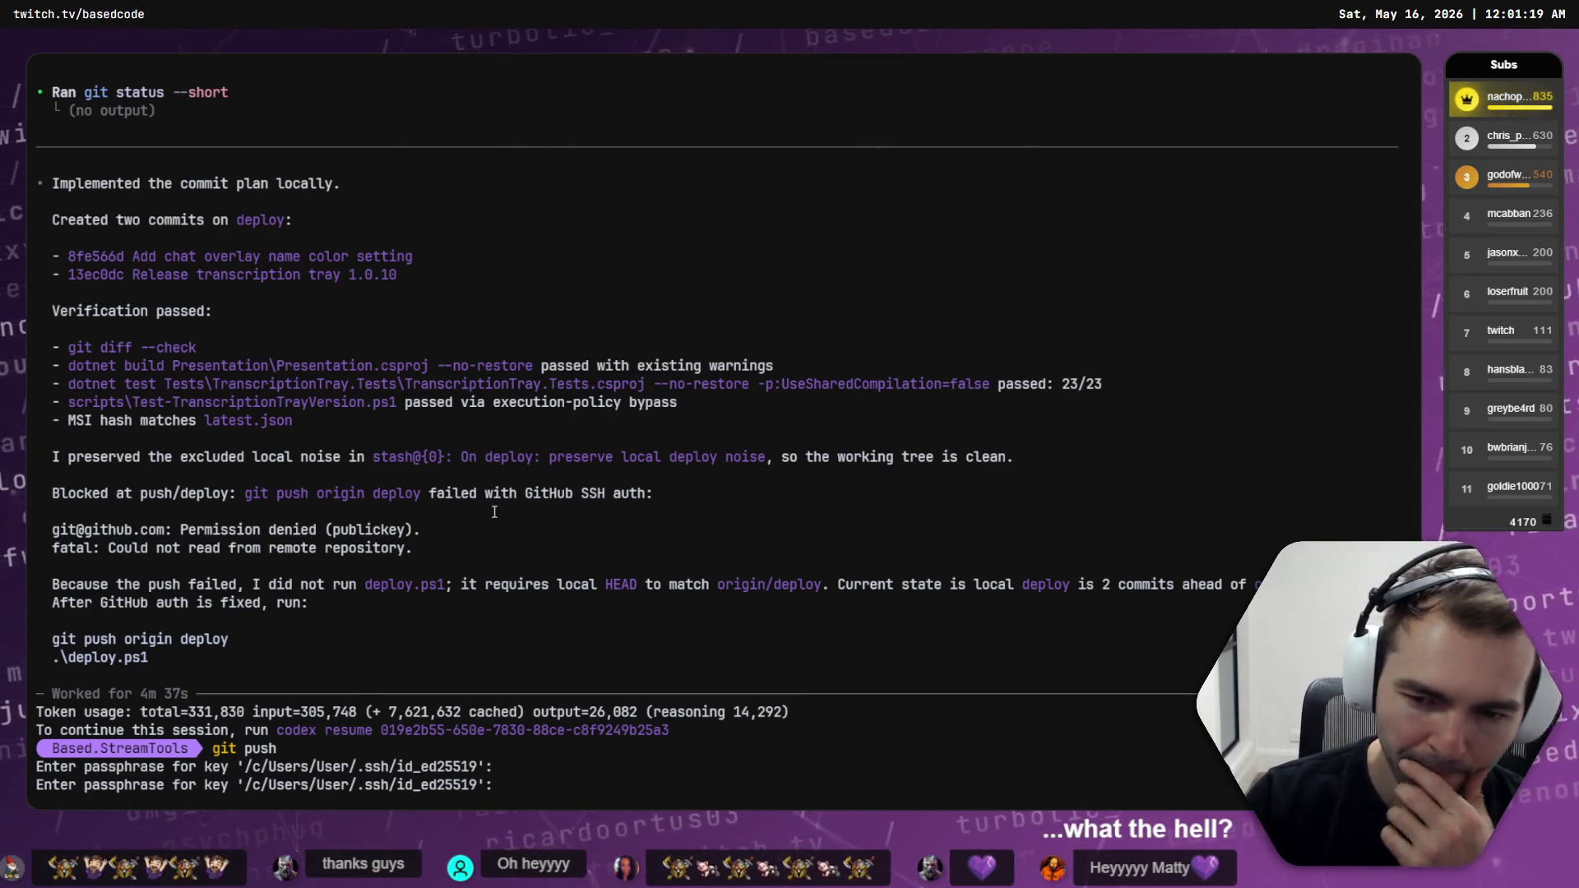
Abandon the SSH passphrase prompt and switch over to the Fork git client.
key(ctrl+c)
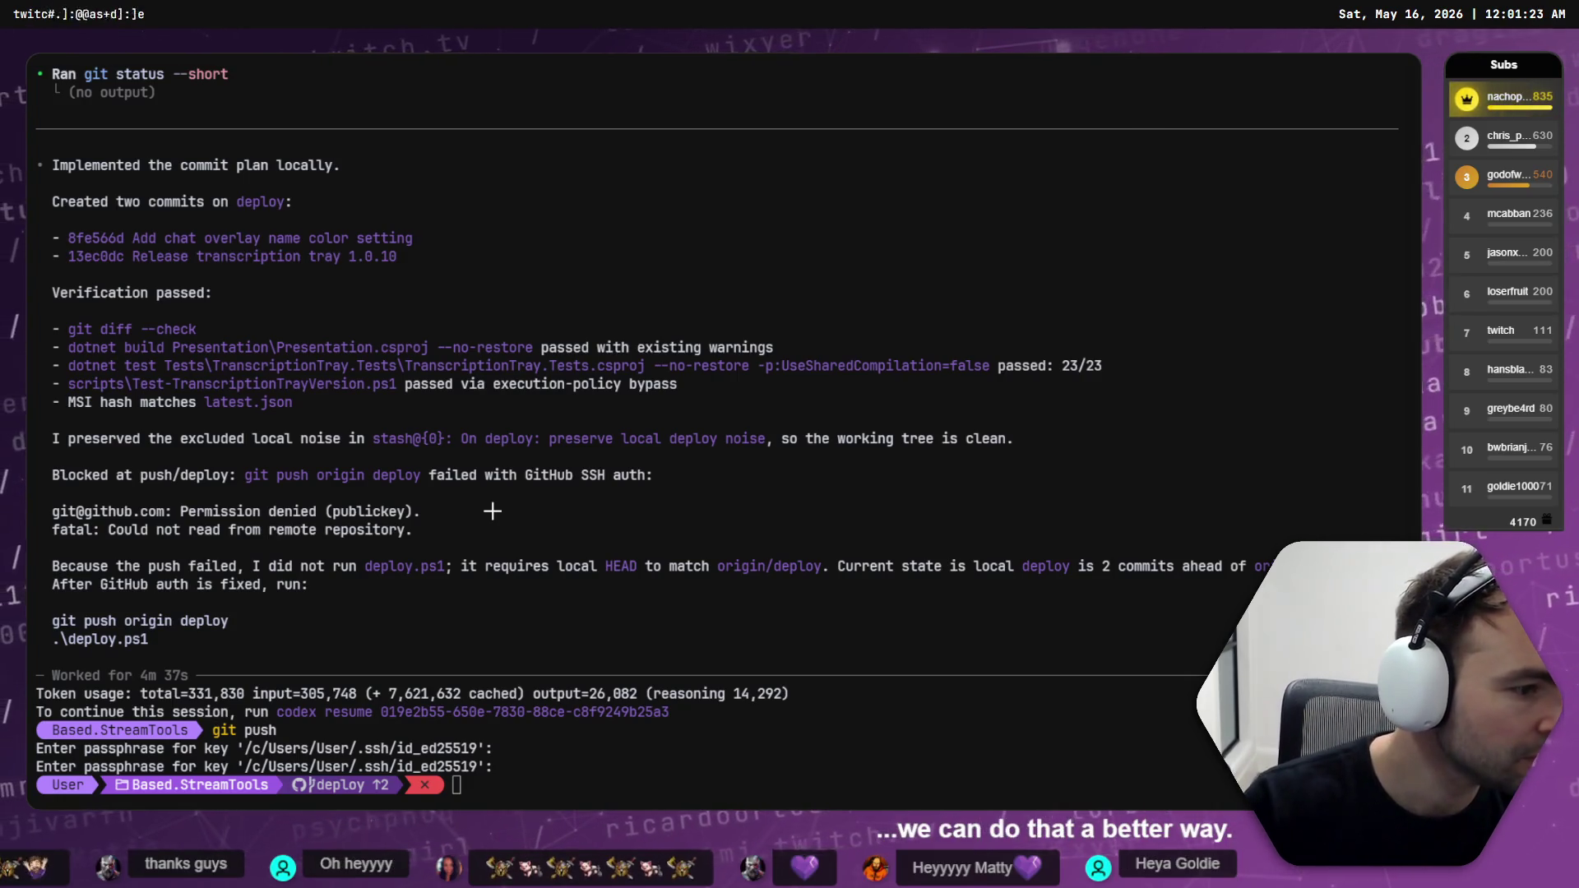
key(alt+Tab)
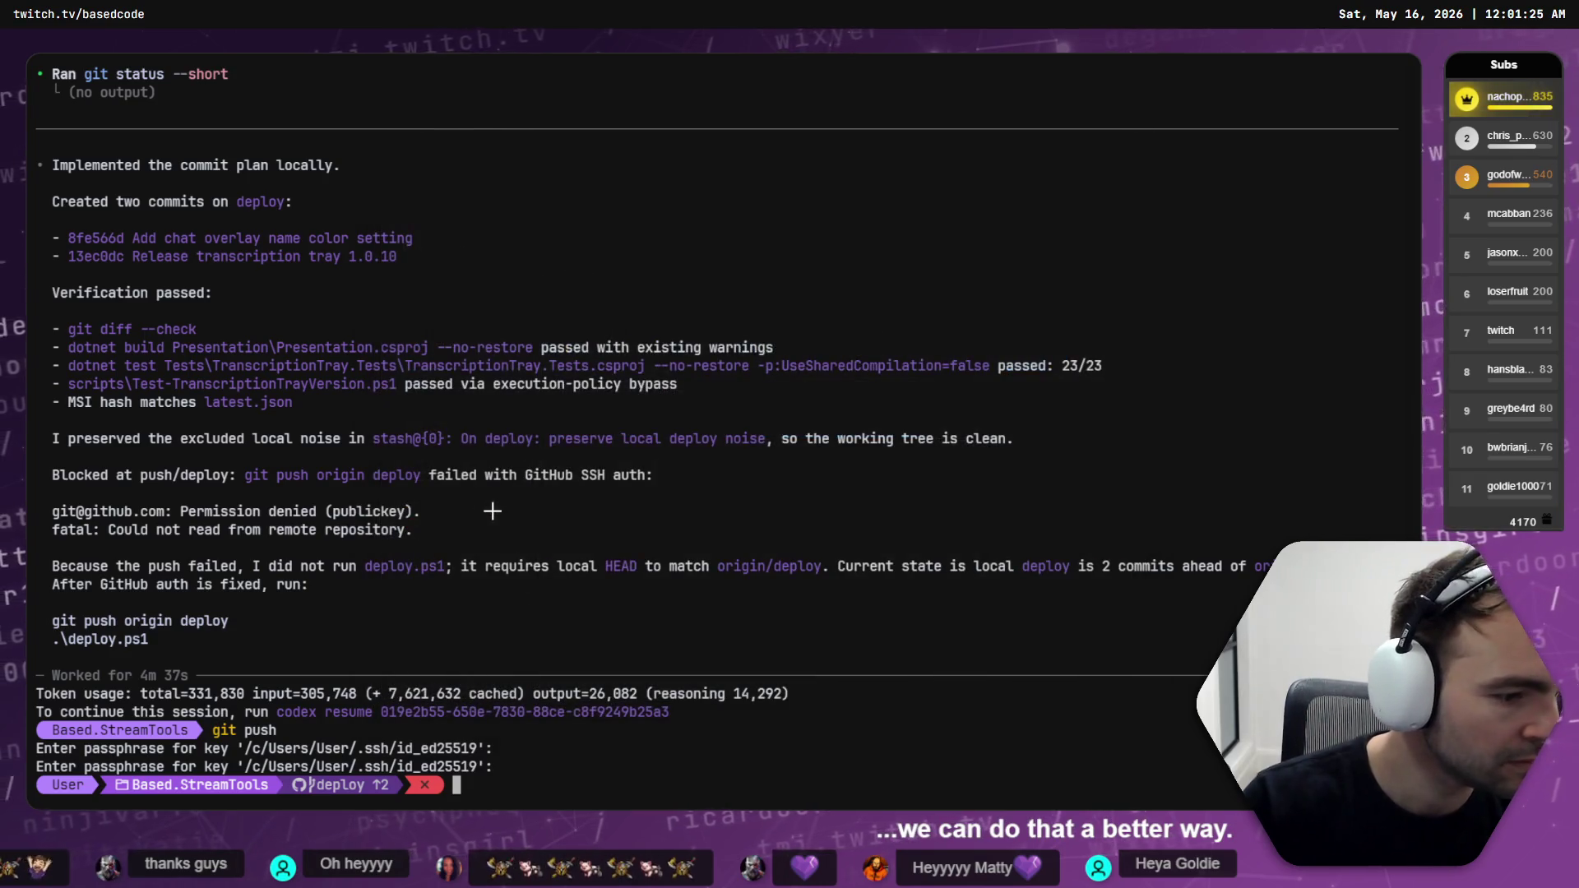
key(alt+Tab)
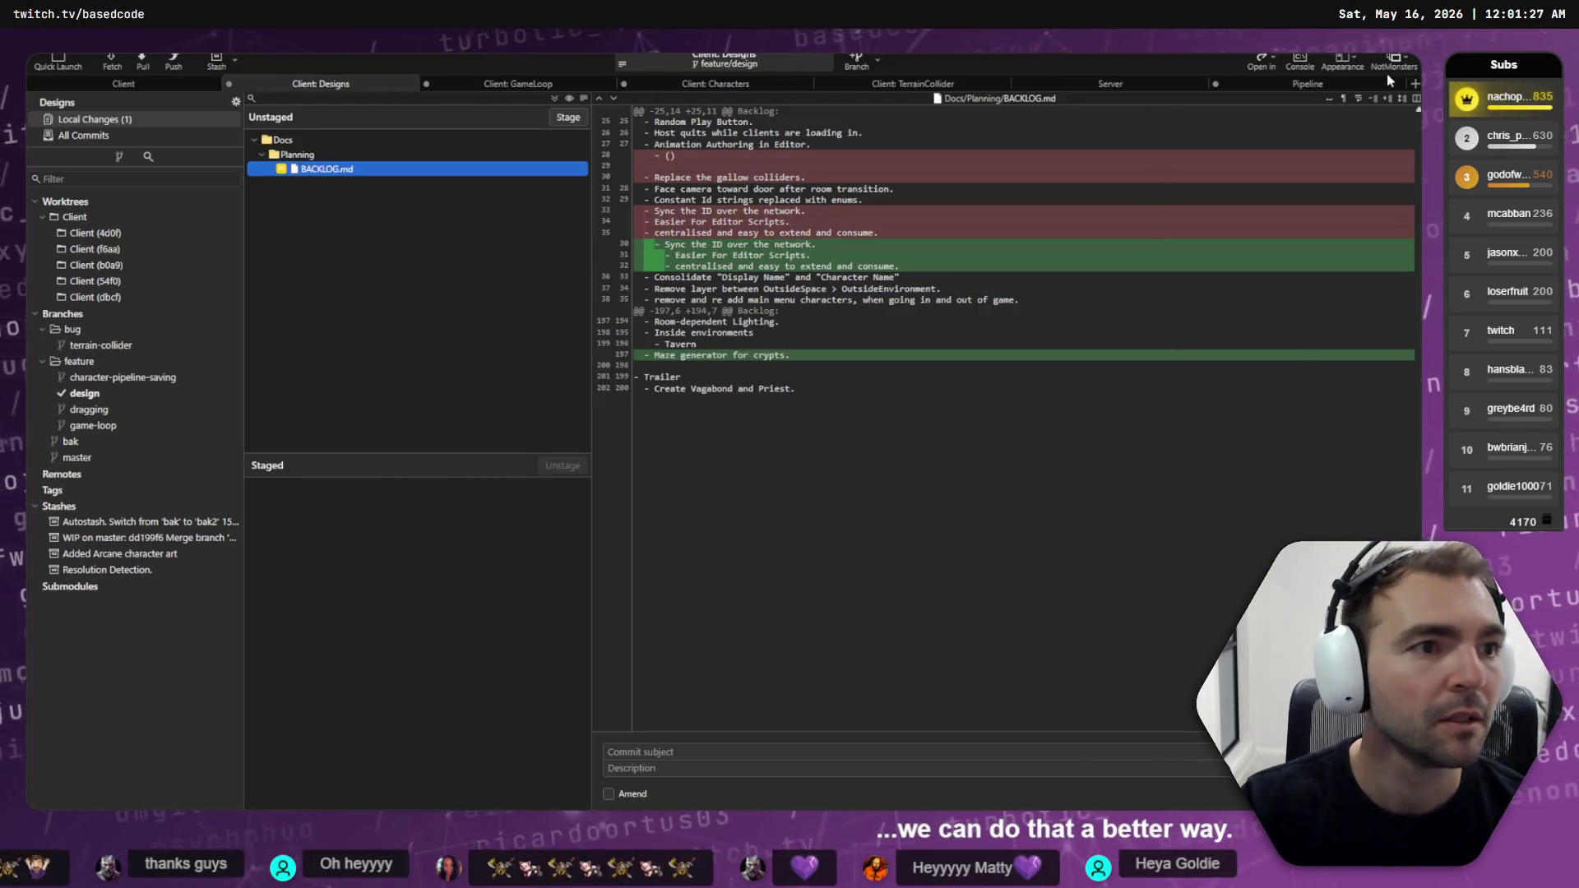
In the Based workspace's Based.StreamTools repo, push deploy to origin/deploy.
click(1394, 61)
click(1360, 119)
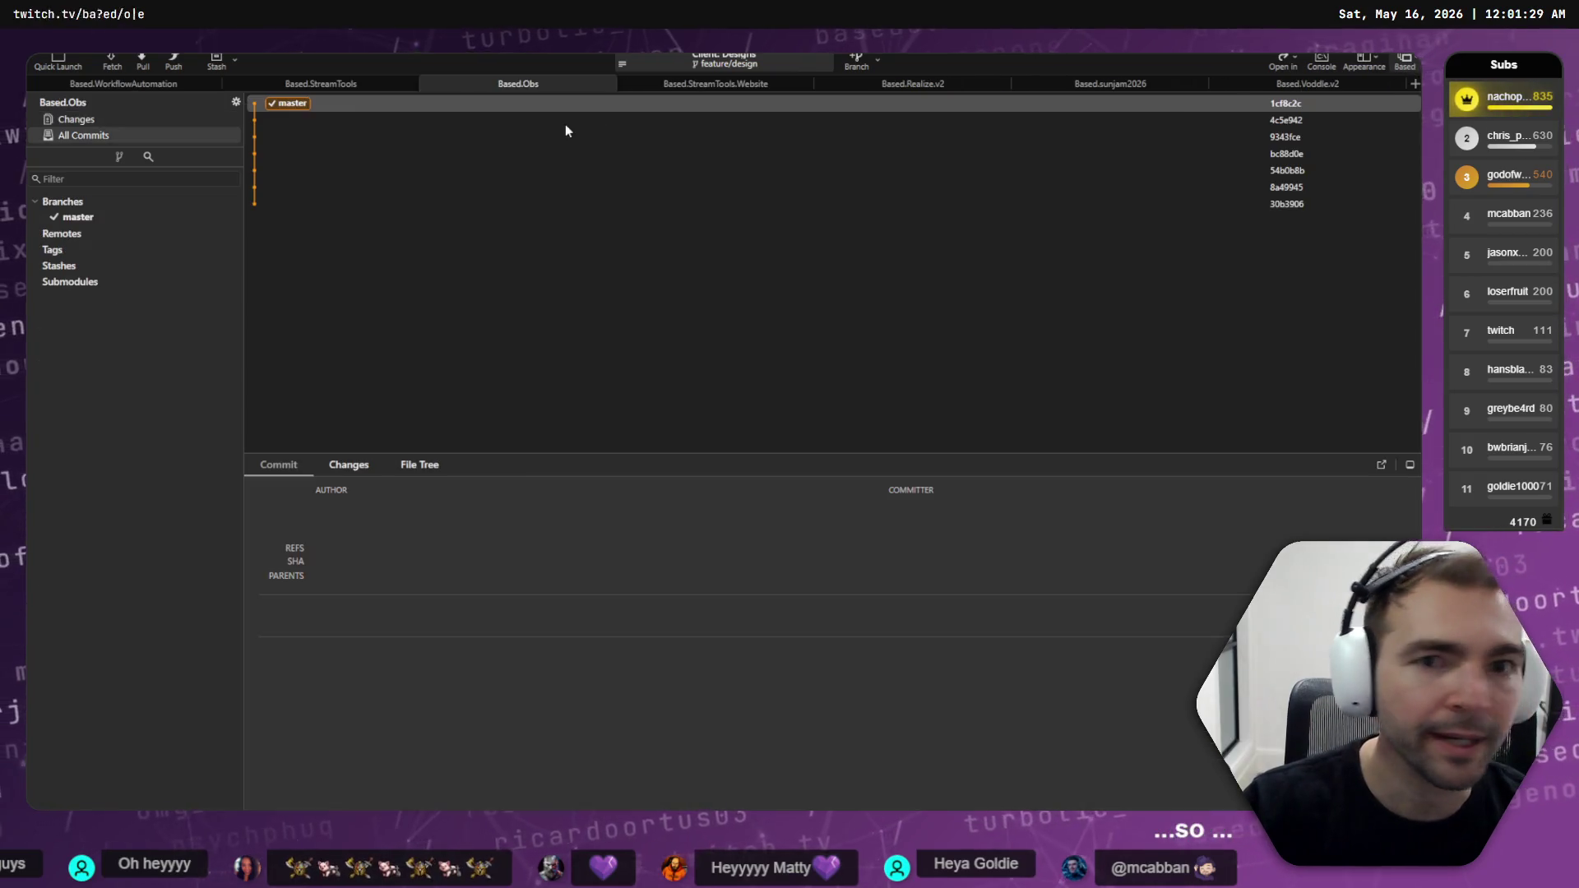
click(353, 86)
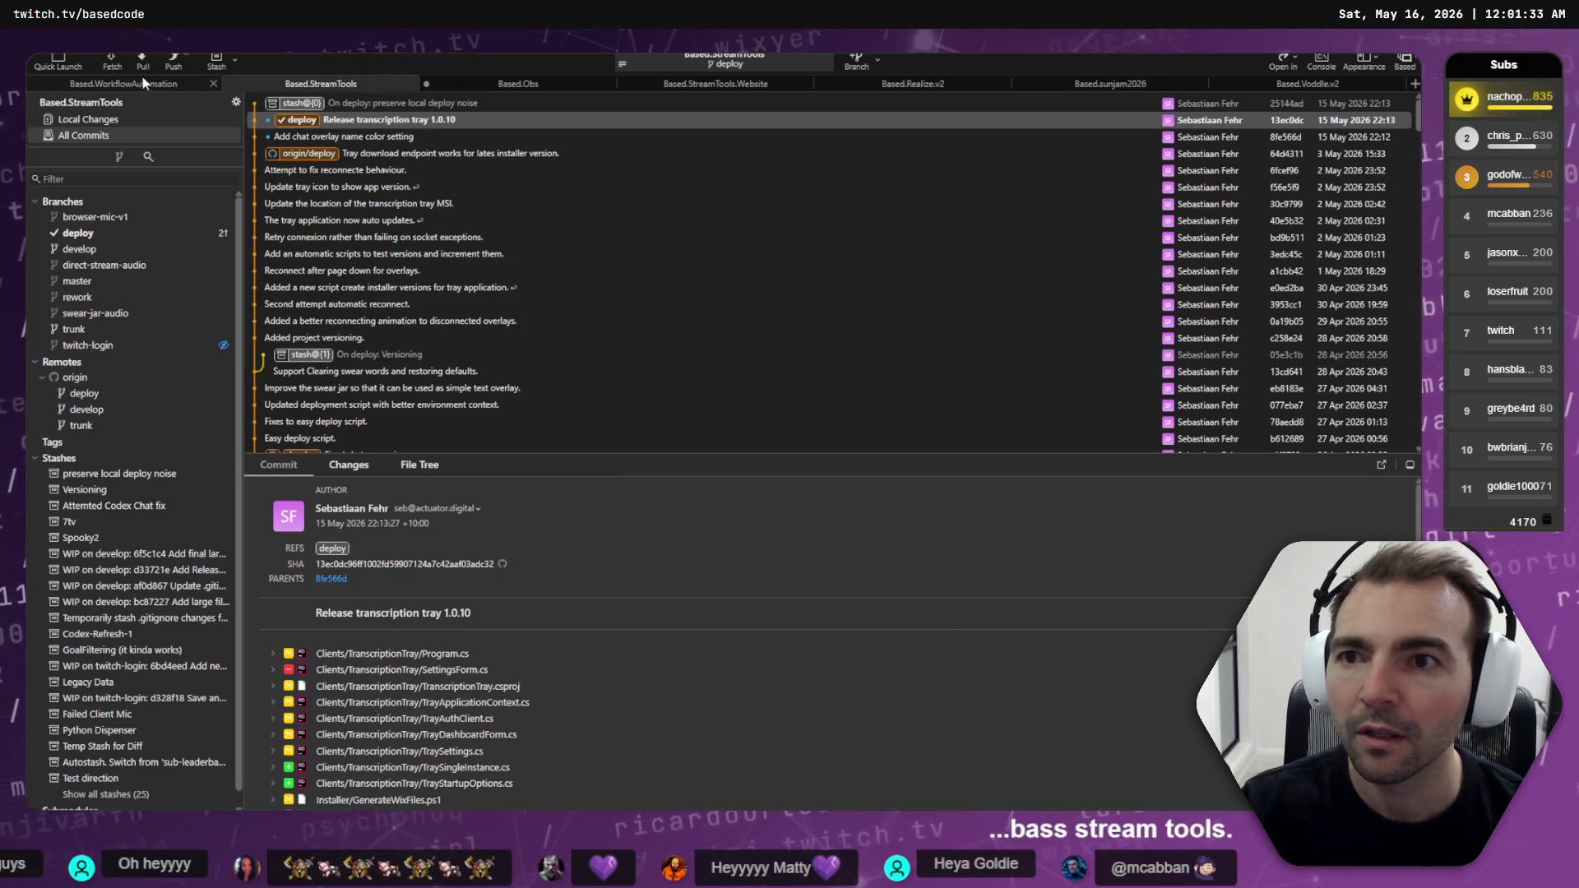
click(173, 61)
click(814, 468)
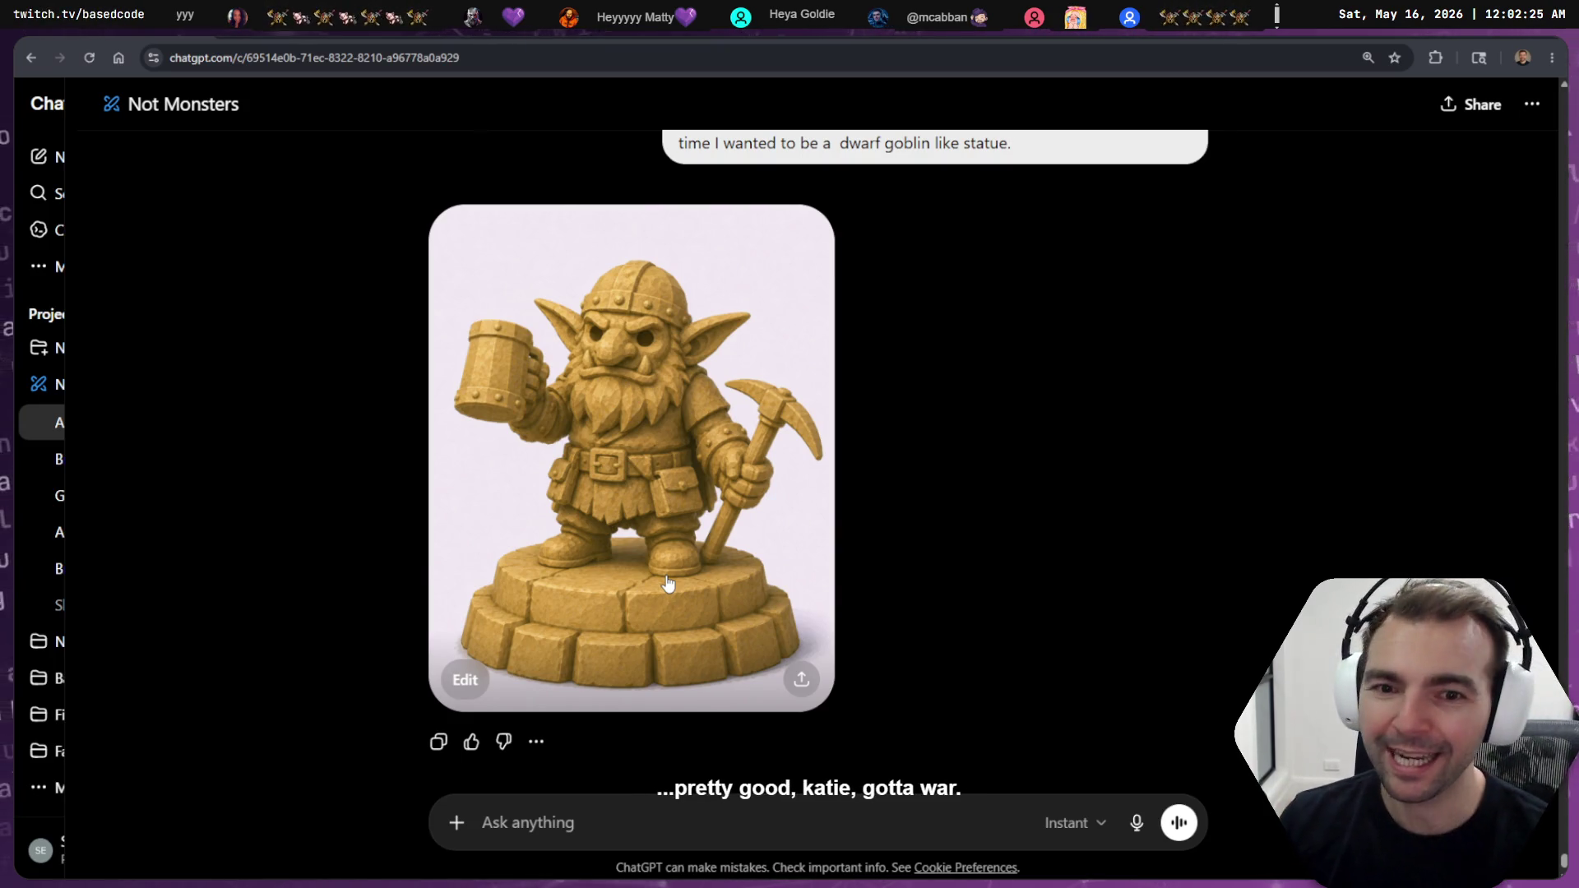
Copy the golden dwarf goblin statue image from its full-size view.
click(668, 584)
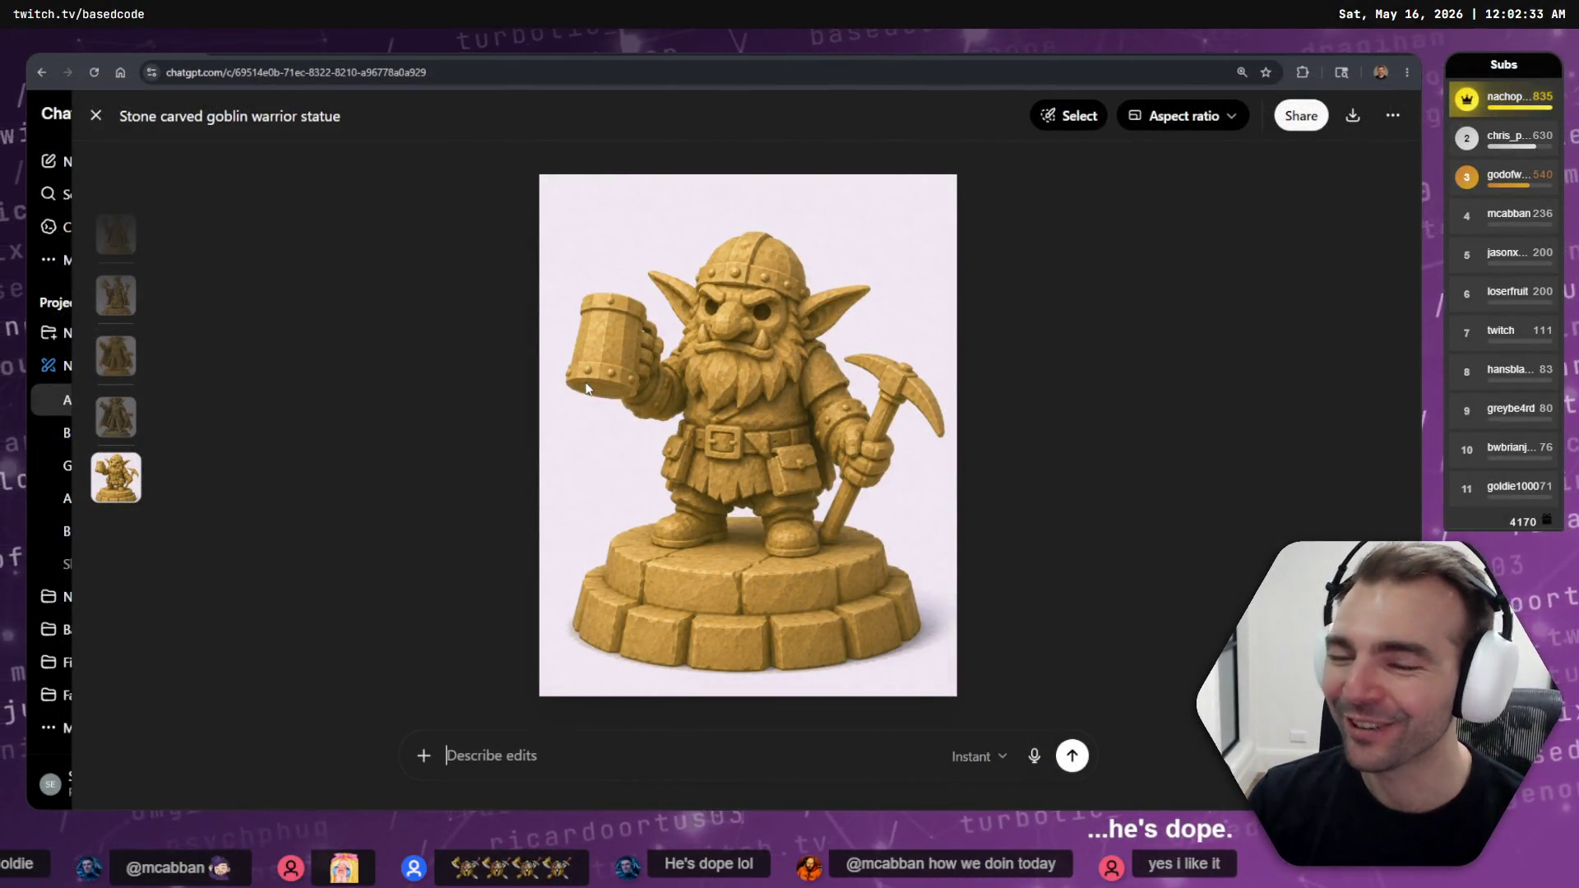
right_click(811, 343)
click(905, 418)
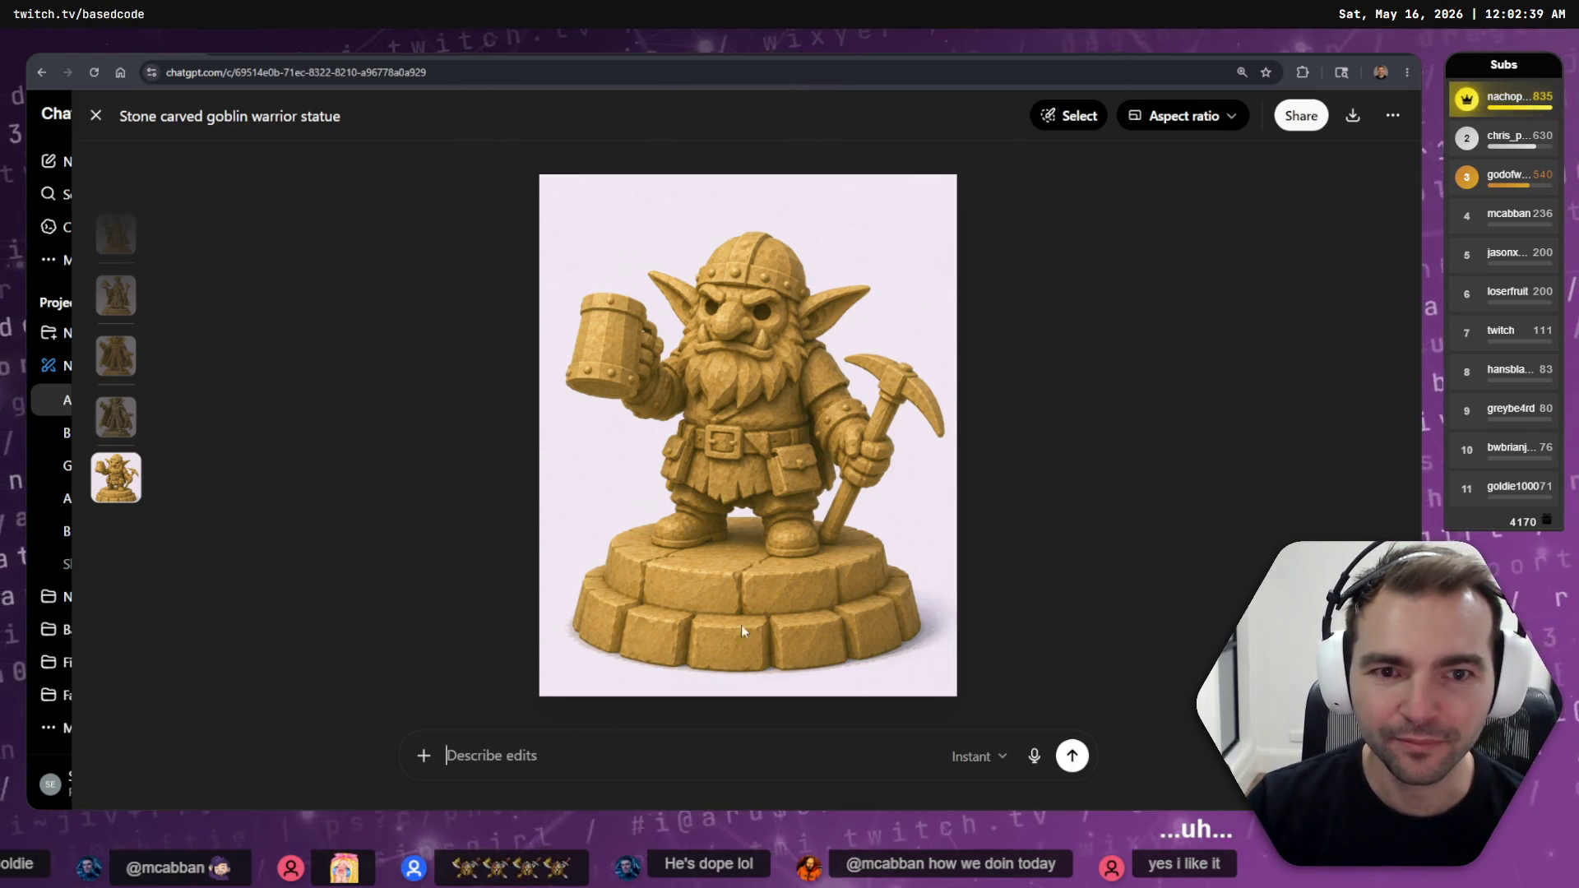
key(Escape)
Paste the earlier low-poly stone statue reimagine prompt and send it to ChatGPT.
scroll(915, 528, up, 5)
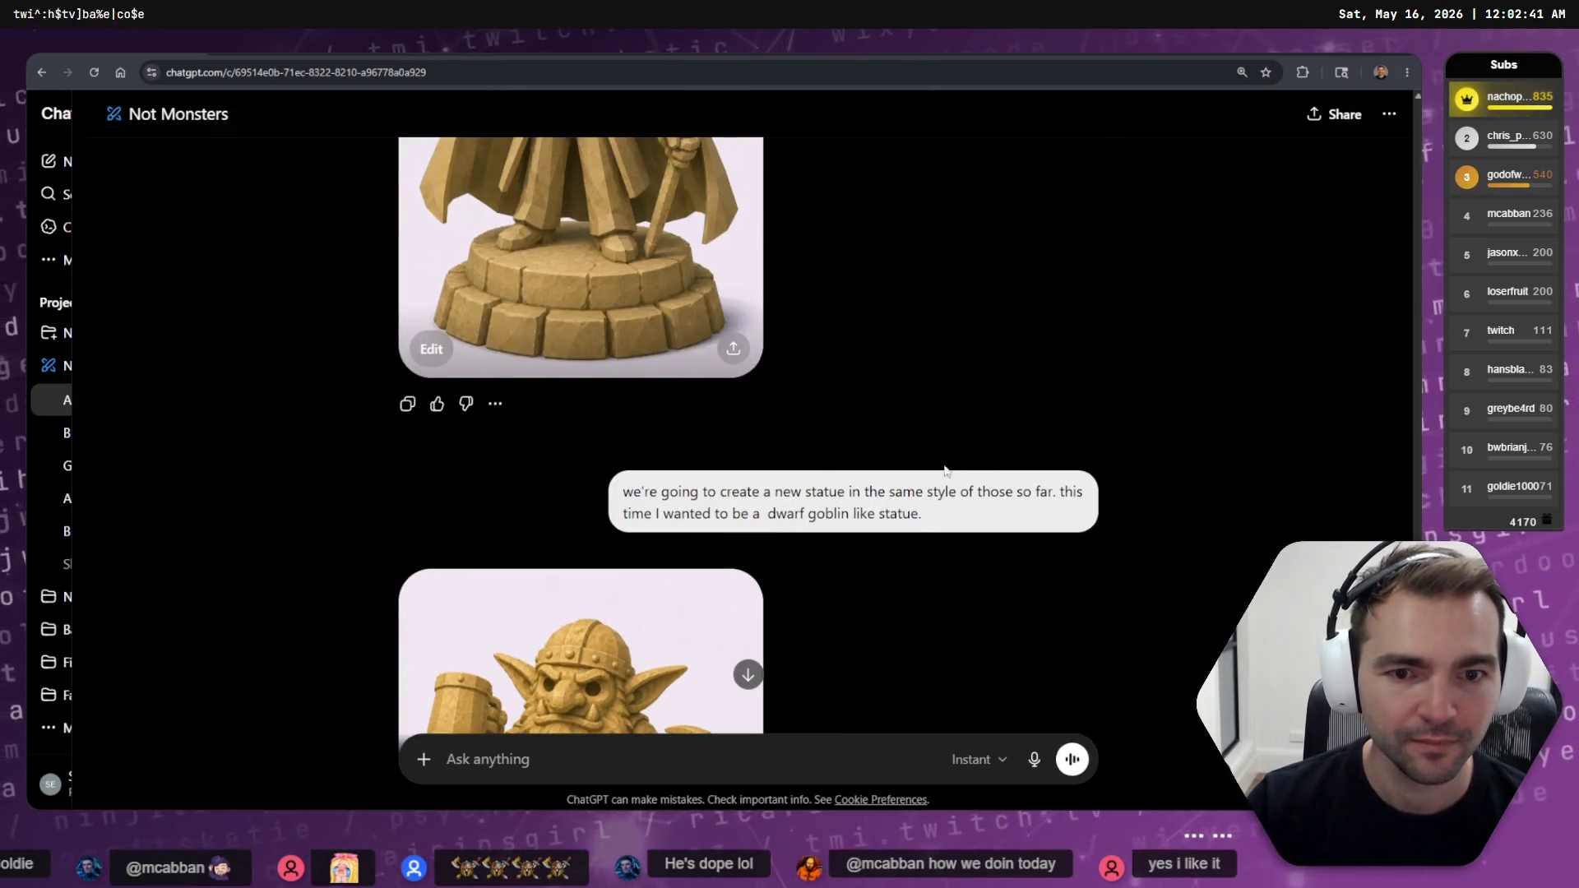
scroll(916, 527, up, 5)
drag(706, 527, 648, 492)
scroll(777, 544, down, 10)
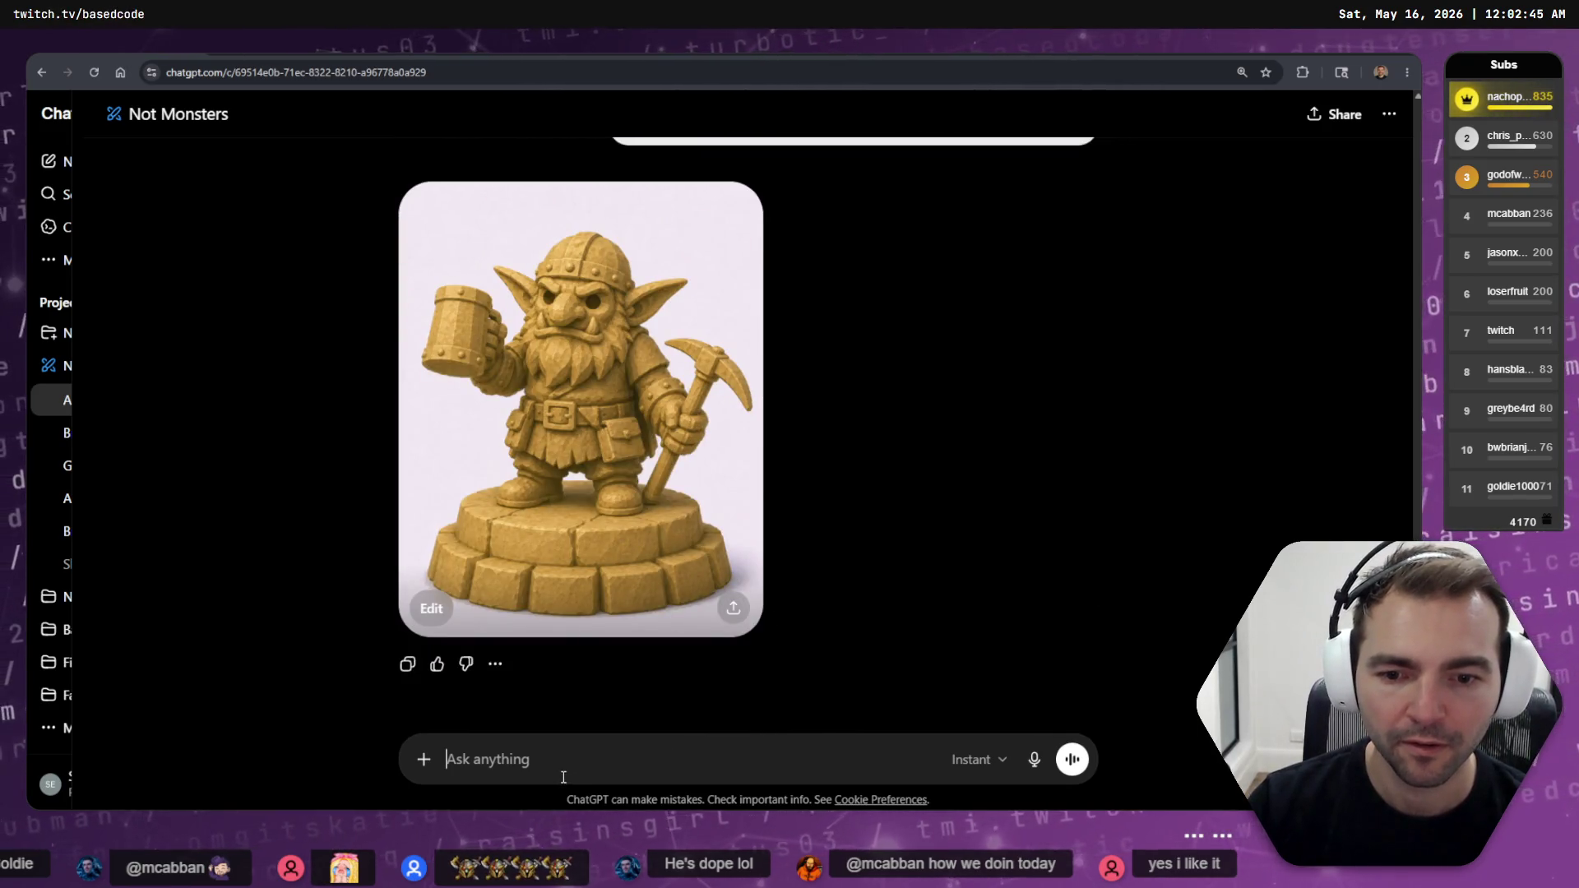
key(ctrl+v)
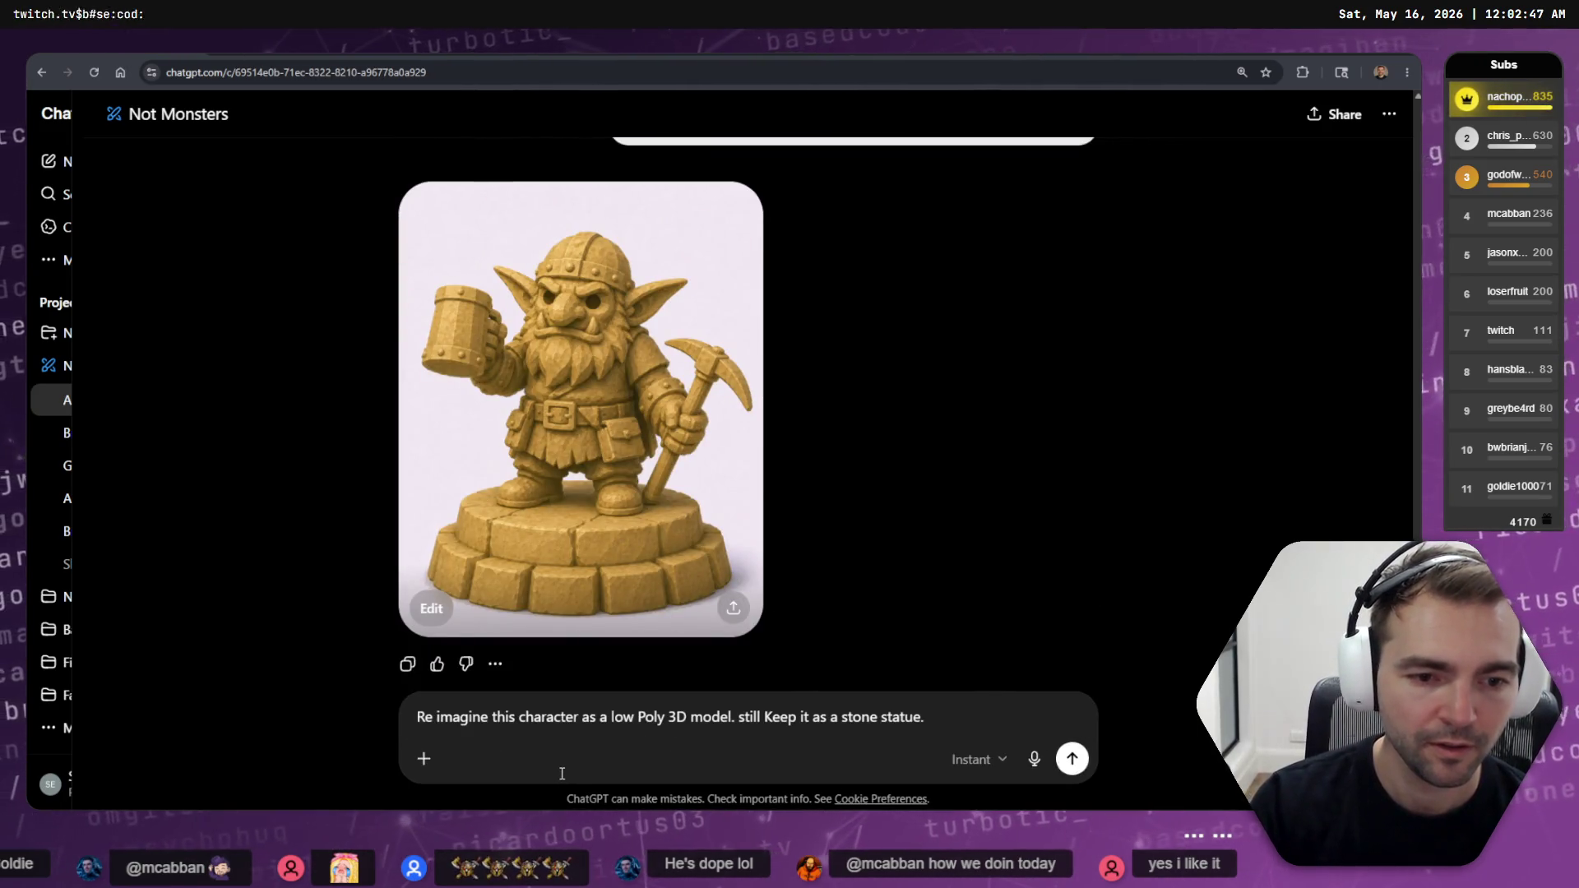
key(Return)
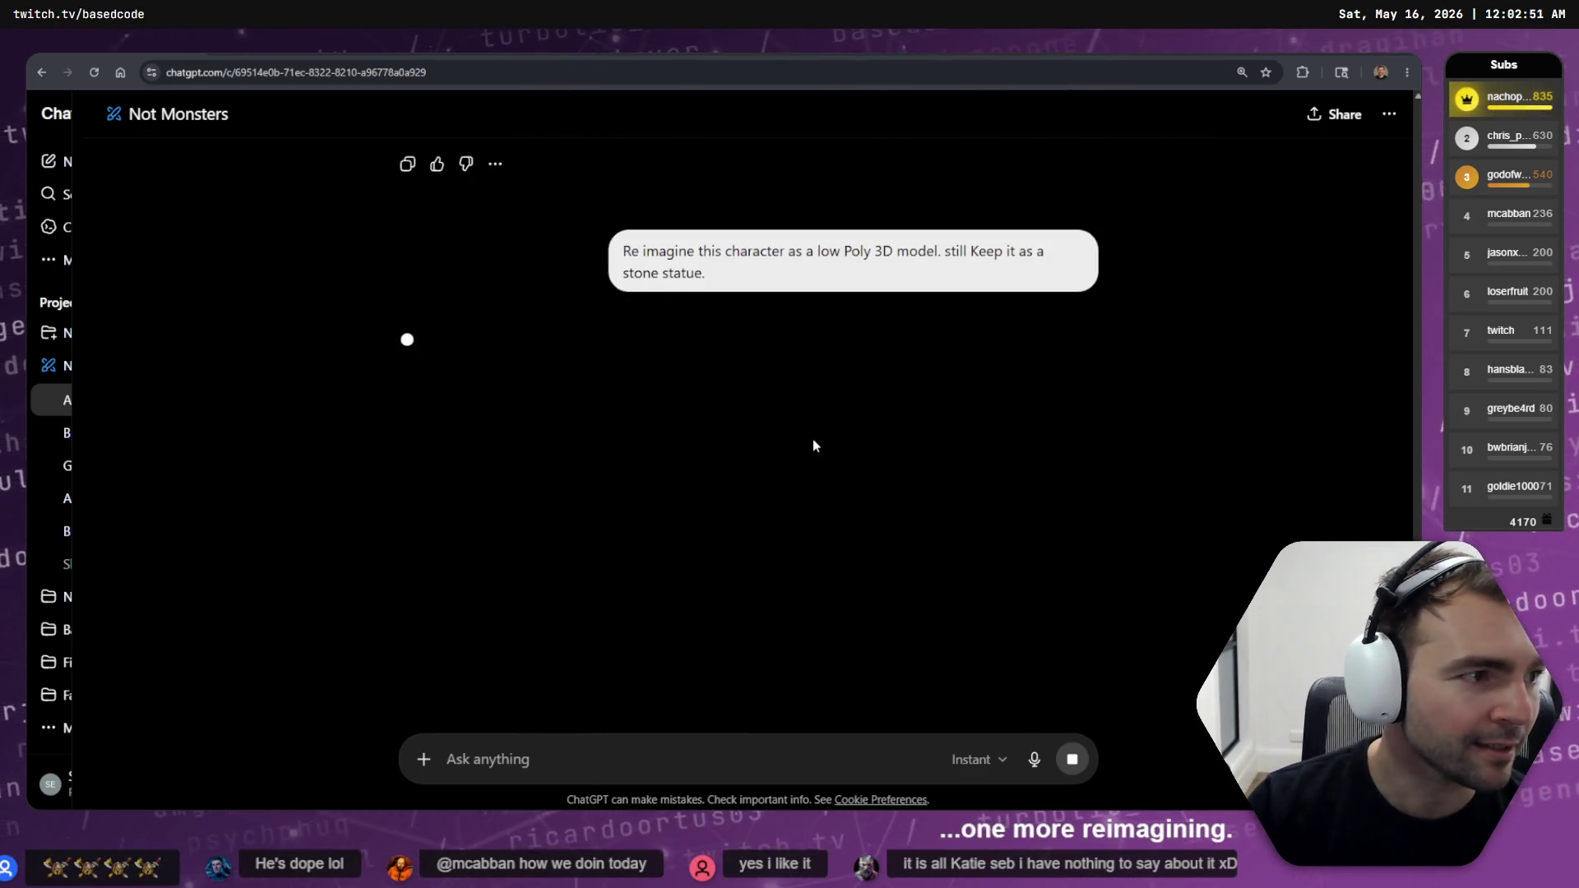
key(alt+Tab)
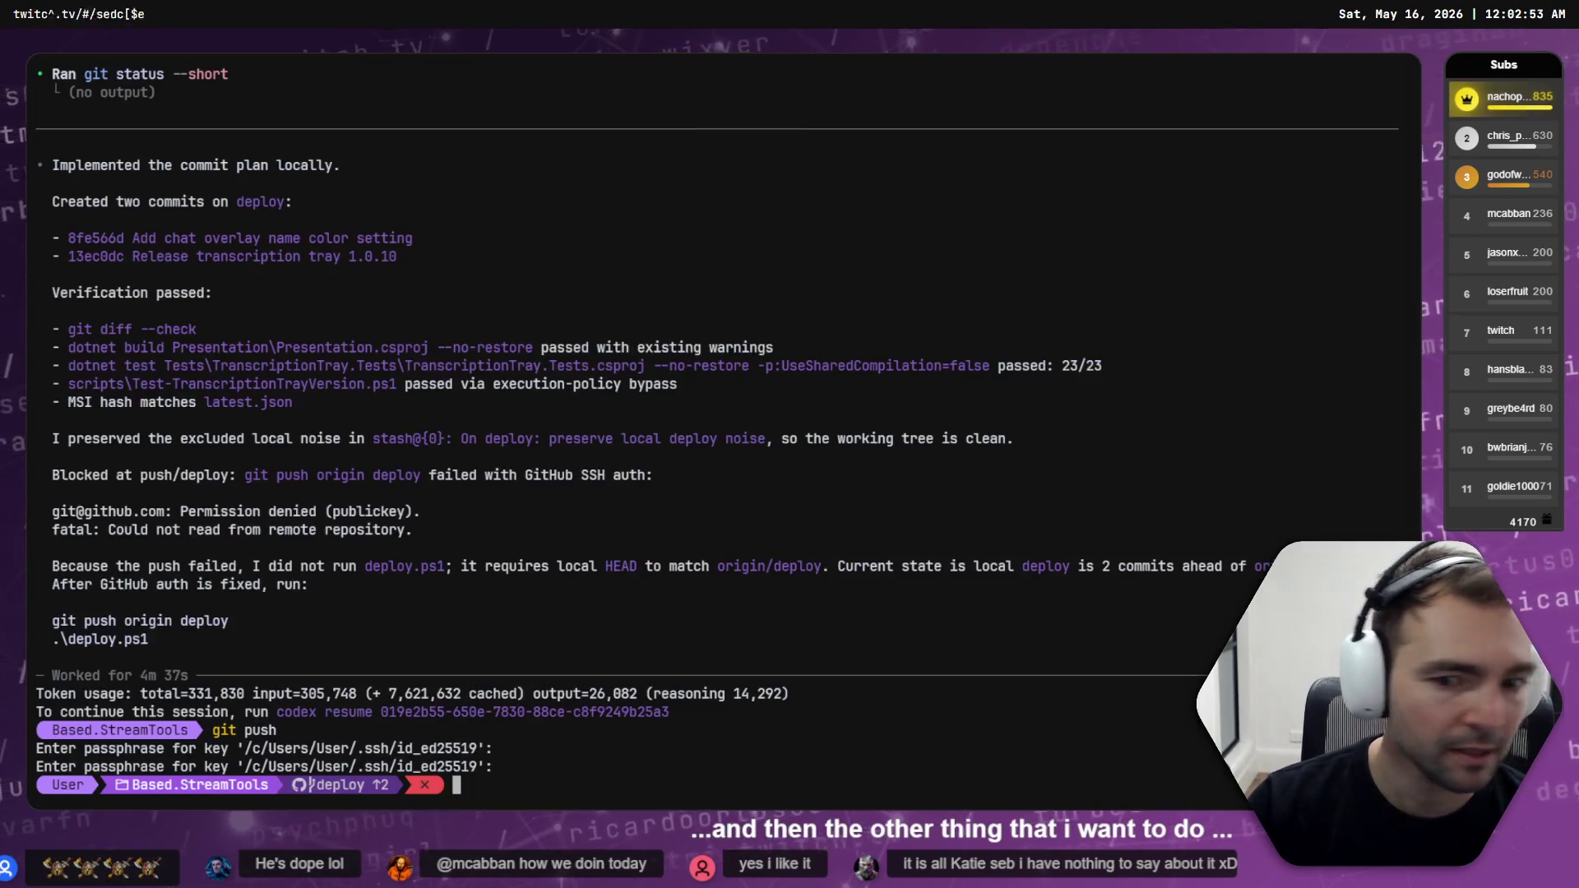
Drop the repeated push, run git status, then launch .\deploy.ps1 against the server.
key(Up)
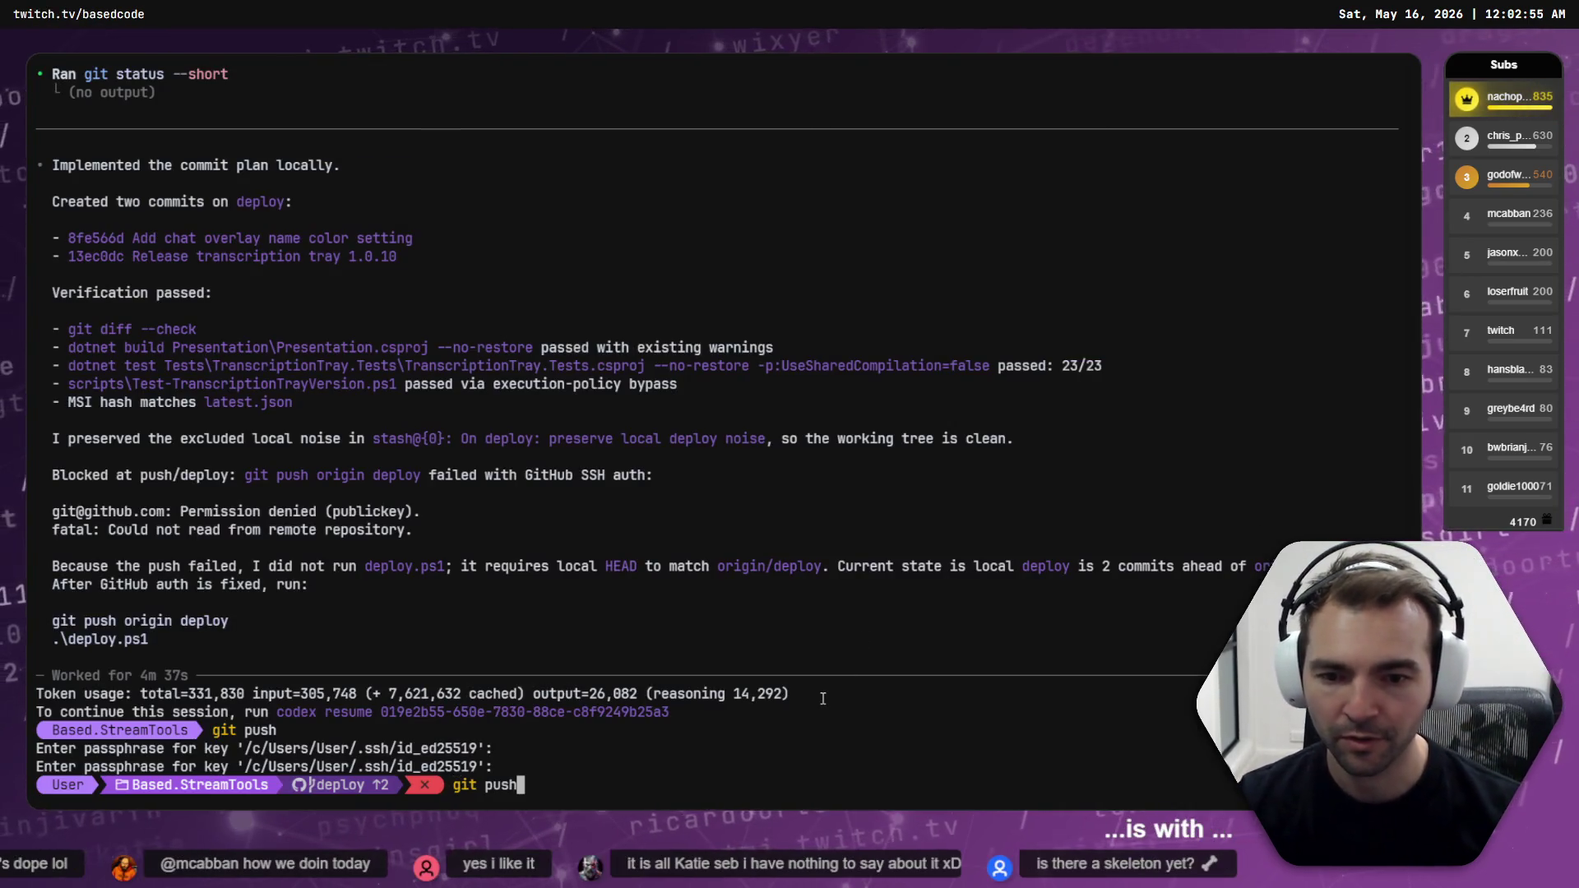
key(BackSpace)
key(BackSpace)
key(BackSpace)
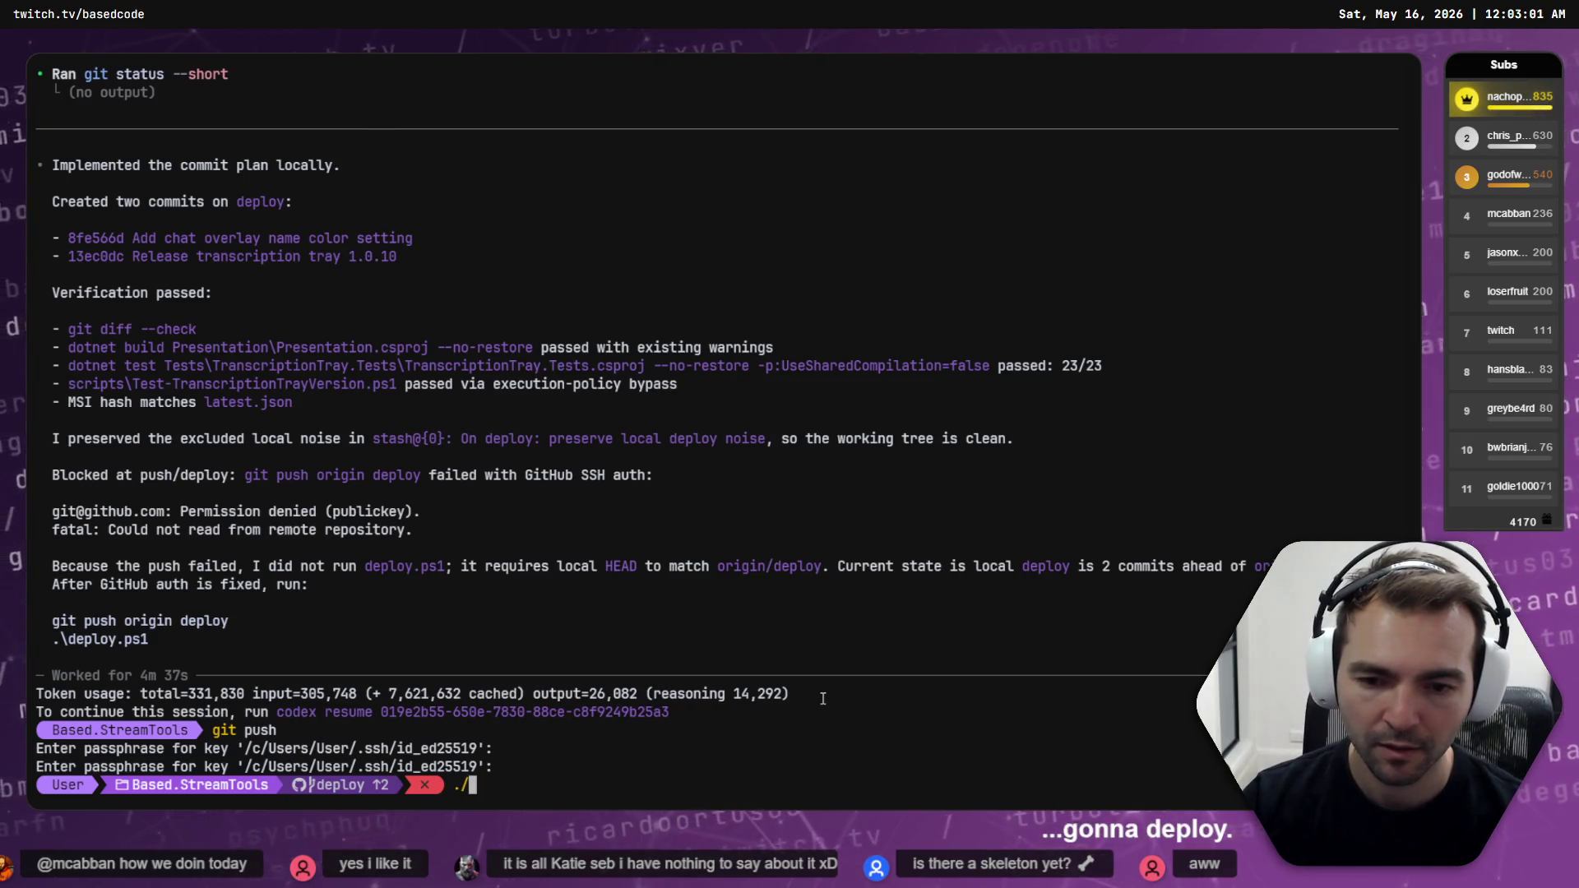
text(git status)
key(Return)
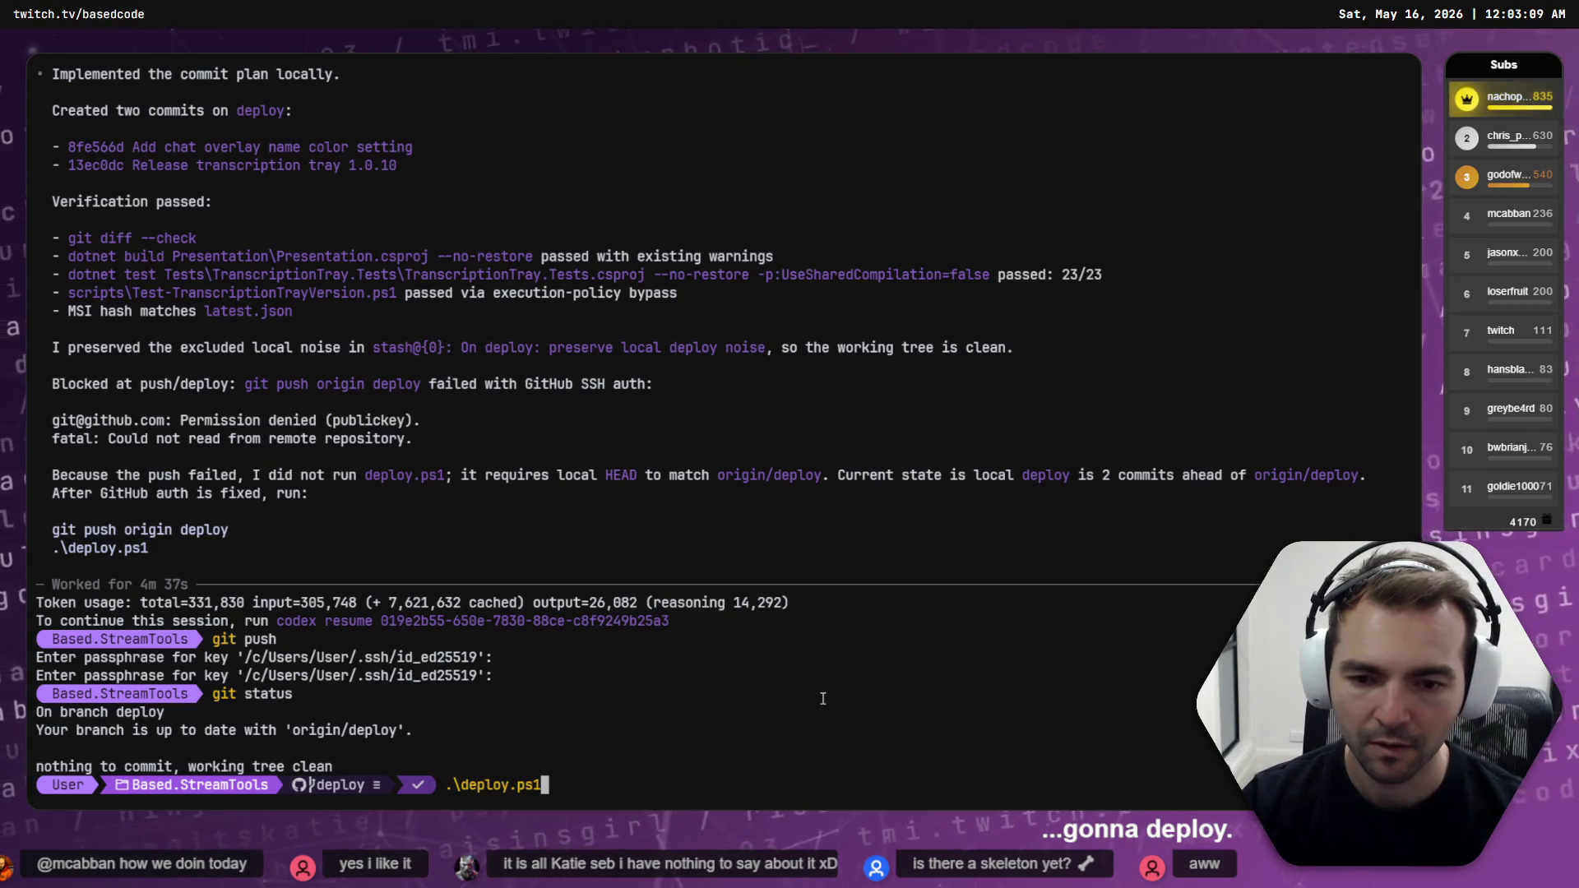
key(Return)
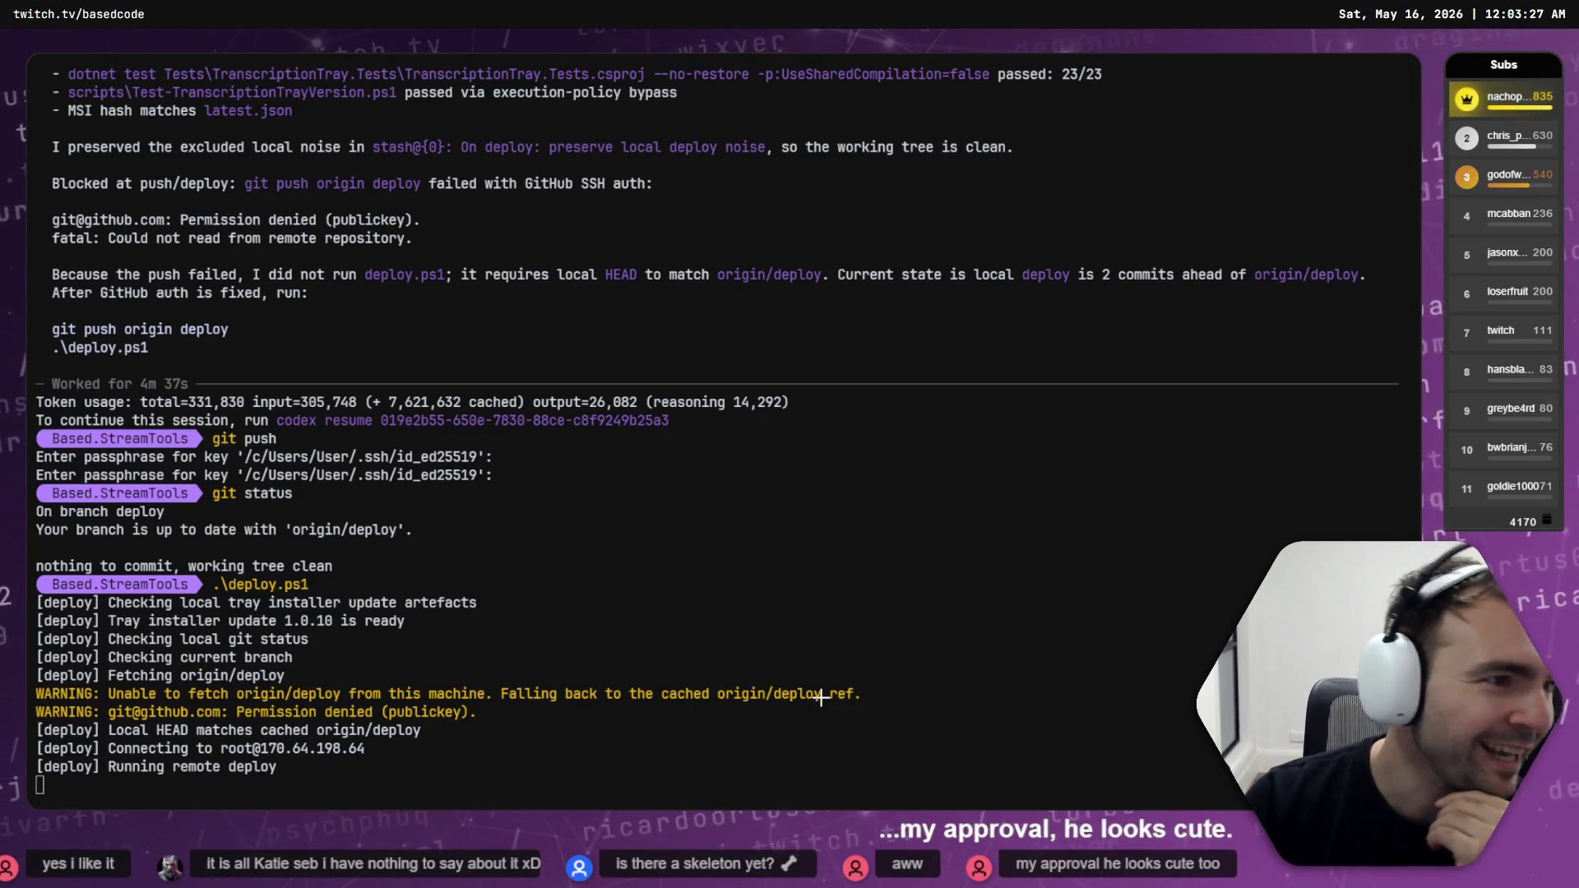
key(alt+Tab)
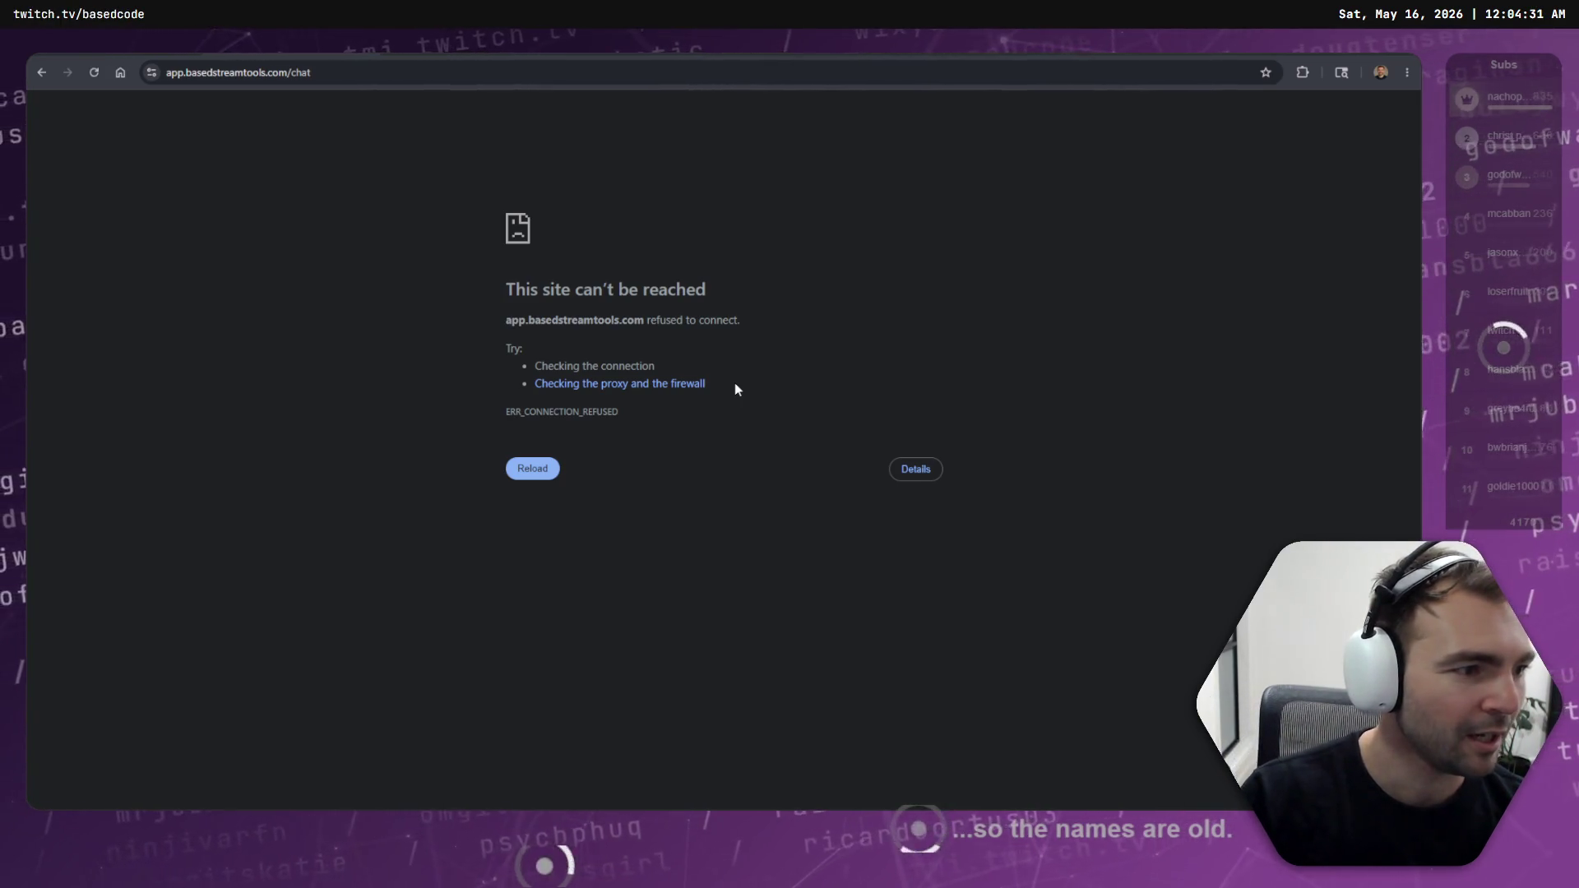
Zoom in on the rigged Priest armature in Blender.
key(alt+Tab)
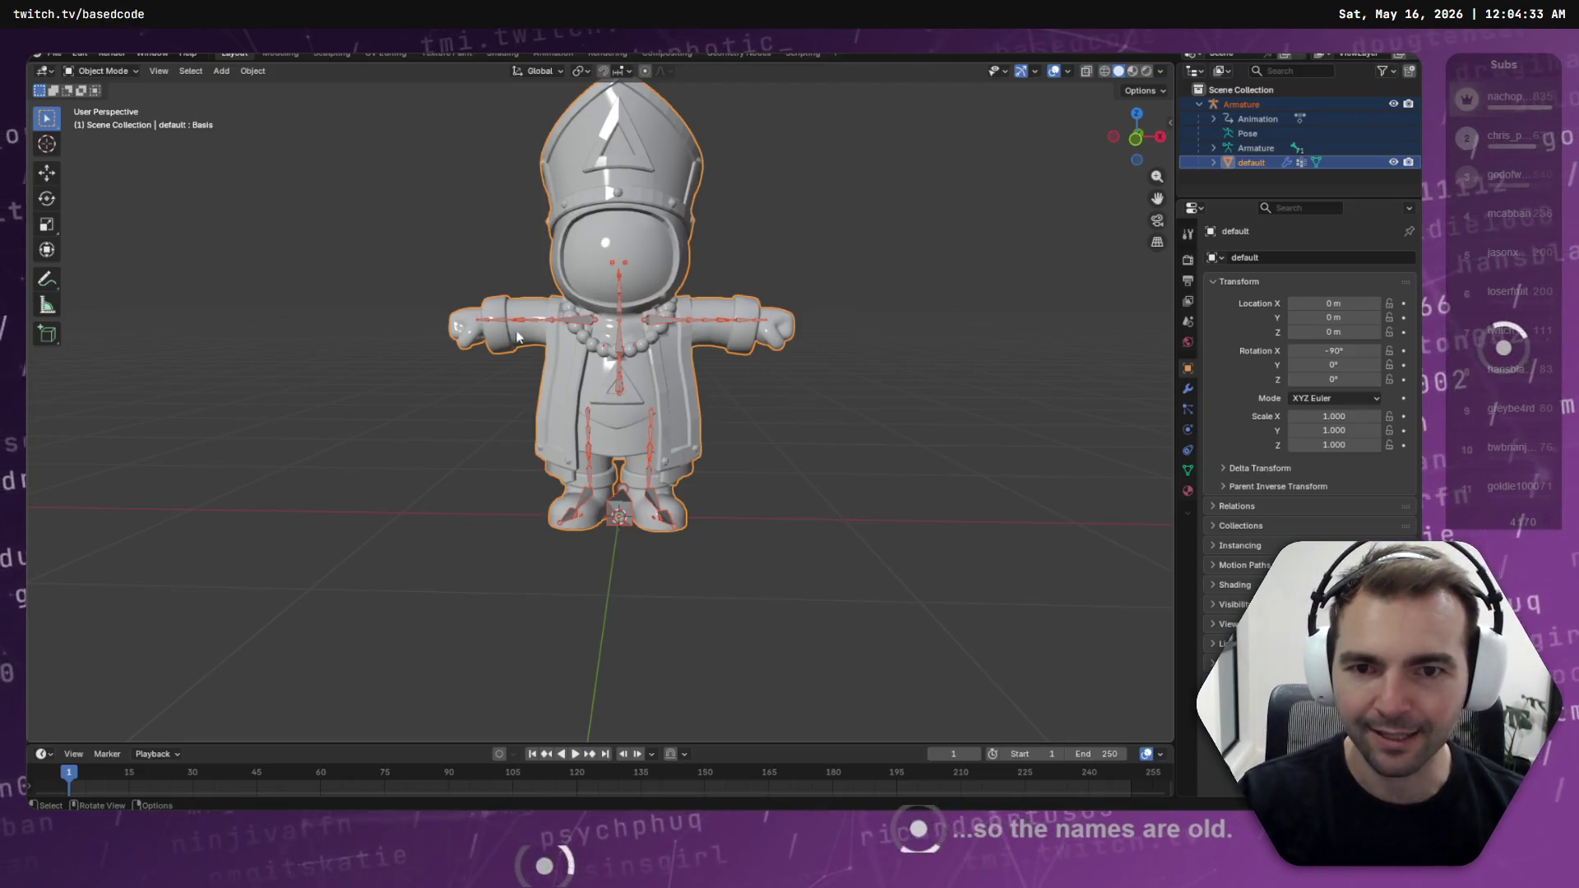
scroll(643, 401, up, 3)
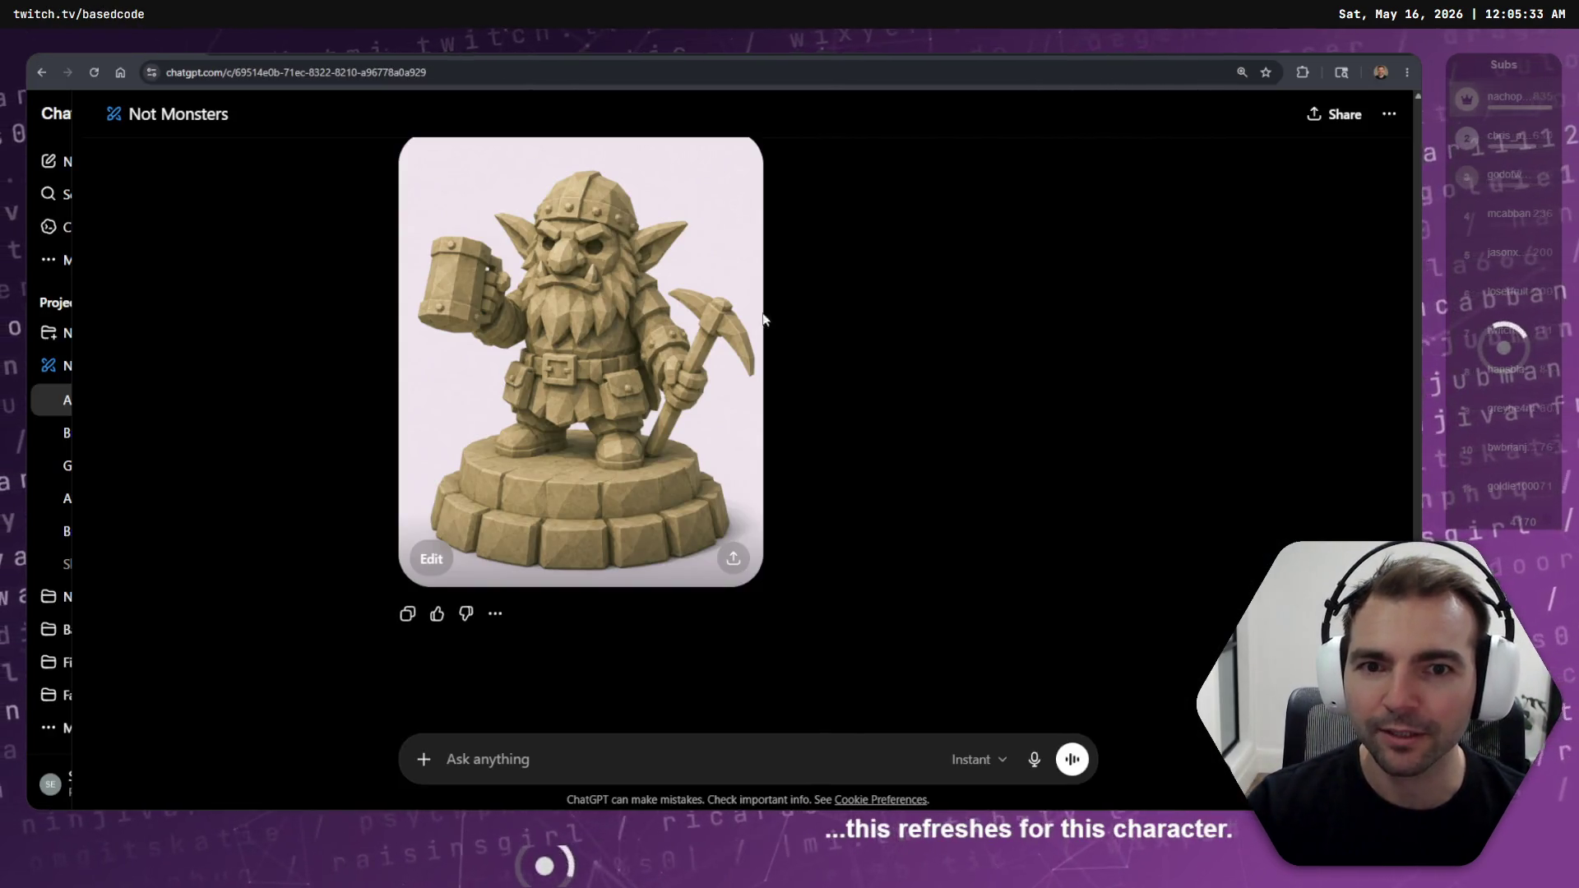
Send the full-size low-poly goblin image to Hunyuan 3D and detach the ChatGPT tab.
click(820, 381)
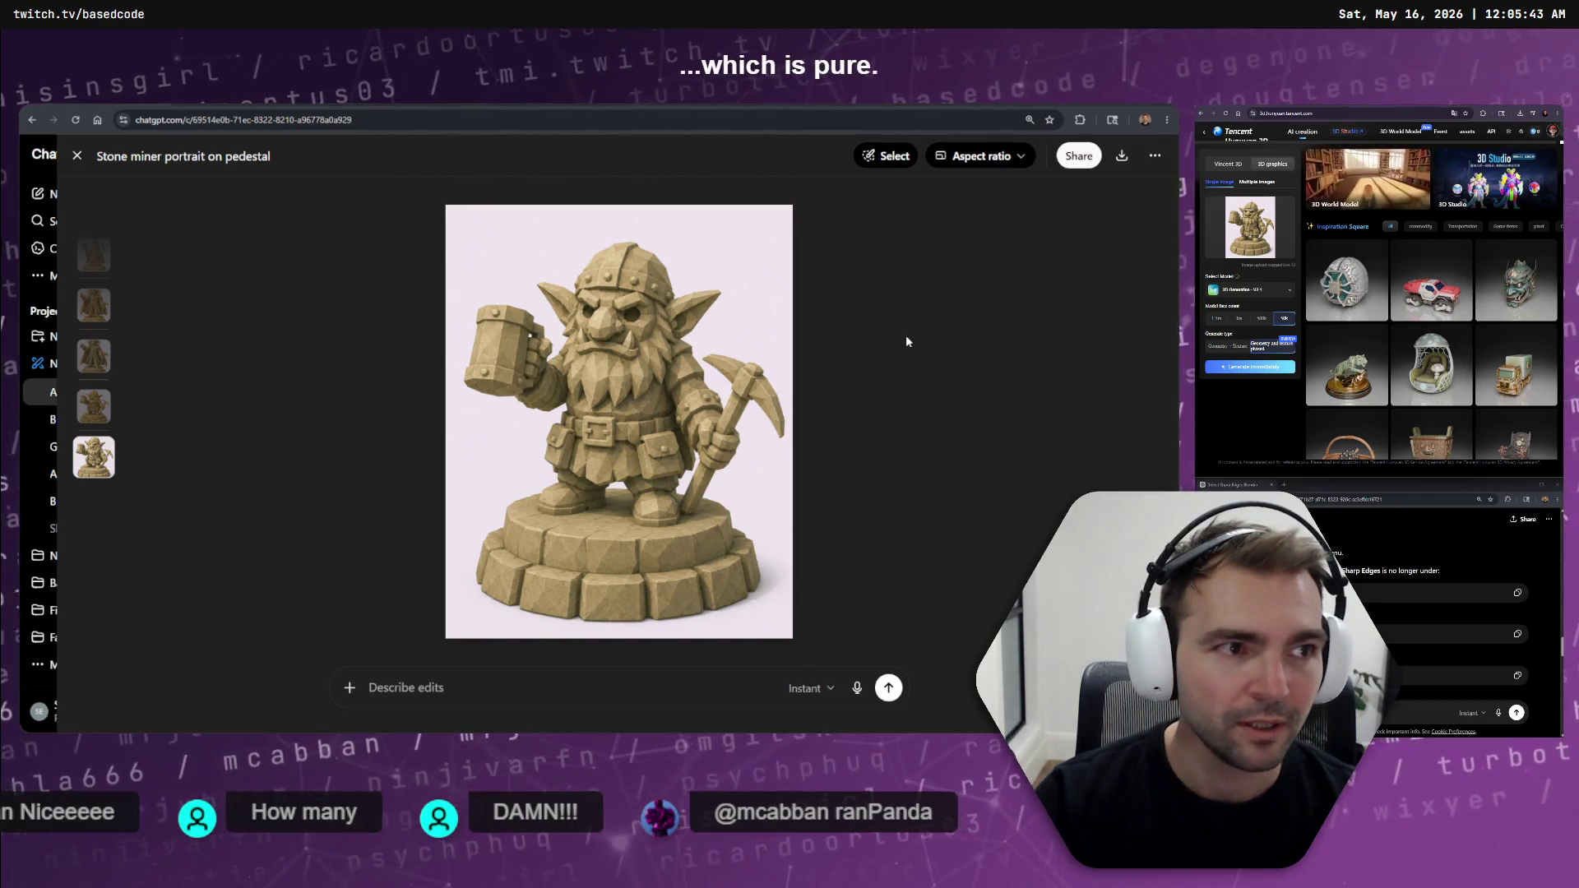
click(1256, 371)
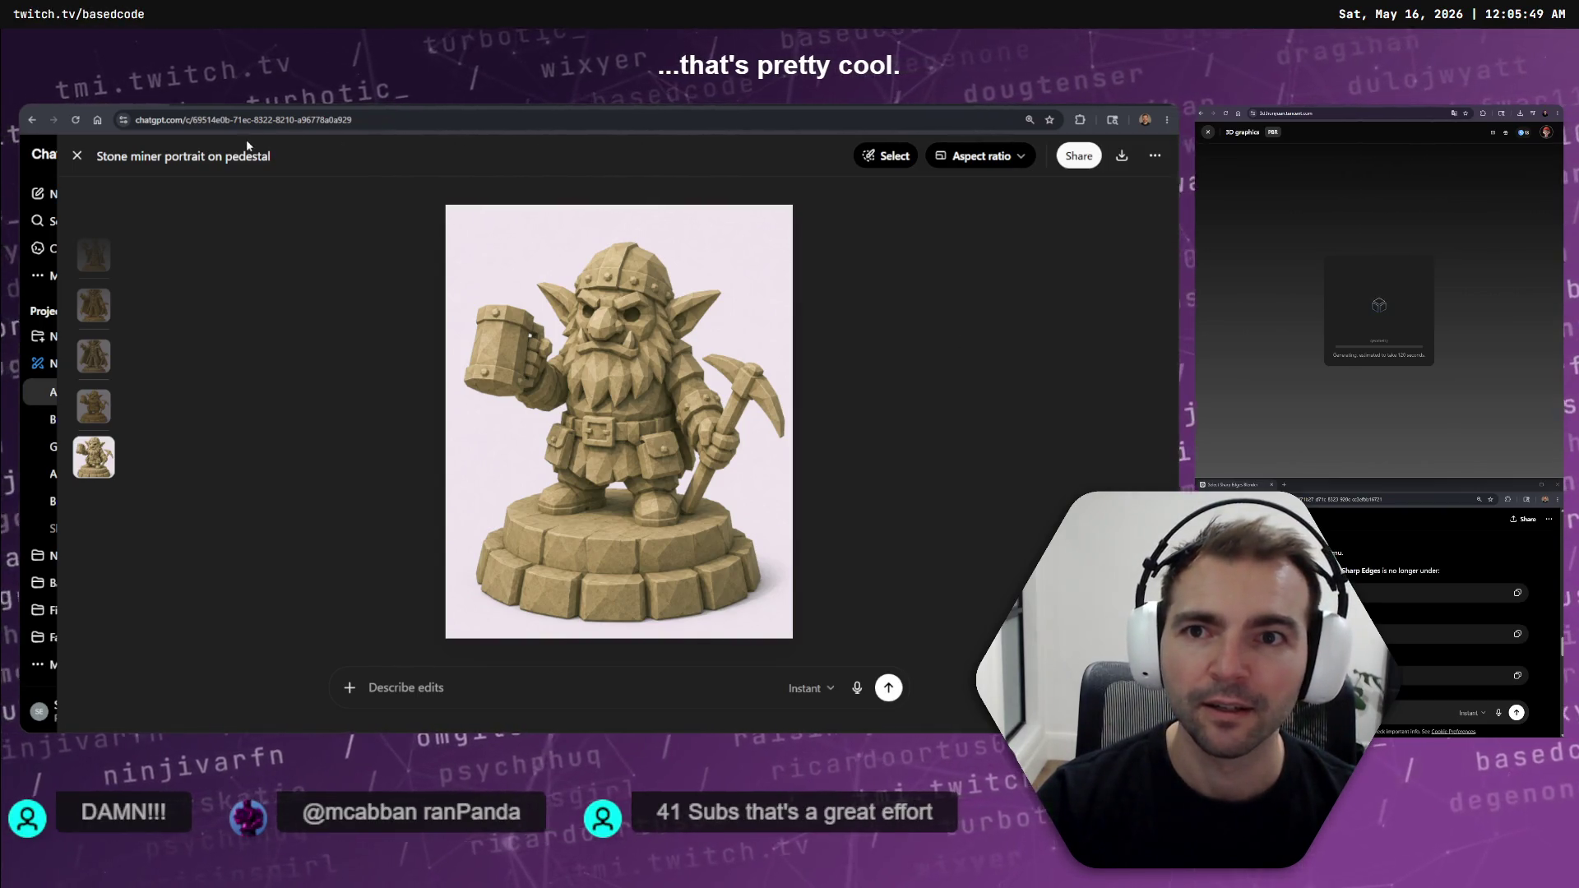
drag(535, 152, 1438, 491)
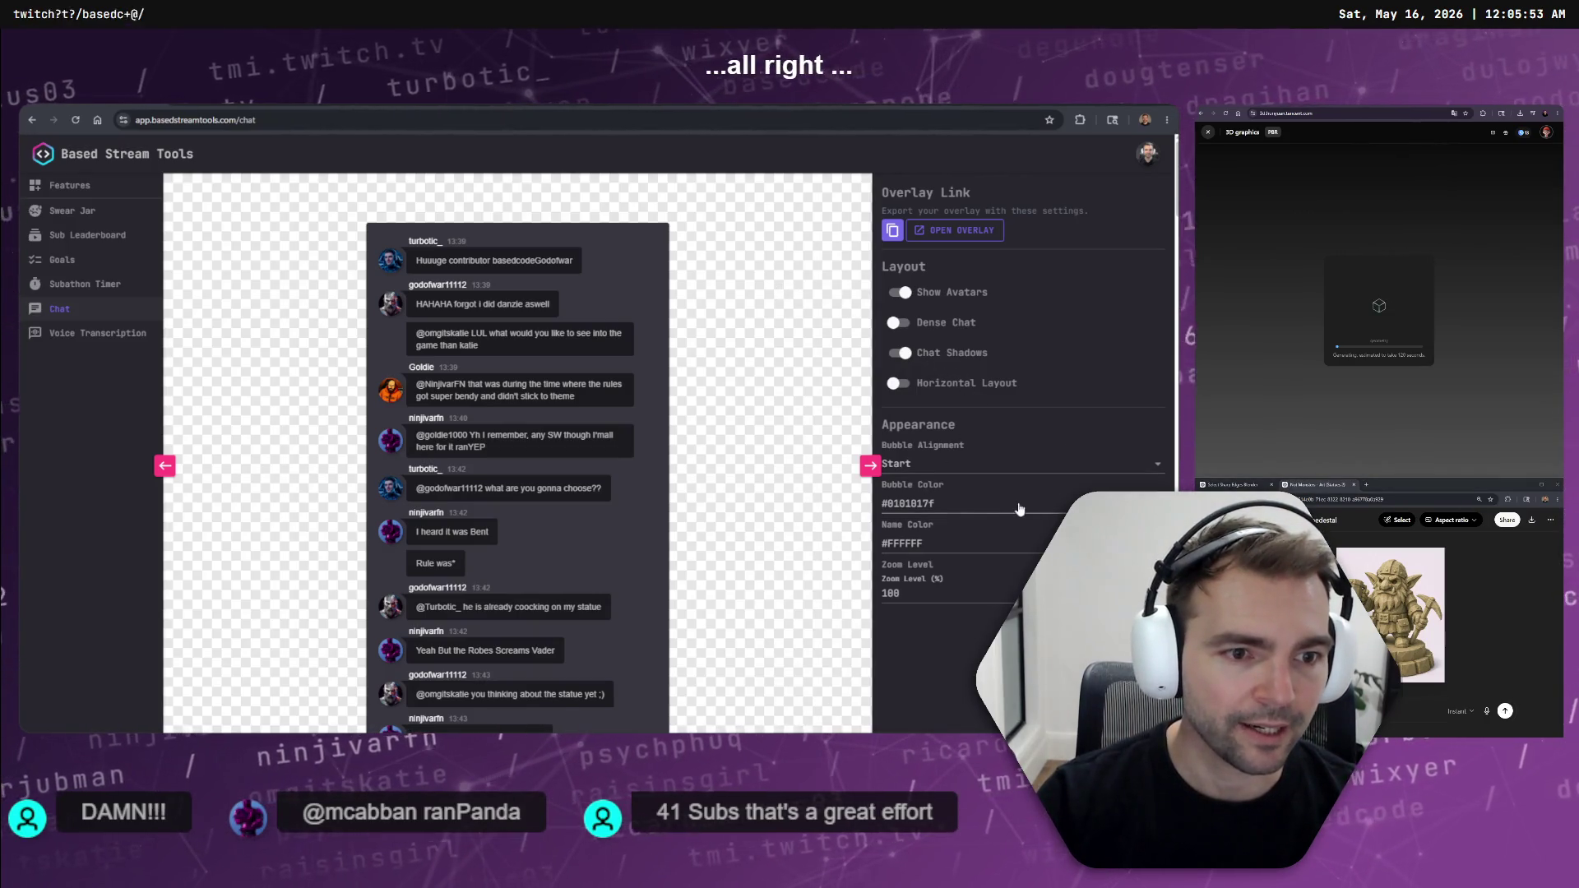
Set the chat overlay Name Color to #101010 and open the overlay.
click(904, 543)
mouse_move(925, 413)
mouse_down()
mouse_move(987, 423)
mouse_move(896, 438)
mouse_up()
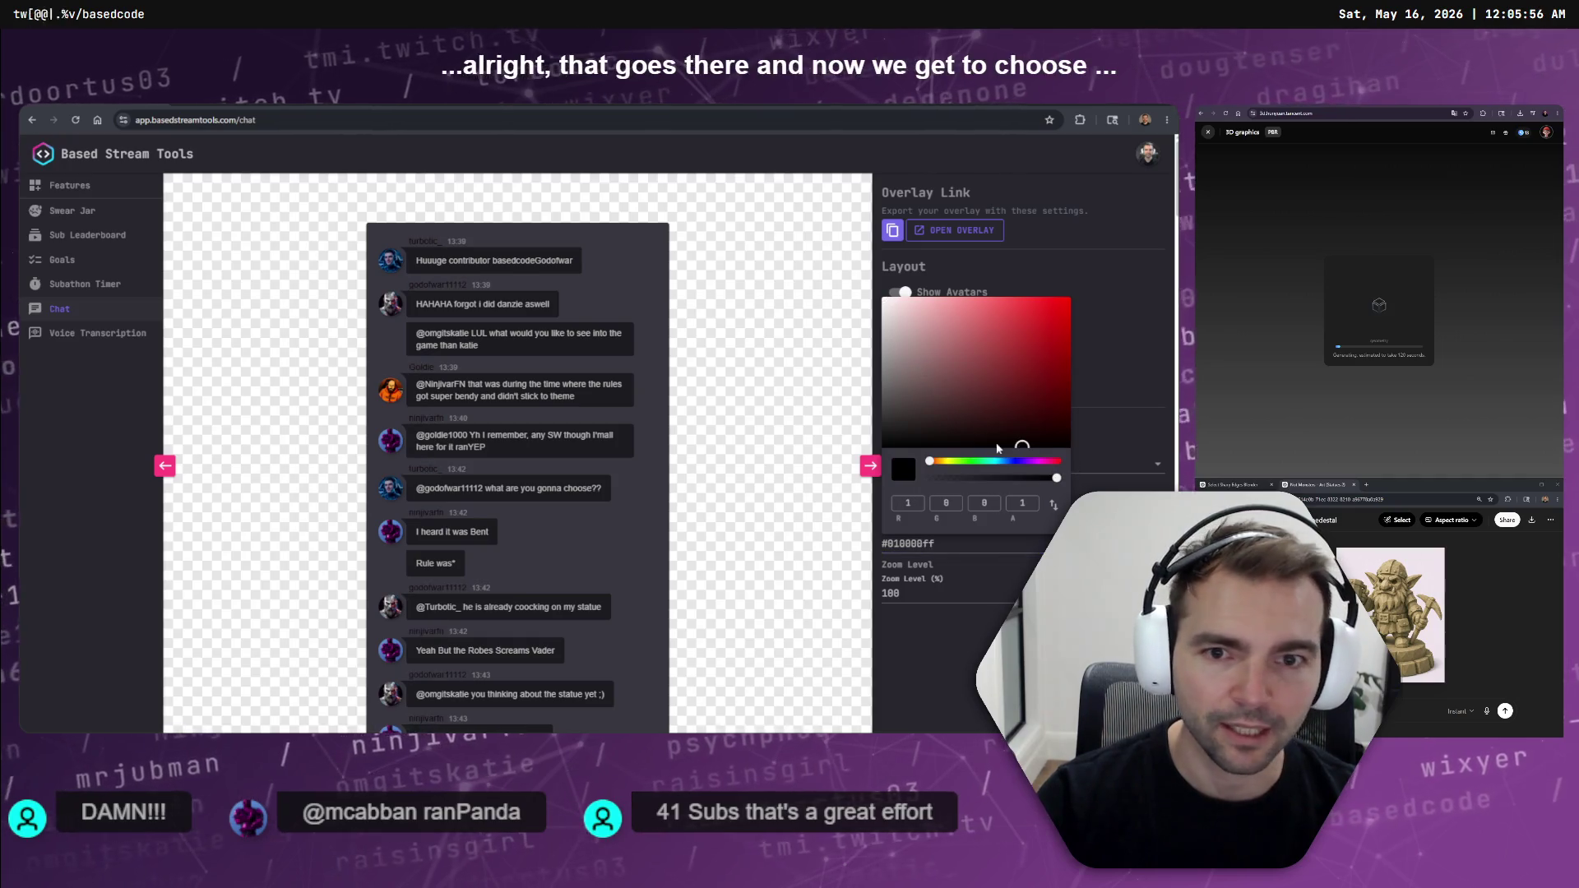
click(885, 436)
click(890, 436)
click(887, 439)
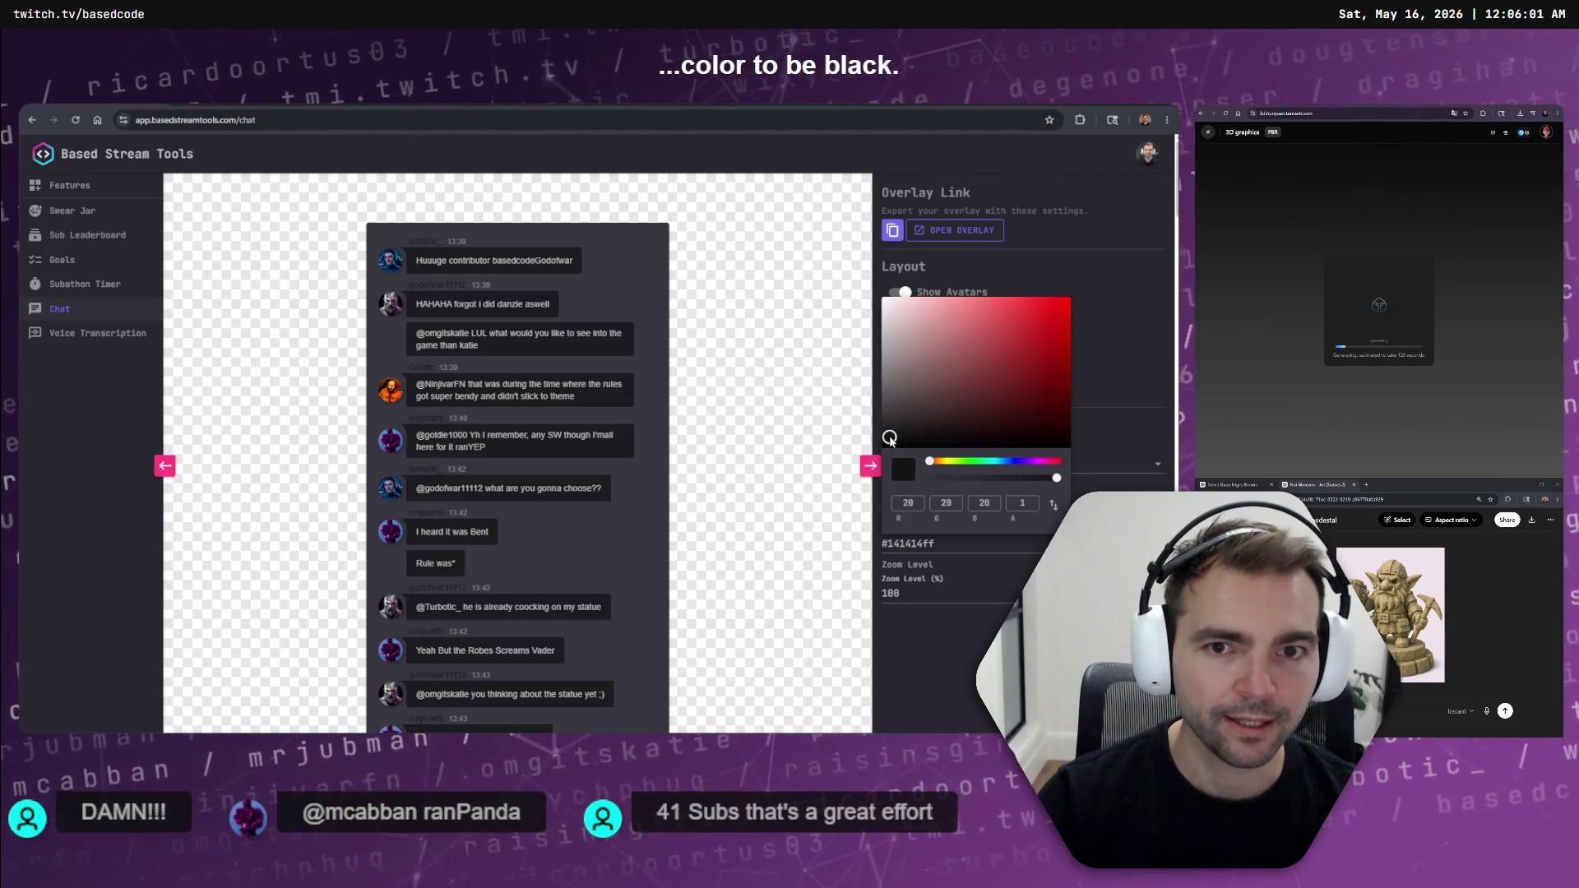
click(956, 231)
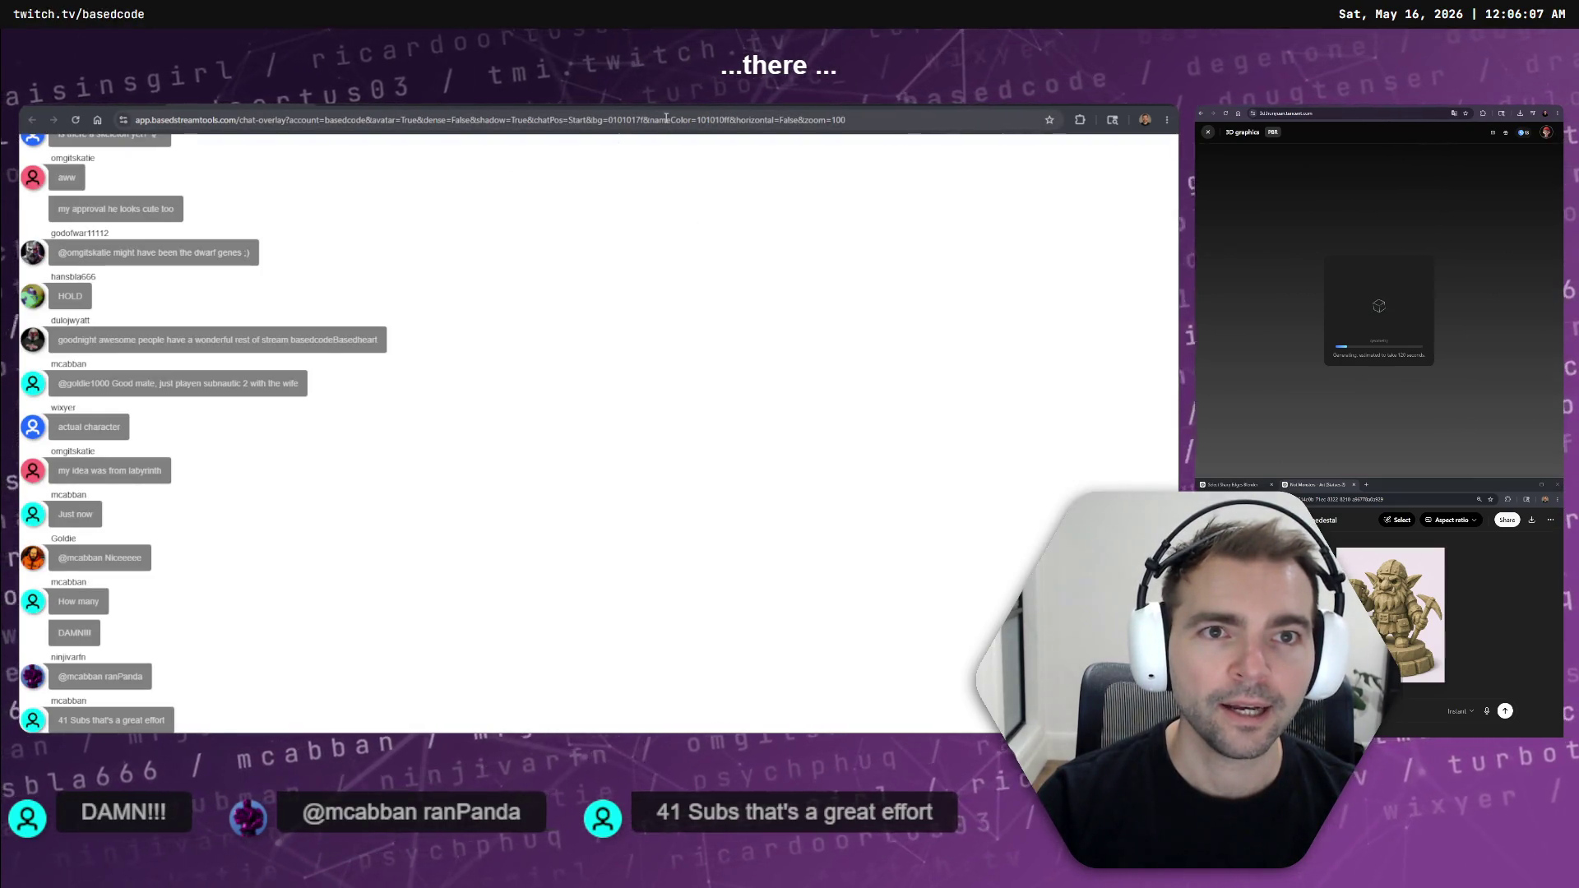
Select &nameColor=101010ff in the overlay address, then return to the Chat settings.
click(649, 121)
drag(727, 121, 730, 123)
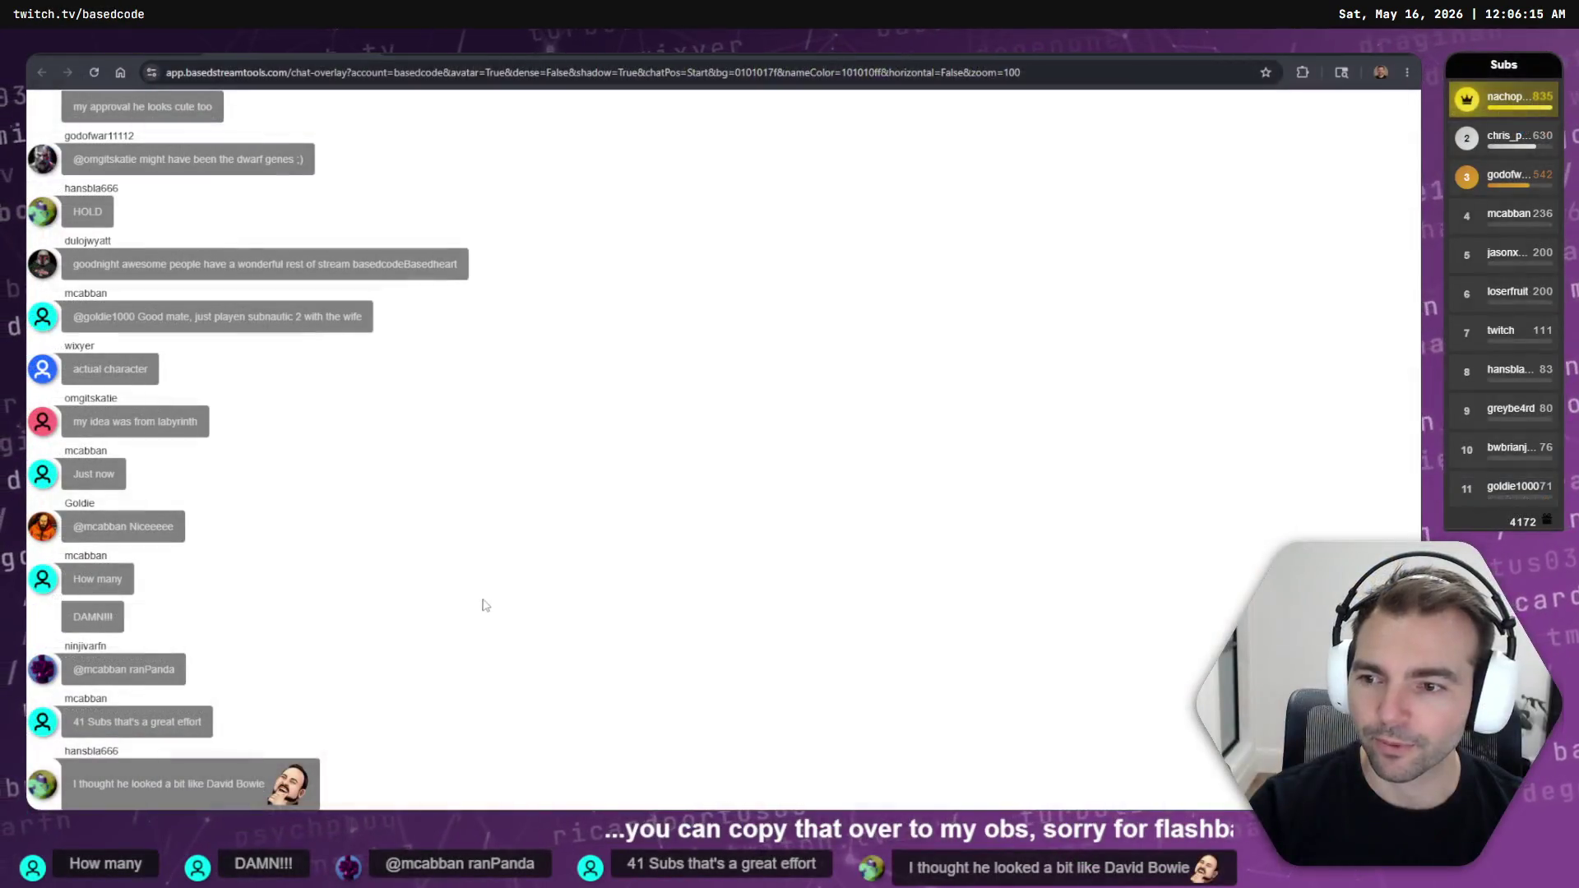
key(ctrl+w)
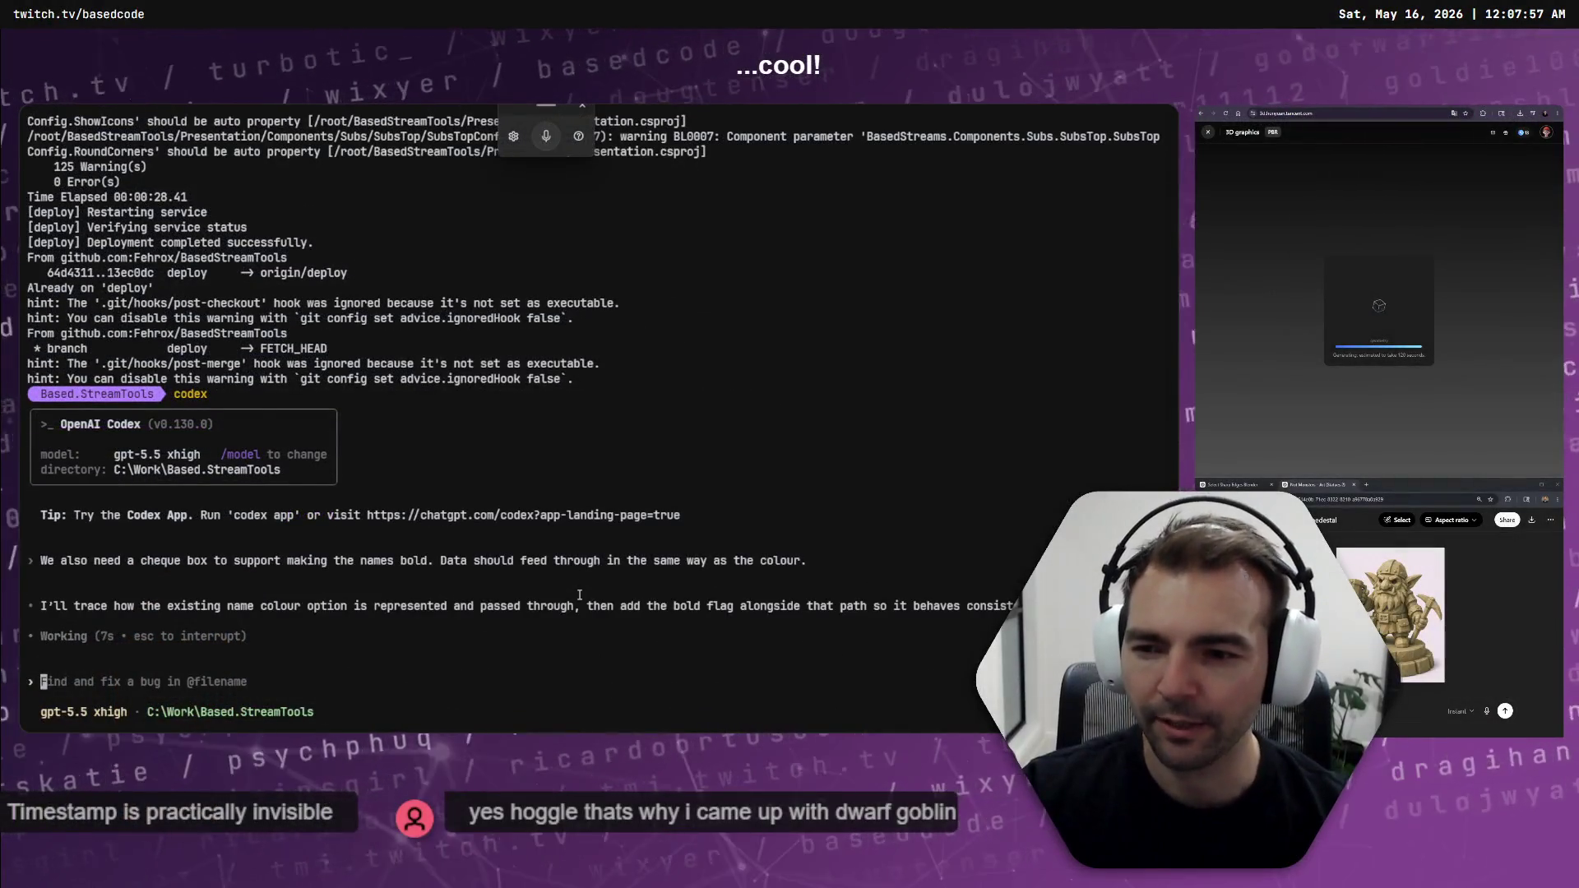
Switch to the terminal tab holding the two Codex sessions.
key(ctrl+Tab)
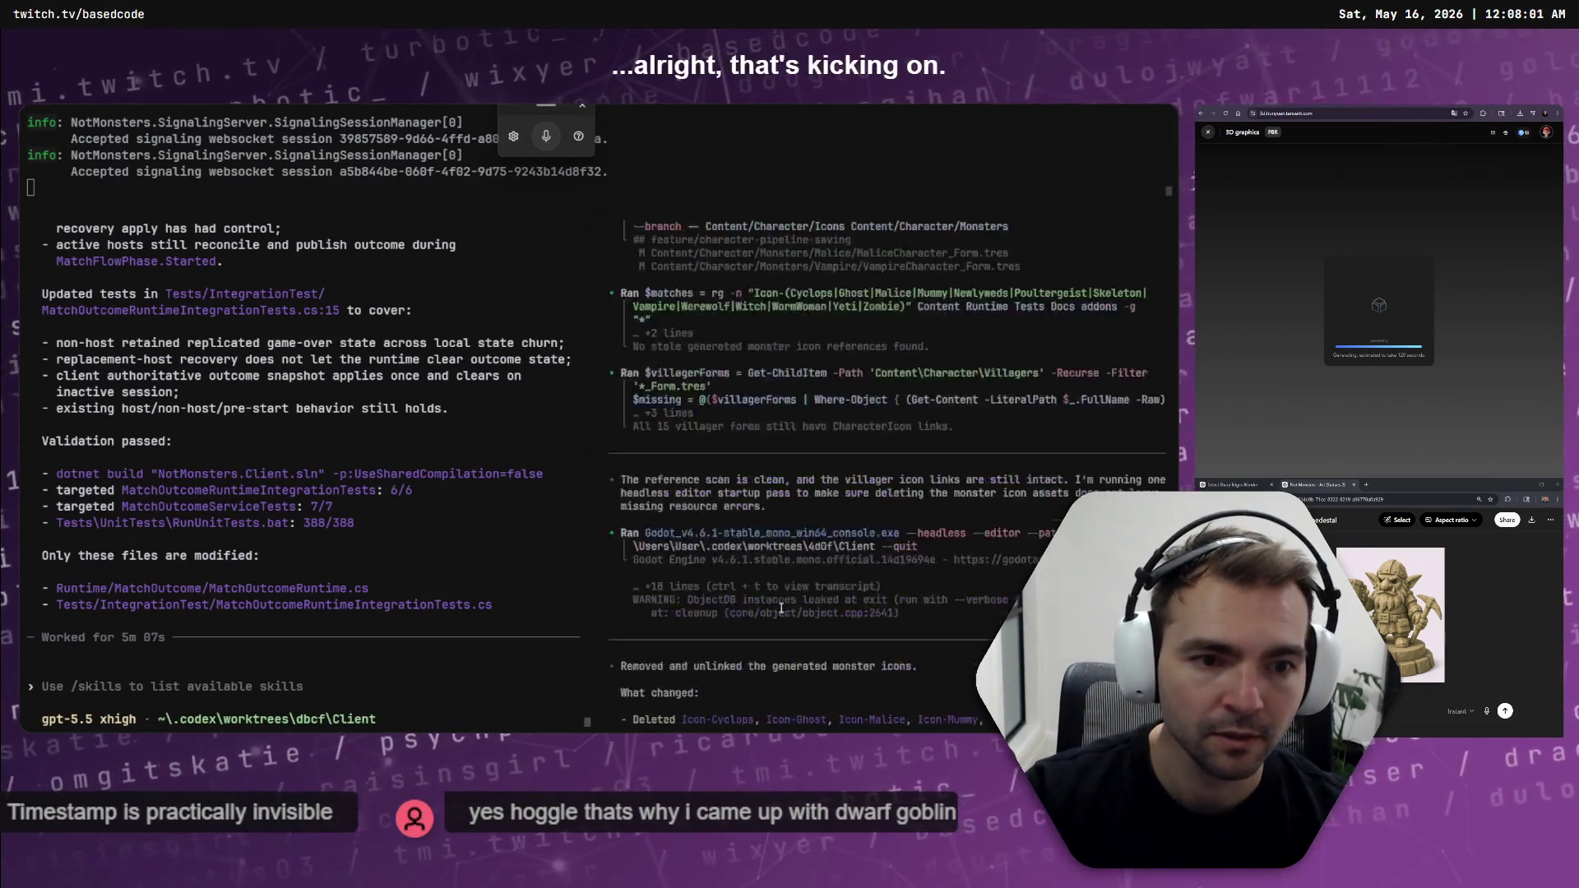
Scroll through the left Codex pane's finished QA-fix transcript.
scroll(345, 512, up, 7)
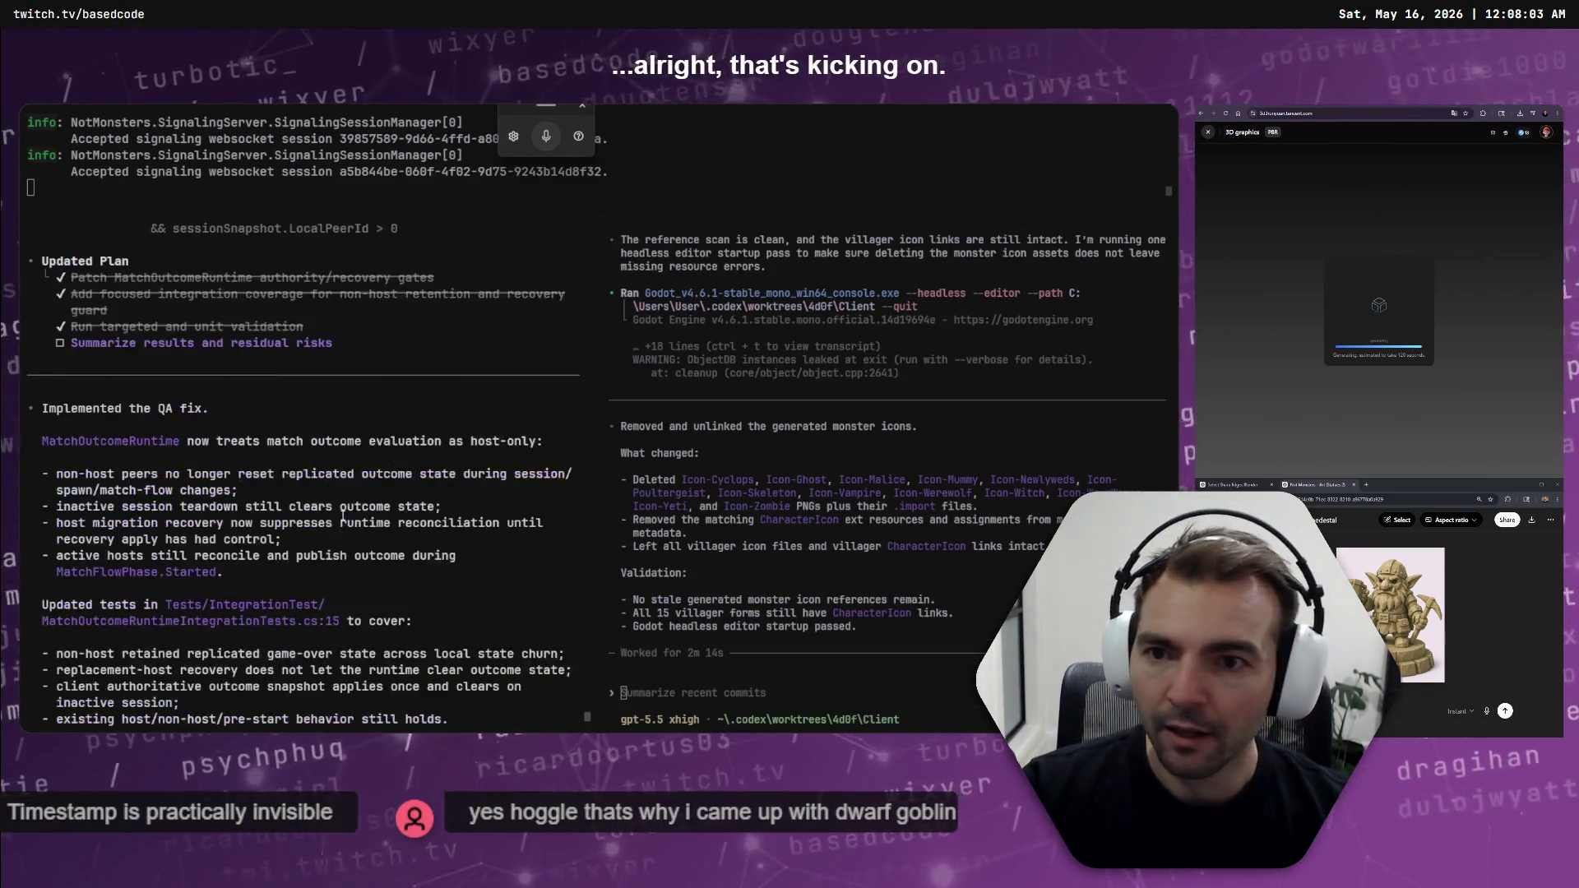
scroll(345, 512, down, 2)
scroll(179, 425, down, 5)
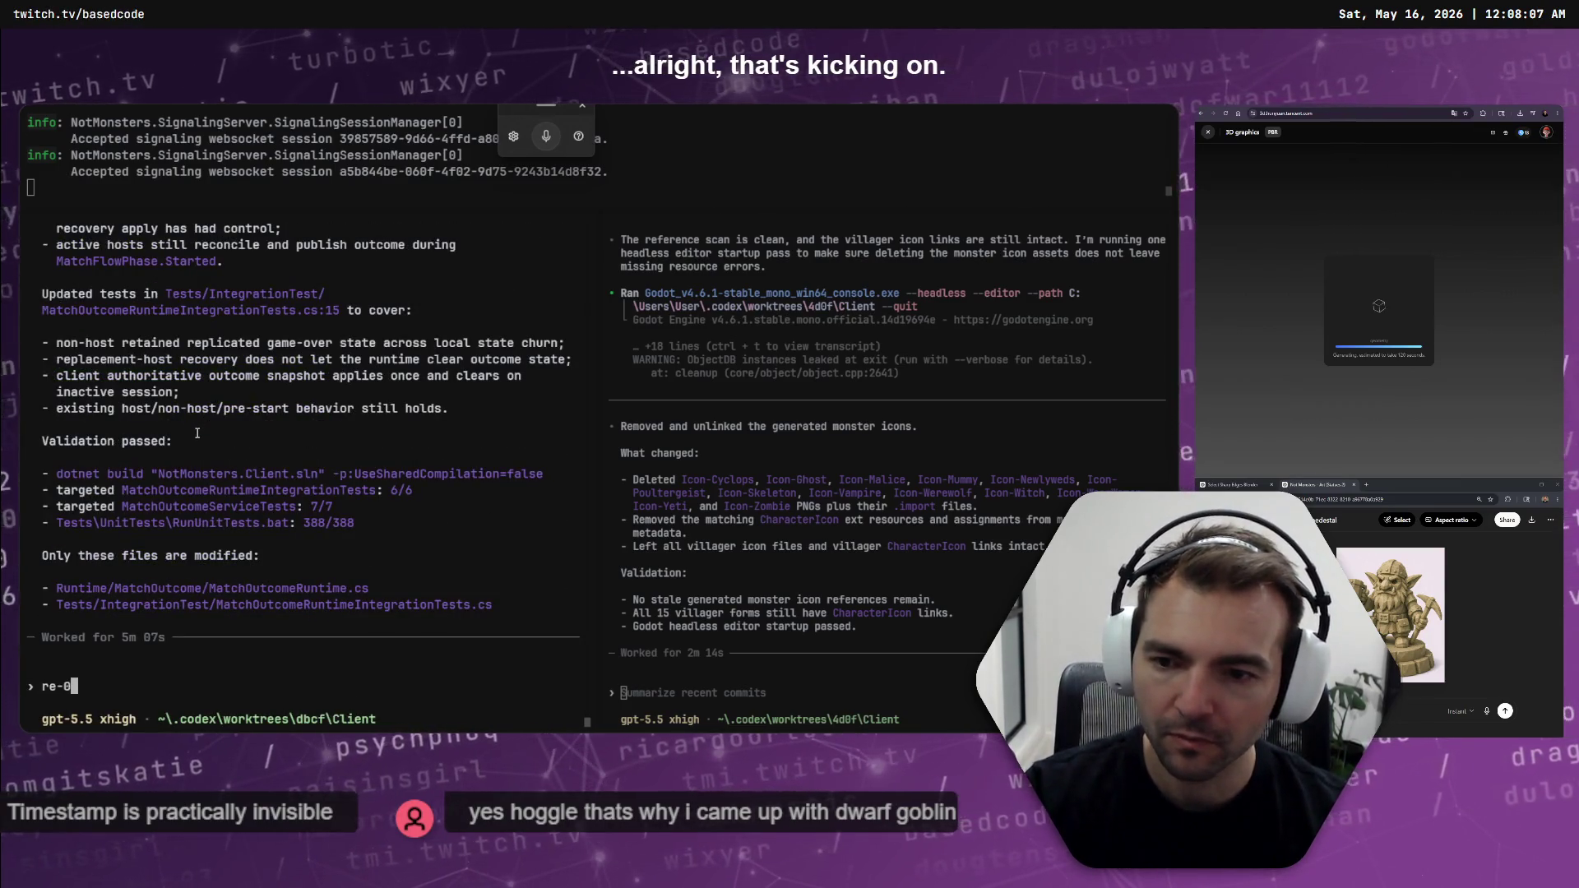
scroll(313, 458, up, 10)
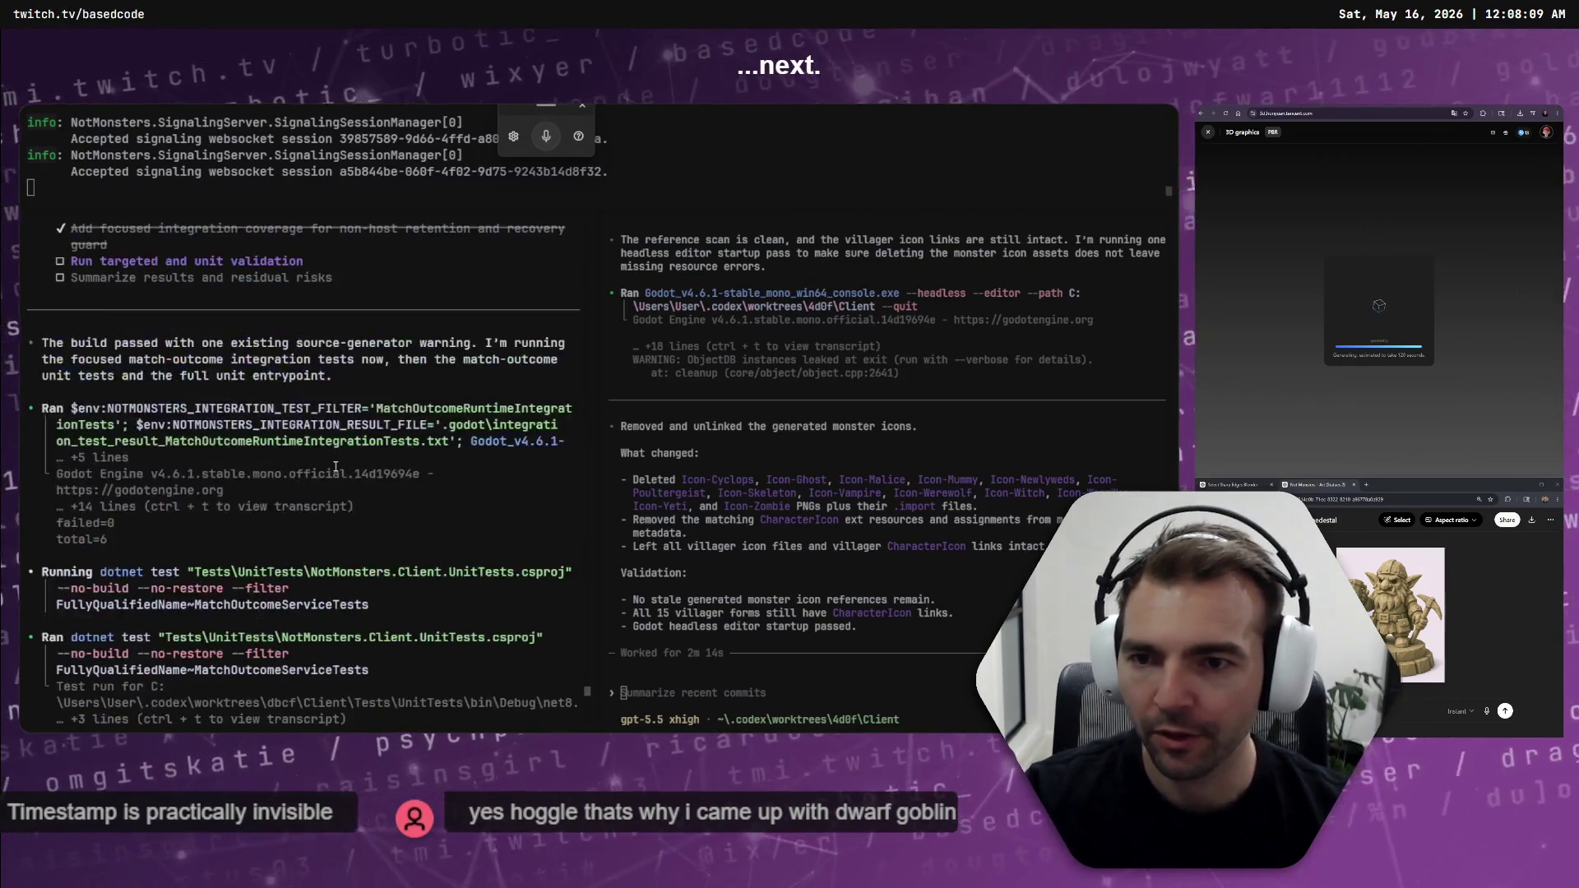
scroll(362, 481, down, 10)
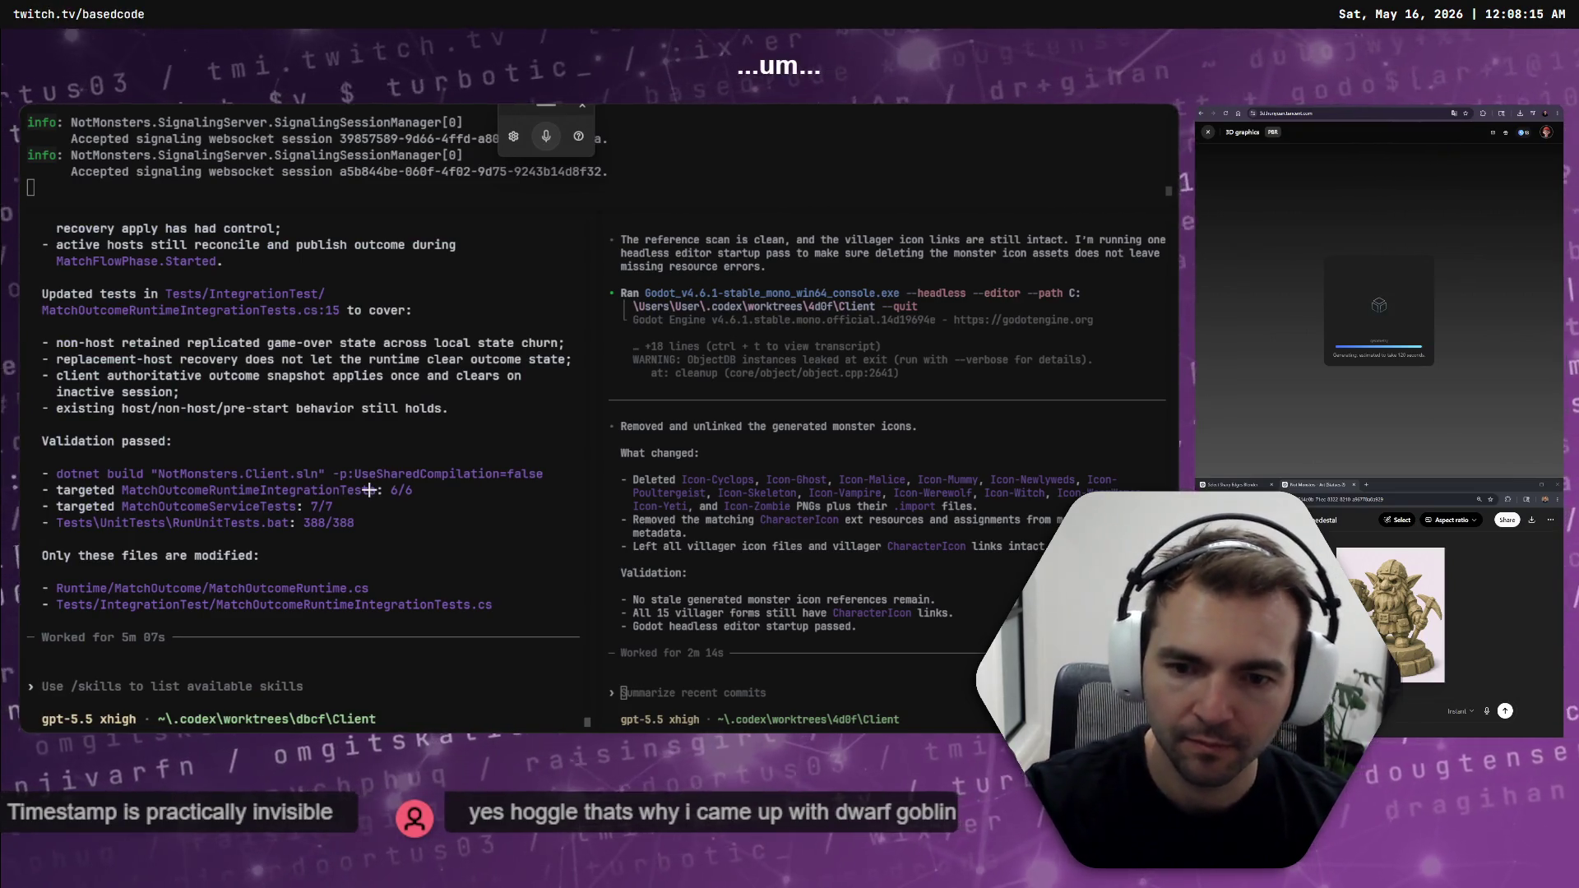
scroll(369, 490, up, 15)
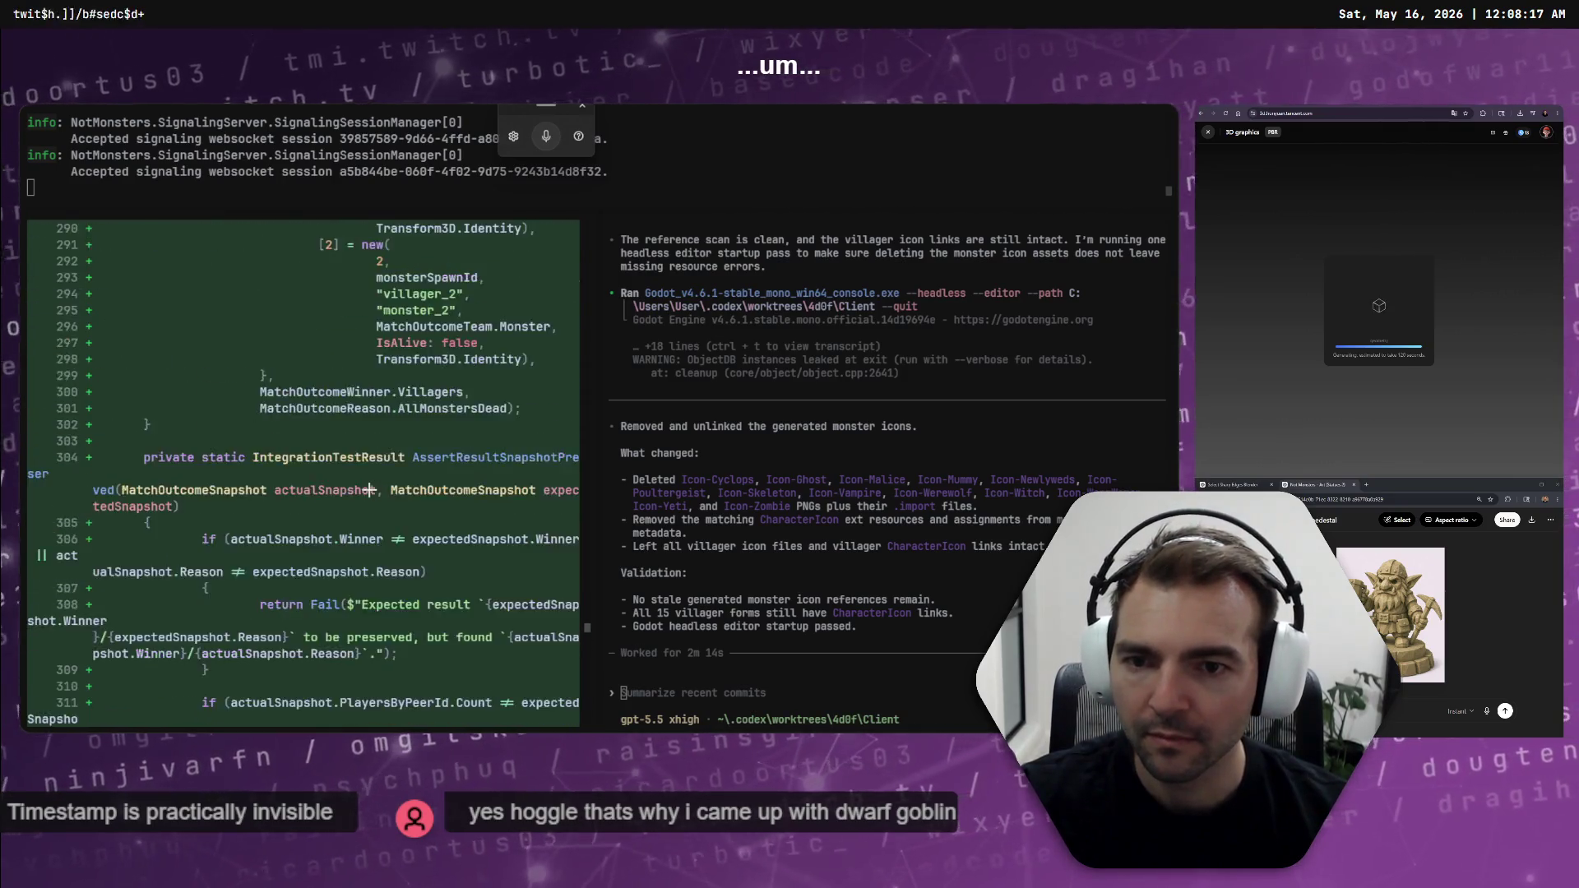
scroll(370, 490, up, 15)
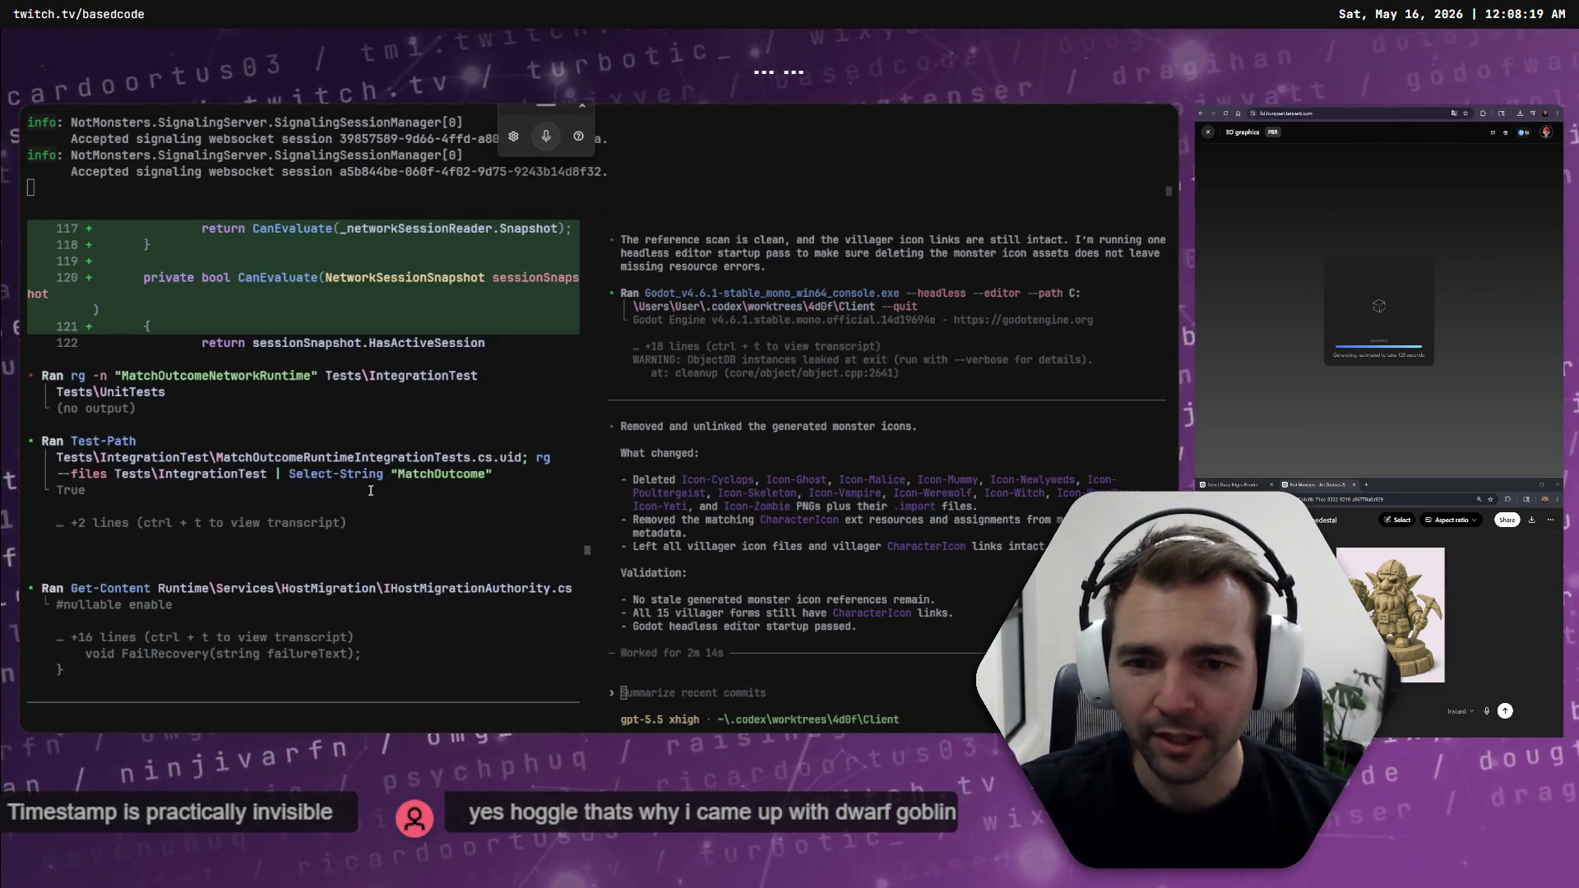
scroll(344, 491, up, 15)
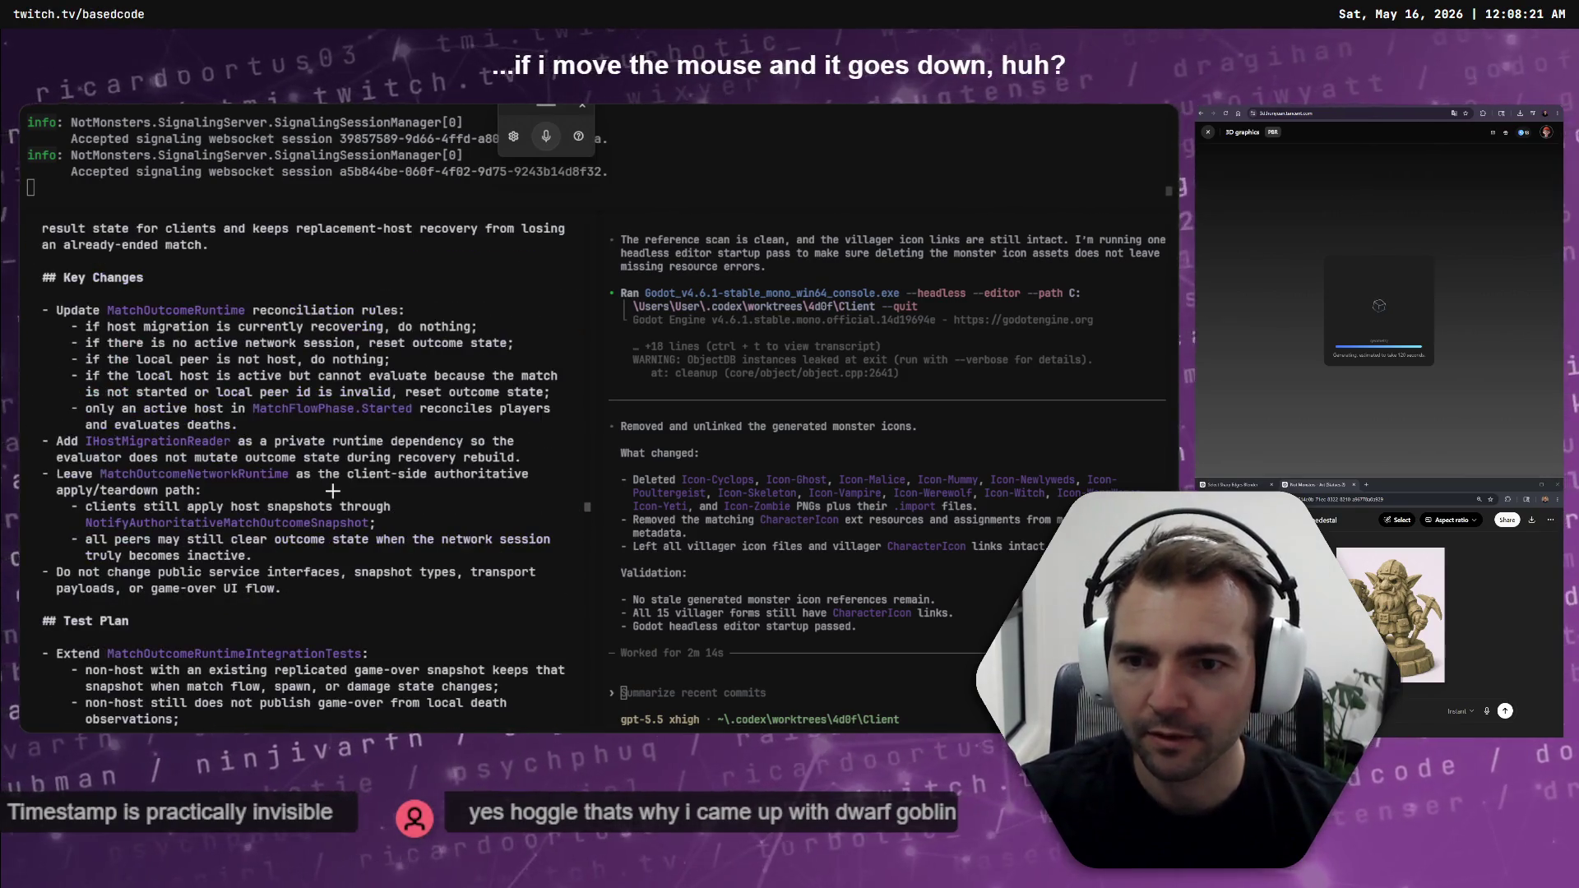
scroll(333, 491, down, 20)
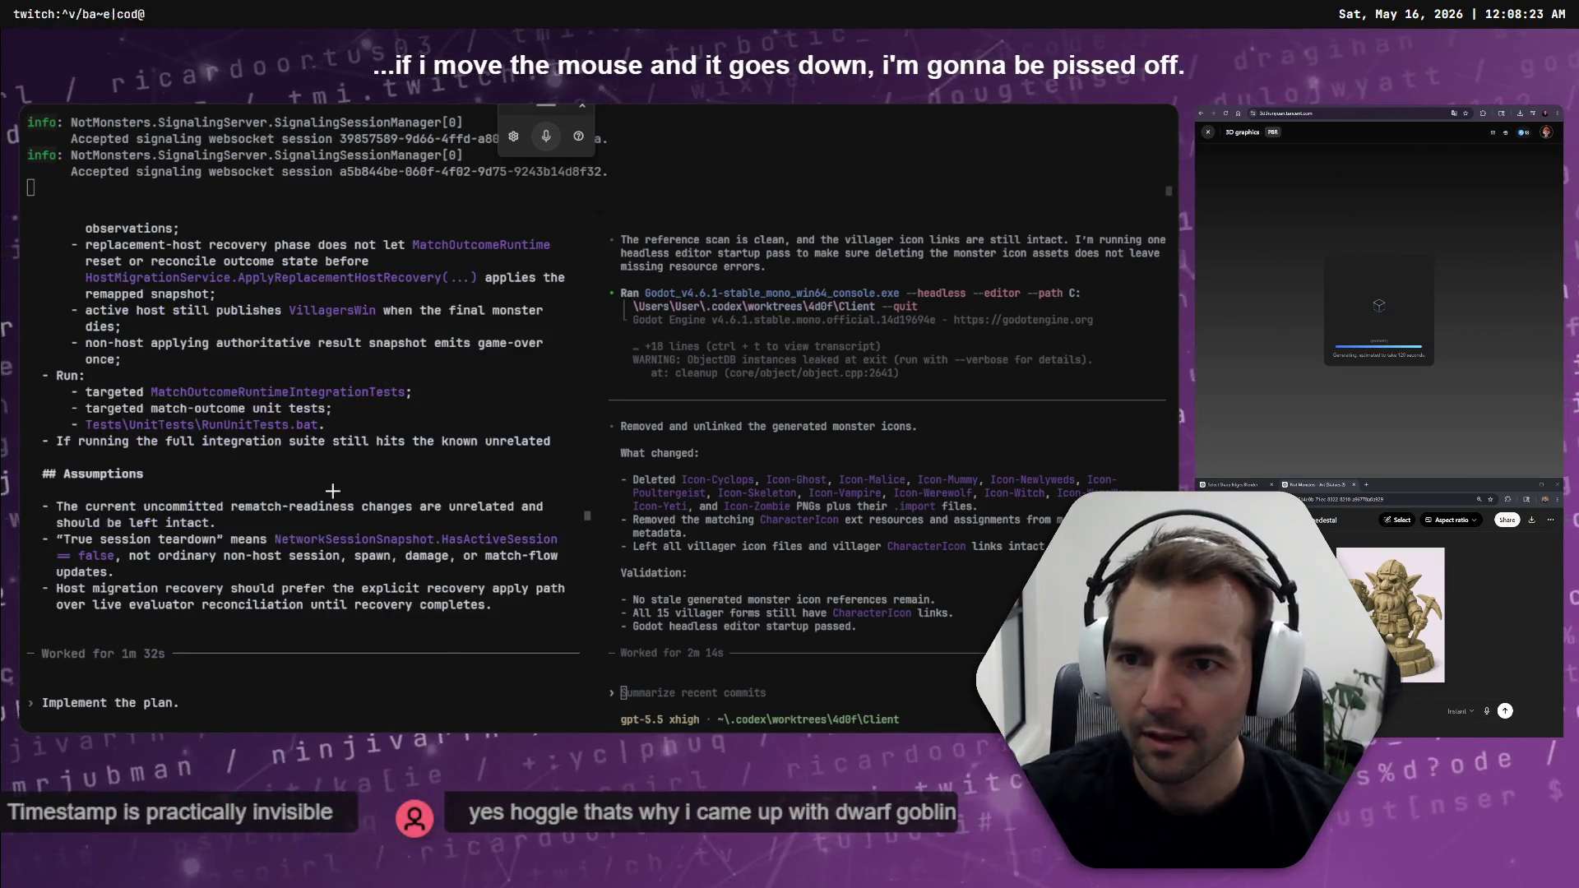
scroll(332, 491, up, 20)
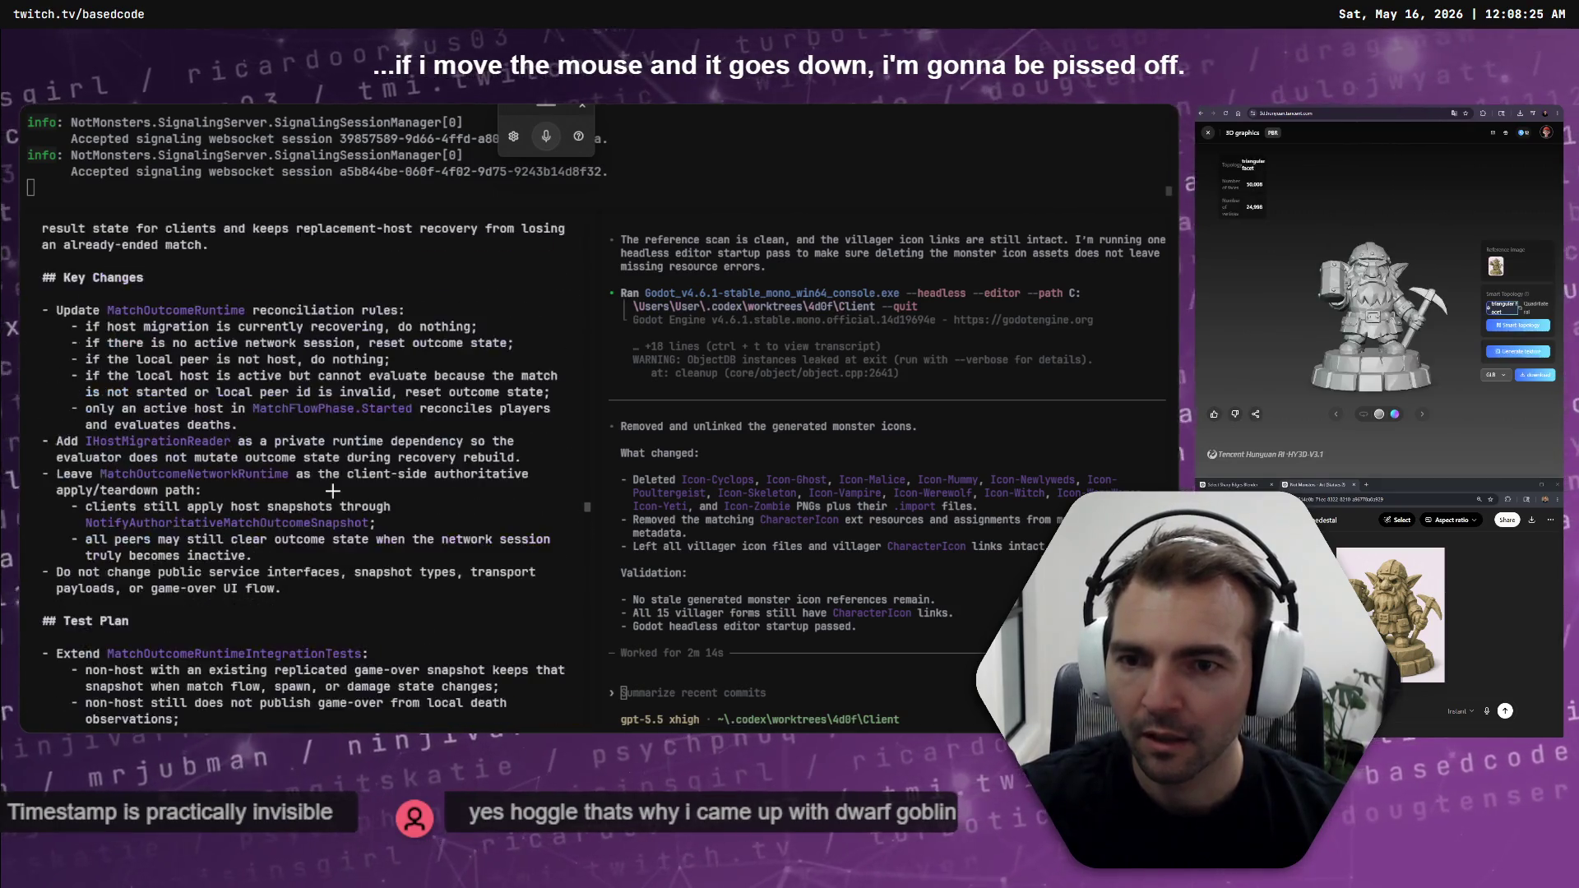
scroll(332, 492, up, 6)
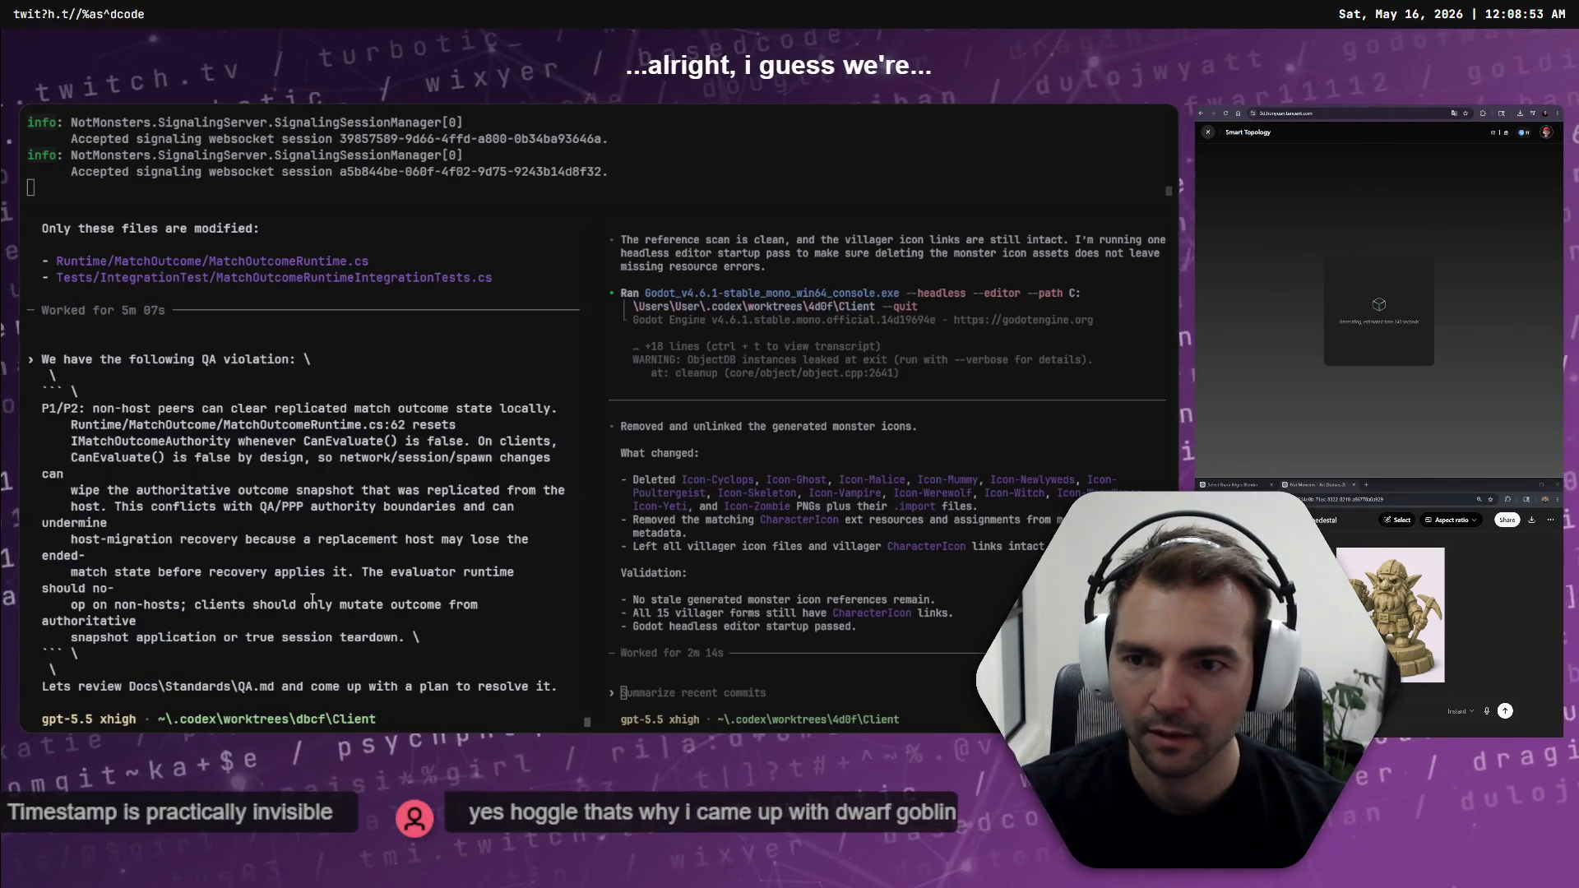
Ask Codex to re-evaluate the branch against Docs\Standards\QA.md, then switch to the bold-names session.
key(Return)
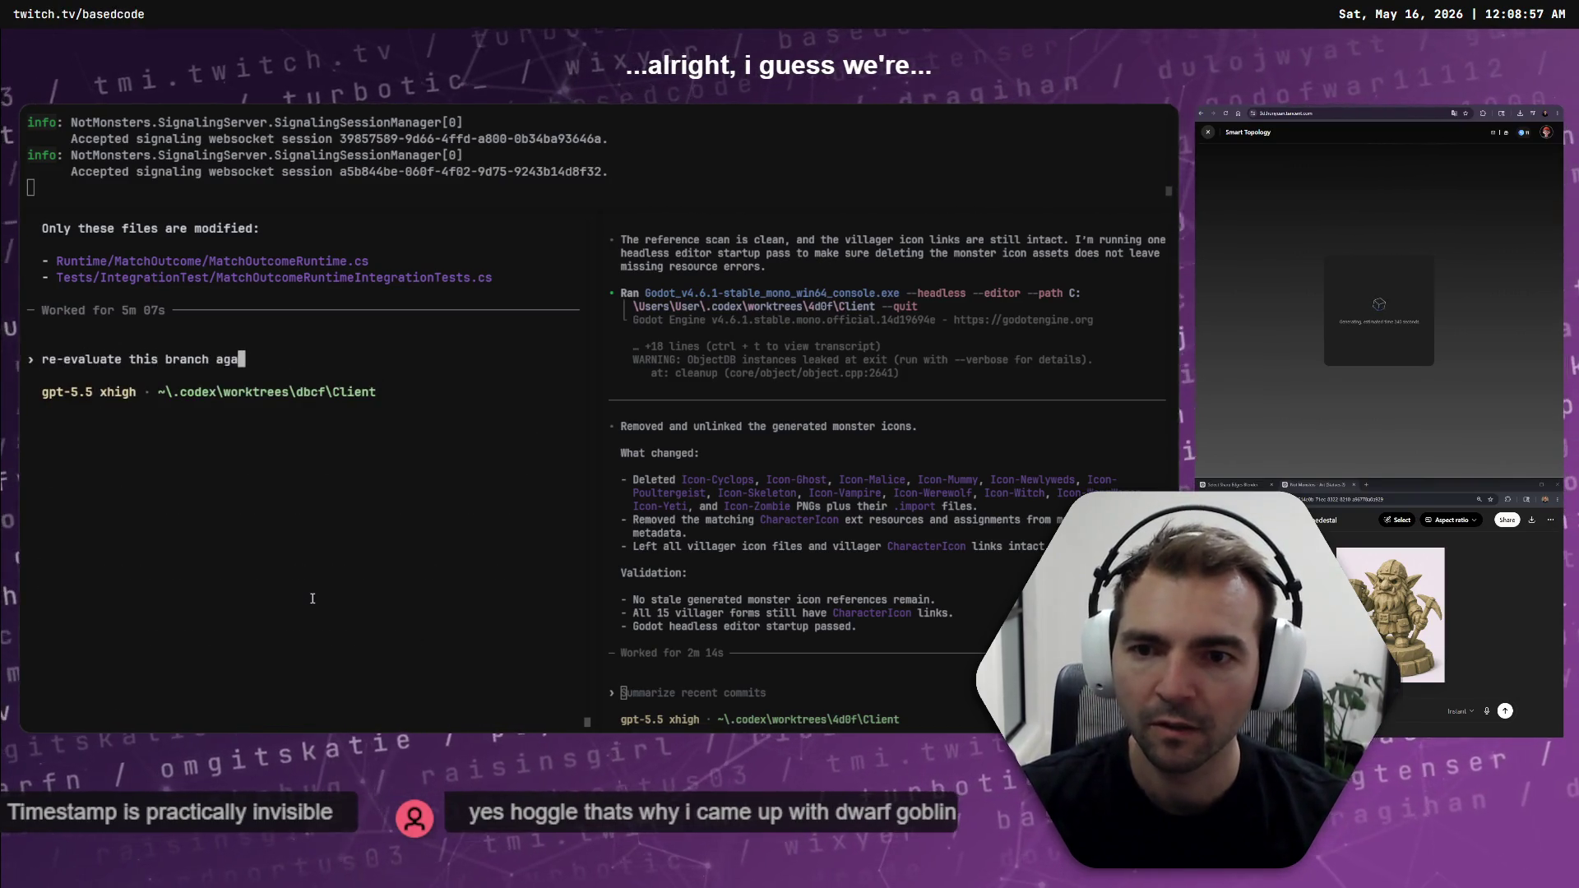
text(@QA)
key(Tab)
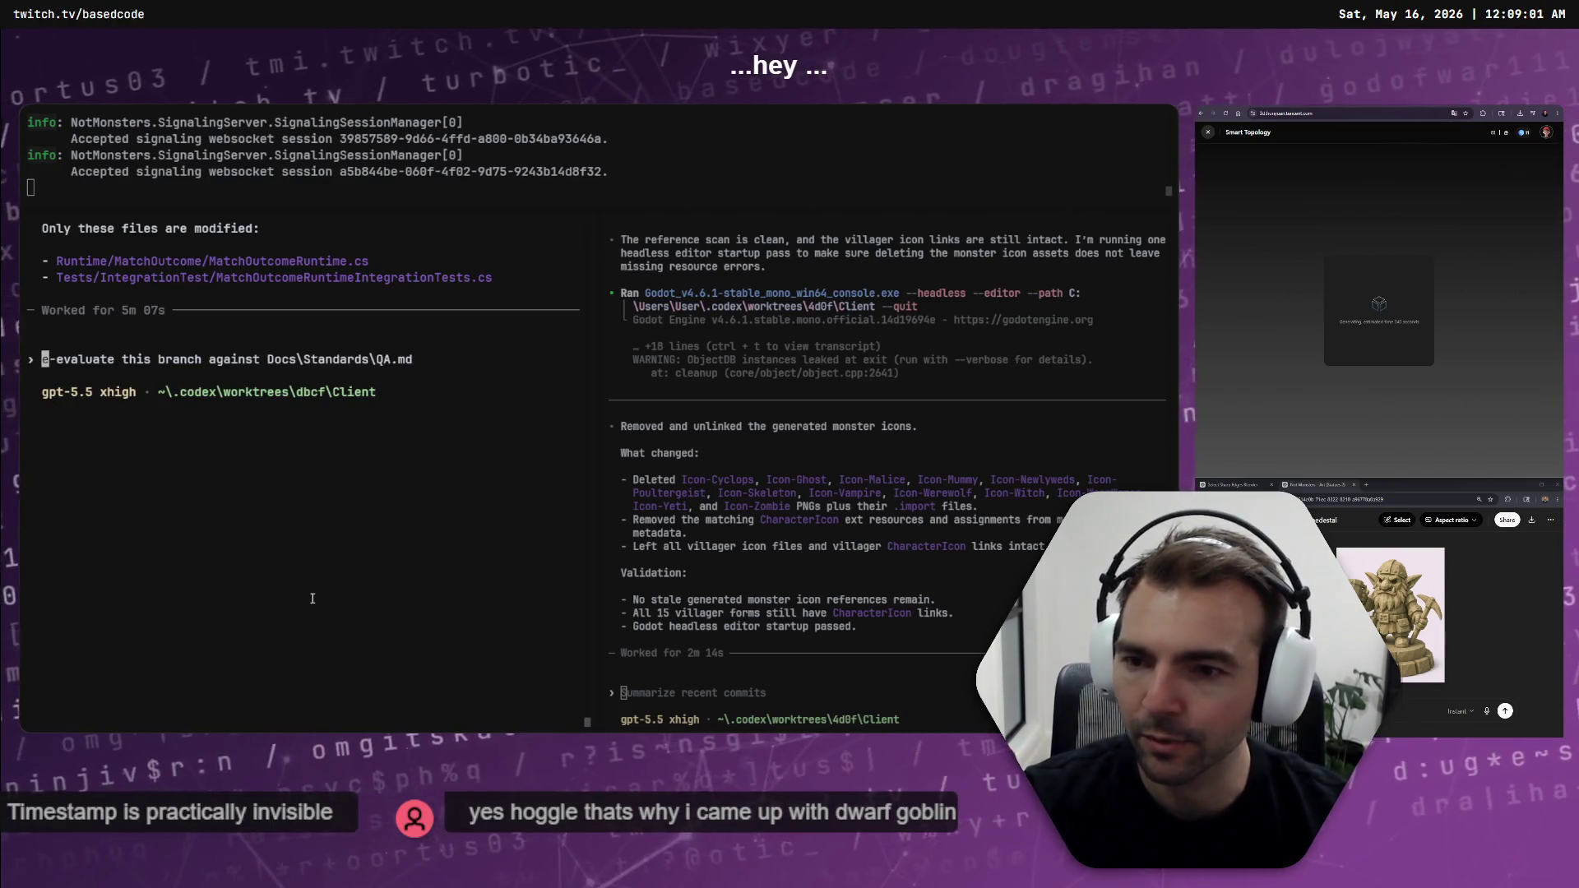
key(Return)
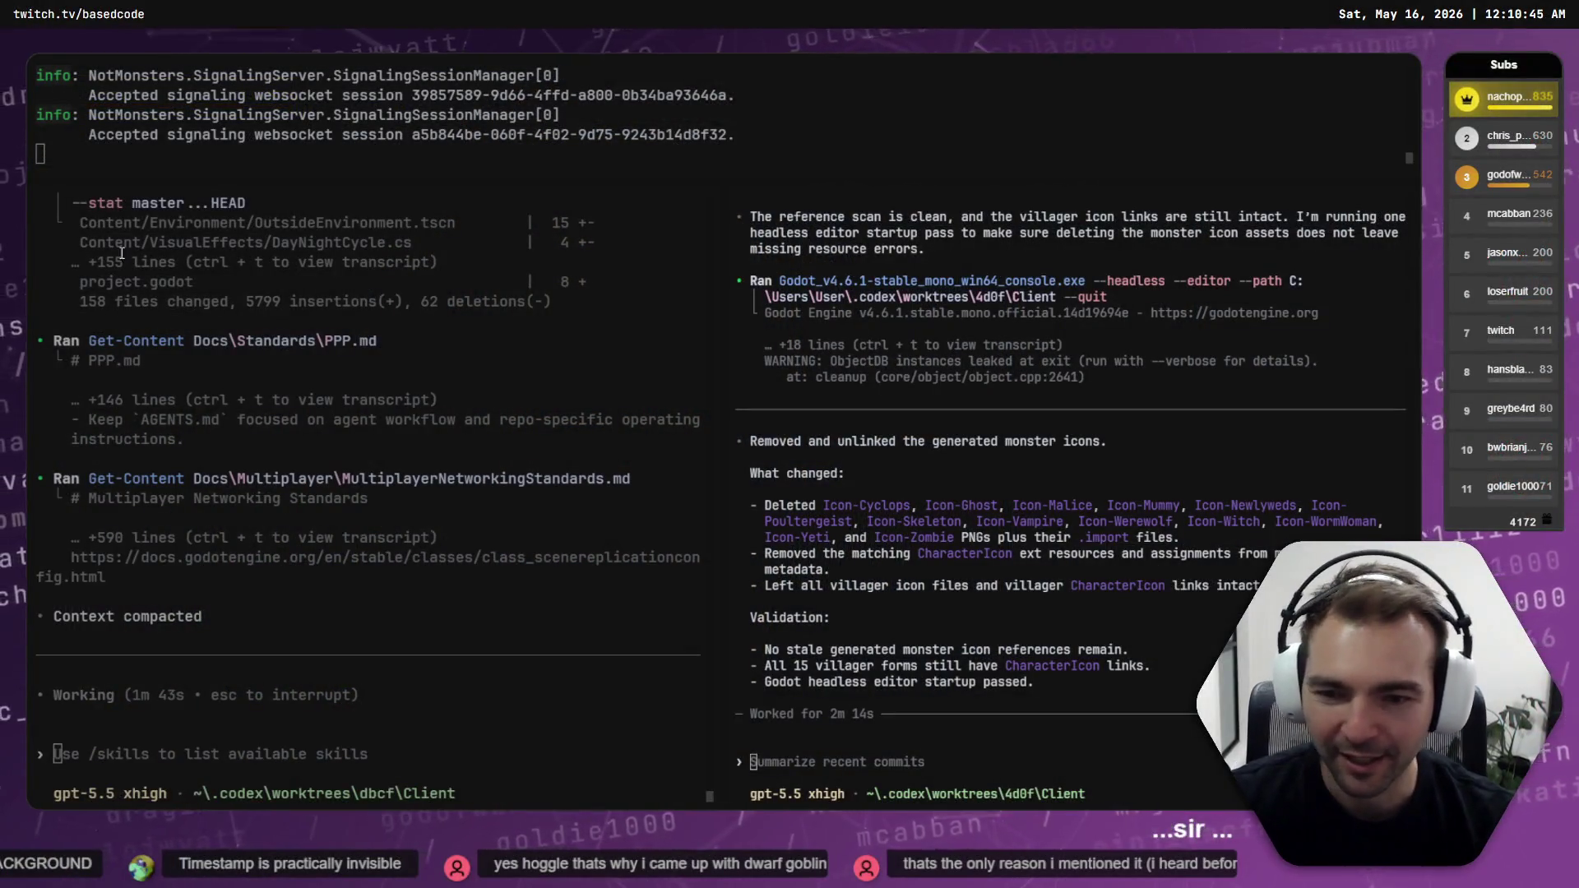
key(ctrl+Tab)
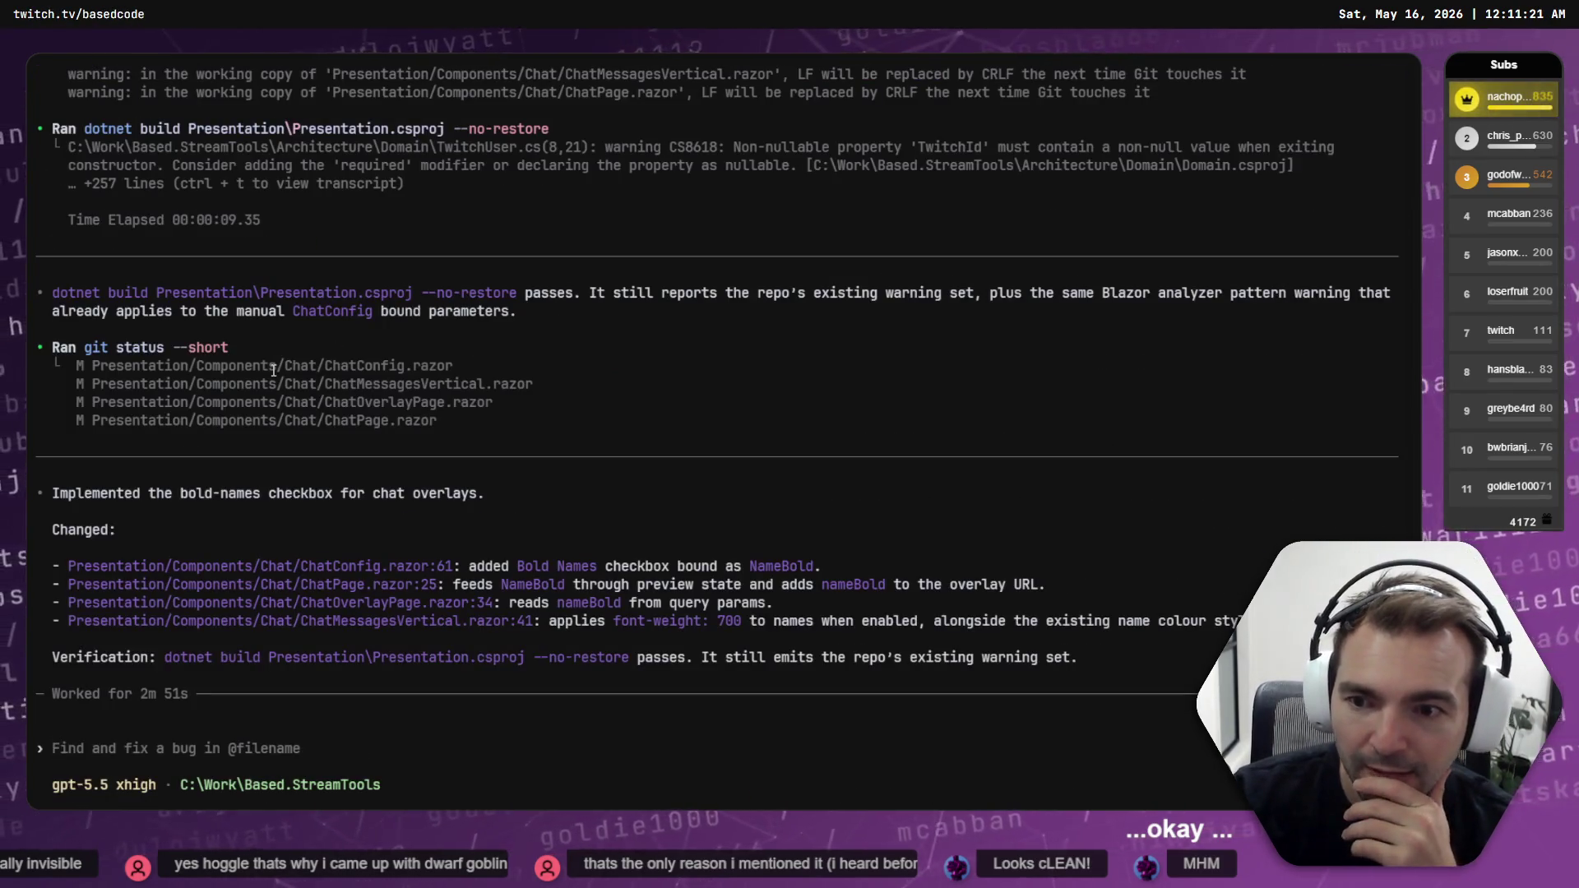
Submit 'git status' to Codex, interrupt it with Esc, and switch to Fork.
text(git status)
key(Return)
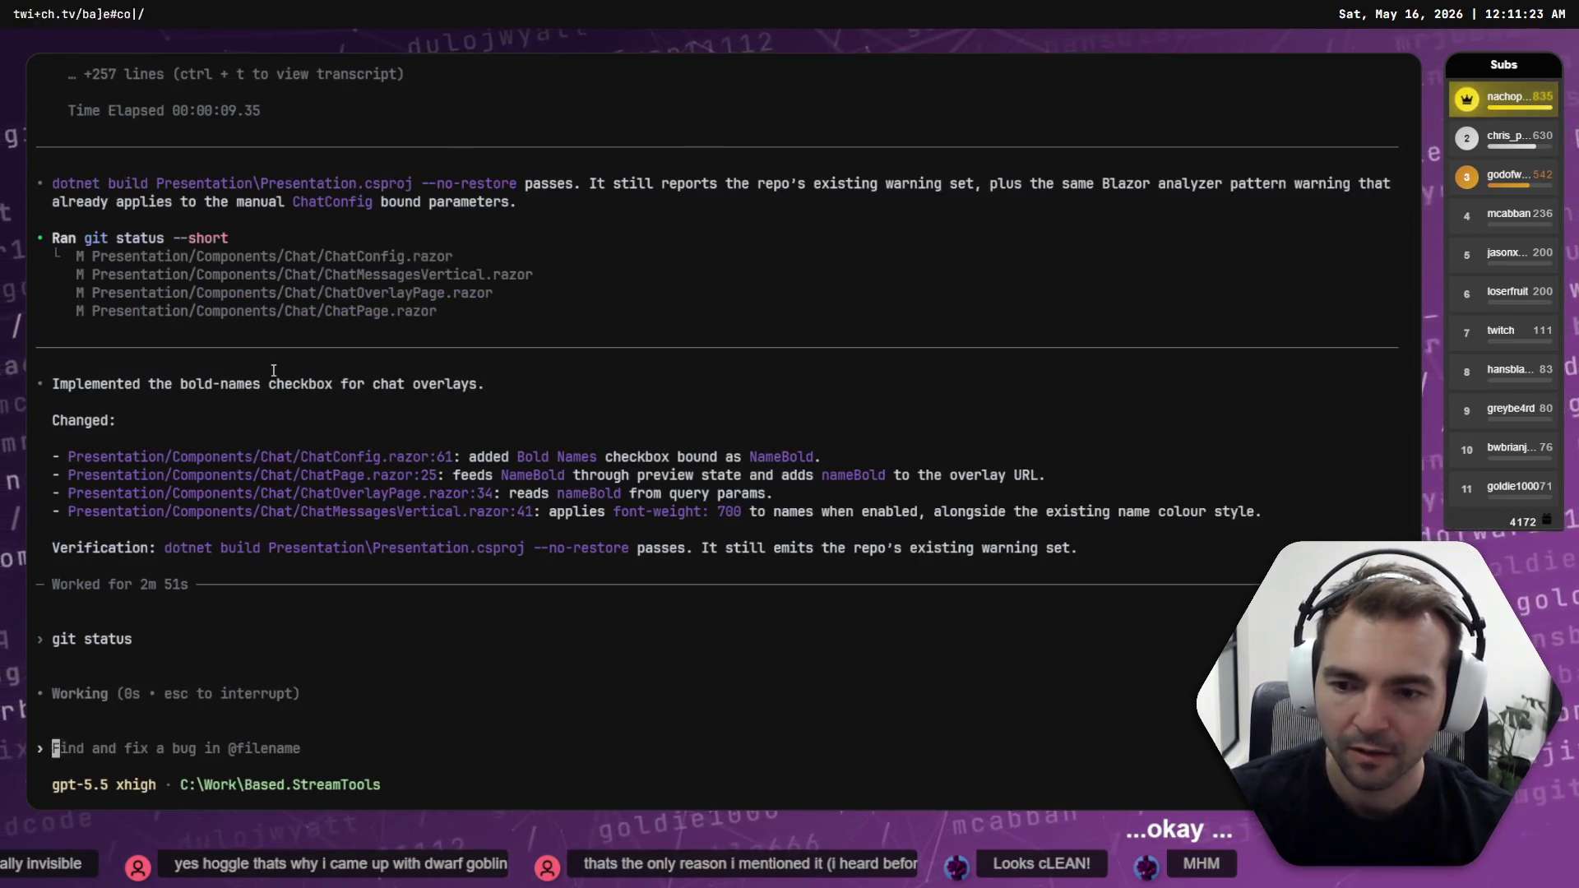
text(gi)
key(BackSpace)
key(BackSpace)
key(Escape)
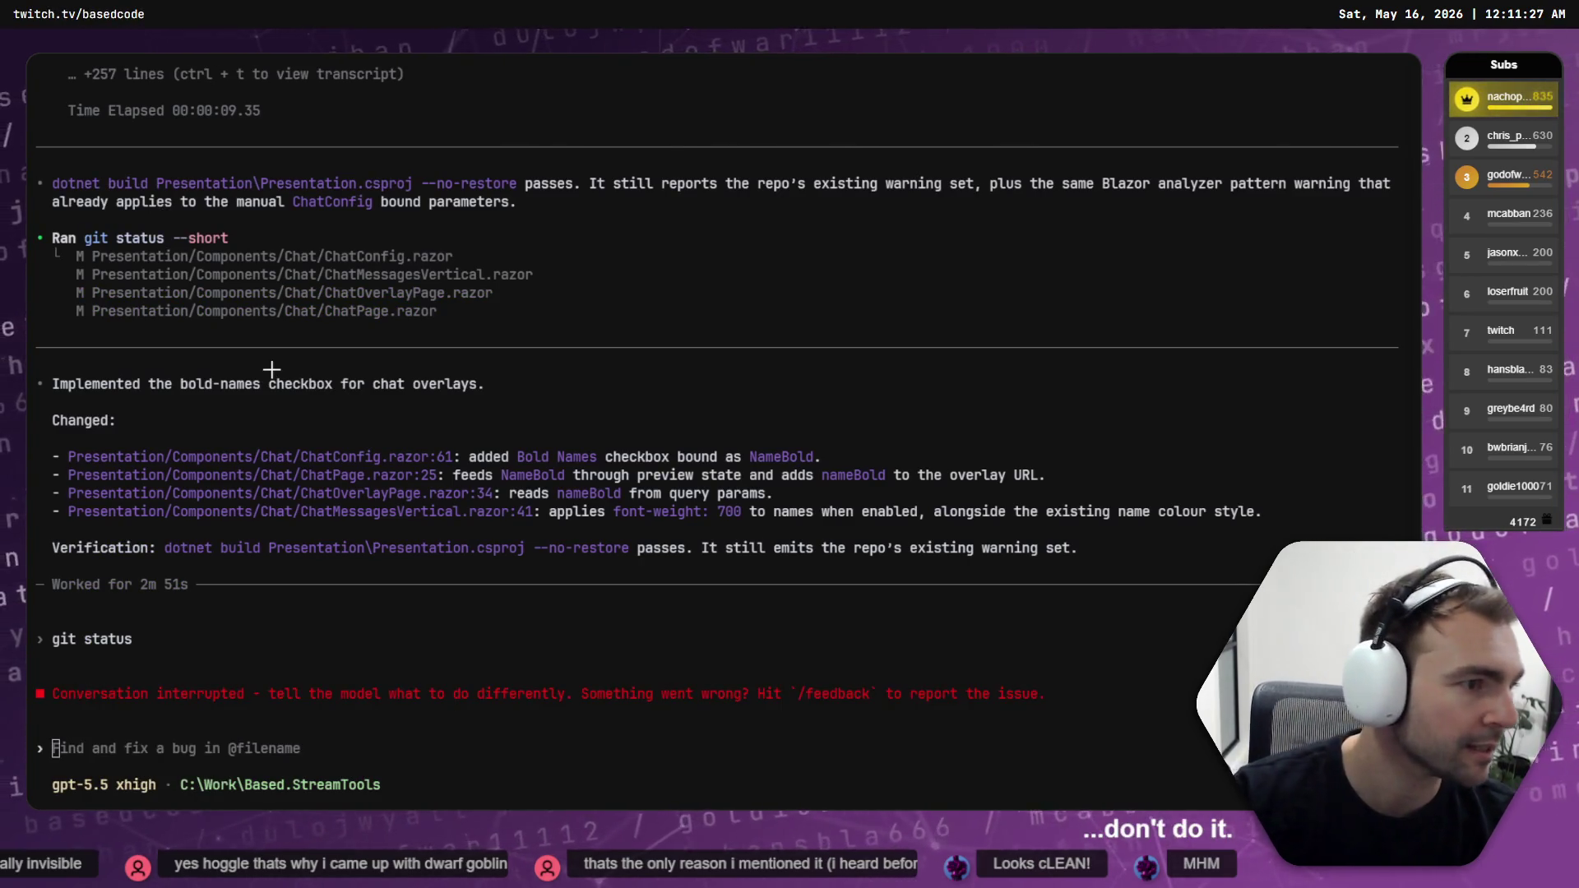
key(alt+Tab)
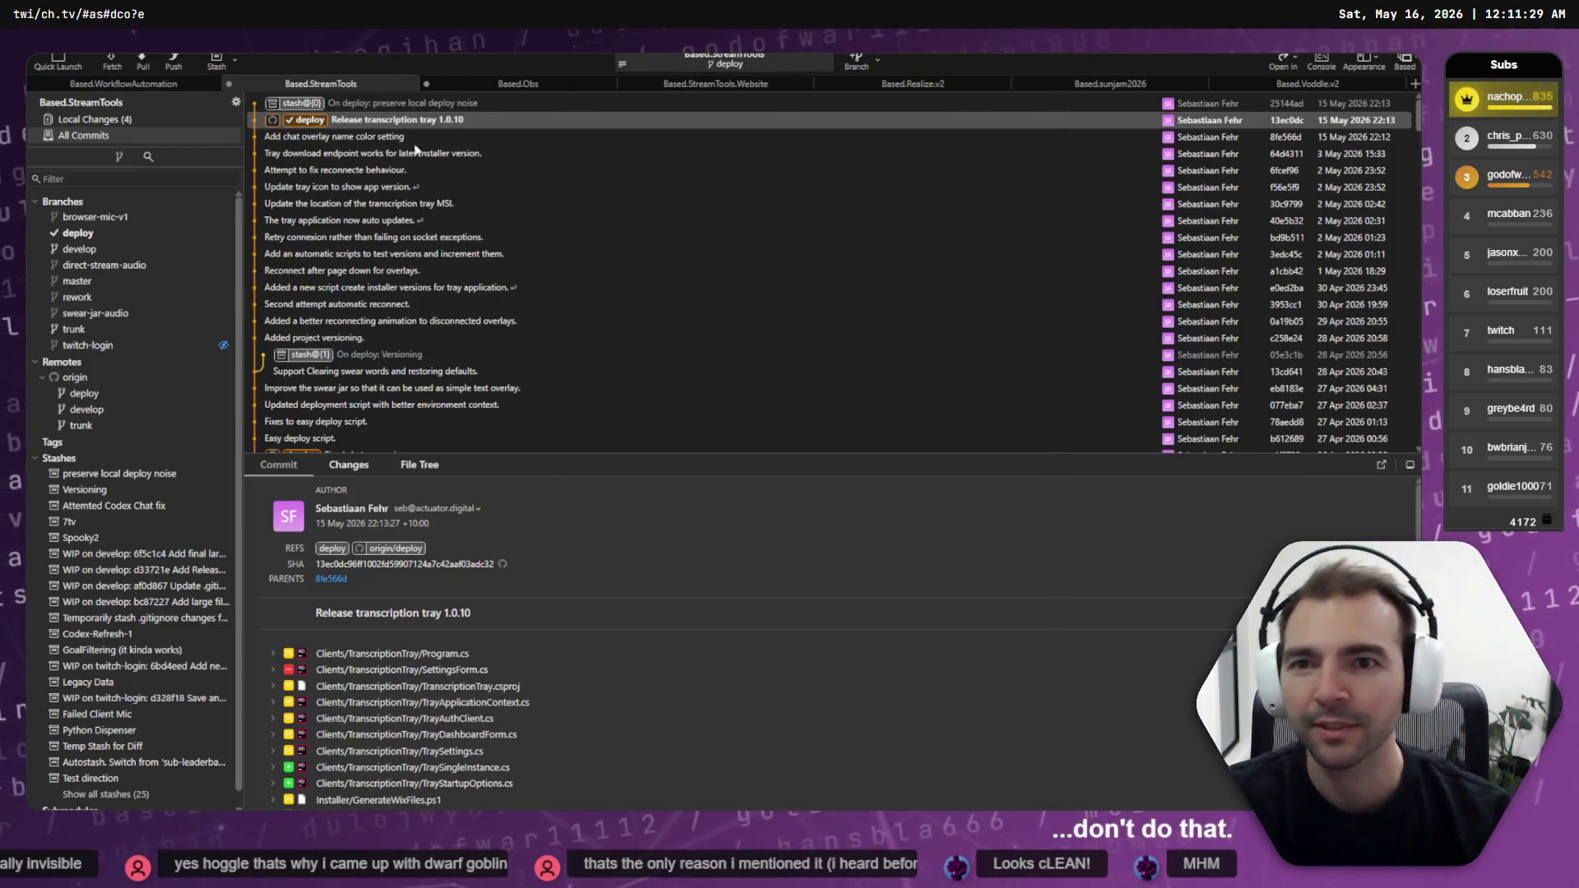
Stage the four changed Chat razor files and review their diffs.
click(116, 117)
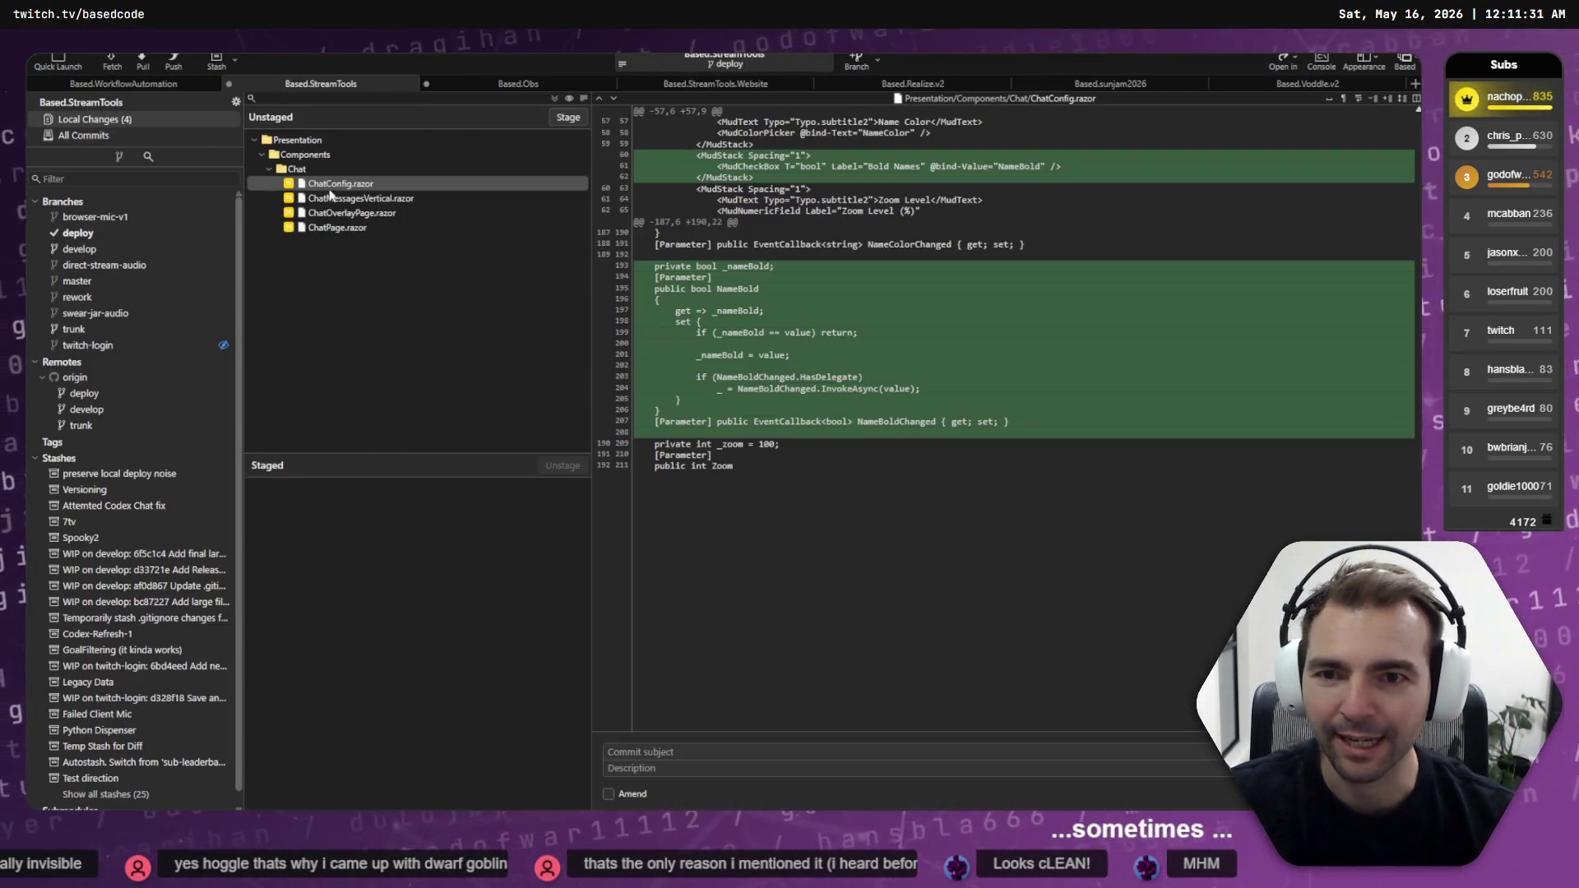
shift+click(377, 228)
click(566, 117)
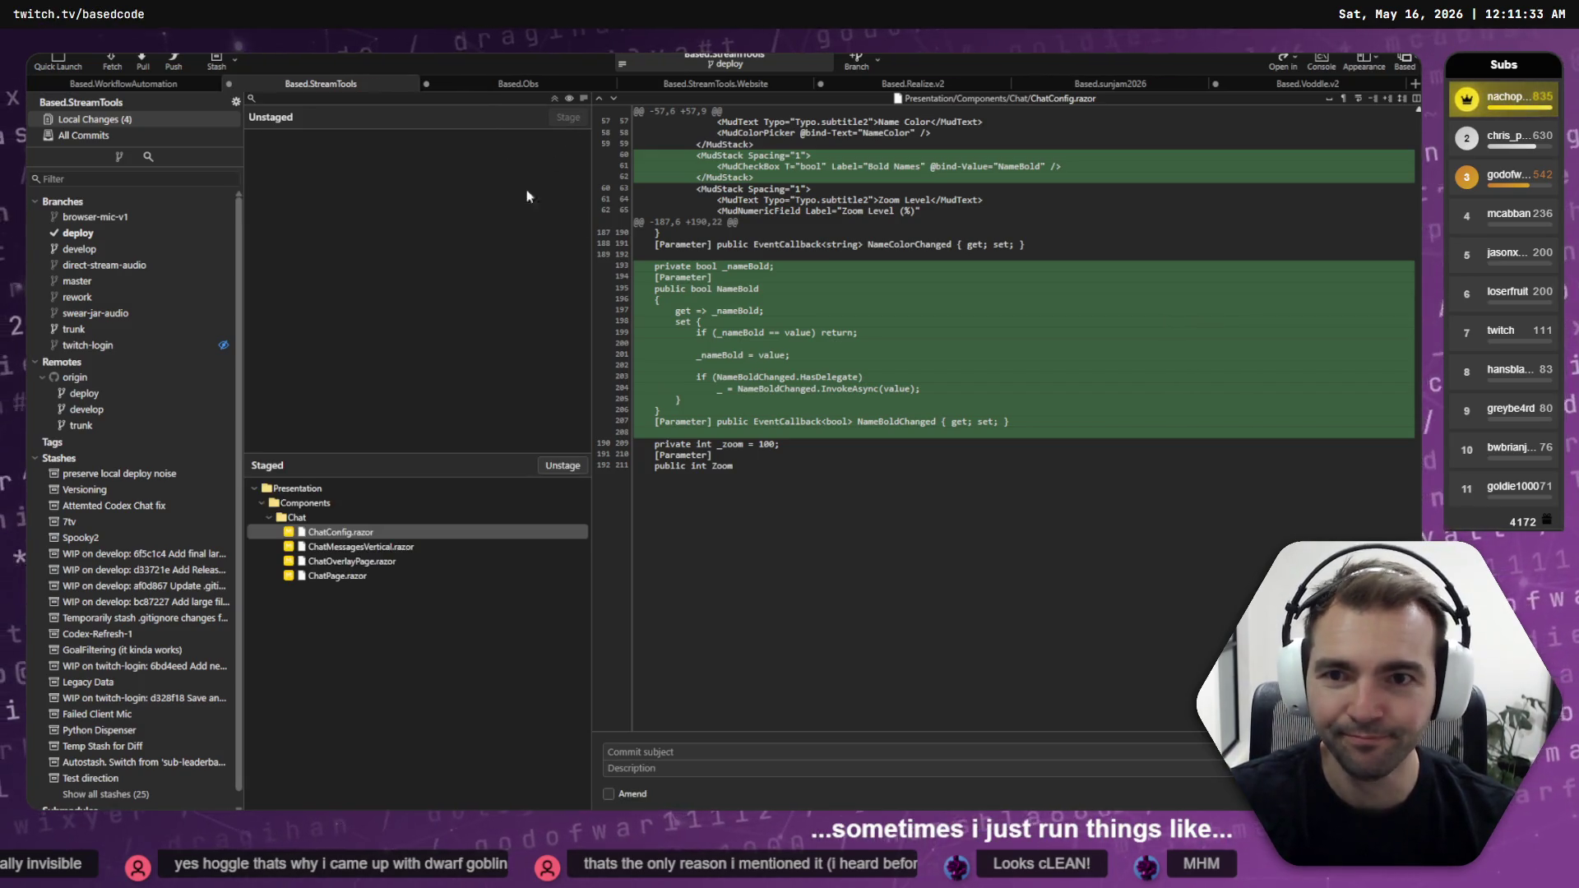
click(373, 546)
click(385, 562)
click(378, 575)
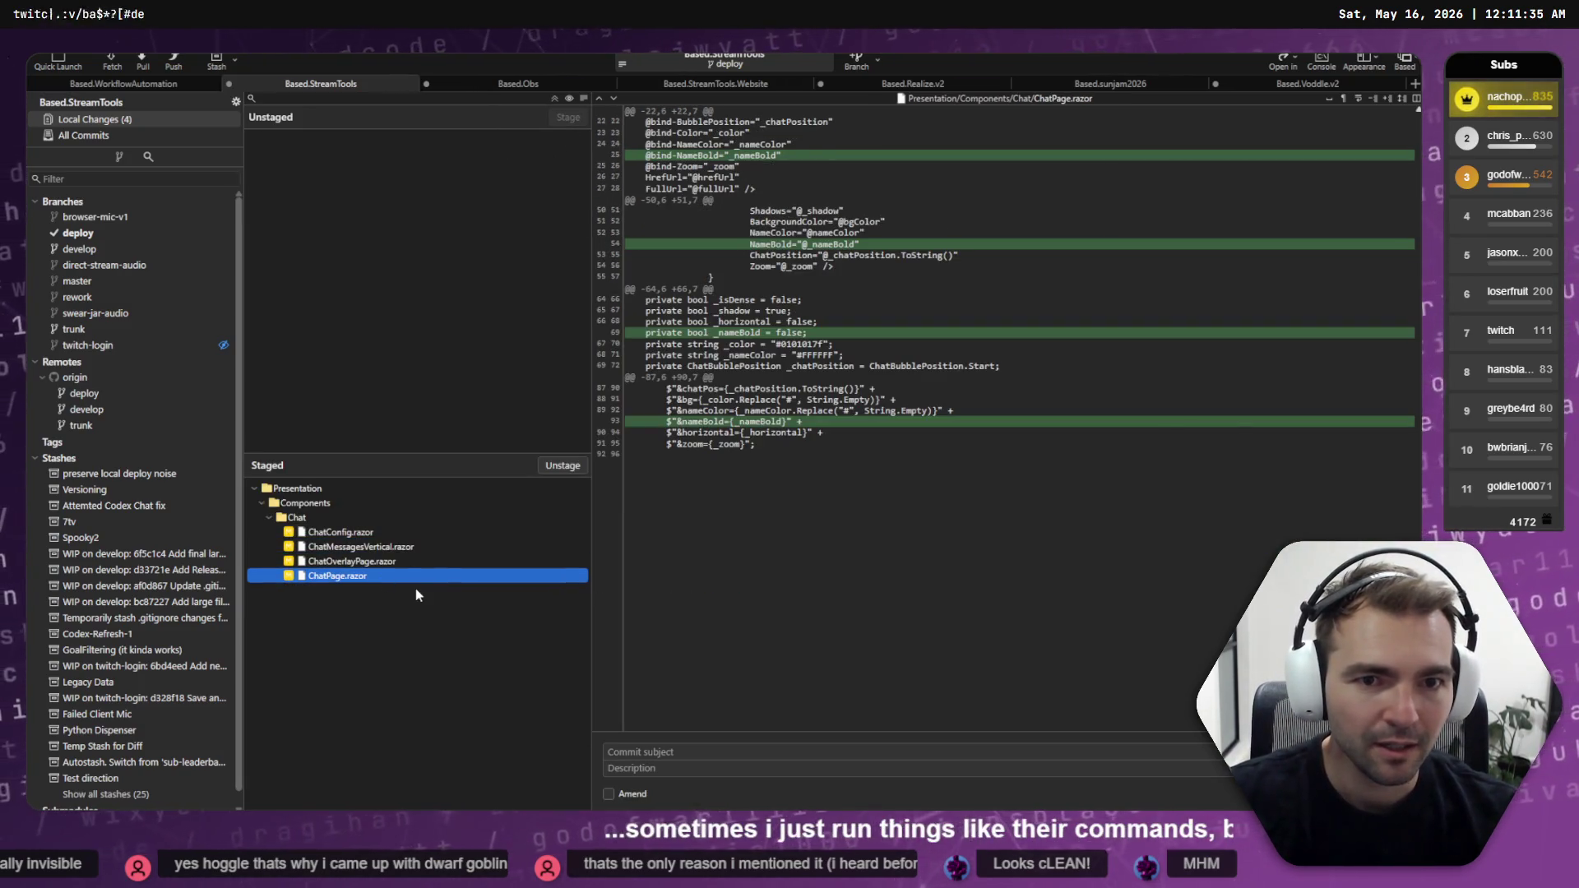
Commit the staged files with the message 'Add support for bolding names.'.
click(694, 754)
key(super+h)
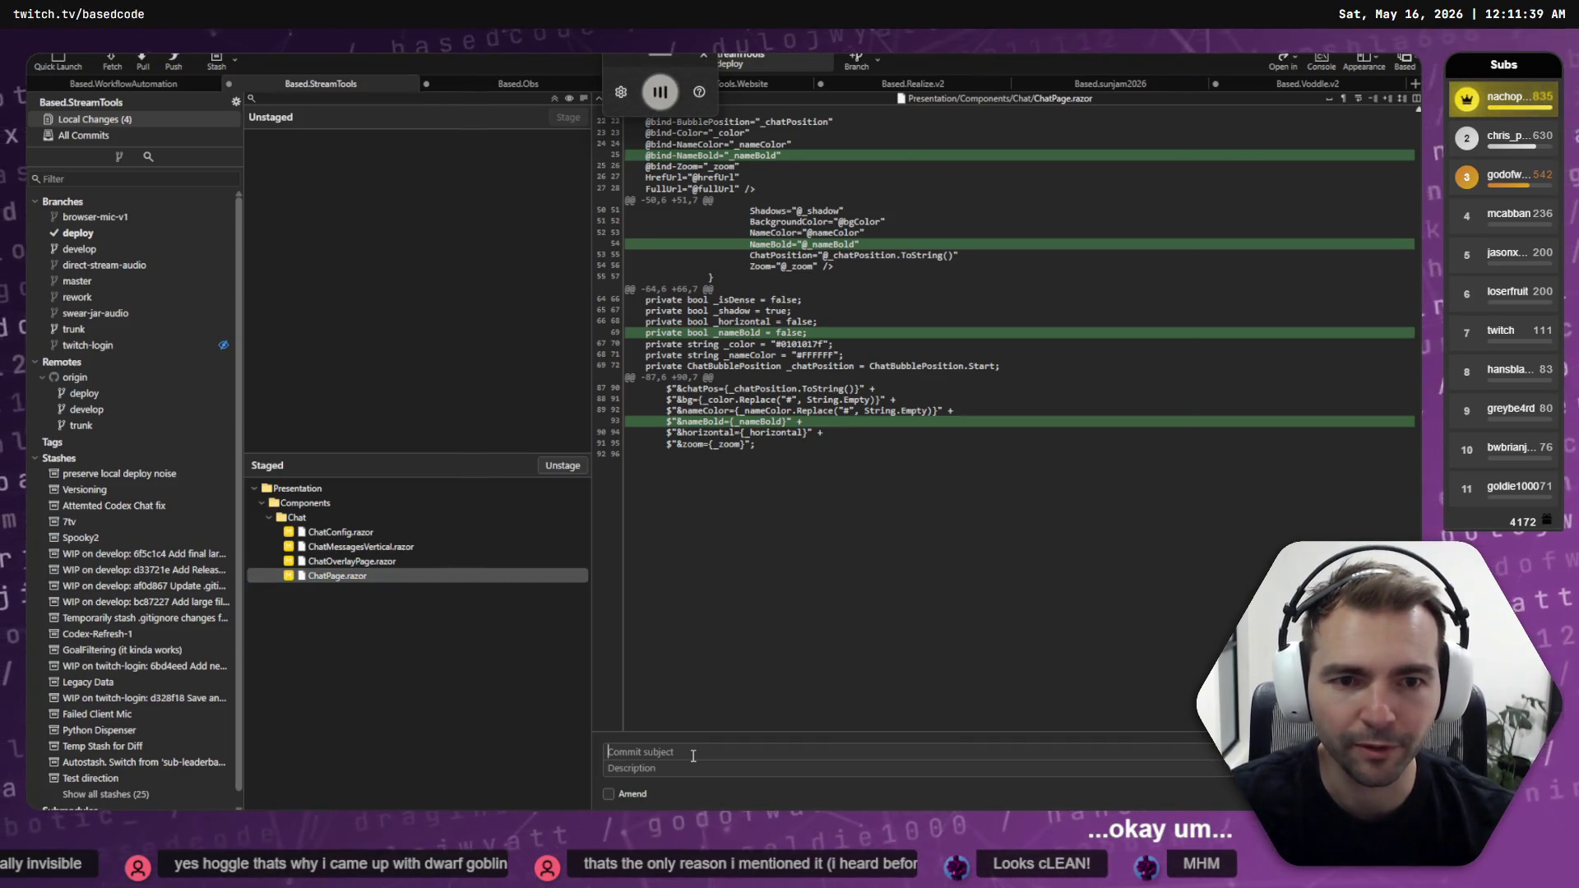
text(add support for bolding names.)
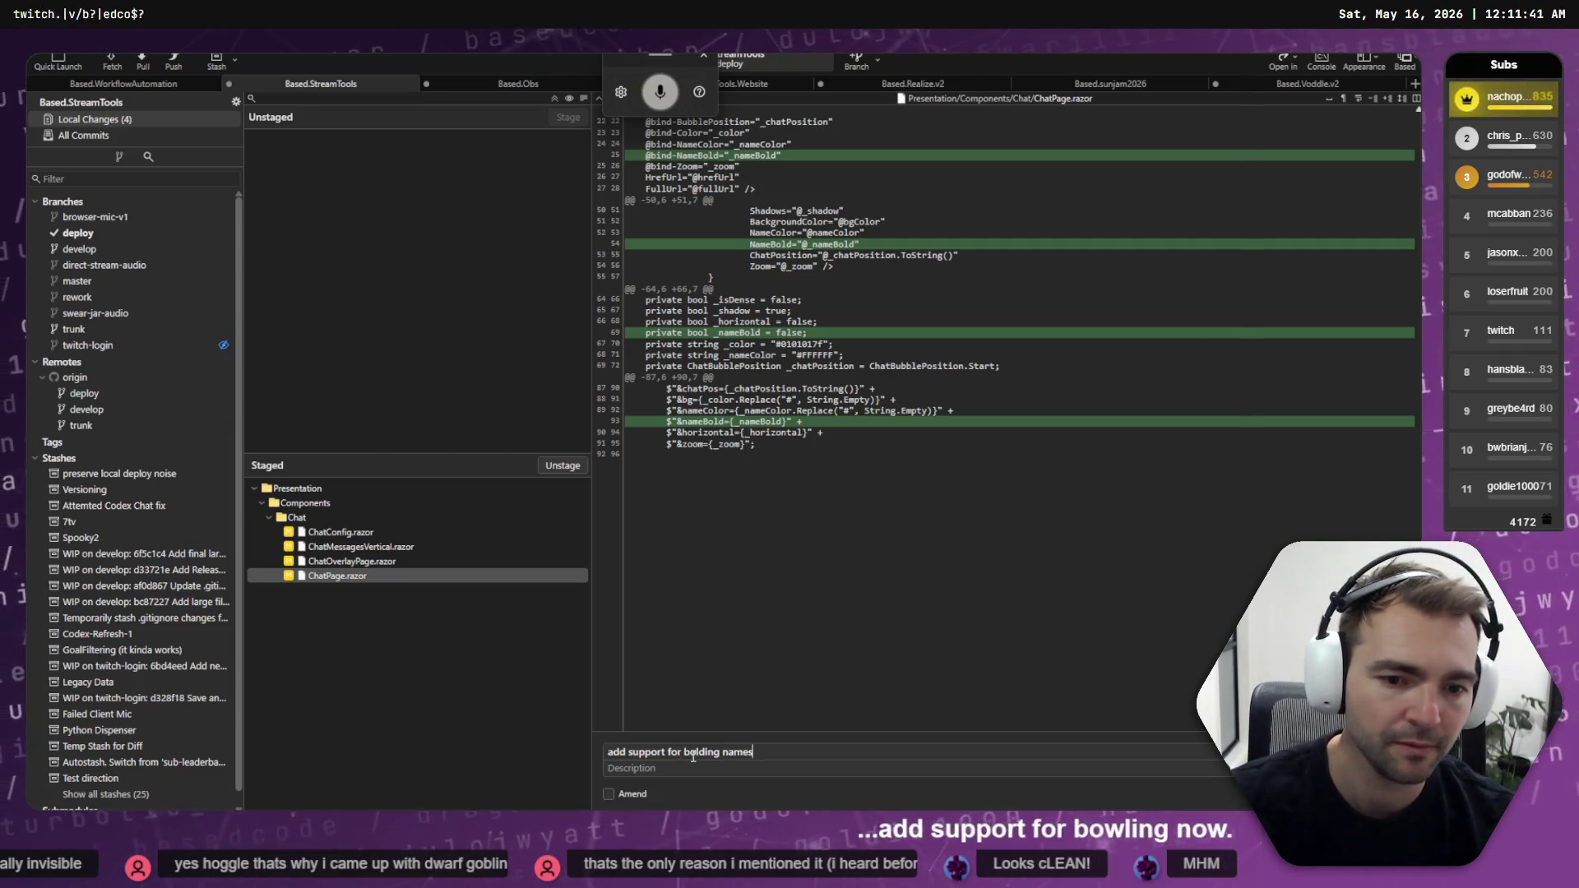
key(ctrl+Return)
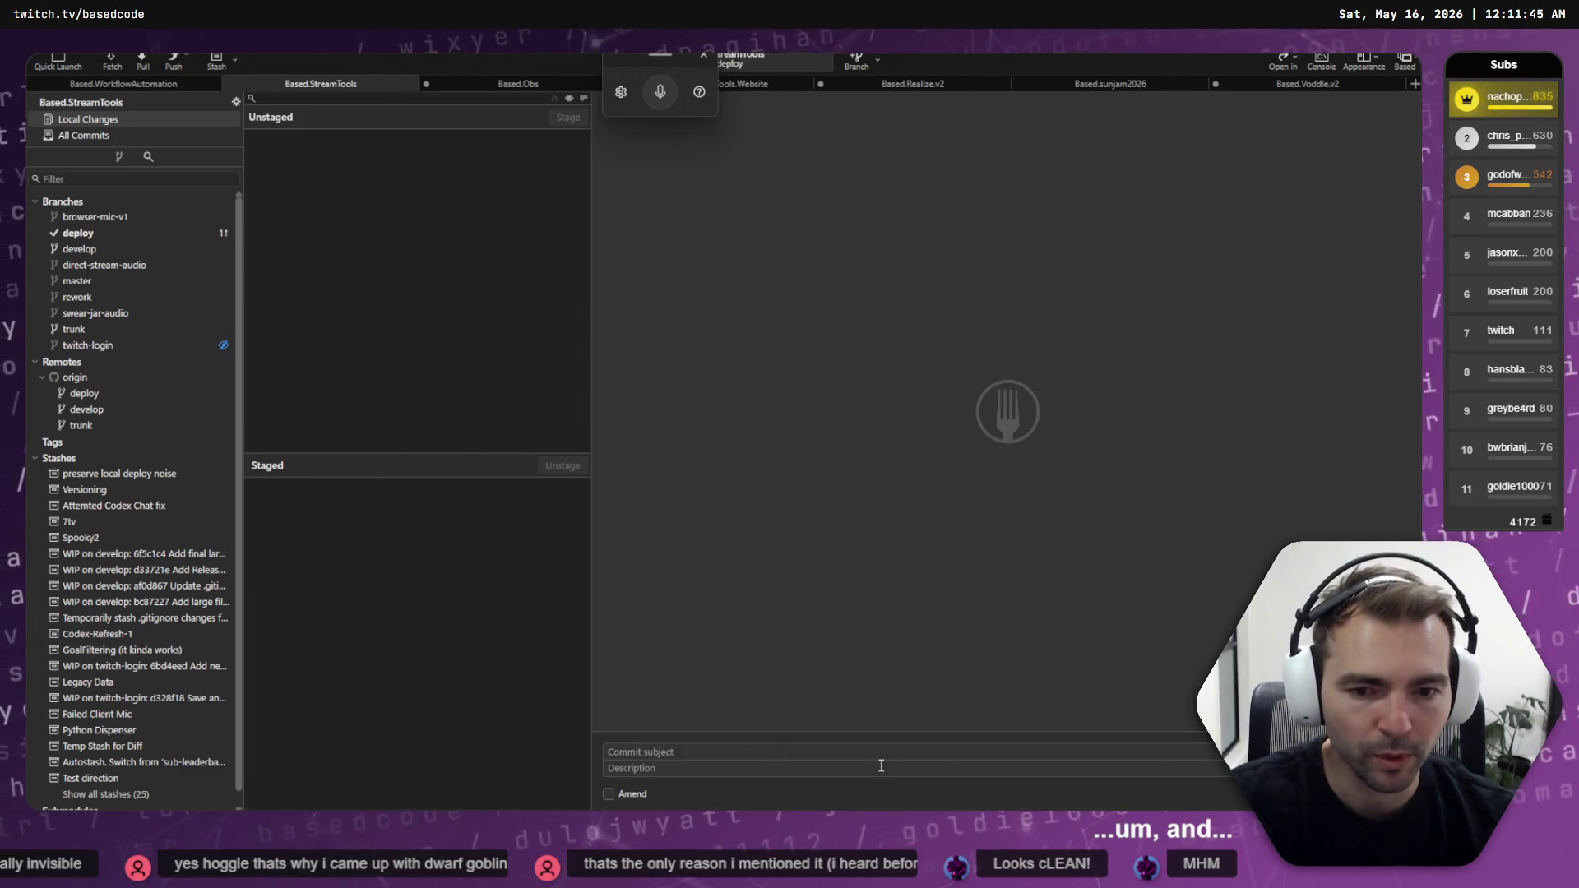
Exit the Codex session and push the deploy branch to origin.
key(alt+Tab)
key(ctrl+c)
key(ctrl+c)
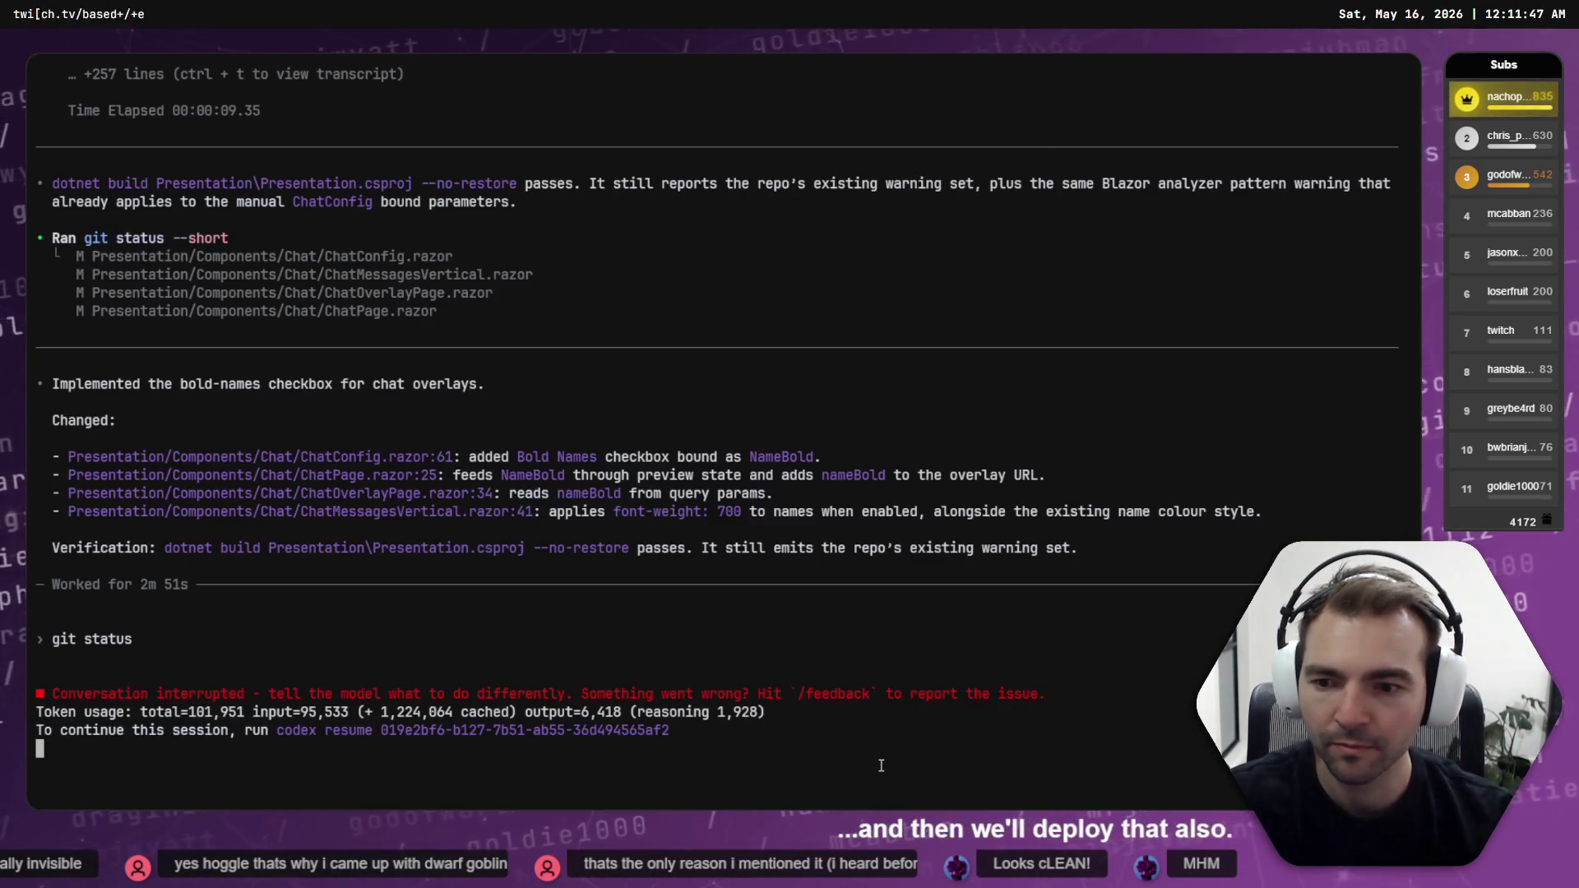
key(alt+Tab)
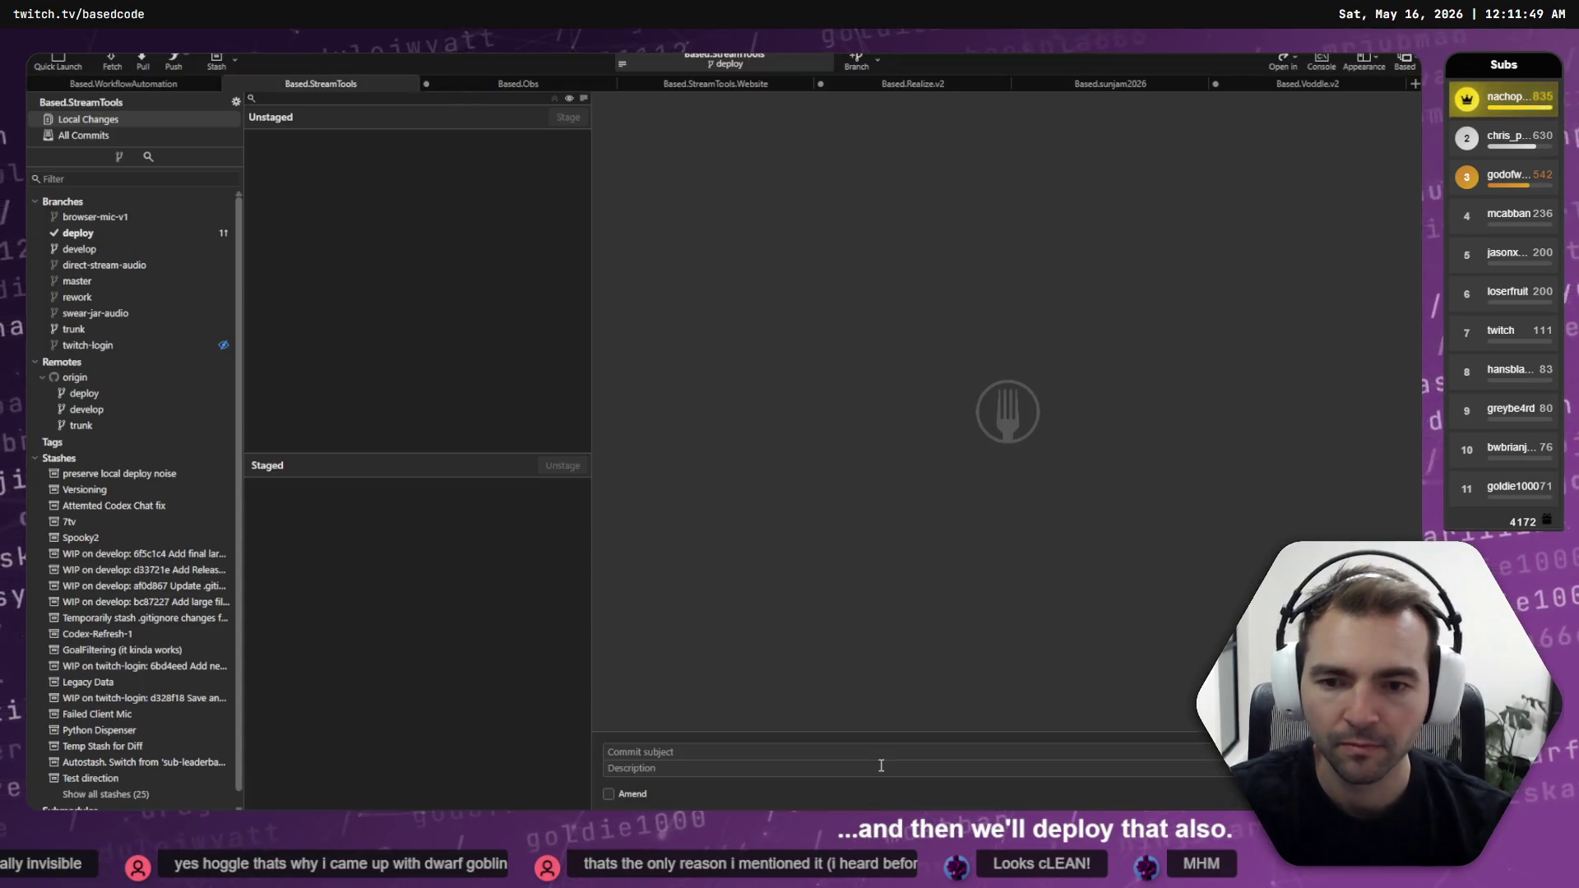
click(135, 234)
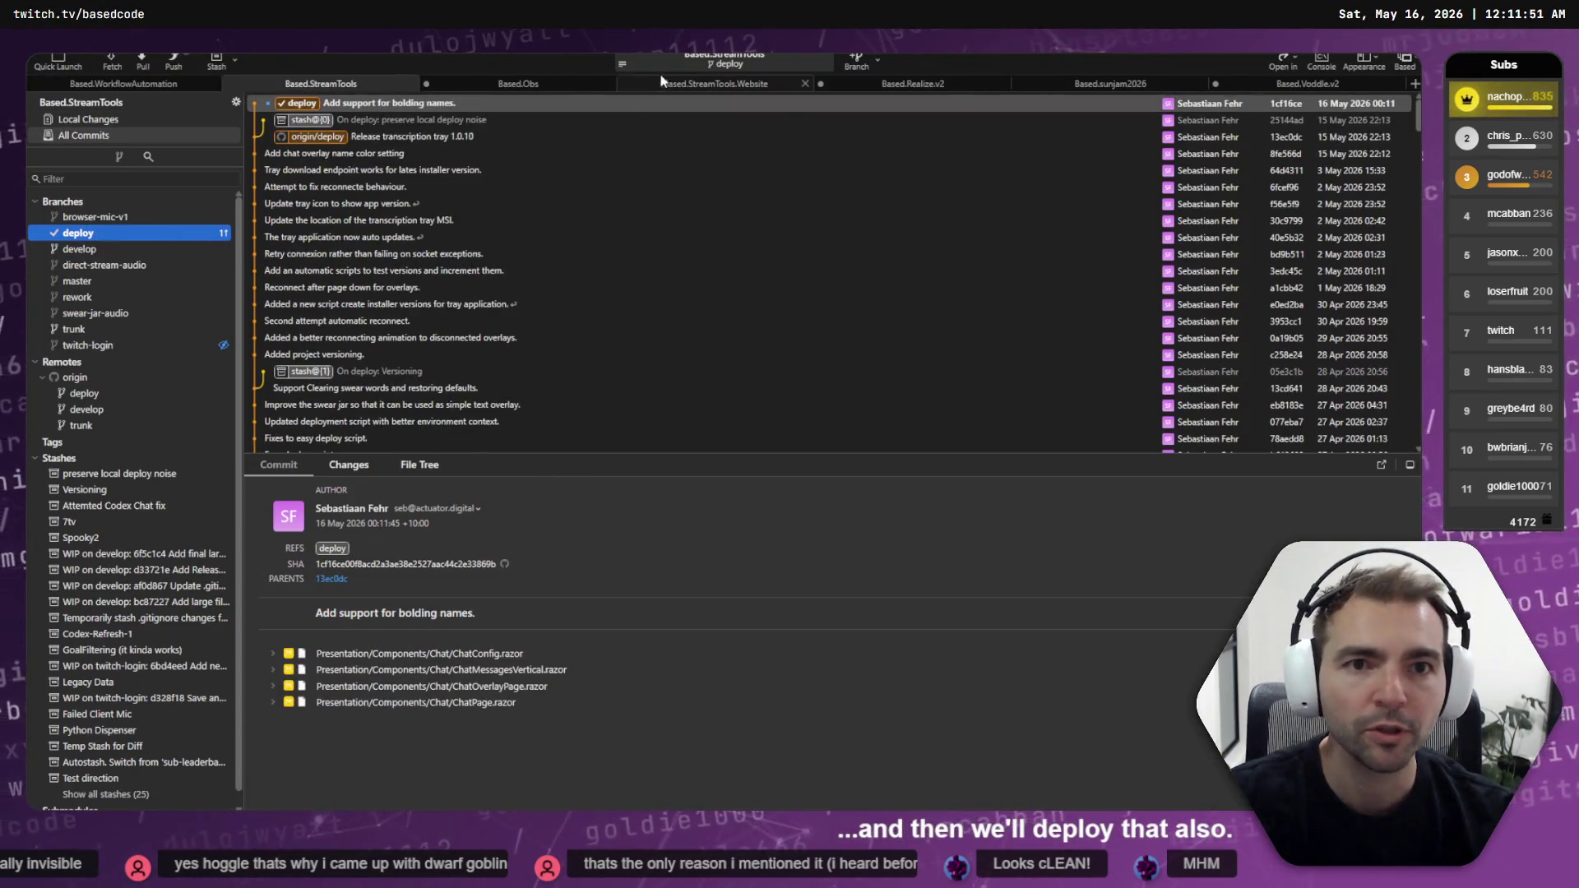
click(186, 61)
key(Return)
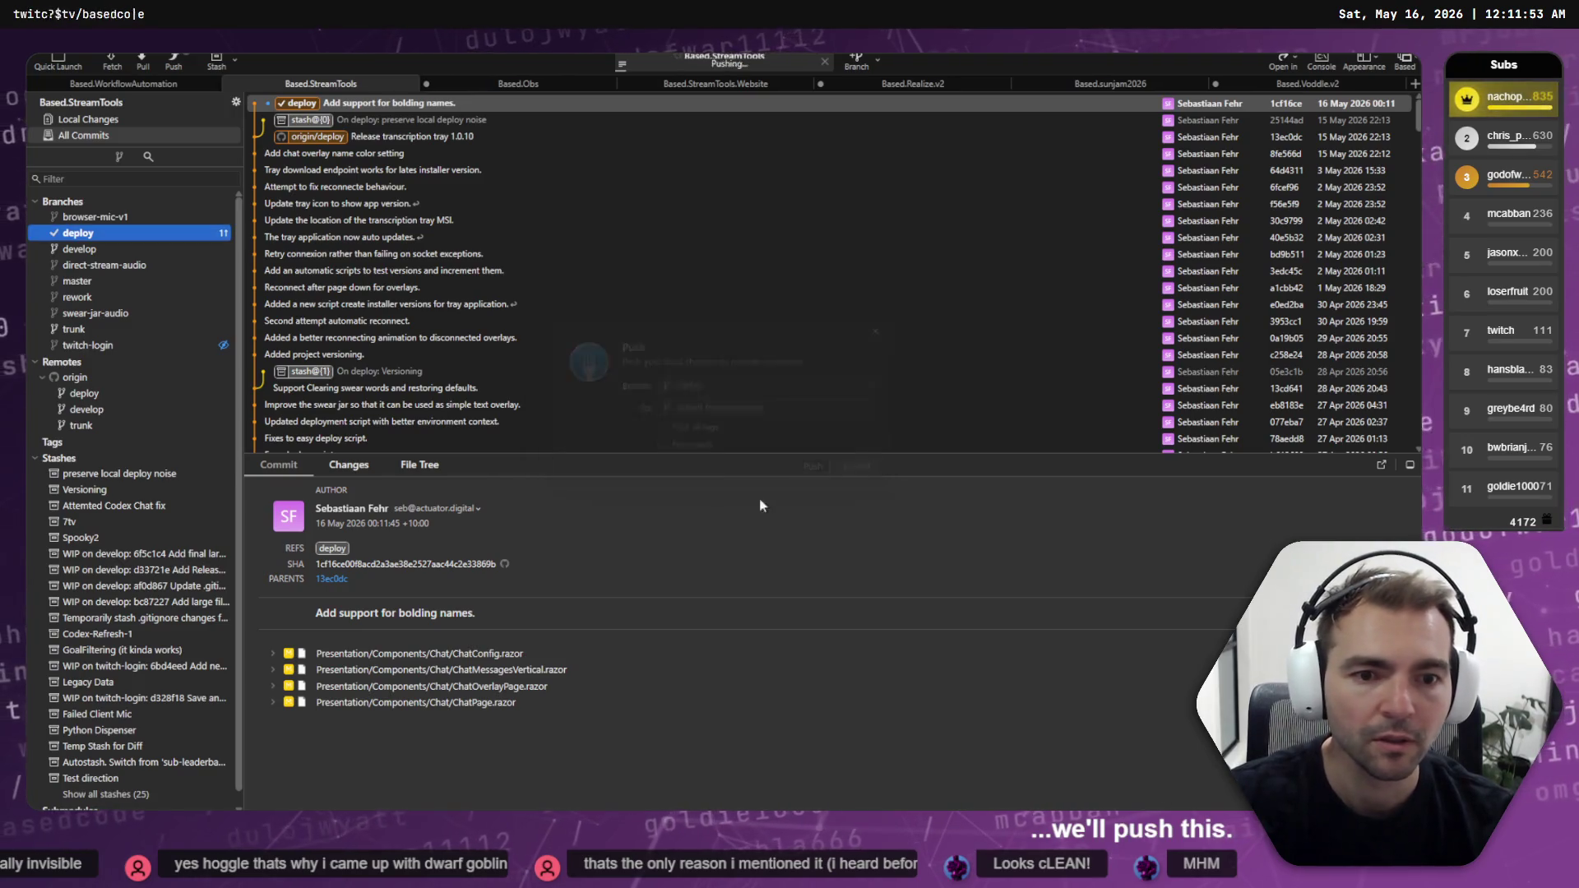
key(alt+Tab)
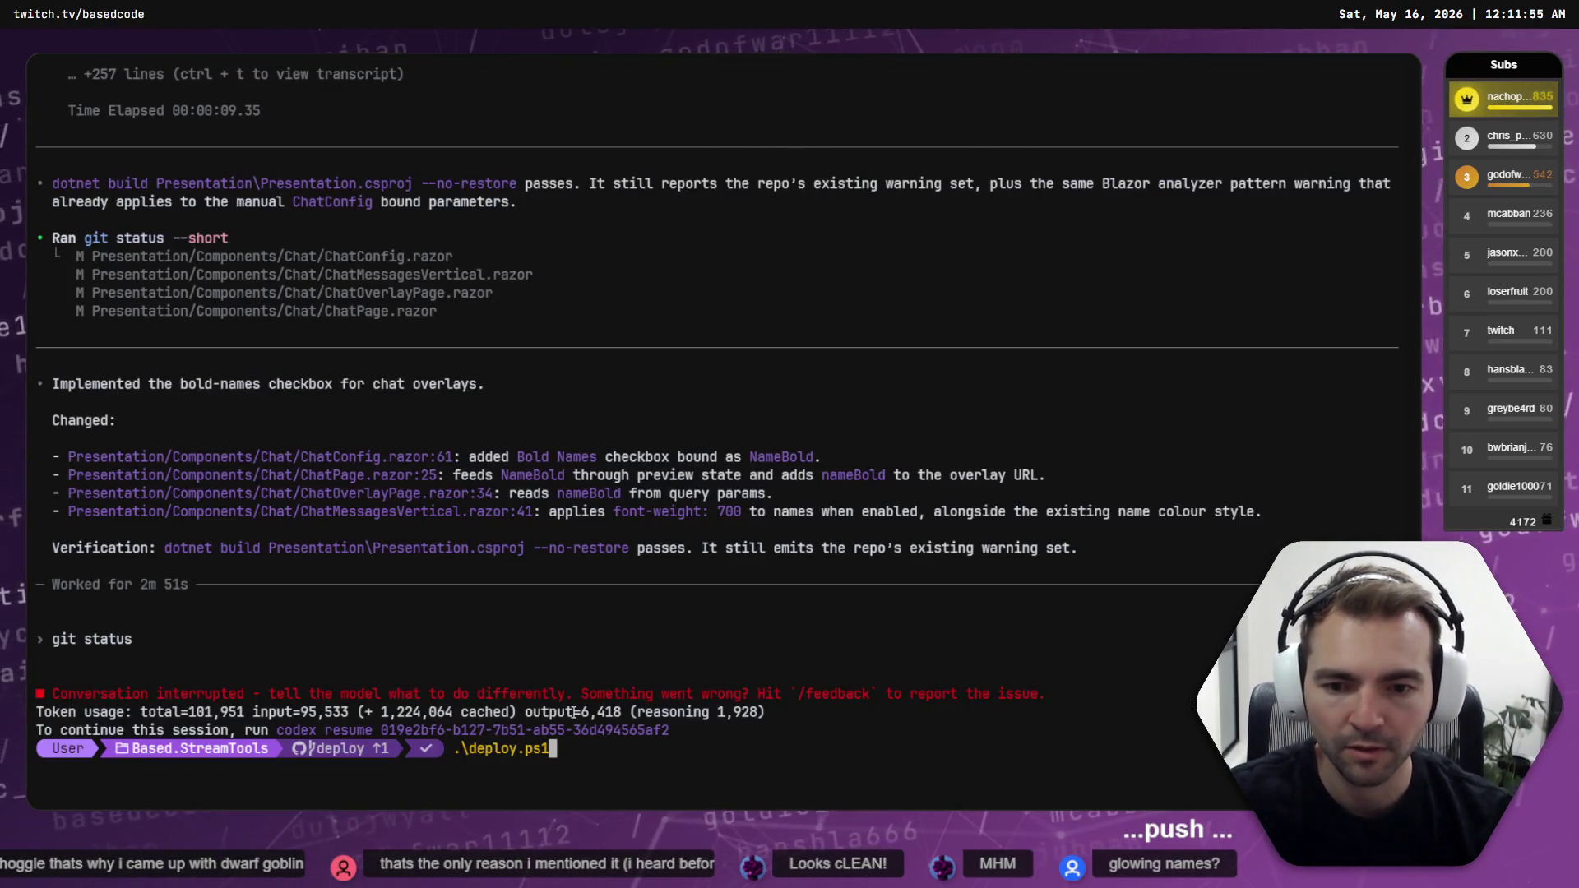
Switch windows to check the deploy branch push progress.
key(alt+Tab)
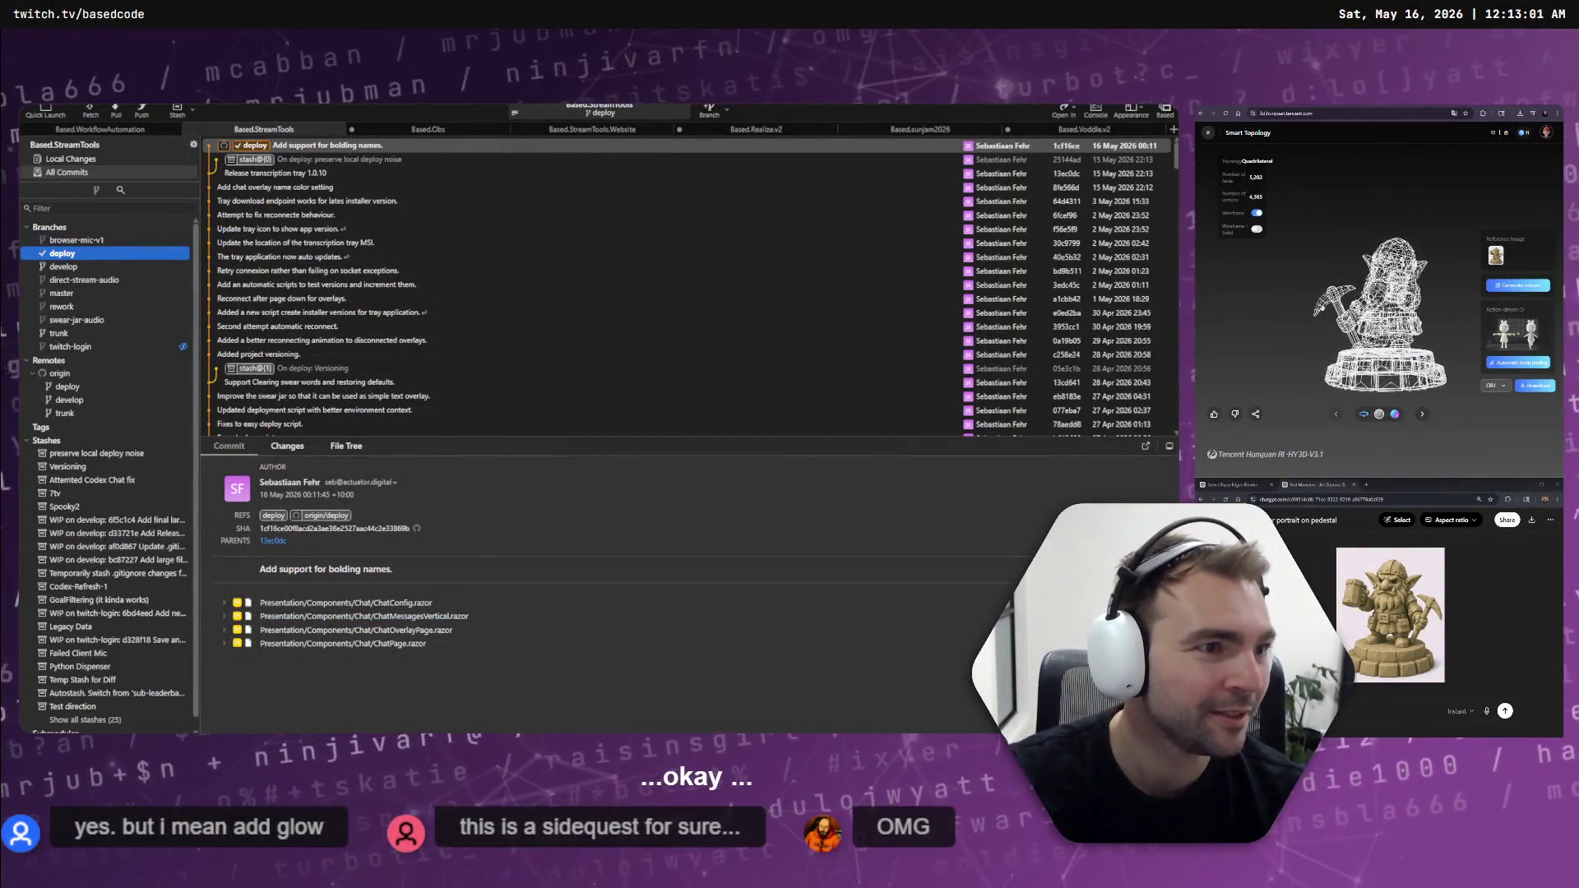
Leave Fork's deploy history and bring the Codex review sessions forward.
click(1257, 215)
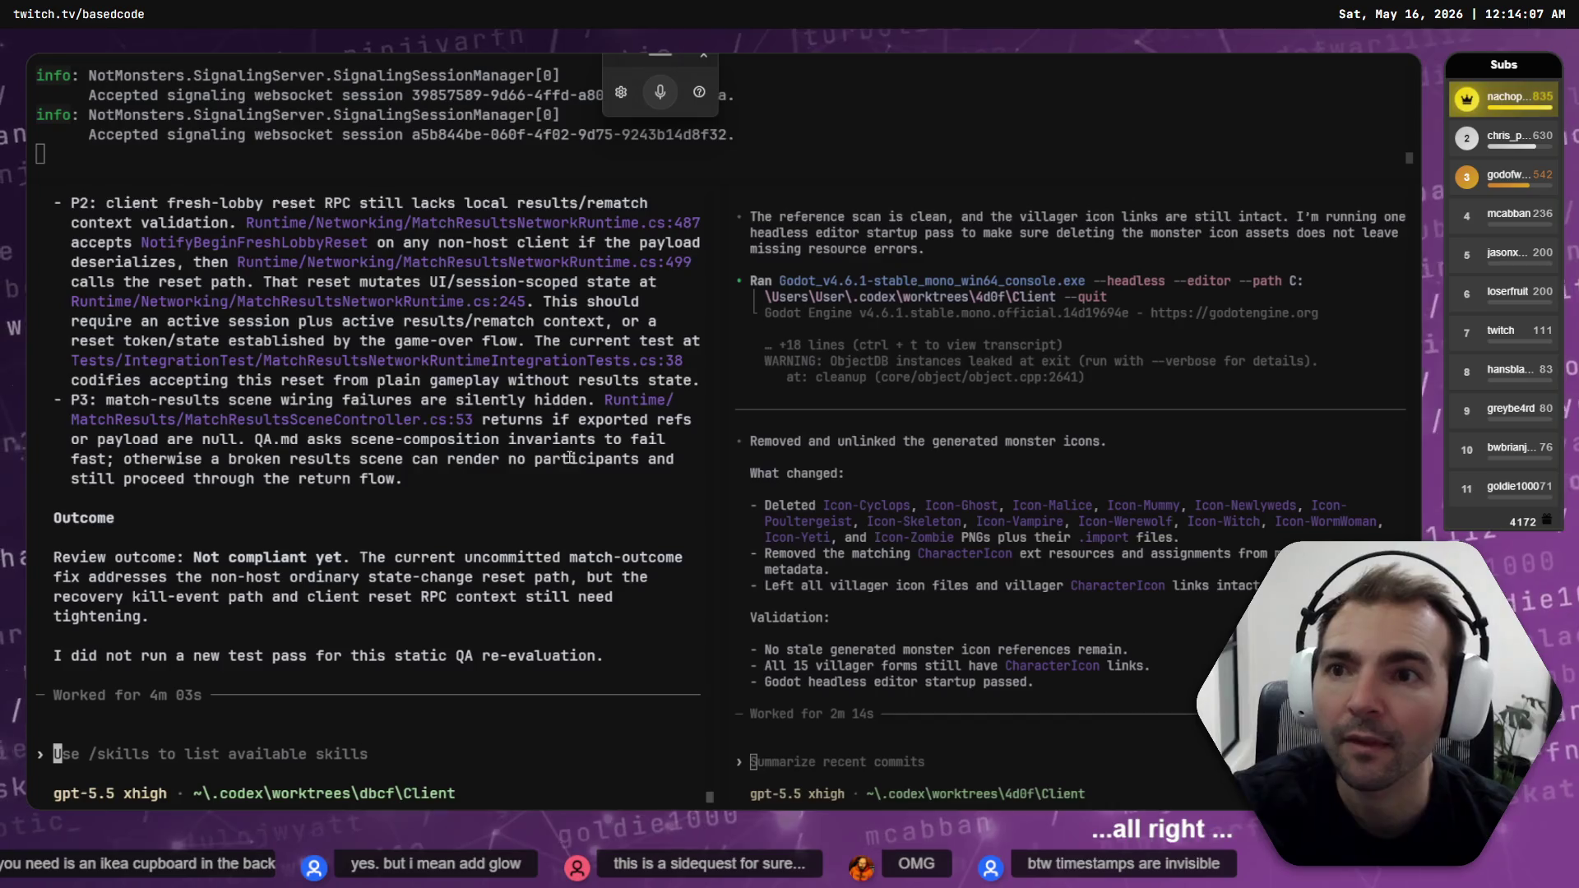
Paste the copied P1/P2 recovery-guard finding after 'Lets fix the following violation:' and submit it.
scroll(515, 505, up, 7)
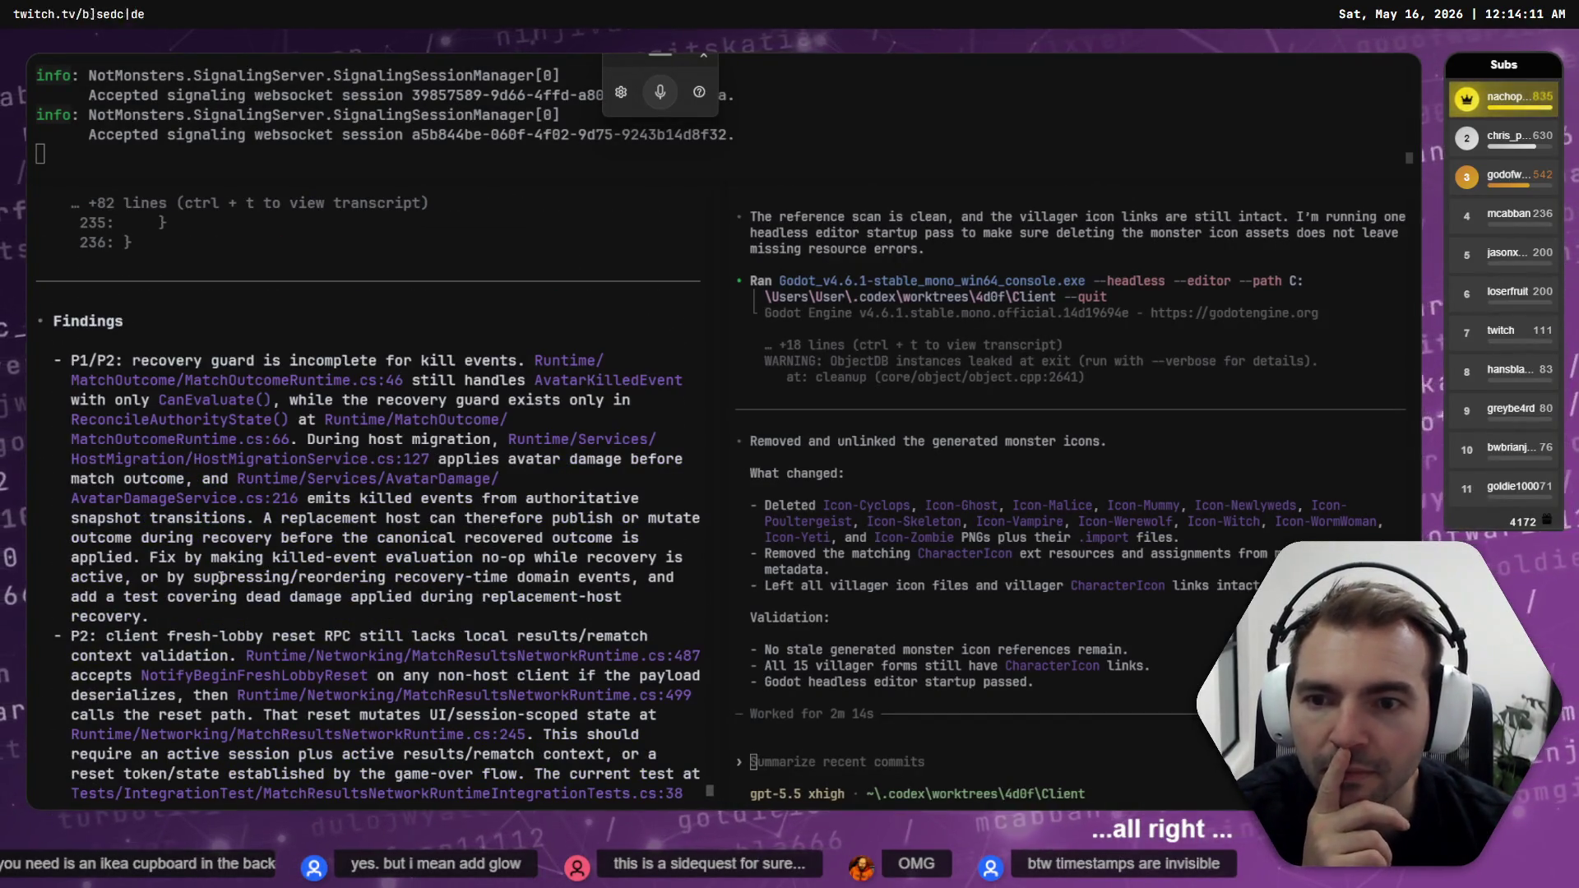
drag(152, 621, 71, 360)
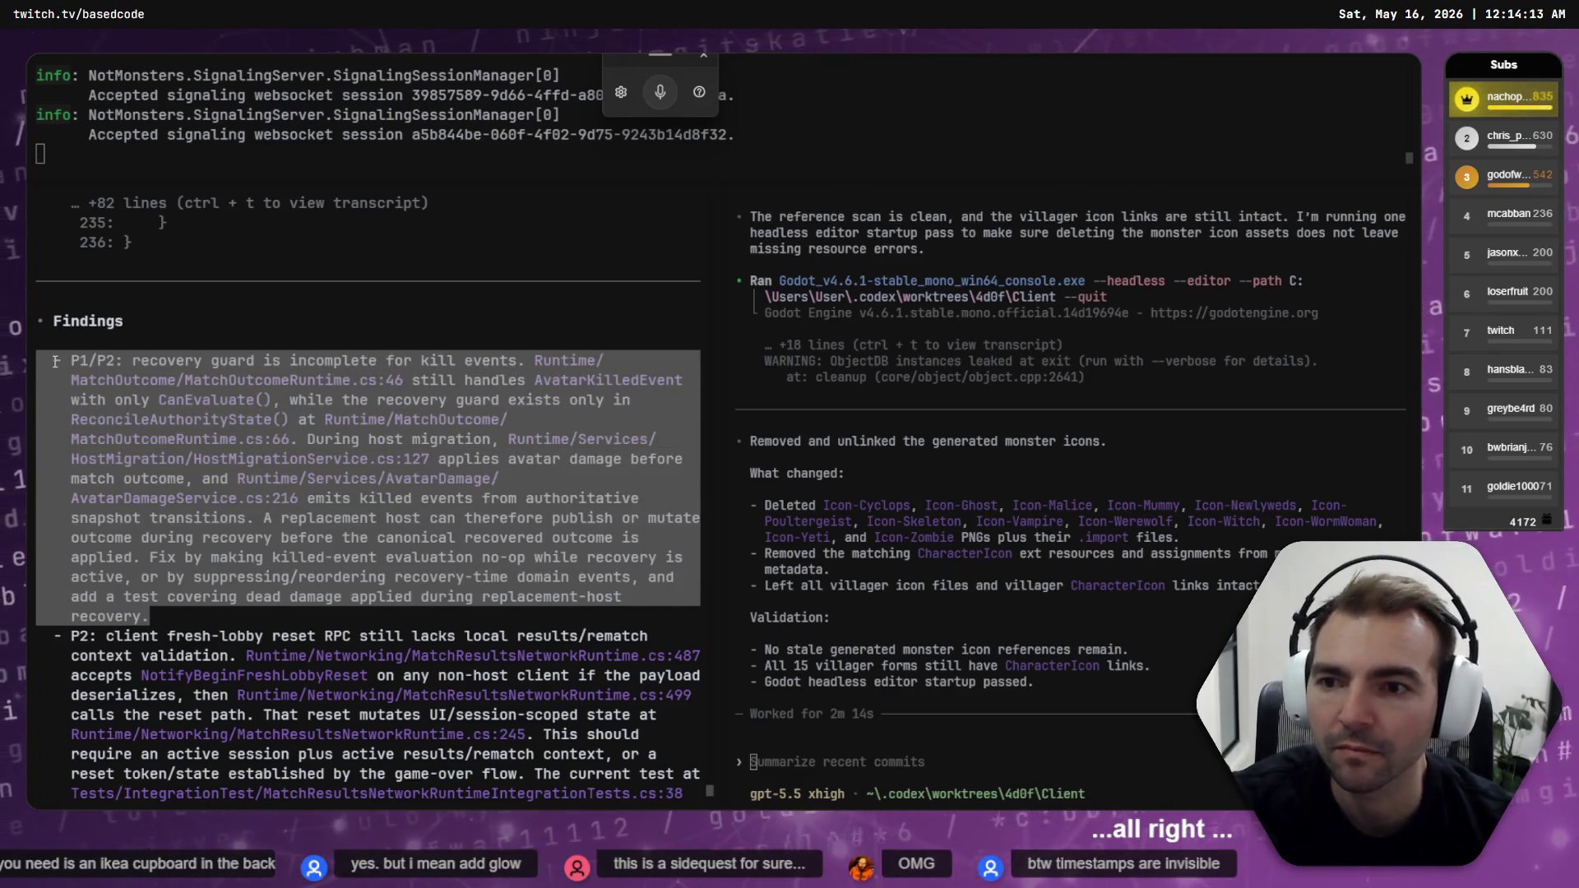
click(95, 510)
scroll(188, 687, down, 7)
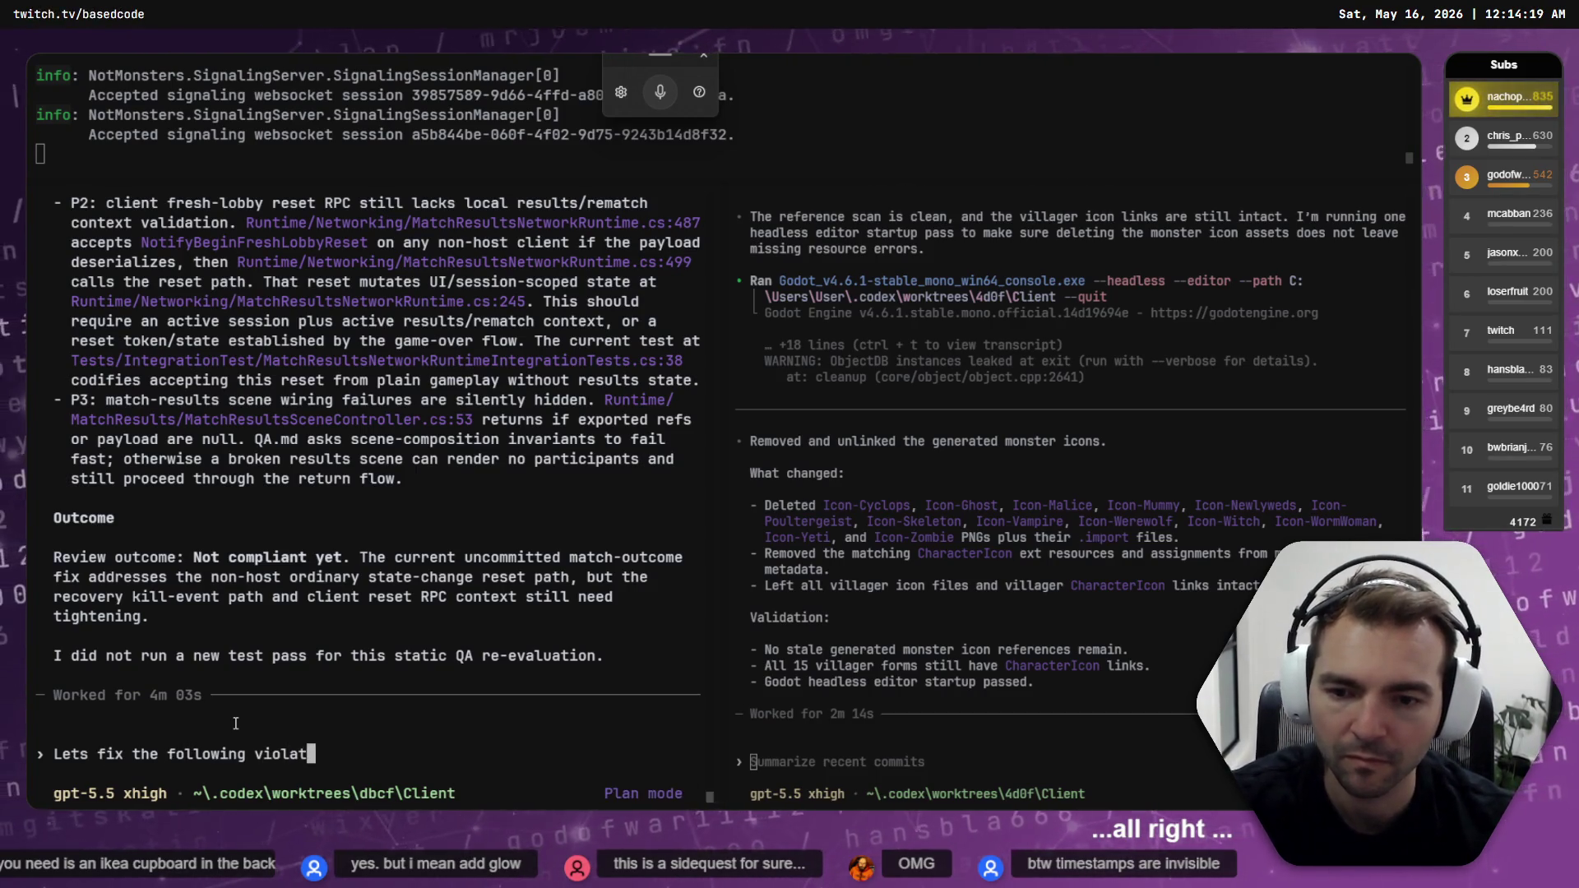
key(ctrl+v)
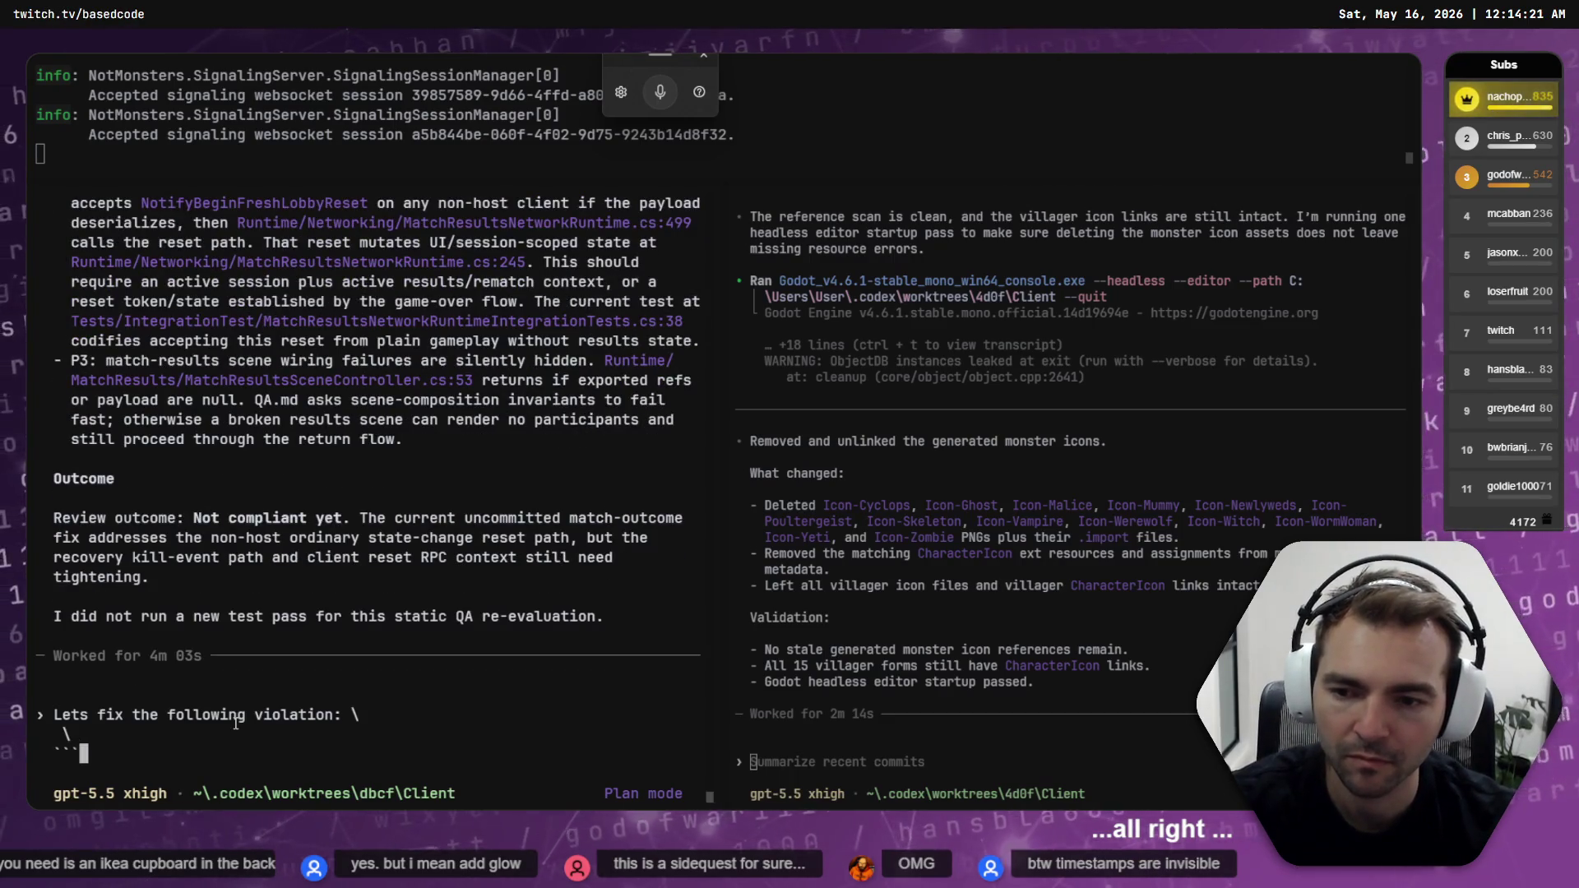
key(ctrl+v)
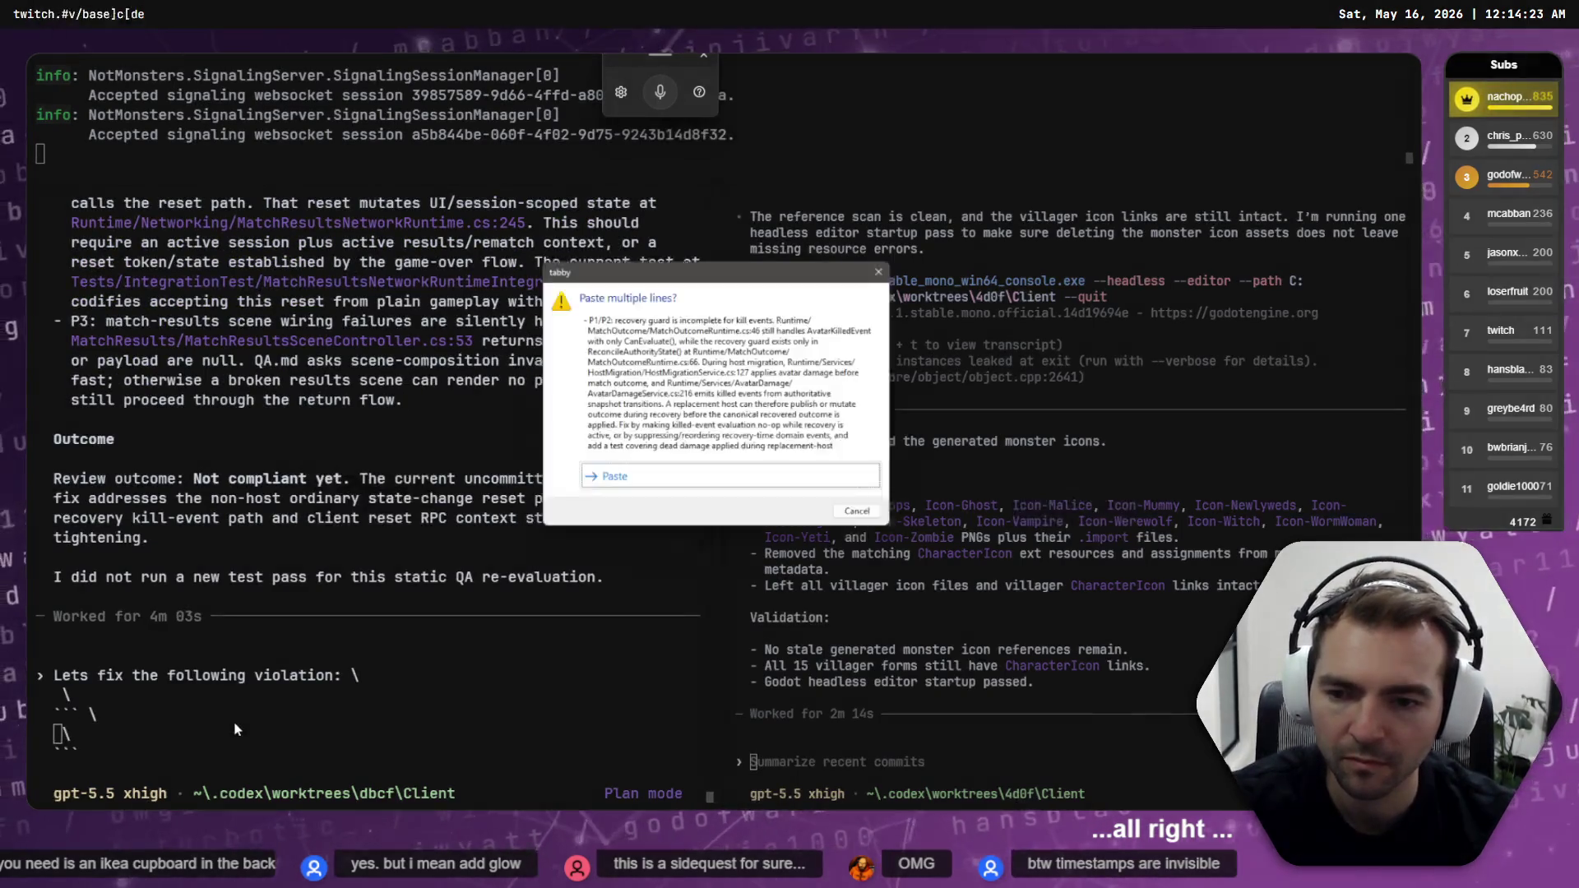
key(Return)
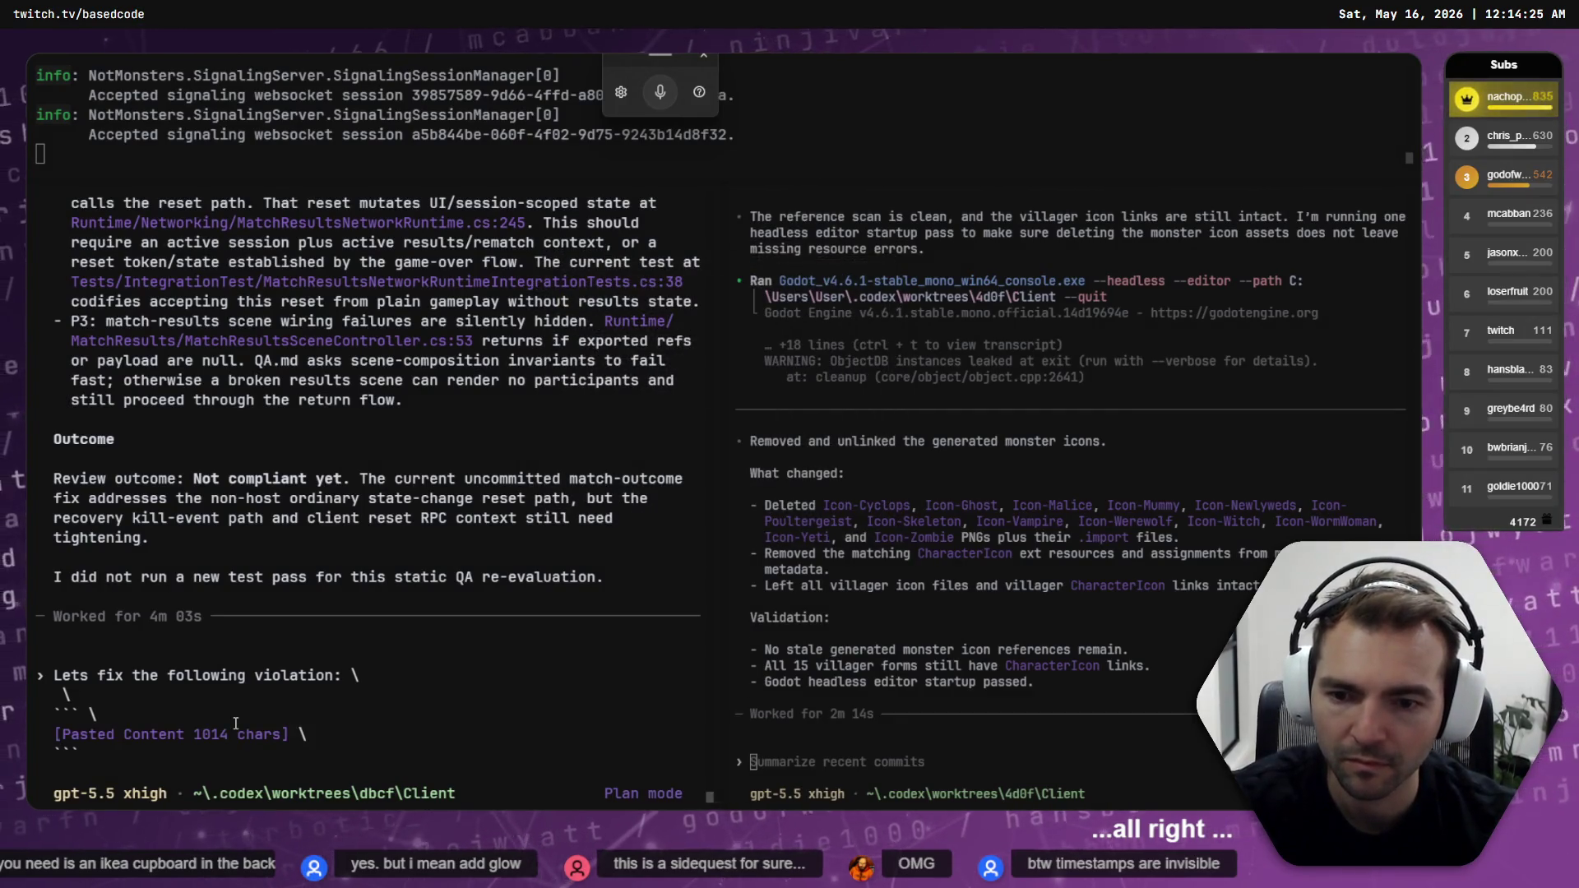
key(Return)
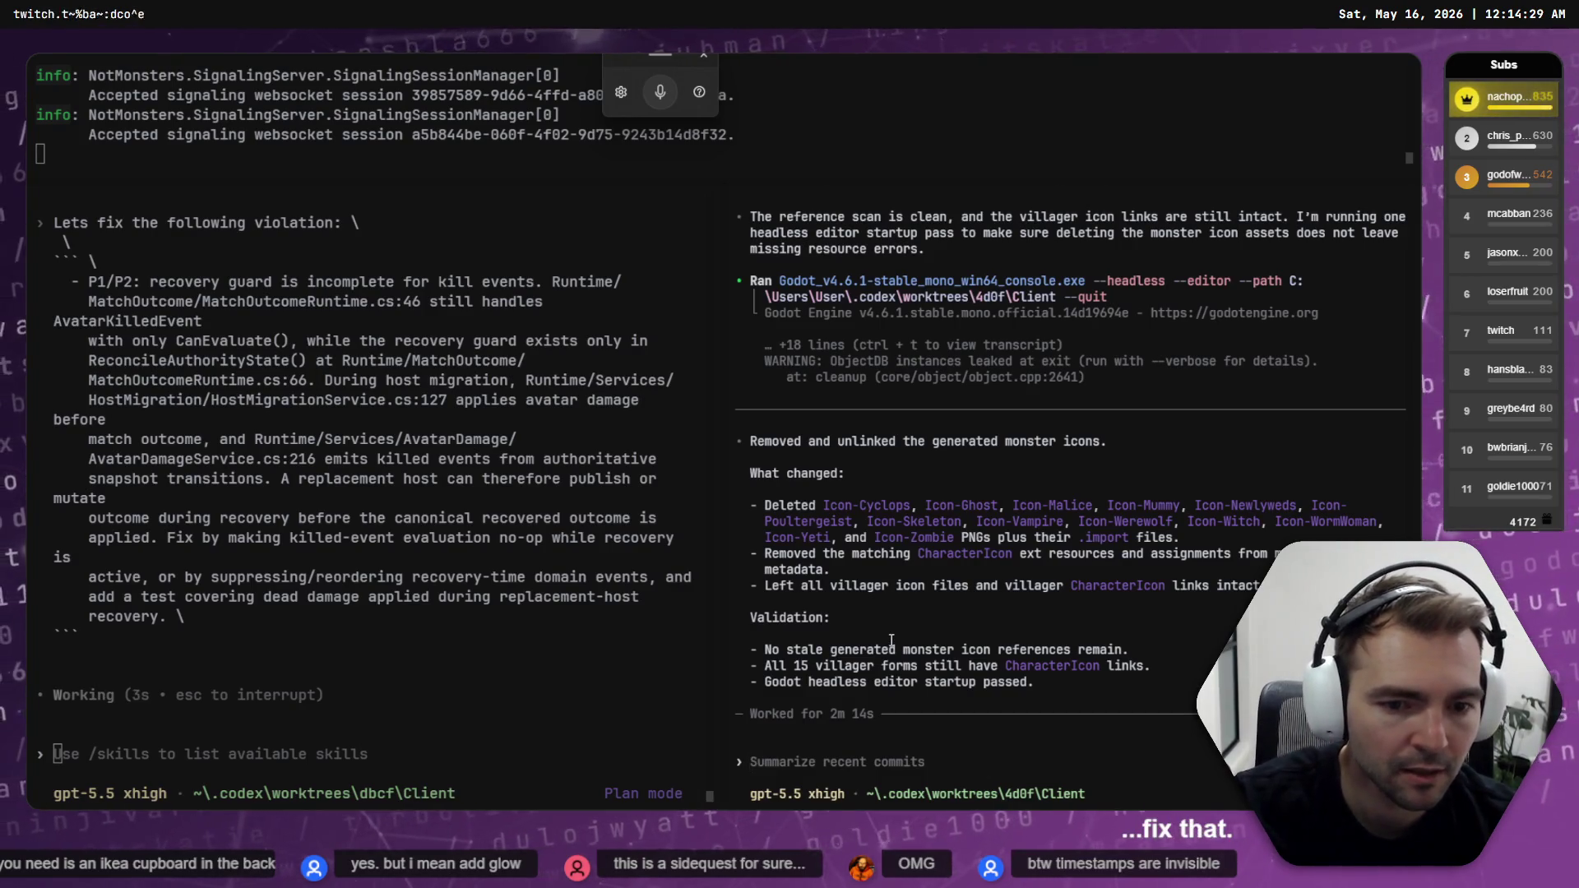
click(888, 649)
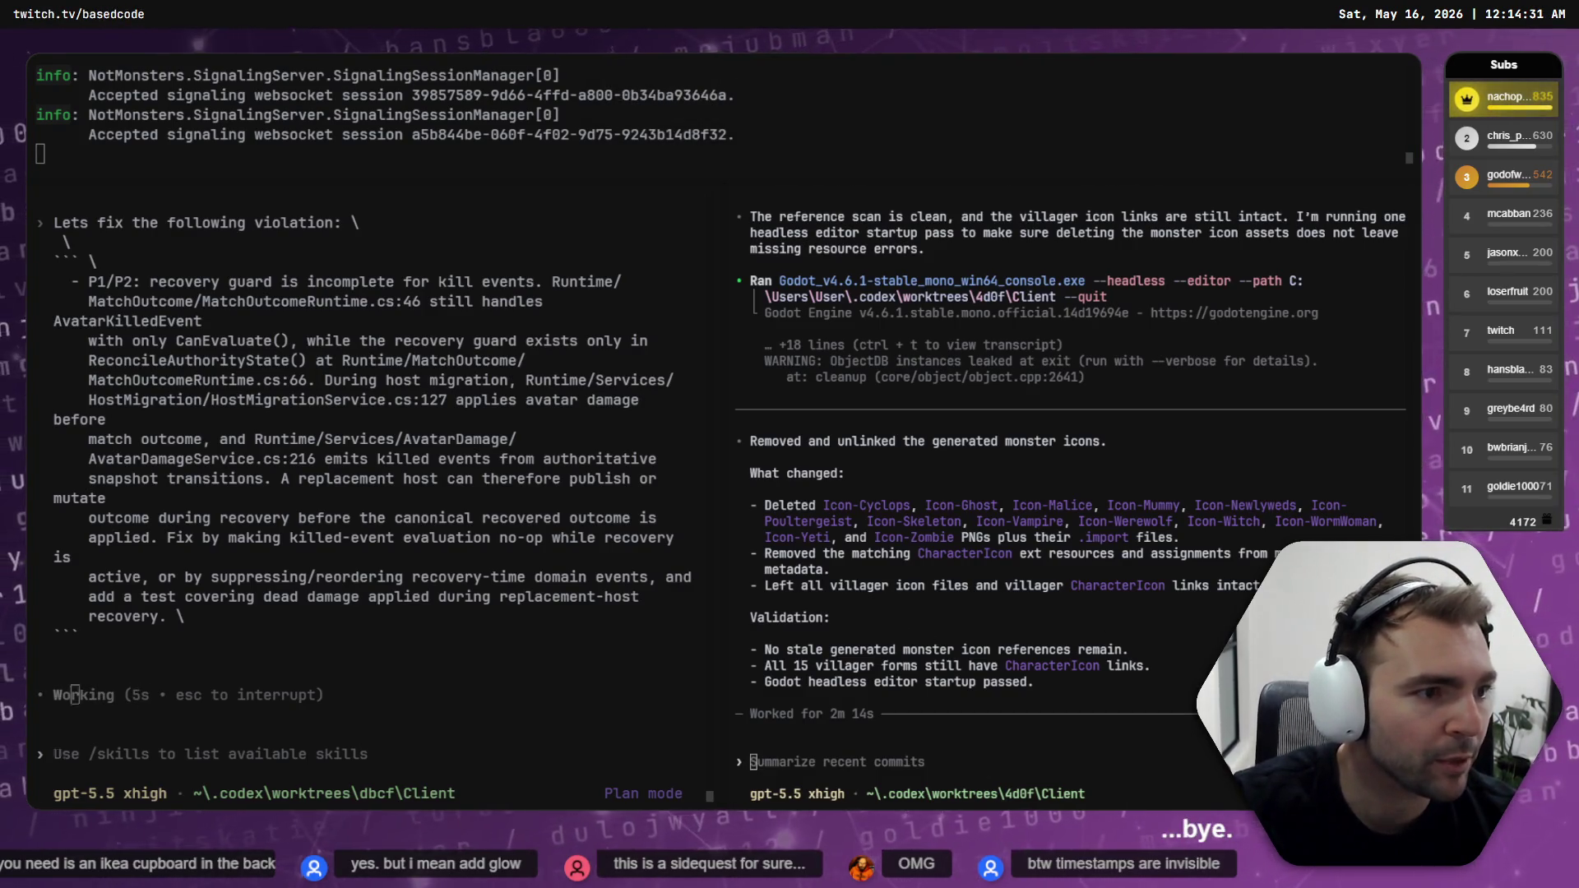
key(alt+Tab)
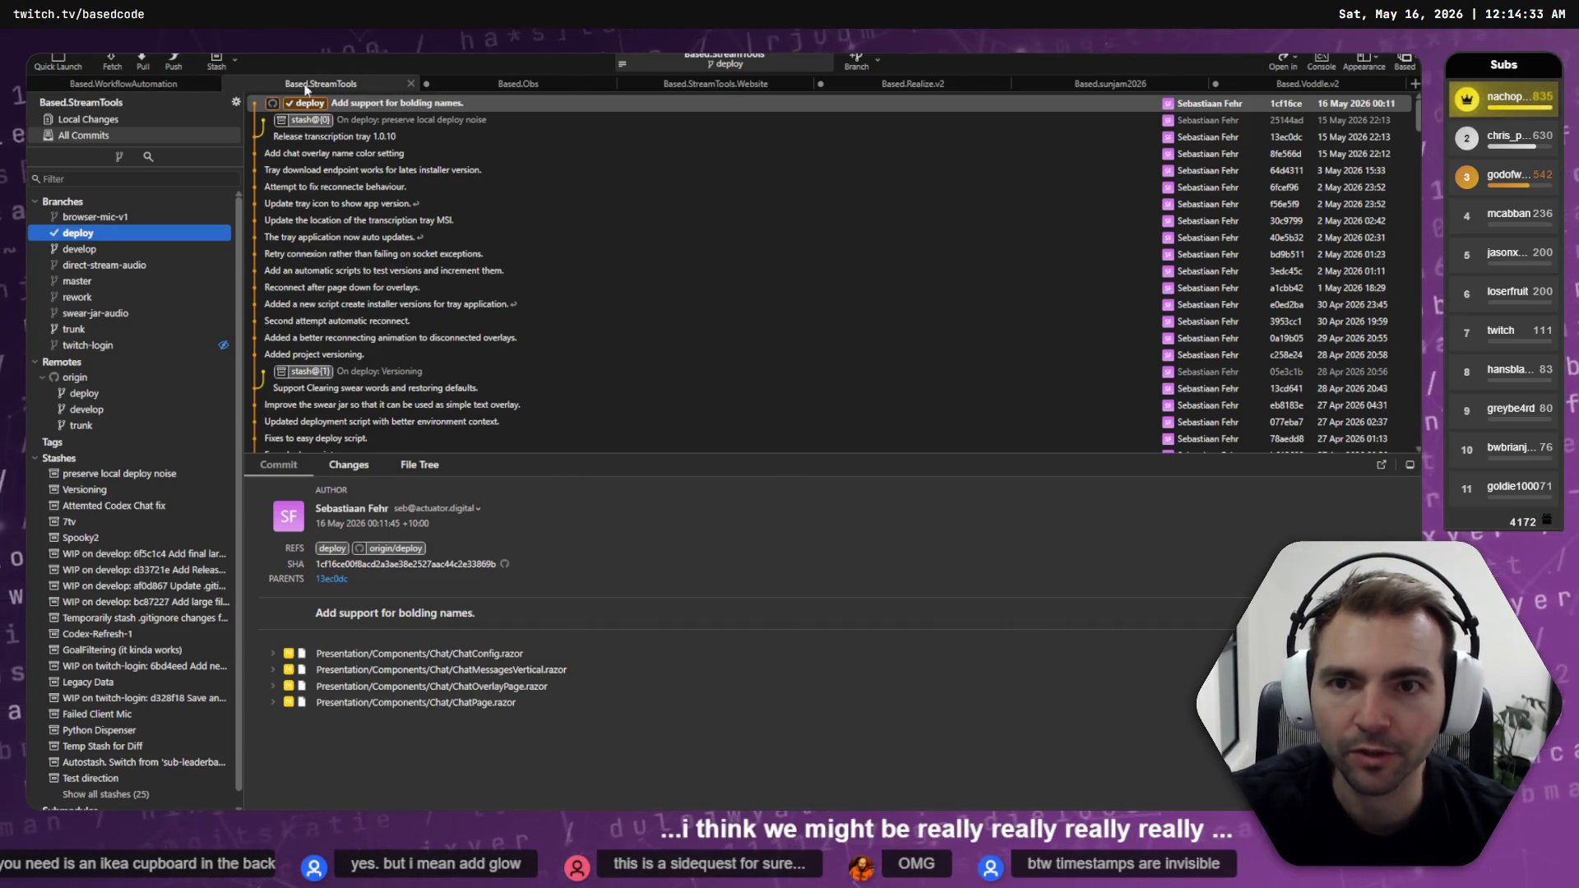
Switch Fork to the NotMonsters workspace and inspect PriestCharacter.tscn in Client: Characters local changes.
click(1405, 62)
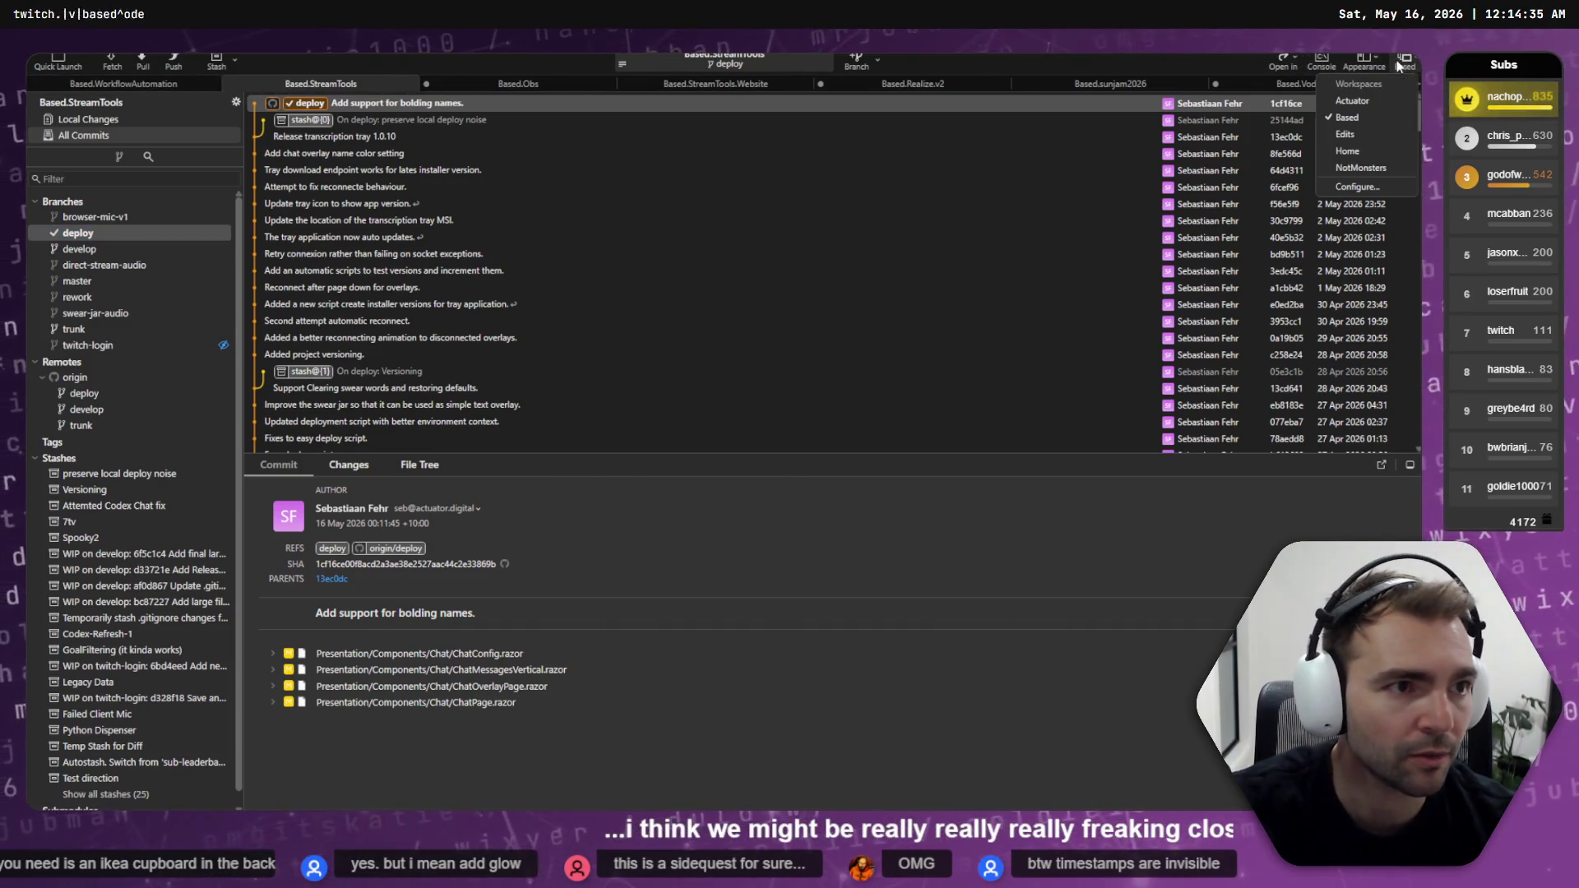
click(1349, 160)
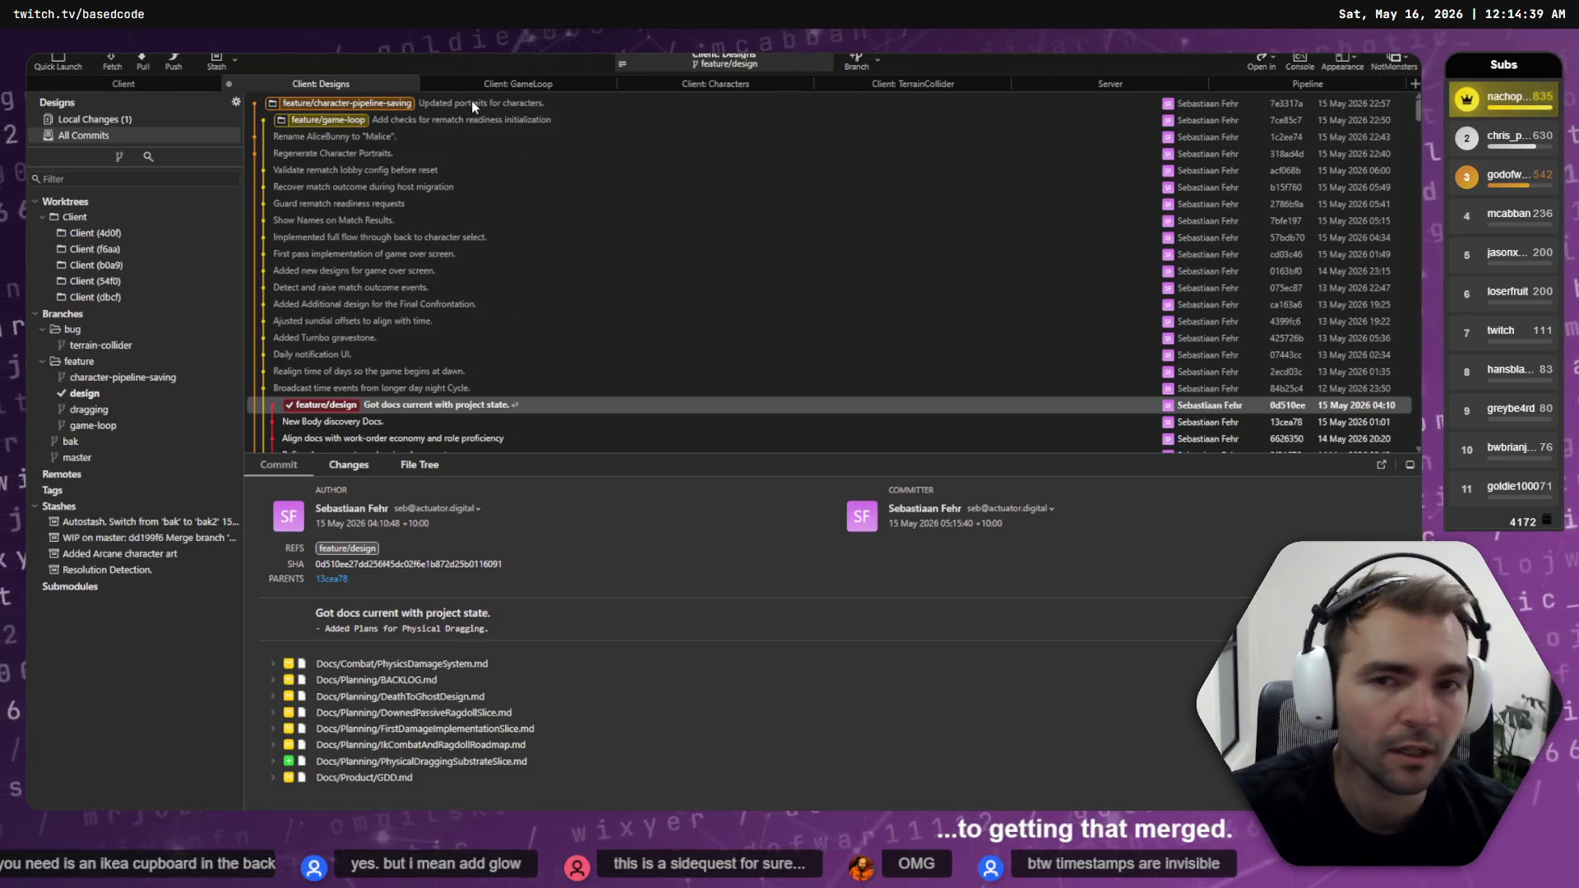
click(708, 83)
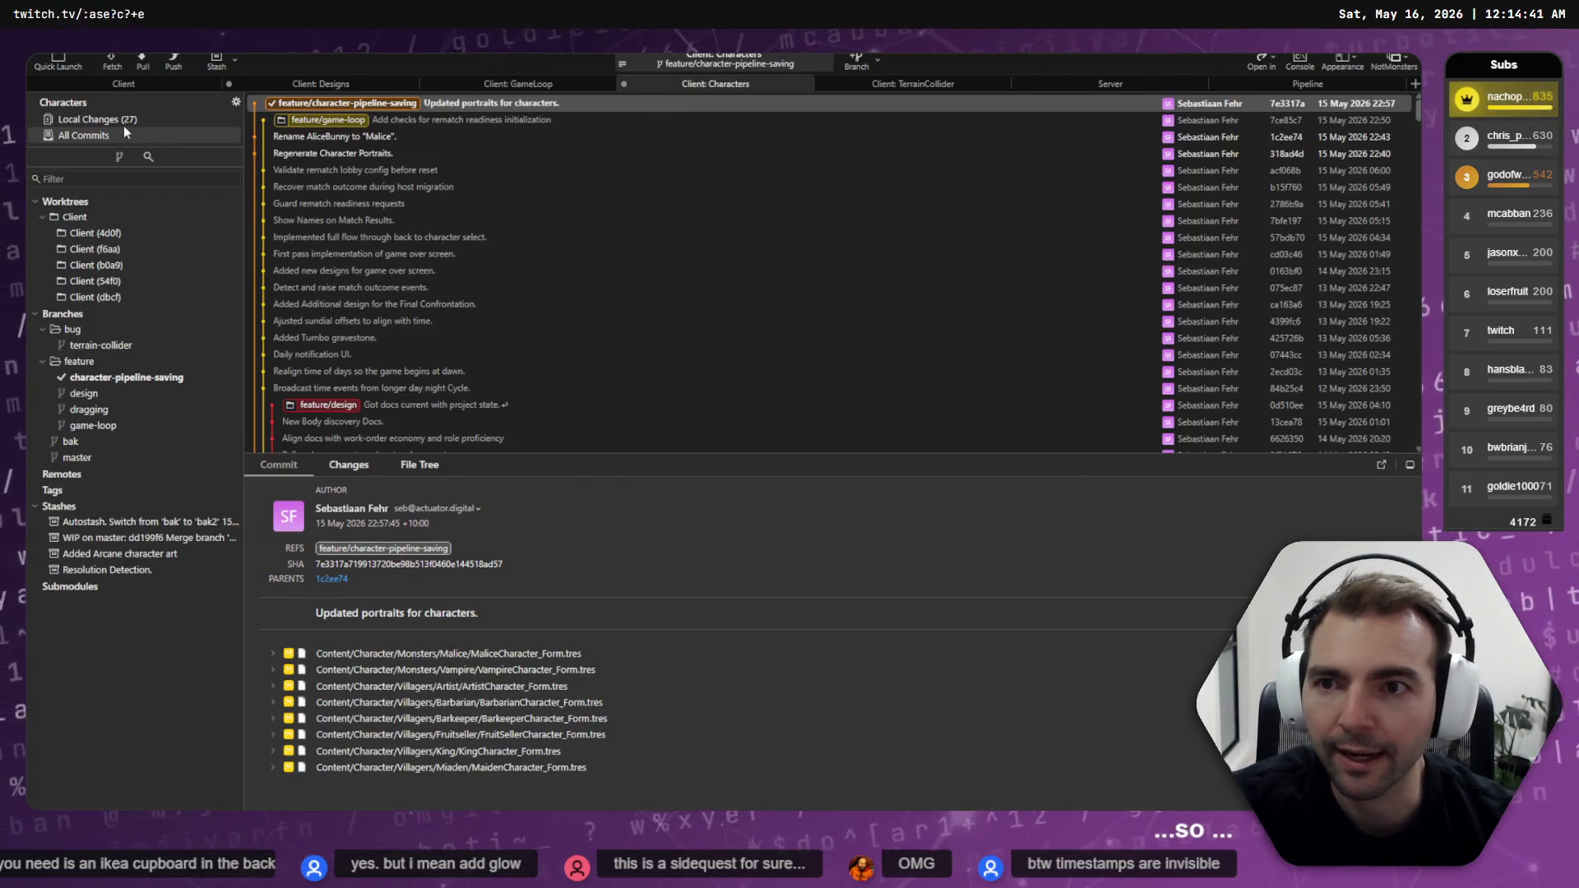
click(124, 123)
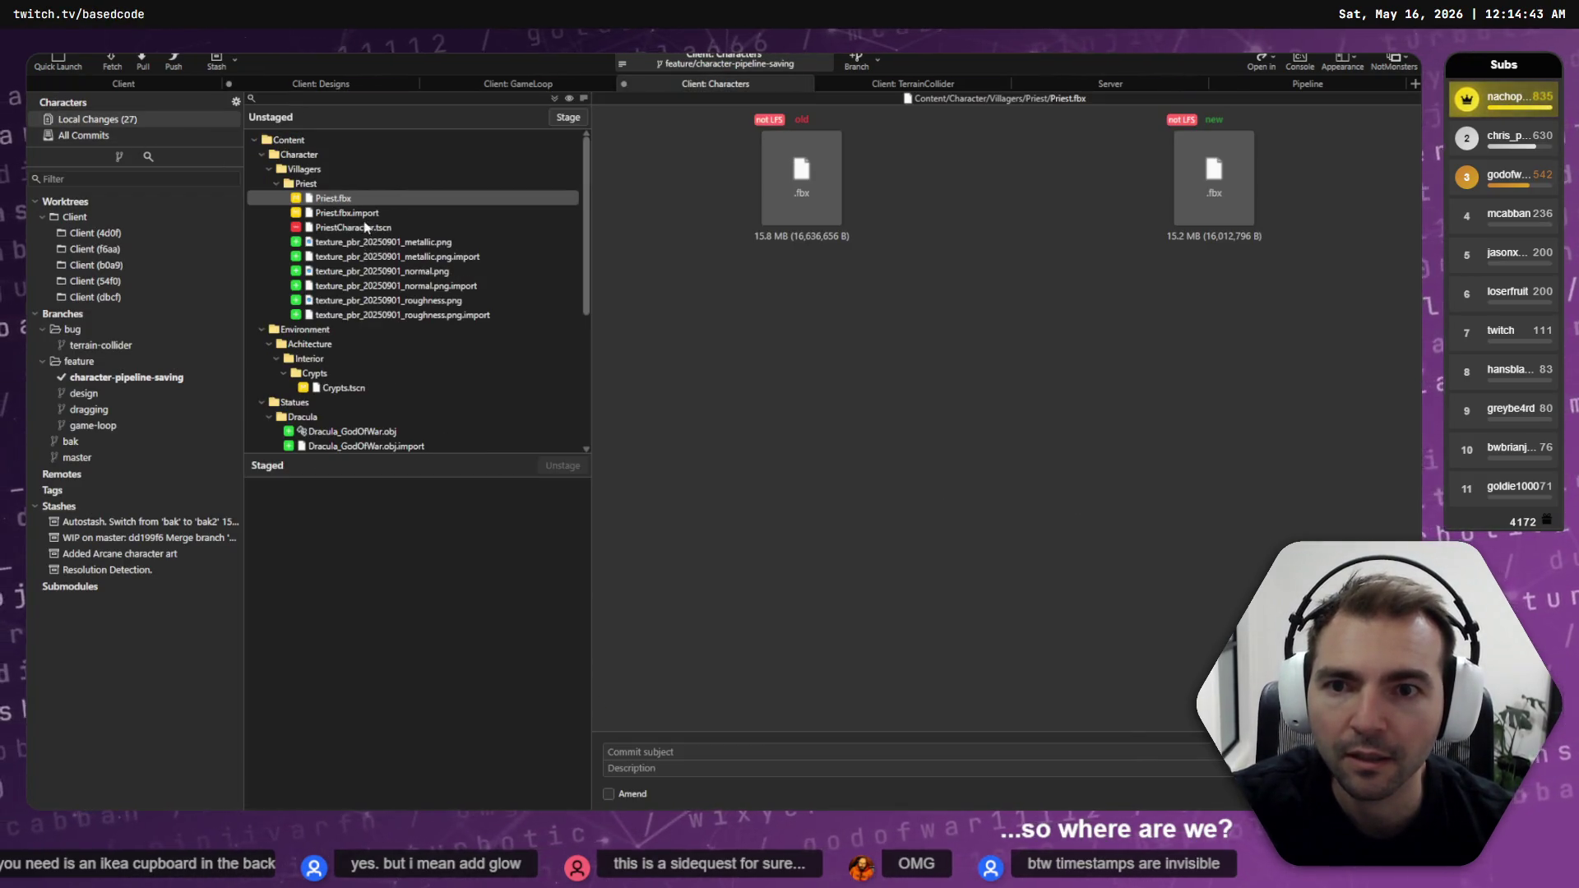
click(364, 230)
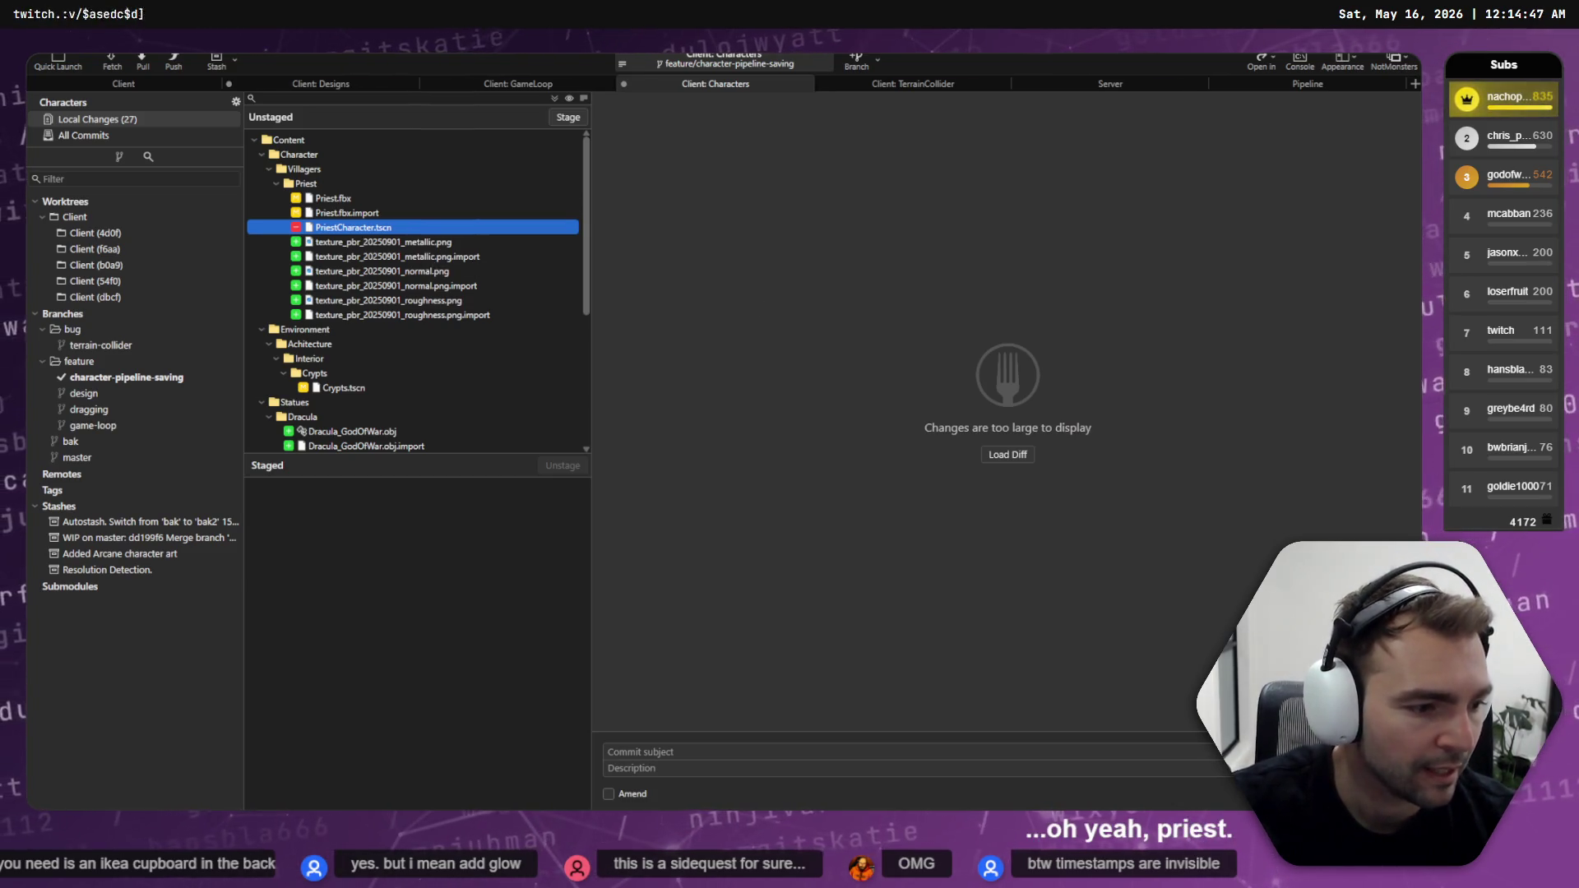
key(alt+Tab)
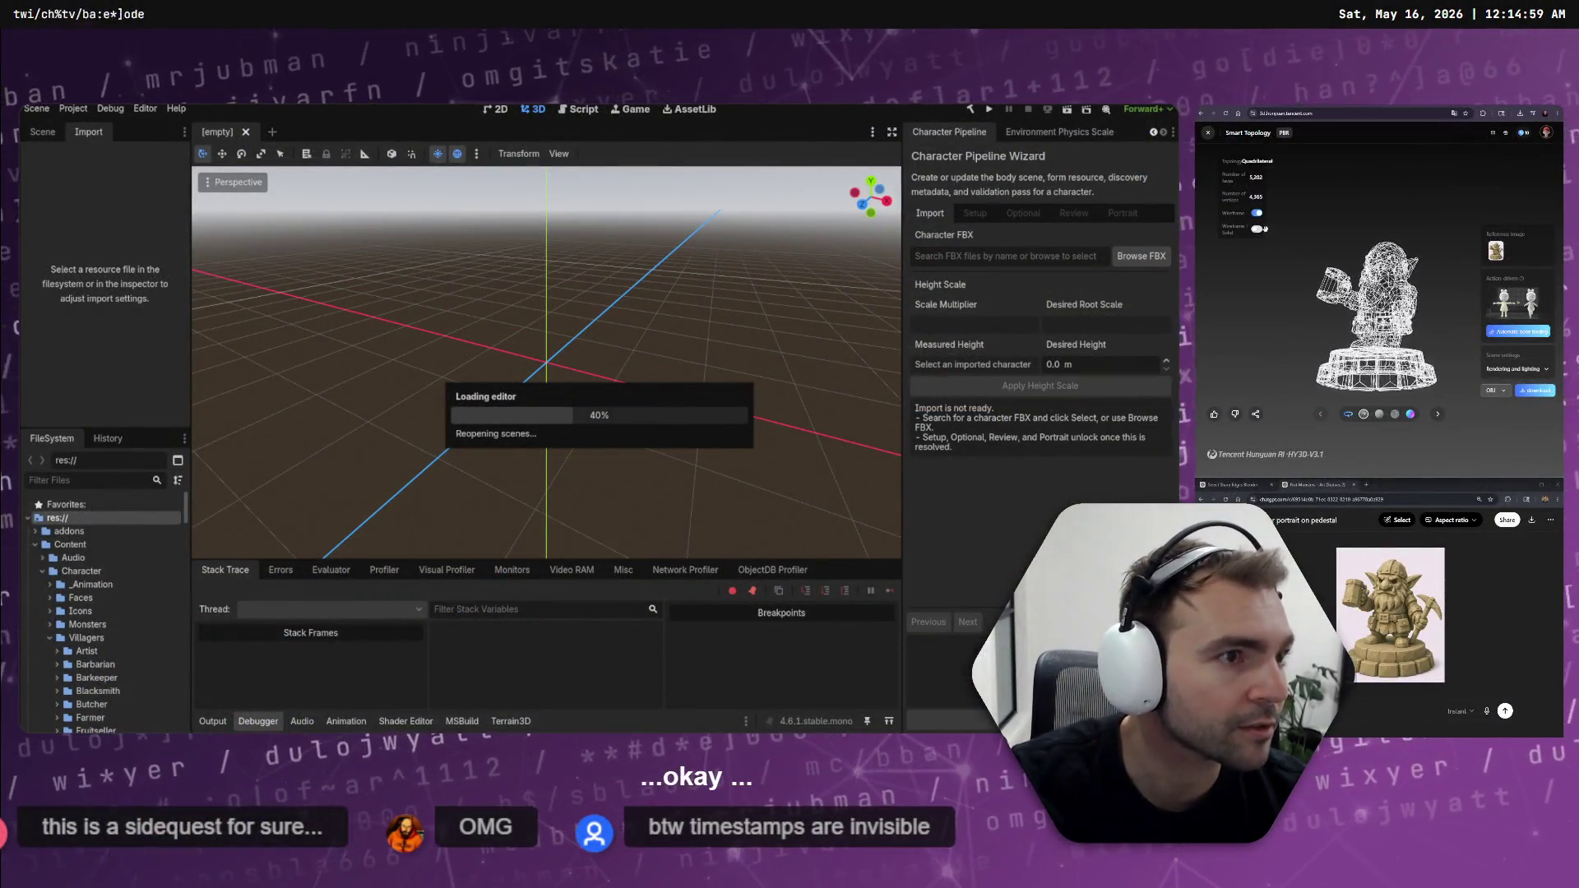
Turn off Wireframe so the generated statue displays as a solid mesh.
click(1257, 213)
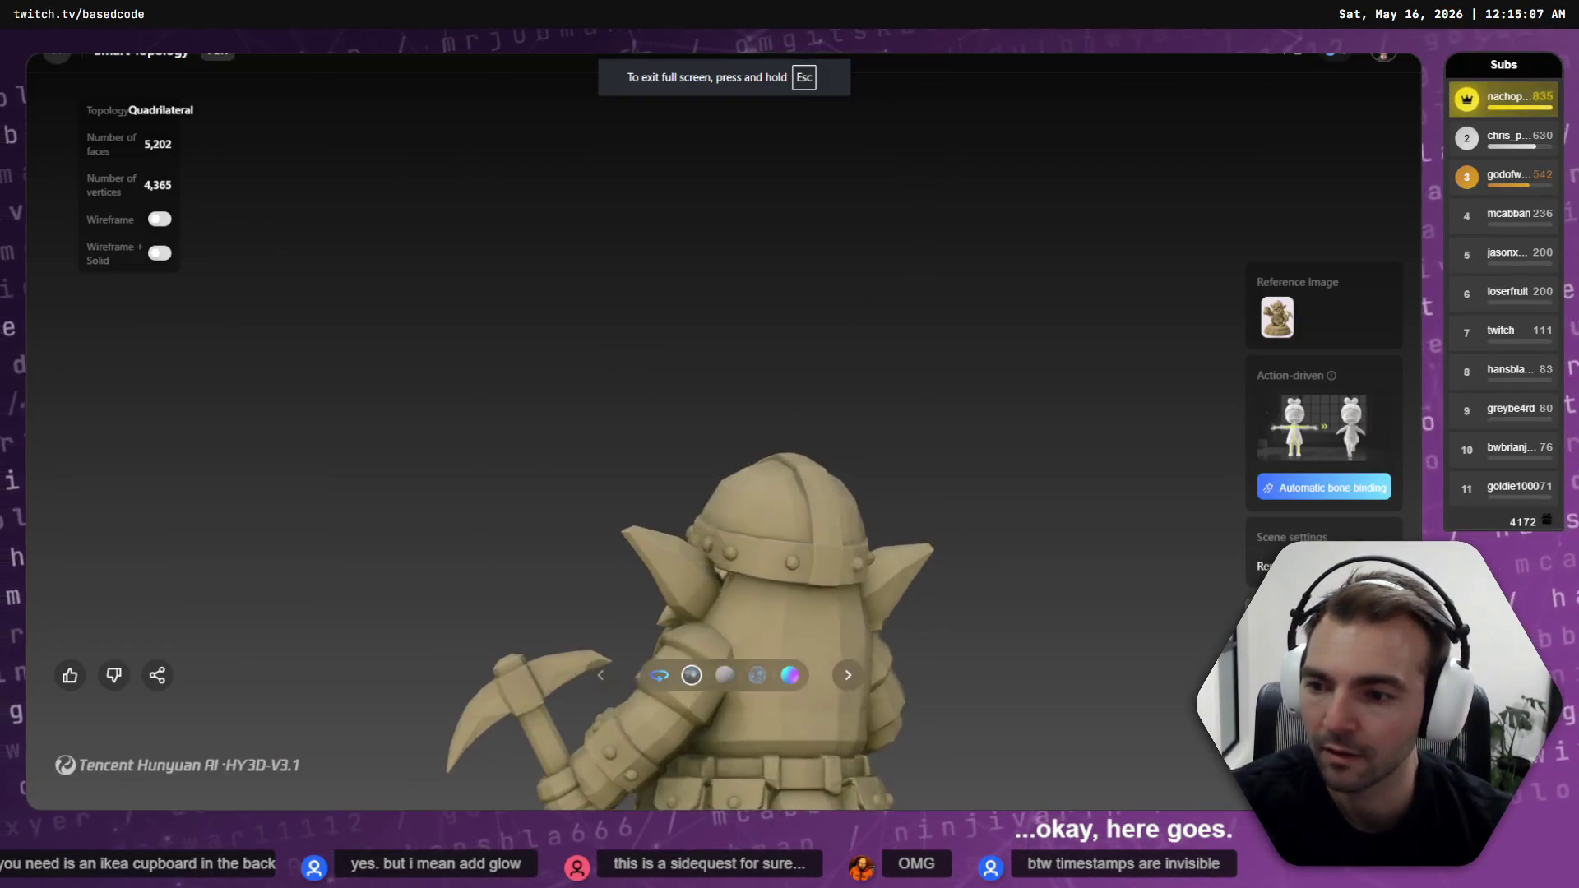
Orbit the statue model in the Hunyuan 3D viewer to inspect its side.
mouse_move(1094, 543)
mouse_down()
mouse_move(959, 606)
mouse_move(970, 557)
mouse_move(1020, 535)
mouse_move(969, 561)
mouse_move(862, 514)
mouse_up()
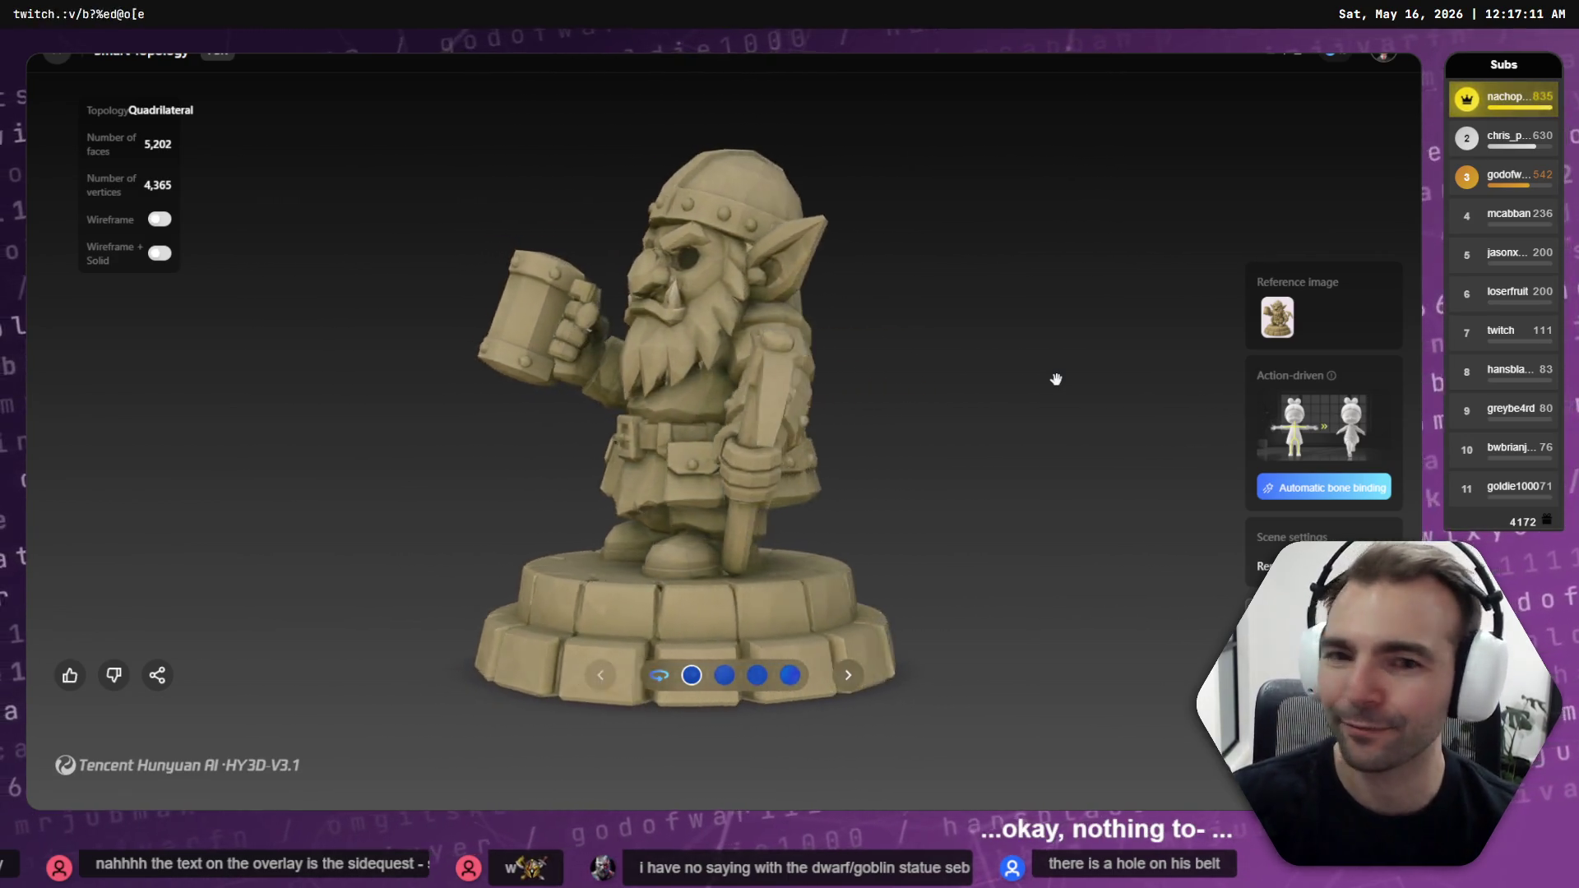
key(alt+Tab)
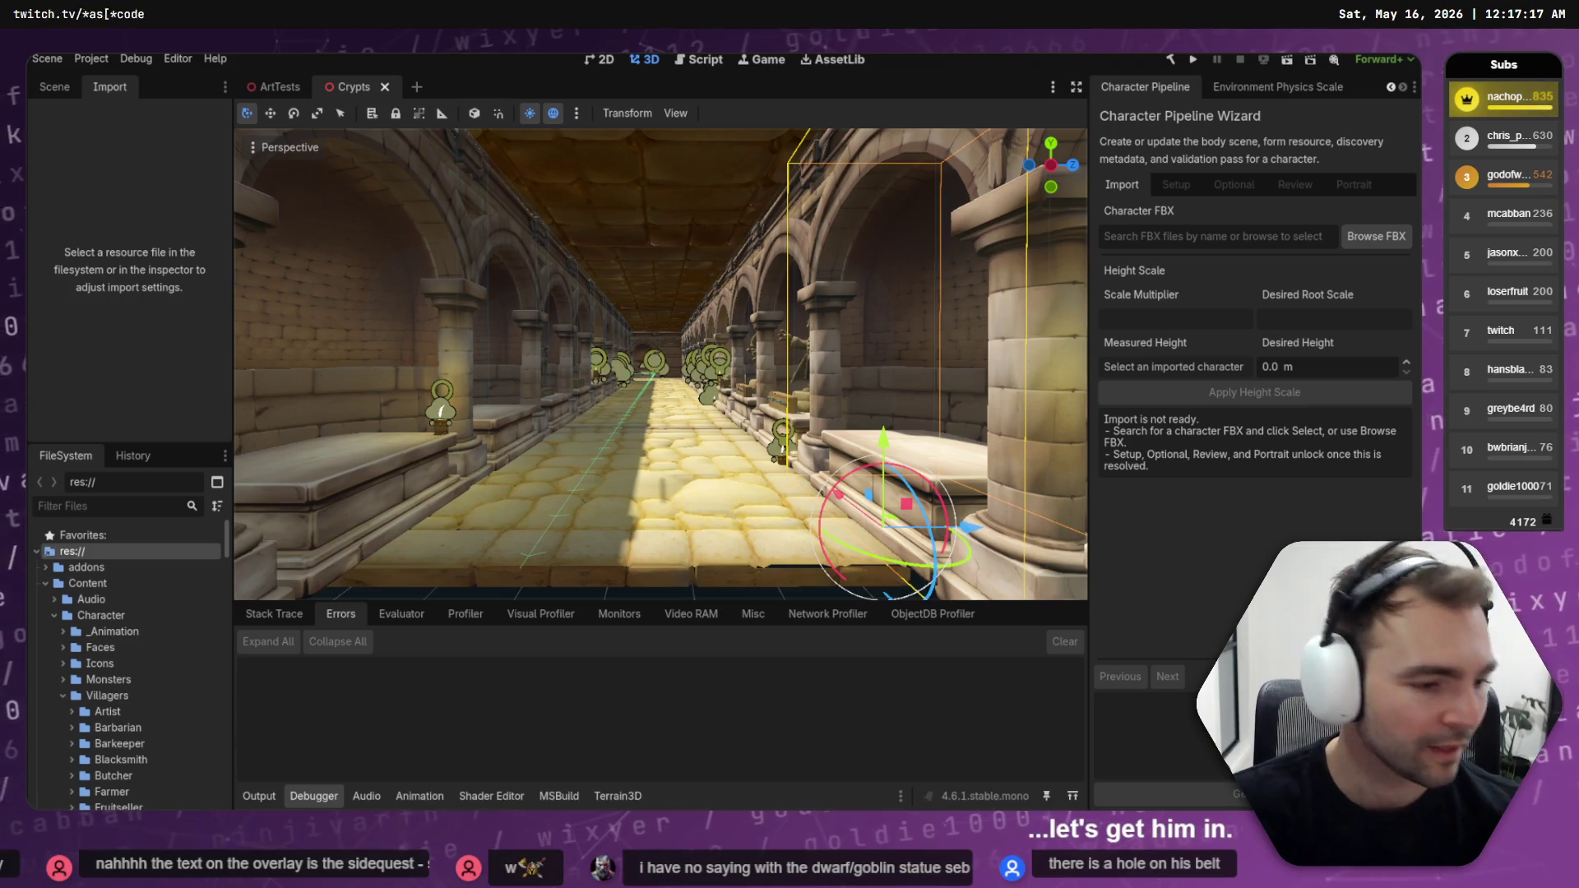
Expand the Statues folder in local changes and inspect the Dragihan obj and import files.
key(alt+Tab)
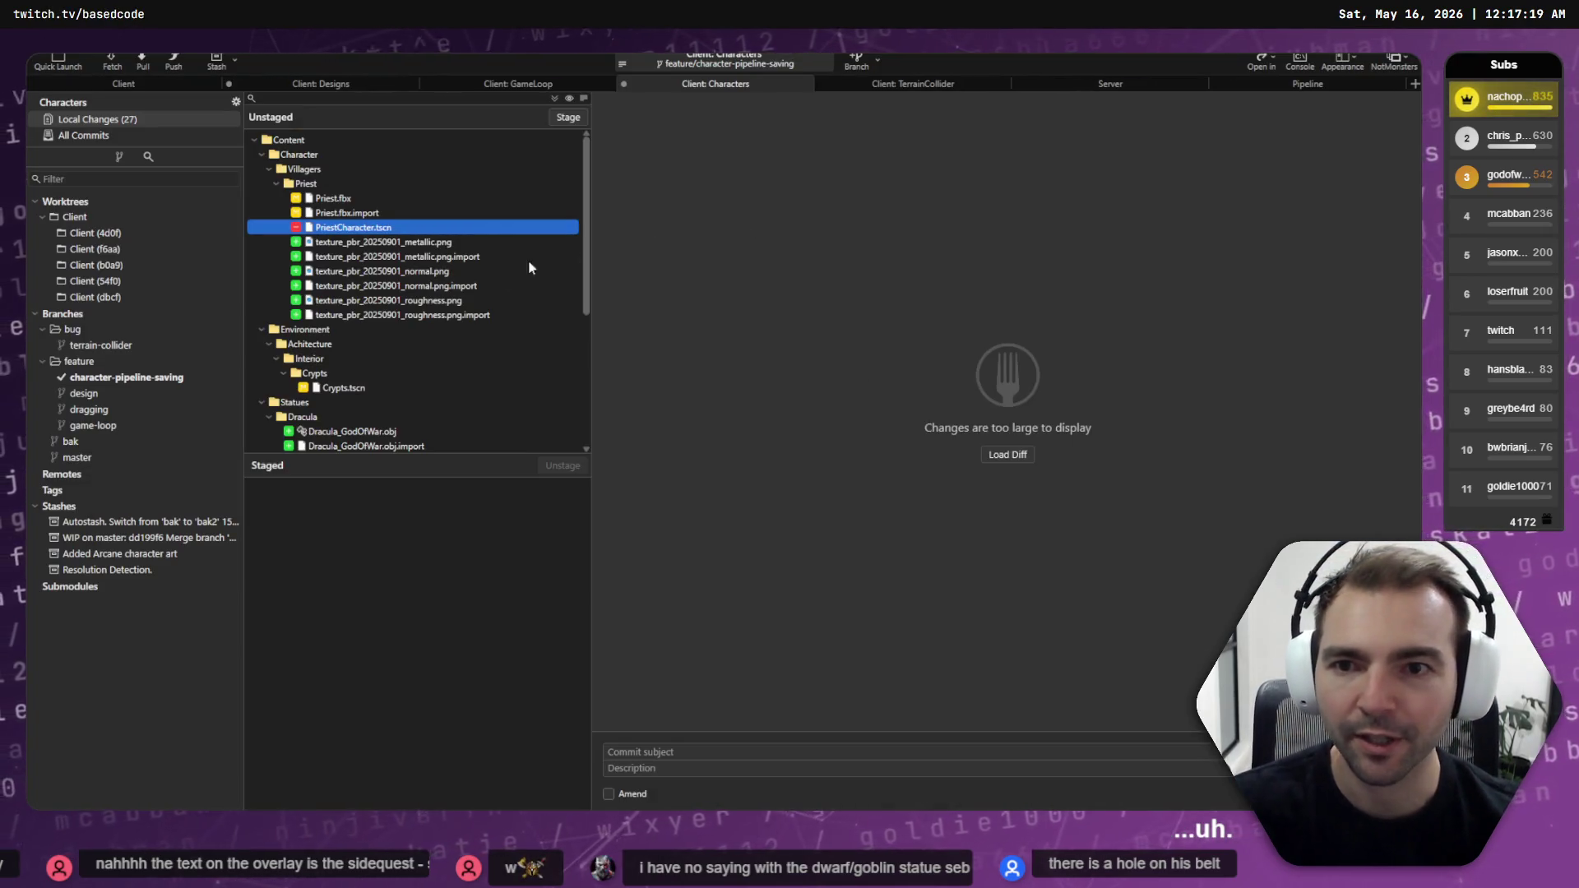
scroll(460, 230, down, 5)
click(389, 177)
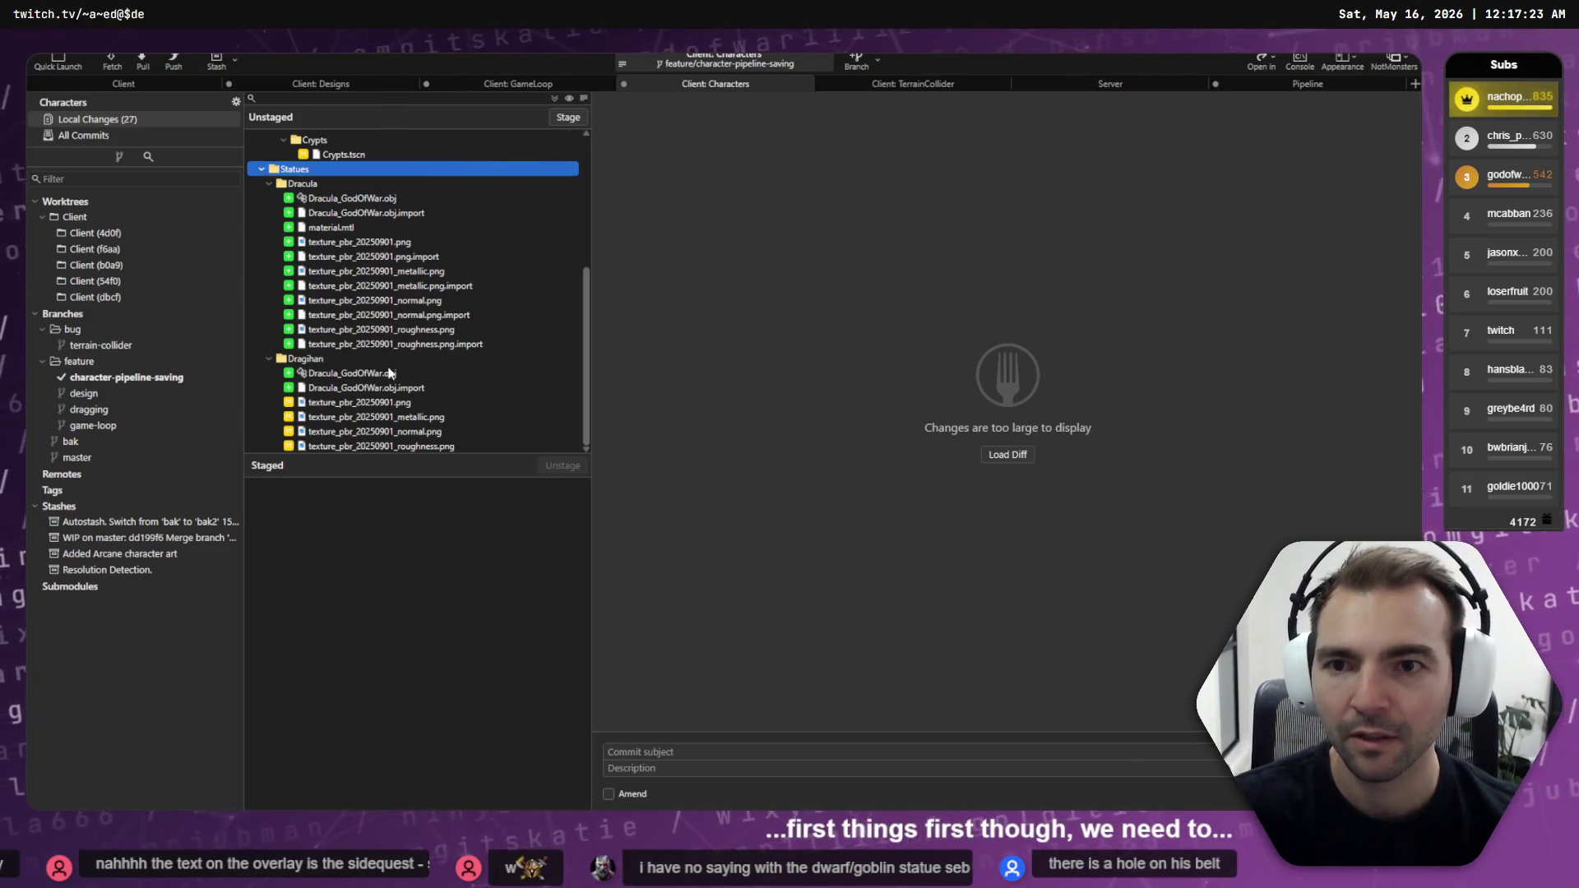
click(390, 374)
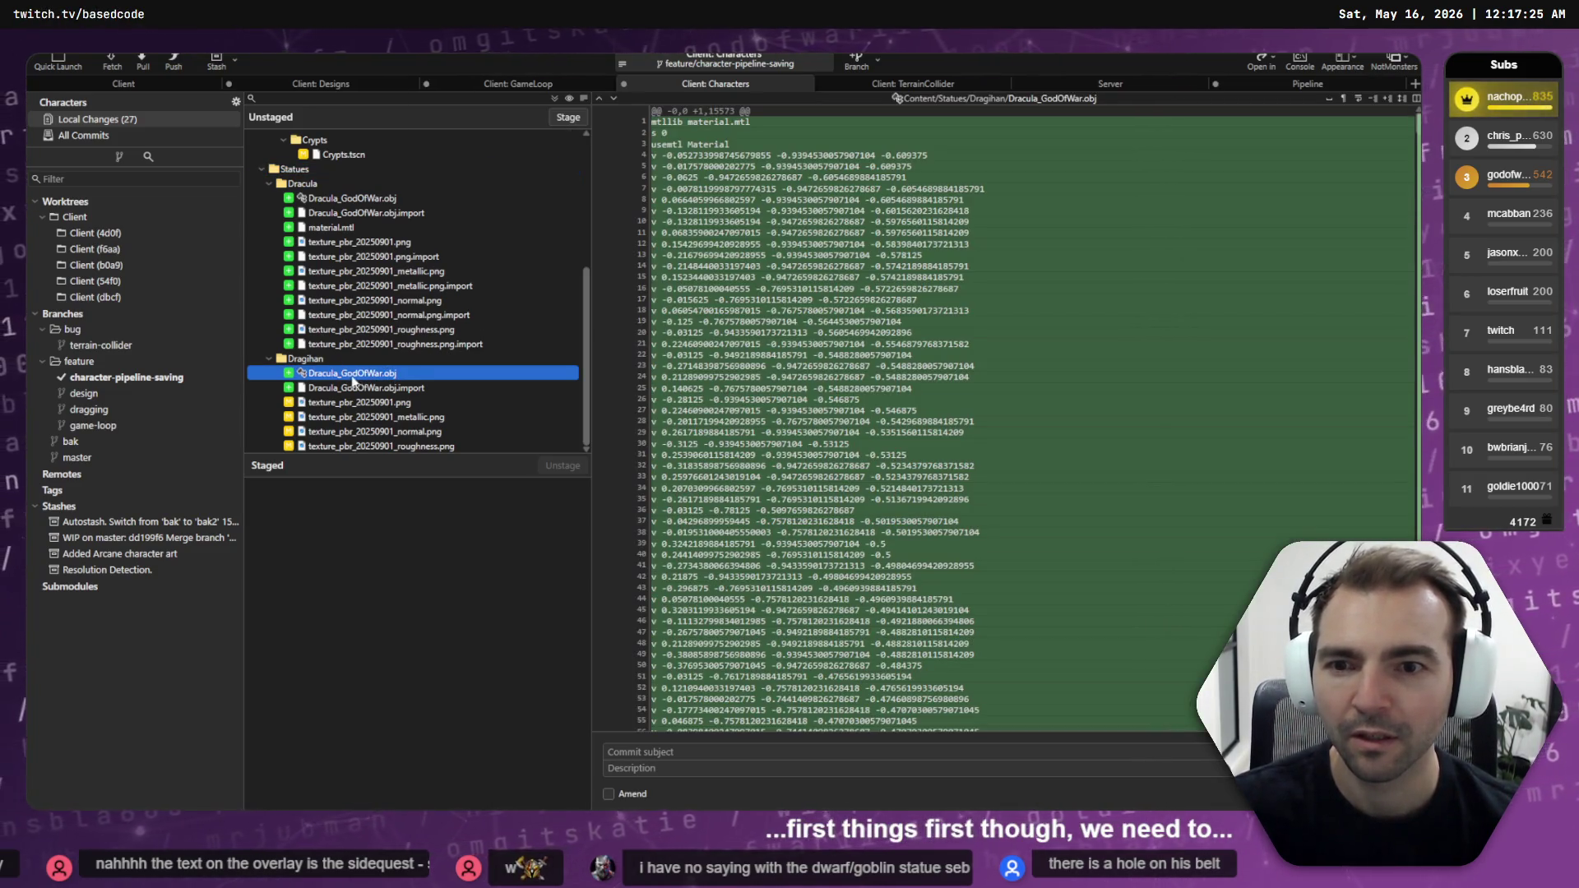
click(379, 388)
key(Up)
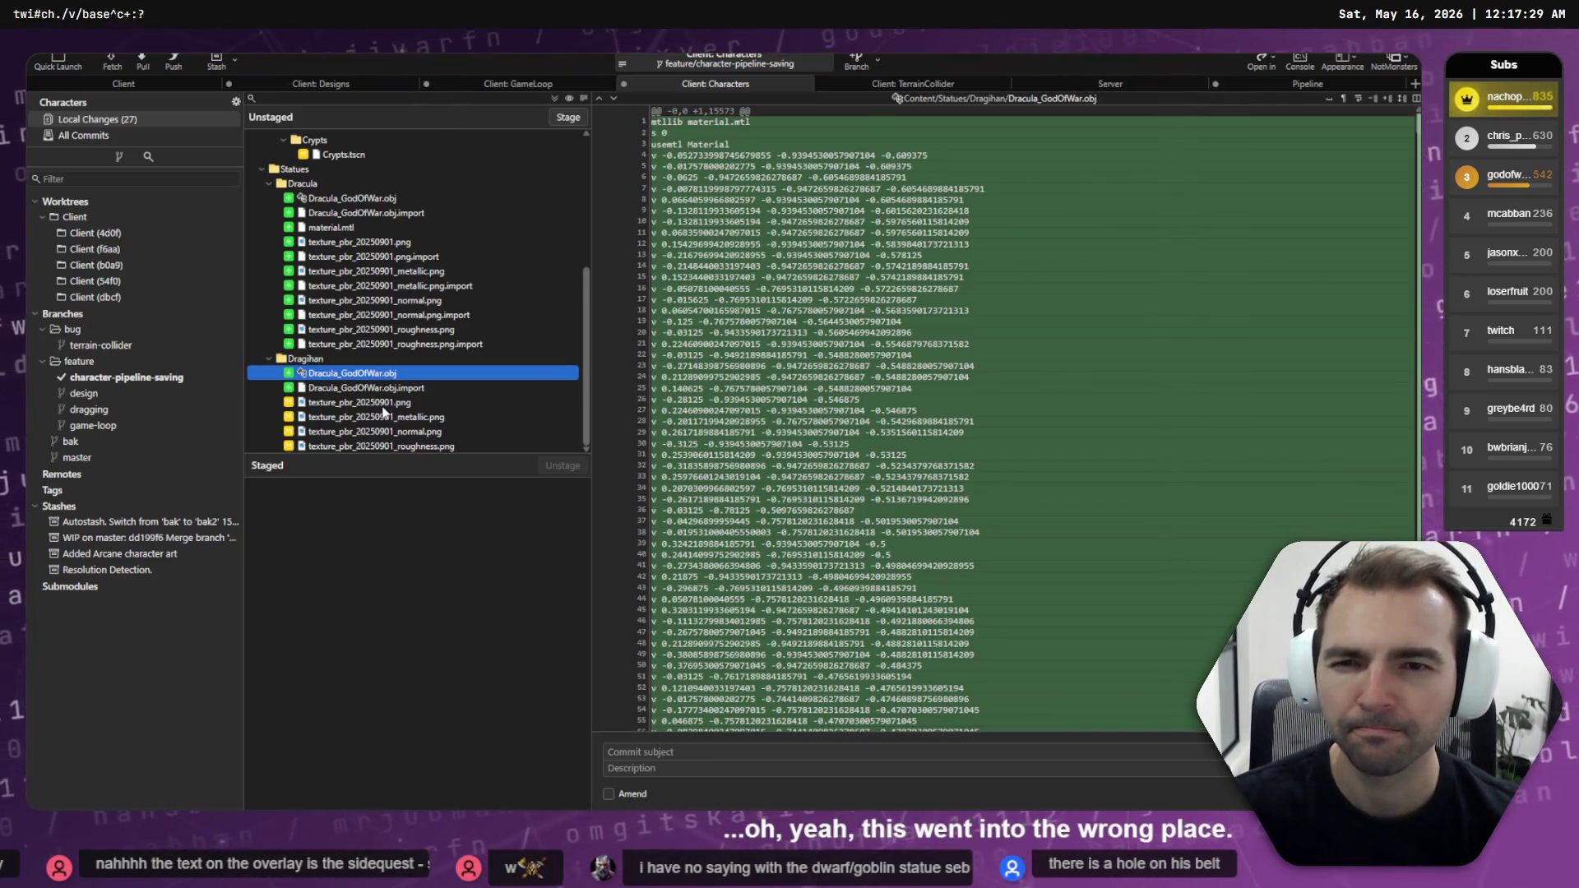
Select all six Dragihan statue files and choose Discard Changes.
click(384, 402)
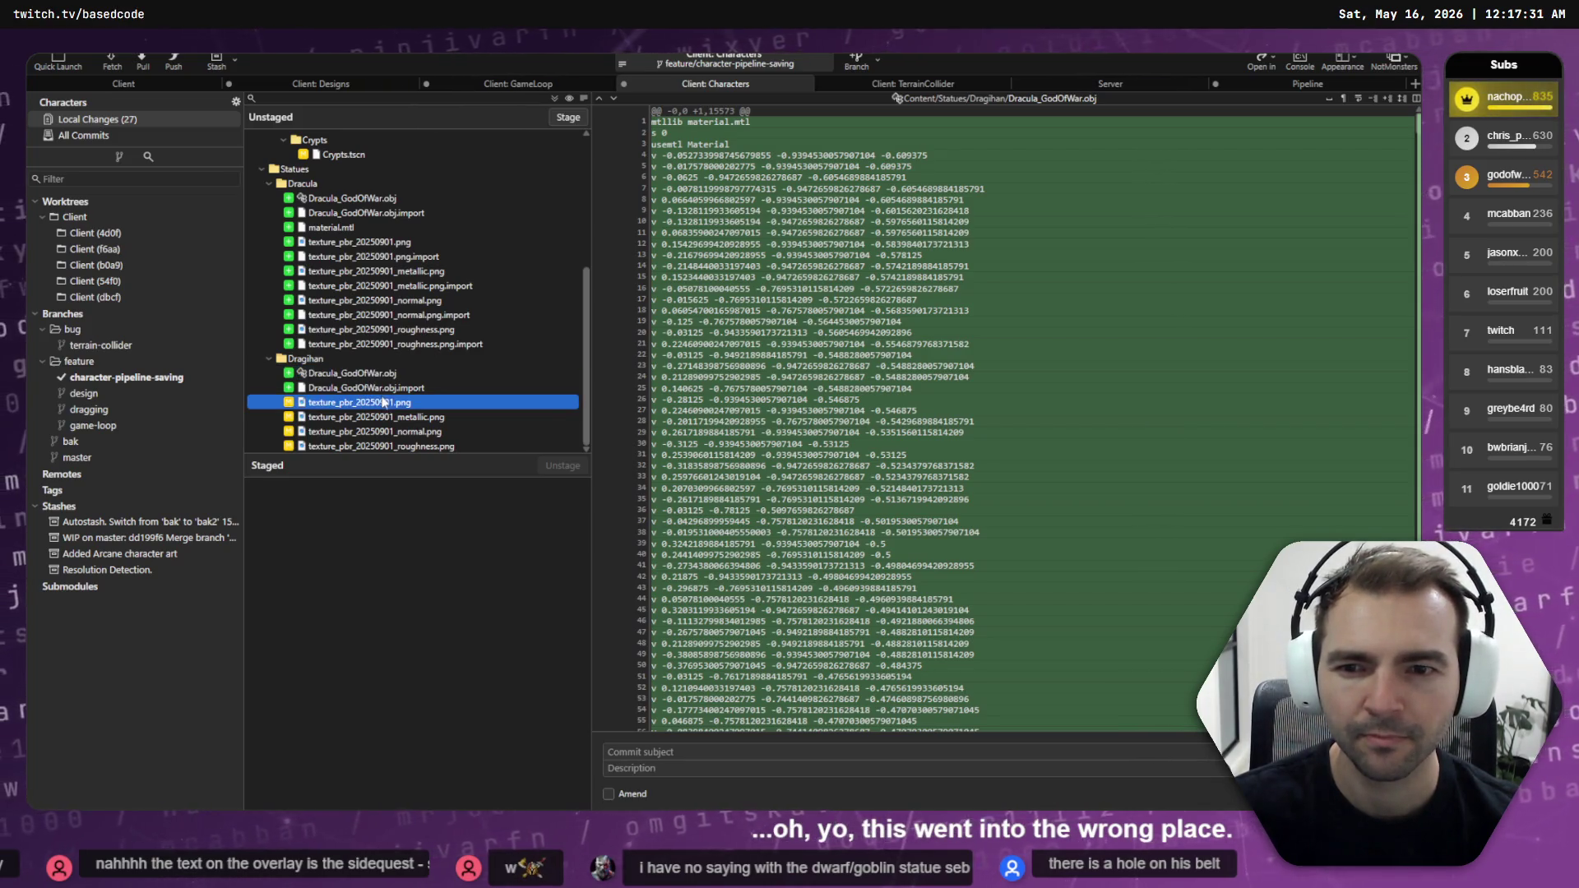
key(Up)
key(Up)
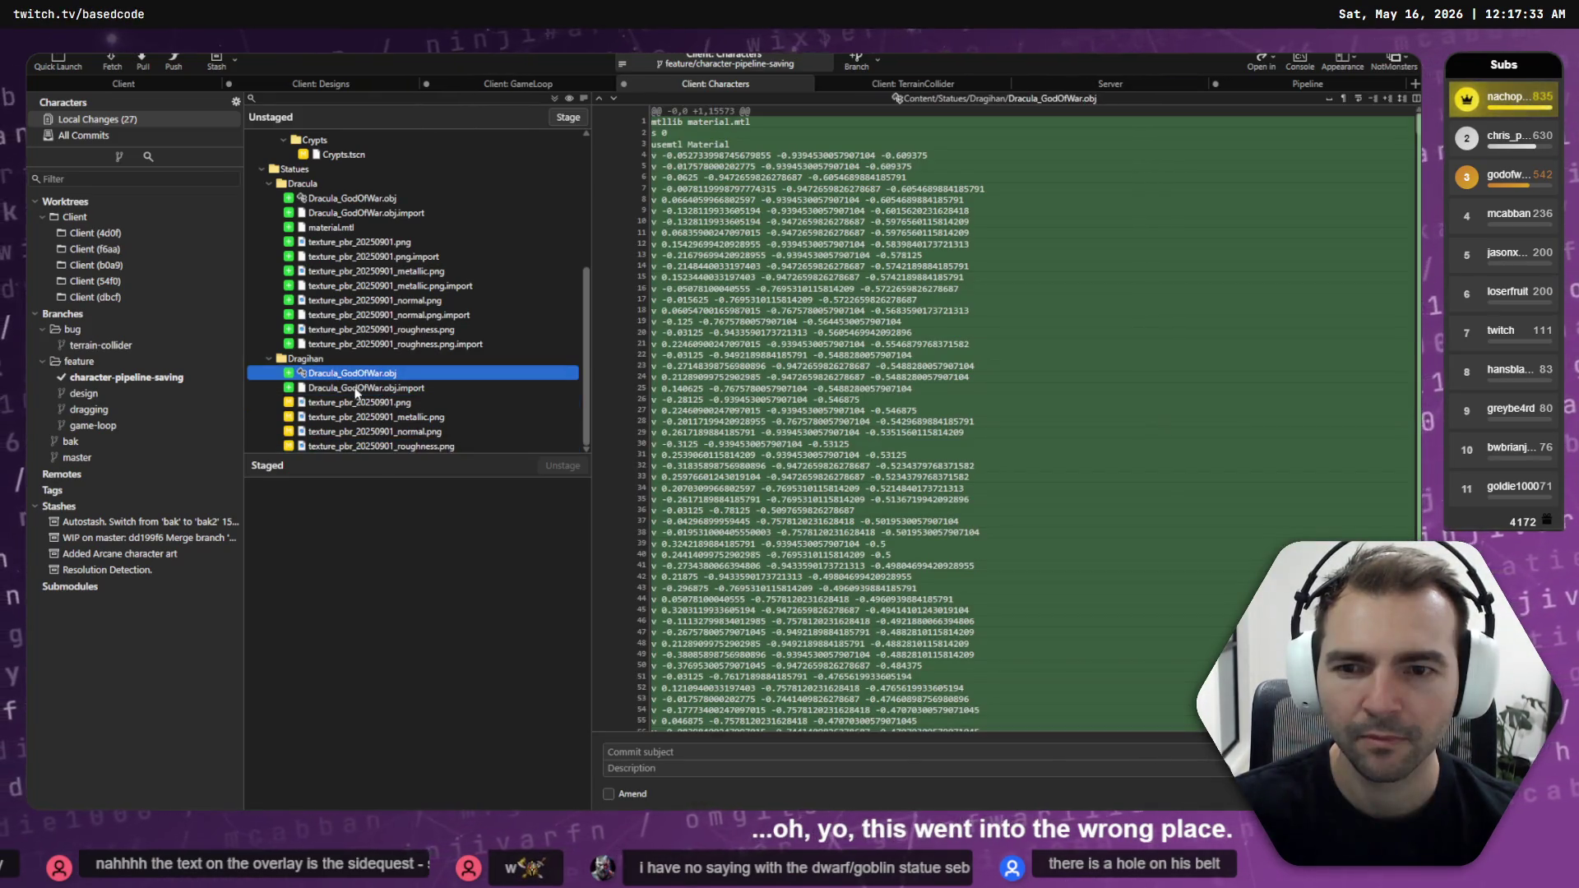
key(Down)
key(Down)
key(Down)
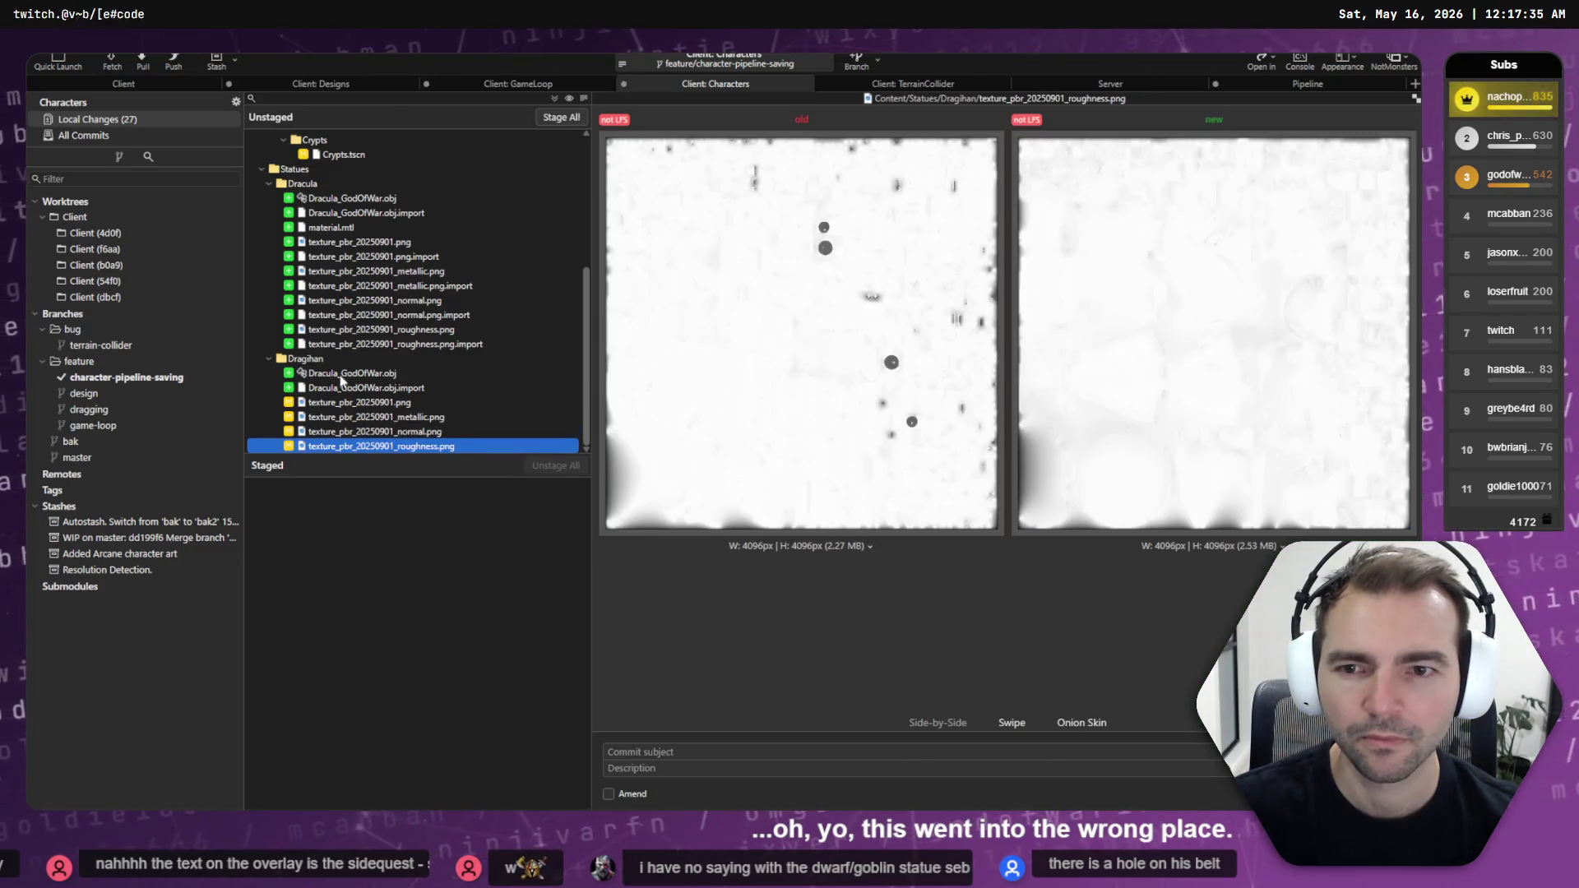
shift+click(342, 377)
right_click(342, 377)
click(386, 496)
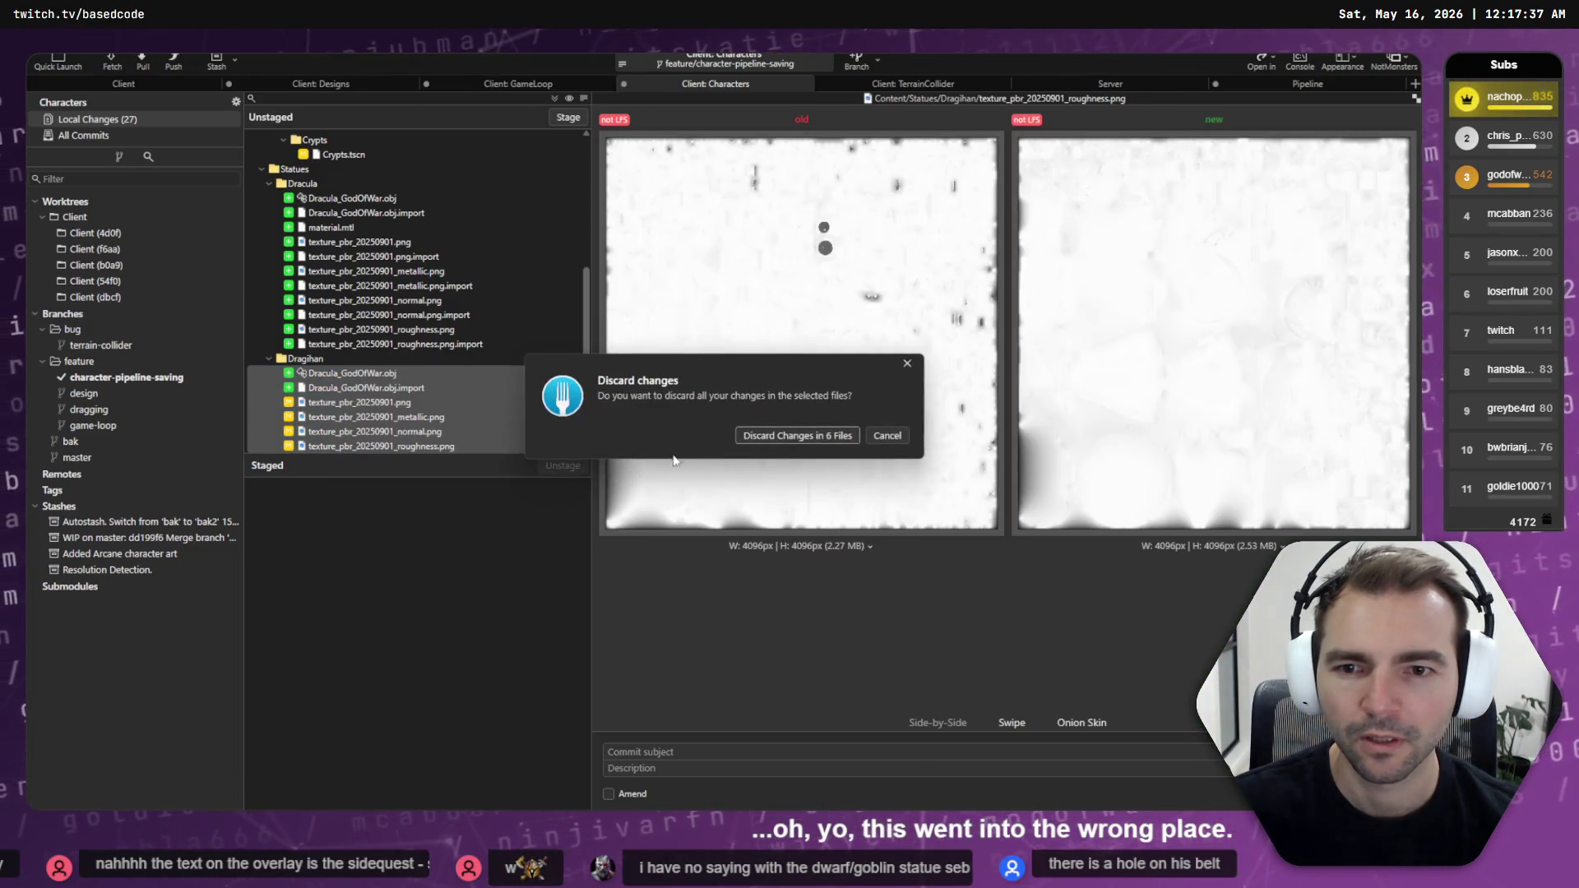
Discard the six Dragihan files and review the Dracula statue obj and Crypts.tscn changes.
click(797, 435)
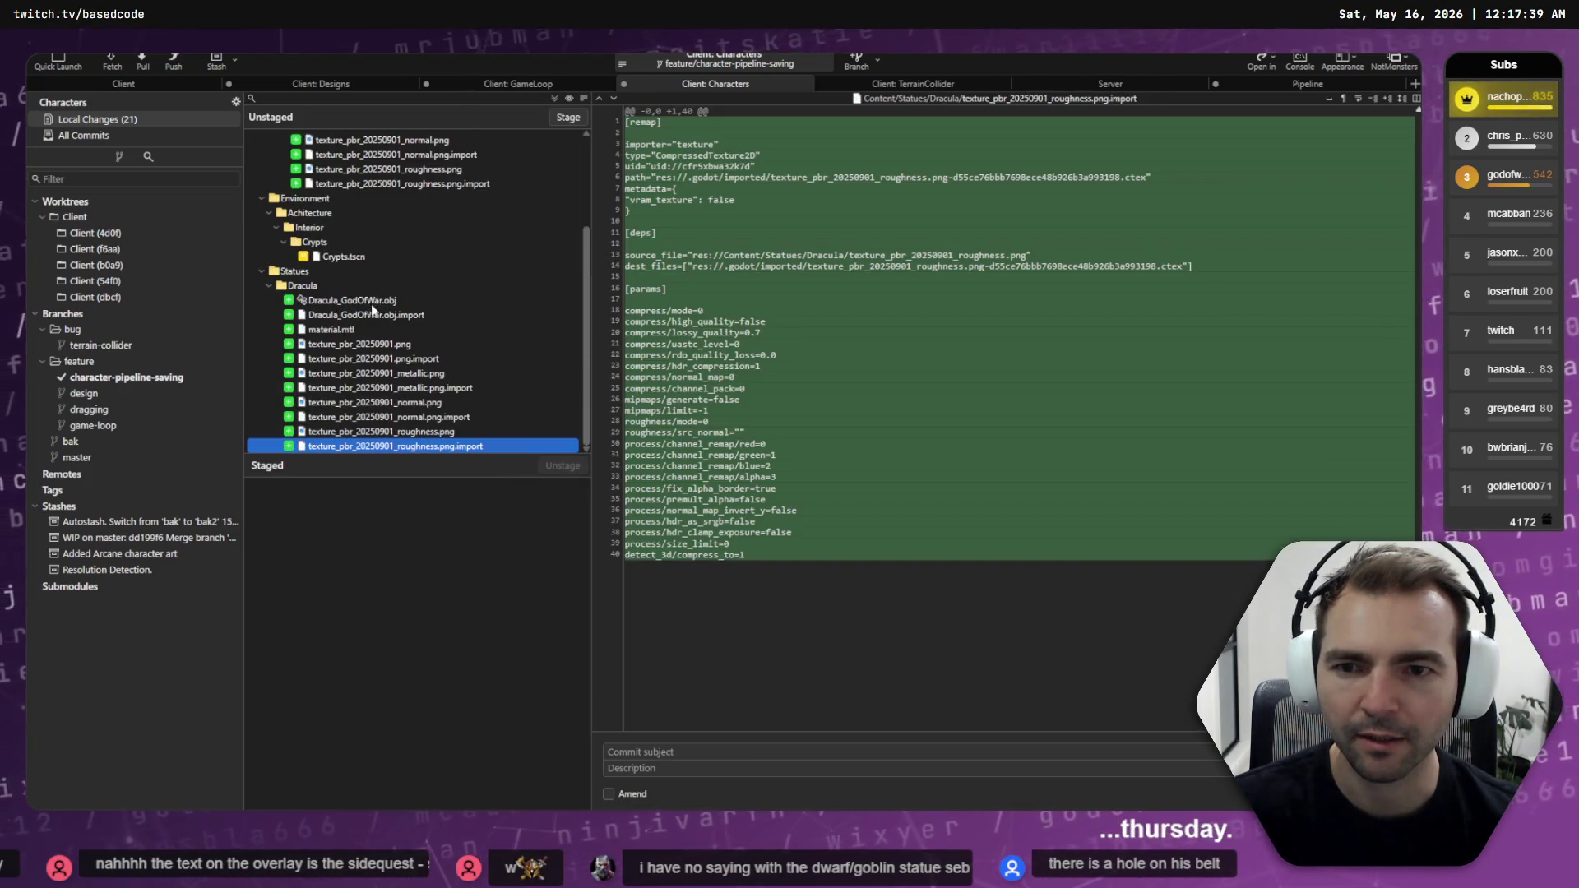
click(370, 302)
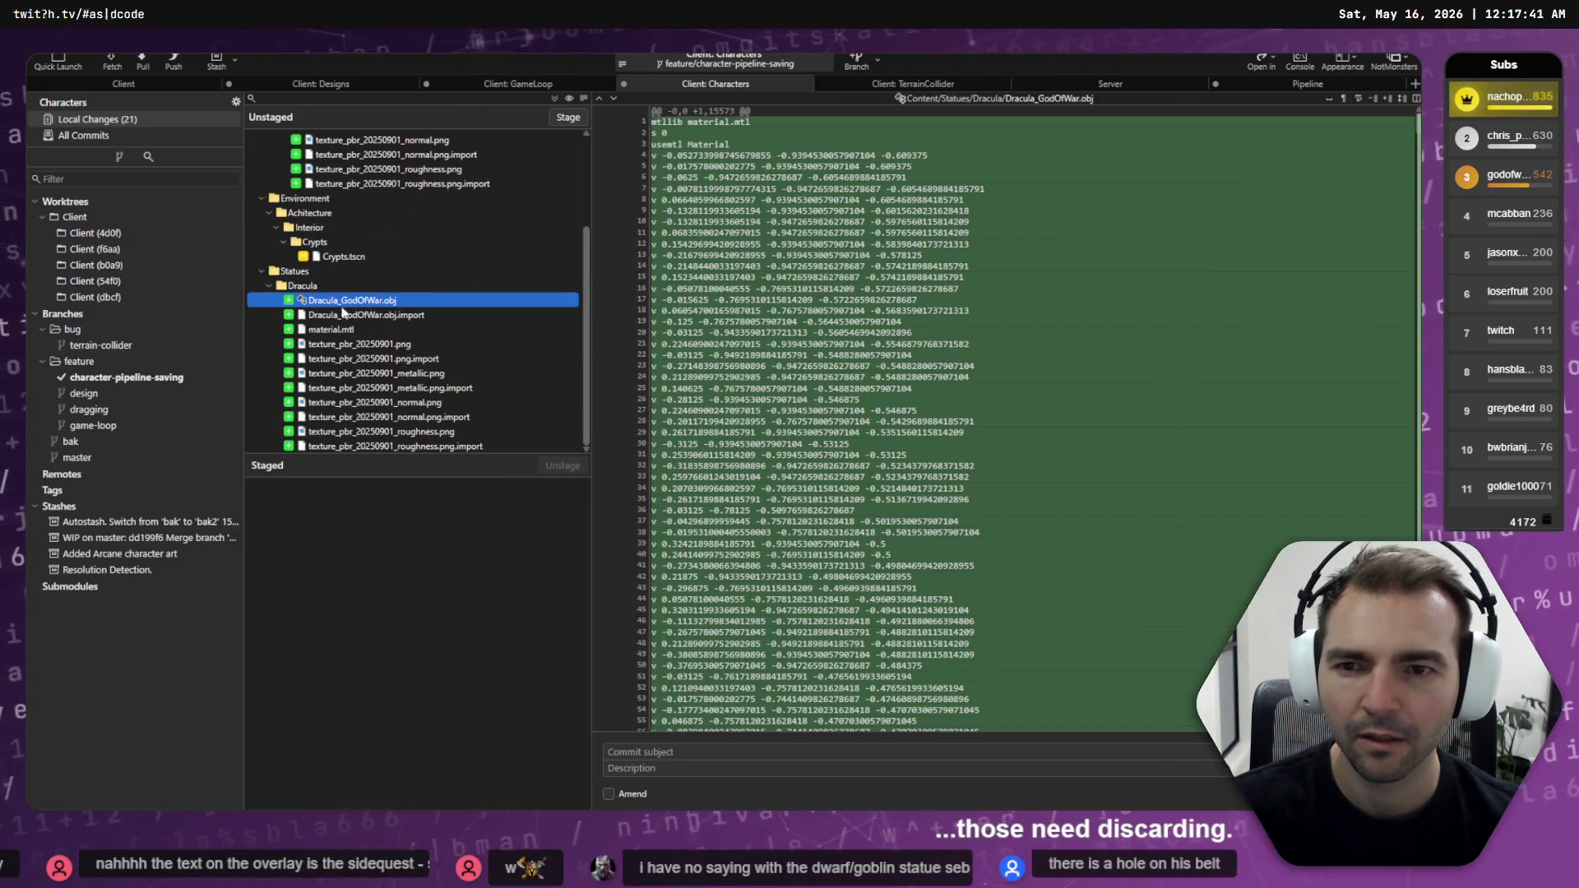
click(341, 257)
click(564, 121)
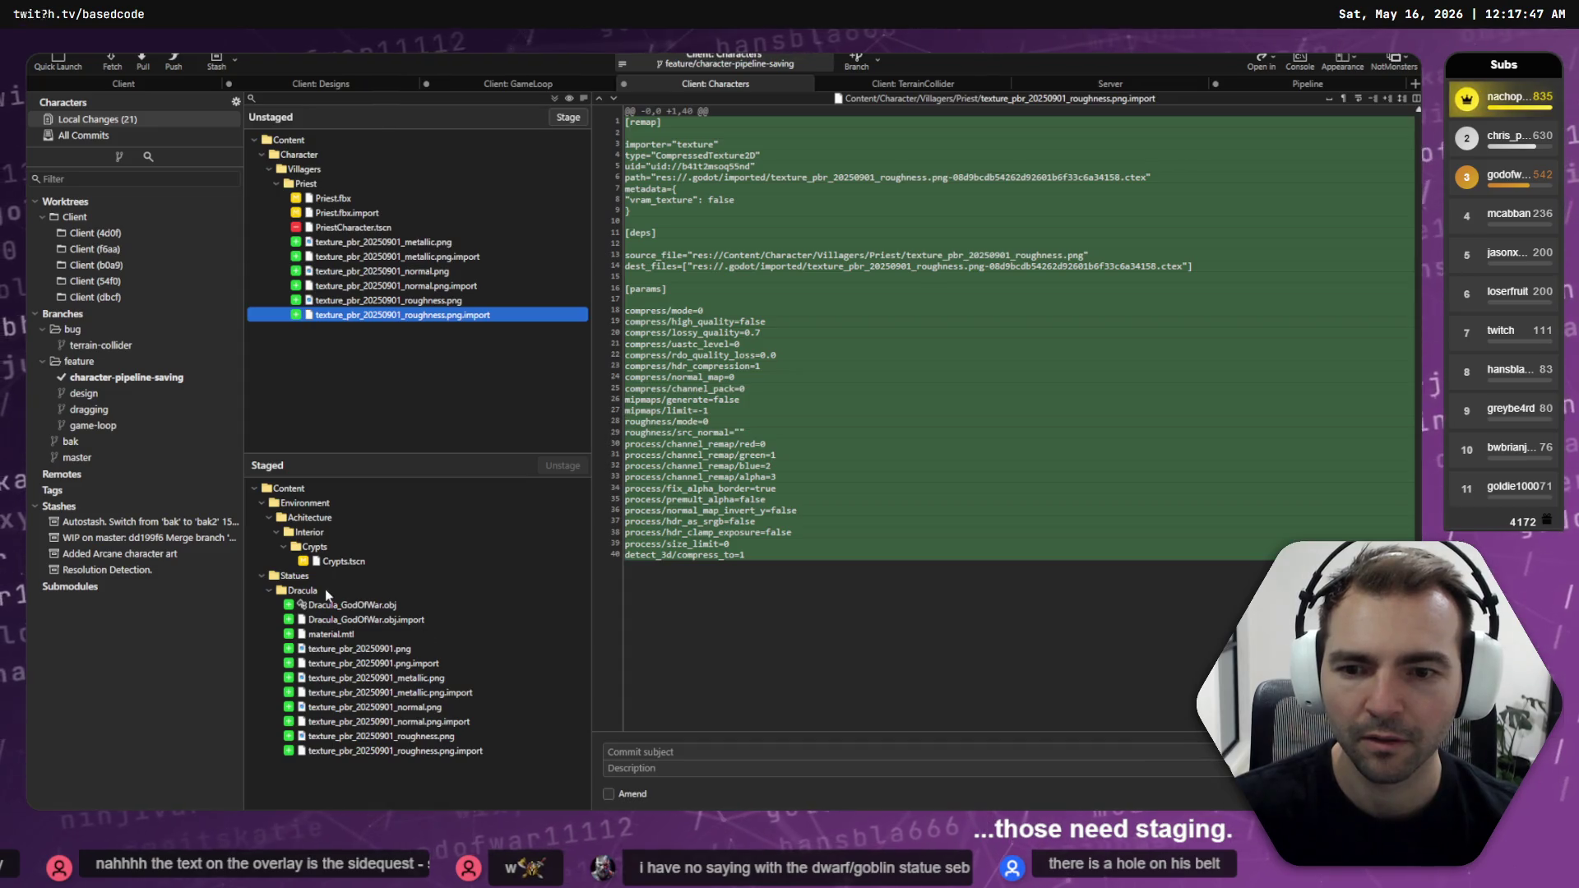
Stage the Dracula statue files and commit them as 'Added GOD's Dracula Statue.'.
click(333, 605)
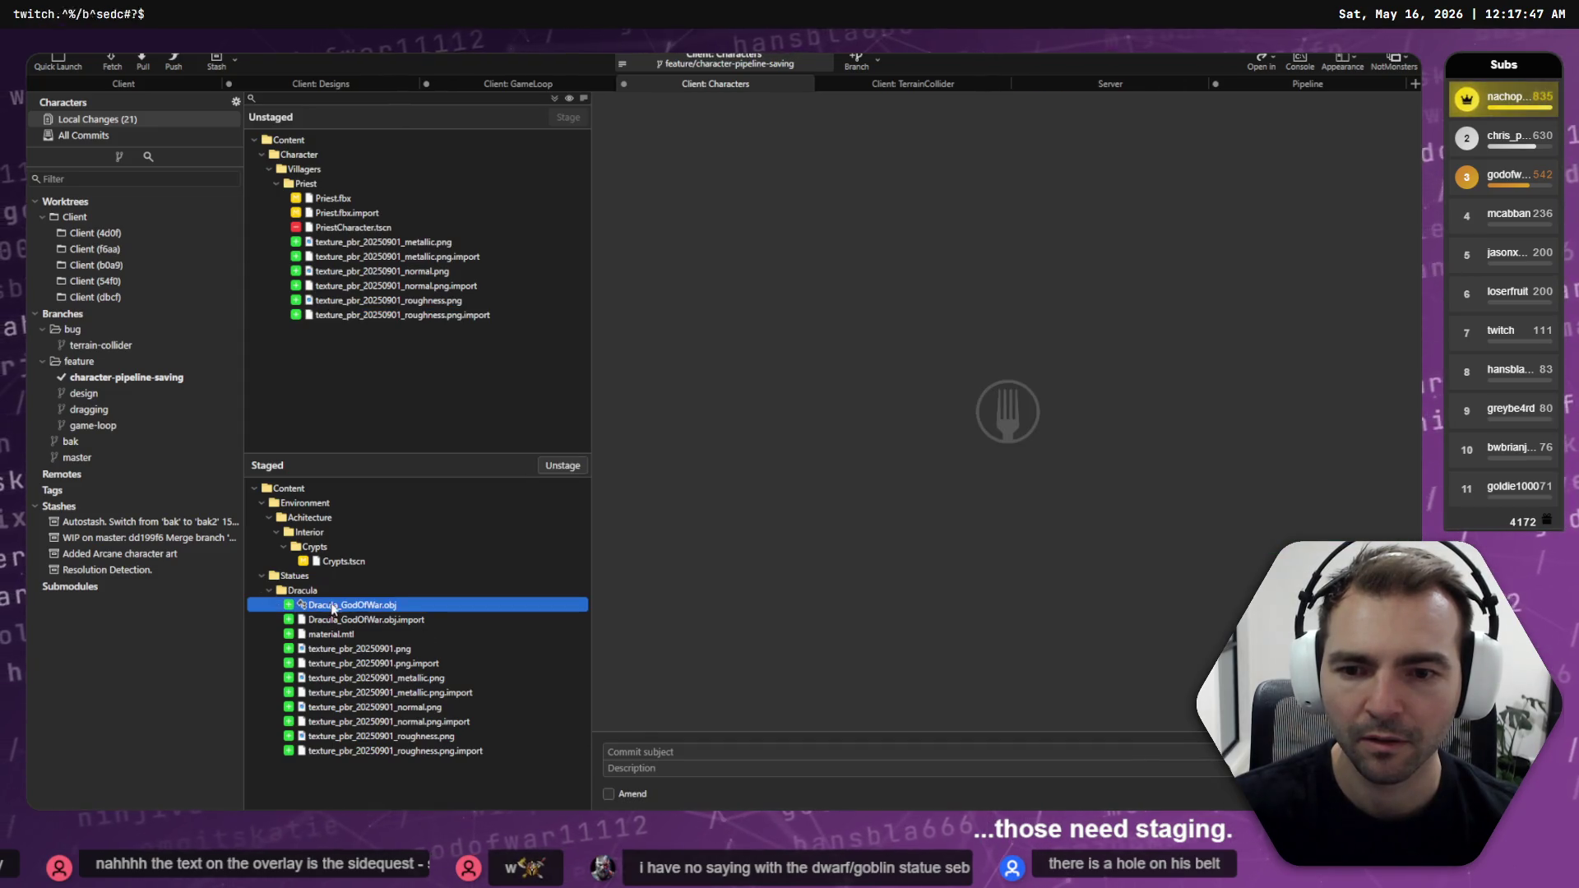
click(658, 752)
text(Added Drac)
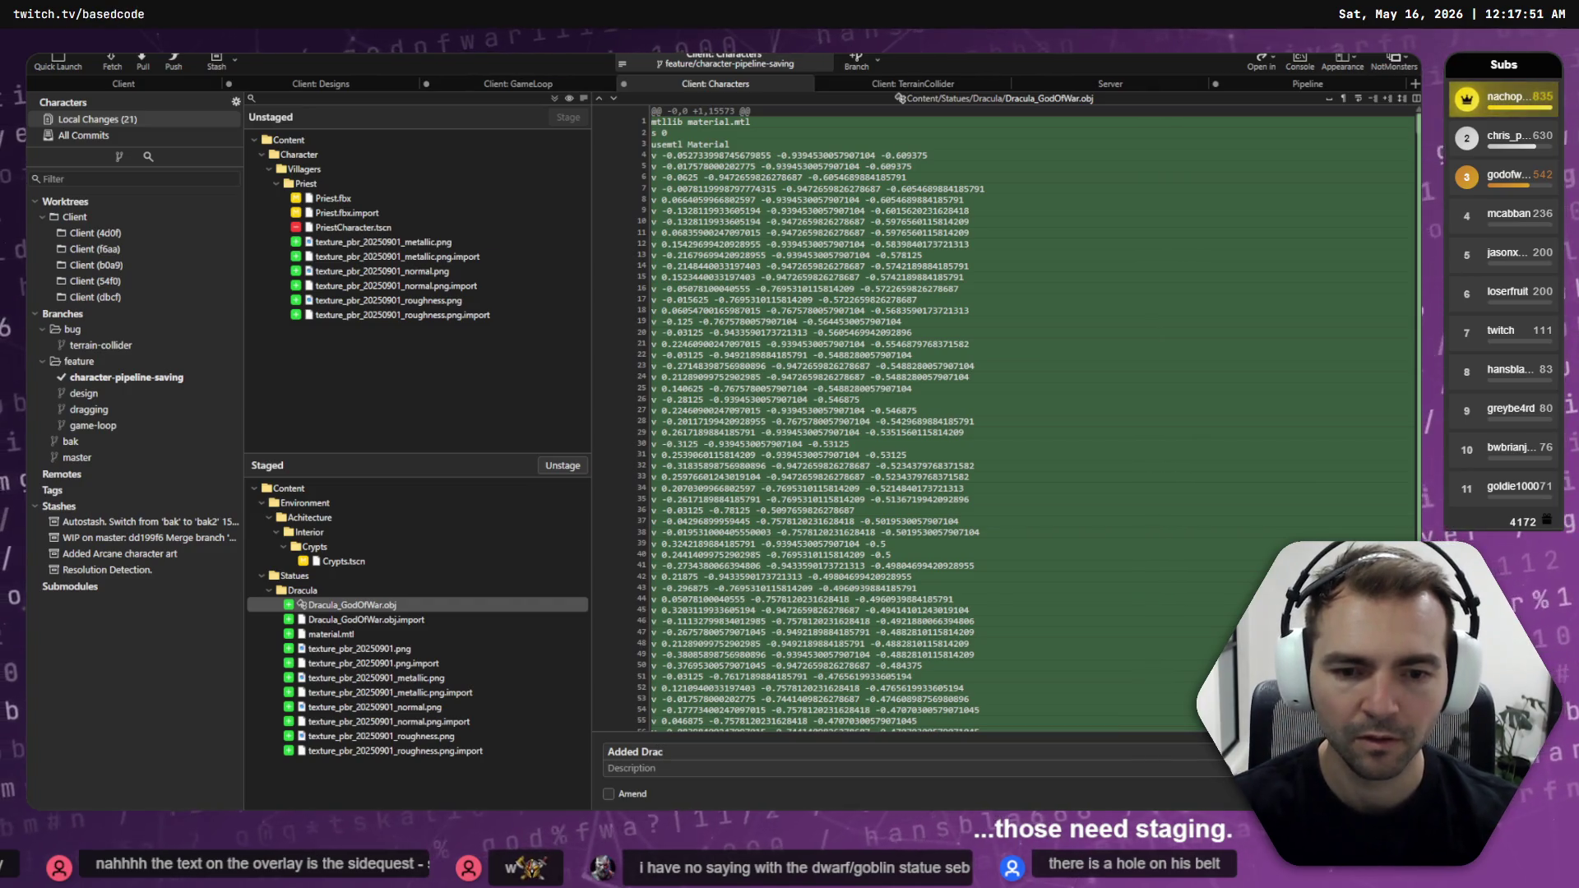
text(OD's D)
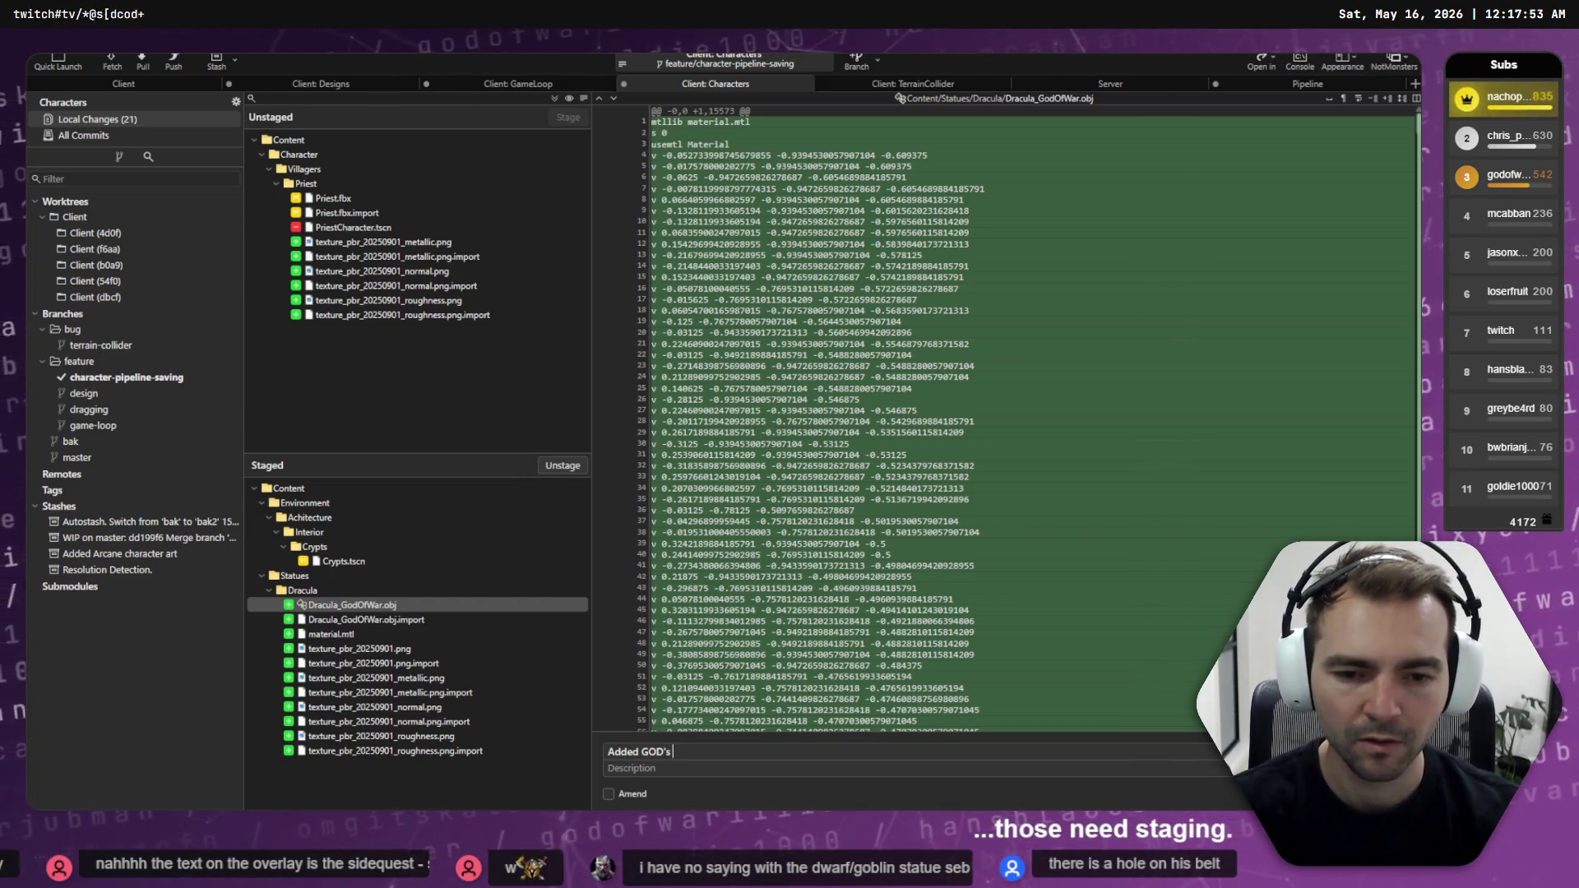
text(racula Statue)
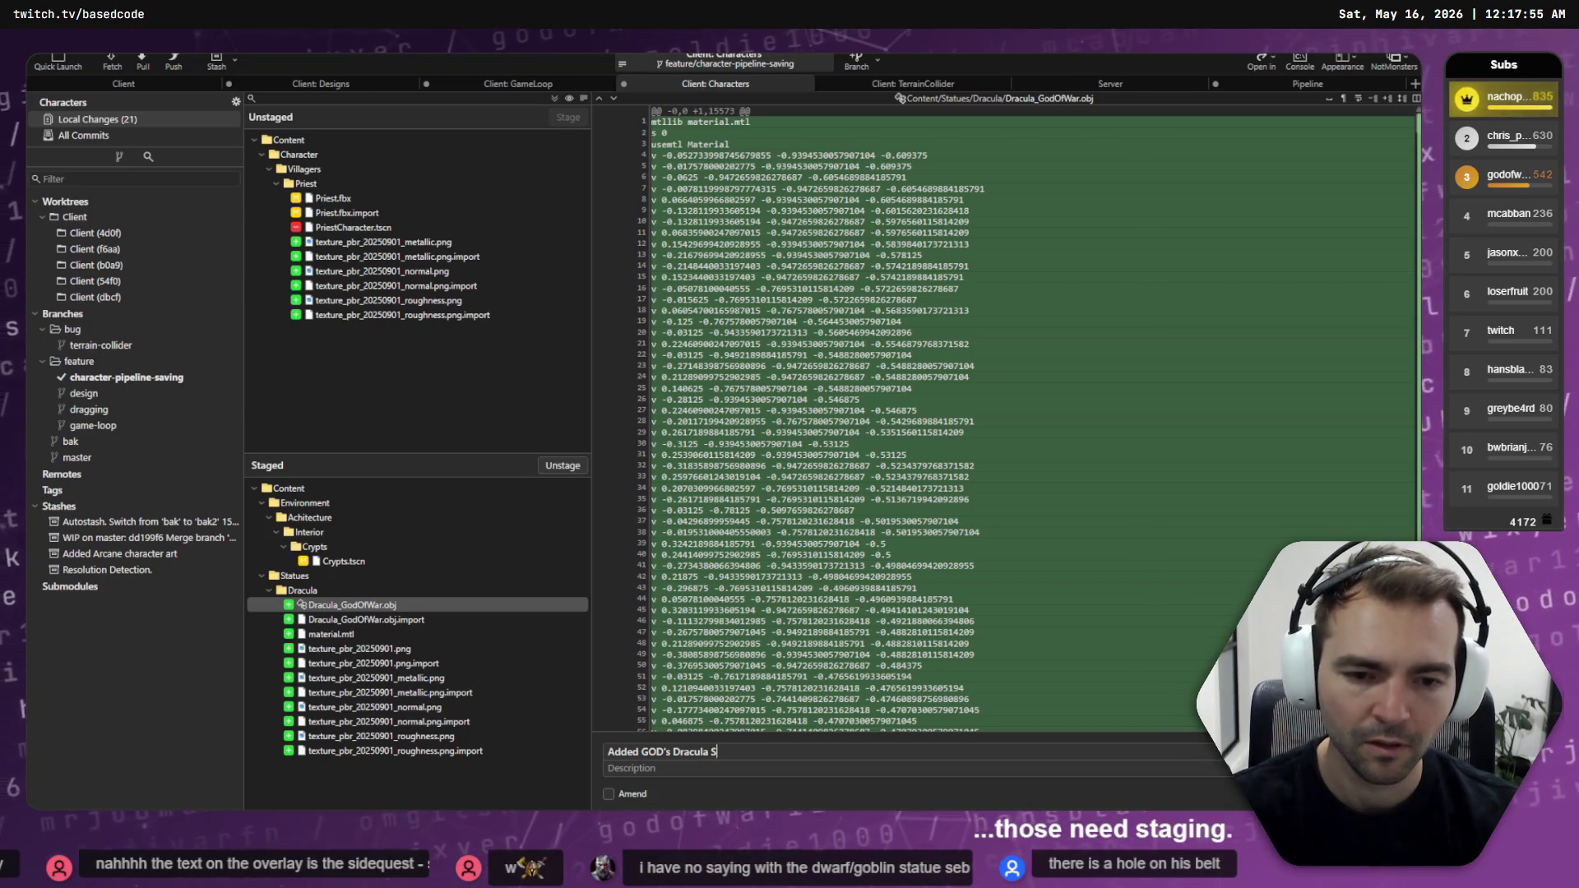
key(ctrl+Return)
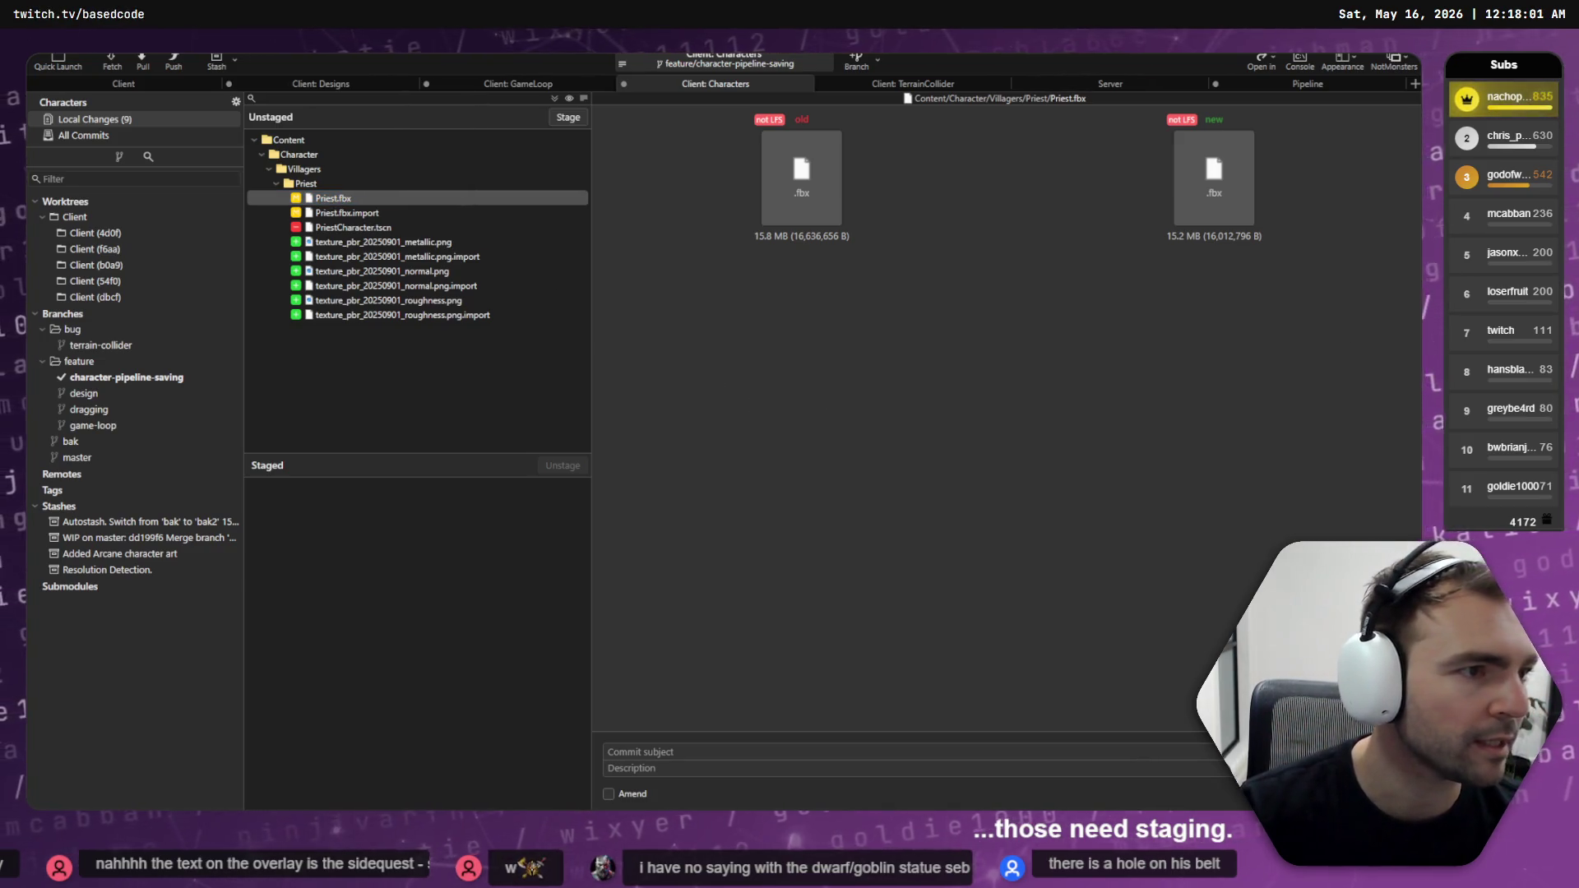
key(alt+Tab)
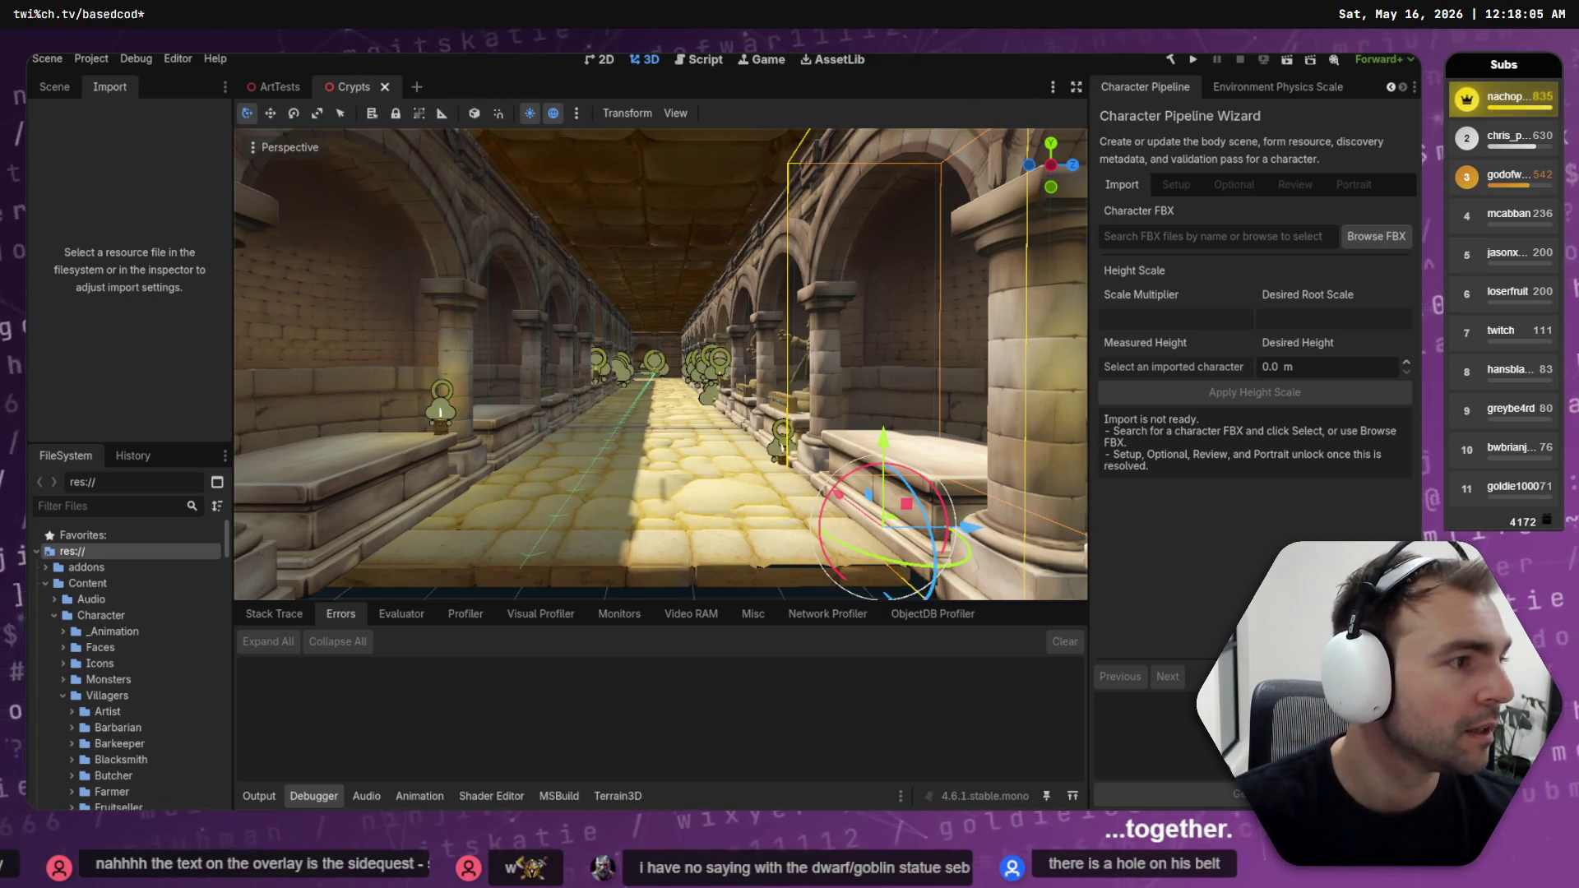
Fly the camera toward the crypt statues to check the Dracula statue in place.
drag(678, 230, 1029, 251)
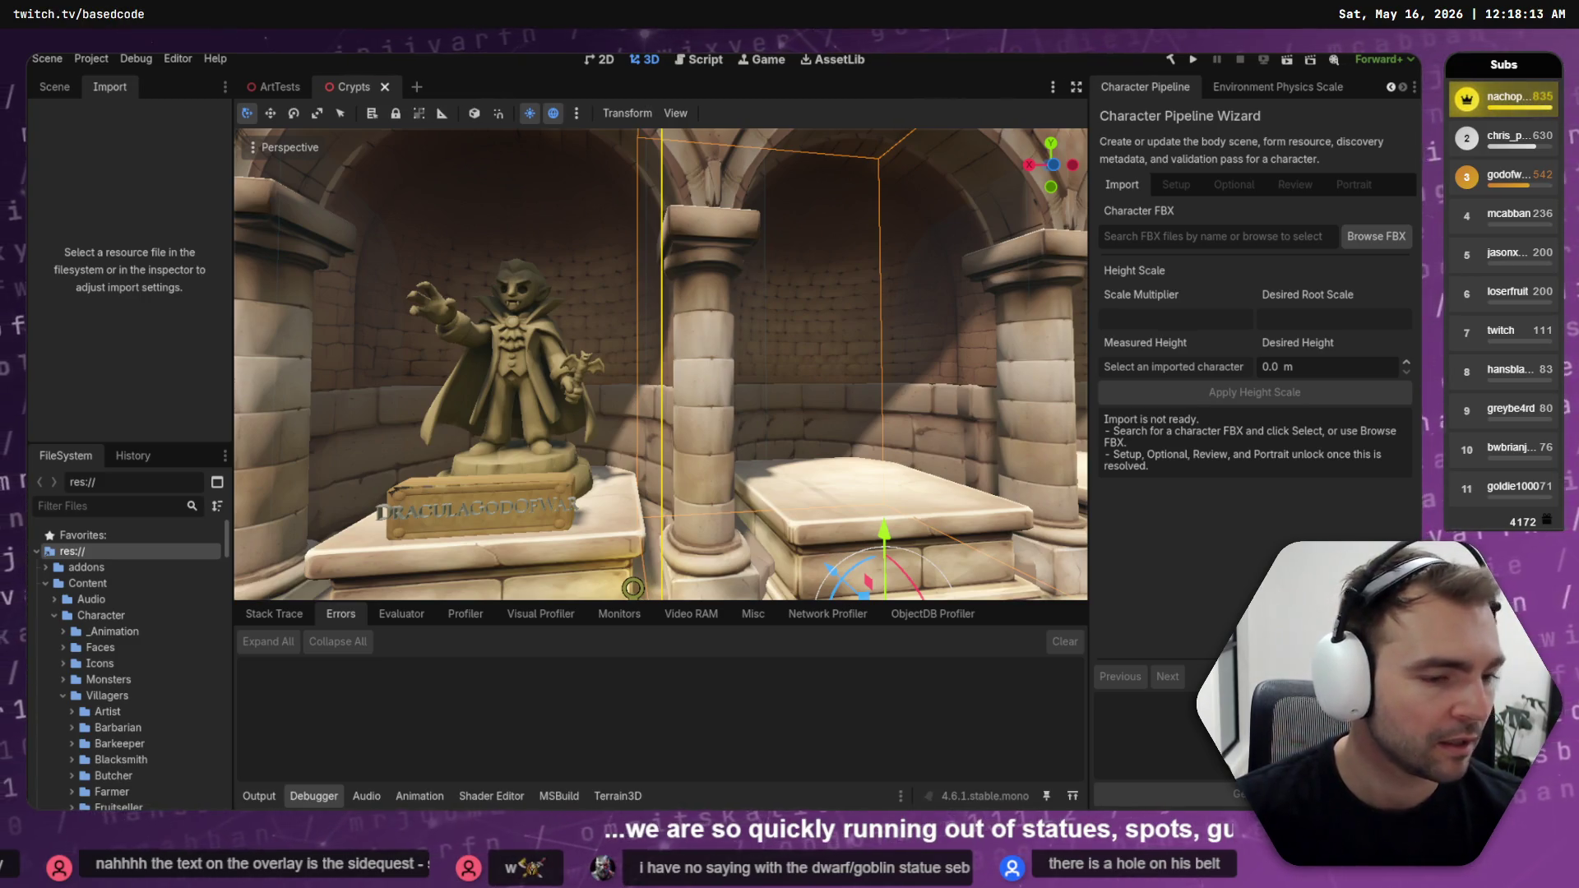
key(alt+Tab)
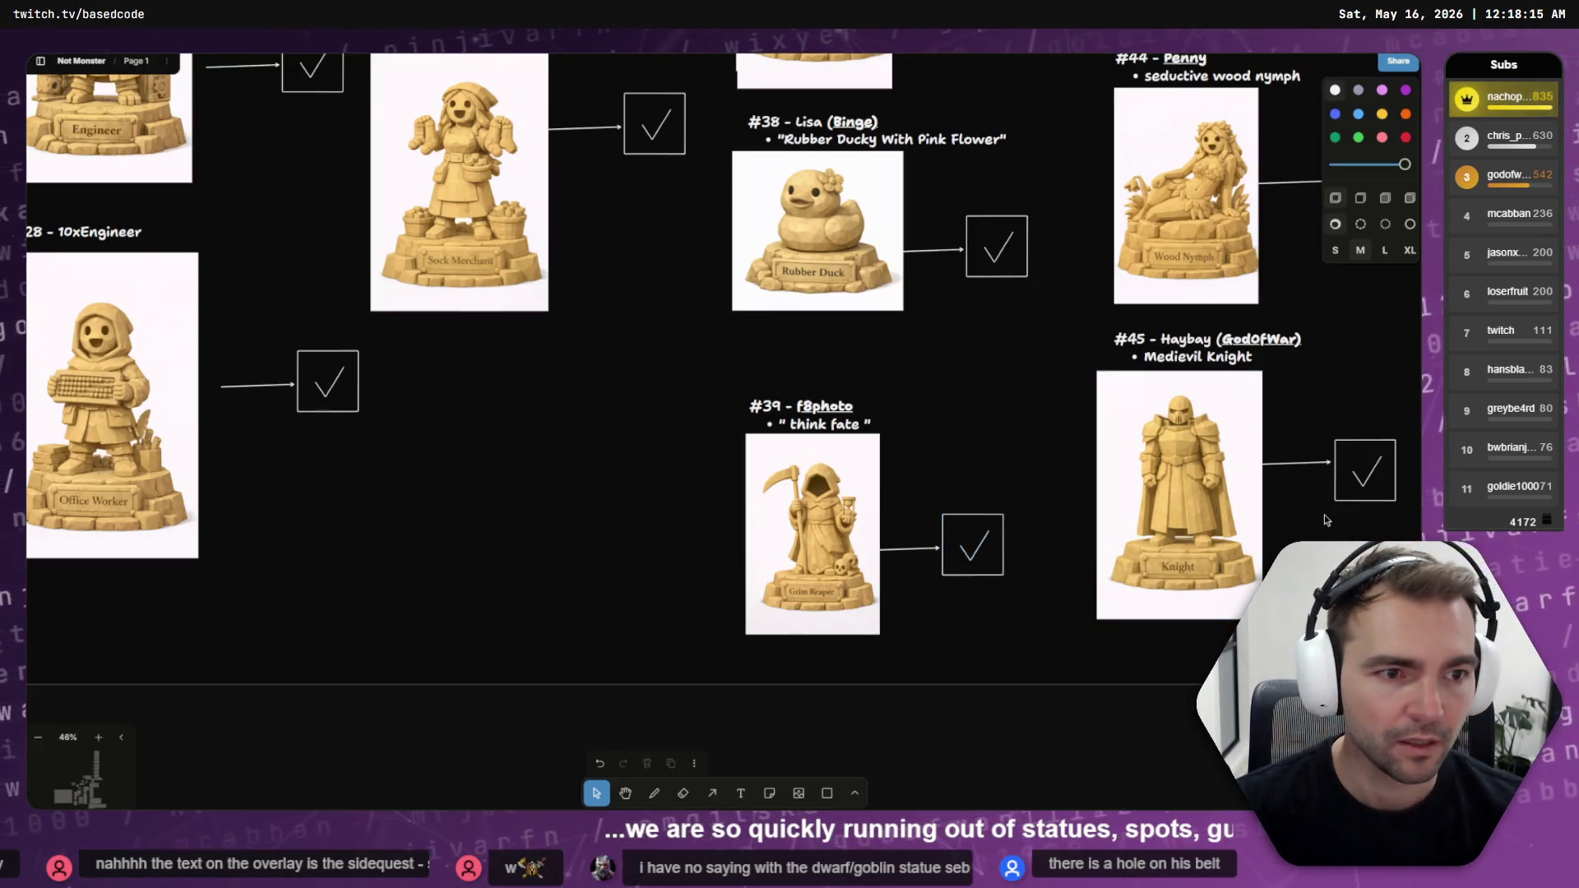
scroll(831, 448, right, 10)
scroll(831, 448, down, 10)
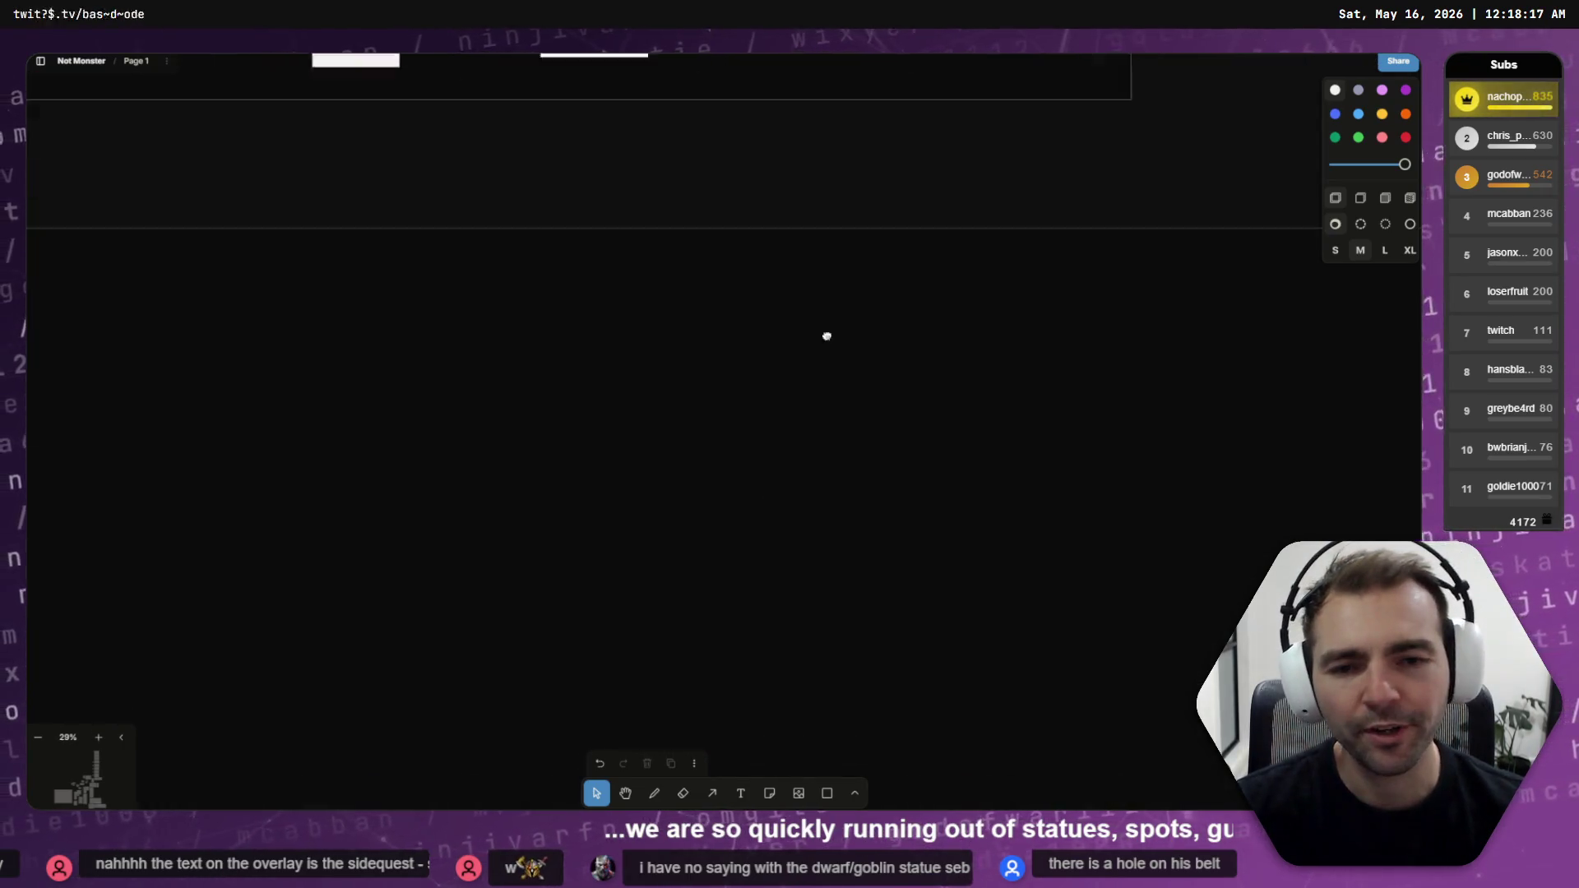
scroll(566, 453, up, 10)
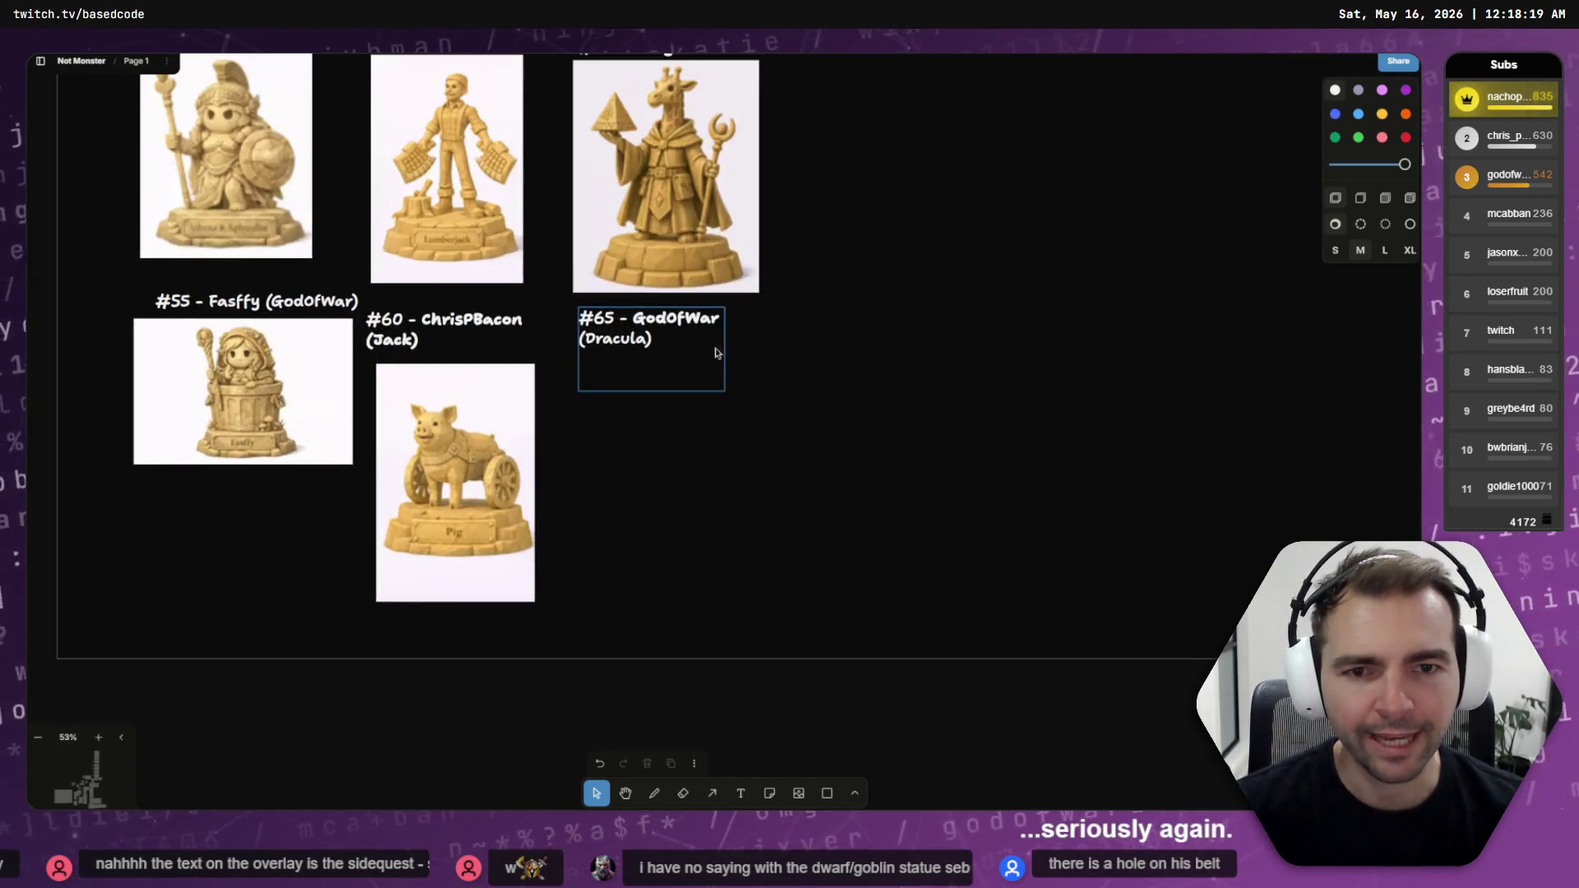
key(ctrl+v)
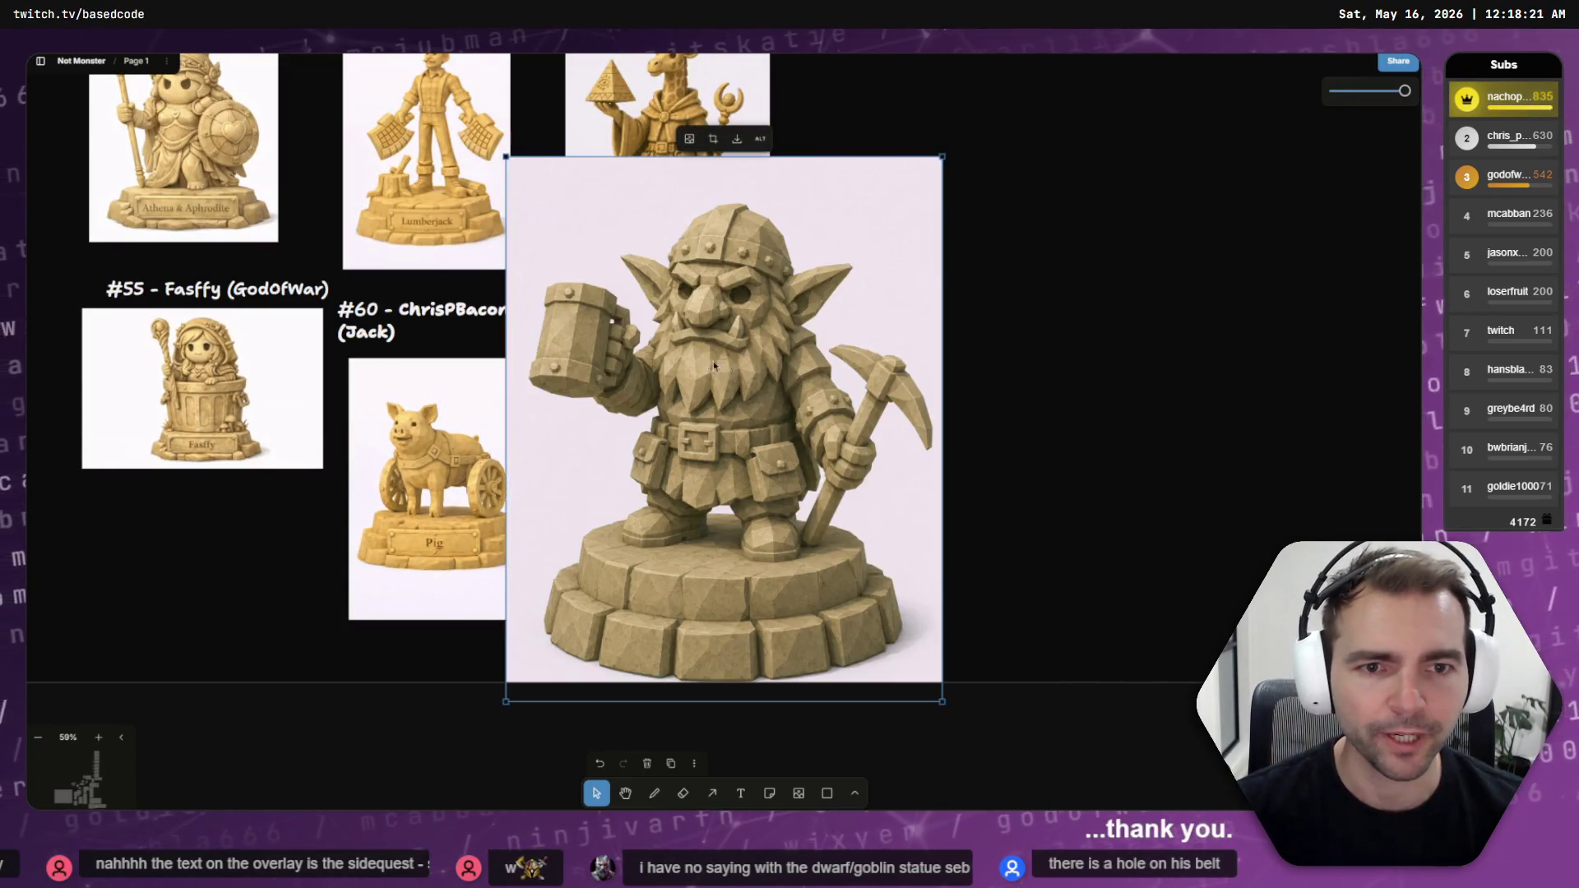
drag(516, 154, 703, 388)
mouse_move(789, 434)
mouse_down()
mouse_move(904, 322)
mouse_move(954, 405)
mouse_move(898, 508)
mouse_up()
scroll(929, 366, up, 15)
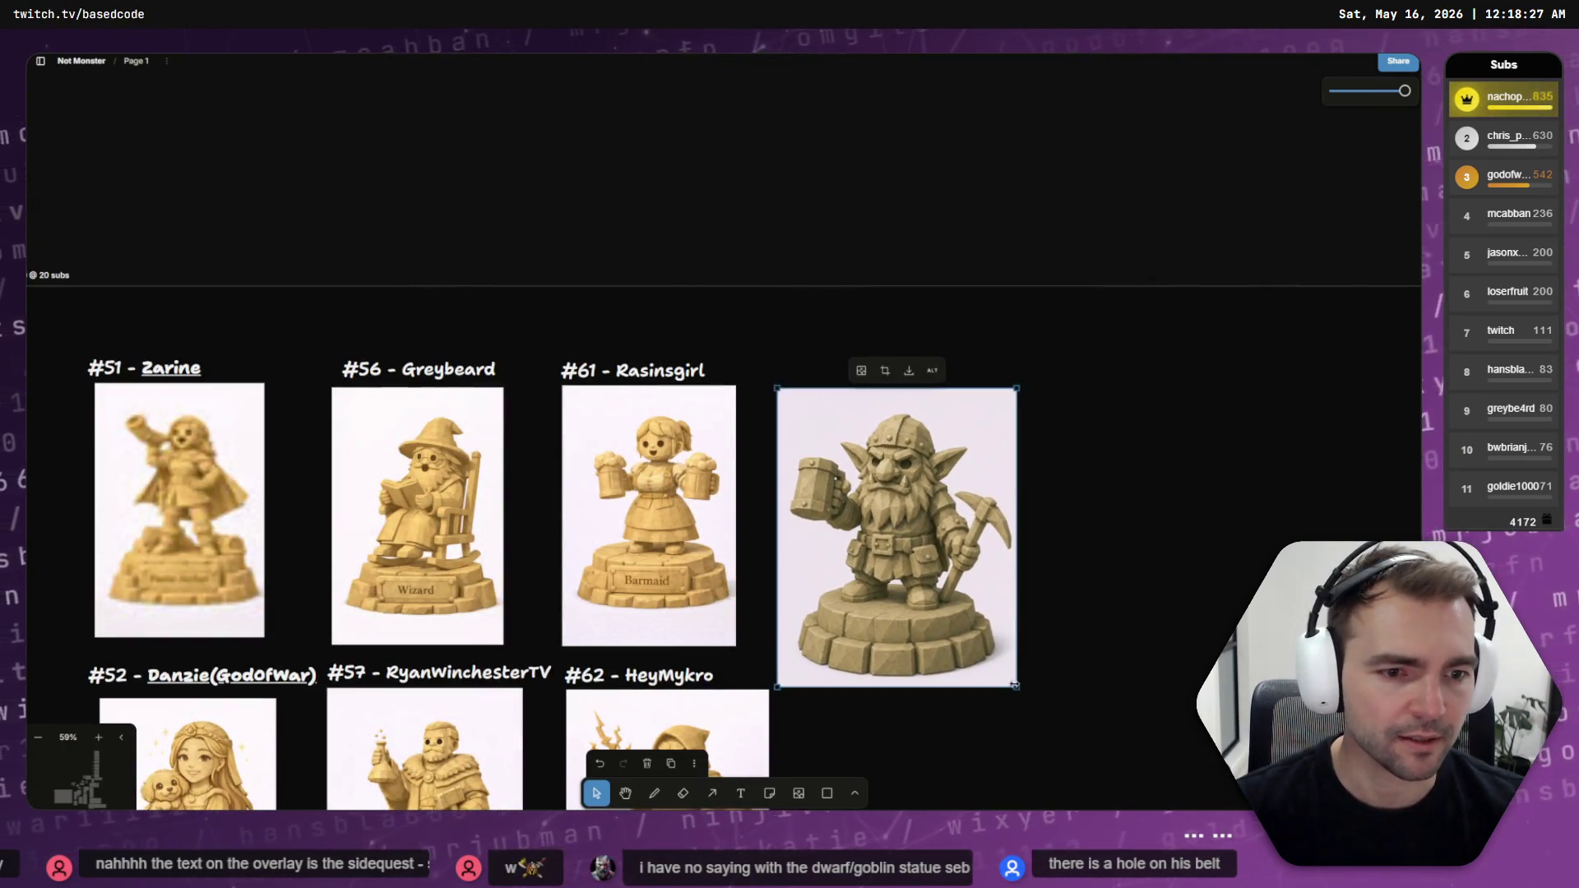
drag(995, 653, 985, 649)
drag(634, 372, 849, 371)
double_click(802, 370)
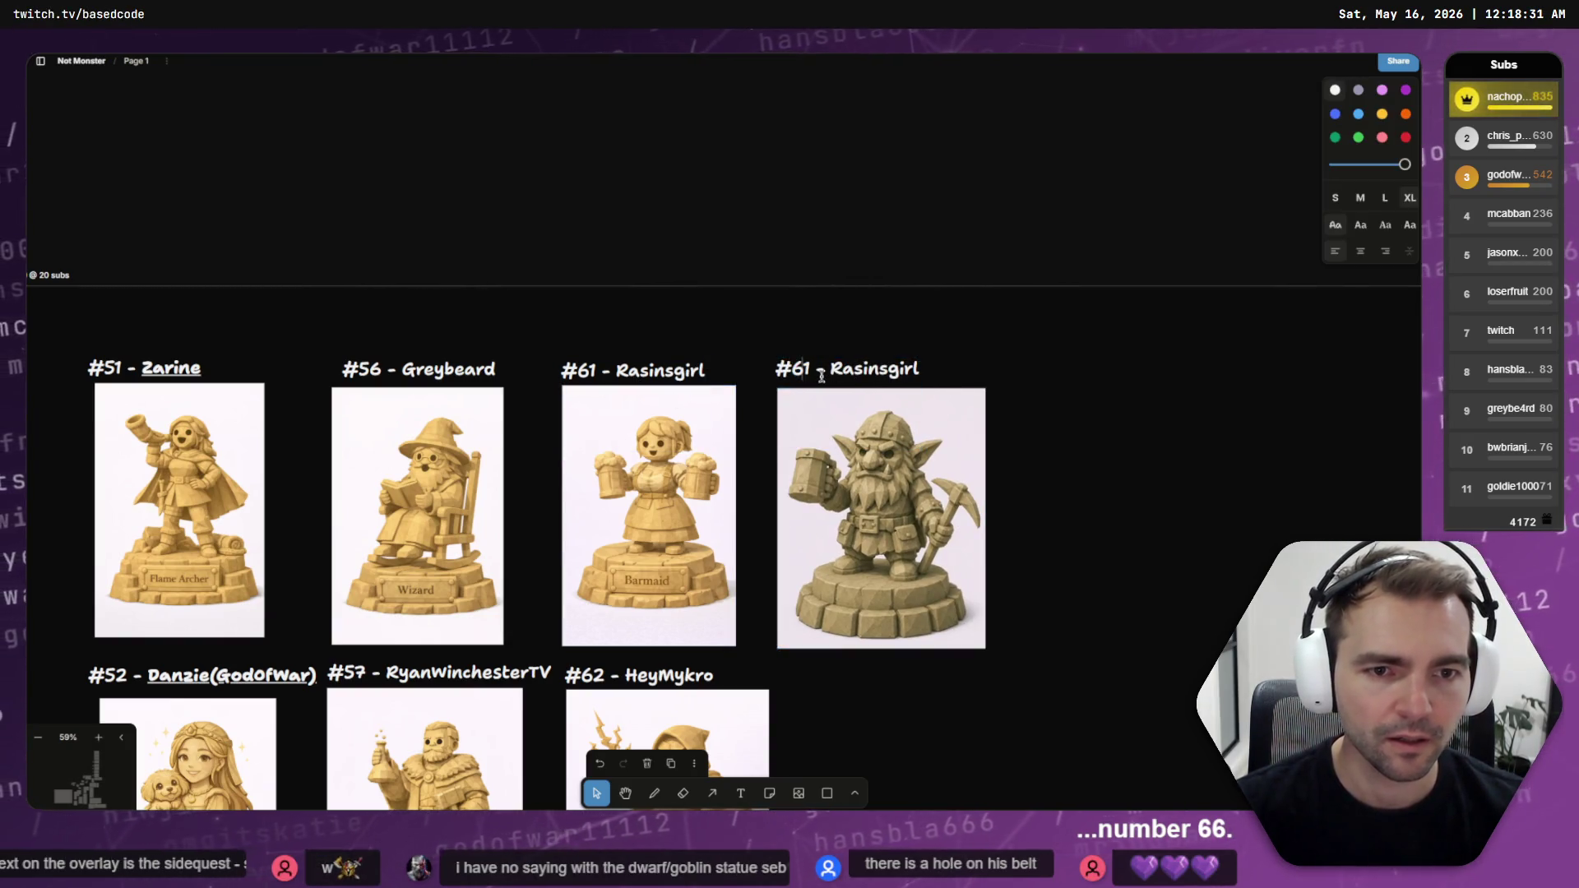
key(BackSpace)
text(6)
drag(838, 368, 906, 369)
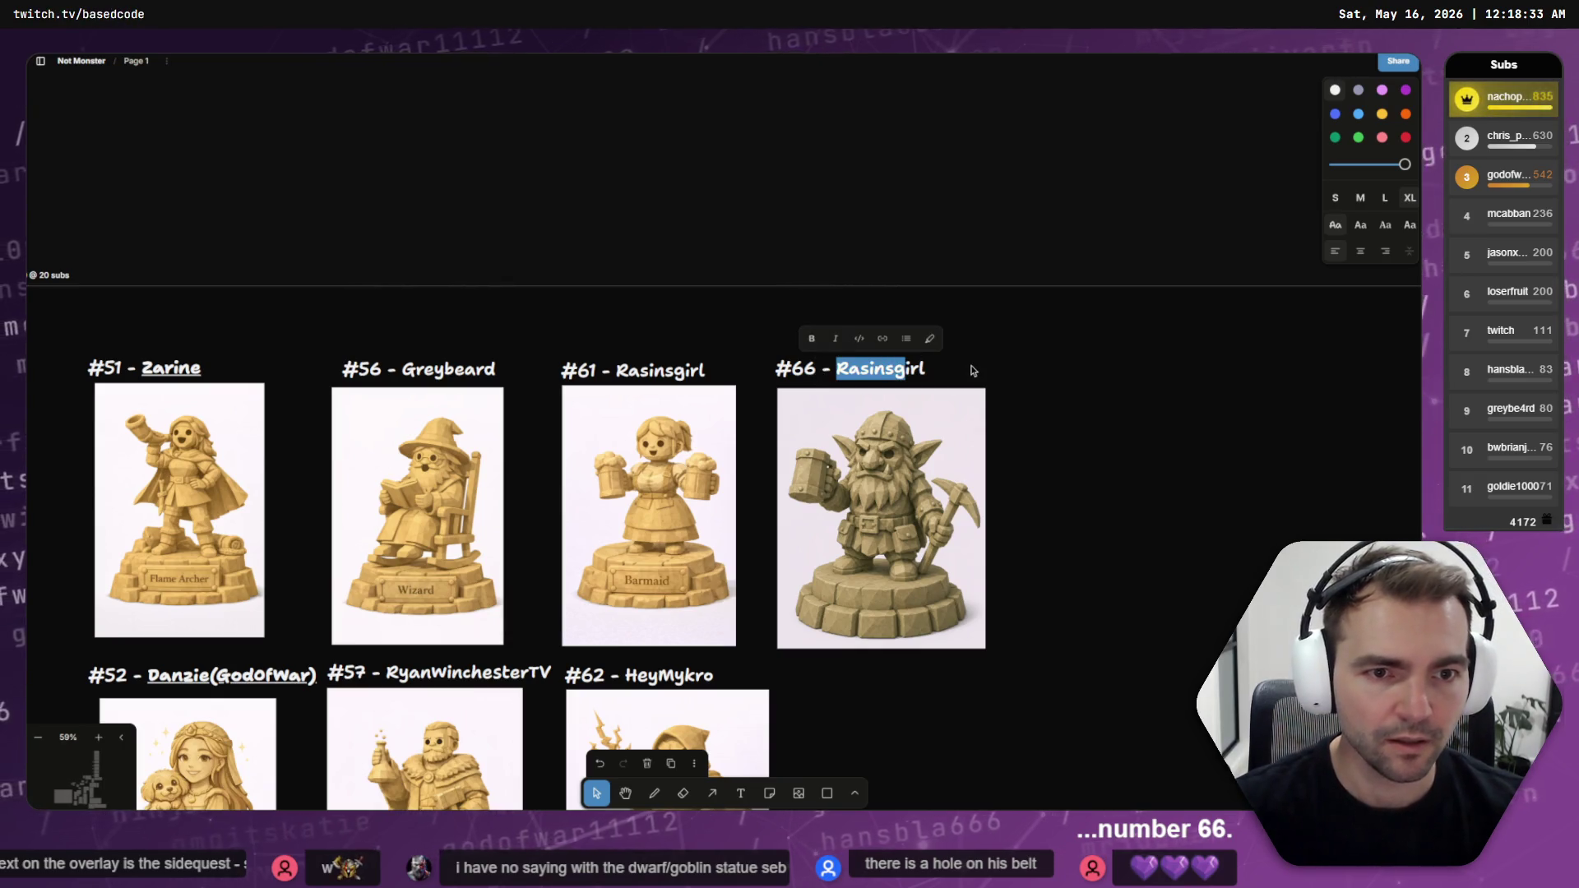
double_click(973, 371)
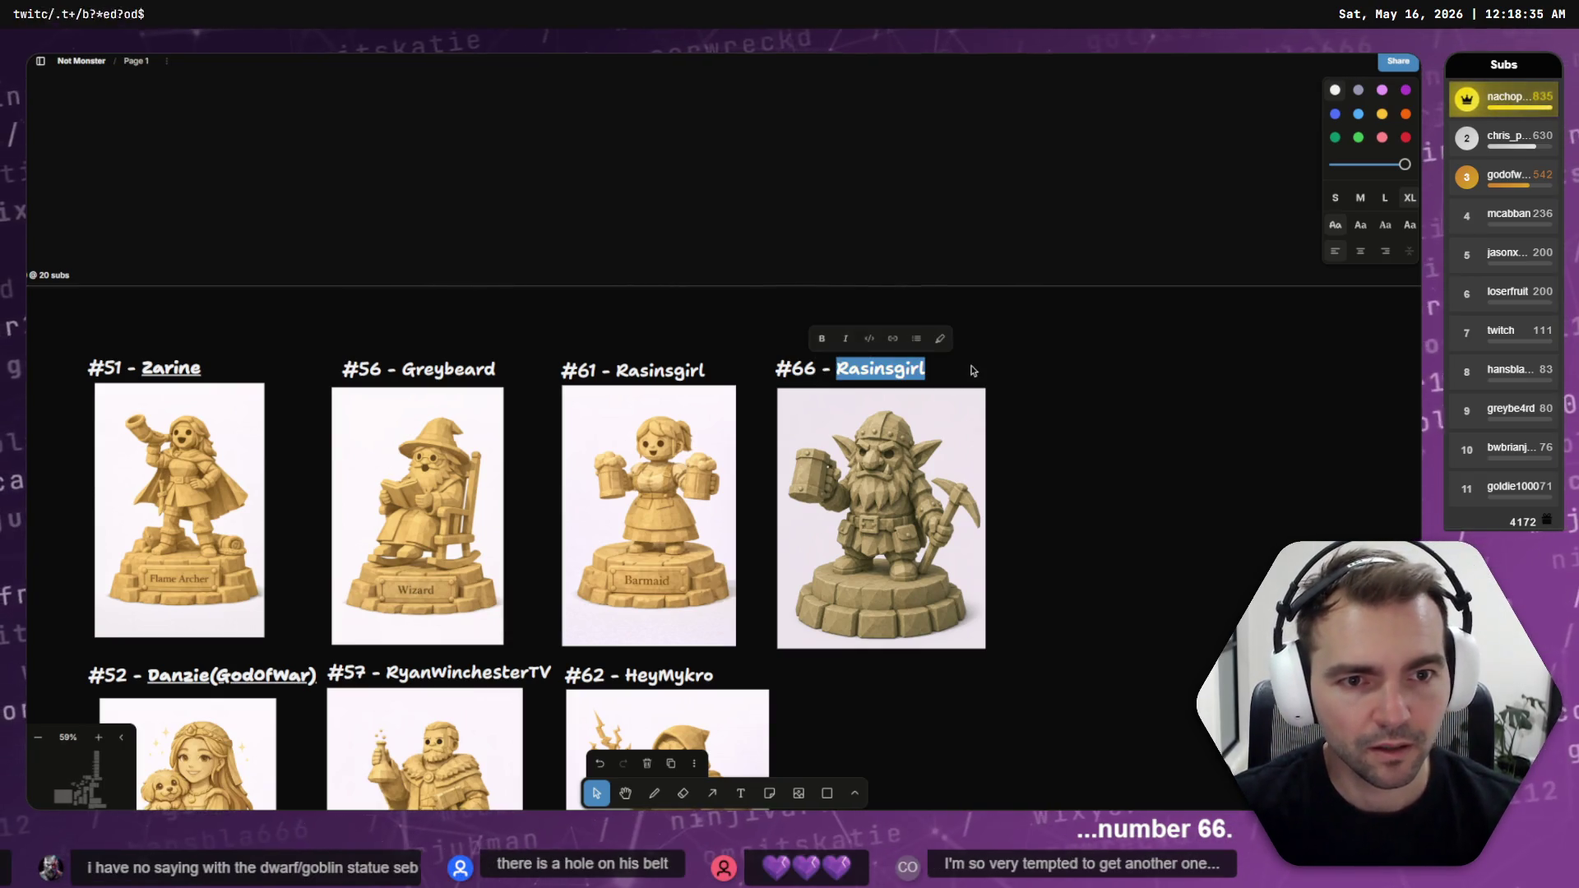
click(973, 371)
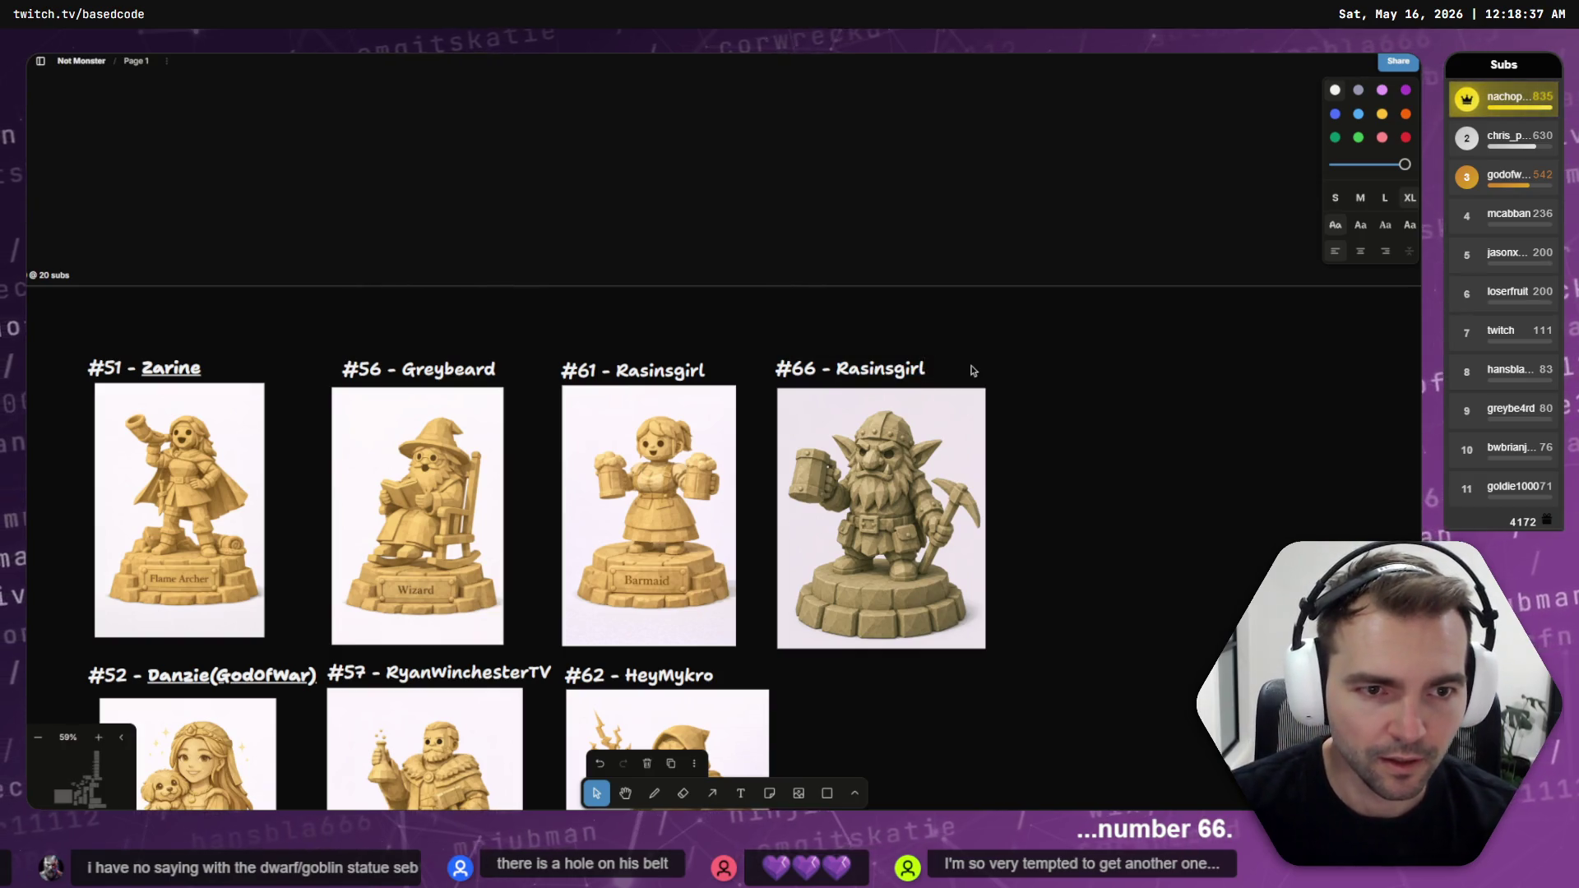
double_click(973, 371)
click(973, 371)
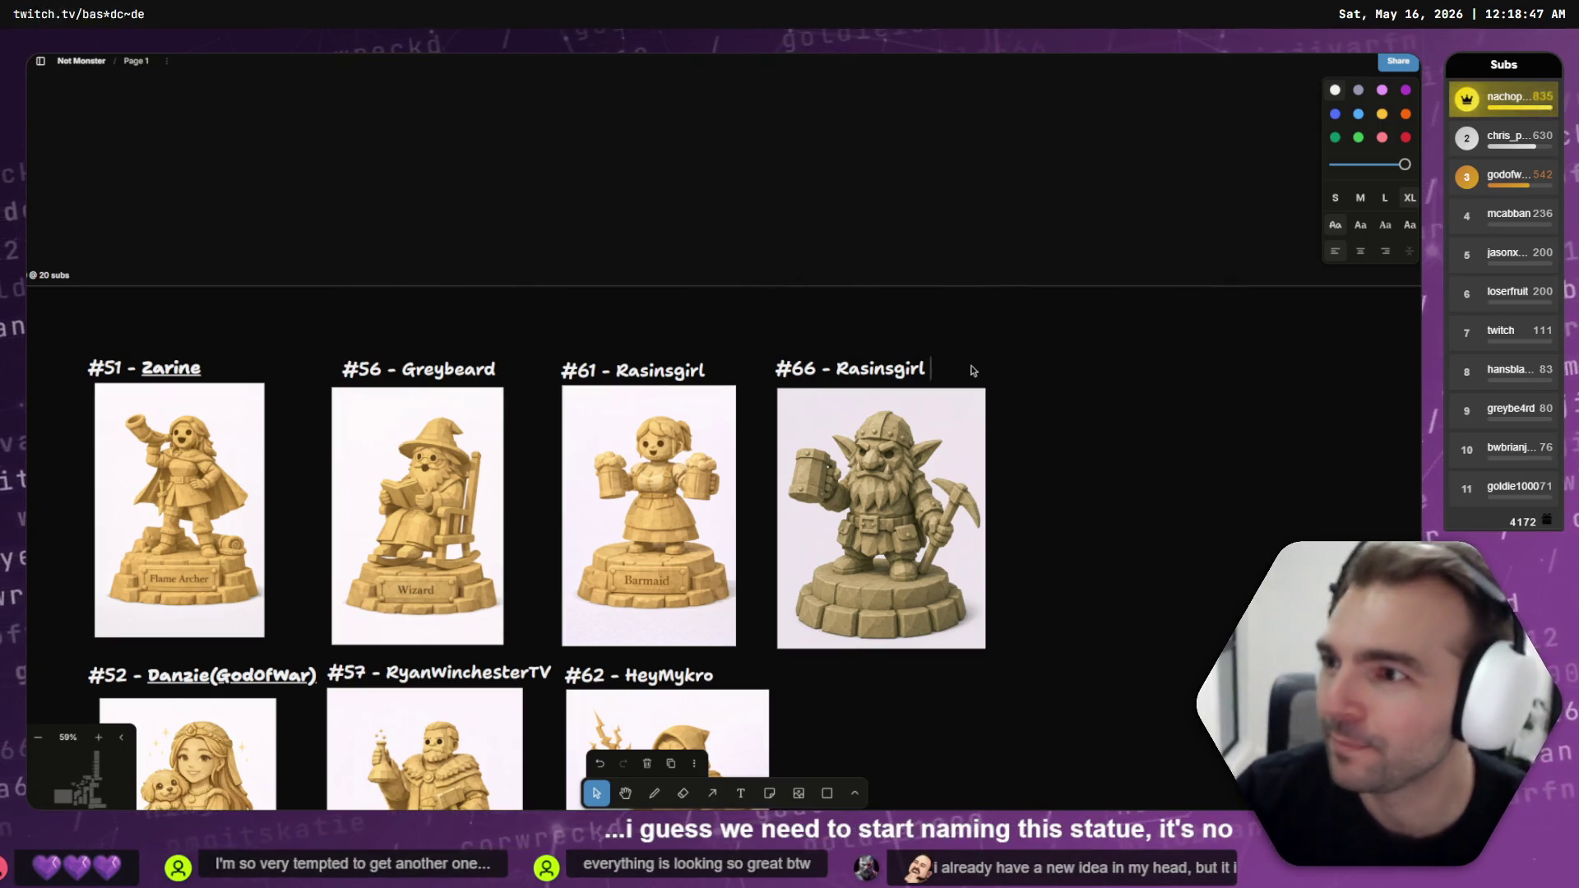
key(ctrl+BackSpace)
text(GOW &)
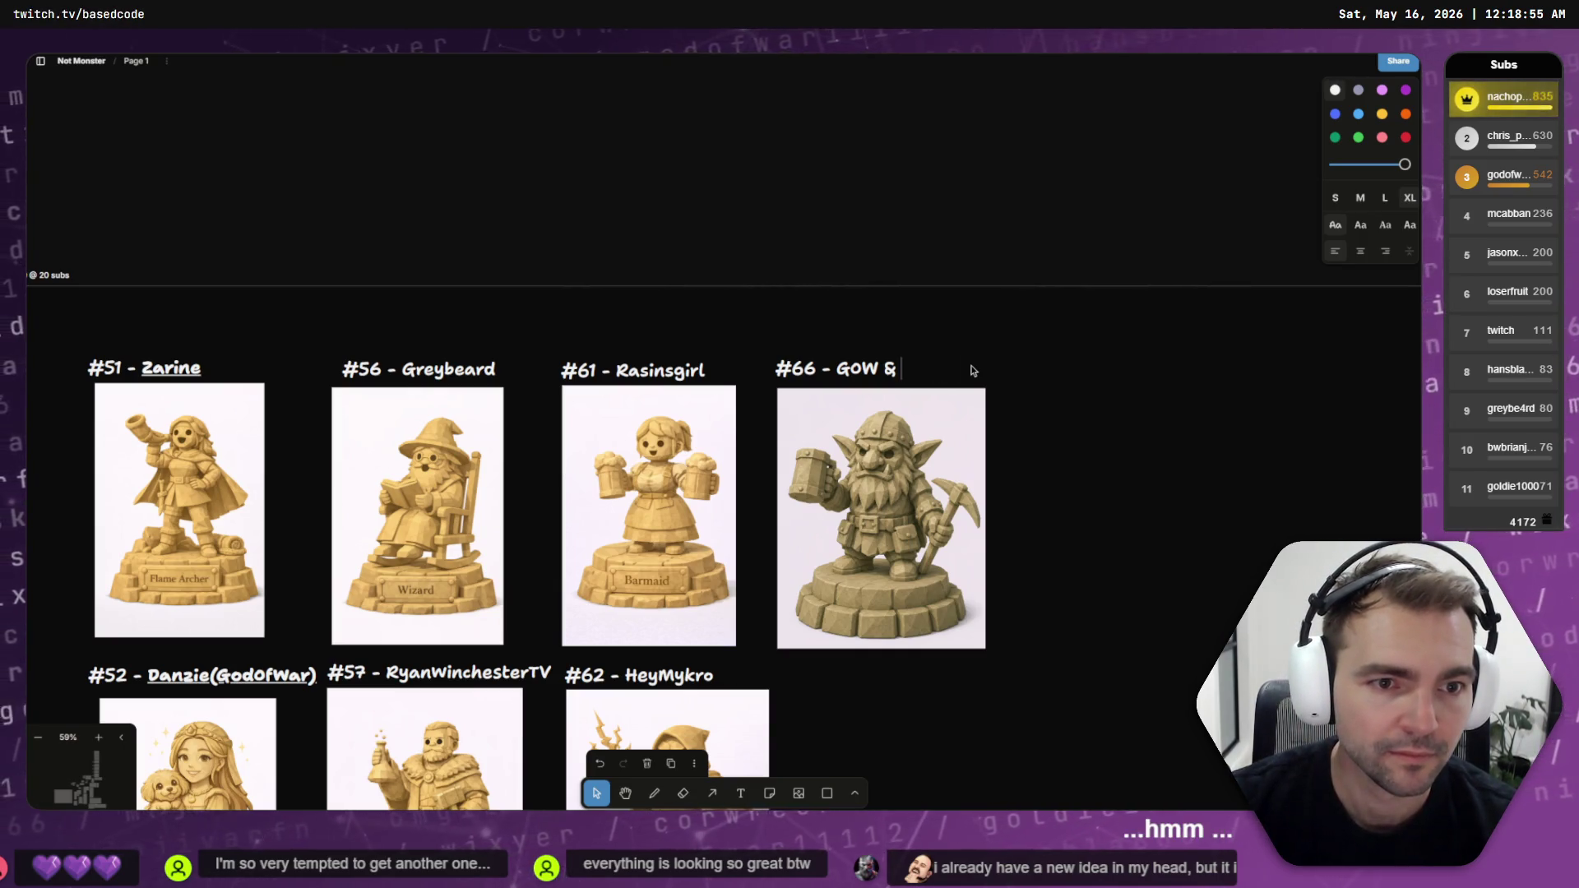
text(tie)
key(shift+Left)
key(shift+Left)
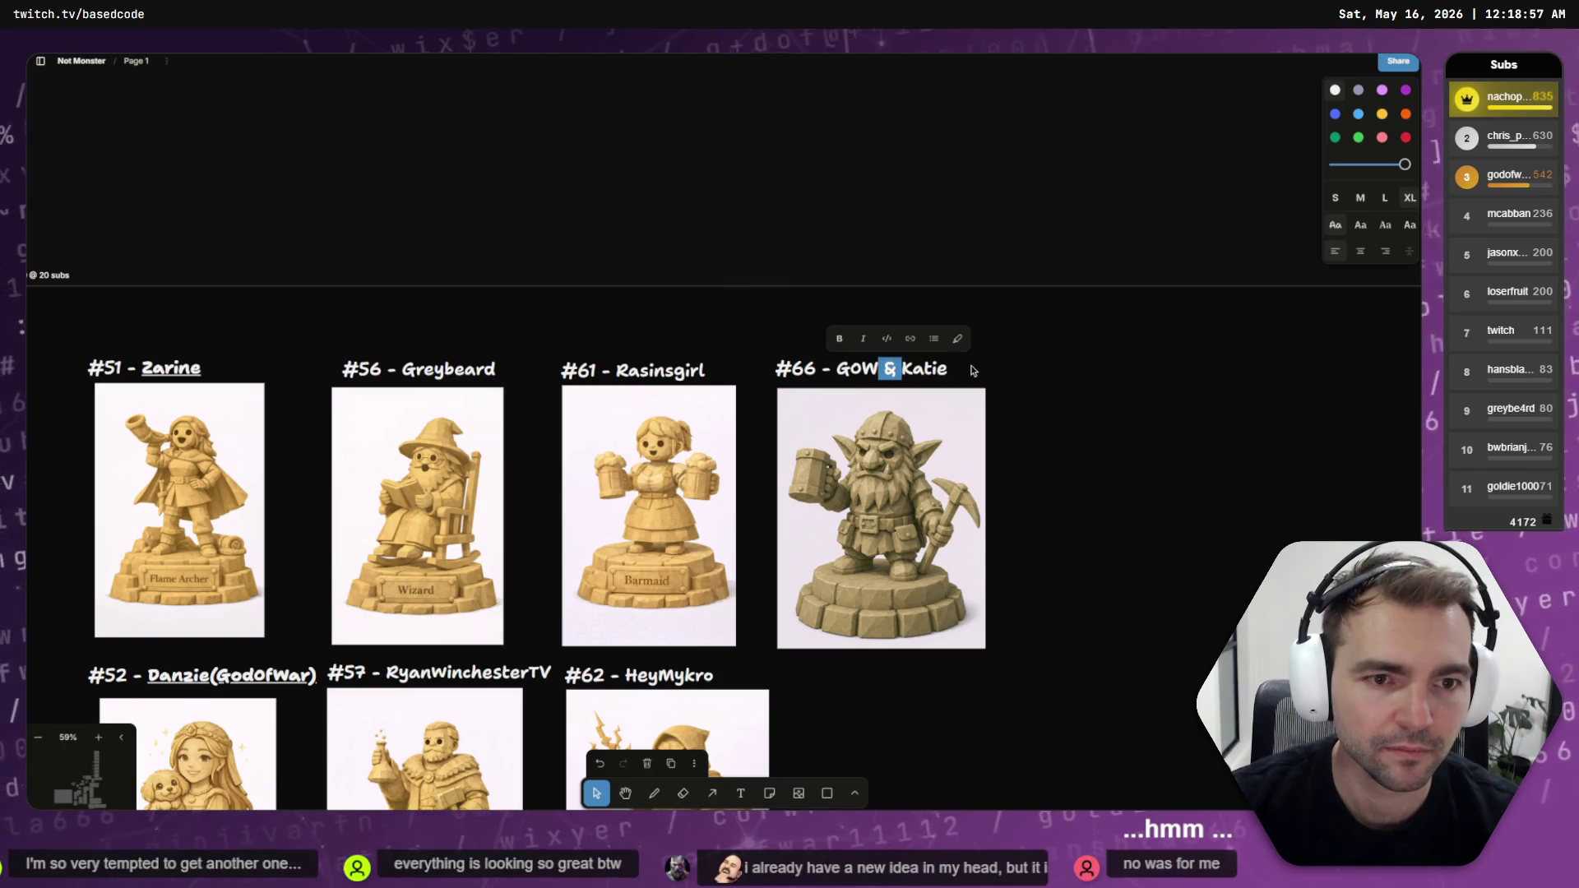
text(_)
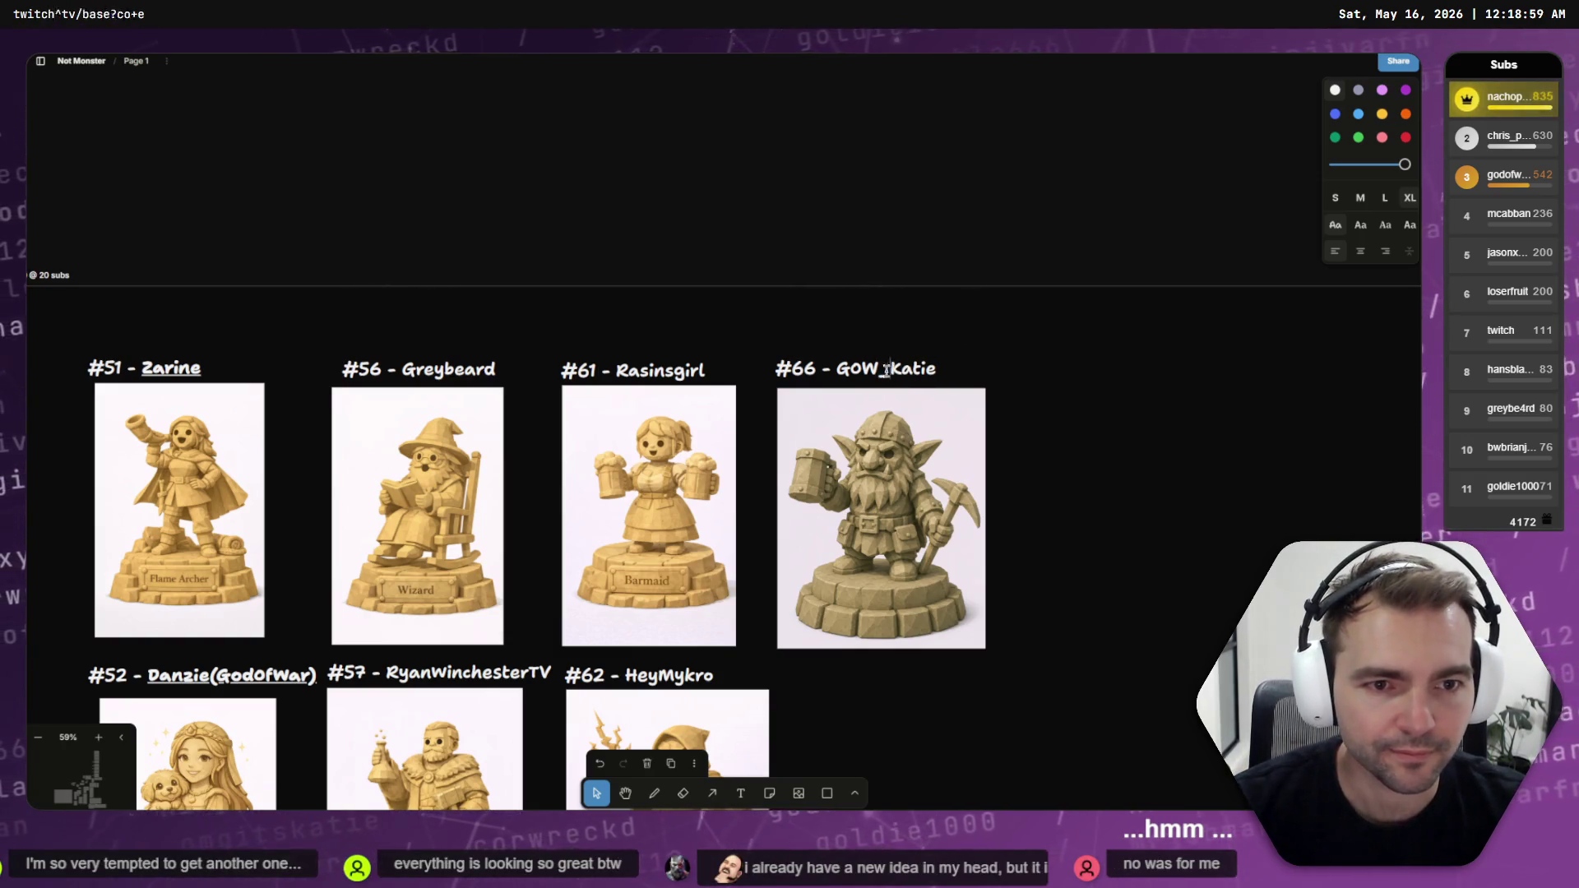
double_click(887, 370)
scroll(1037, 441, down, 5)
scroll(1038, 444, up, 4)
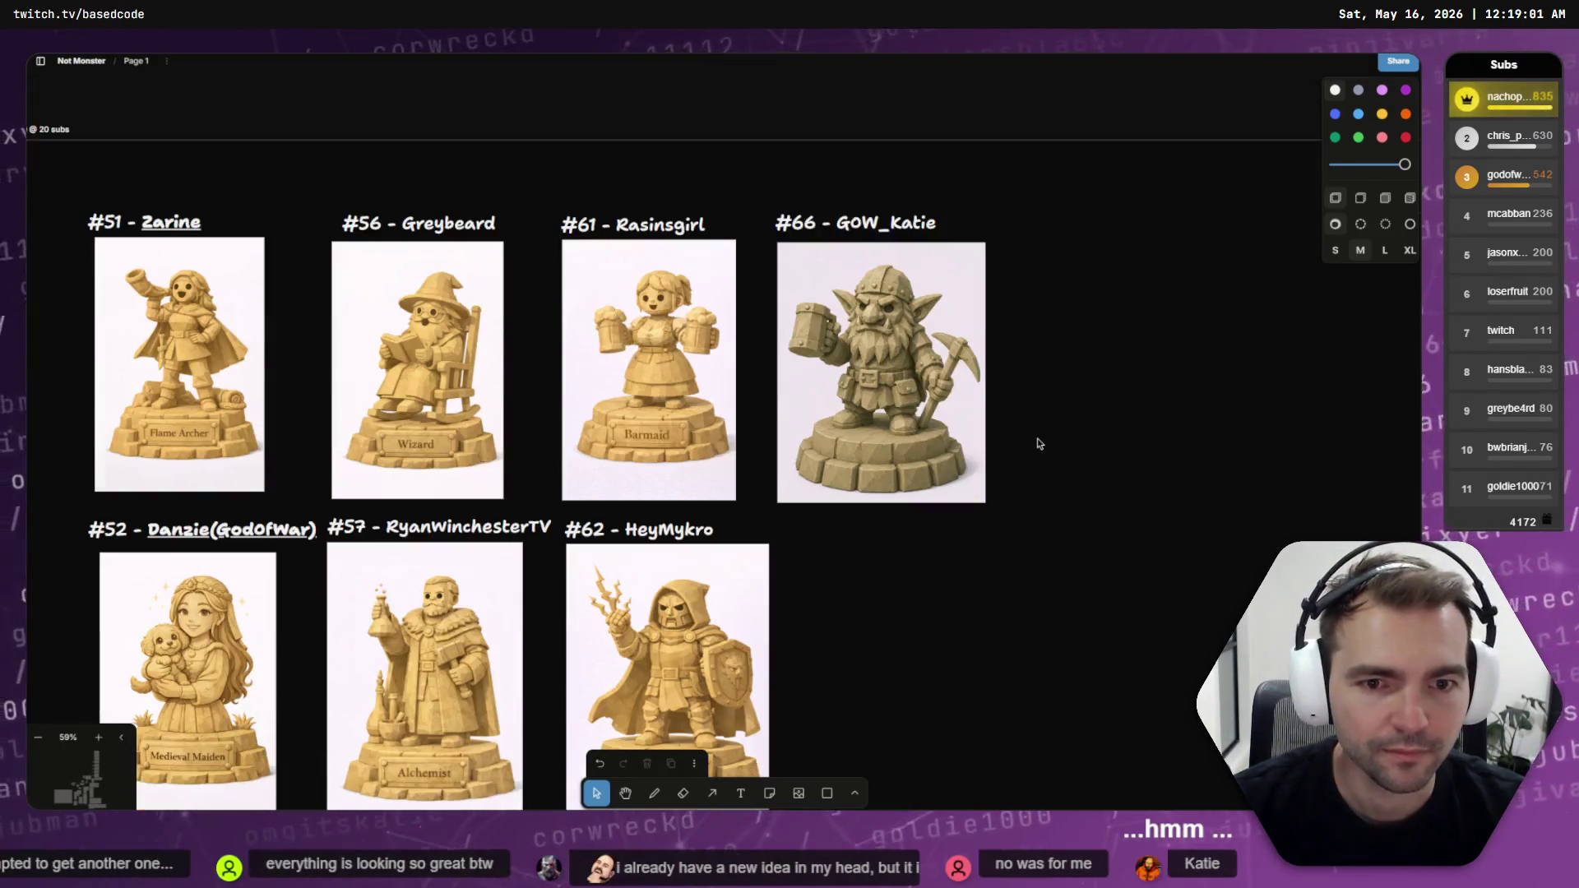
double_click(839, 227)
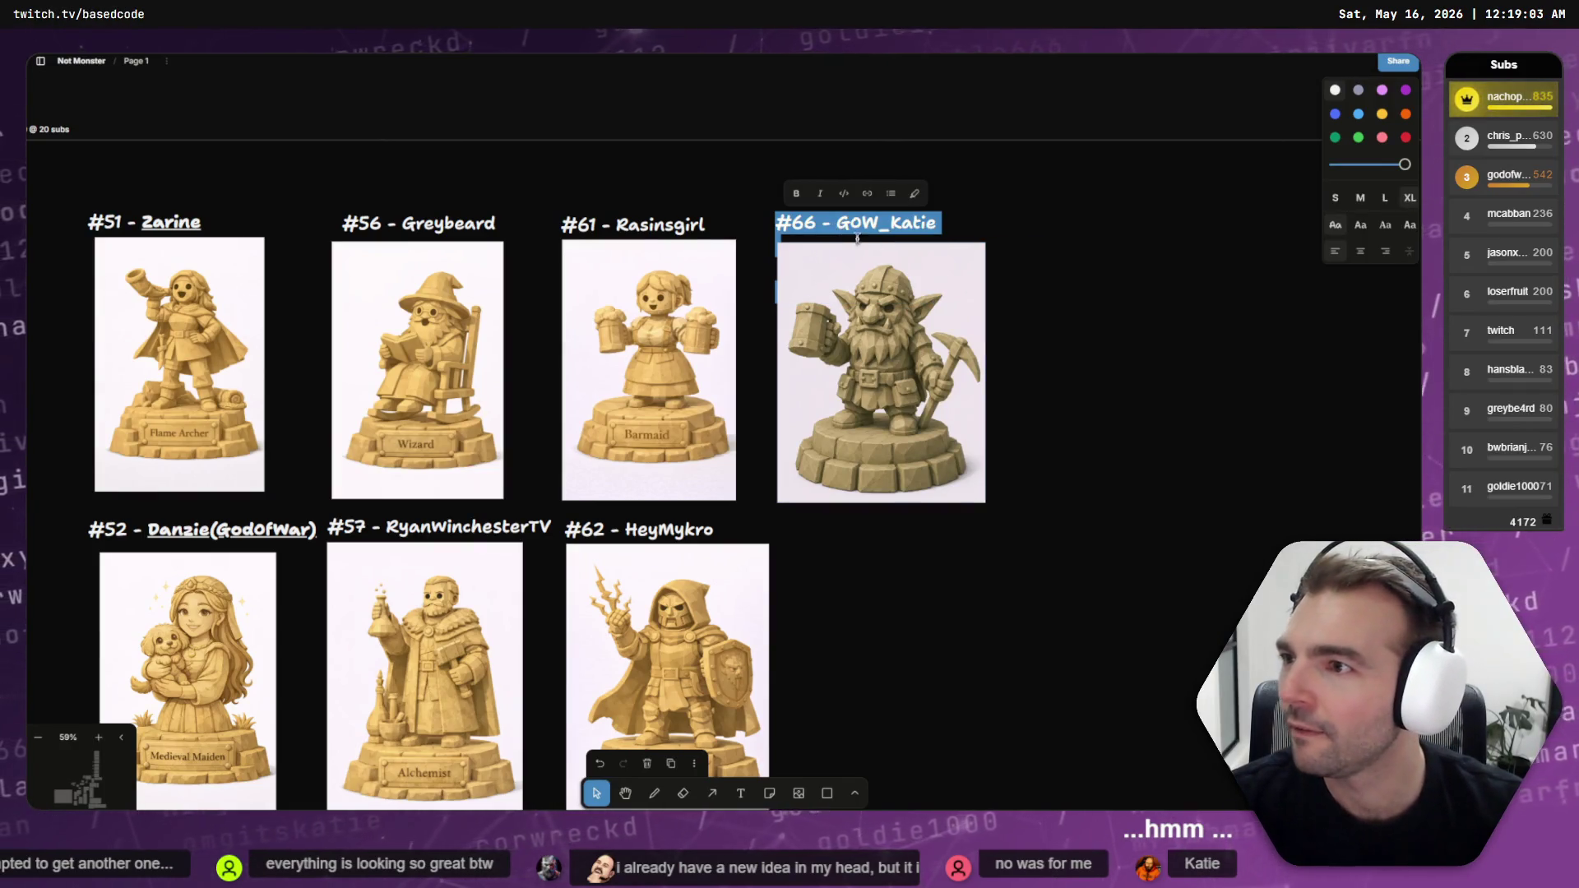
click(1121, 320)
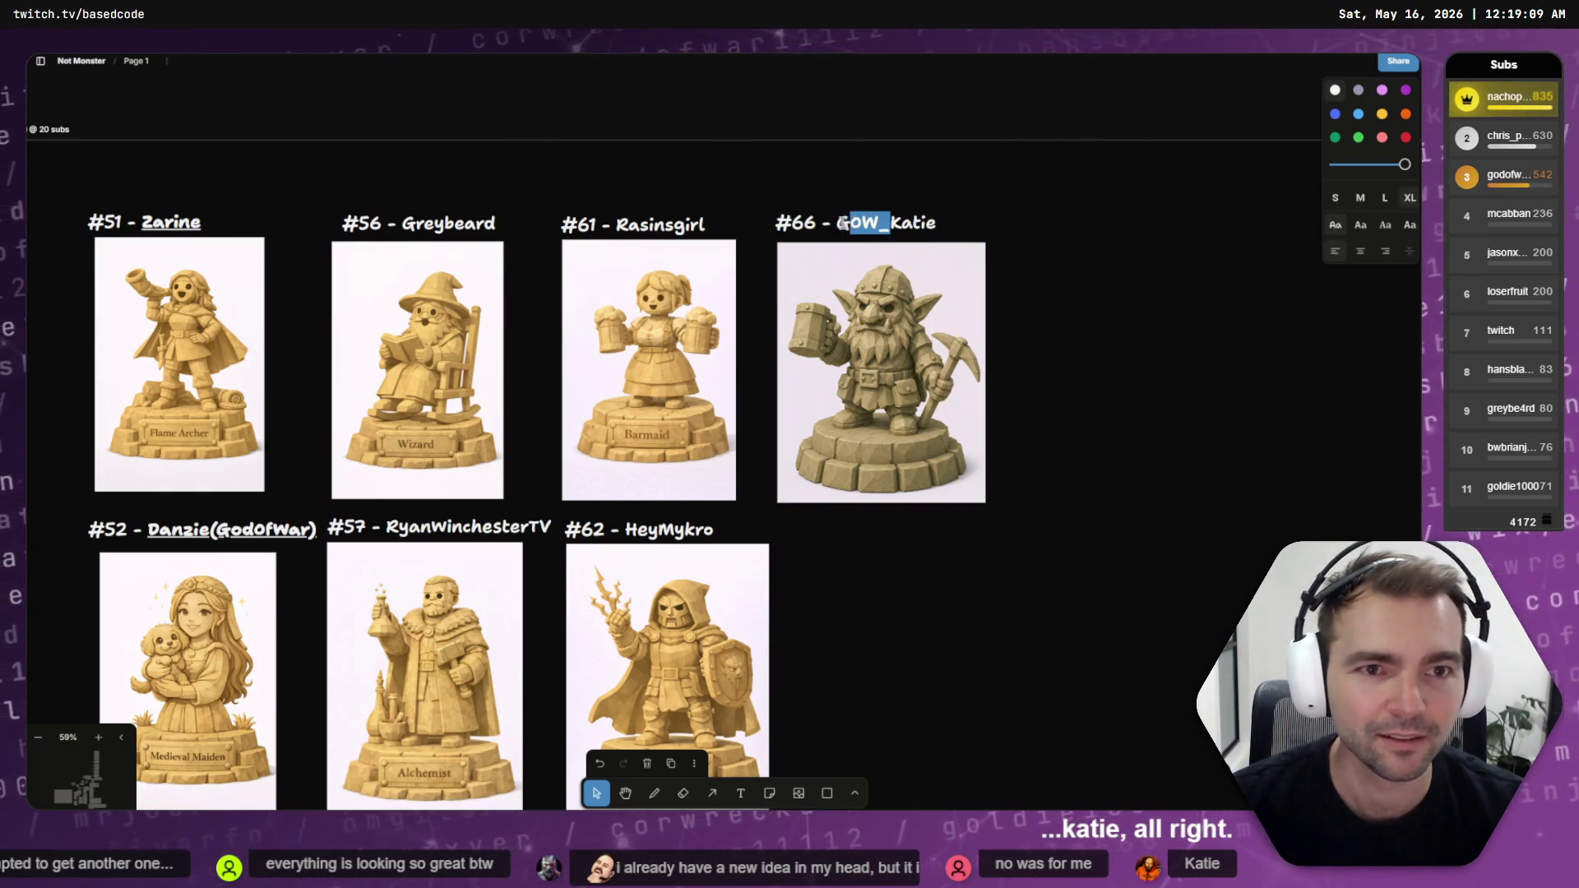
text(oblinDawrf()
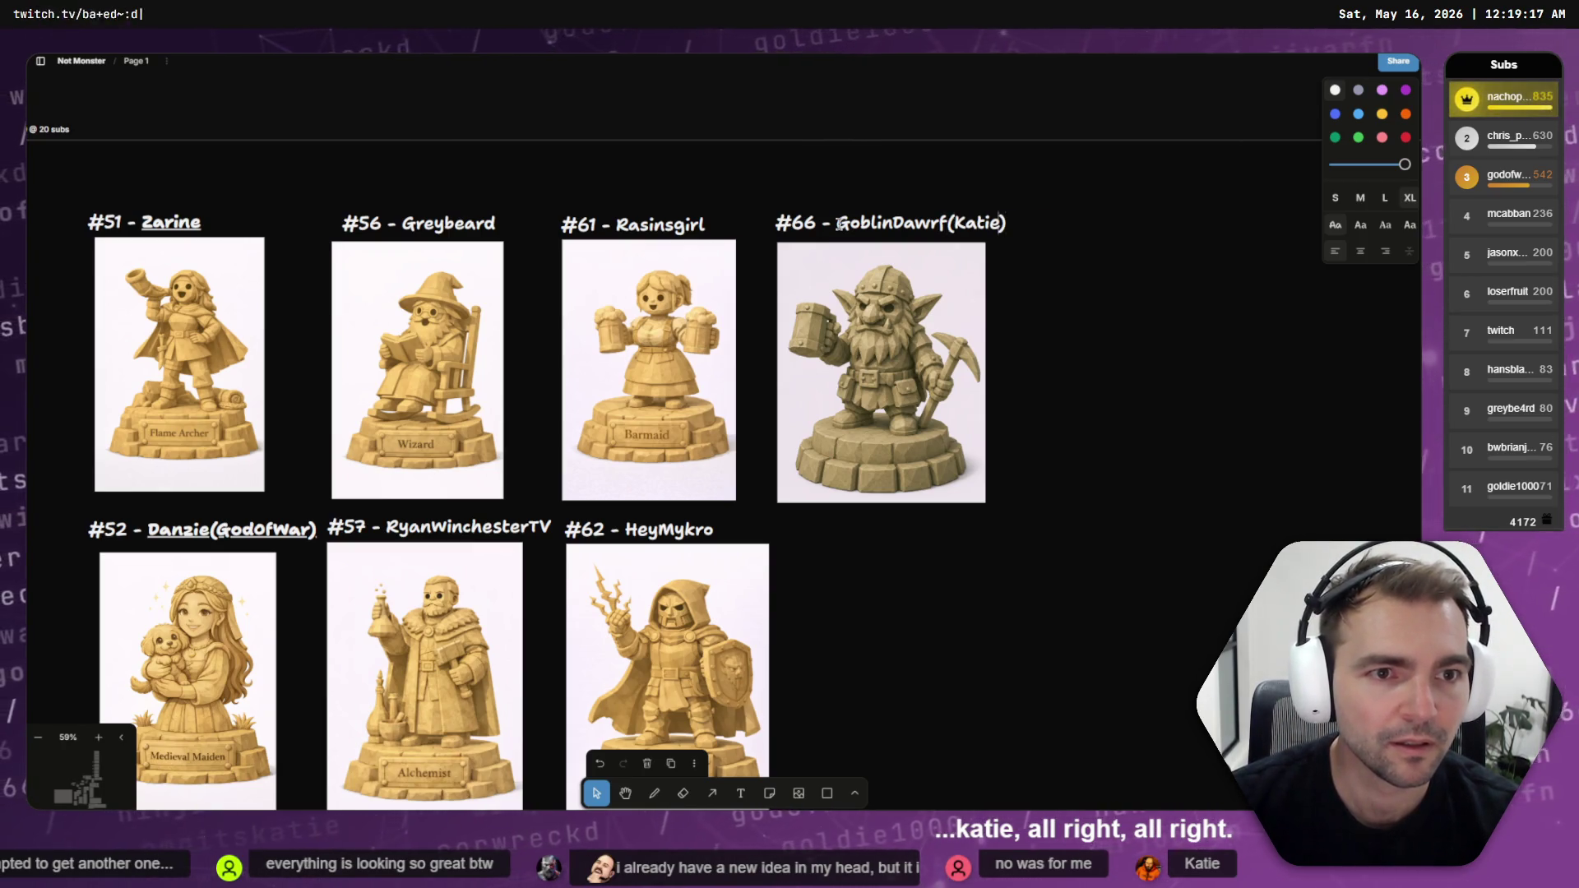
key(ctrl+shift+Left)
key(ctrl+shift+Left)
click(840, 223)
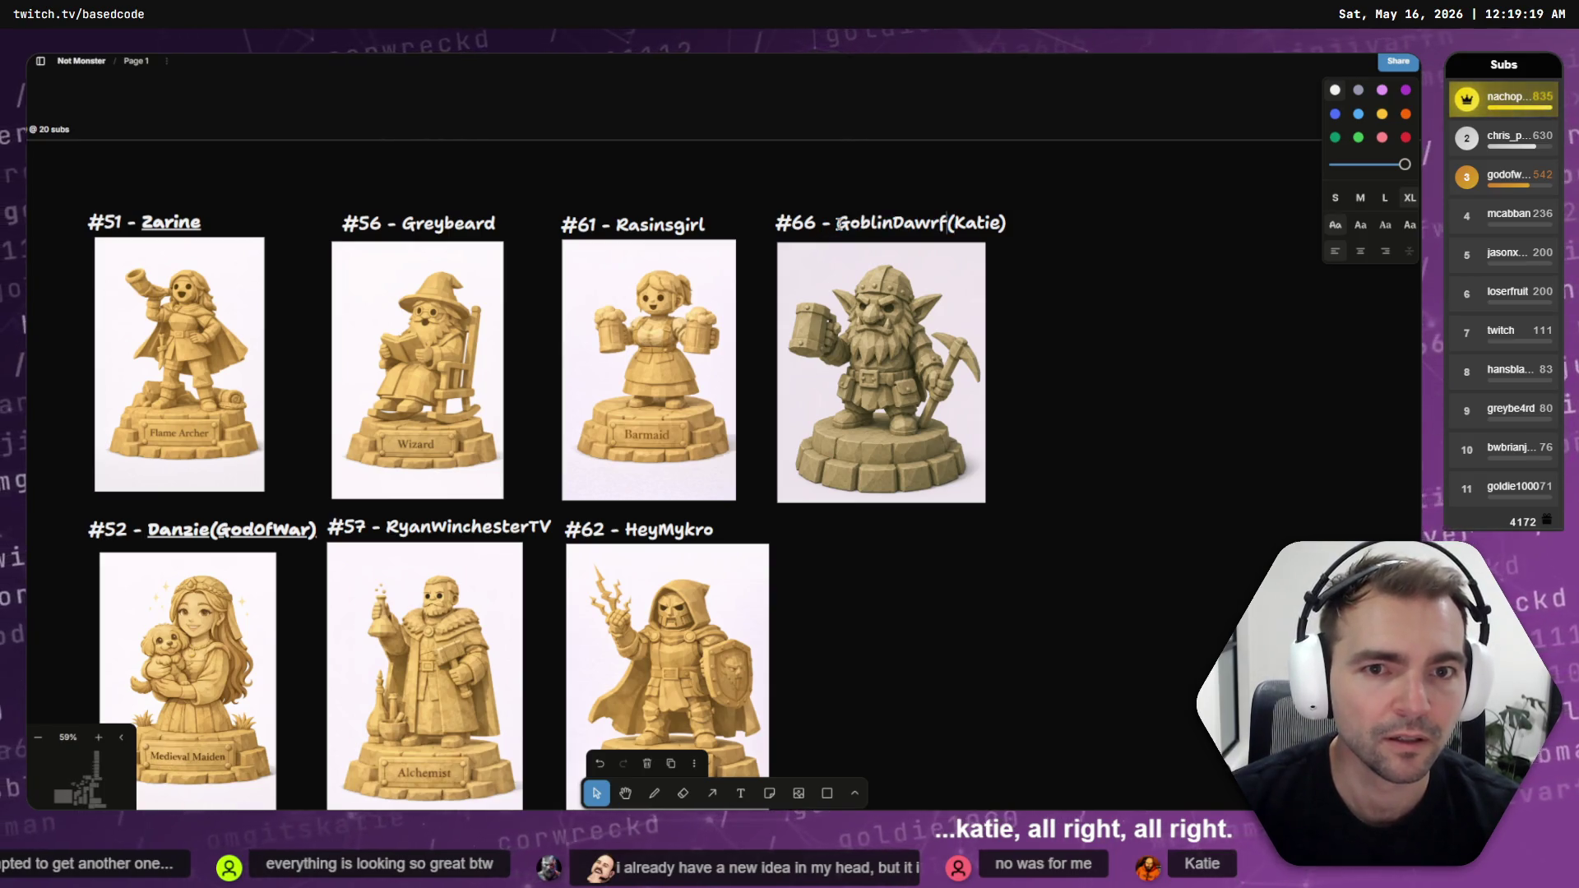
key(ctrl+shift+Right)
key(ctrl+shift+Right)
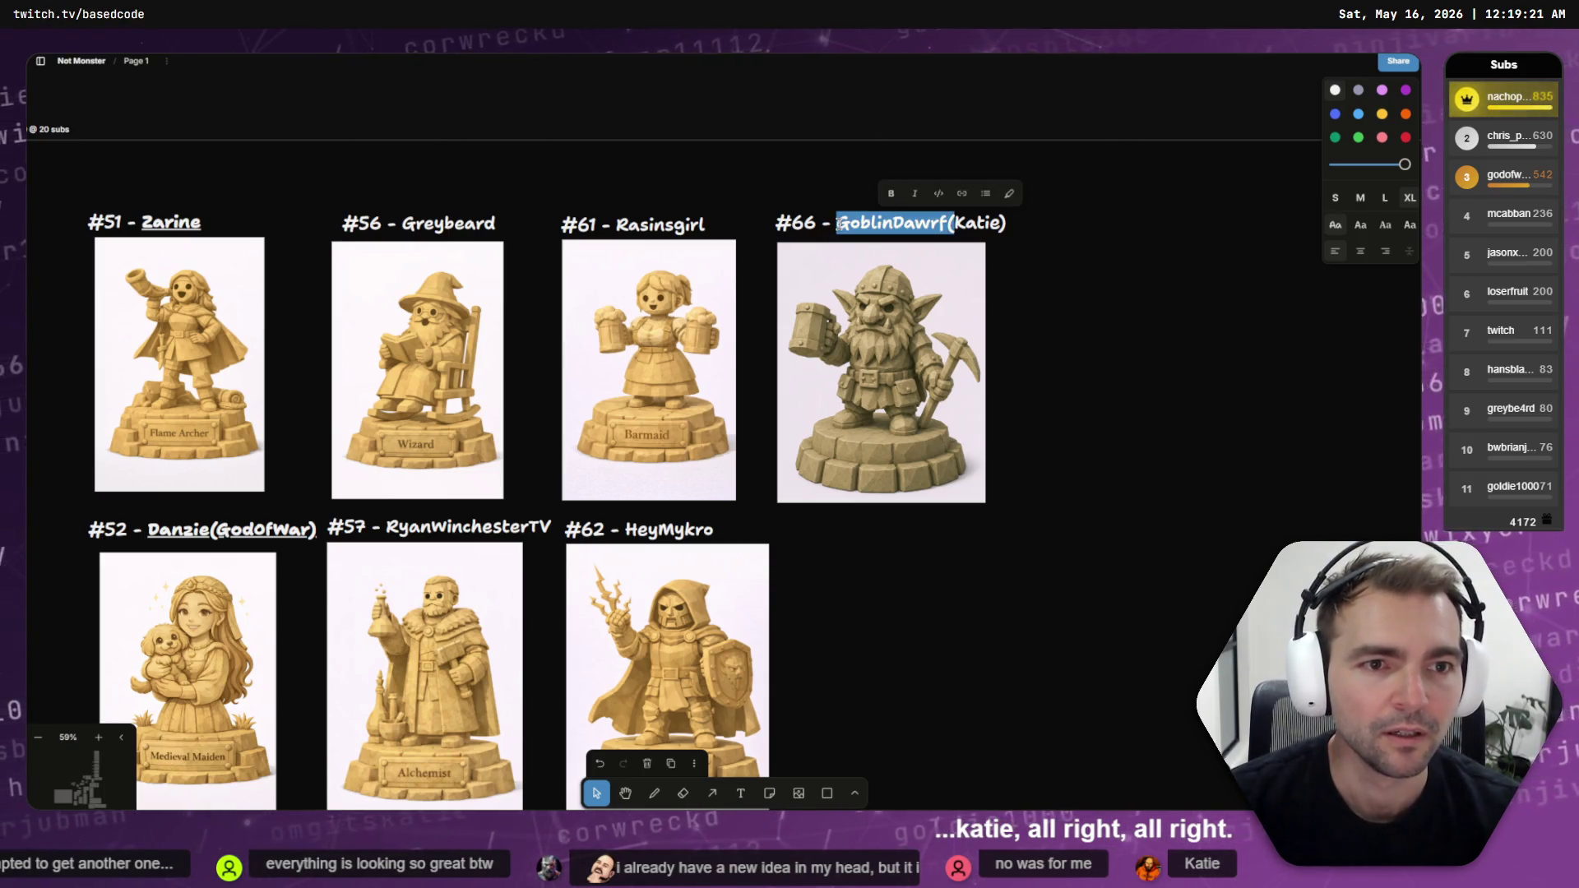
key(BackSpace)
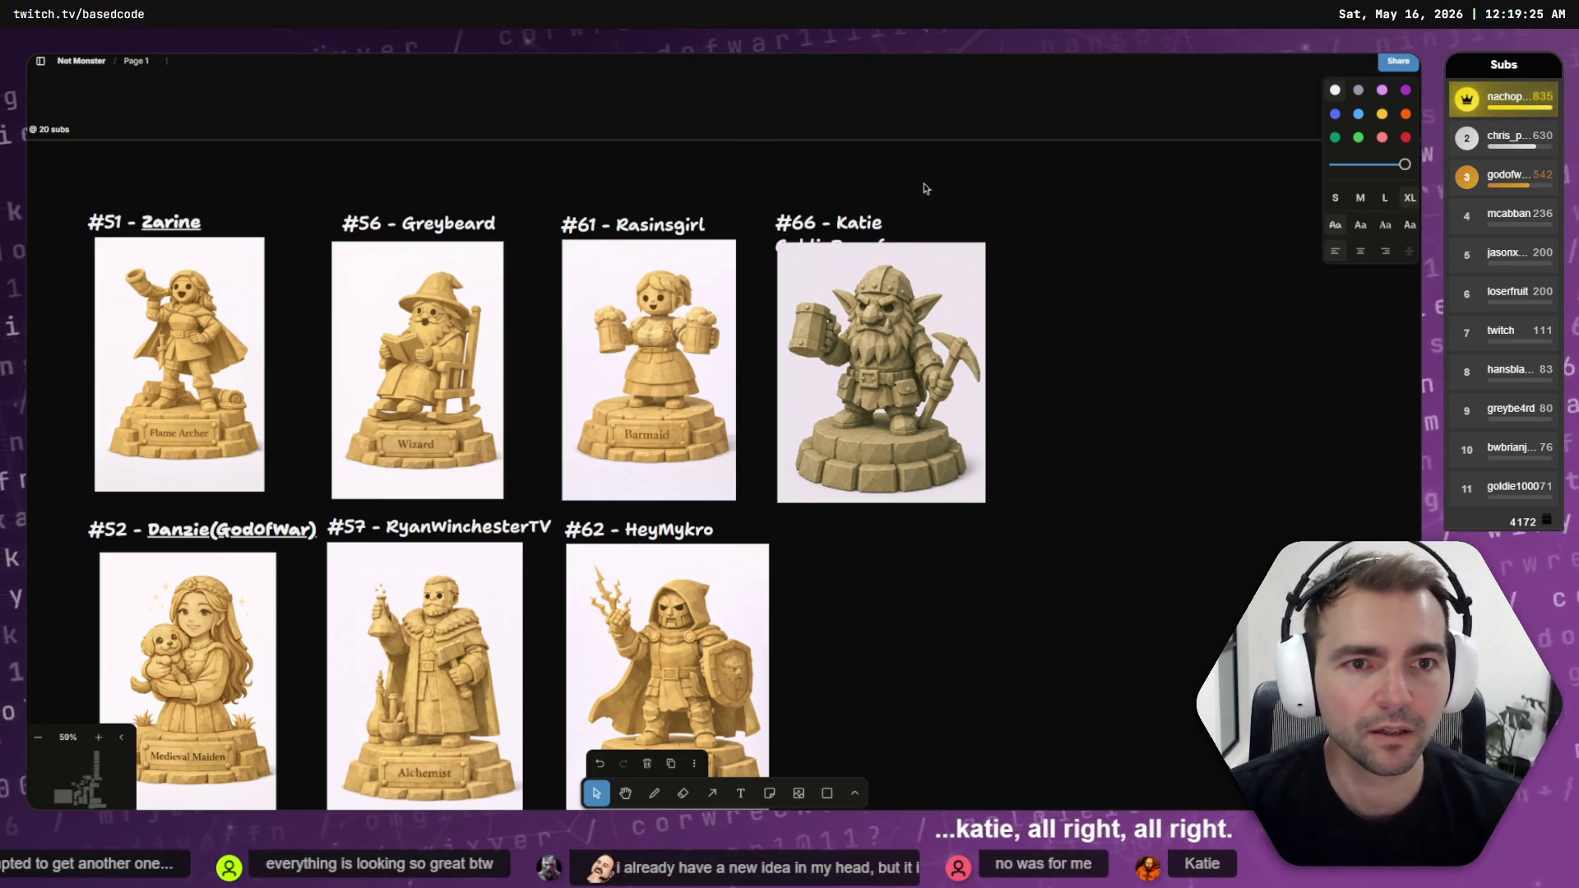
key(ctrl+z)
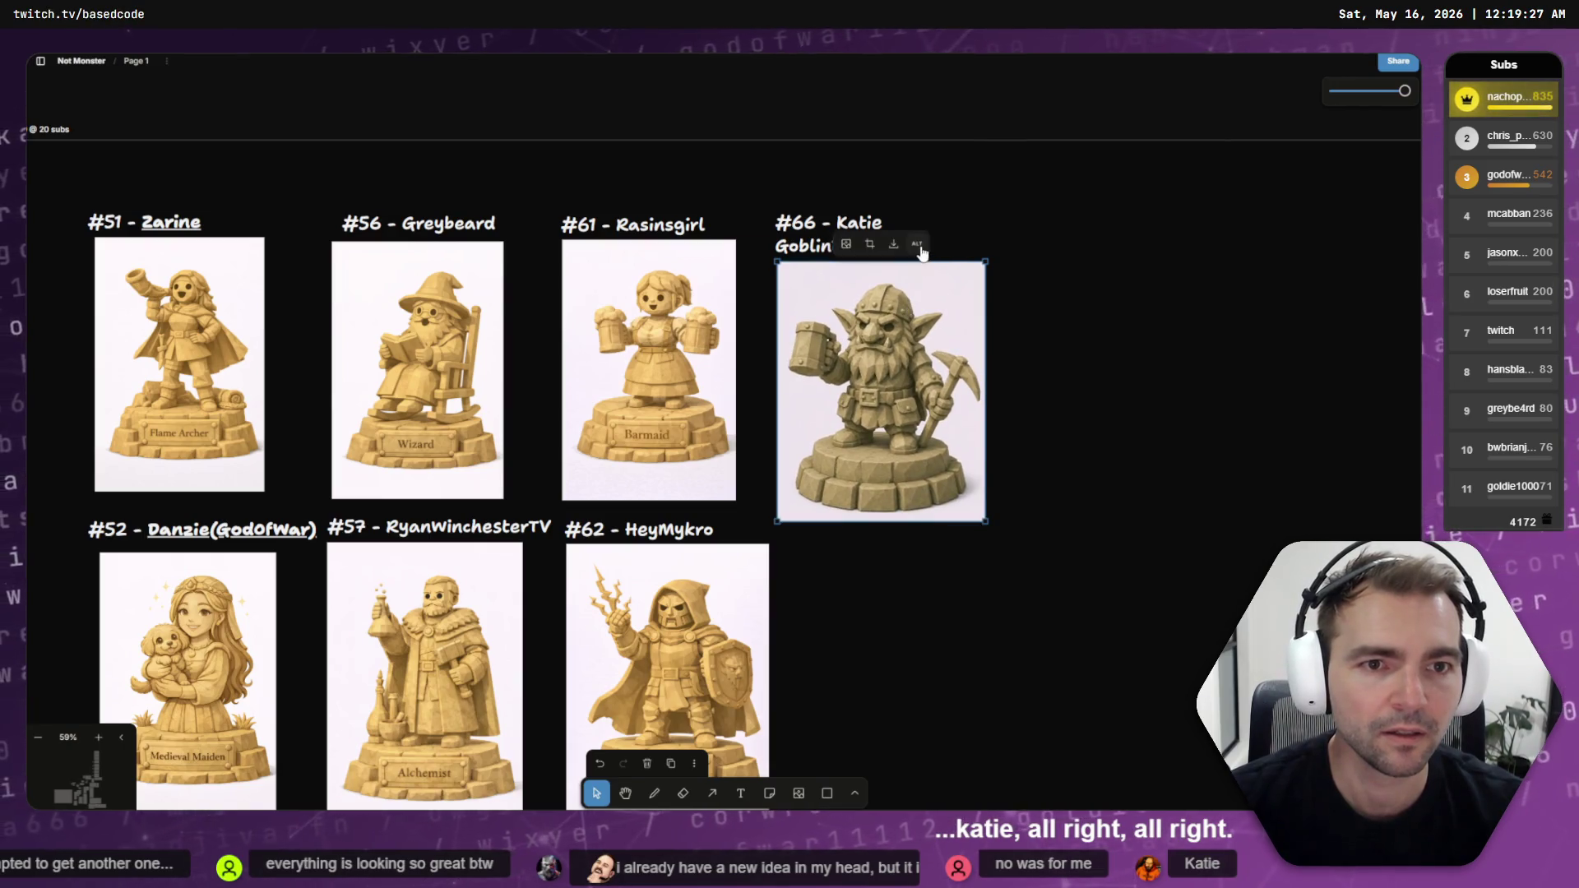
click(950, 247)
double_click(880, 246)
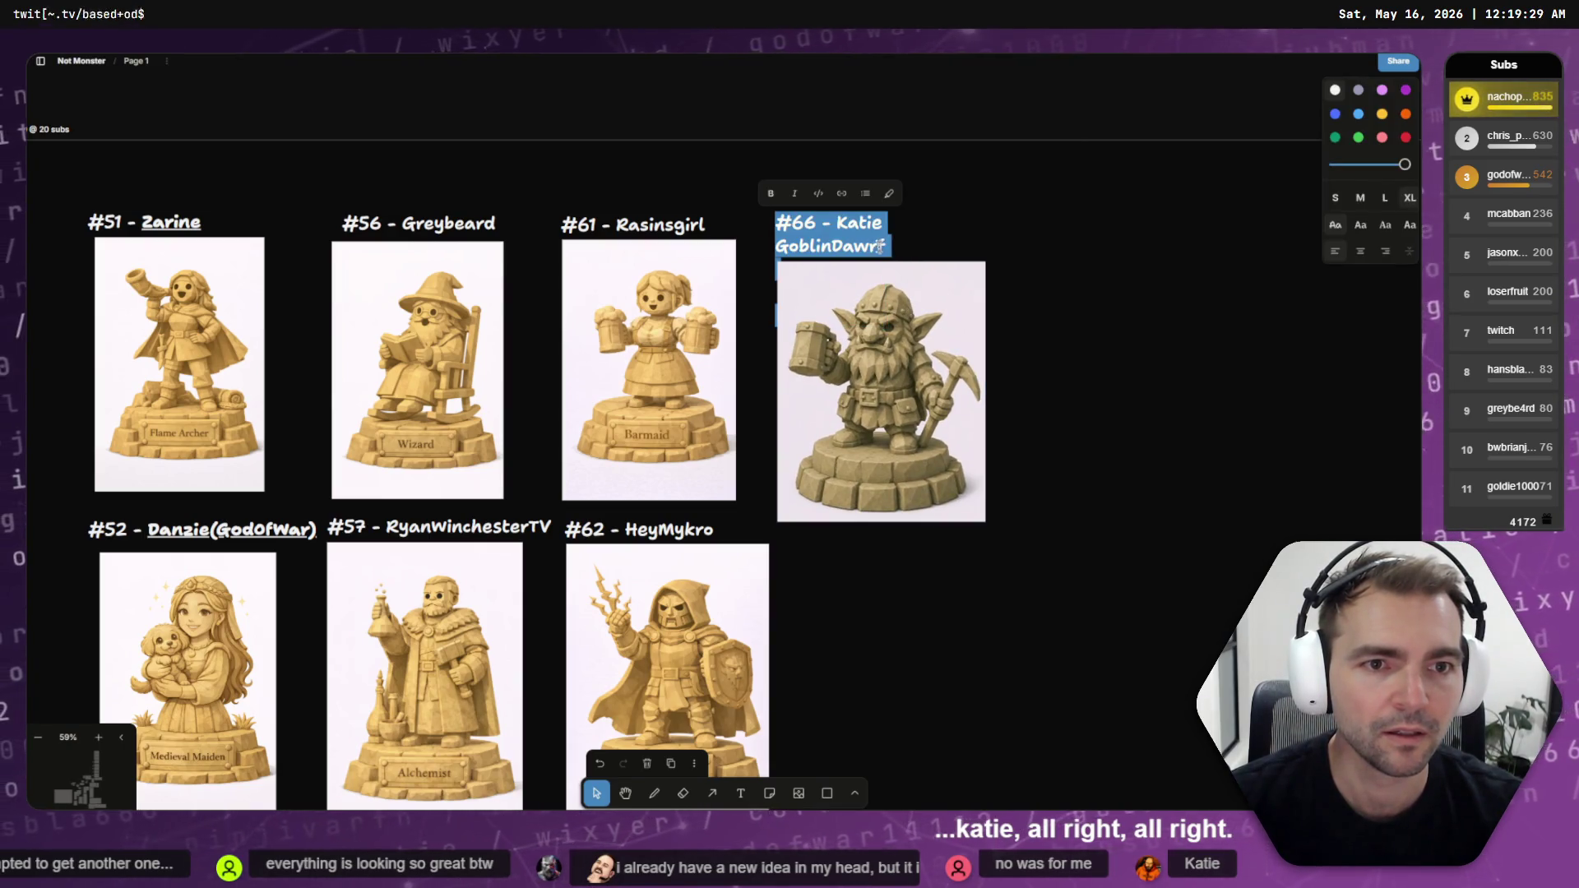
key(Escape)
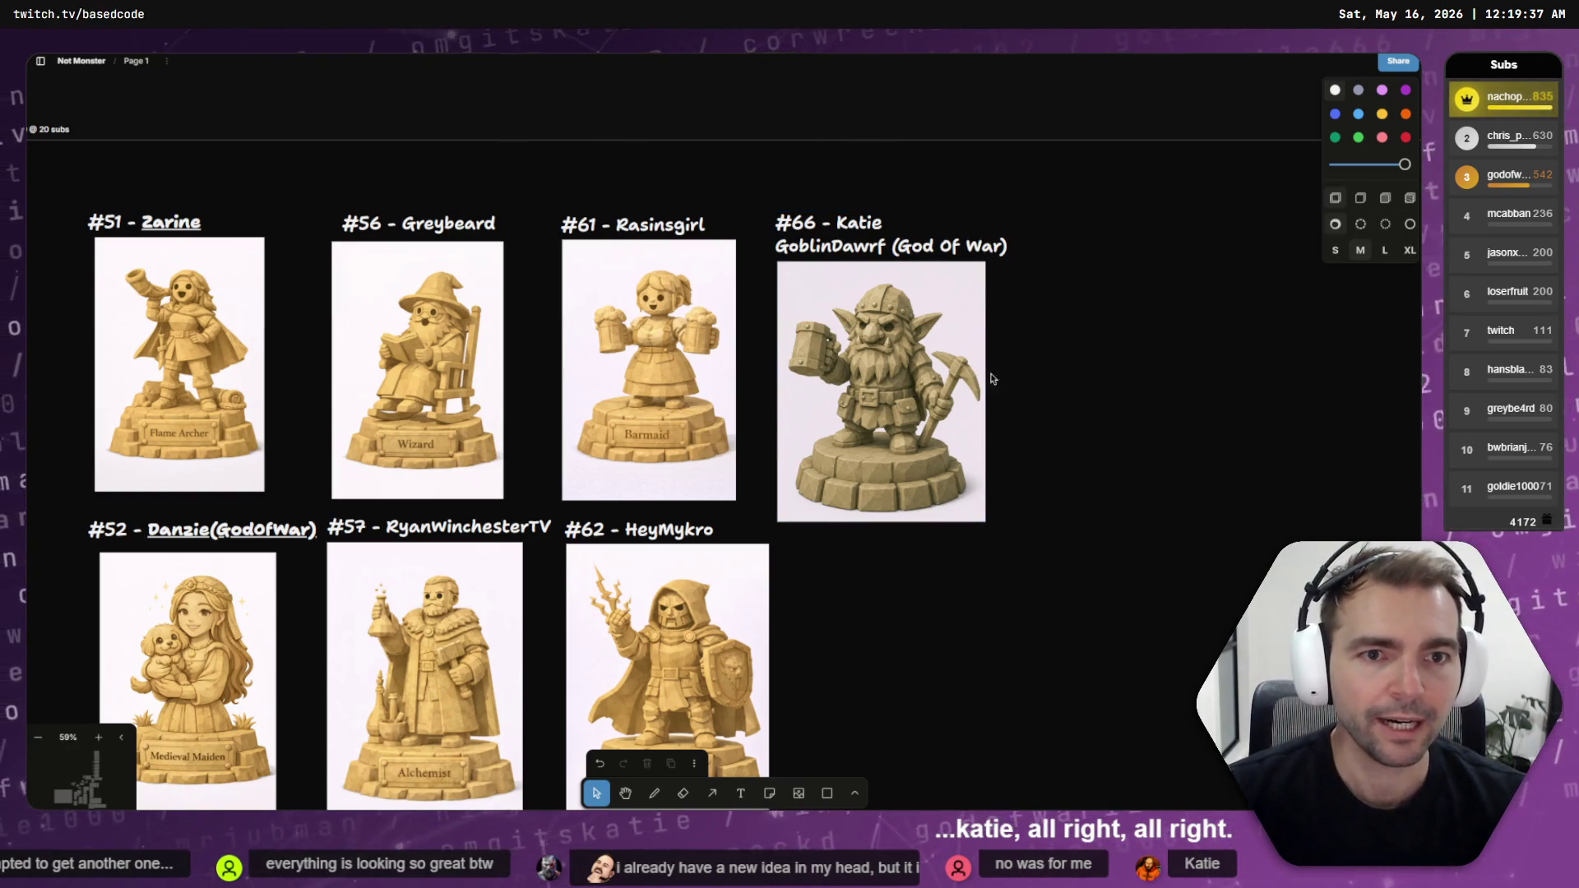
click(984, 414)
click(1045, 236)
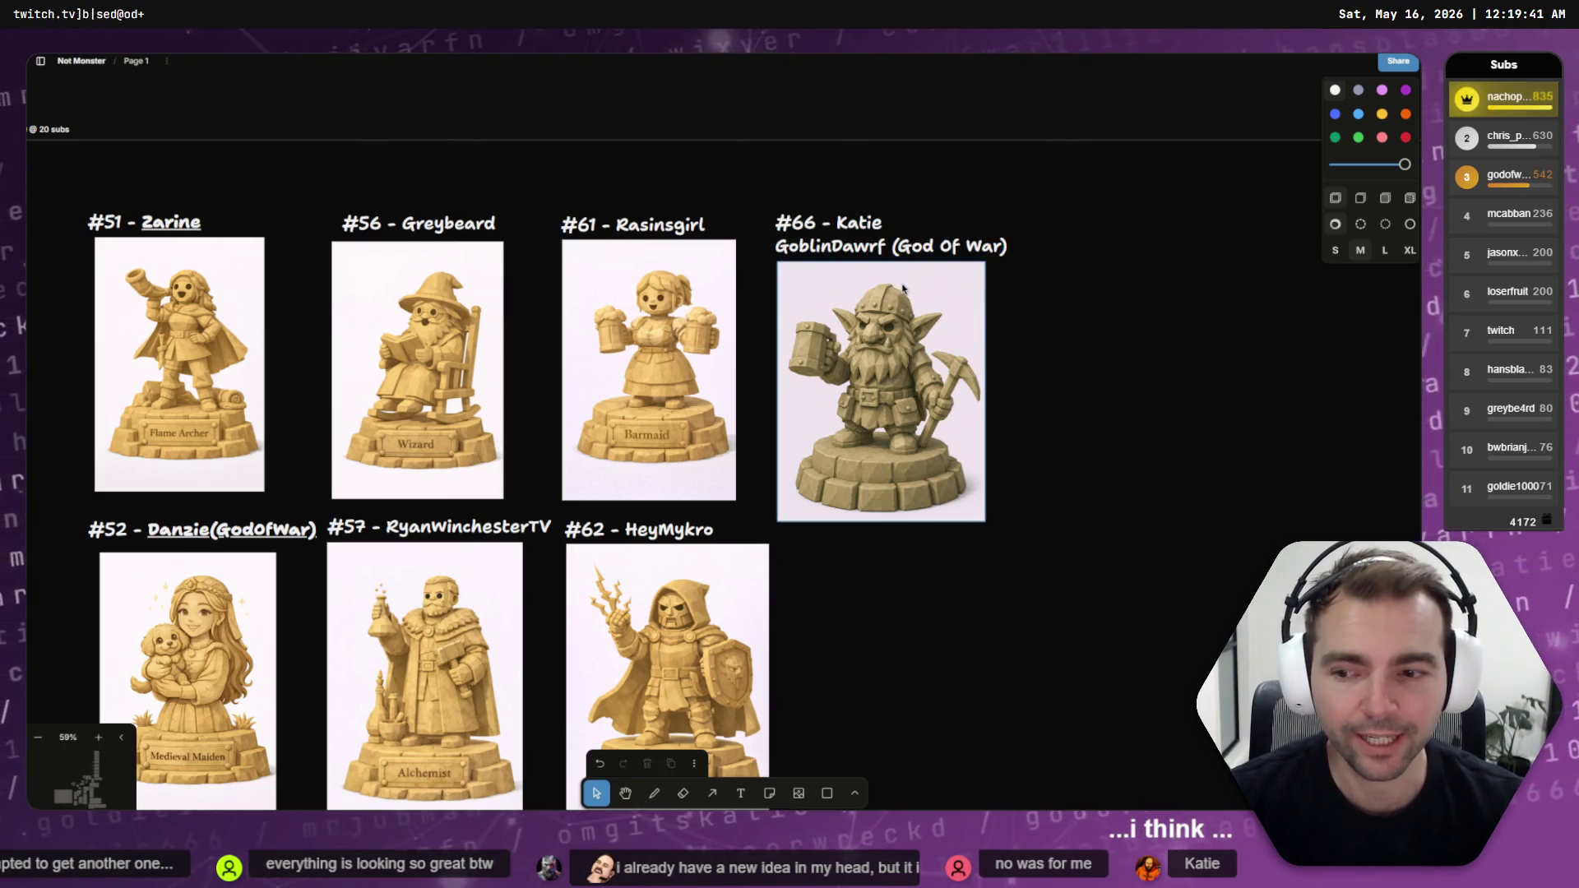
scroll(903, 288, down, 3)
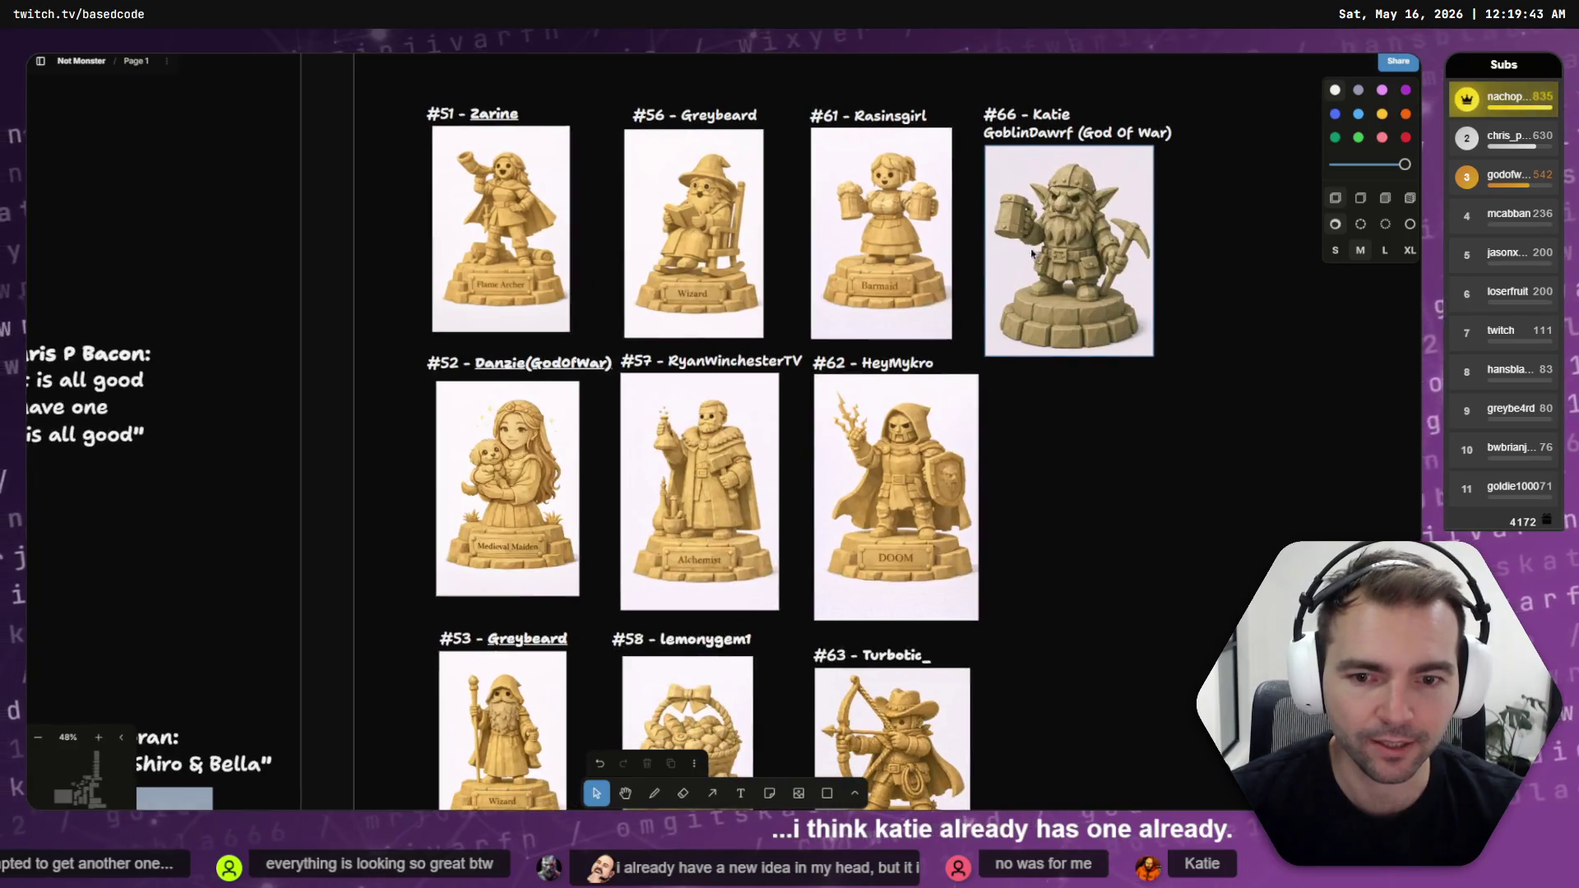
scroll(1033, 253, down, 3)
scroll(1020, 206, down, 5)
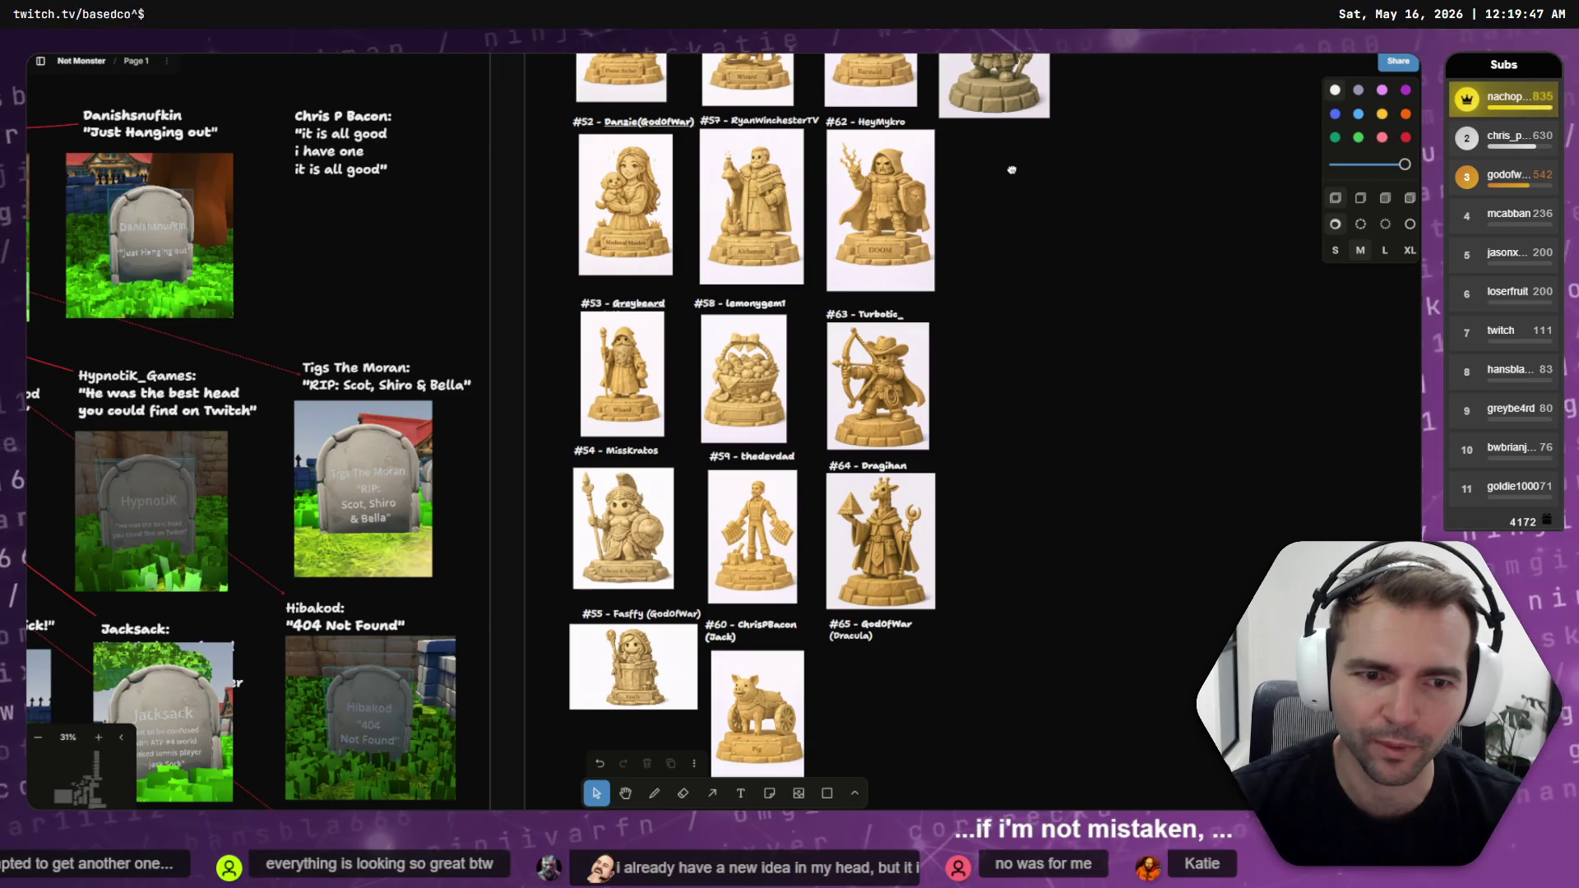
scroll(1012, 170, down, 5)
scroll(610, 579, up, 5)
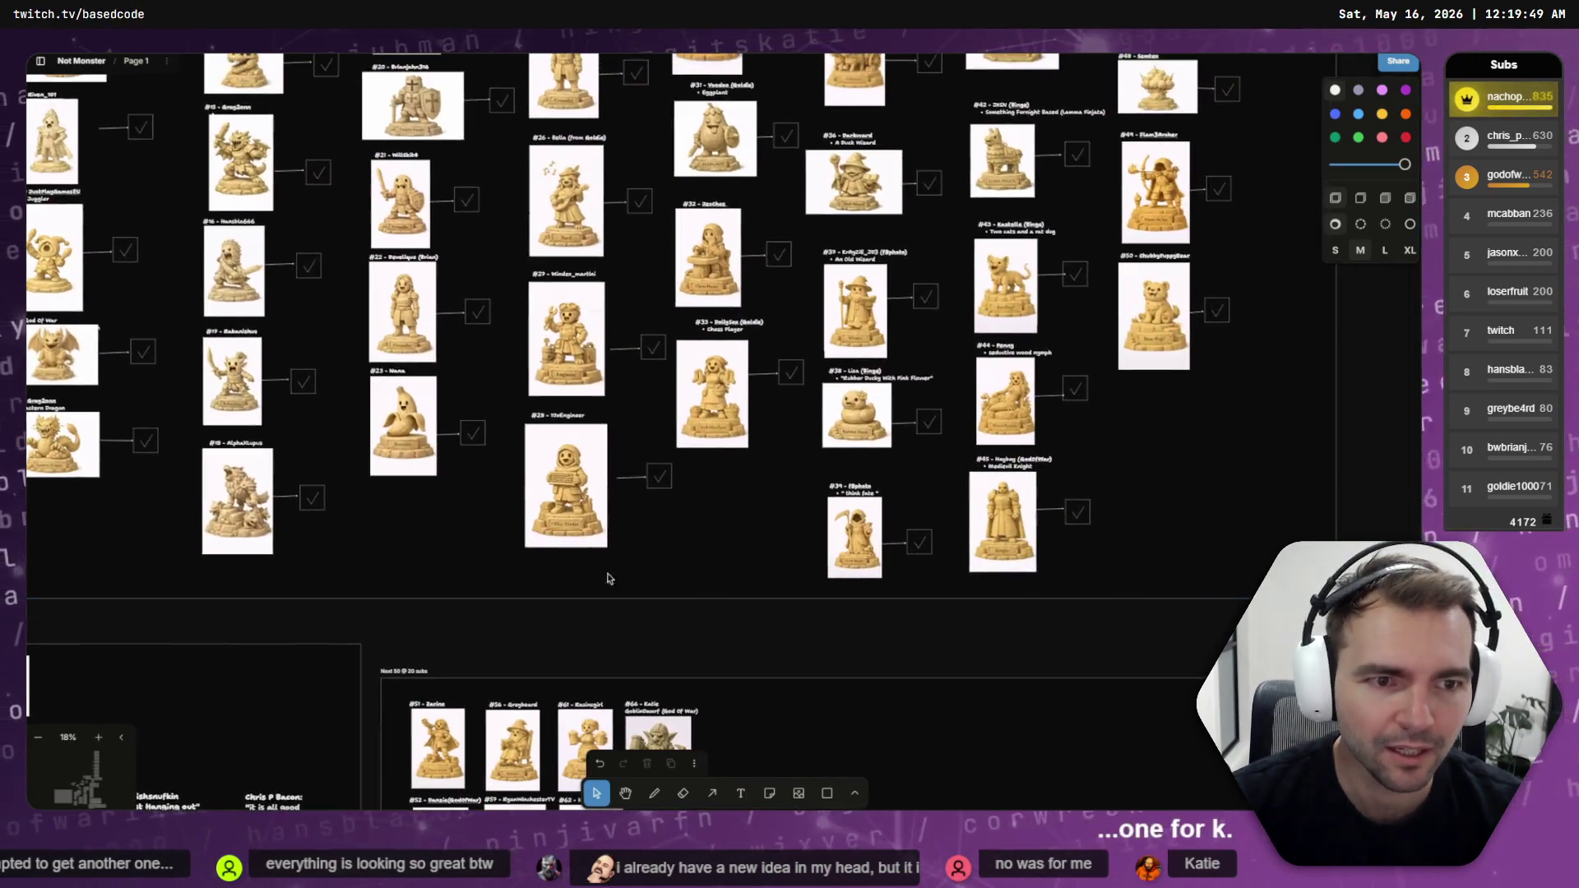
drag(1046, 175, 985, 505)
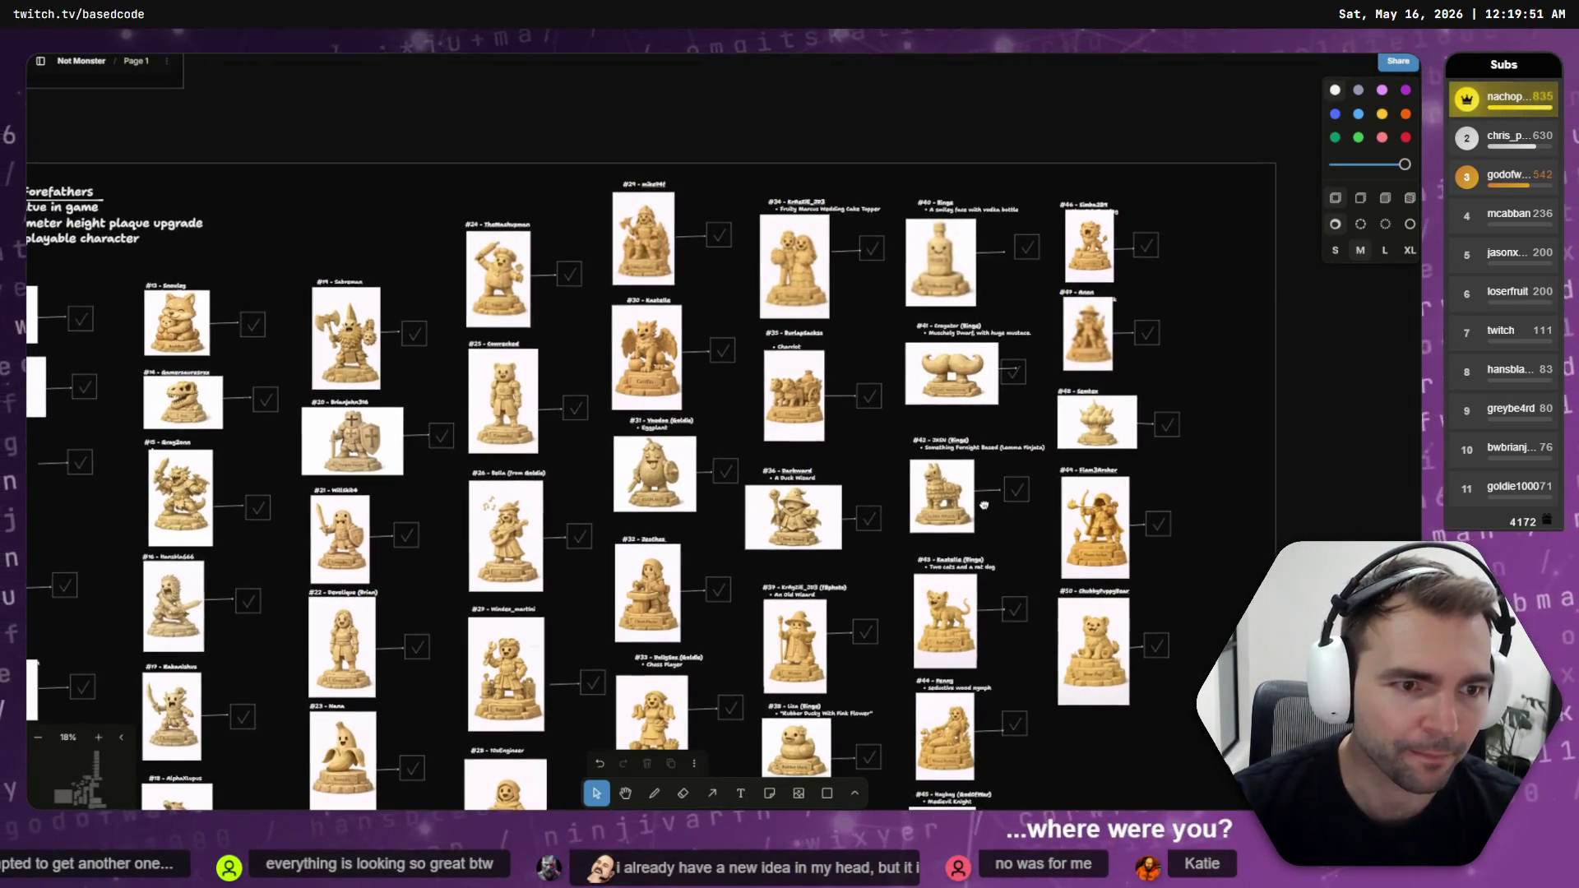
scroll(985, 505, down, 10)
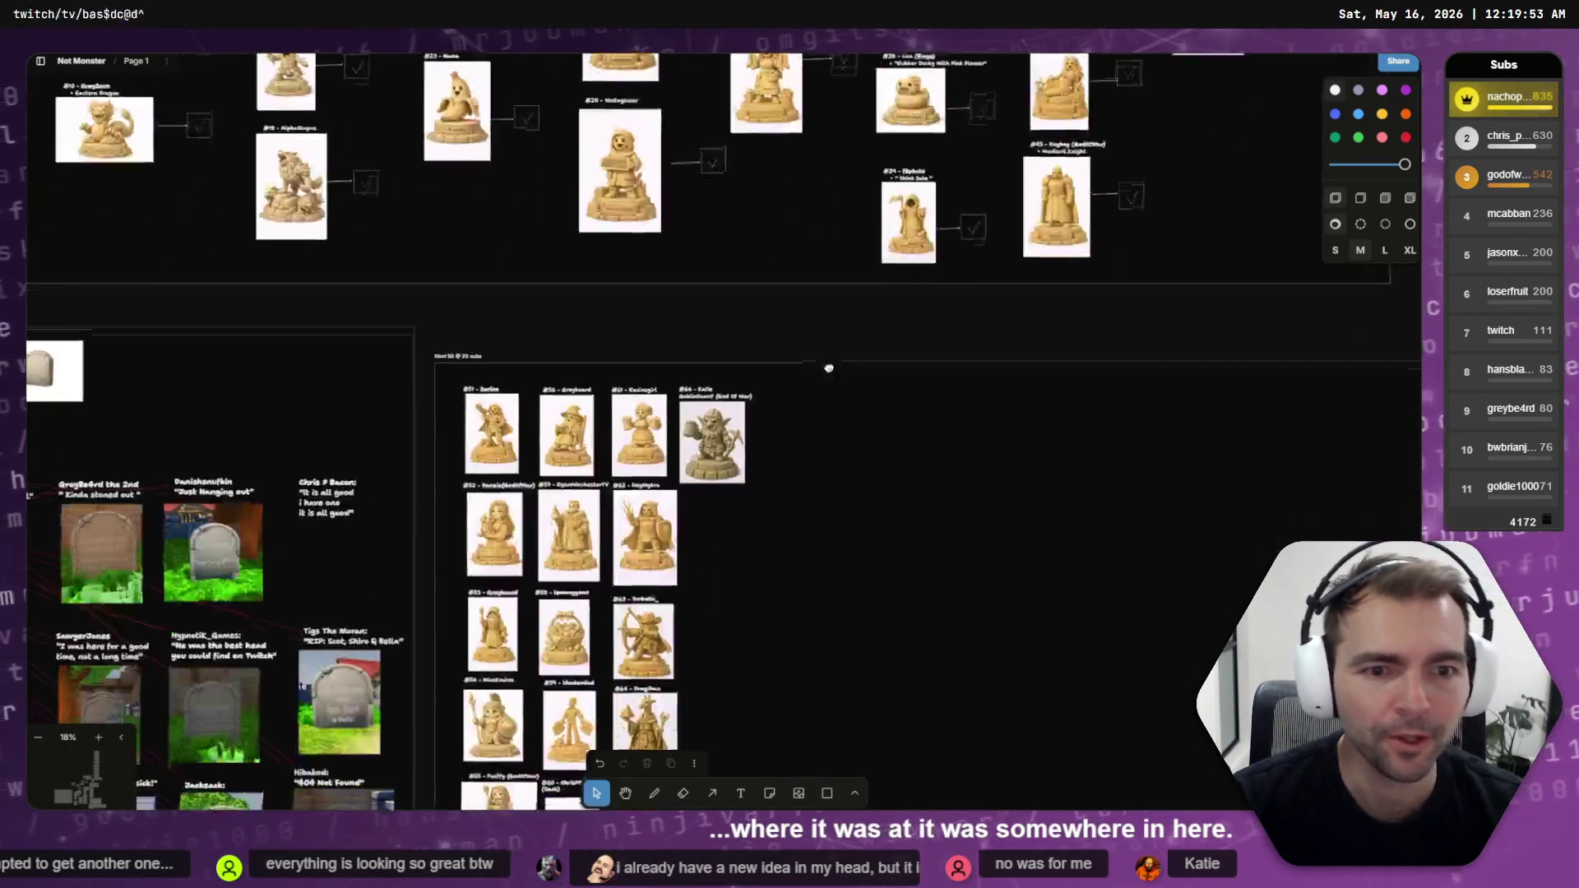
scroll(571, 515, up, 5)
scroll(571, 515, down, 3)
scroll(571, 515, left, 3)
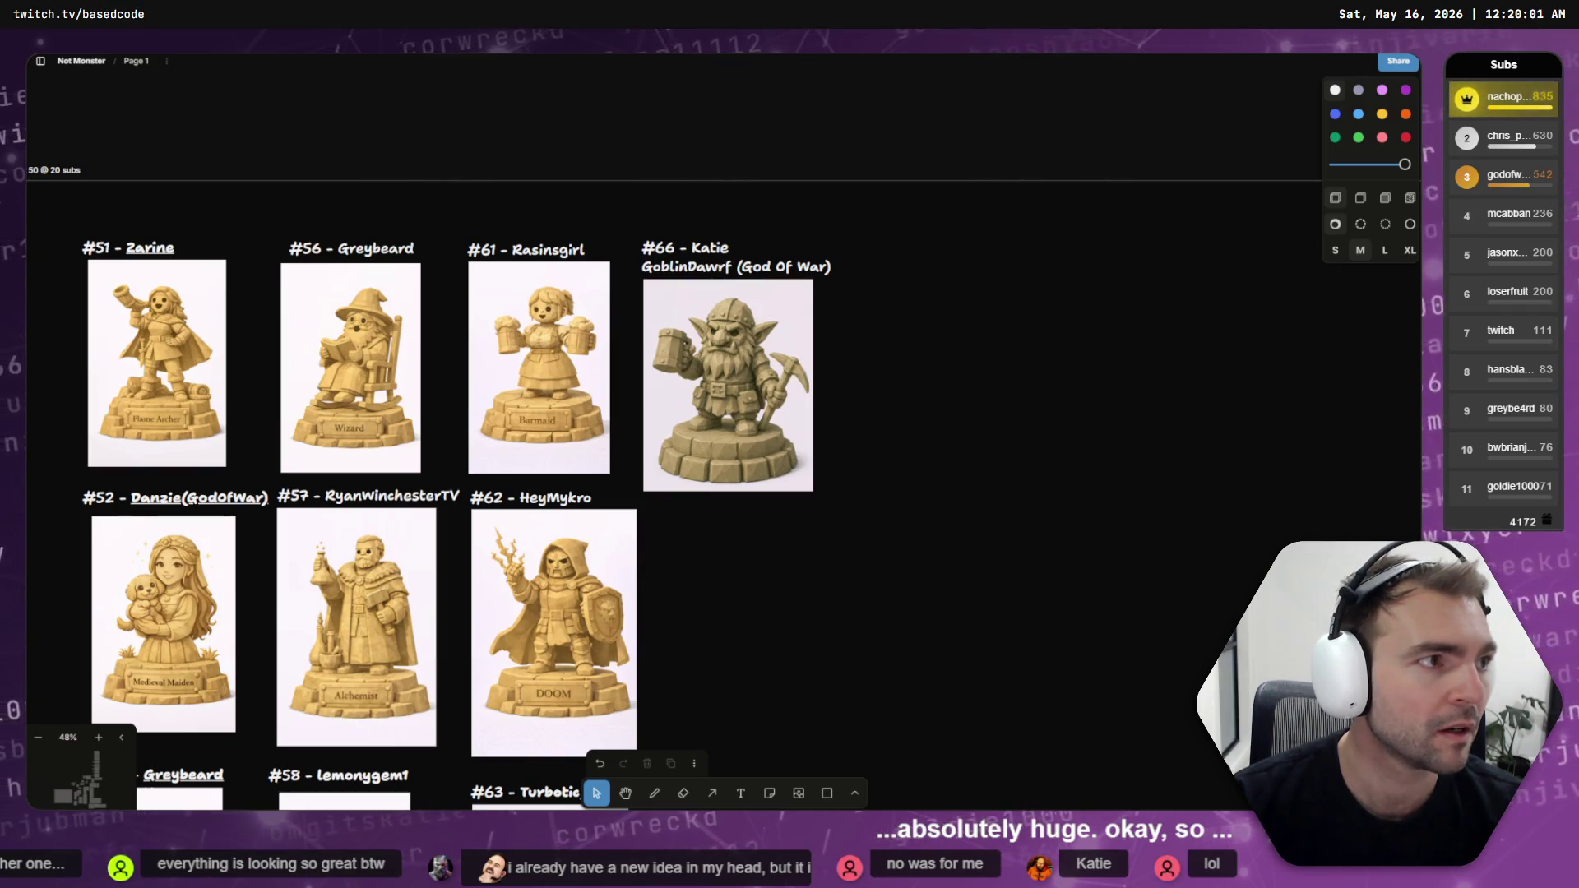
key(super+e)
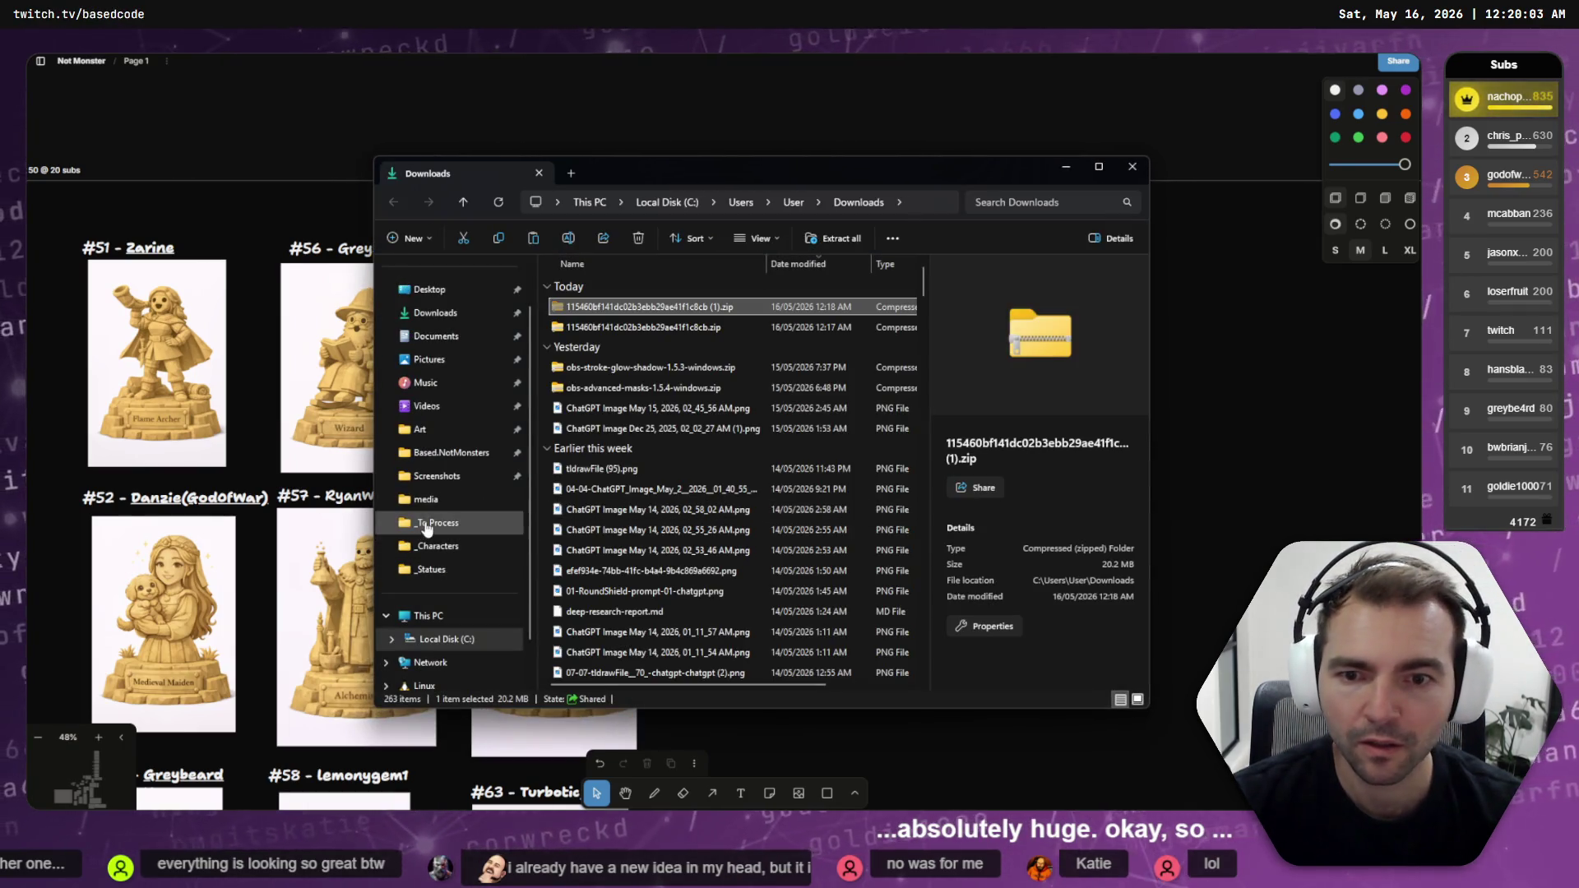
Paste the downloaded zip into _To Process and rename it Katie.zip.
click(428, 522)
key(ctrl+v)
right_click(628, 399)
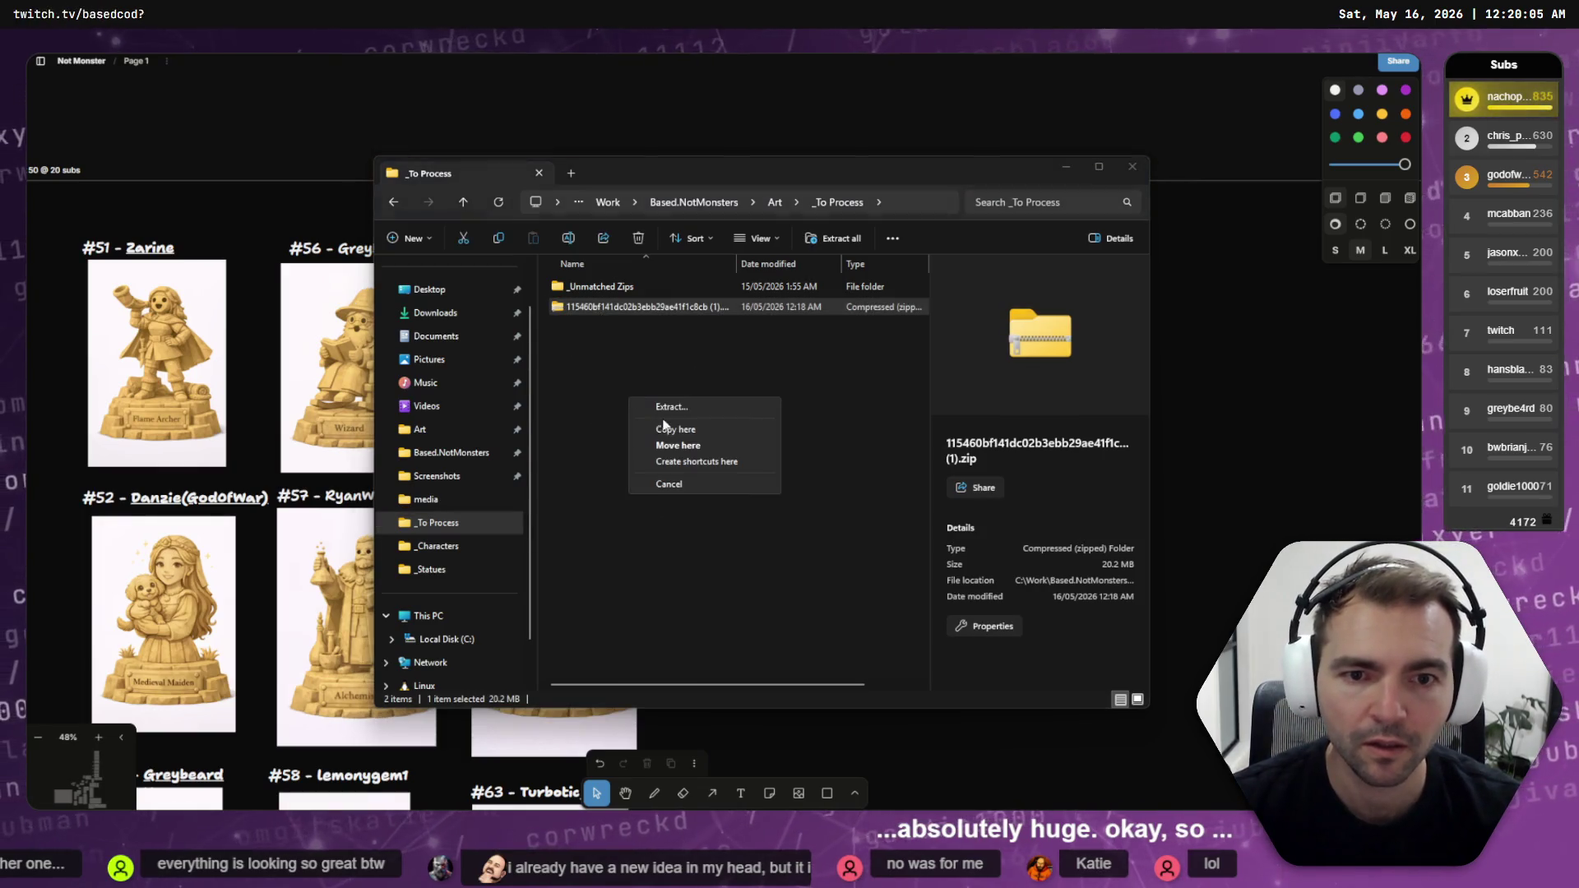
click(629, 364)
click(621, 308)
key(F2)
text(Katie.zip)
key(Return)
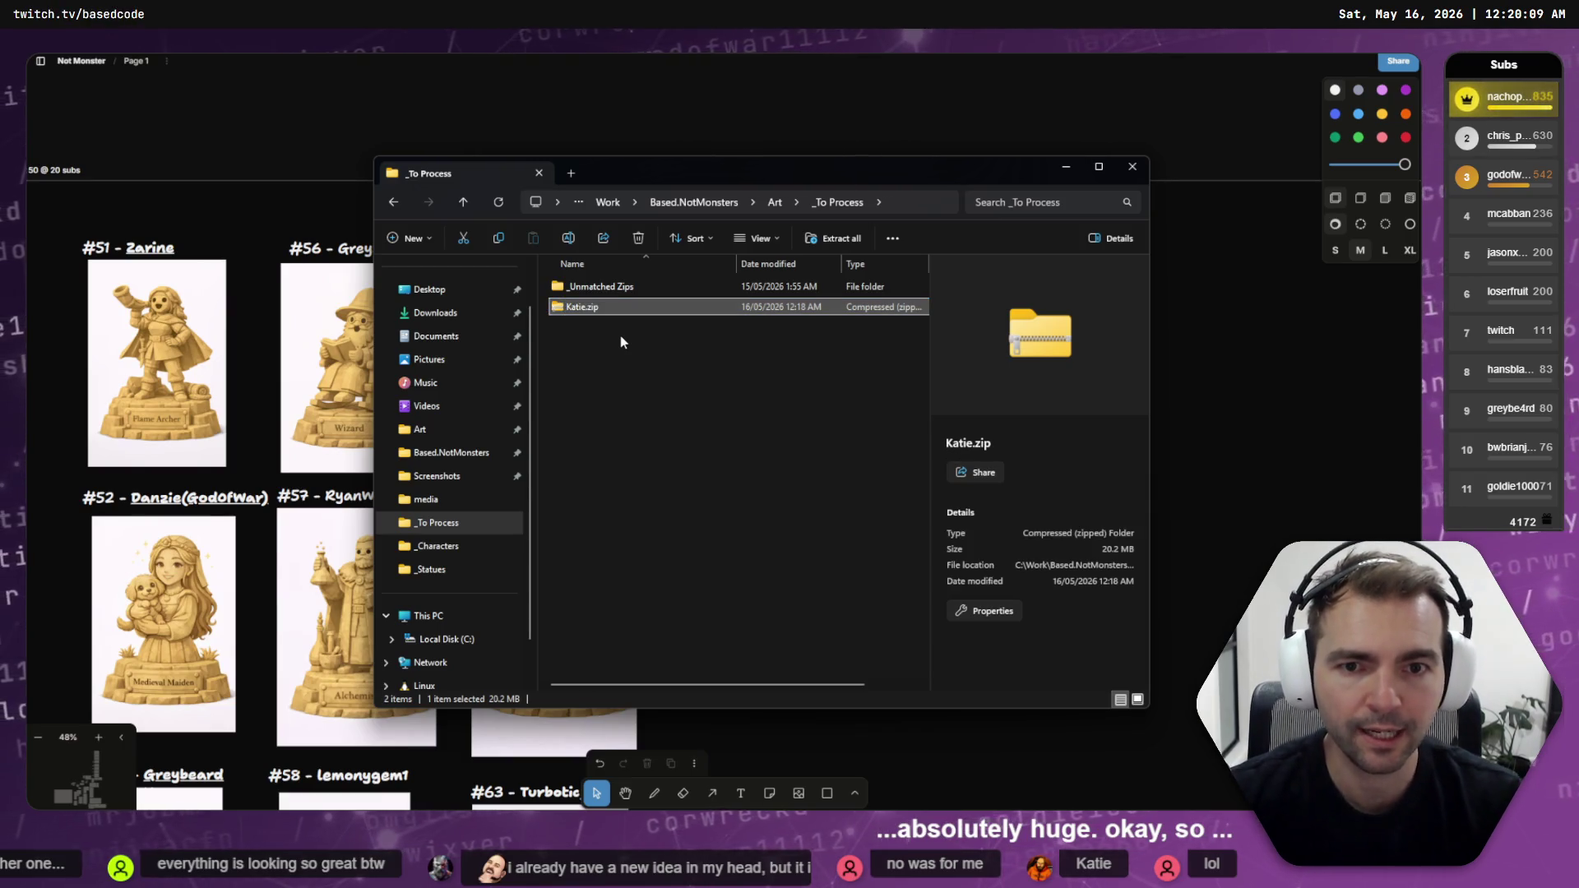
Extract Katie.zip into its own folder and rename the model to Katie.obj.
right_click(638, 401)
key(Escape)
key(alt+Tab)
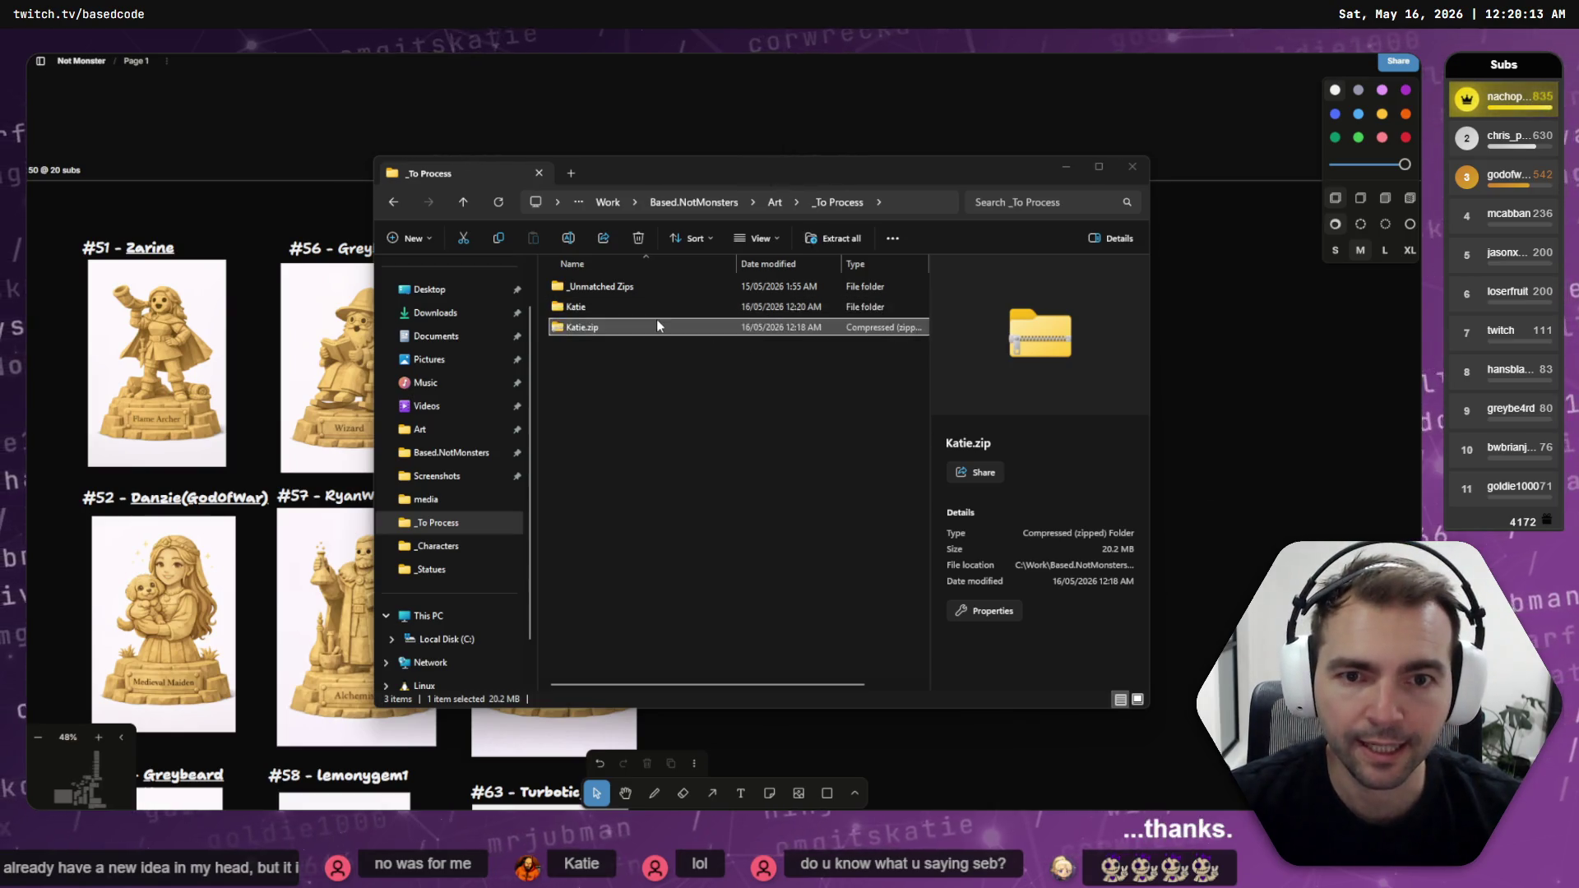
text(Katie)
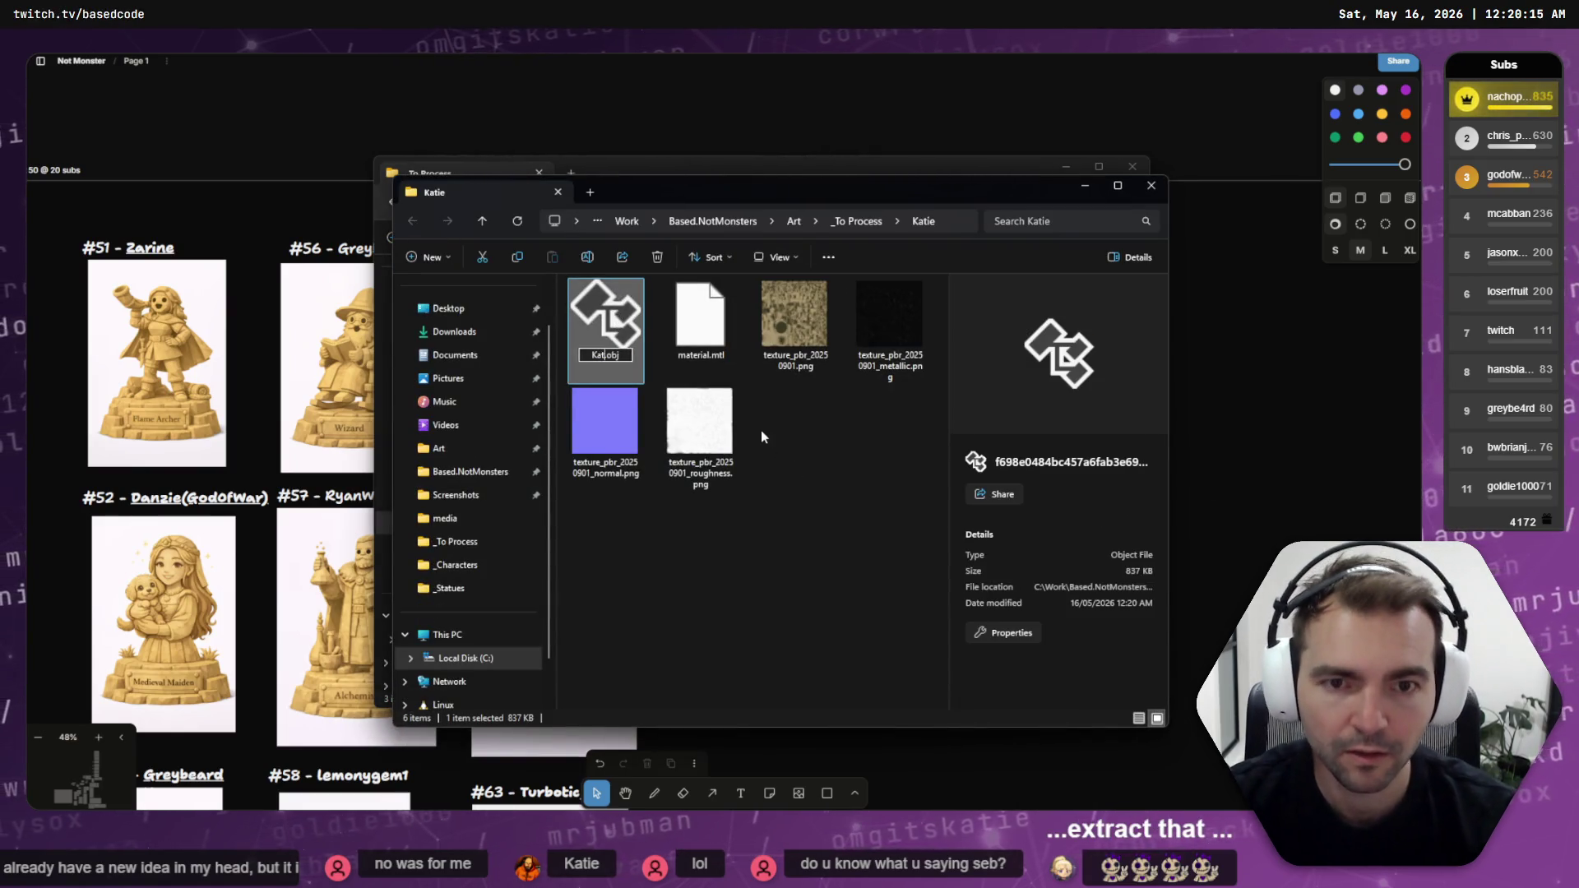
key(Return)
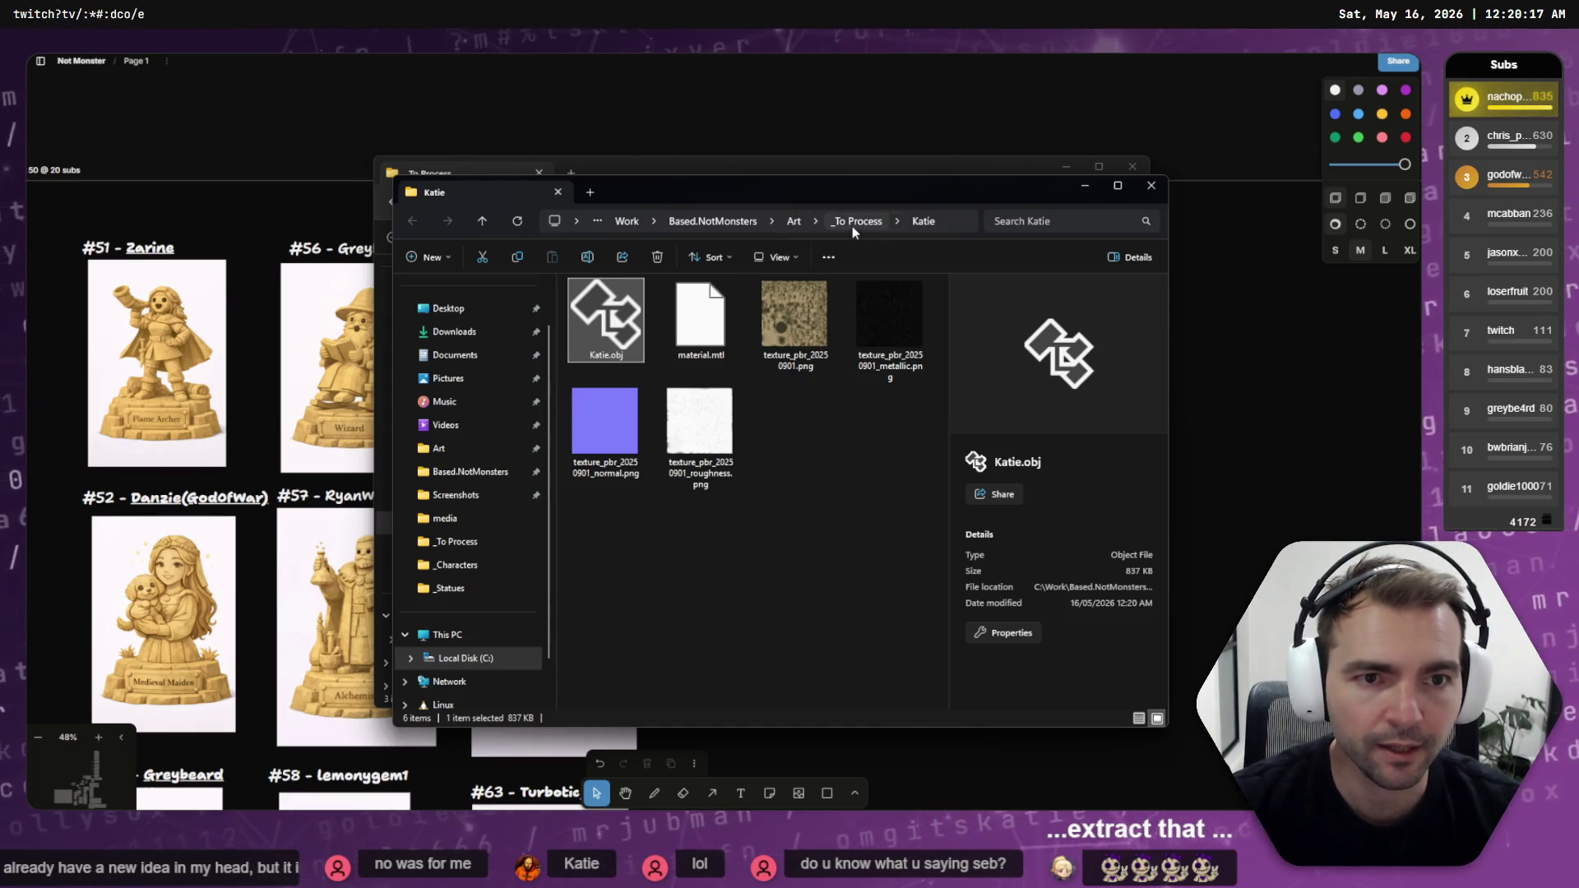
Move the extracted Katie folder into Art\Archive\_Statues.
click(837, 487)
mouse_move(732, 196)
mouse_down()
mouse_move(729, 418)
mouse_move(723, 338)
mouse_up()
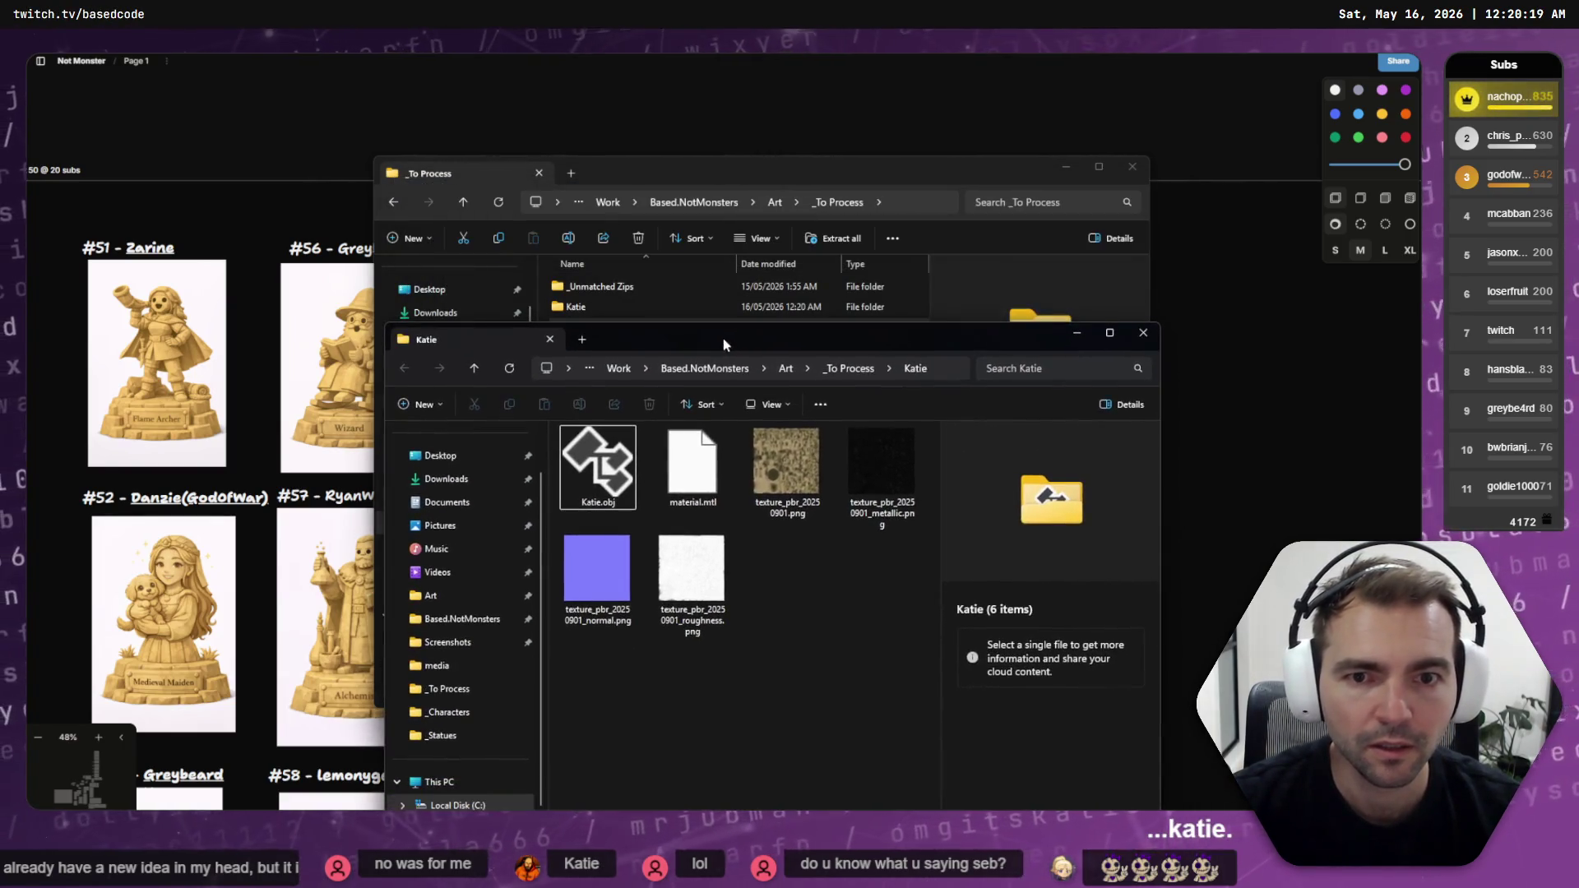
click(632, 311)
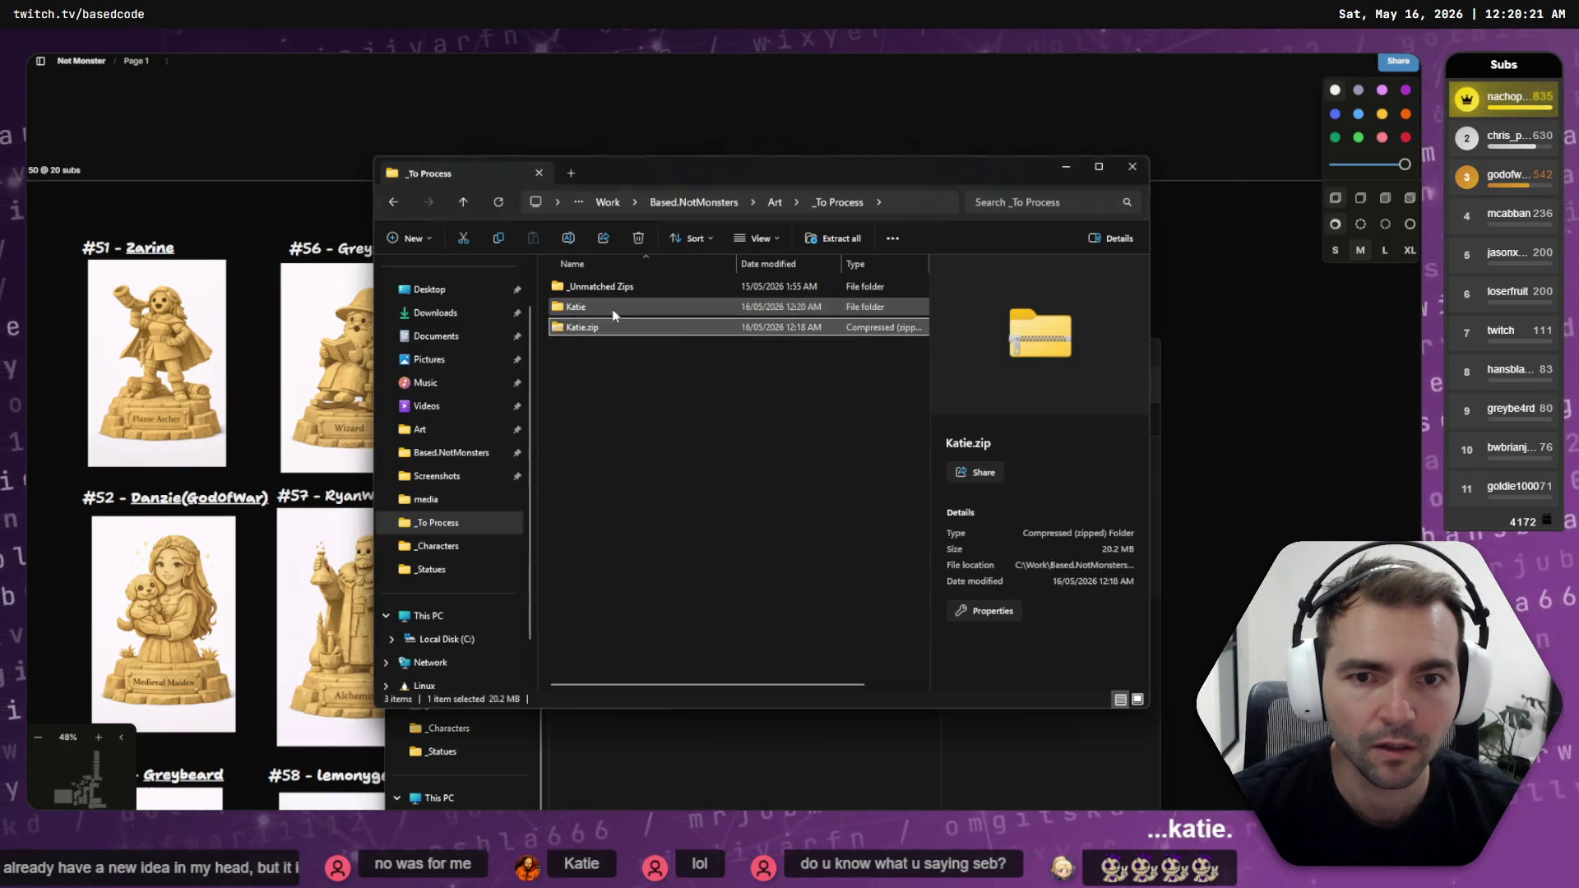
click(775, 202)
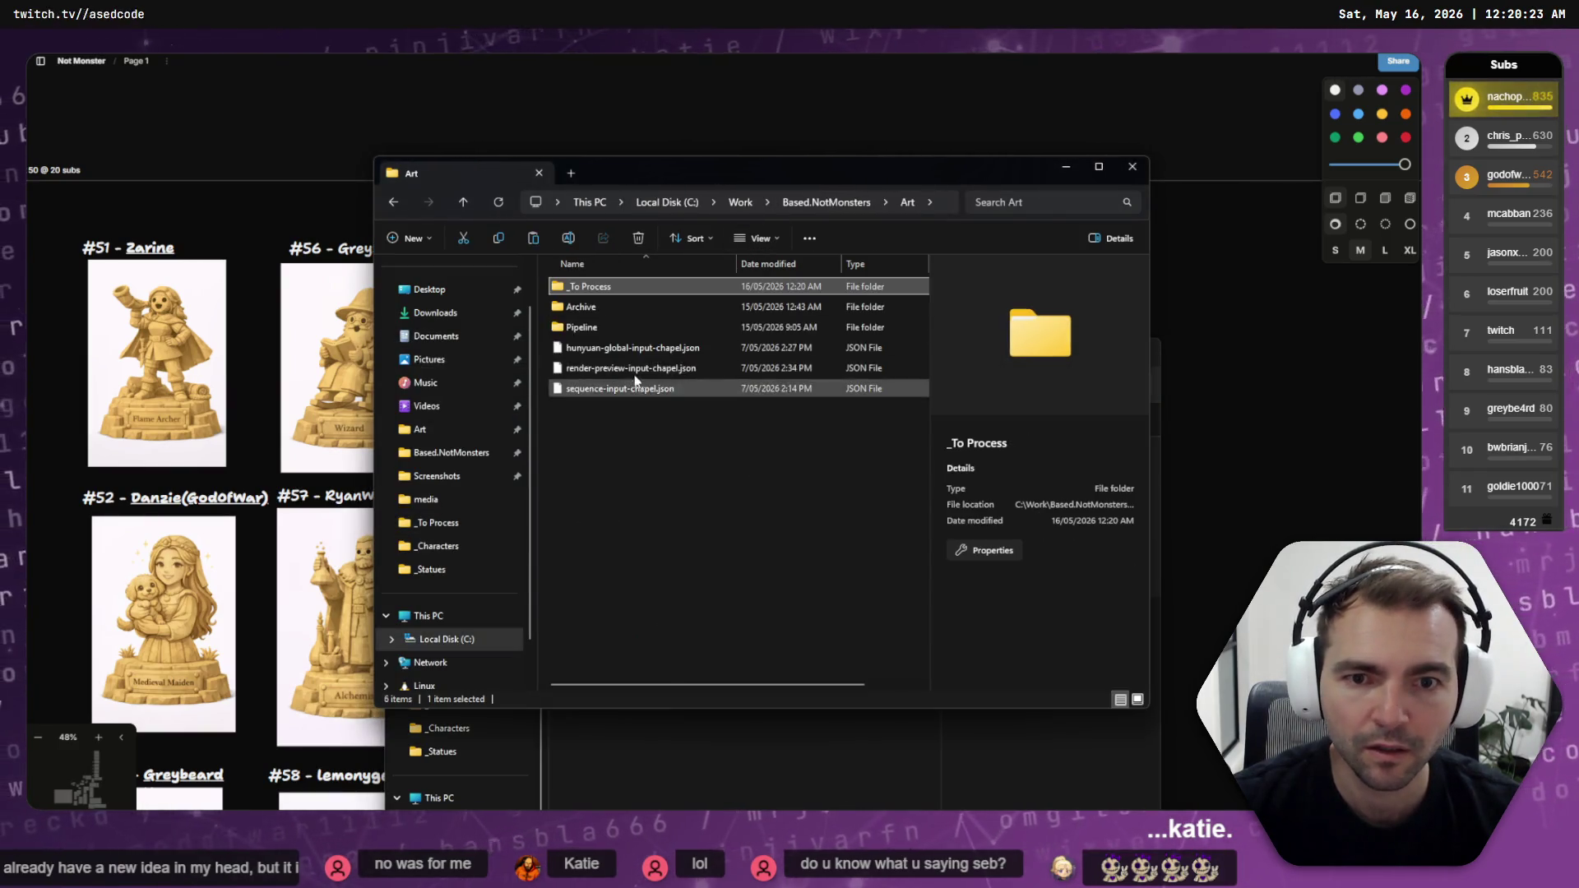
double_click(604, 307)
key(ctrl+v)
drag(599, 420, 600, 387)
double_click(599, 387)
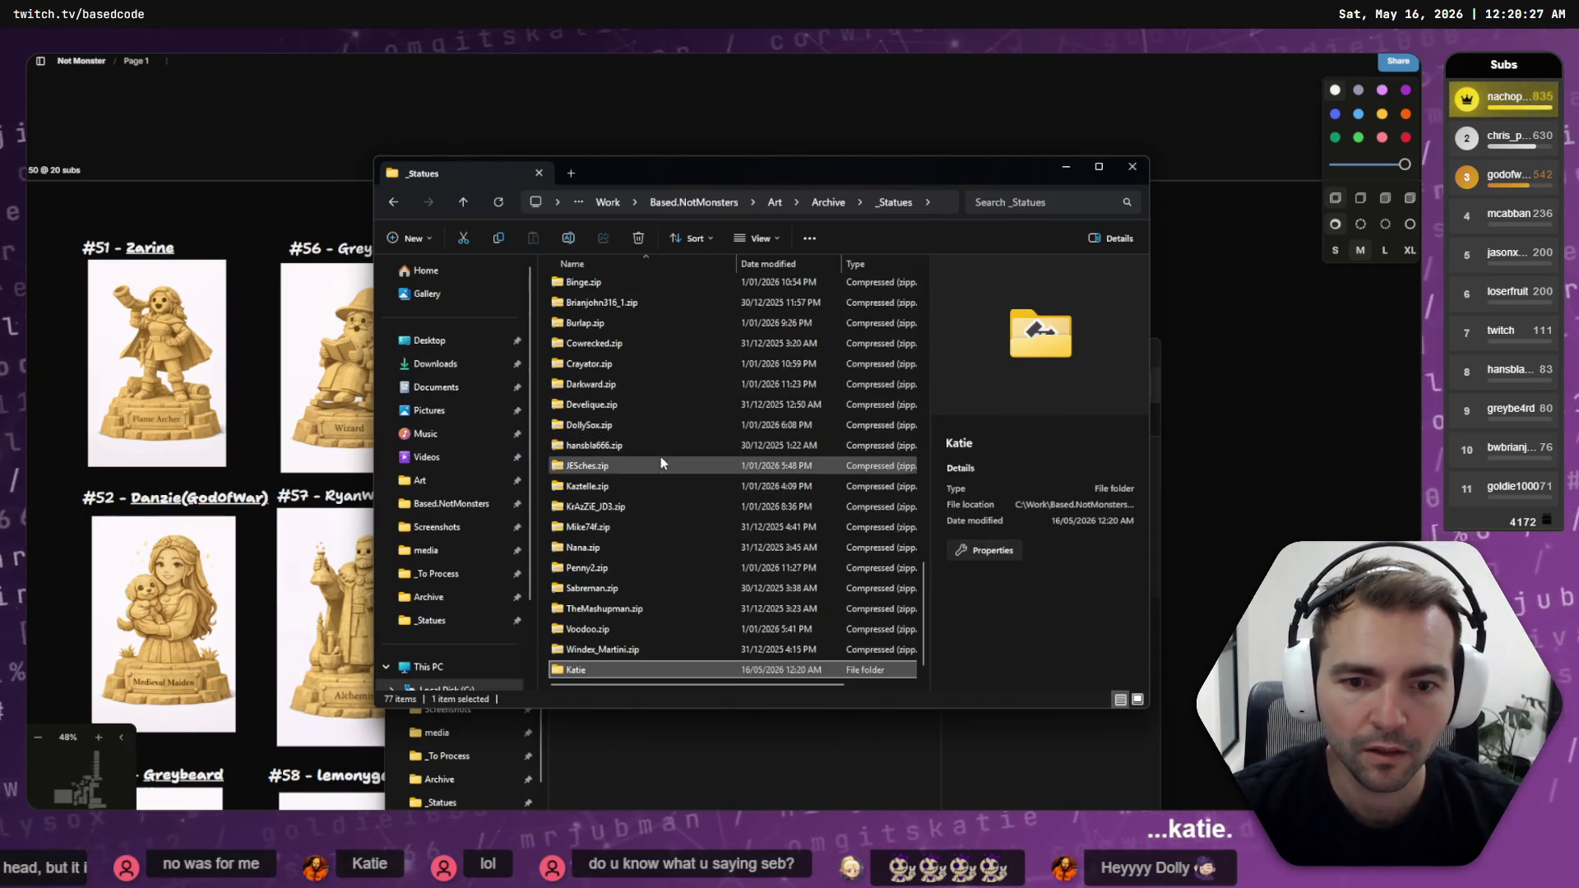
In the Katie folder, select the obj and texture files, leaving out Katie.zip.
double_click(600, 672)
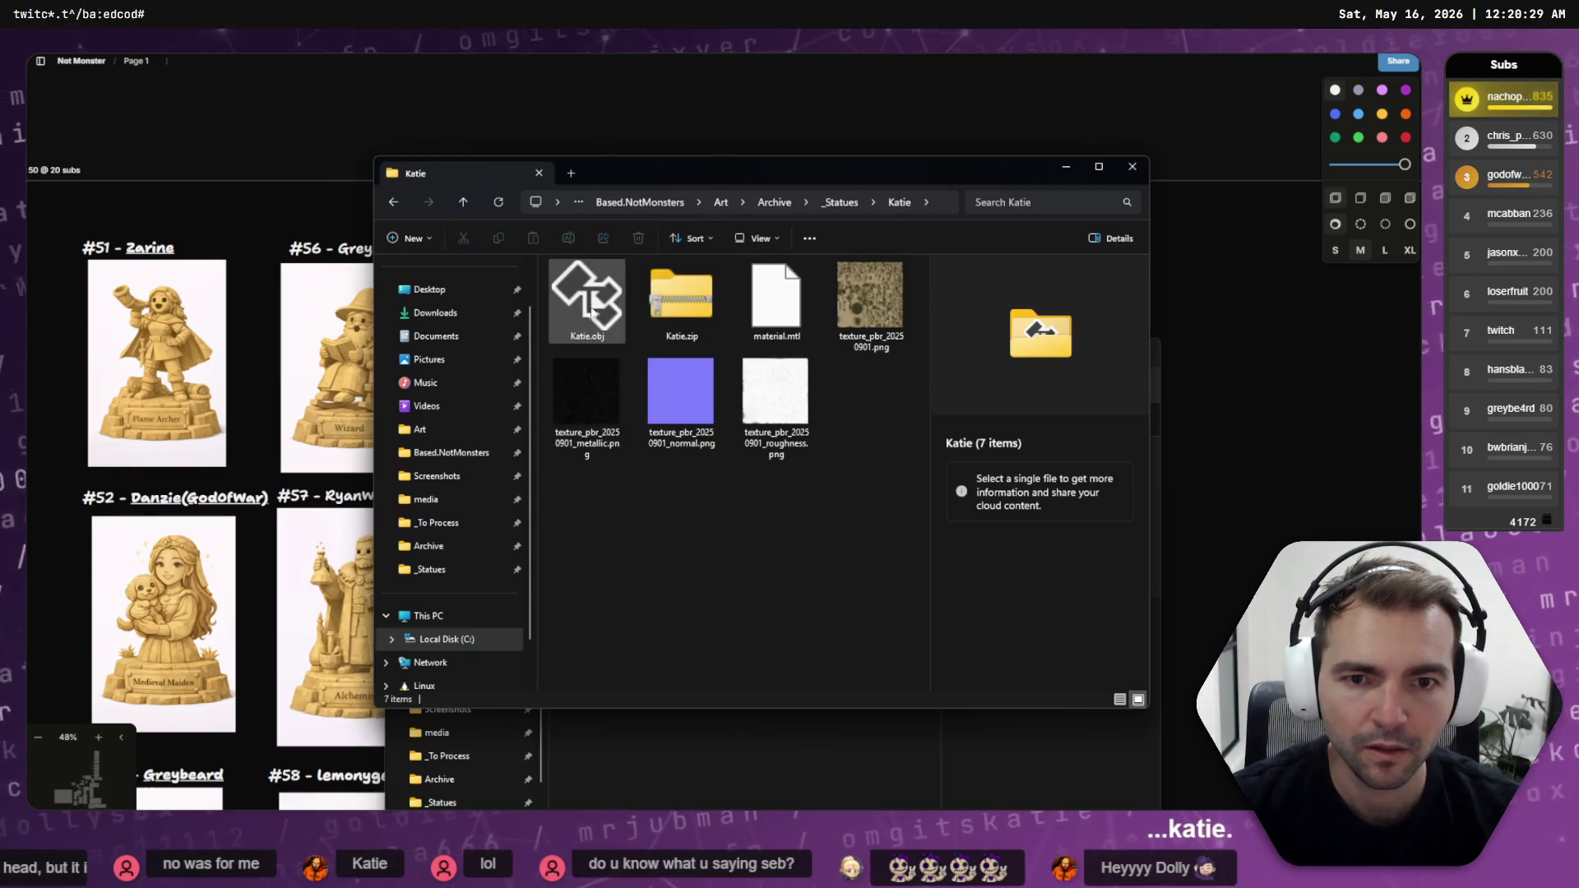
click(593, 313)
shift+click(775, 445)
ctrl+click(682, 301)
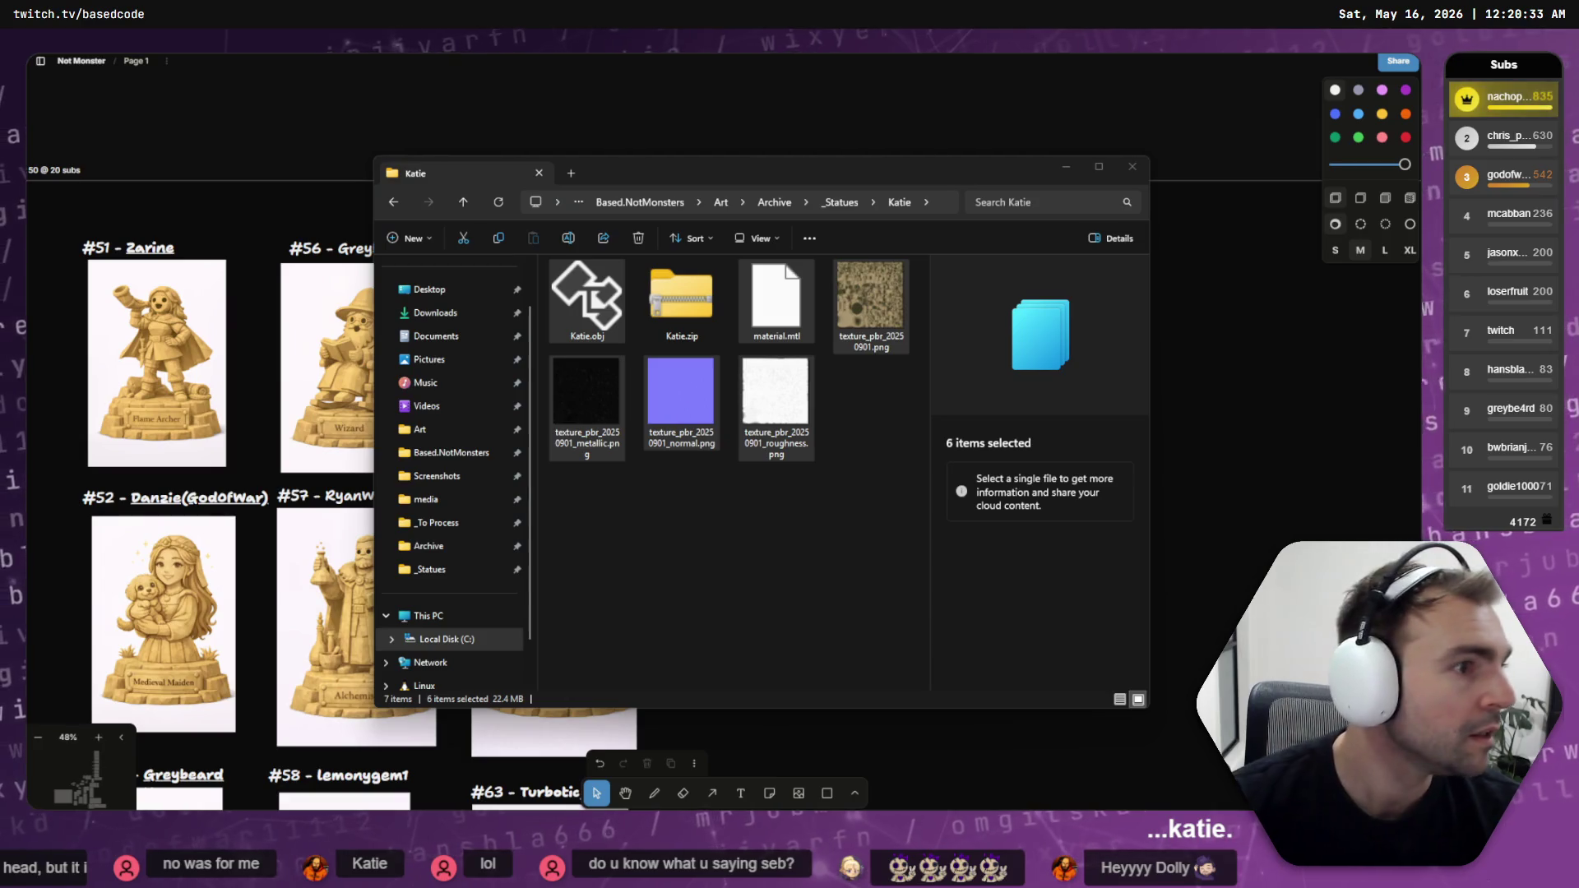
scroll(58, 630, down, 10)
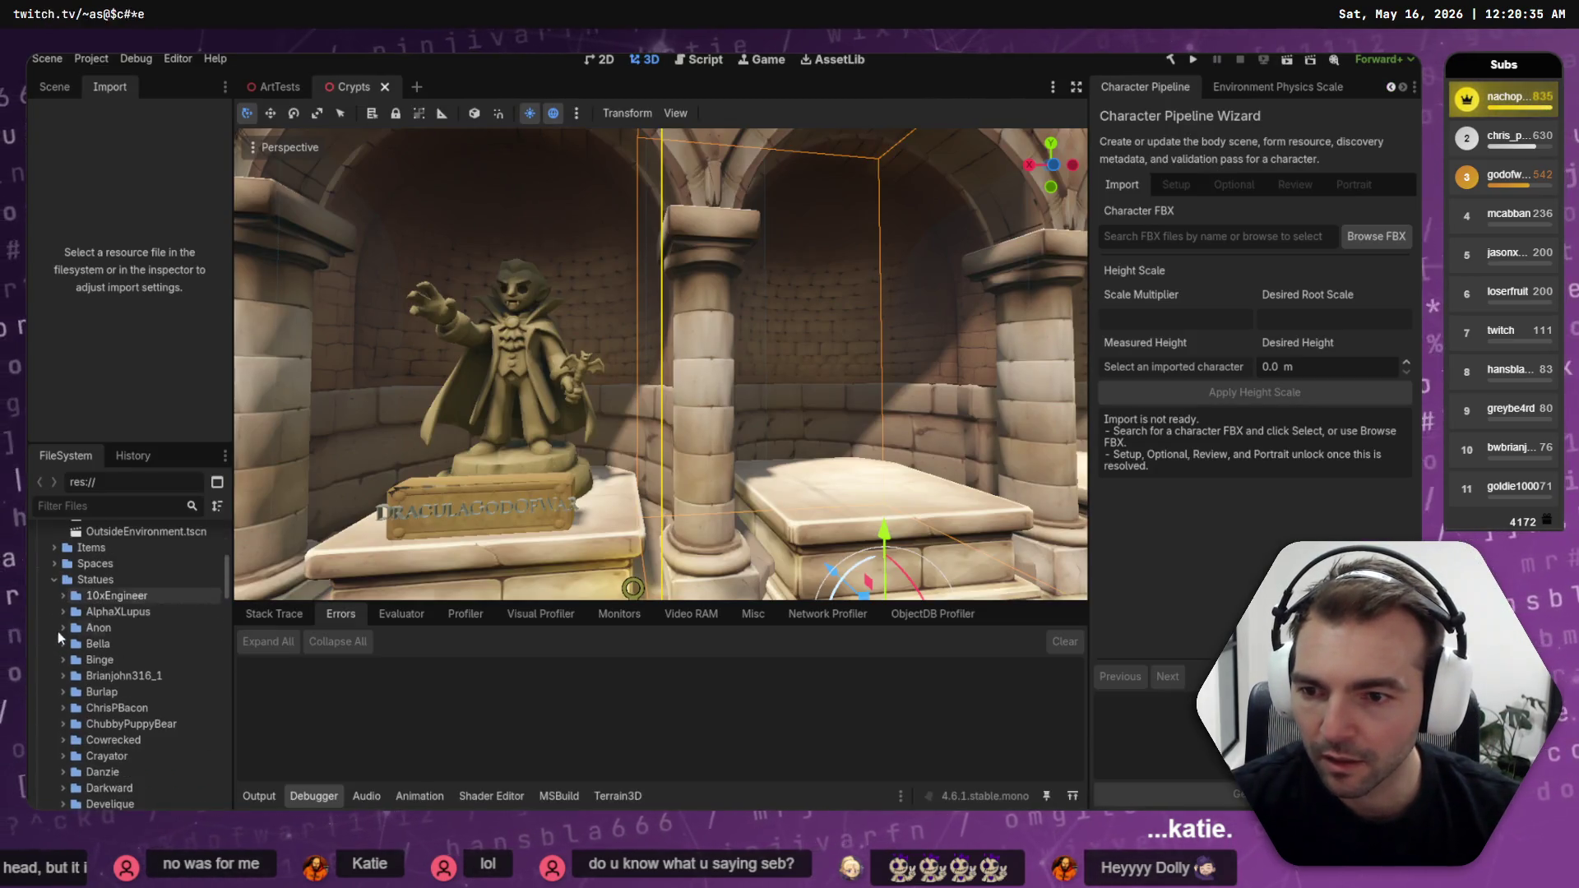
Create a Katie folder under Statues in Godot's FileSystem.
scroll(65, 599, down, 2)
right_click(134, 546)
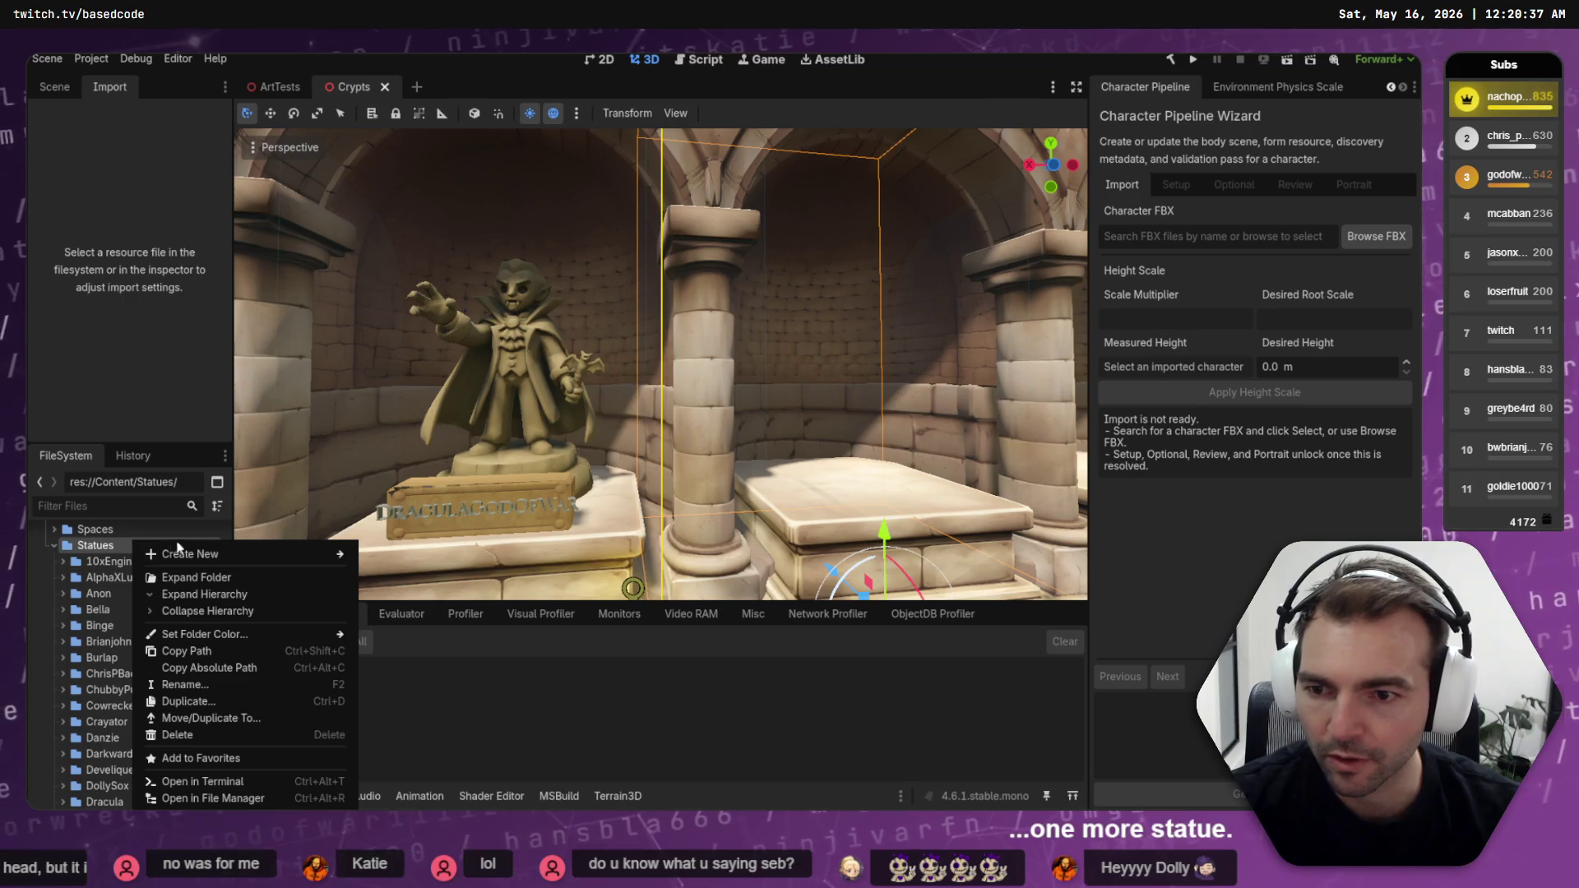
mouse_move(247, 555)
click(420, 556)
text(Katie)
key(Return)
Copy the six Katie files from Explorer into Godot's Katie folder.
scroll(97, 648, down, 8)
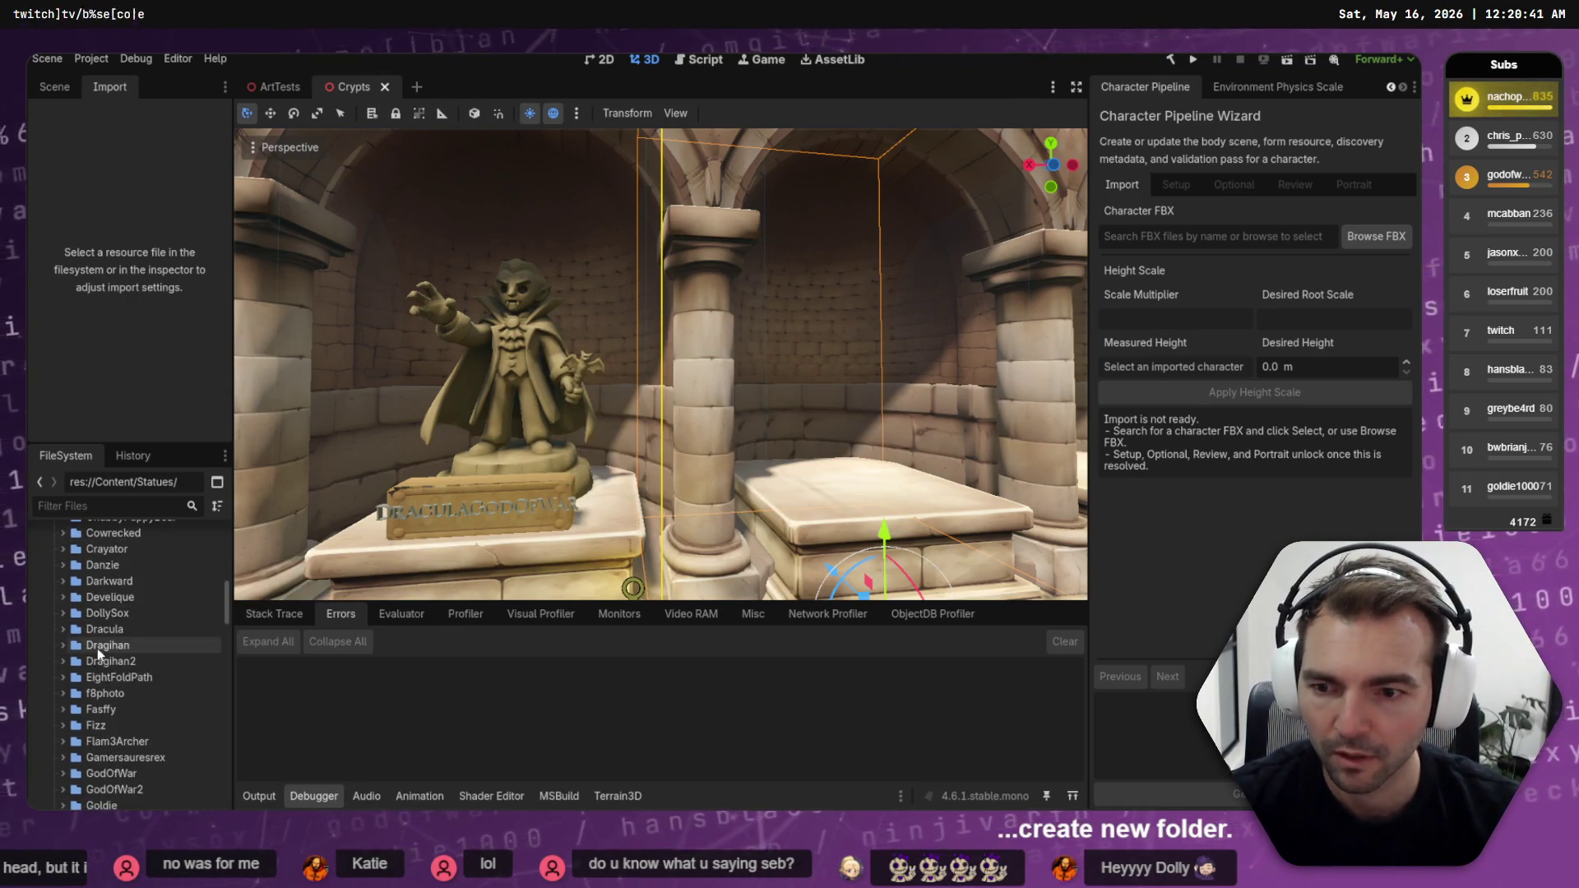
scroll(159, 669, down, 2)
click(165, 598)
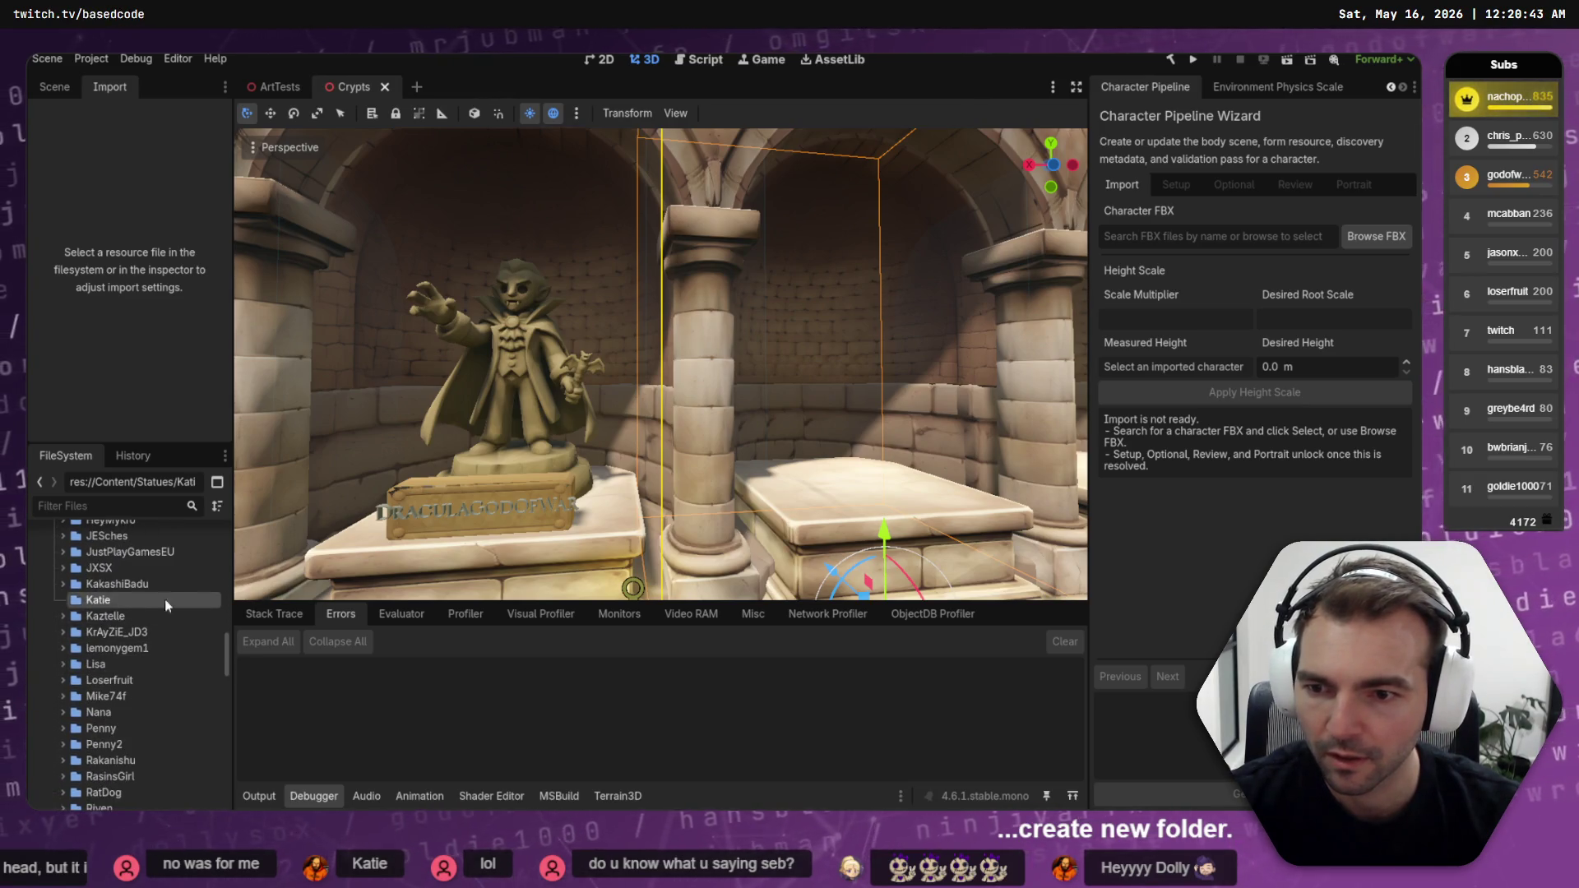
key(alt+Tab)
mouse_move(564, 406)
mouse_down()
mouse_move(635, 345)
mouse_move(133, 649)
mouse_move(388, 608)
mouse_up()
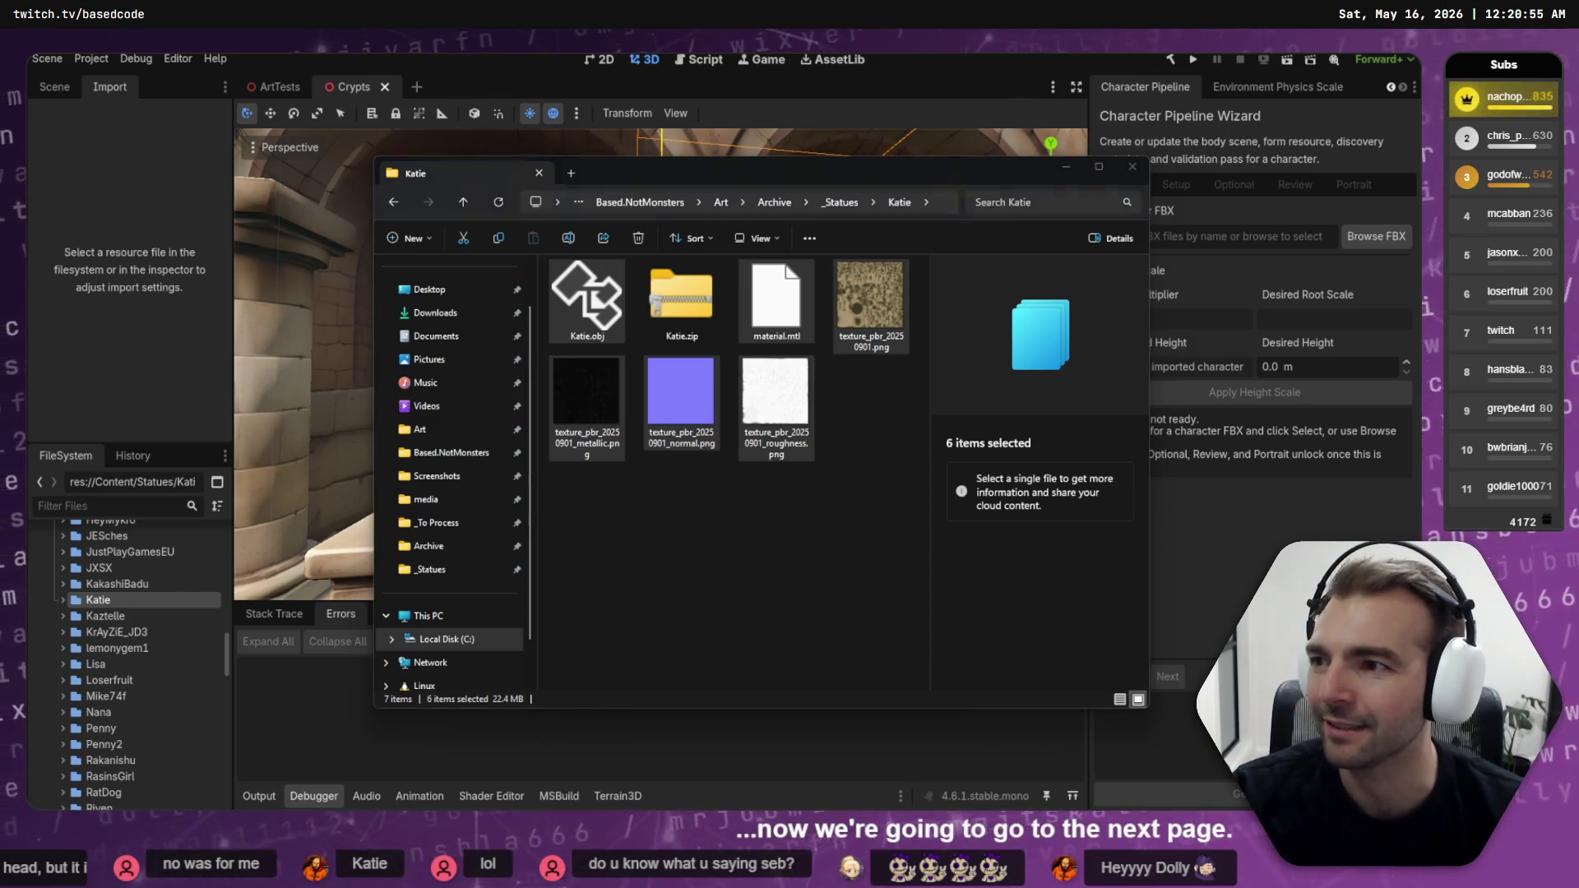
click(640, 511)
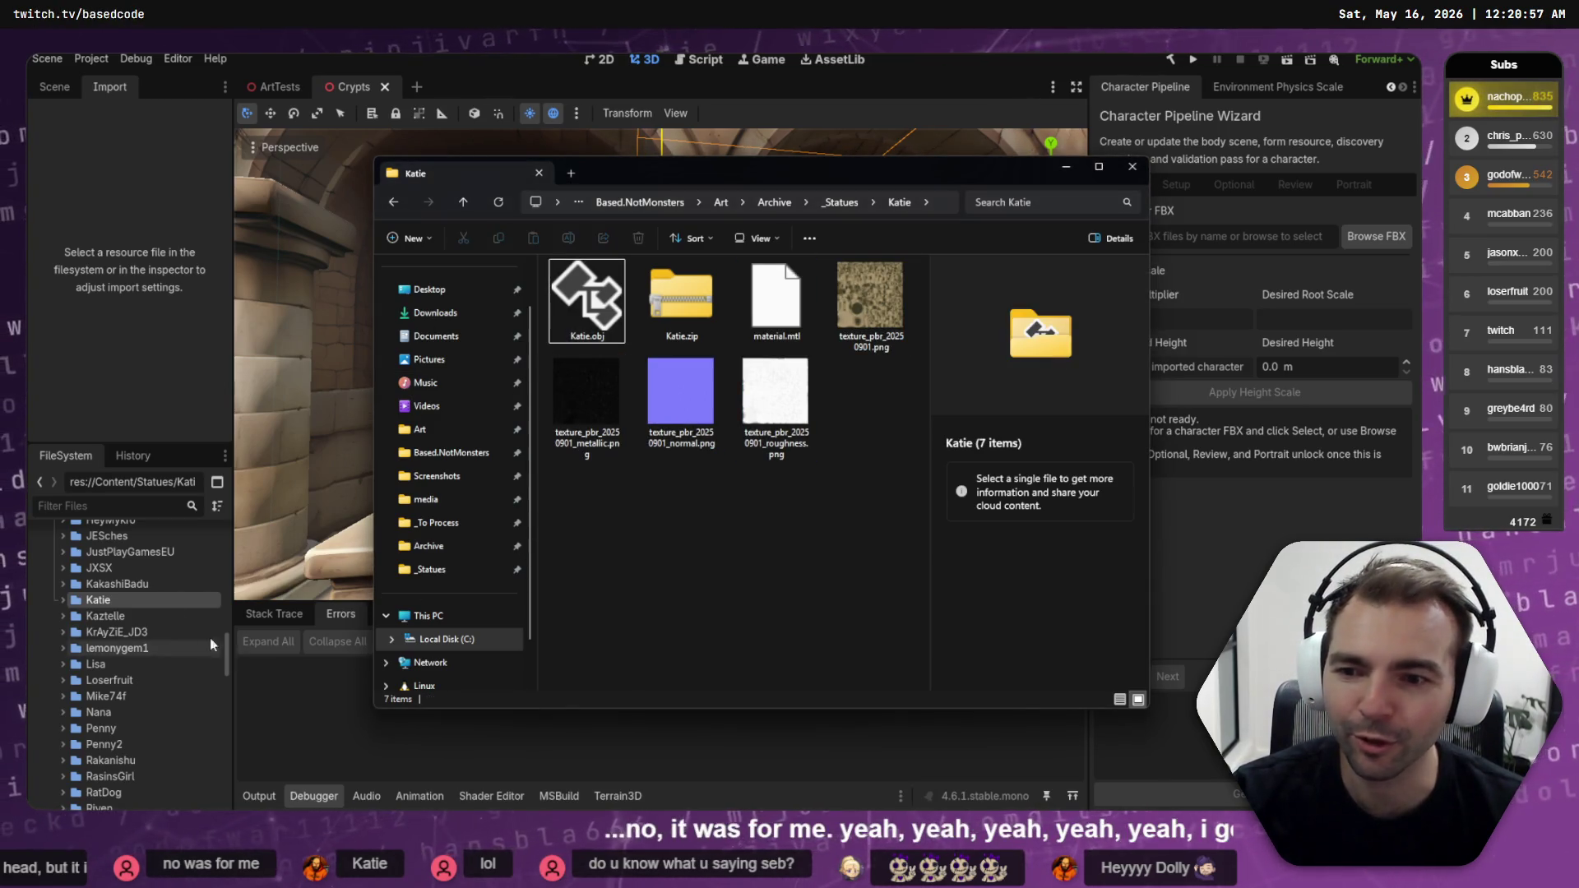
Place the Katie.obj statue model into the Crypts scene and centre the view on it.
click(82, 584)
click(66, 600)
drag(116, 619, 810, 456)
key(f)
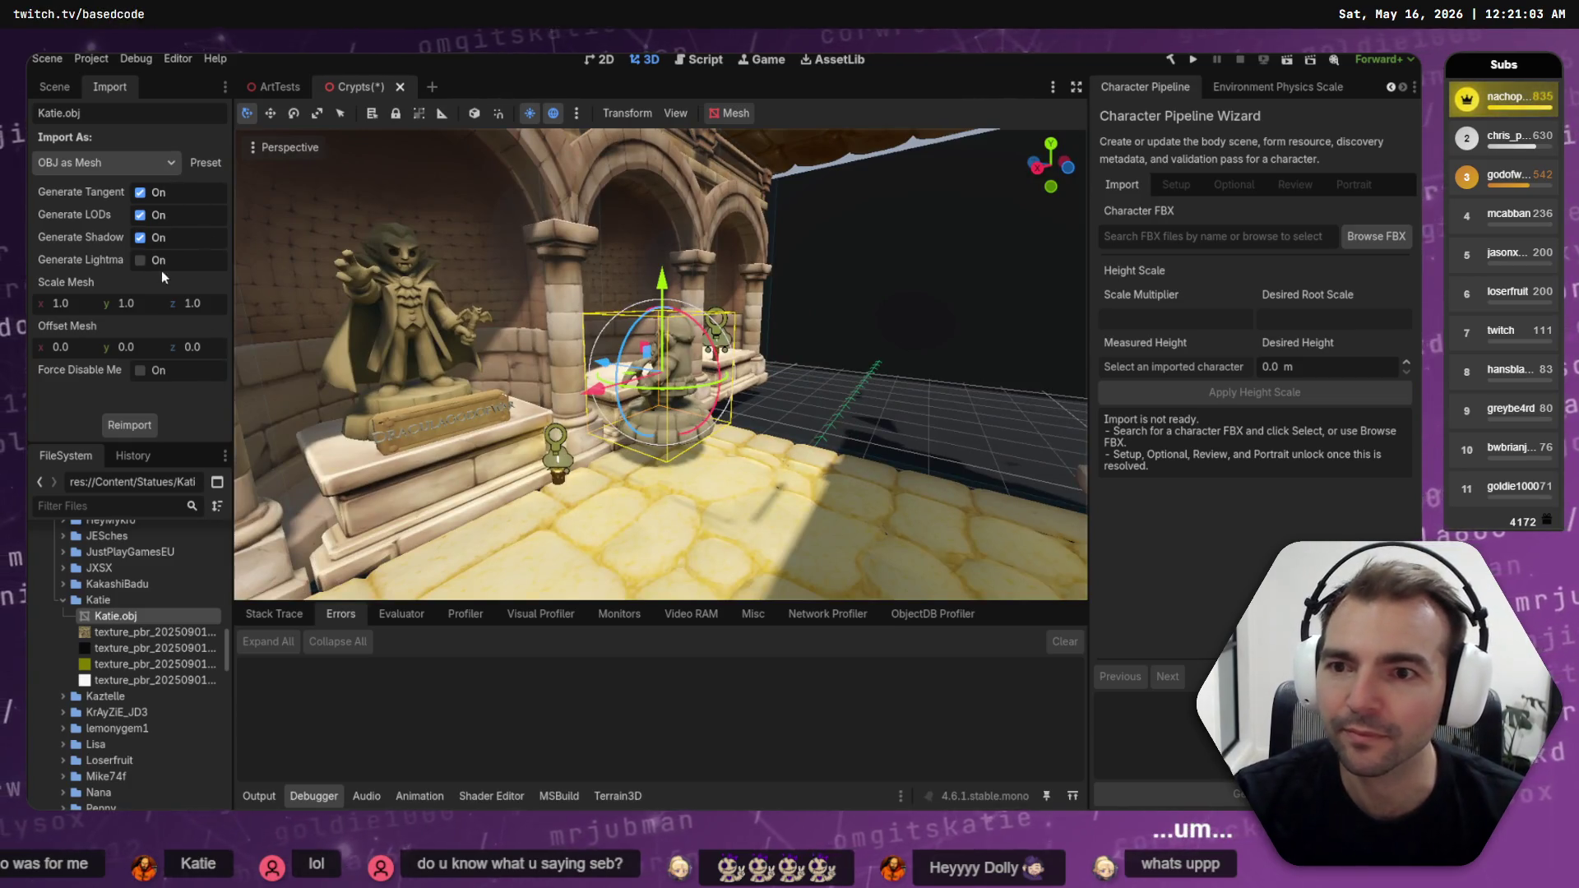
Reimport Katie.obj with a mesh scale of 1.3 on all axes.
click(84, 304)
text(1.3)
key(Tab)
text(1.3)
key(Tab)
key(Return)
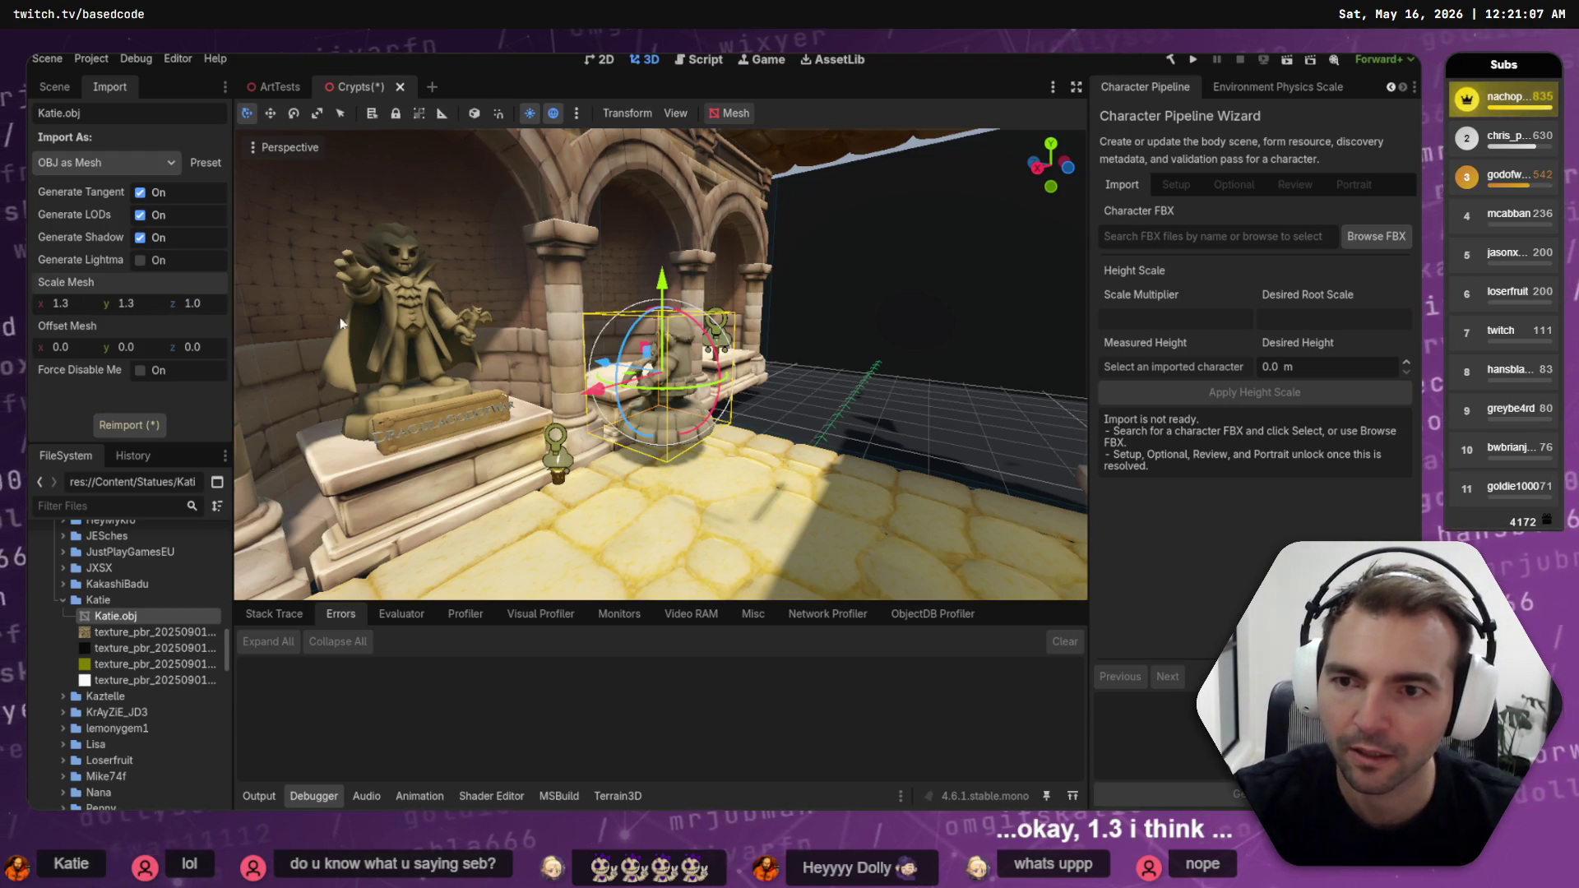
text(1.3)
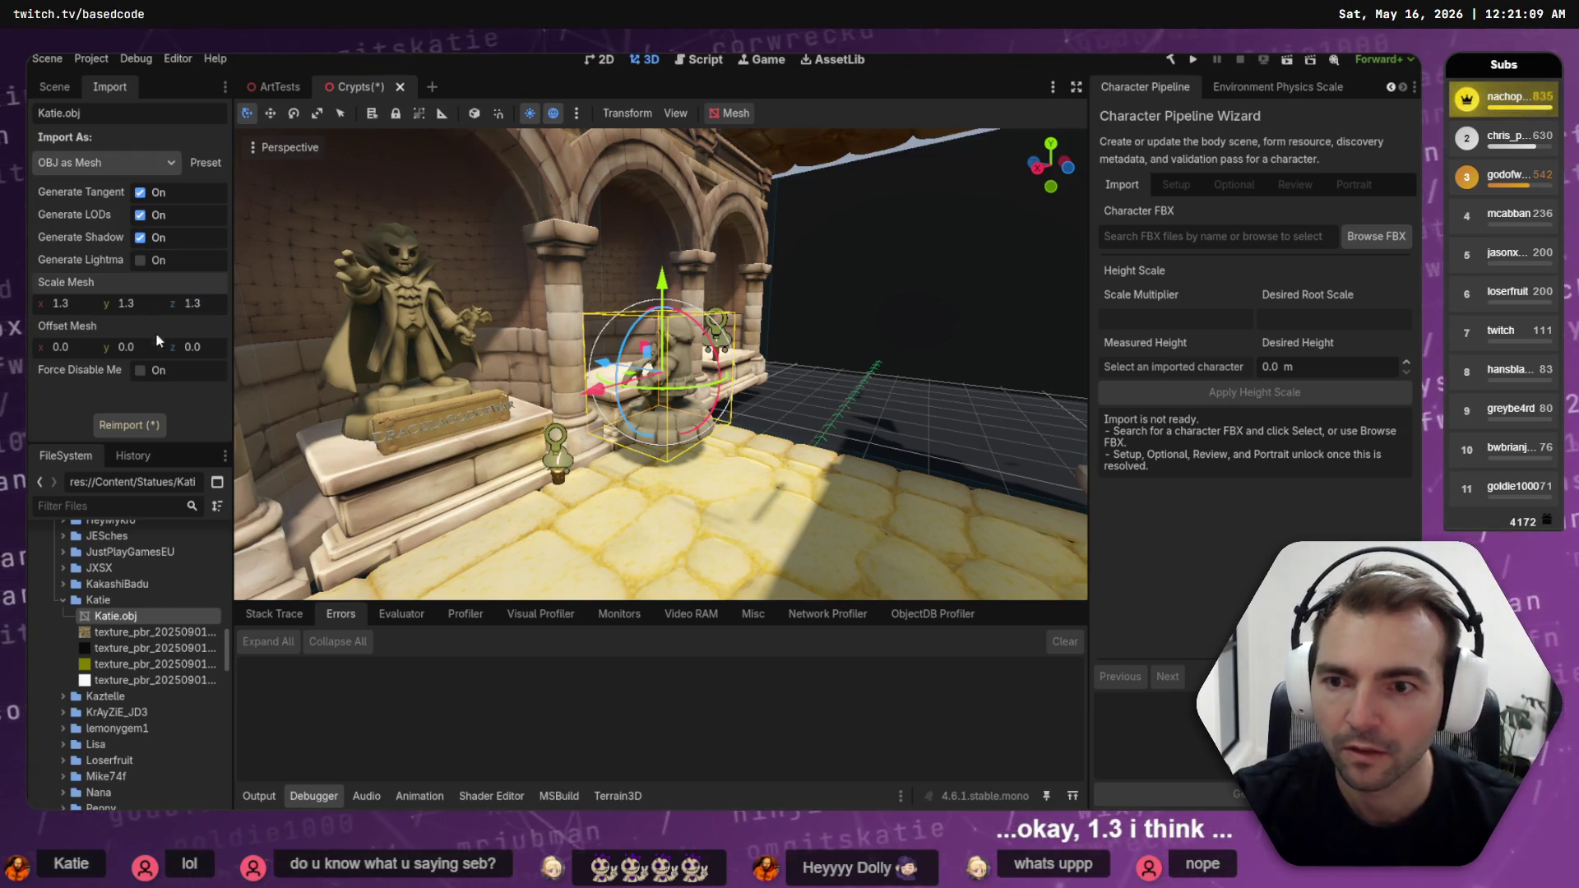
click(130, 425)
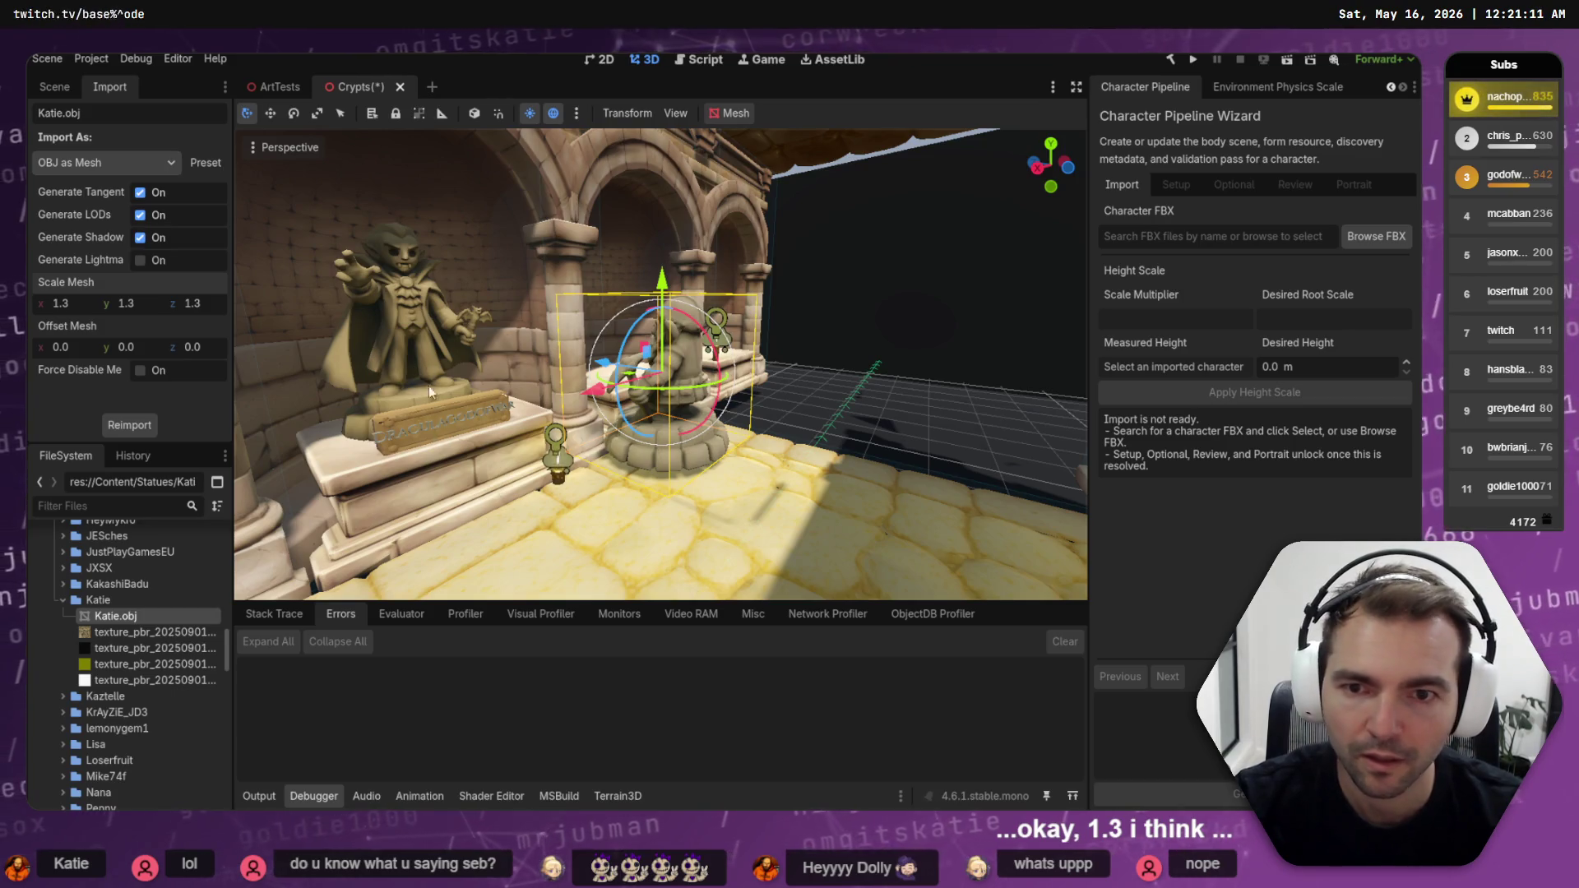
In the Scene tree, expand 65_DraculaGodOfWar and move the Katie node beside it.
click(66, 92)
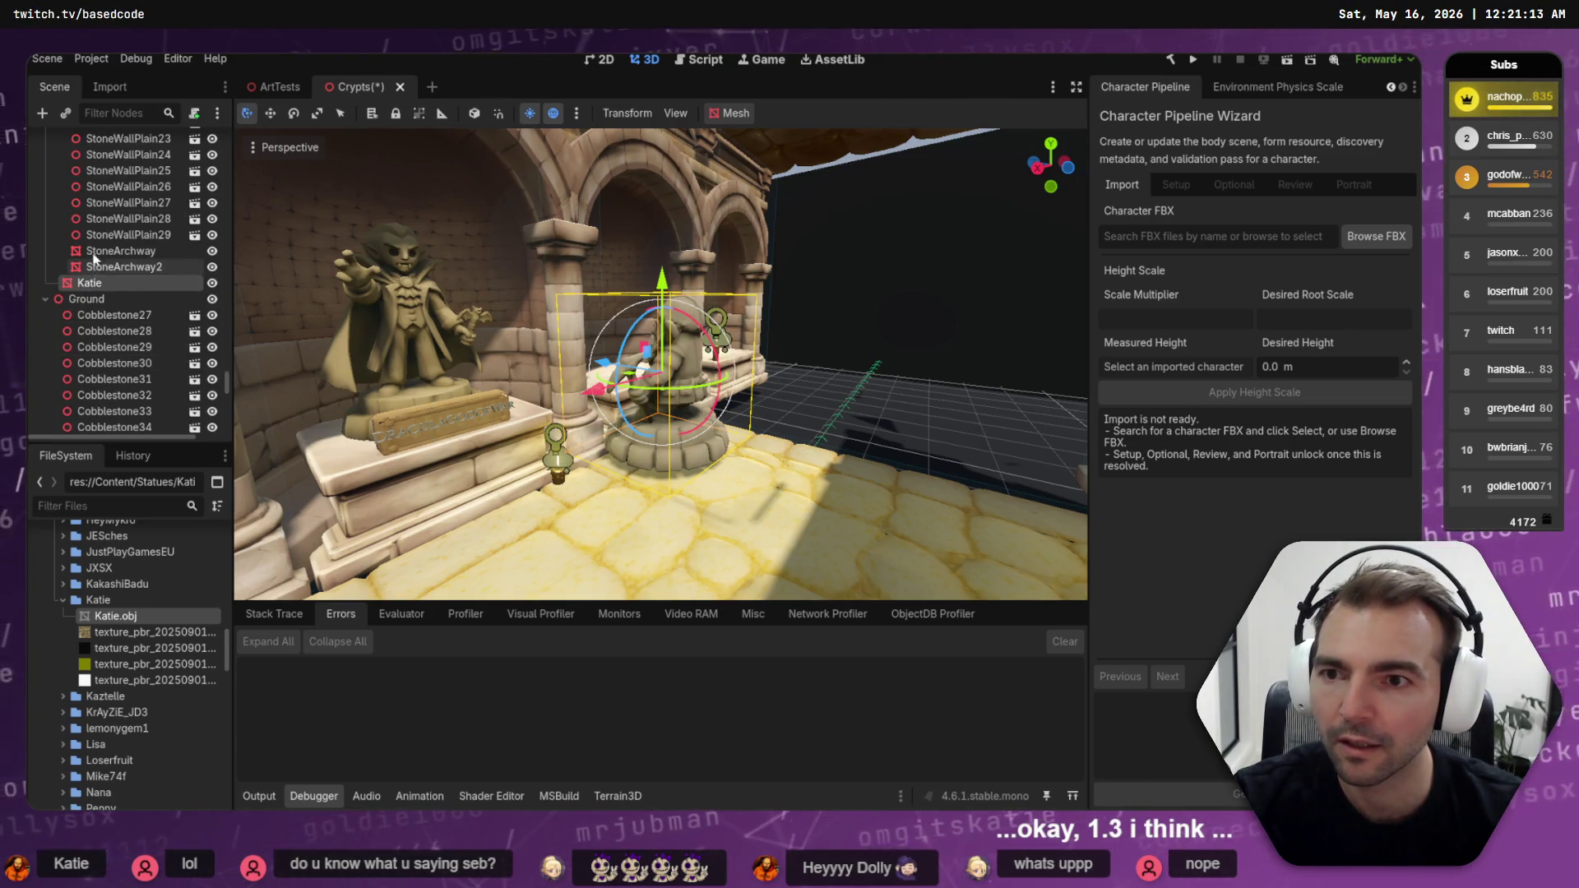
click(160, 298)
scroll(152, 278, up, 5)
click(411, 337)
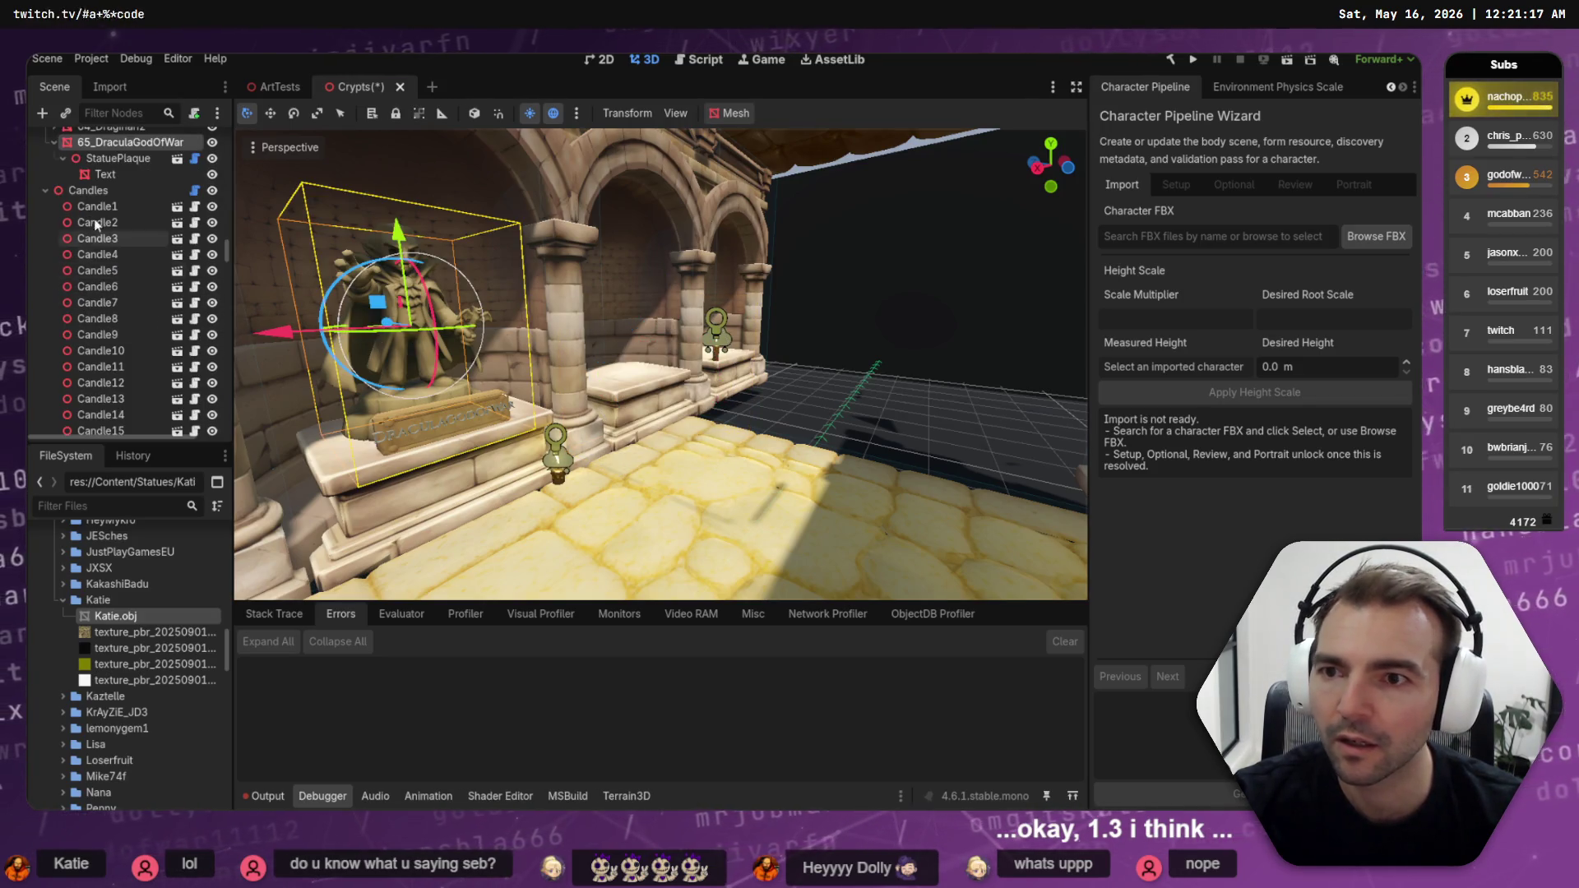
click(55, 142)
click(99, 190)
mouse_move(100, 191)
mouse_down()
mouse_move(95, 145)
mouse_move(87, 188)
mouse_up()
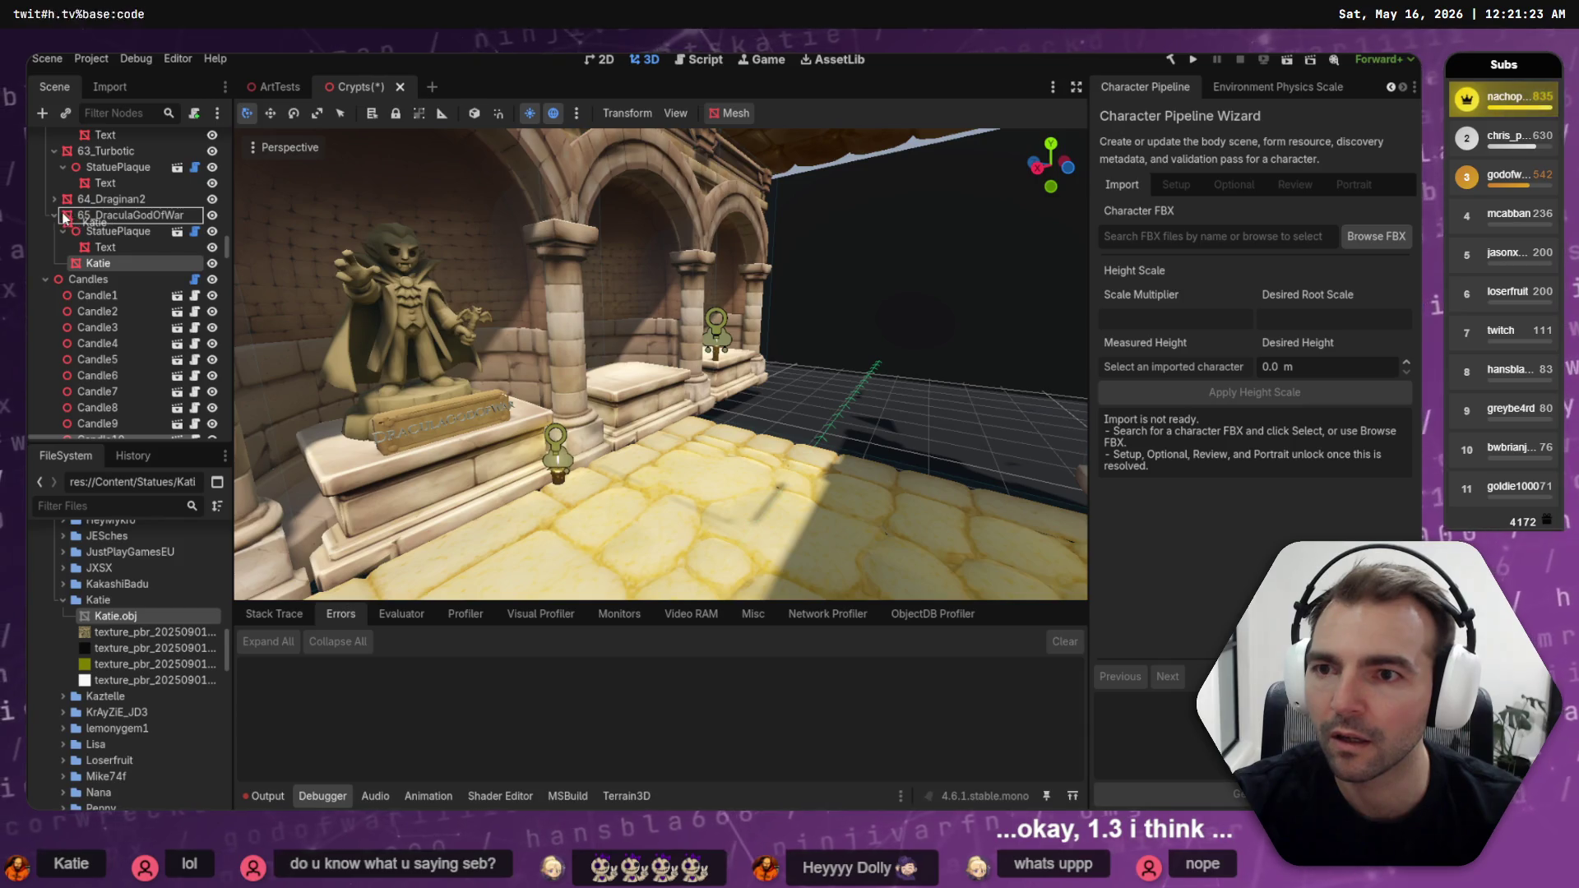
Undo the accidental deletion of the Katie node and rename it 66_Katie.
key(Delete)
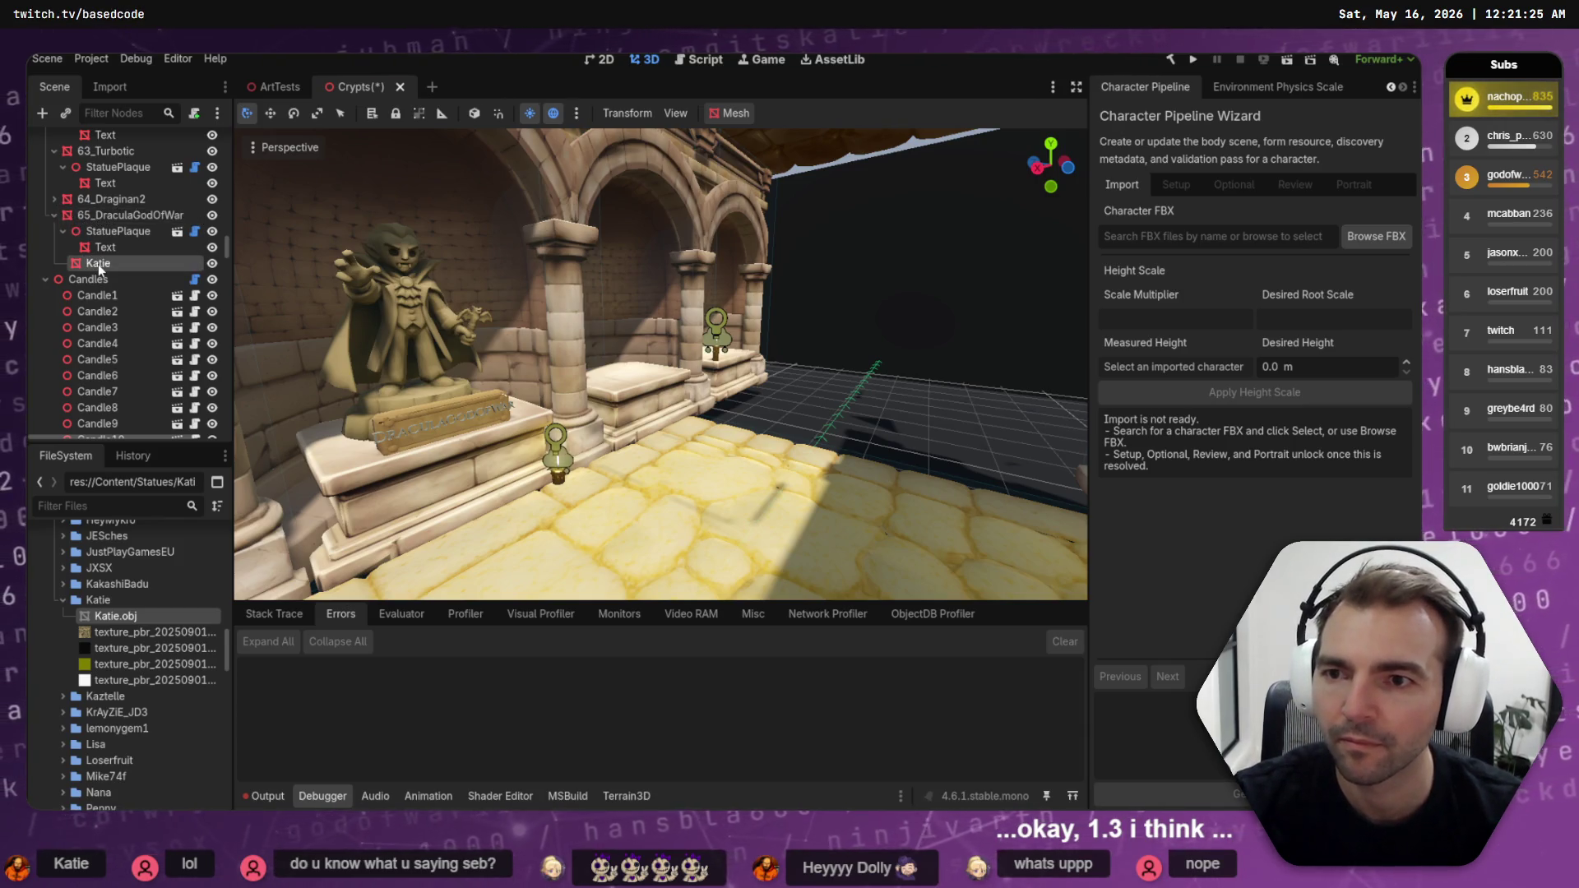
click(124, 213)
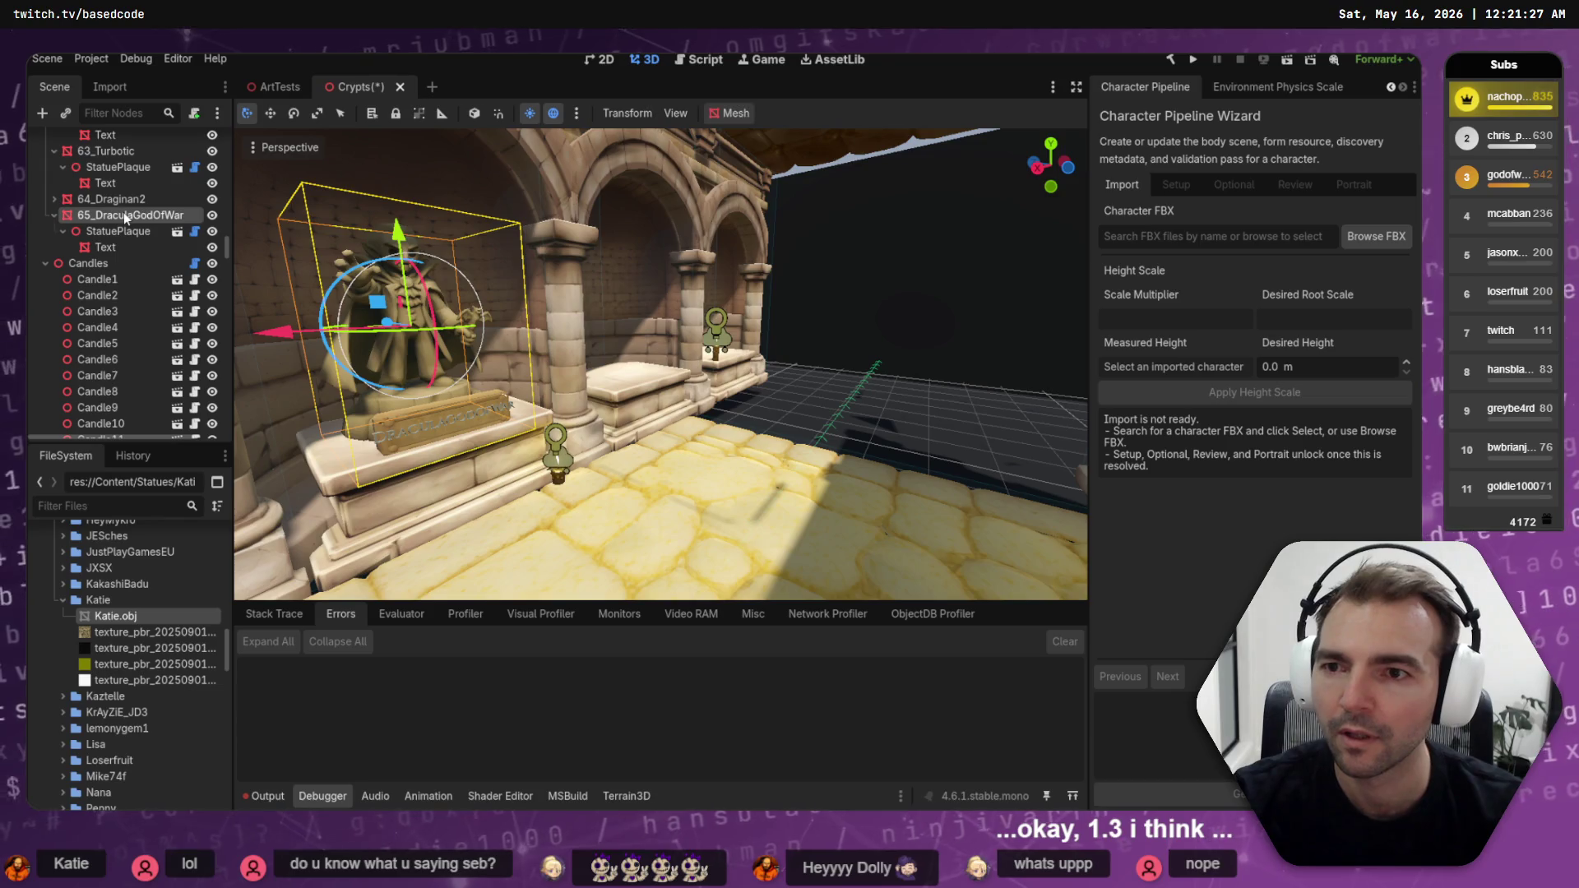
key(ctrl+z)
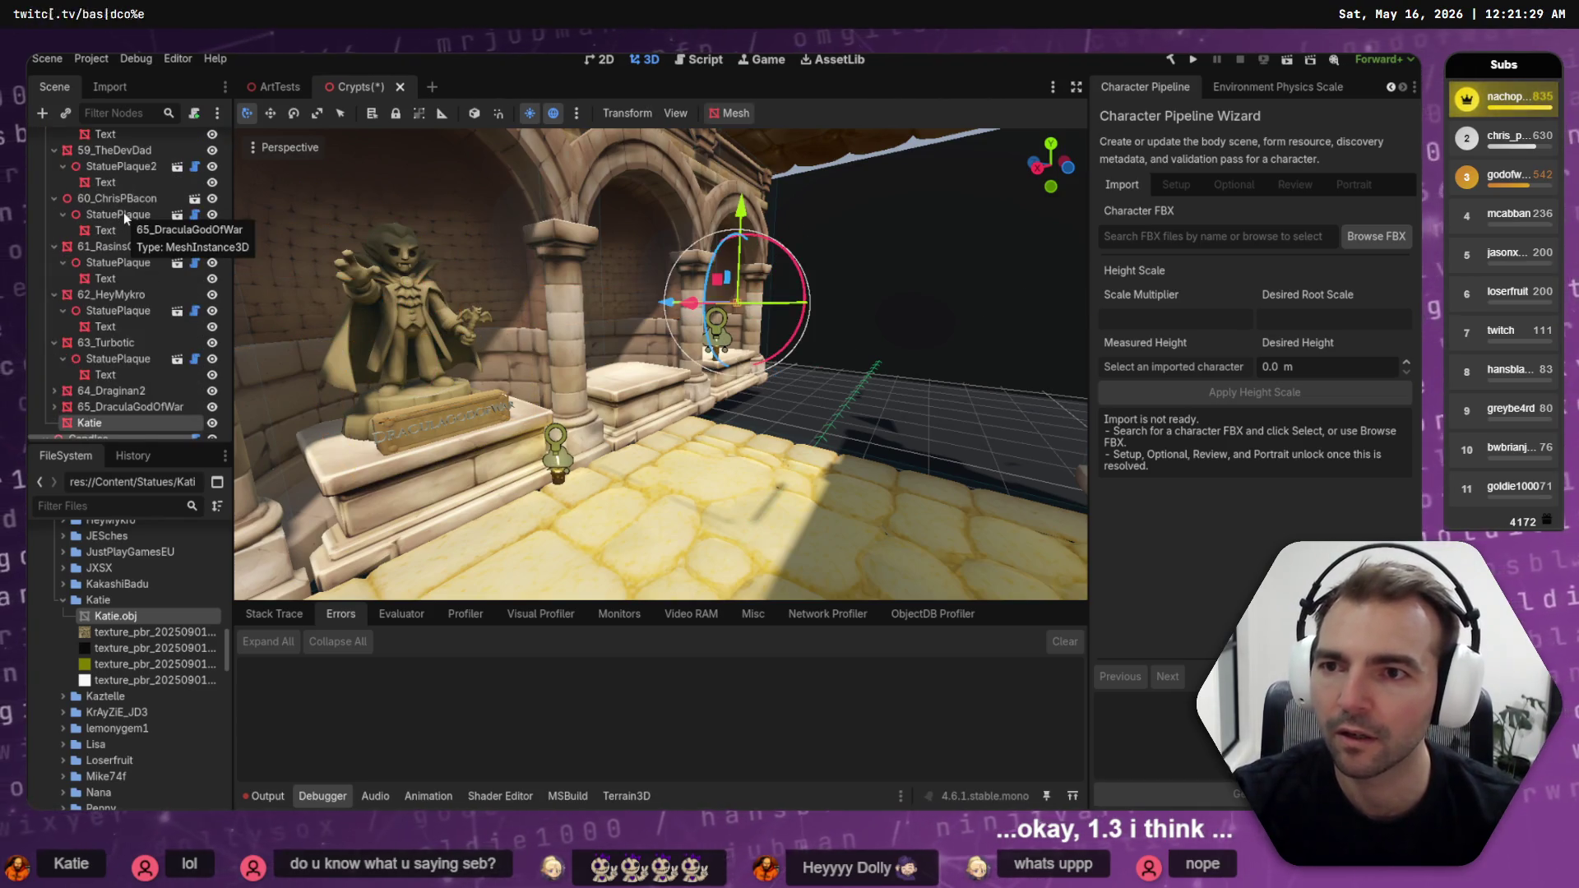
key(F2)
key(Home)
text(66_)
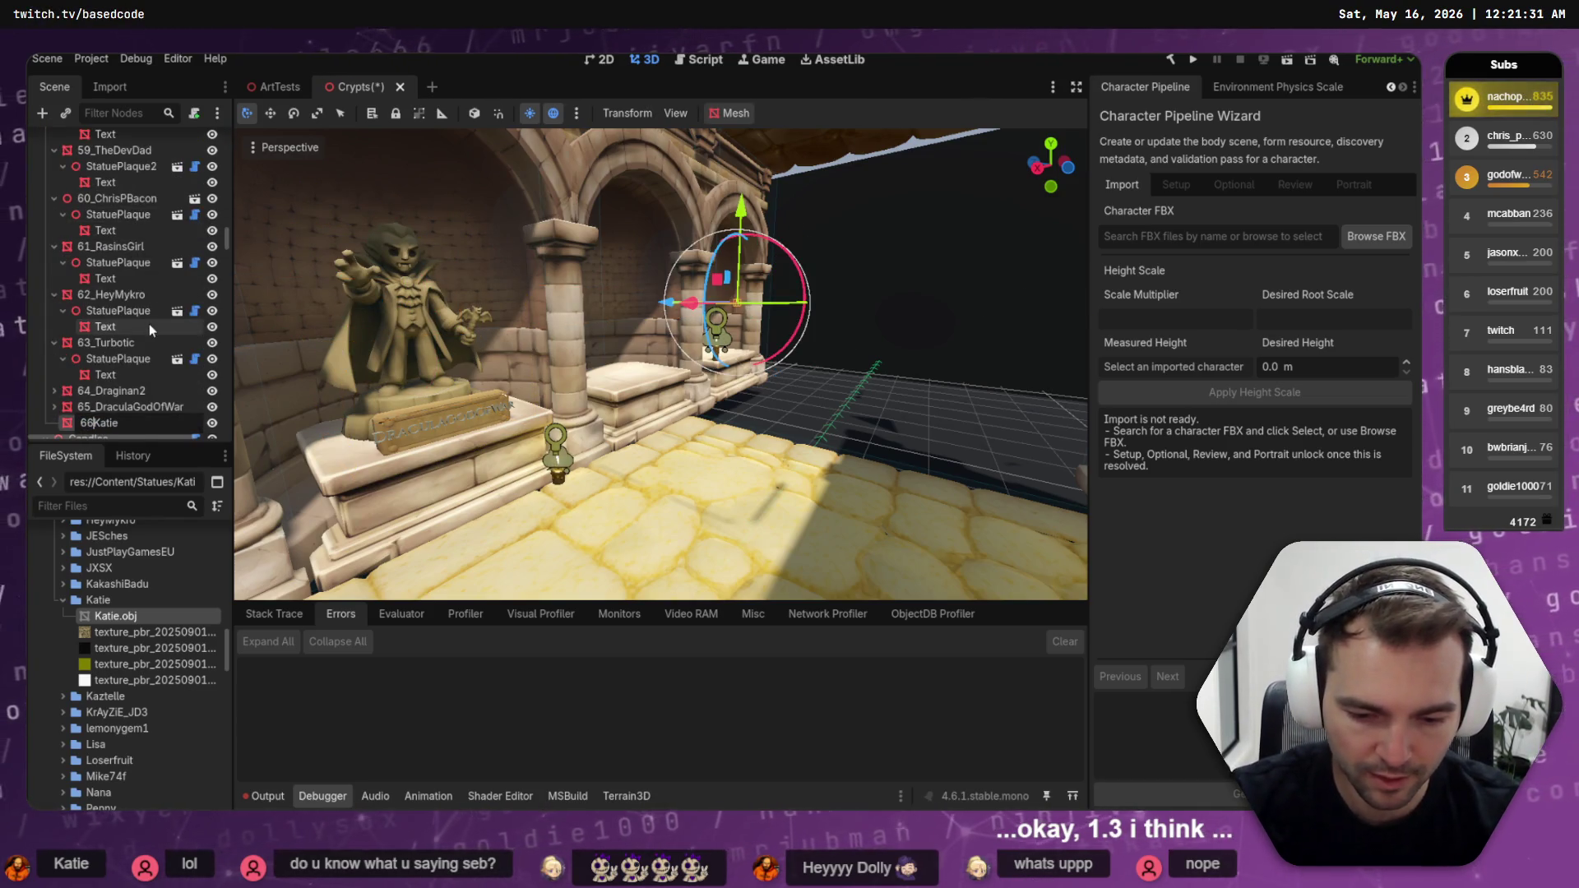
key(Return)
Expand 66_Katie and select the Text node on its StatuePlaque to show its properties.
click(55, 406)
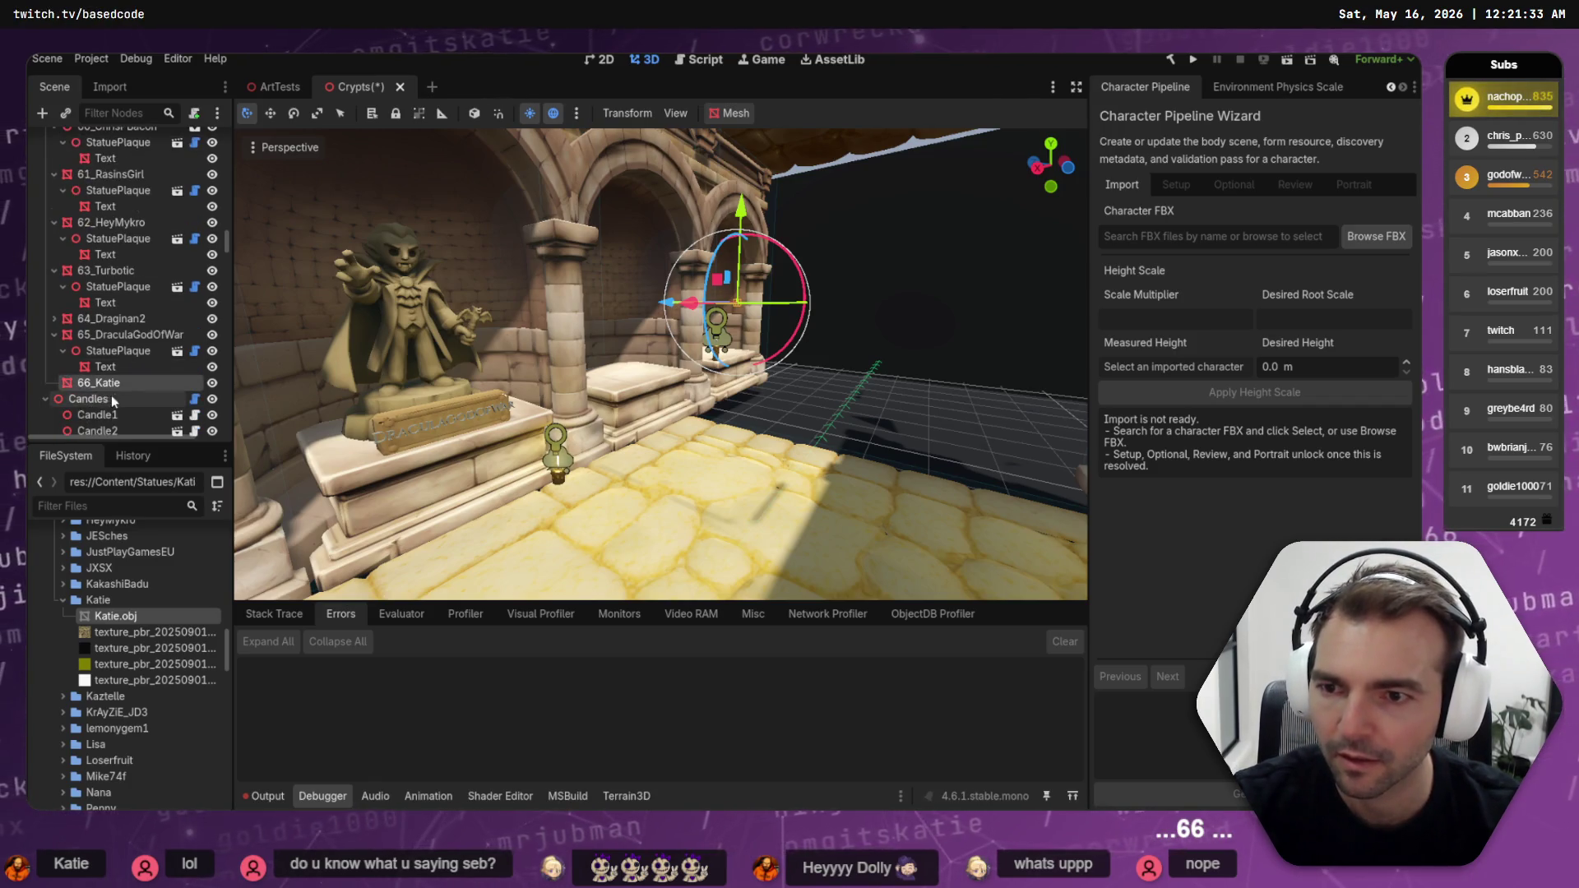
click(111, 395)
click(54, 382)
click(117, 399)
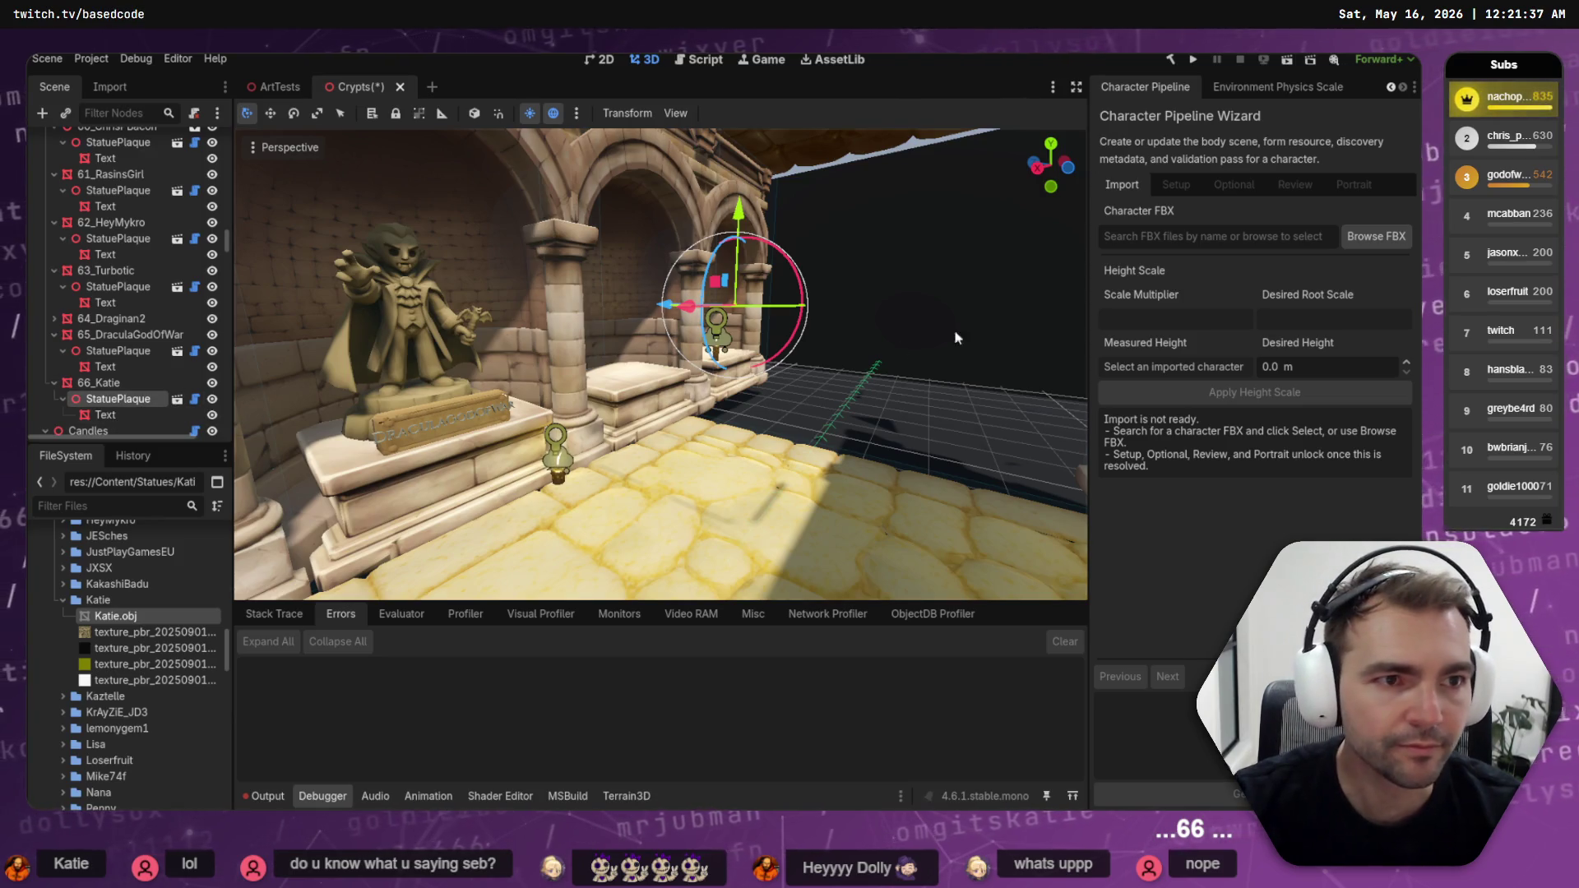
click(100, 415)
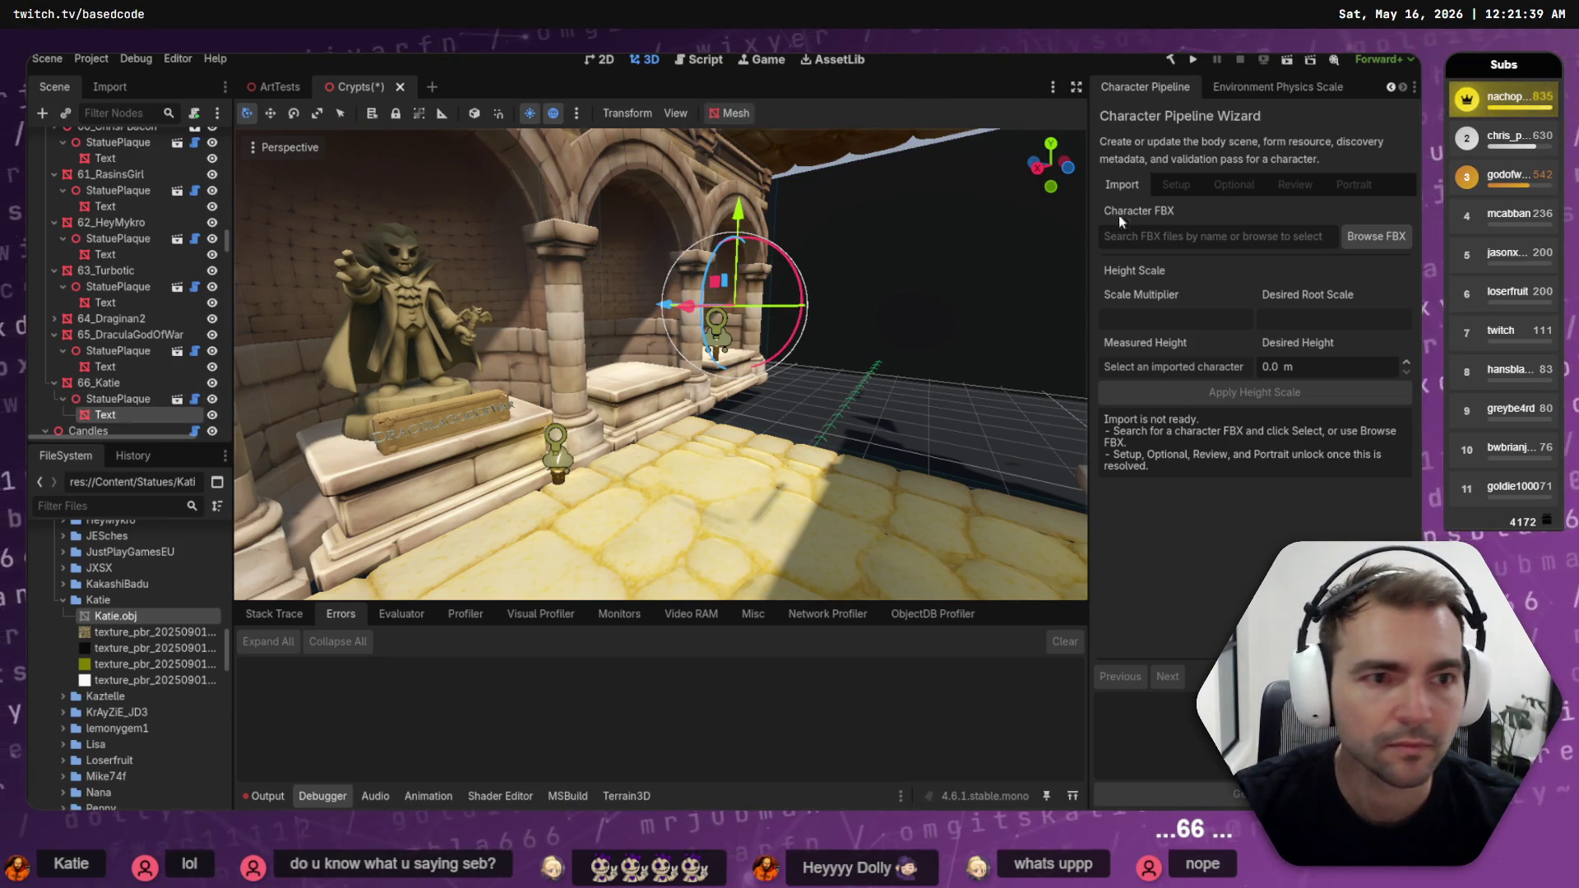
click(1147, 86)
click(1143, 86)
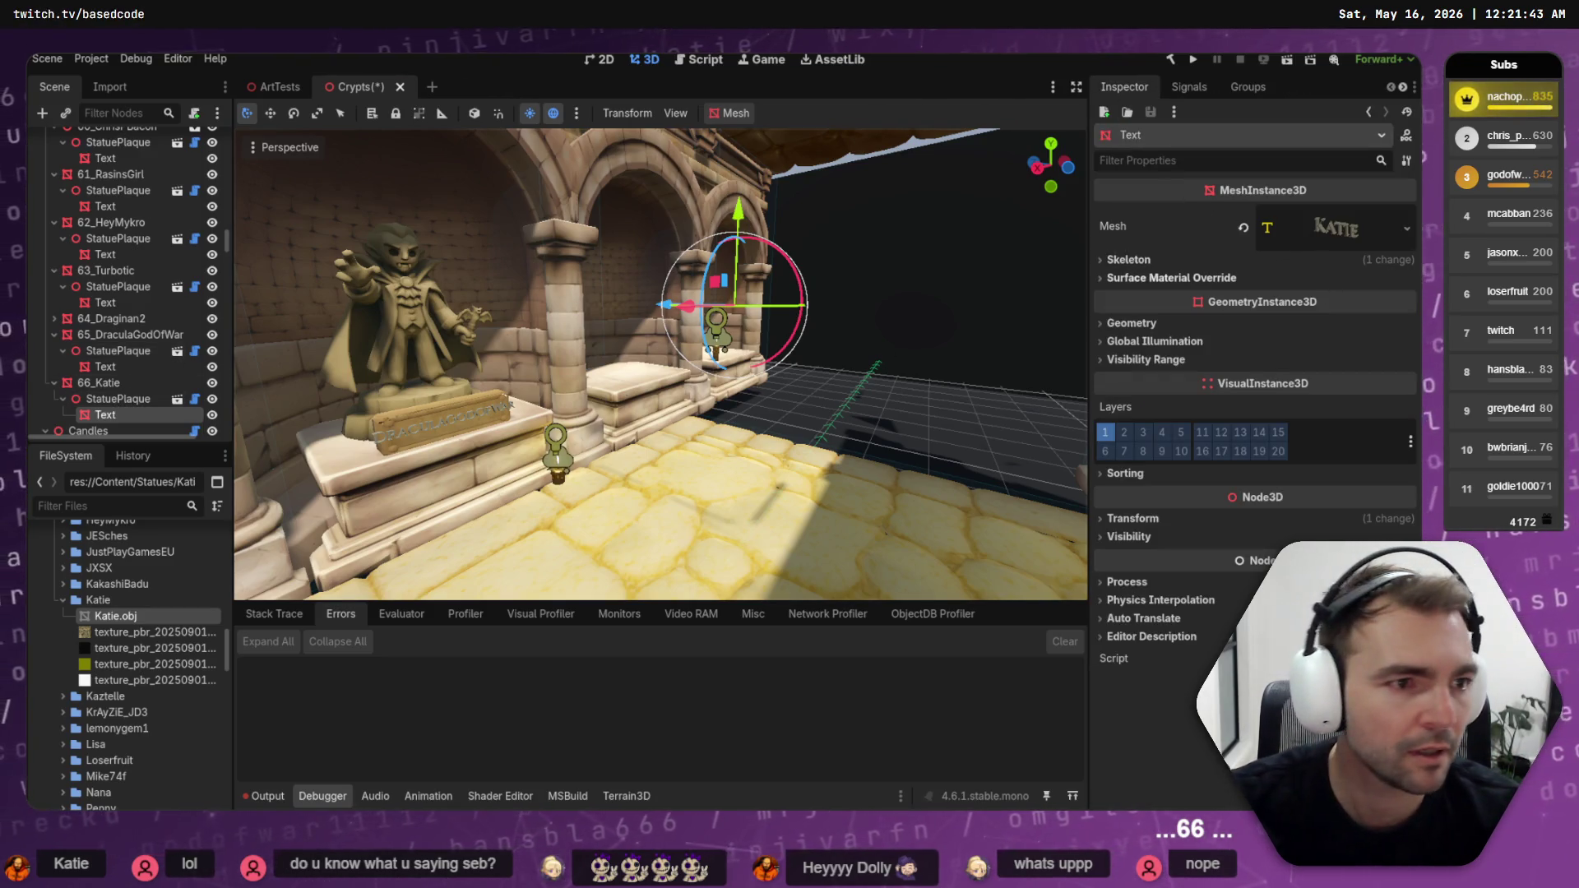
Edit the plaque's TextMesh text so it reads 'Katie (GOW)'.
click(1349, 227)
click(1225, 374)
click(1203, 442)
text((GOD))
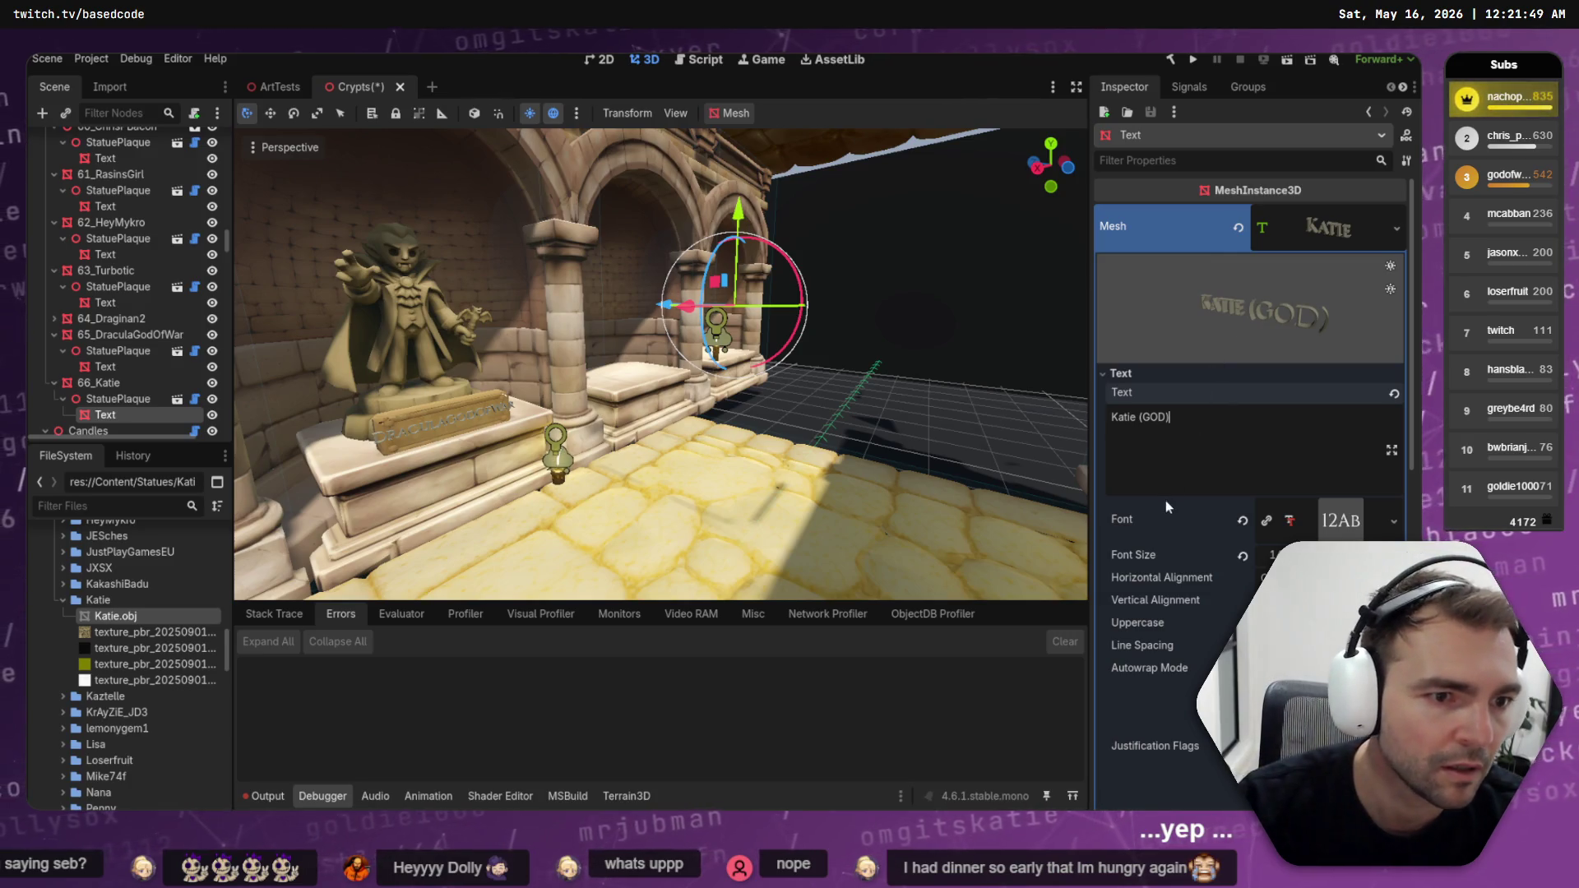
key(BackSpace)
key(BackSpace)
text(W))
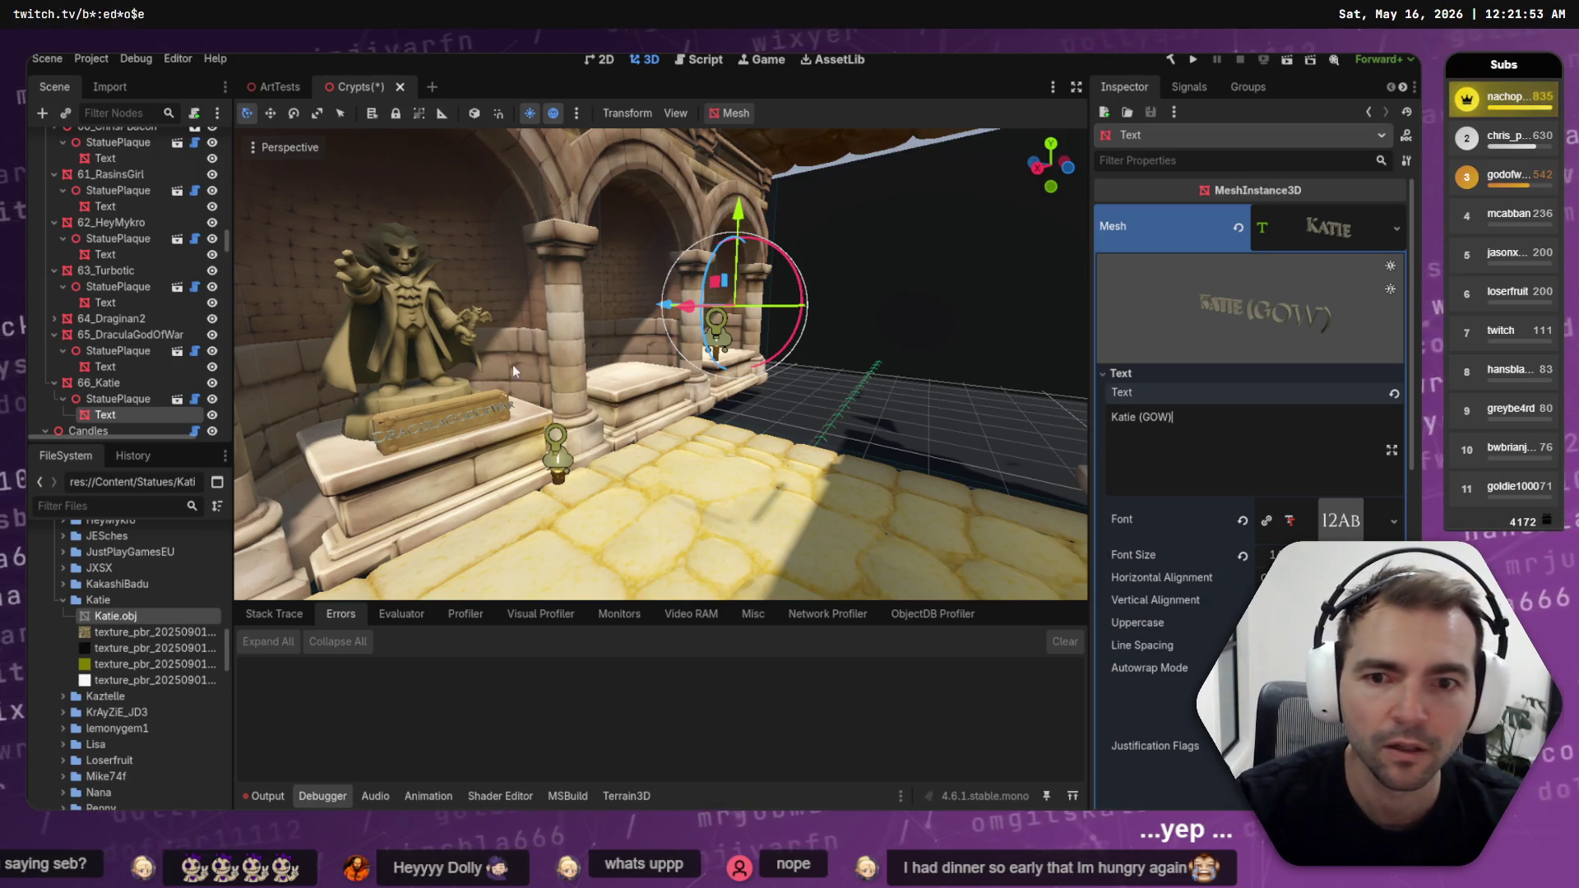
click(861, 334)
Move the view to the Dracula statue and select its plaque's Text node.
key(f)
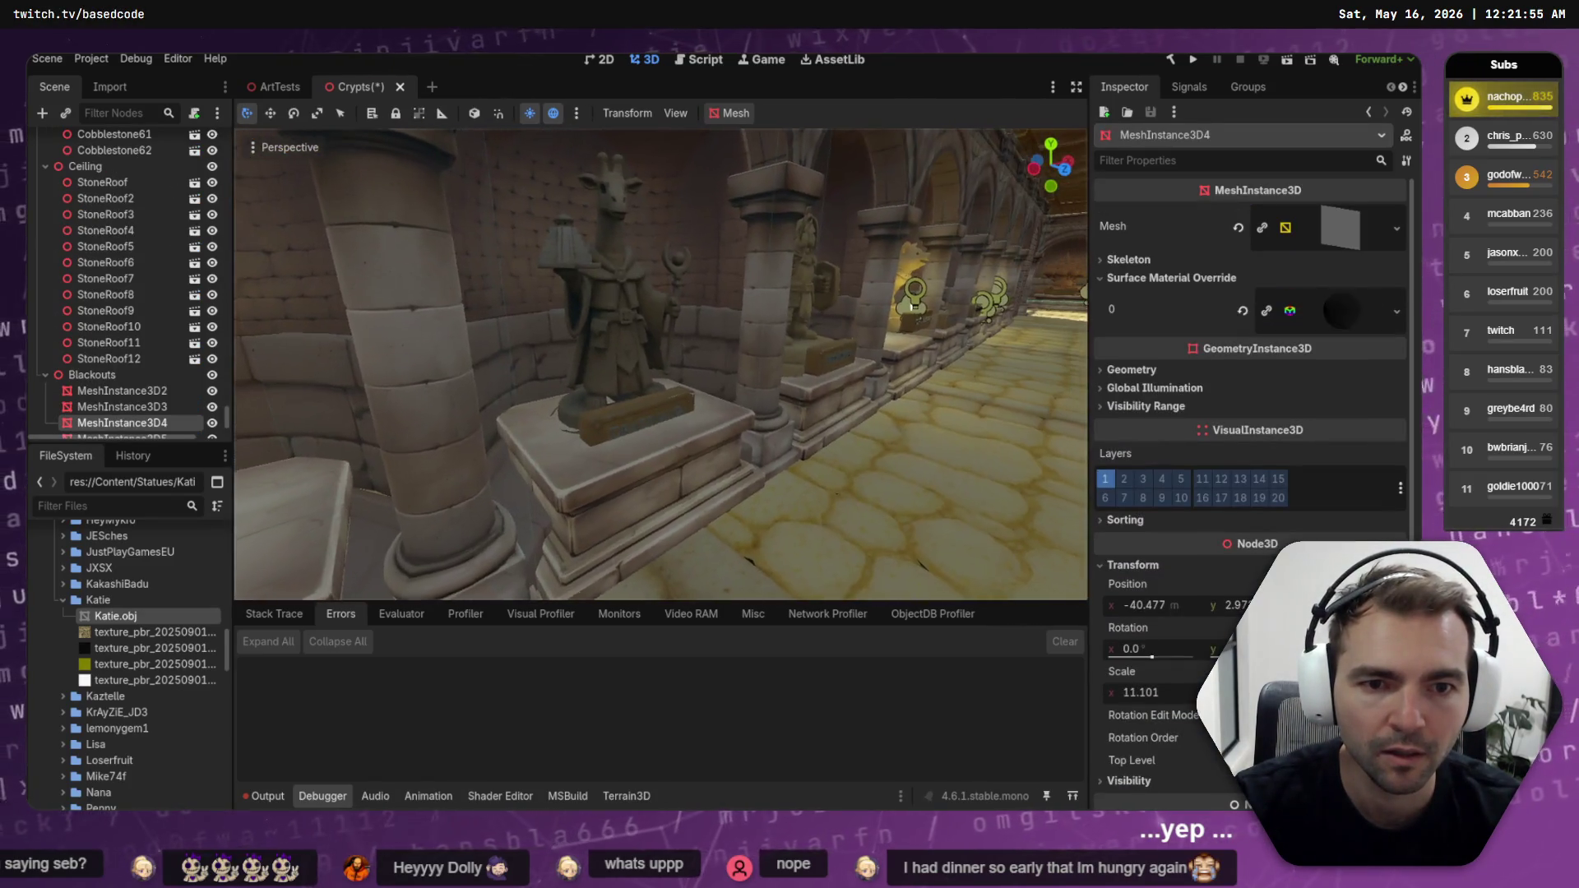
key(w)
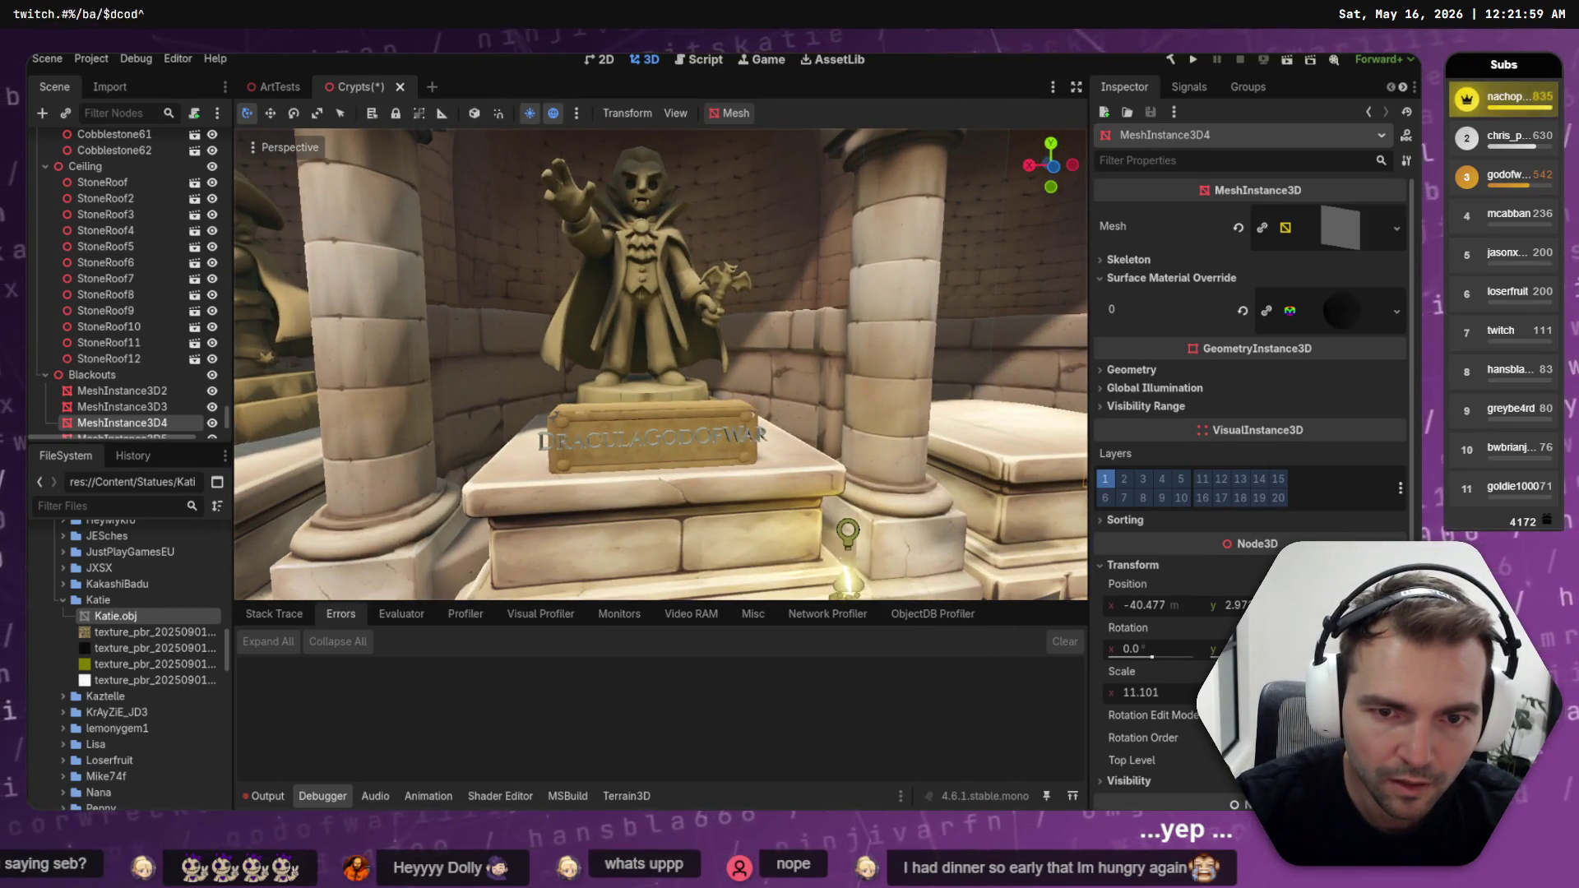
click(676, 438)
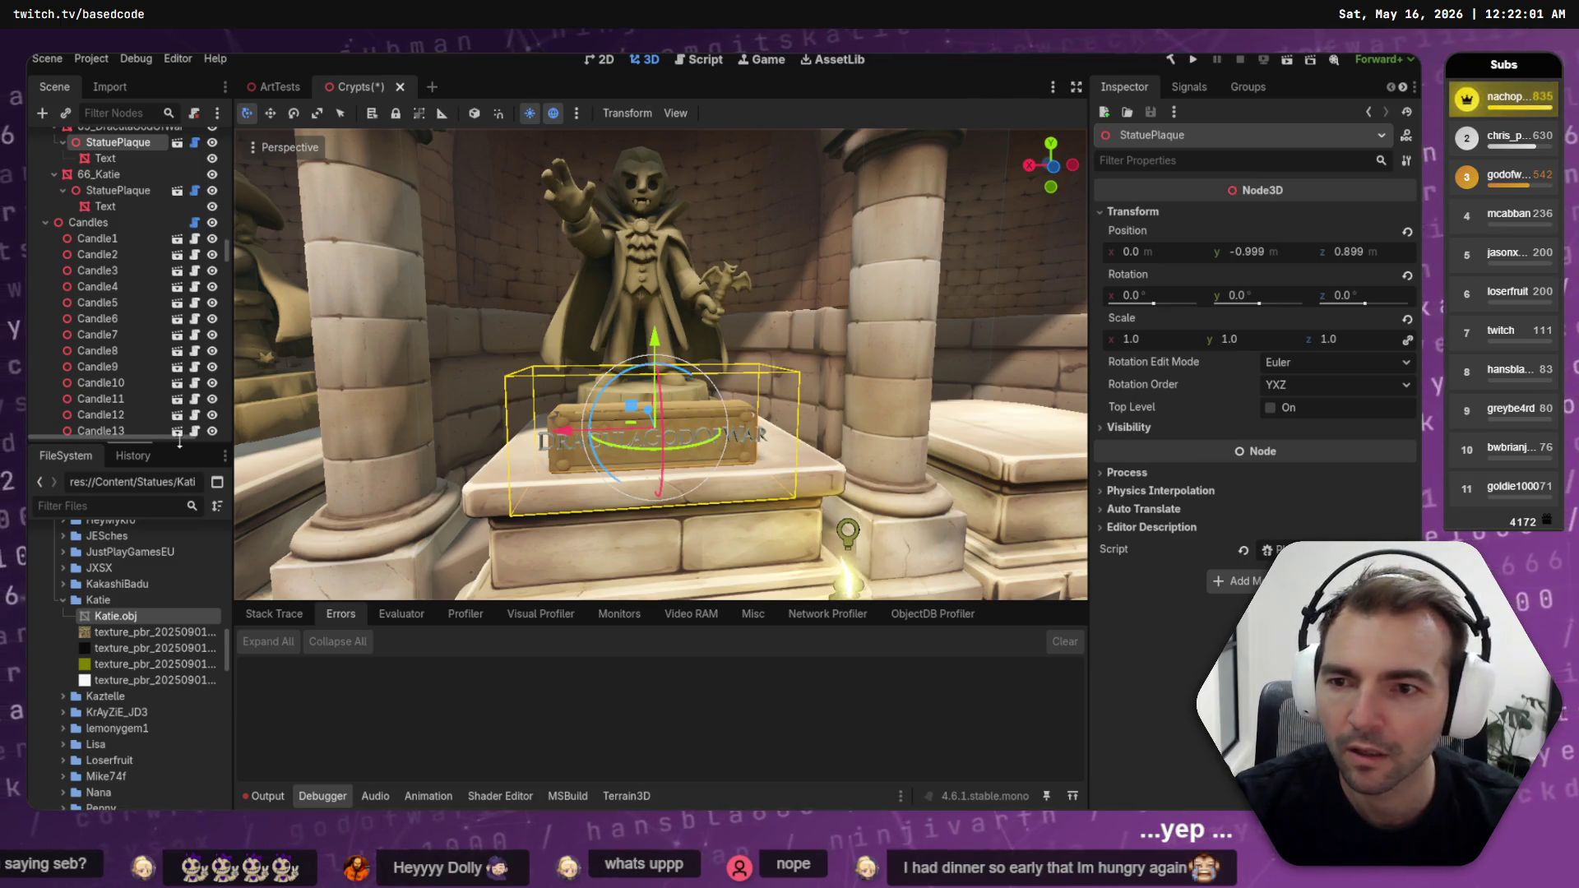
scroll(123, 263, up, 3)
click(106, 231)
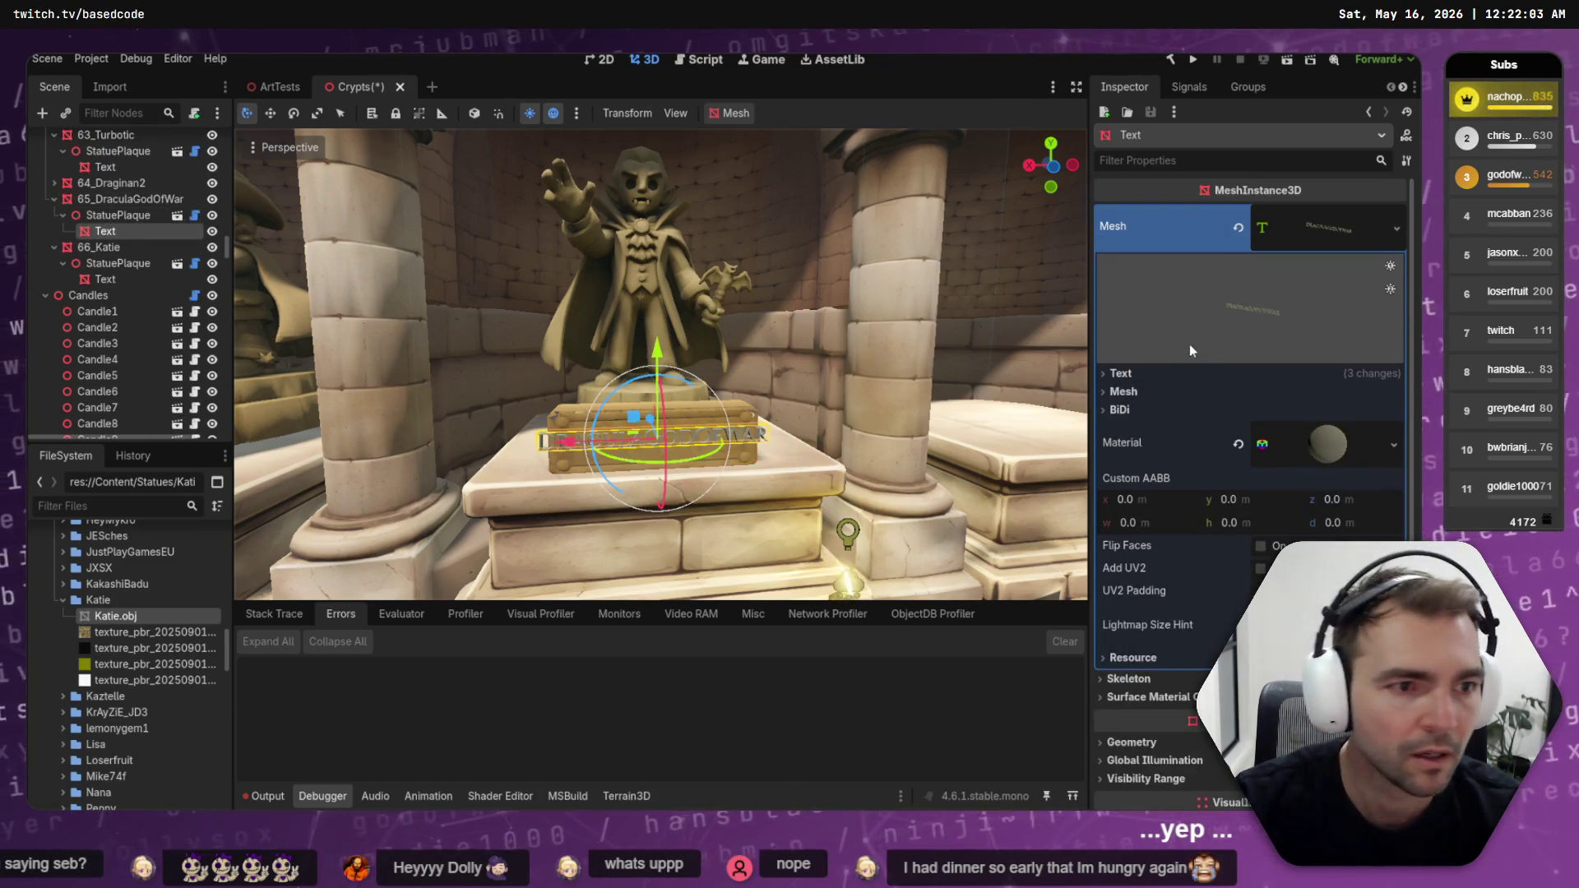
Change the Dracula plaque text to 'Dracula (GOW)' and lower its font size.
click(1353, 230)
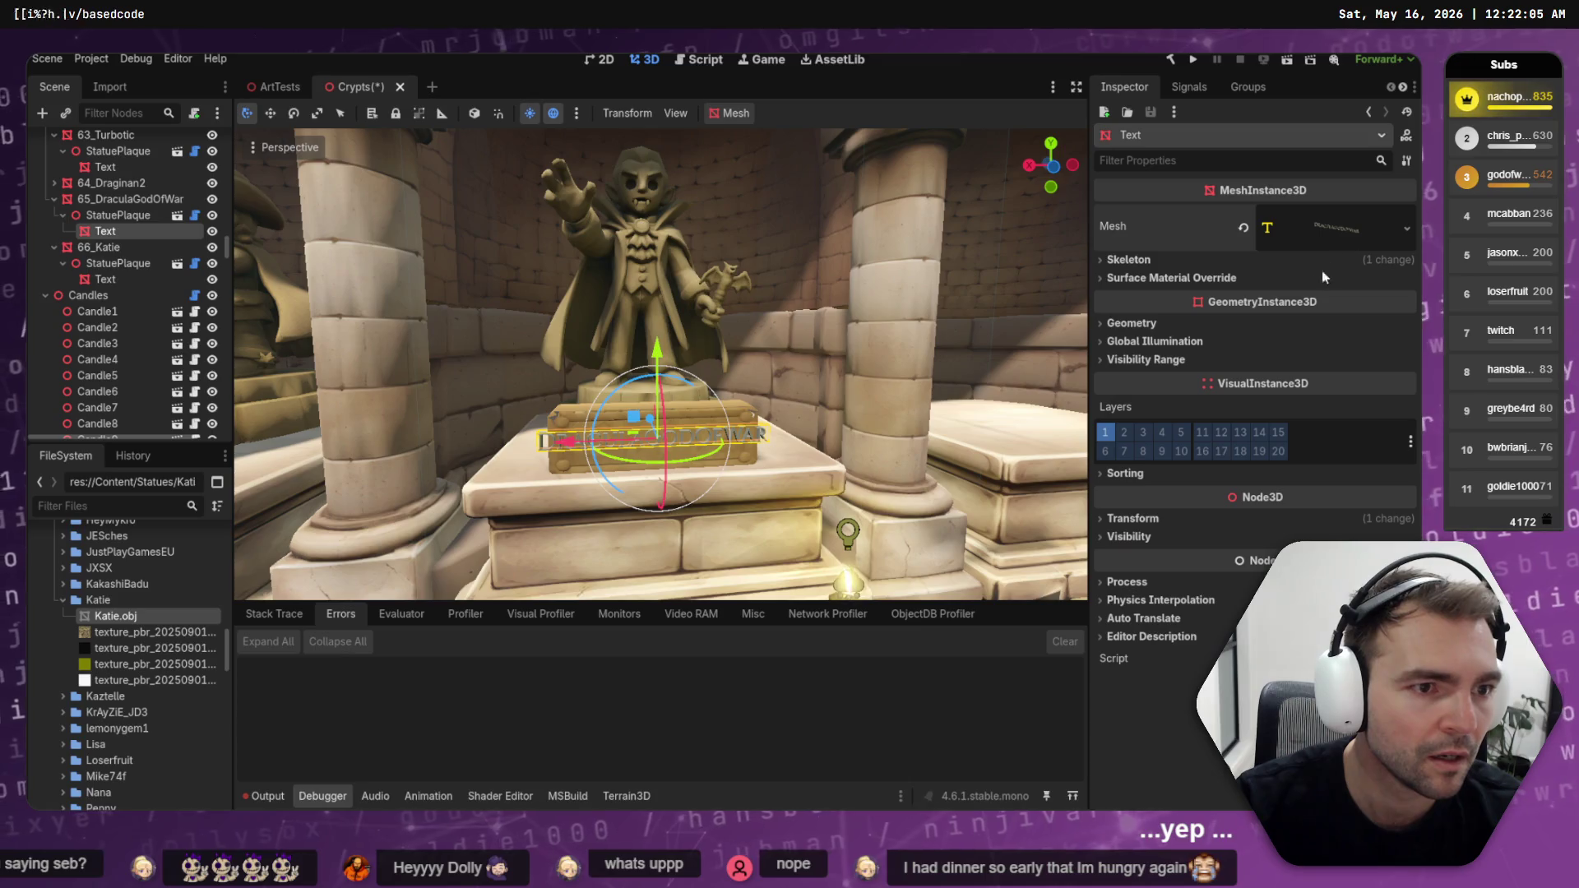
click(1370, 230)
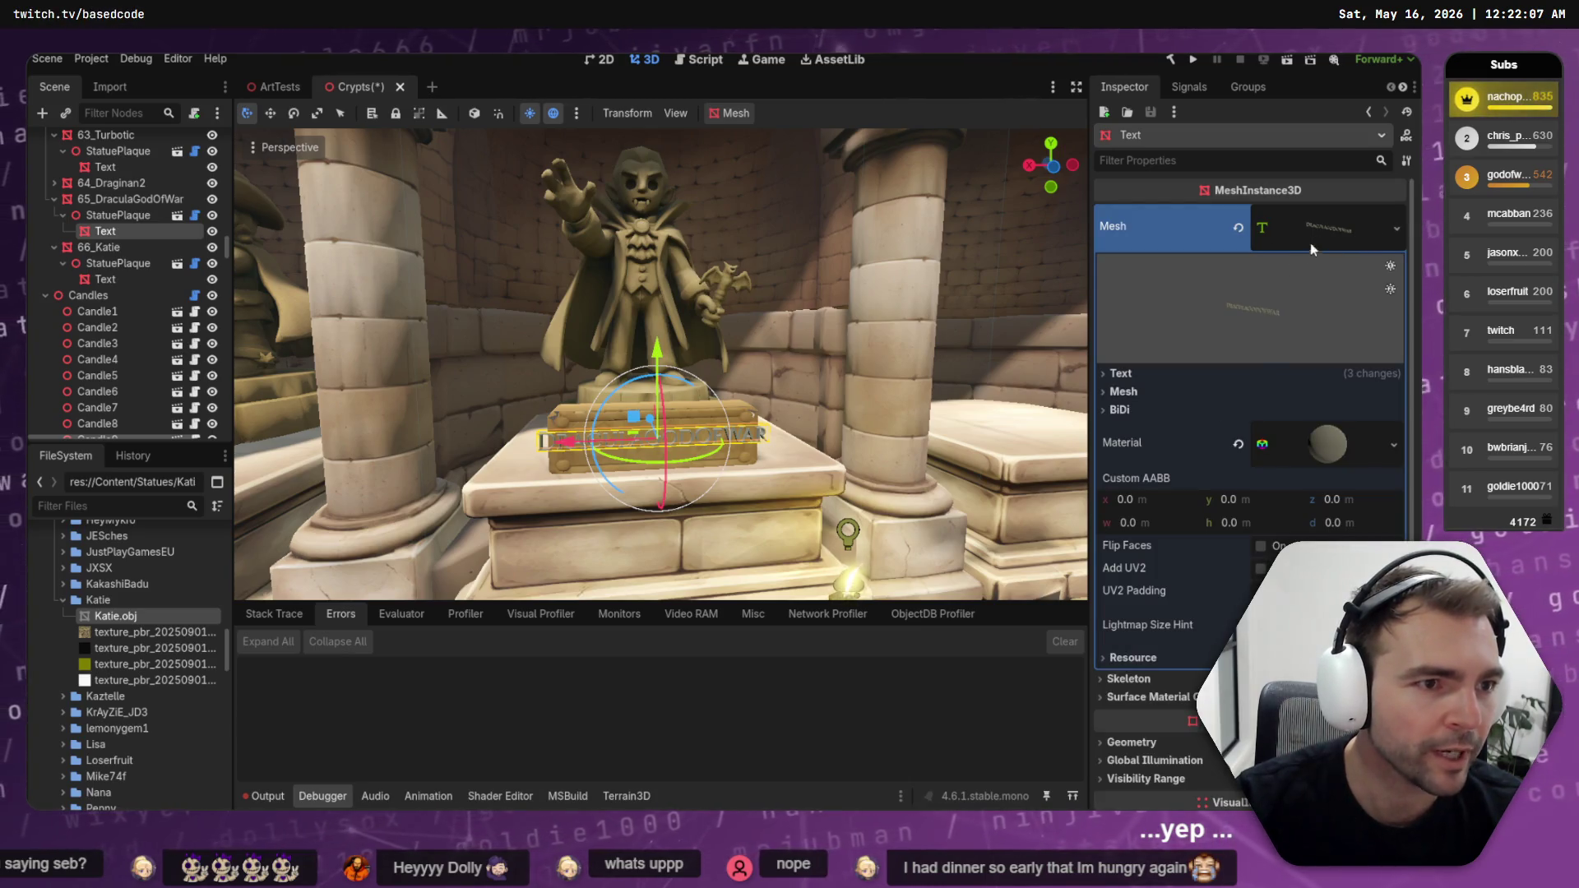
click(1310, 243)
click(1260, 236)
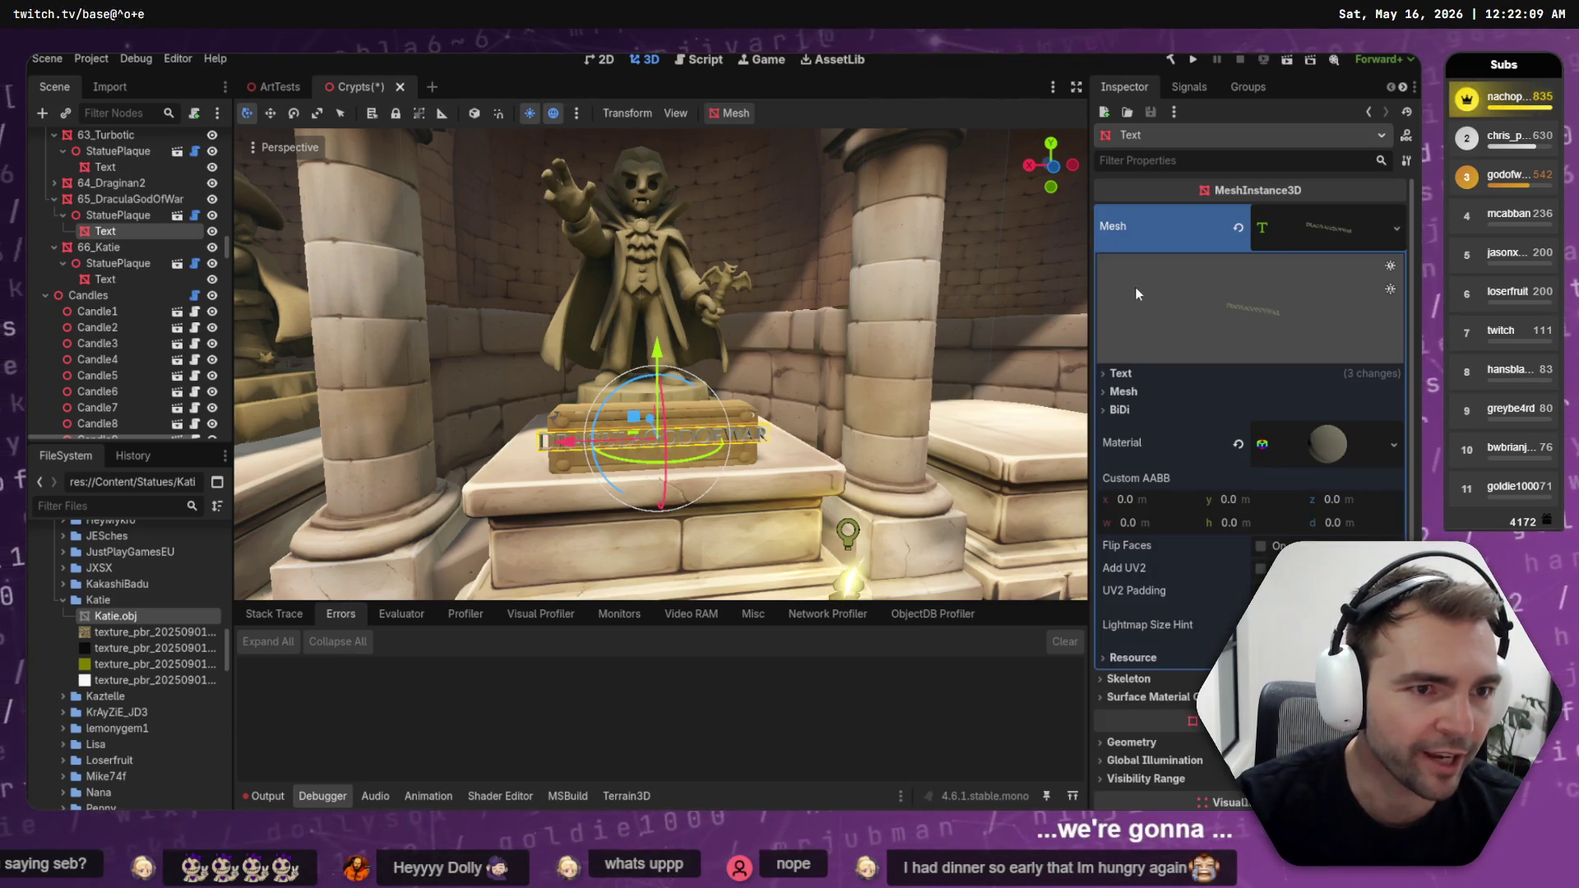
click(1133, 379)
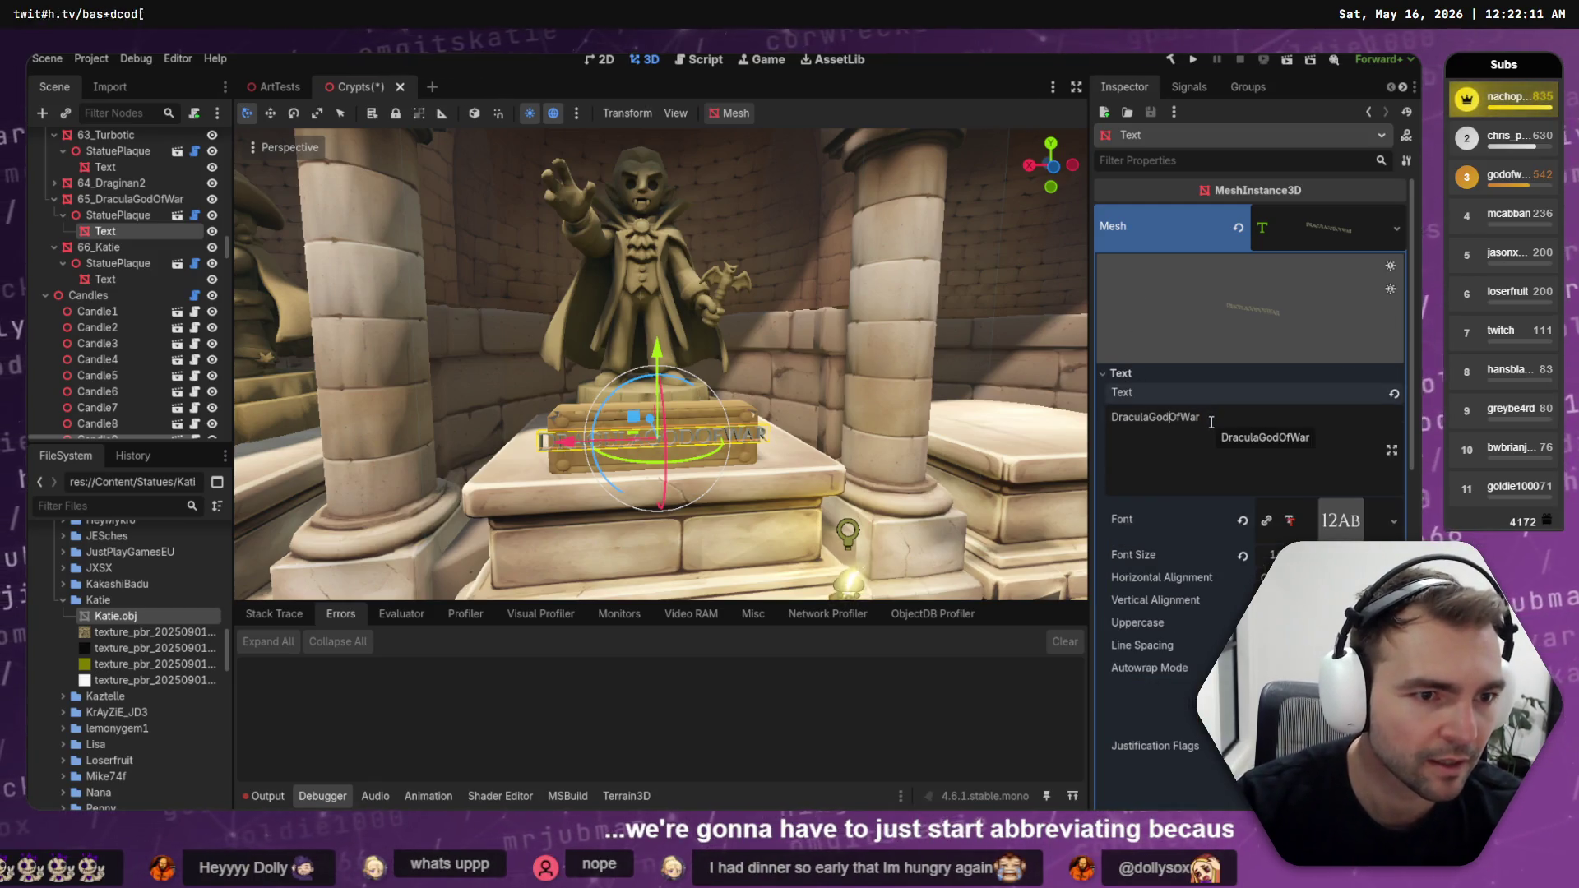
text(()
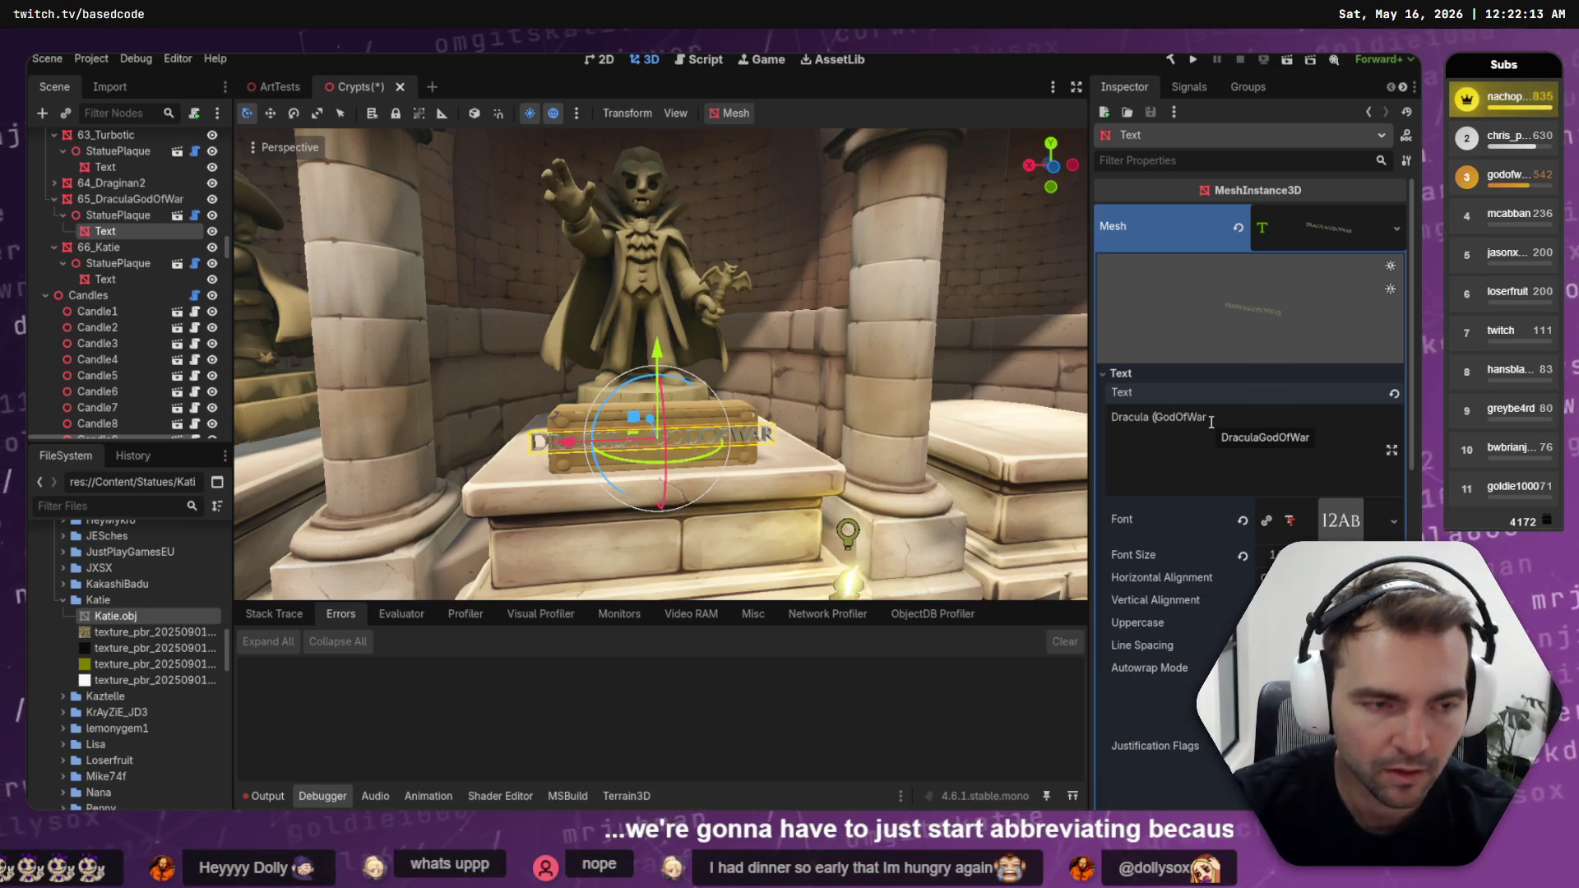
text())
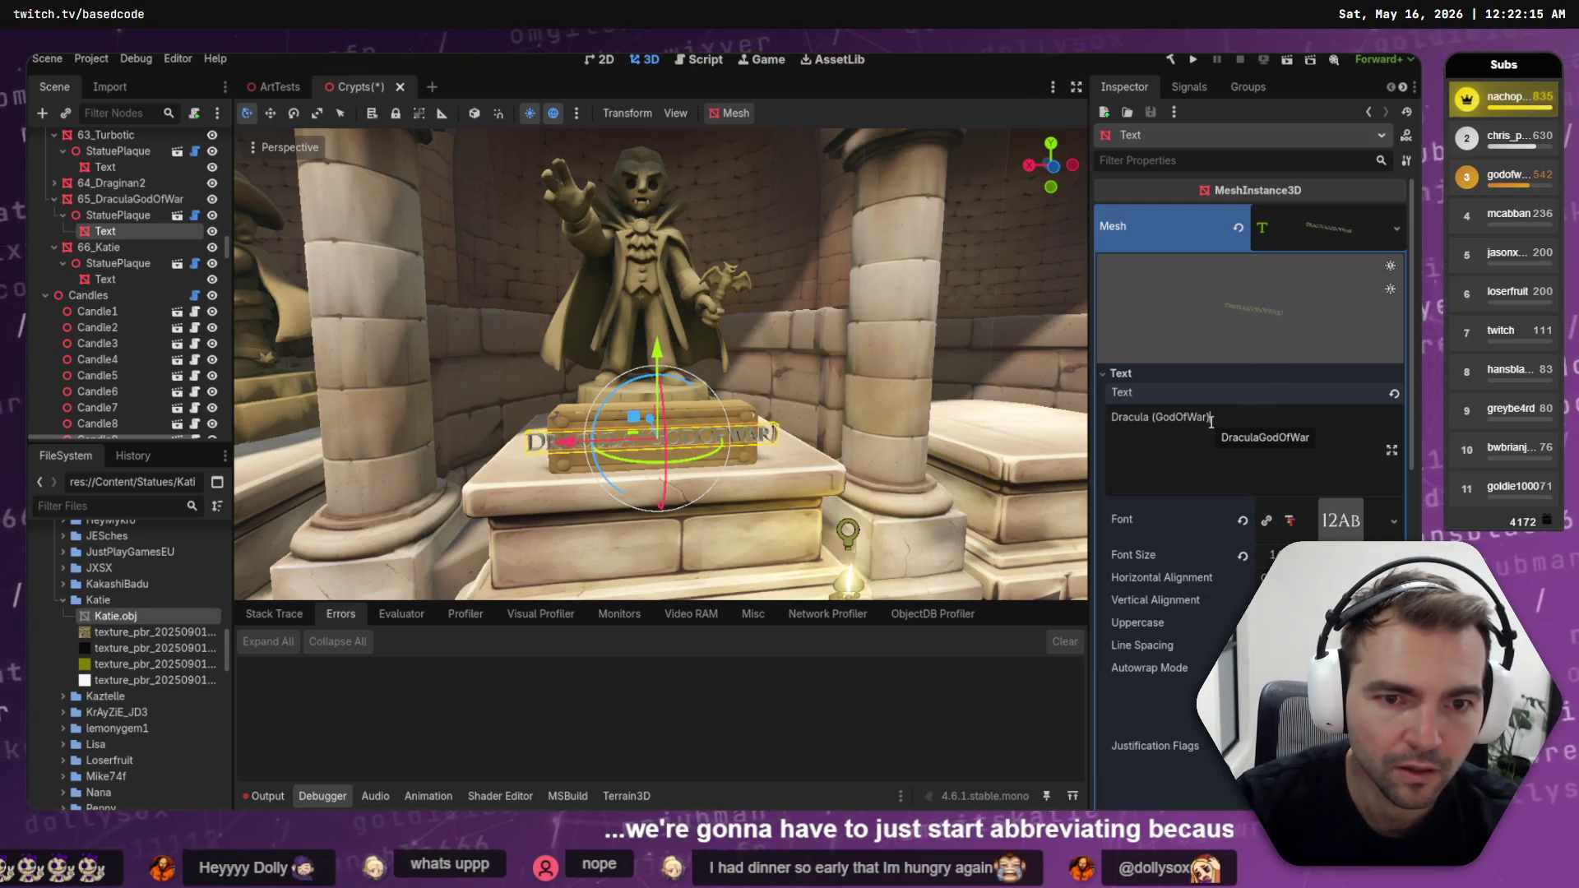
drag(1271, 555, 1229, 555)
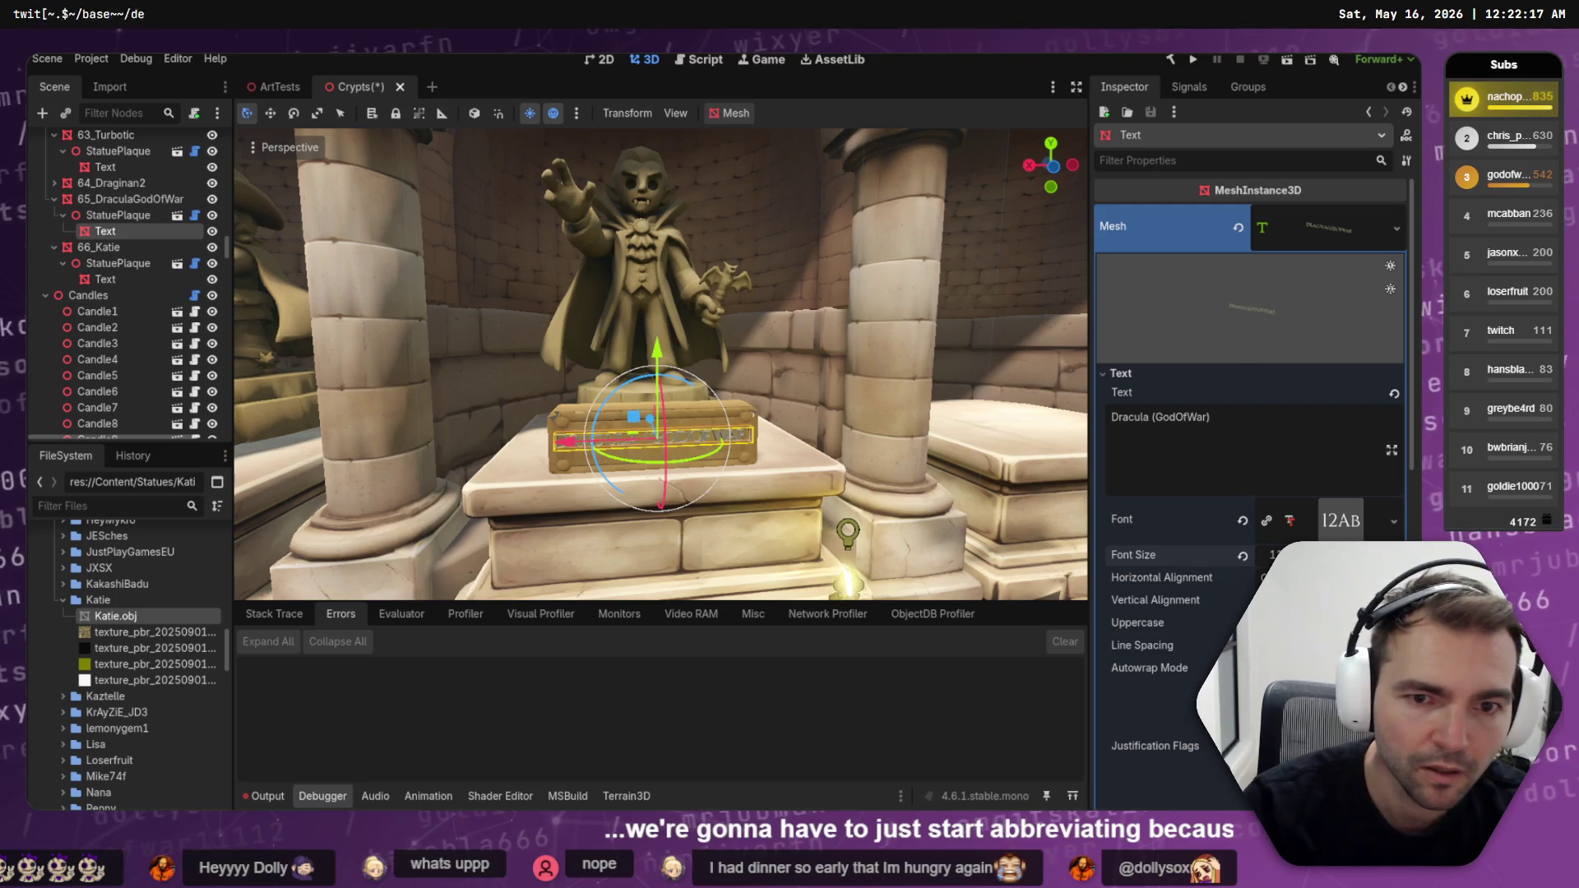
double_click(1200, 416)
text(GO)
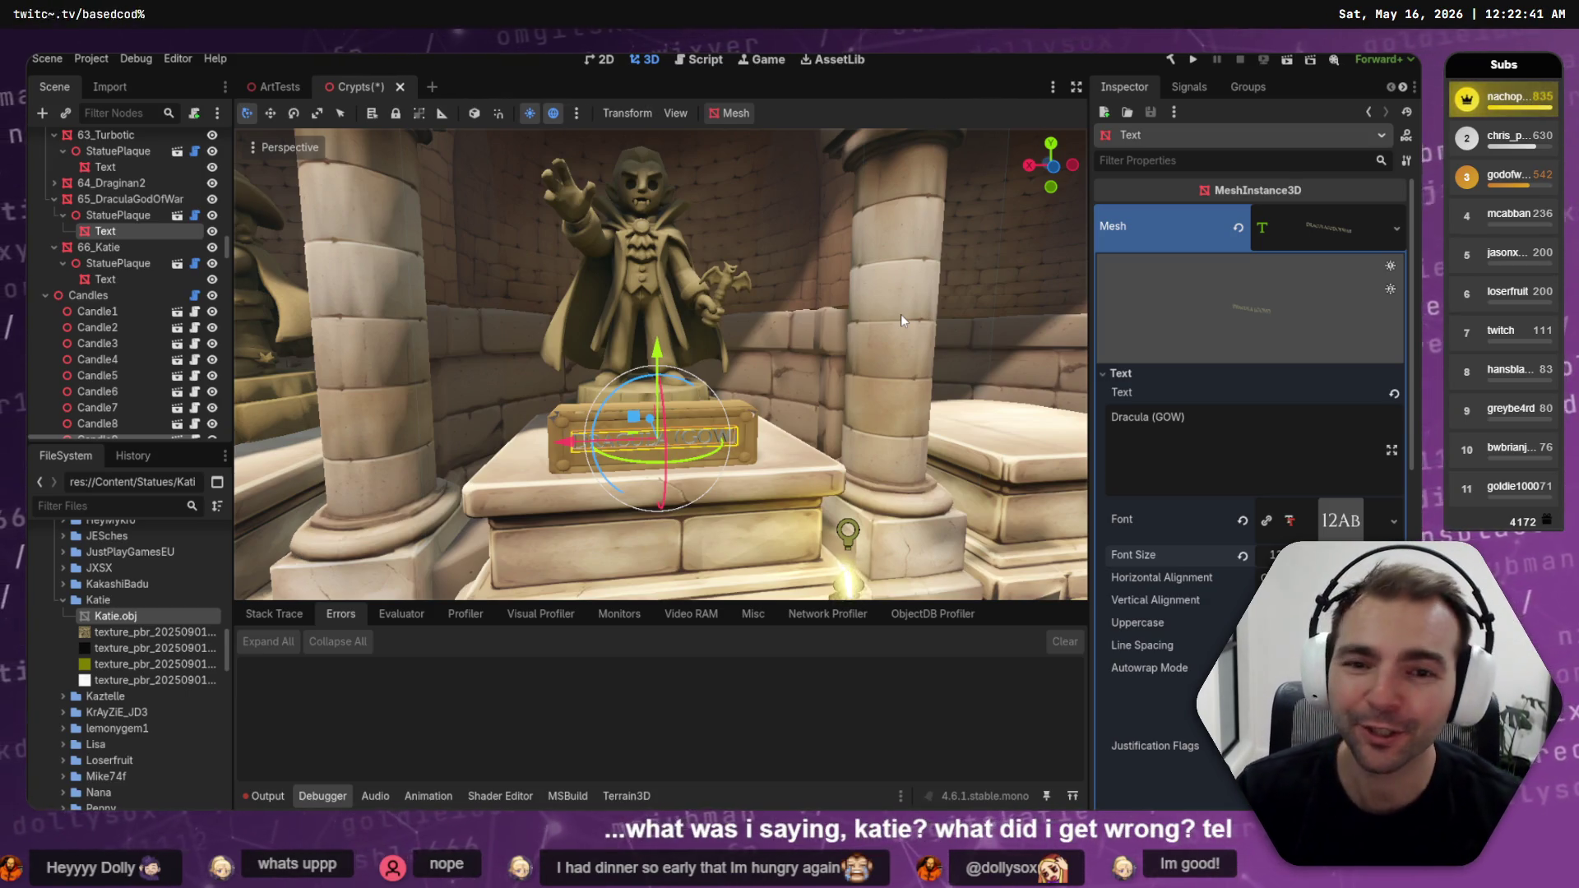
click(816, 280)
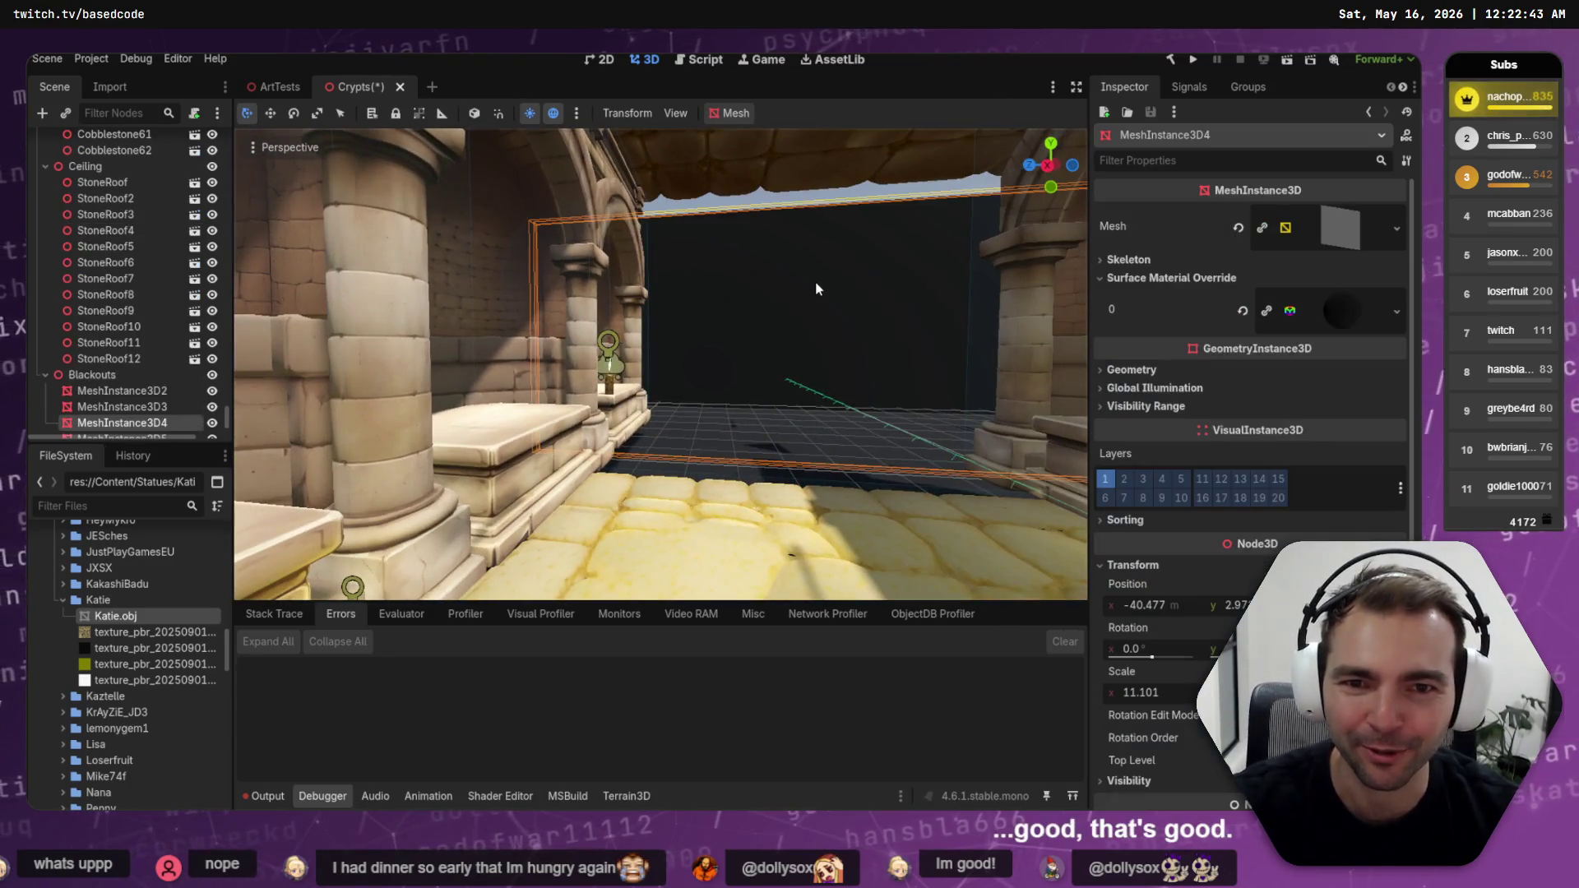
Save the Crypts scene and re-run Statues placement to position every statue.
click(780, 208)
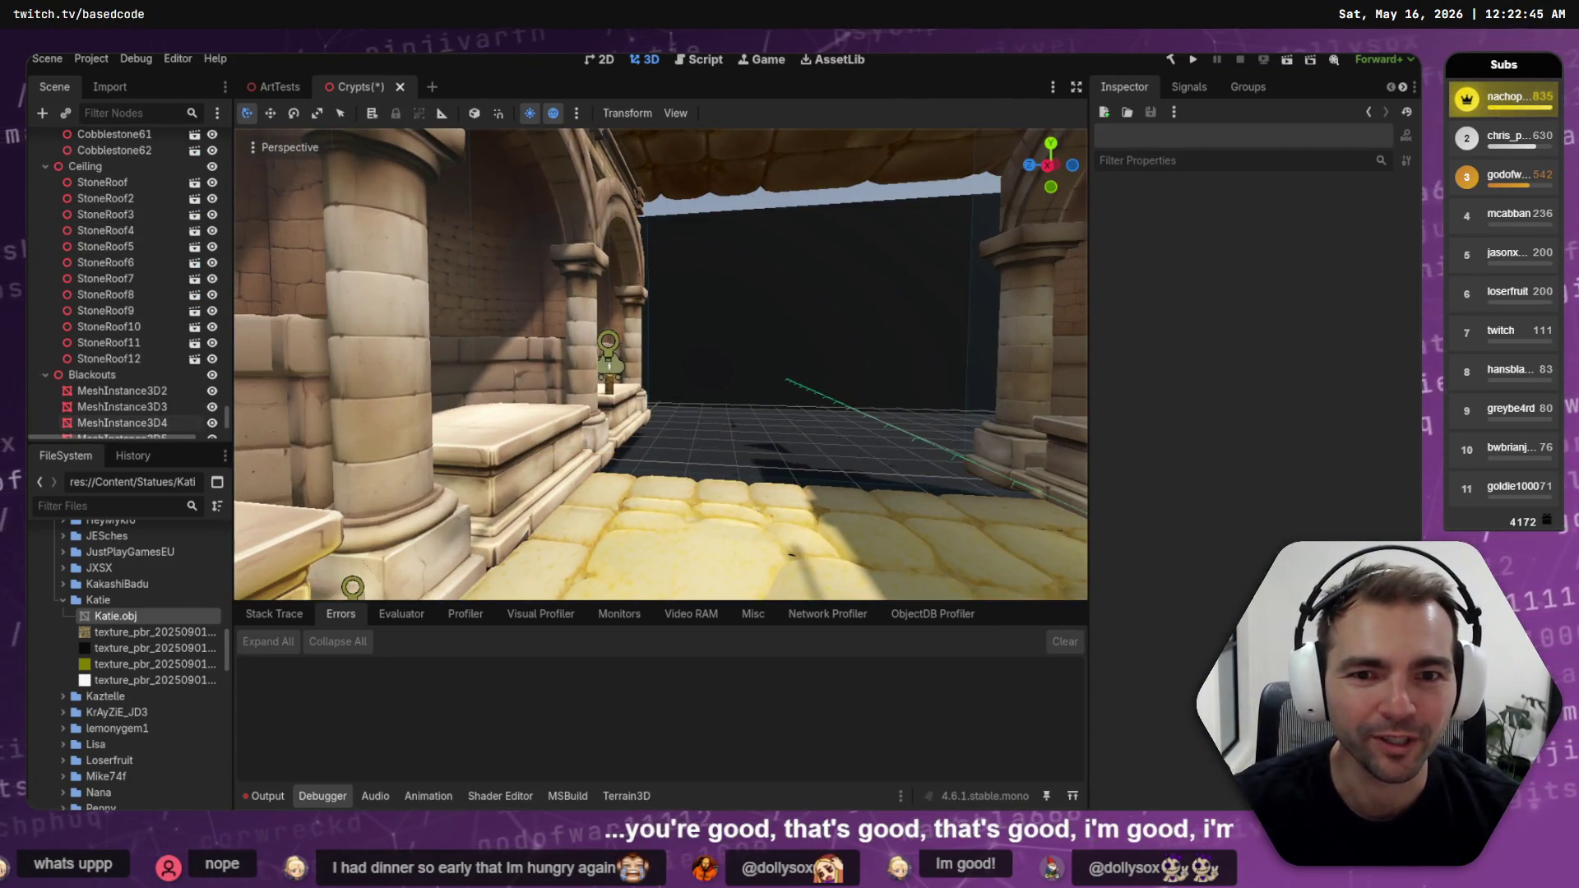
key(w)
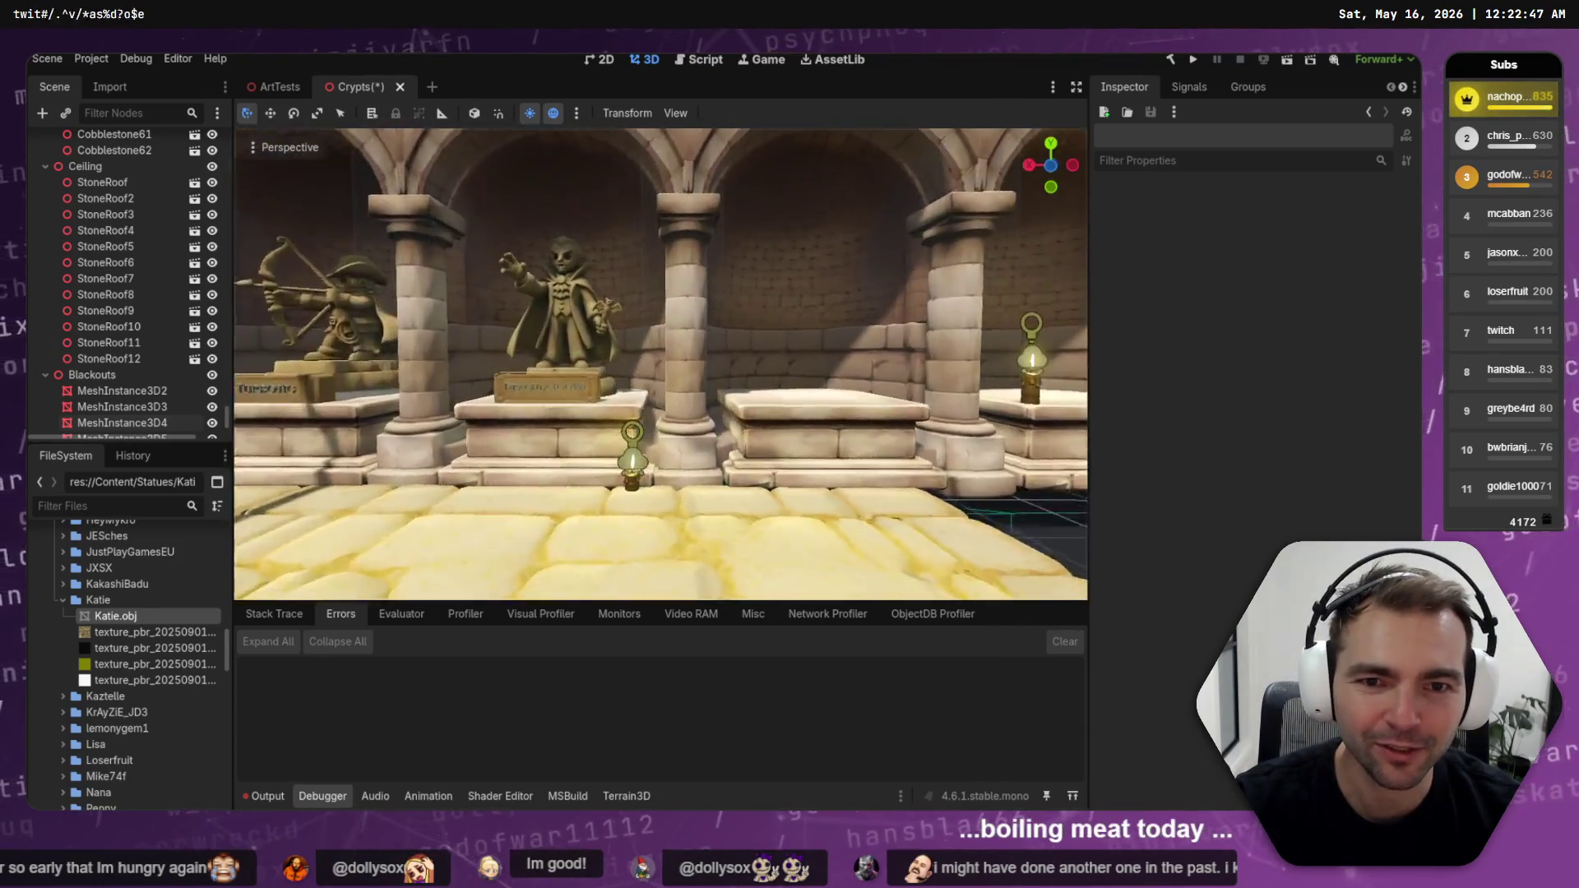
key(ctrl+s)
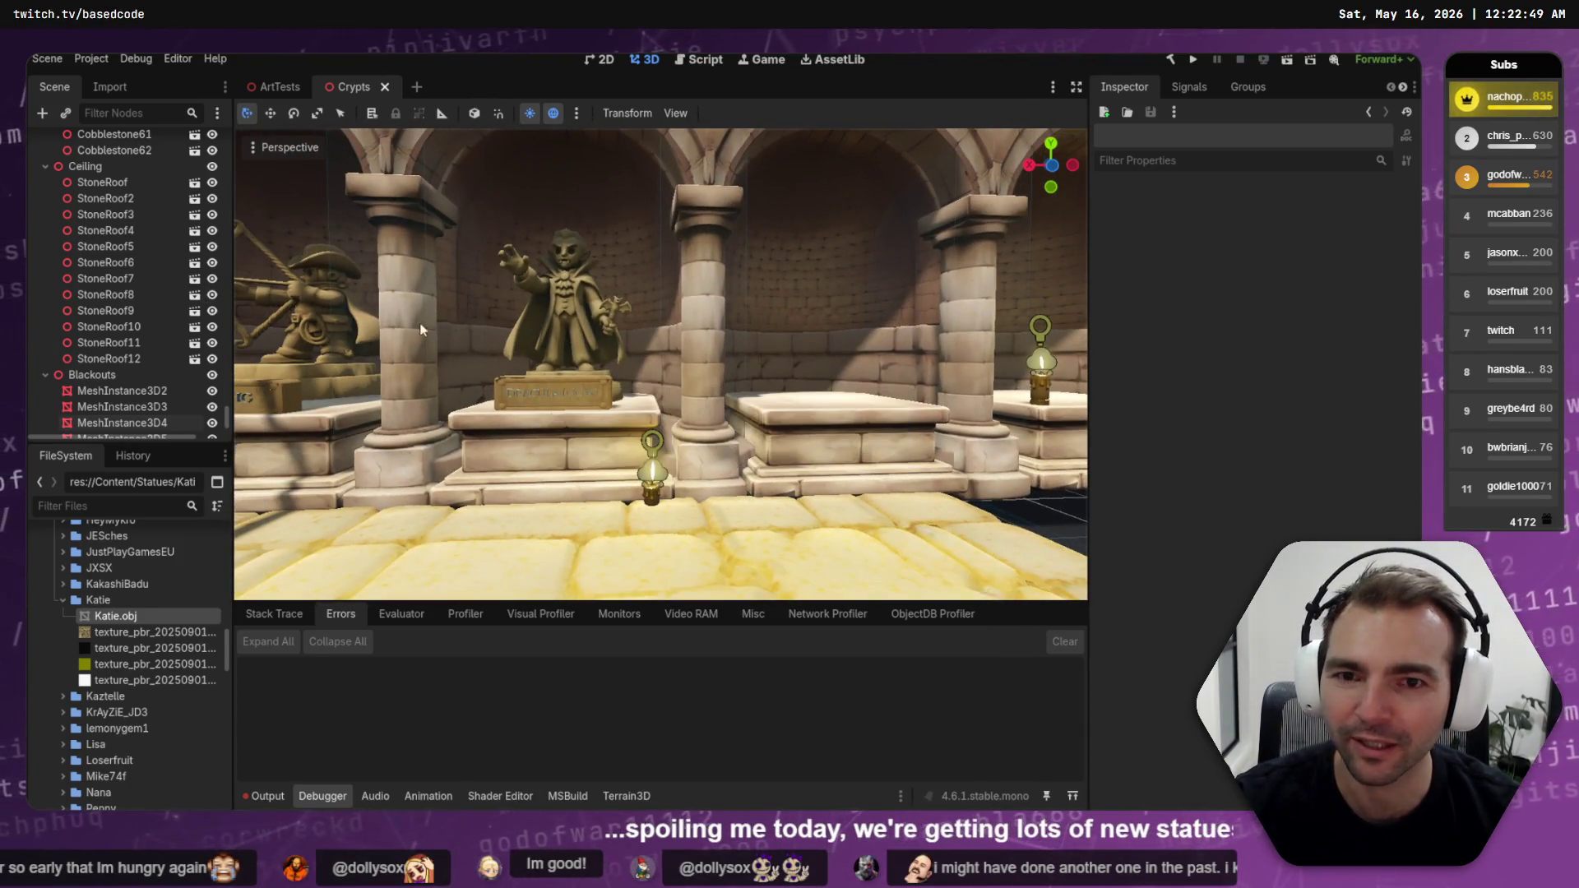
click(568, 305)
click(146, 191)
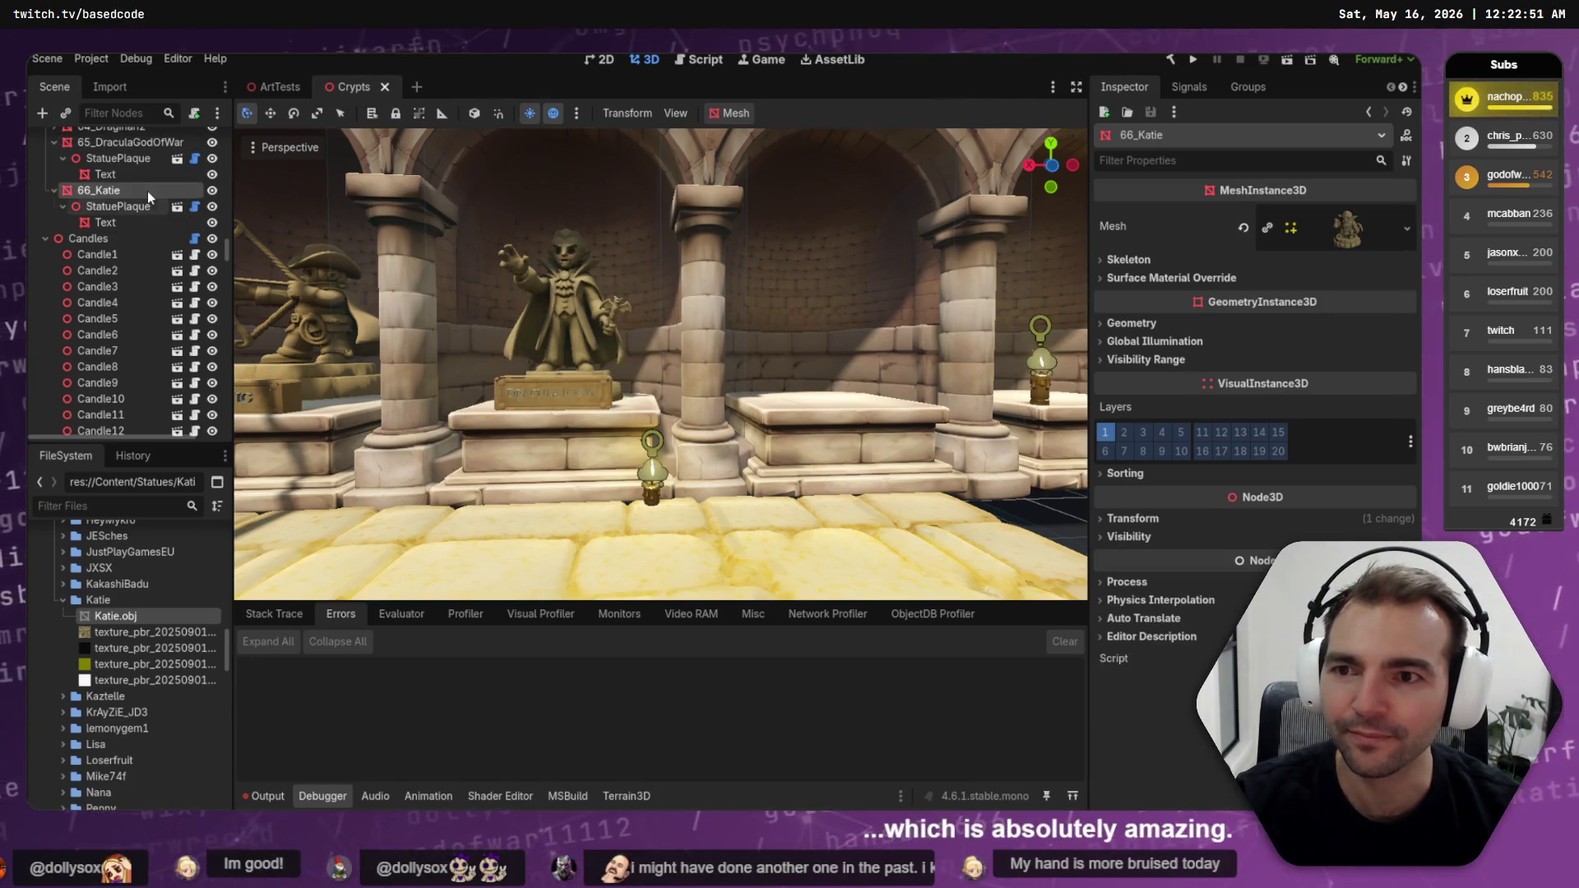
click(625, 247)
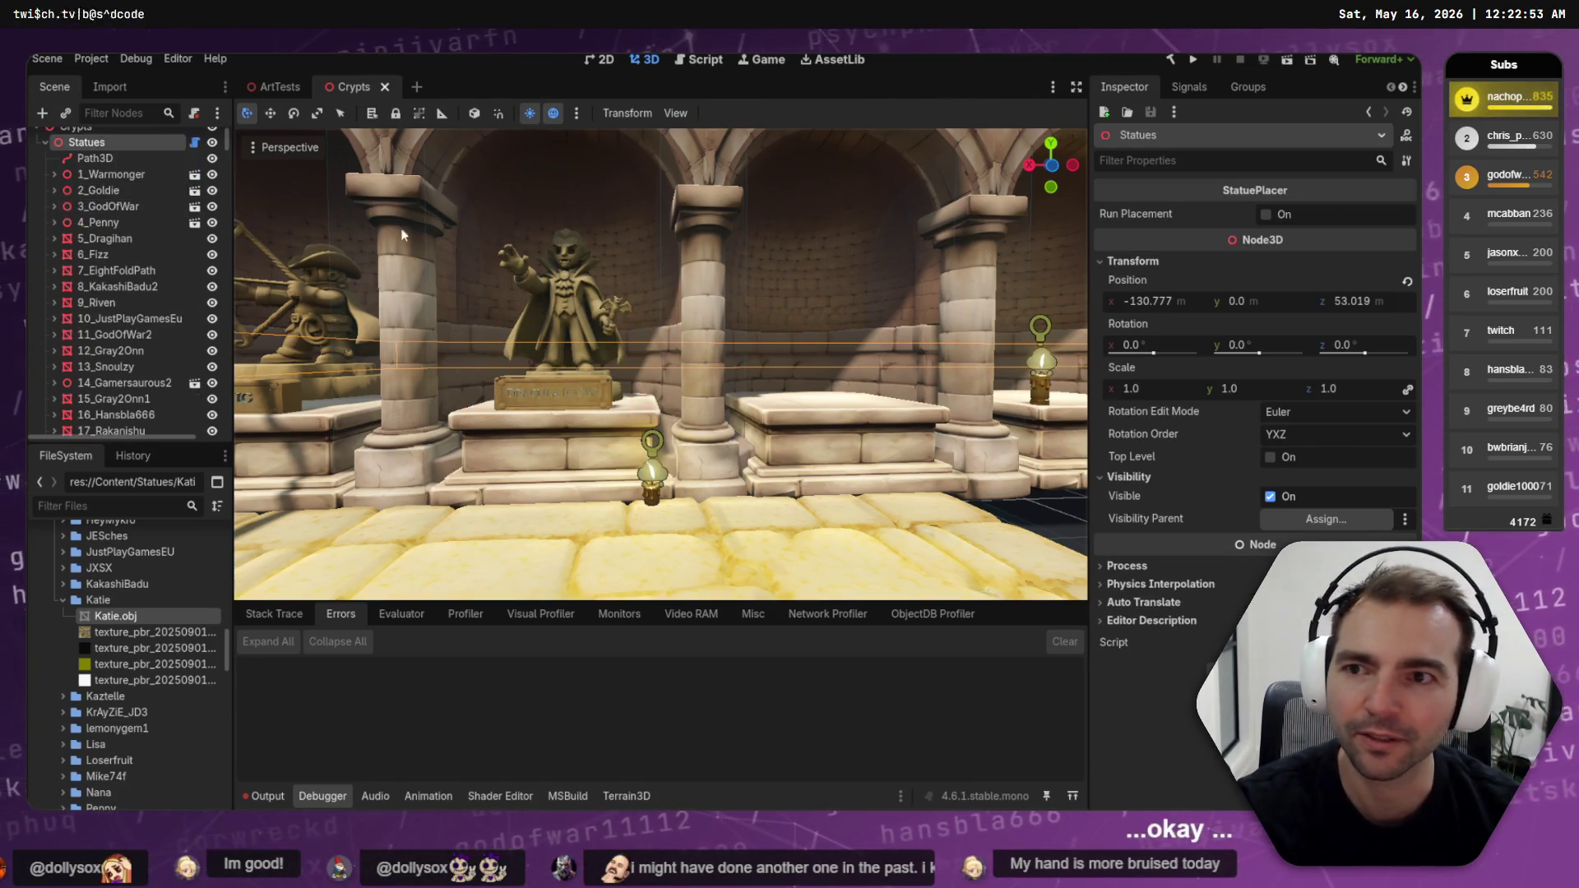
click(1266, 213)
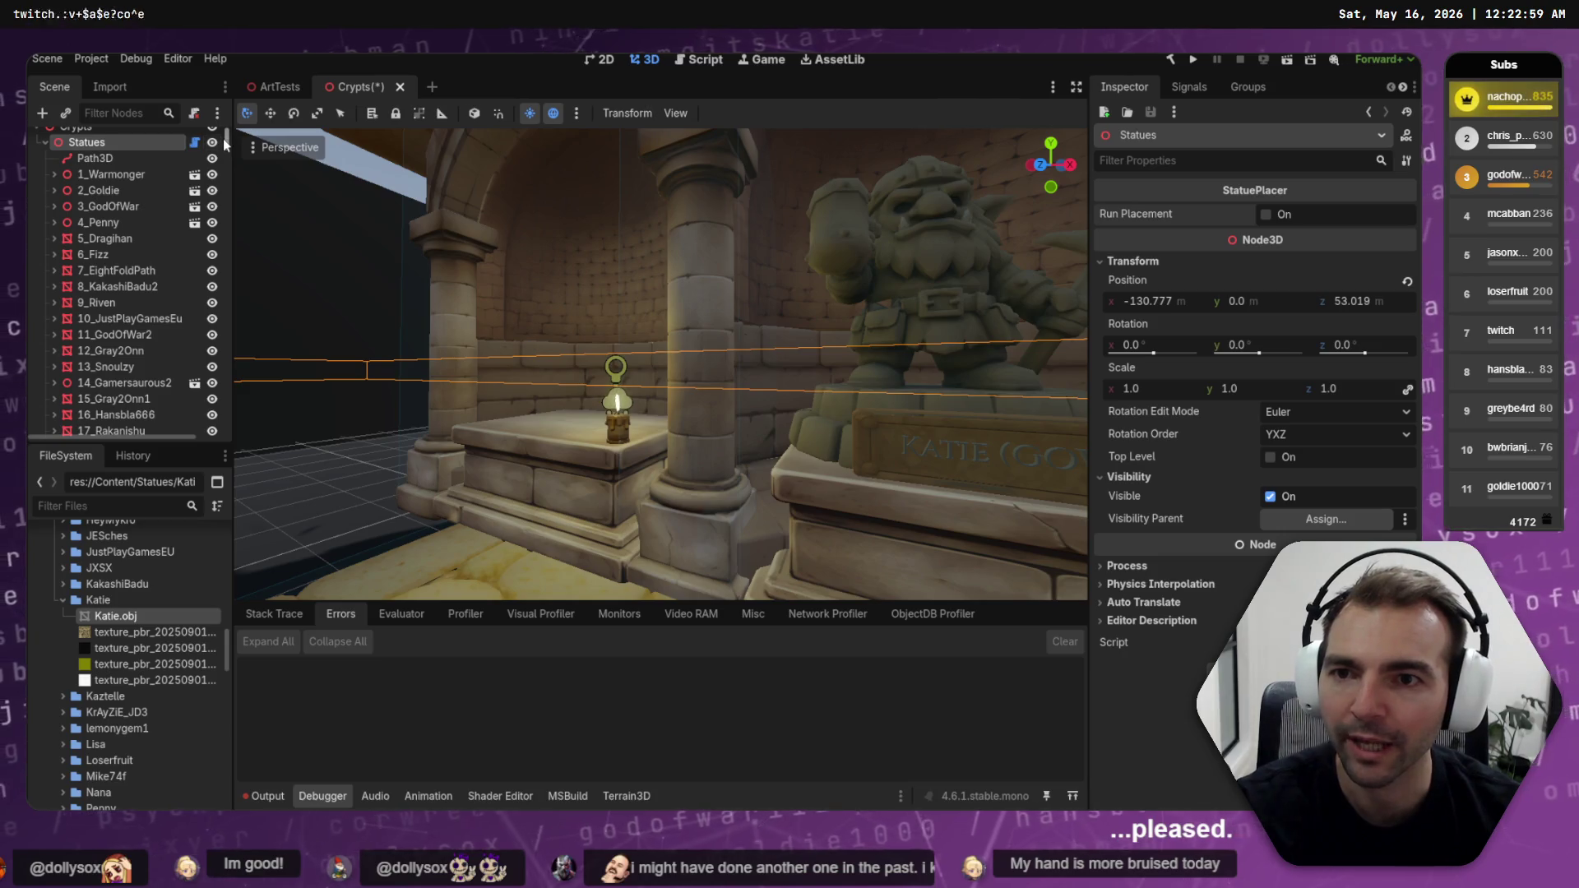
Frame the 66_Katie statue and view it from the front on its pedestal.
mouse_move(222, 146)
mouse_down()
mouse_move(224, 348)
mouse_move(223, 229)
mouse_move(225, 244)
mouse_up()
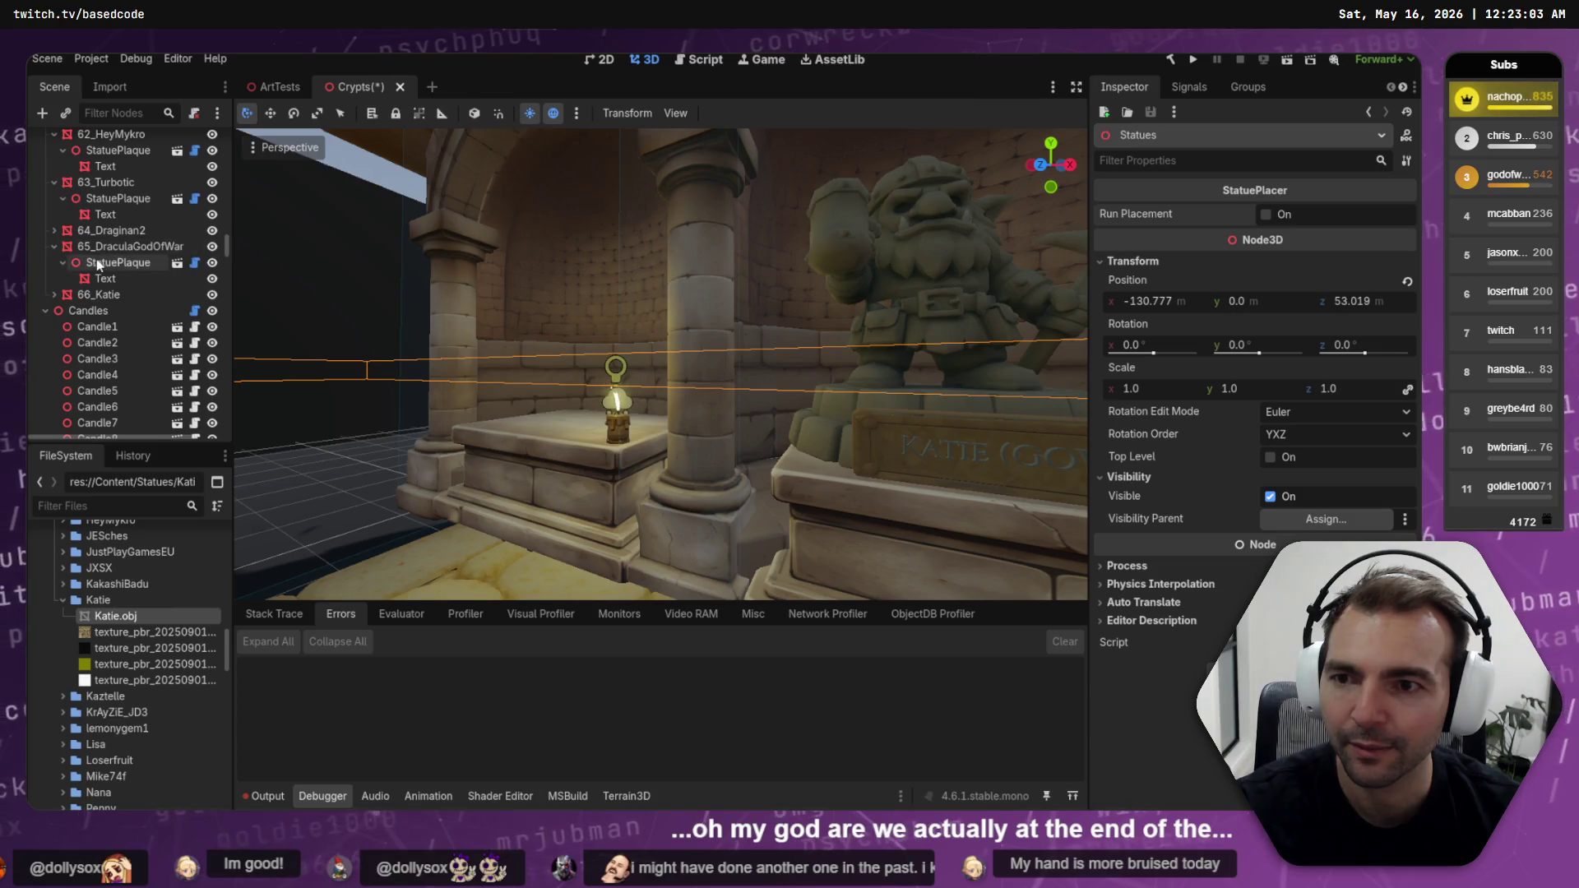
click(130, 245)
key(f)
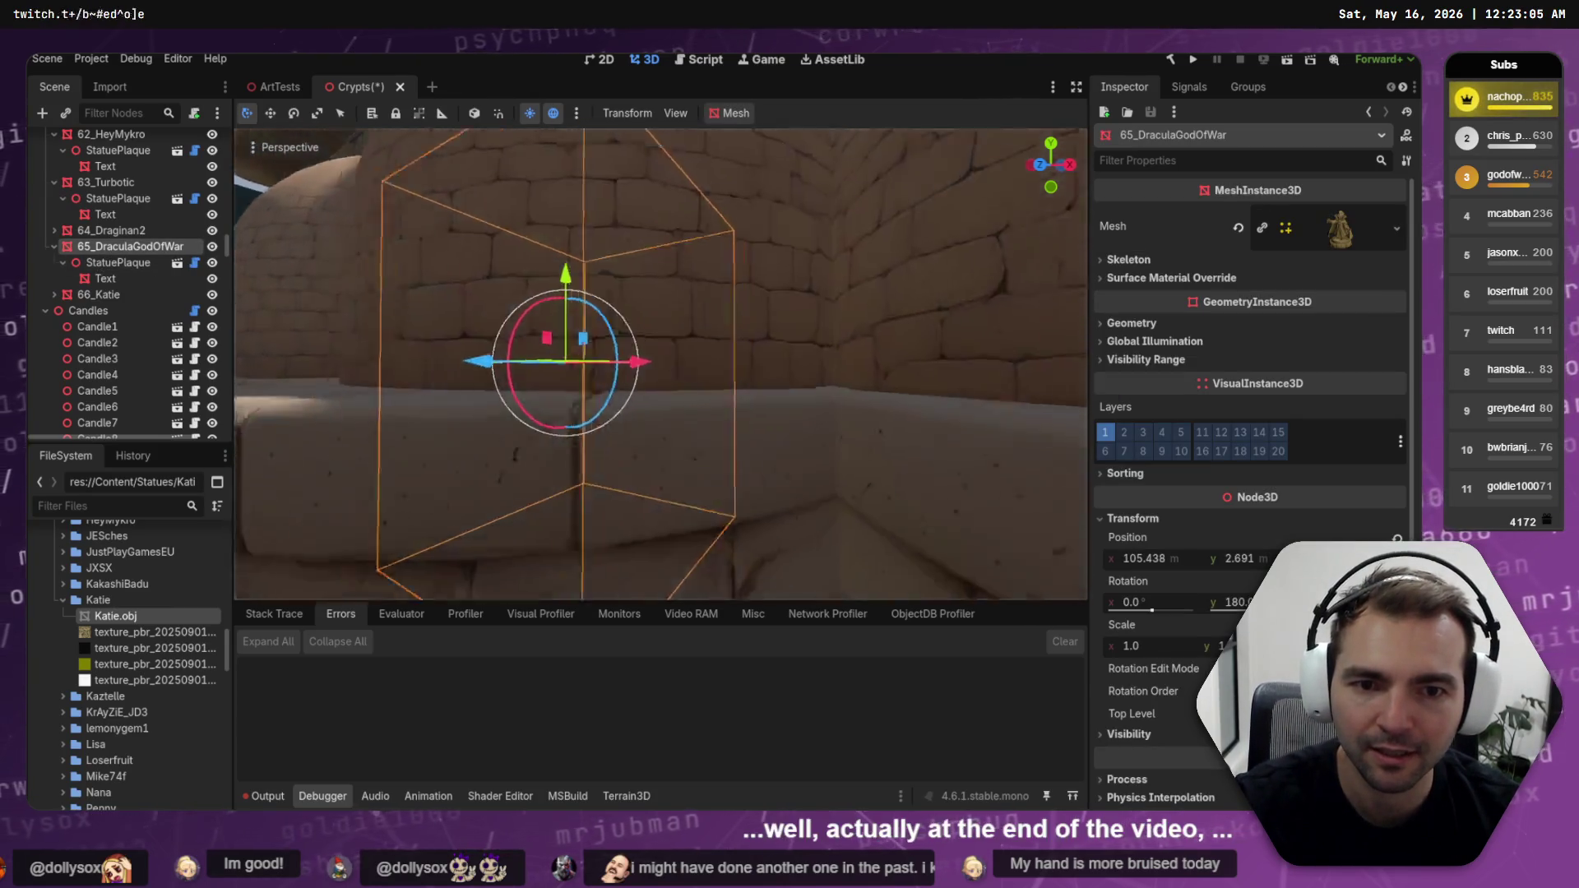
scroll(461, 292, down, 5)
scroll(275, 314, up, 3)
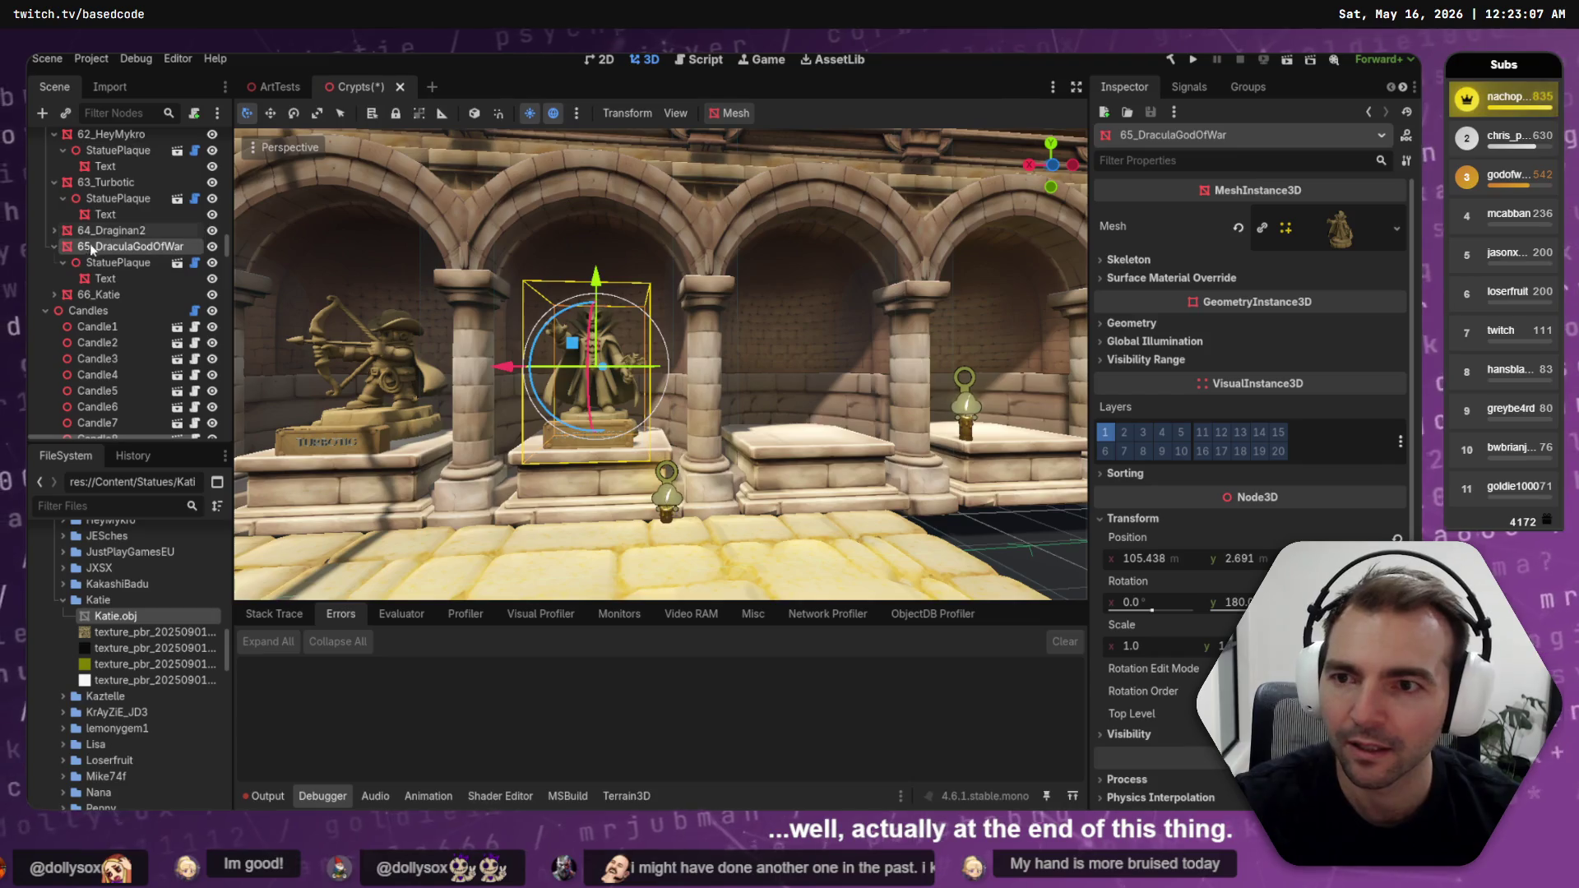
click(98, 295)
key(f)
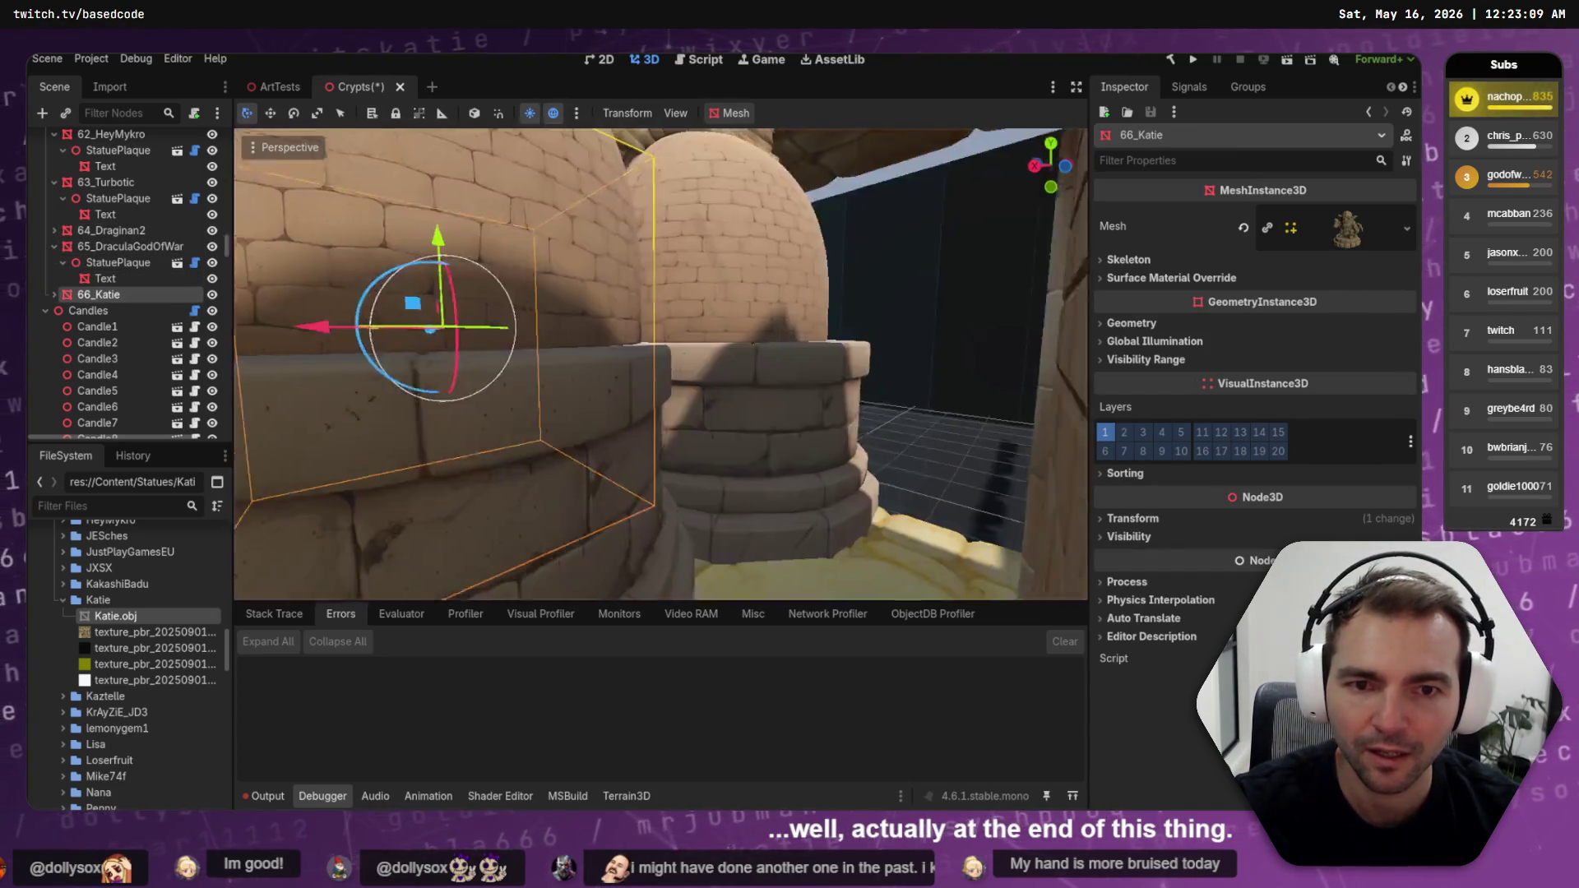
key(KP_1)
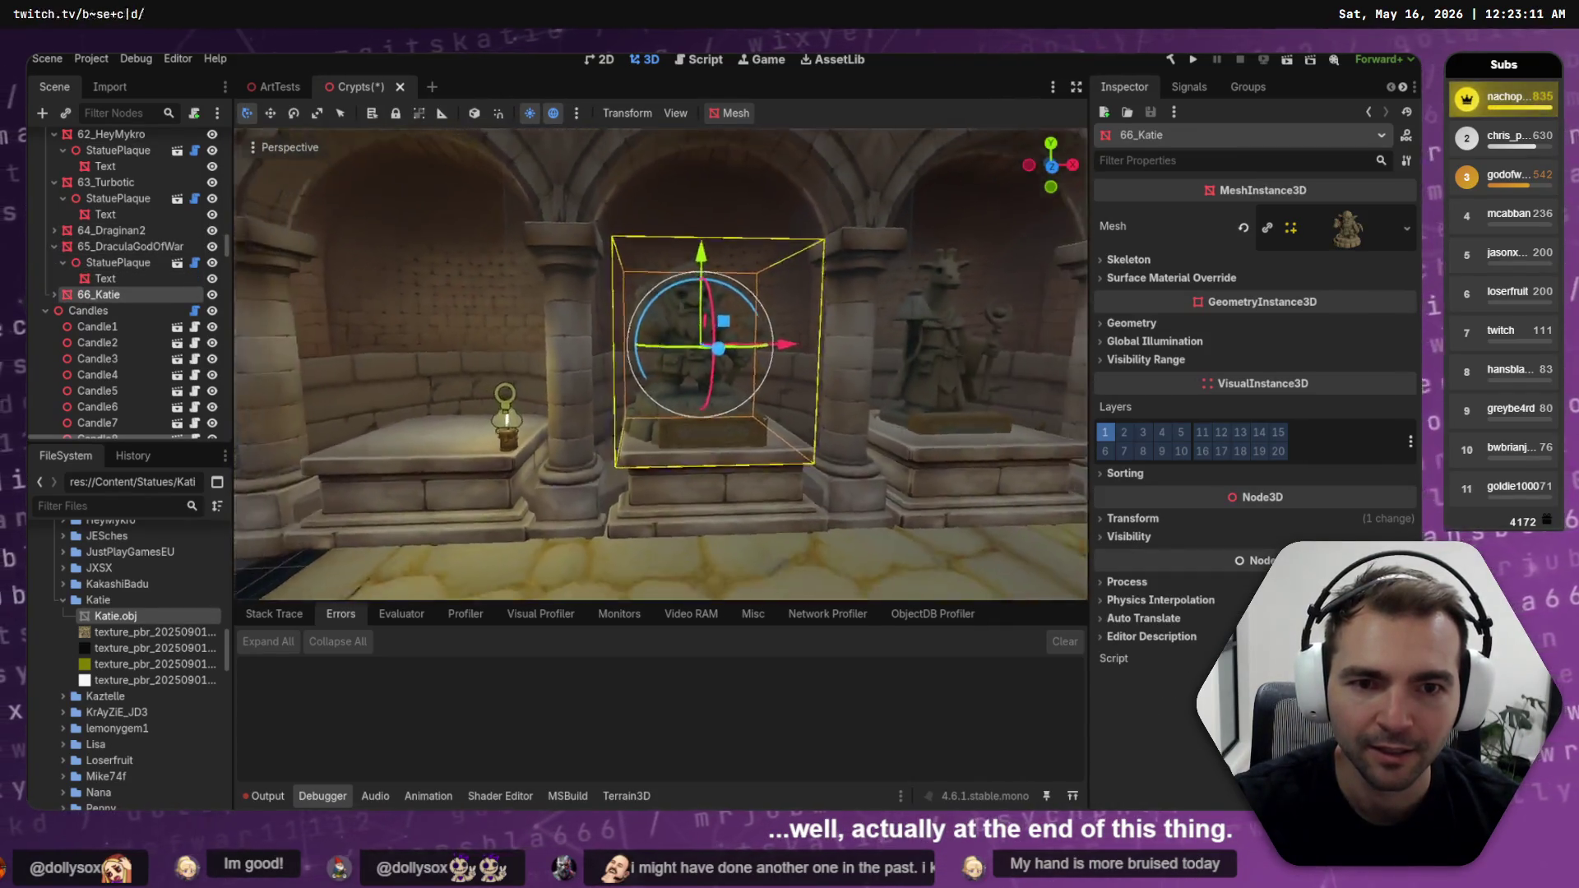
scroll(549, 312, up, 5)
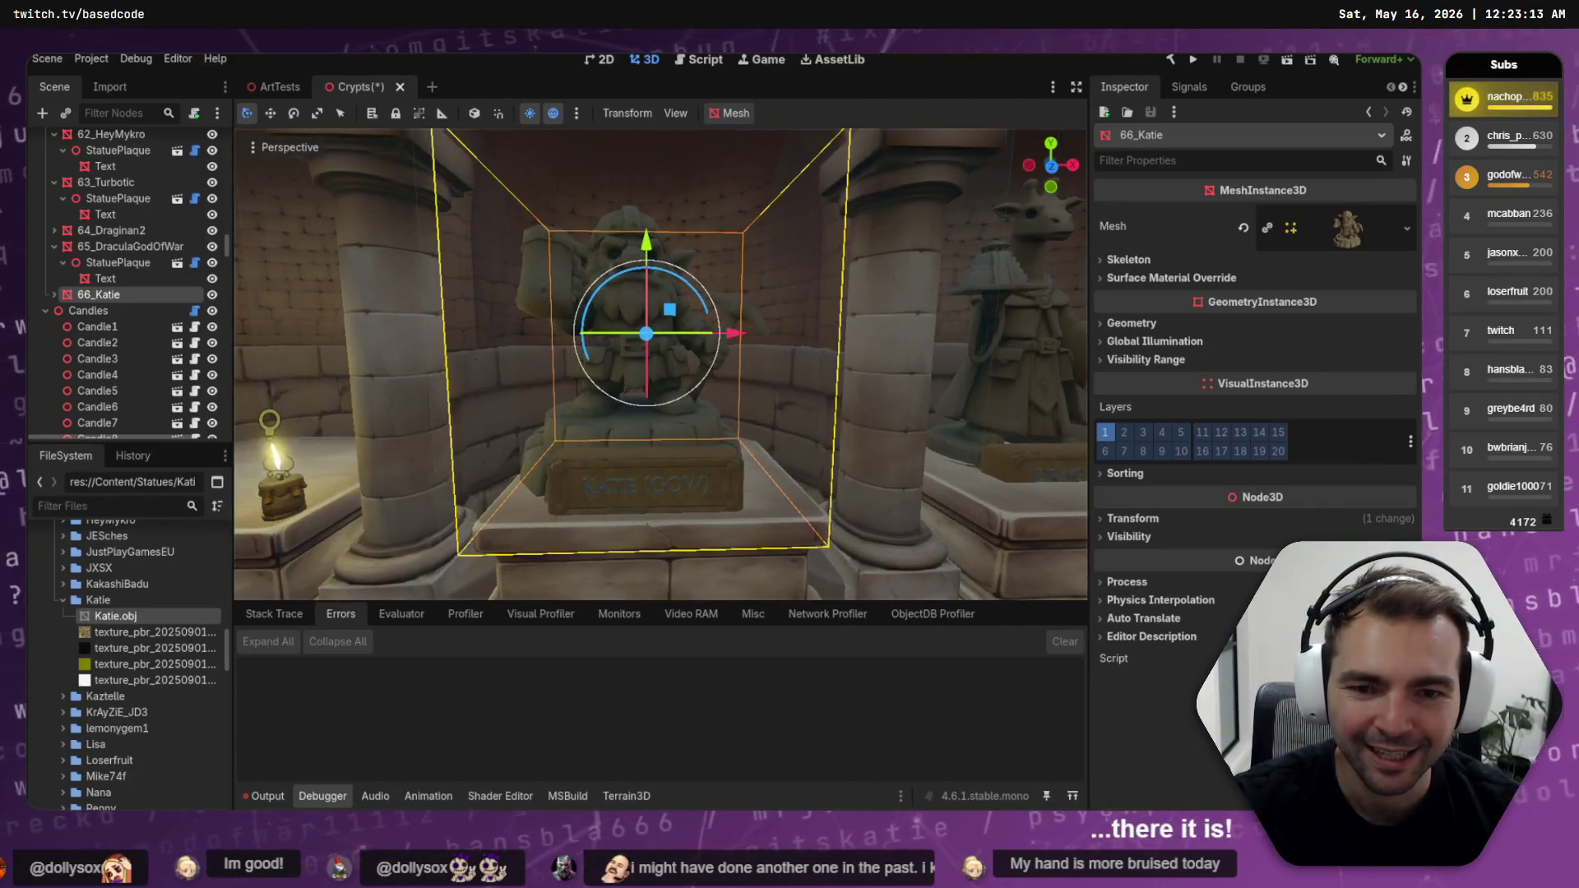
click(549, 313)
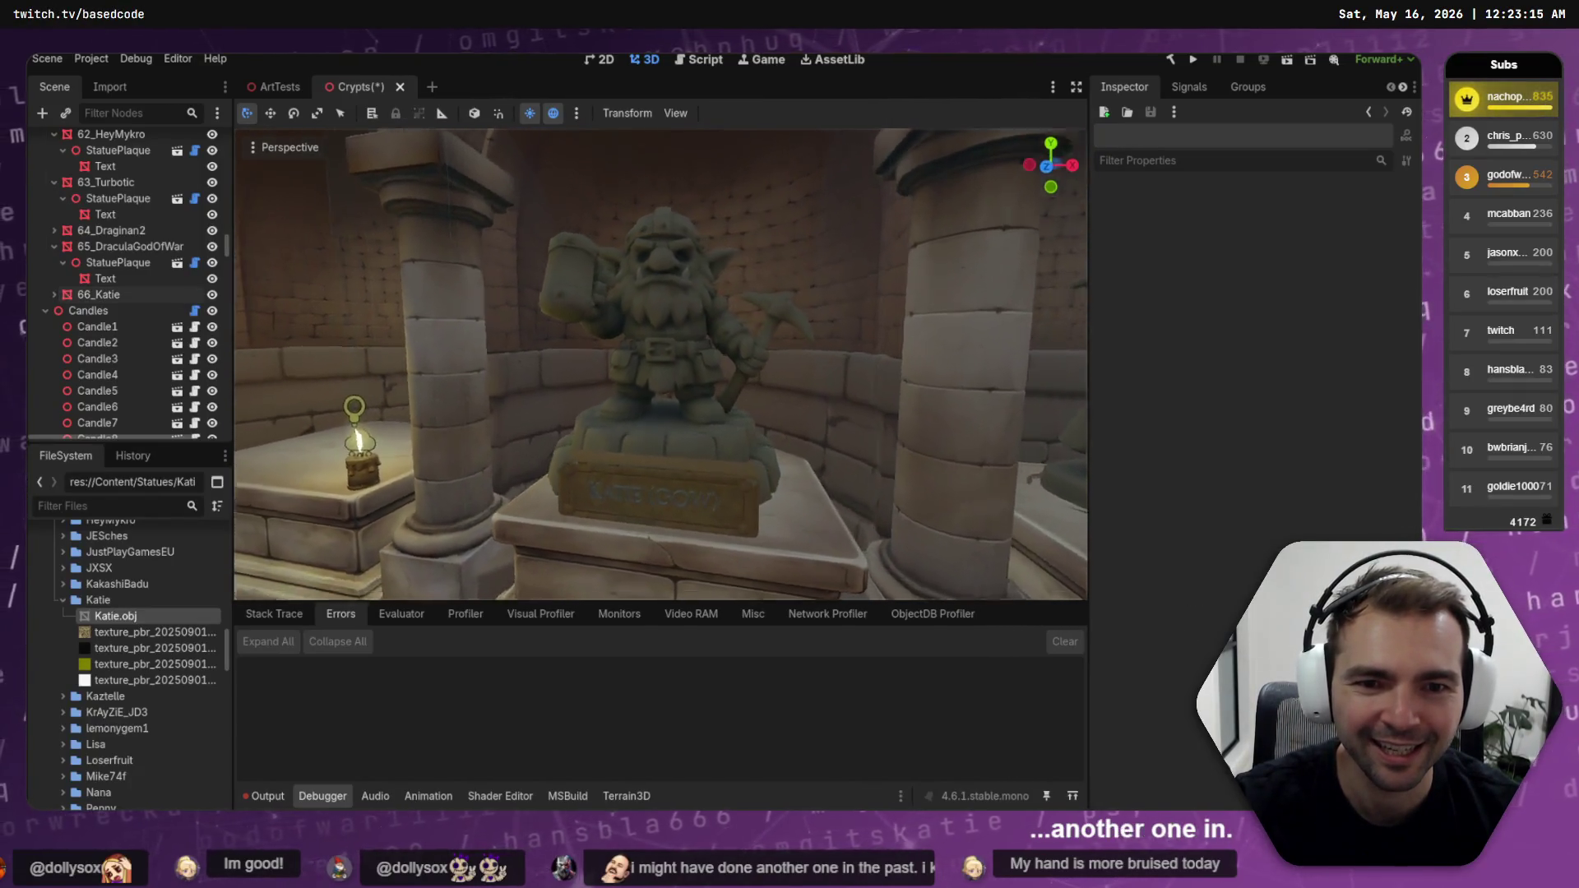
drag(549, 313, 625, 304)
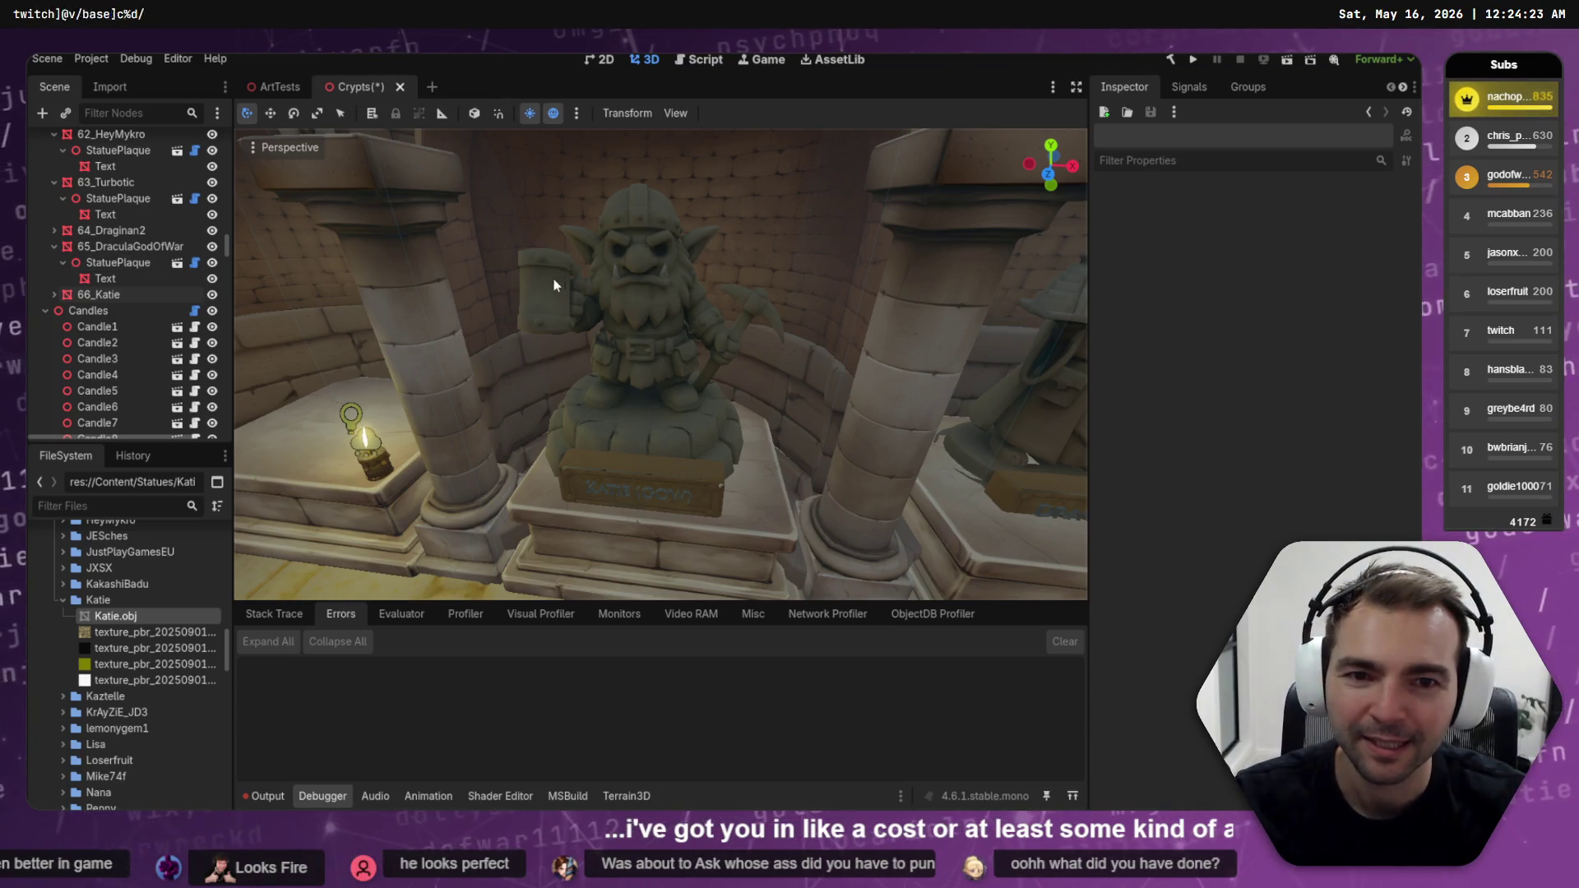
Fly around the goblin Katie statue to inspect it, then save the Crypts scene.
key(w)
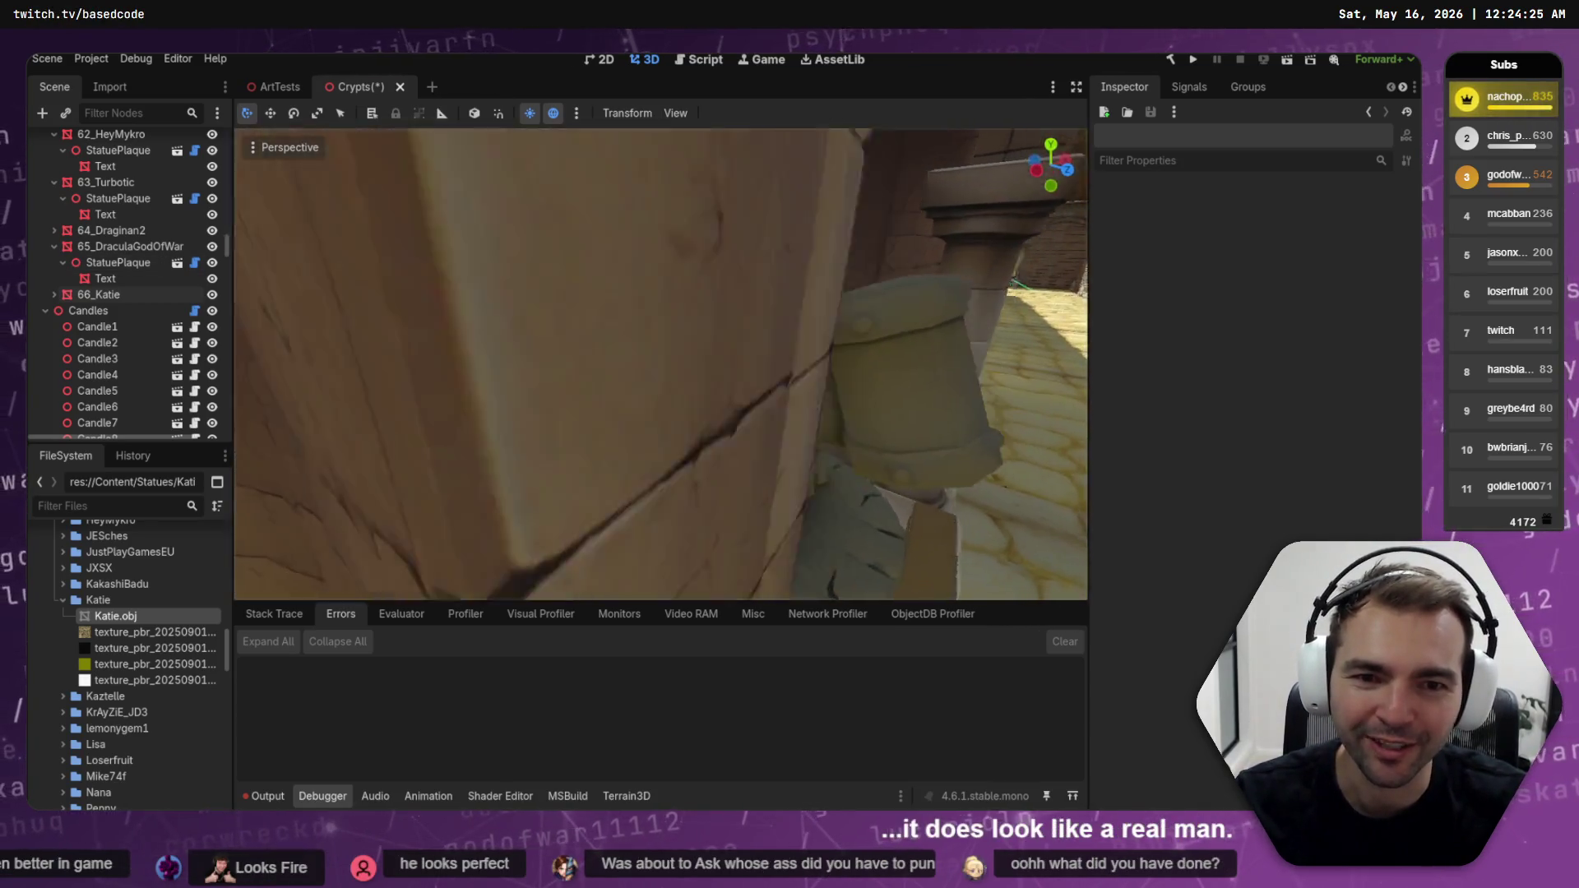
key(s)
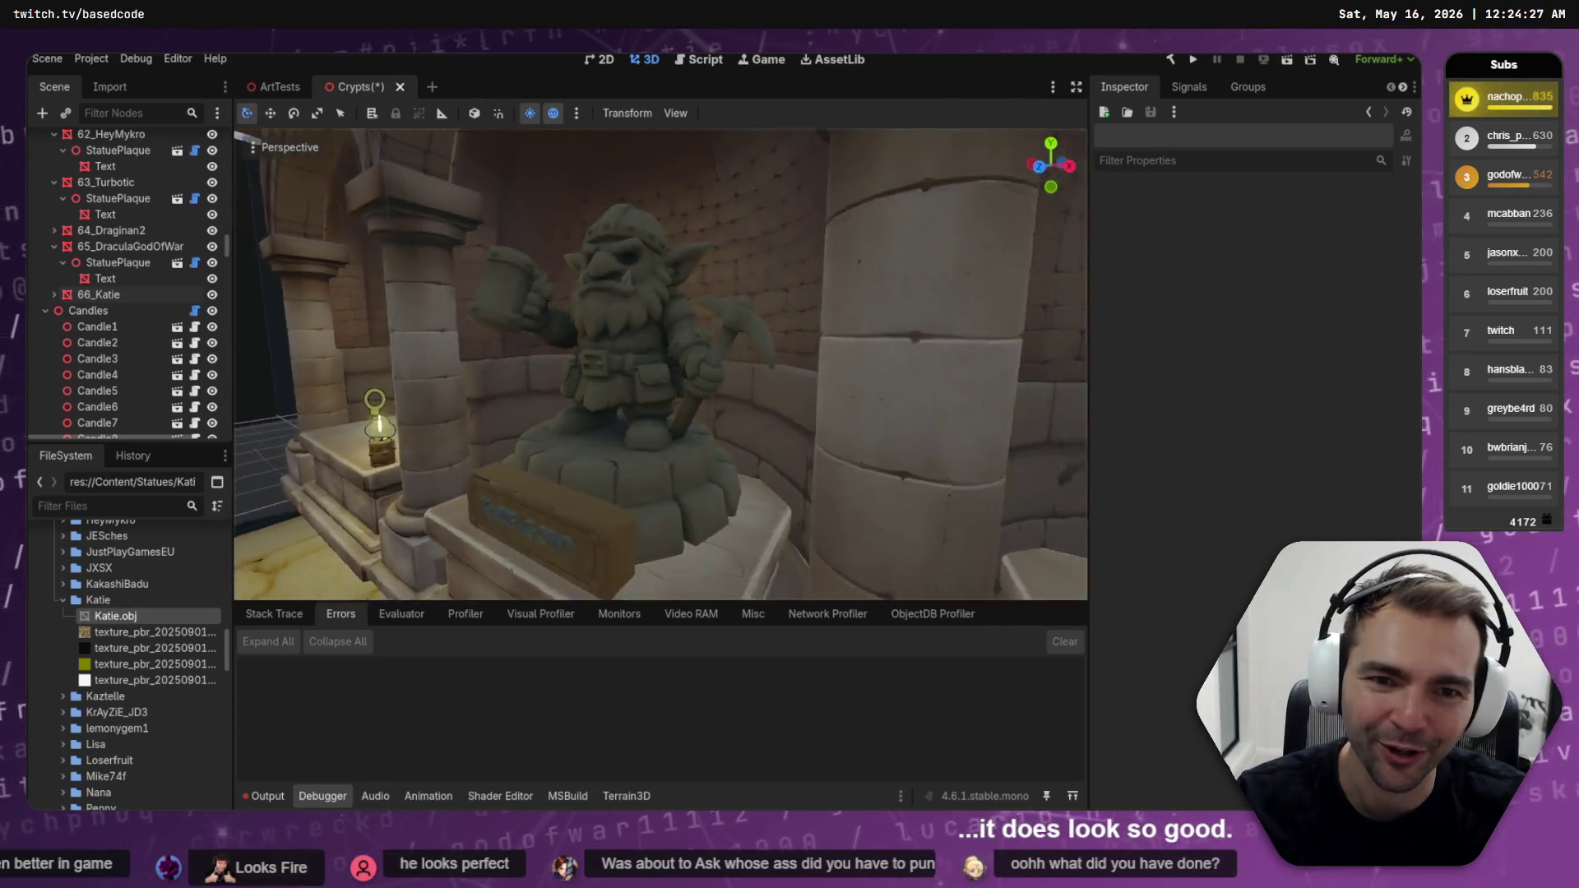
key(w)
key(s)
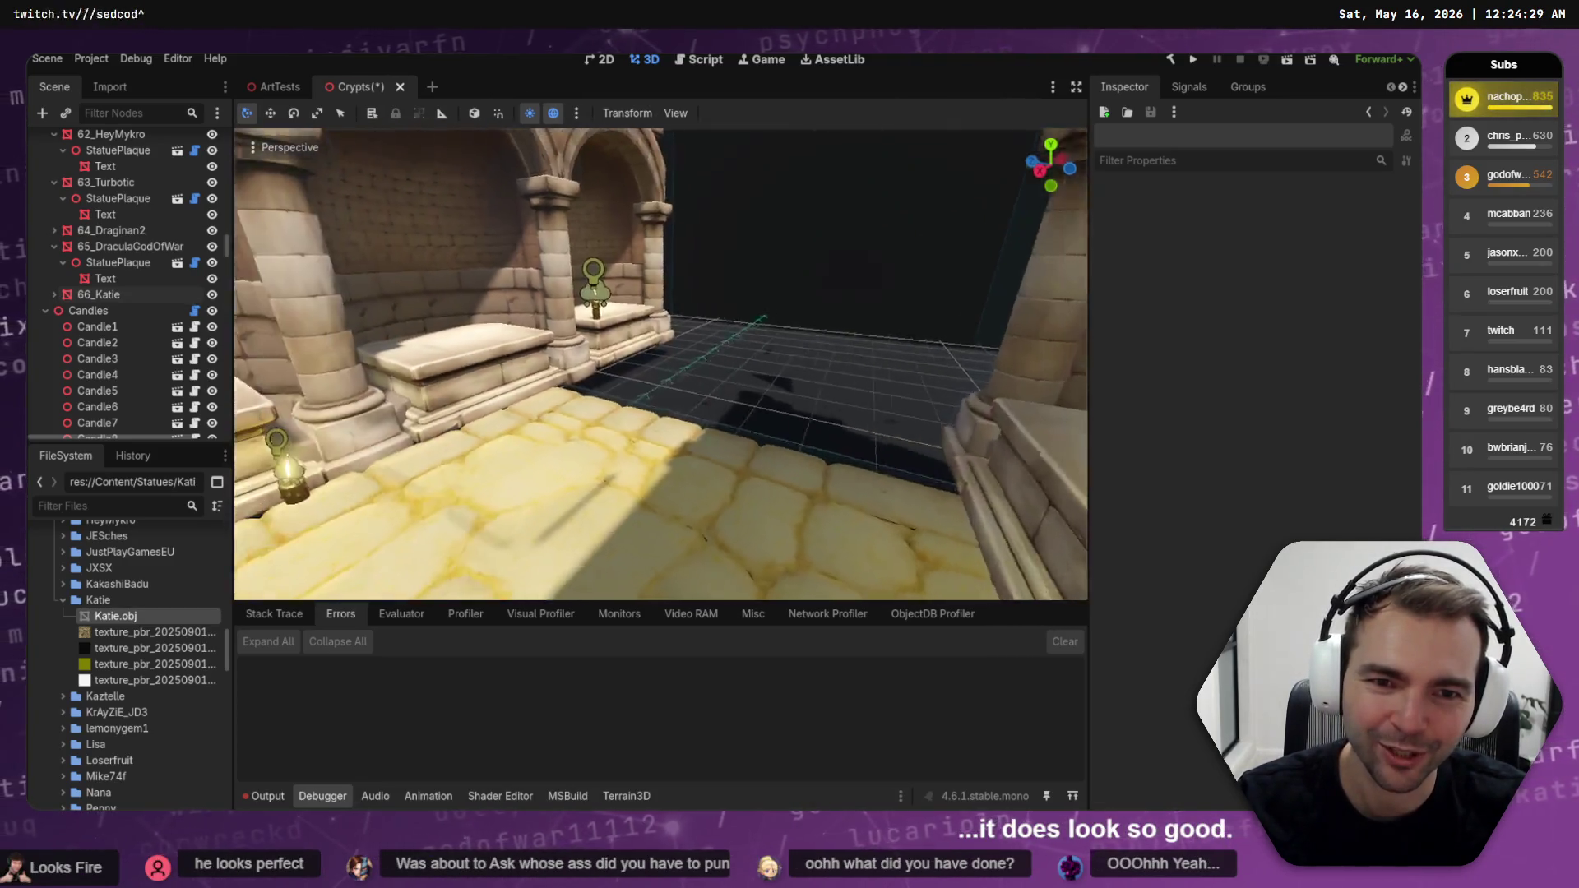
key(w)
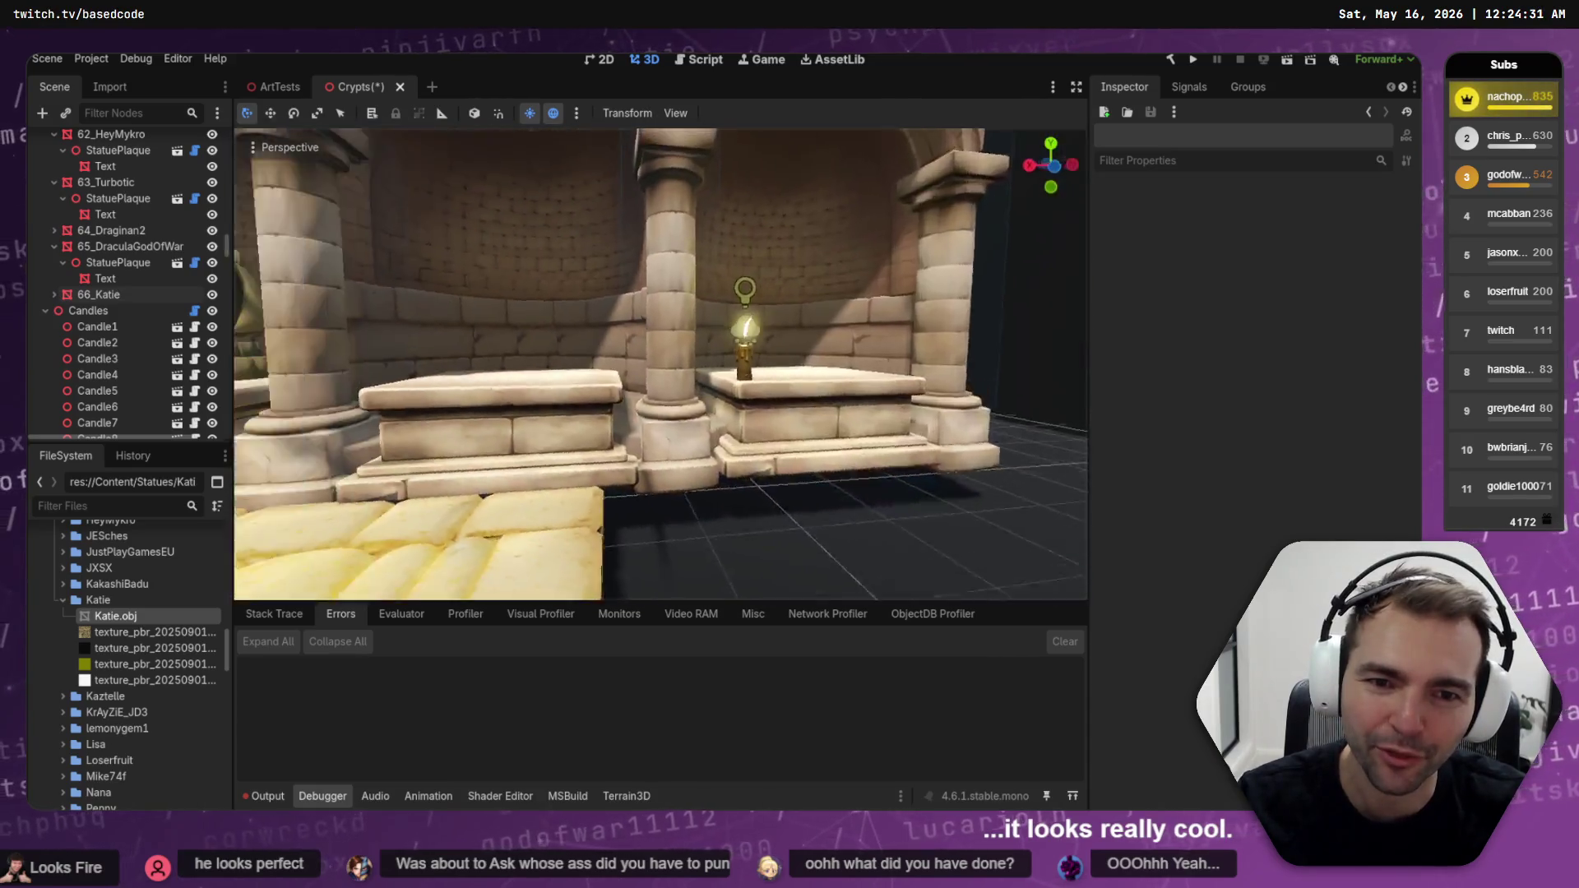
key(w)
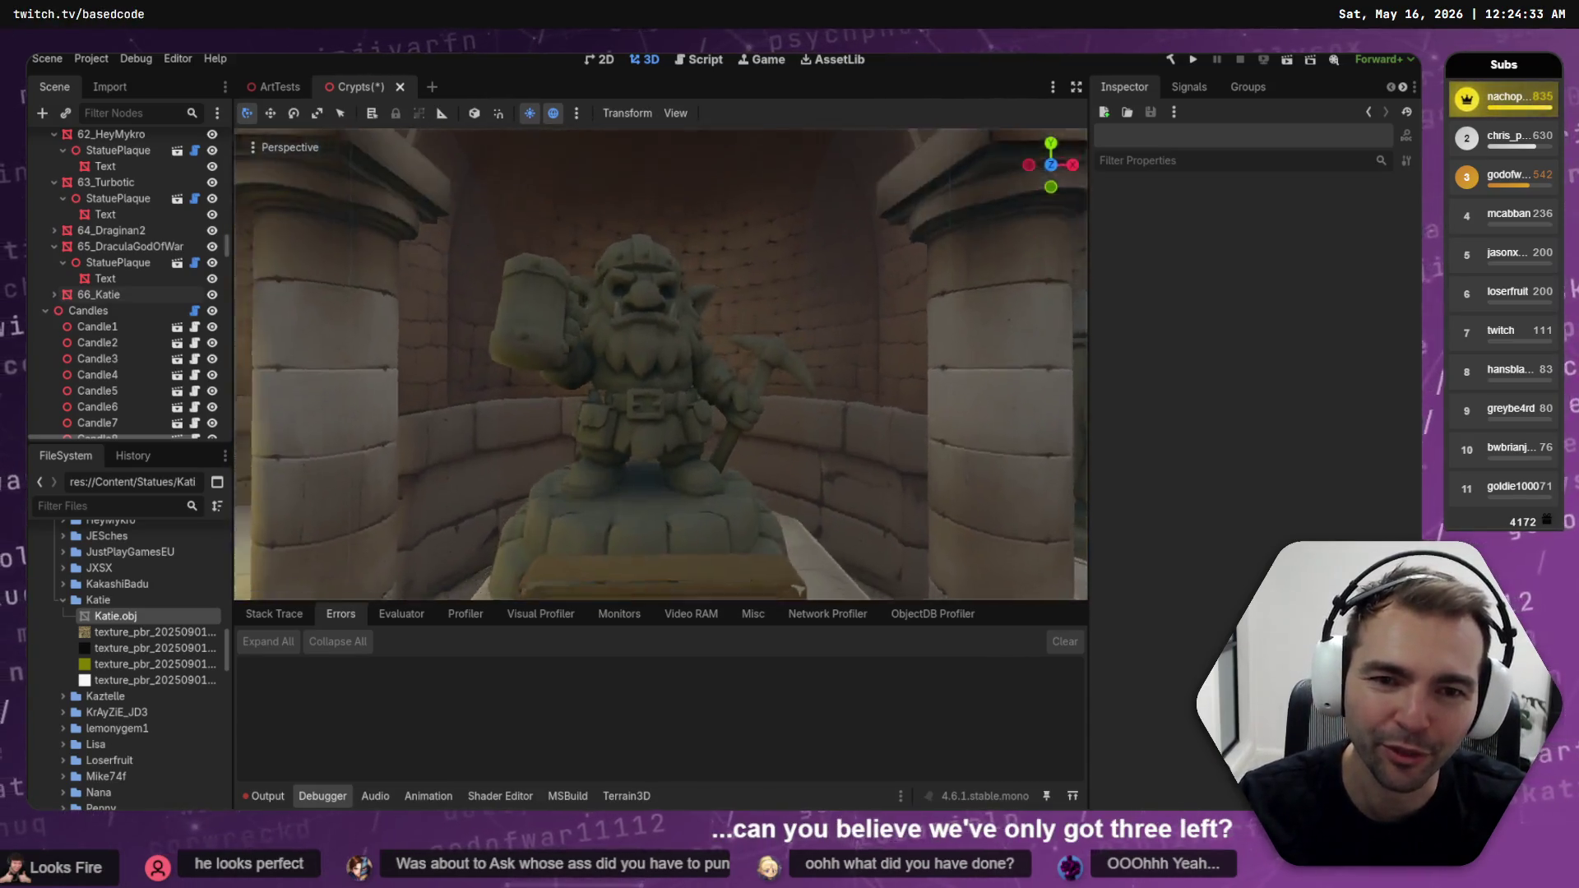
key(s)
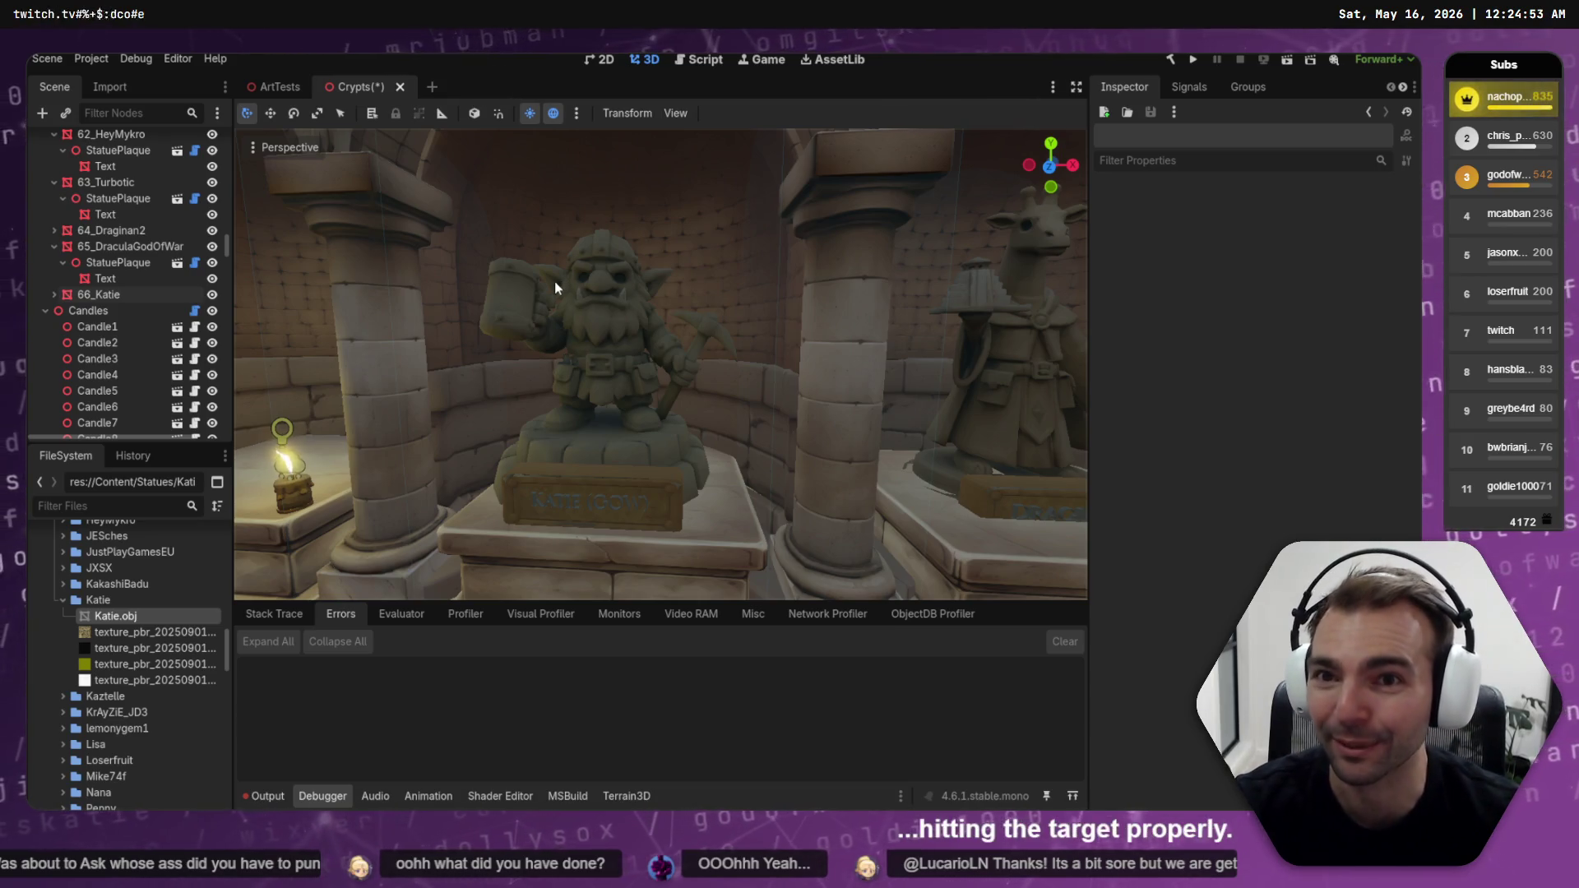
key(ctrl+s)
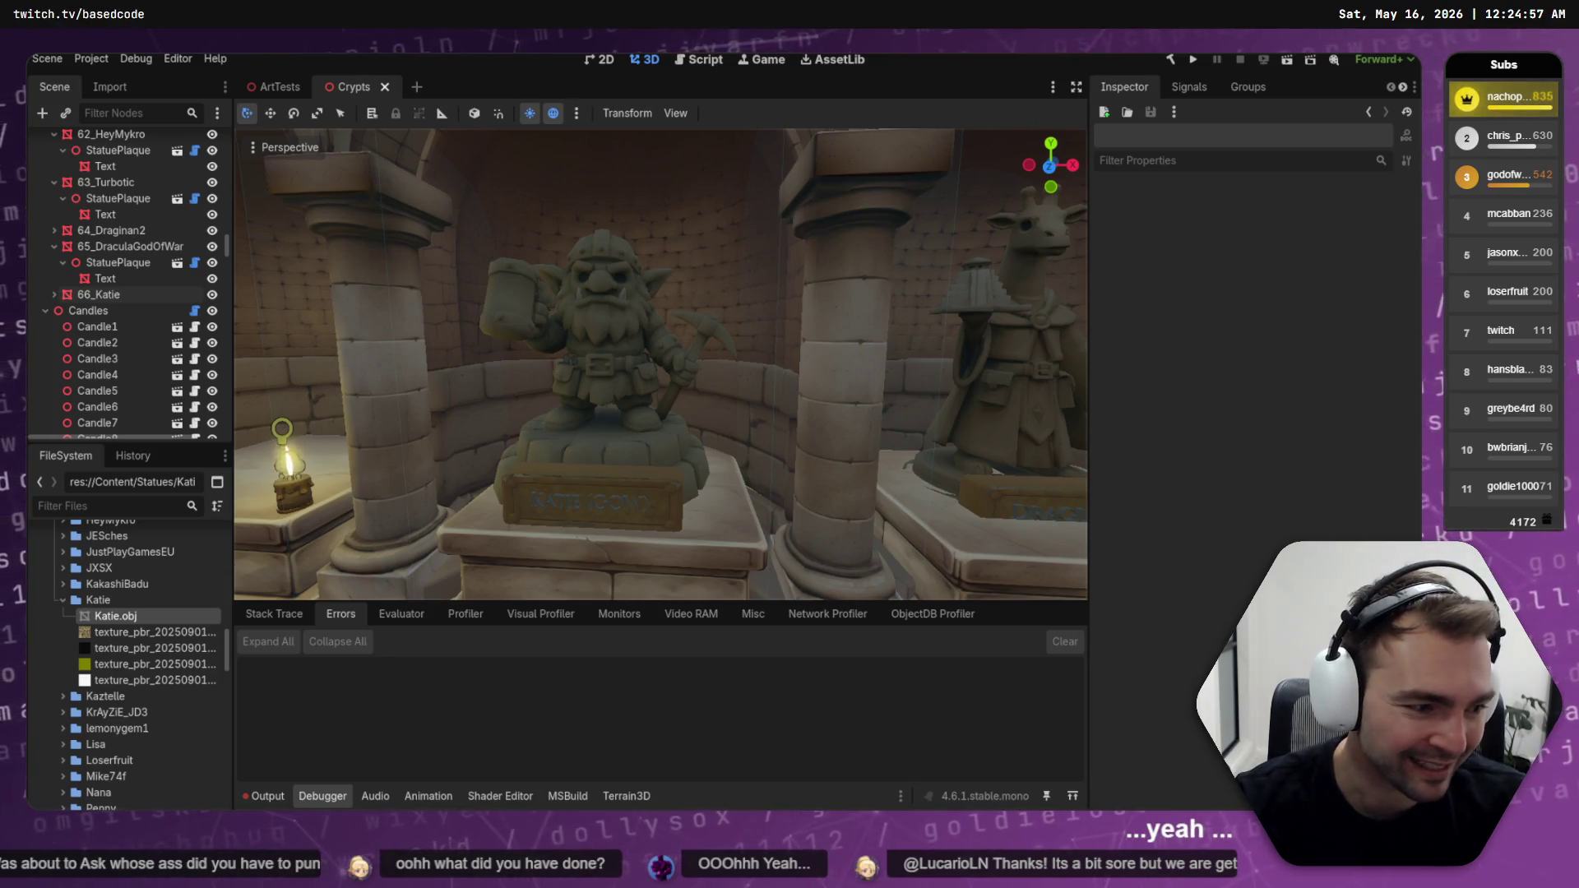
key(alt+Tab)
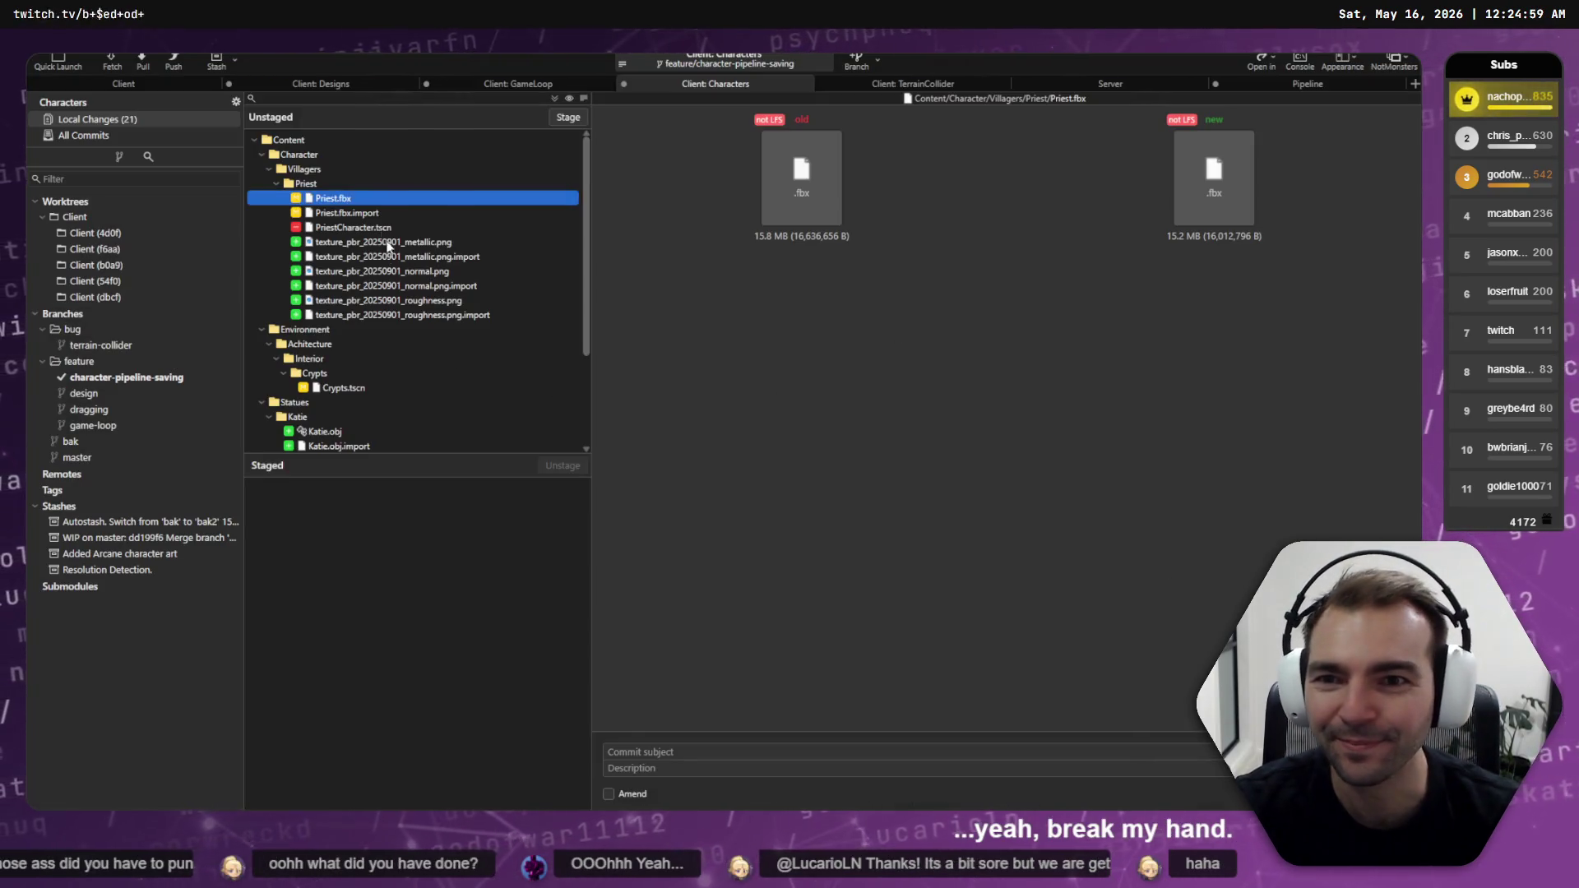
Stage the Katie statue folder and the changed Crypts scene in Fork, leaving the Priest files unstaged.
click(327, 183)
scroll(378, 193, down, 3)
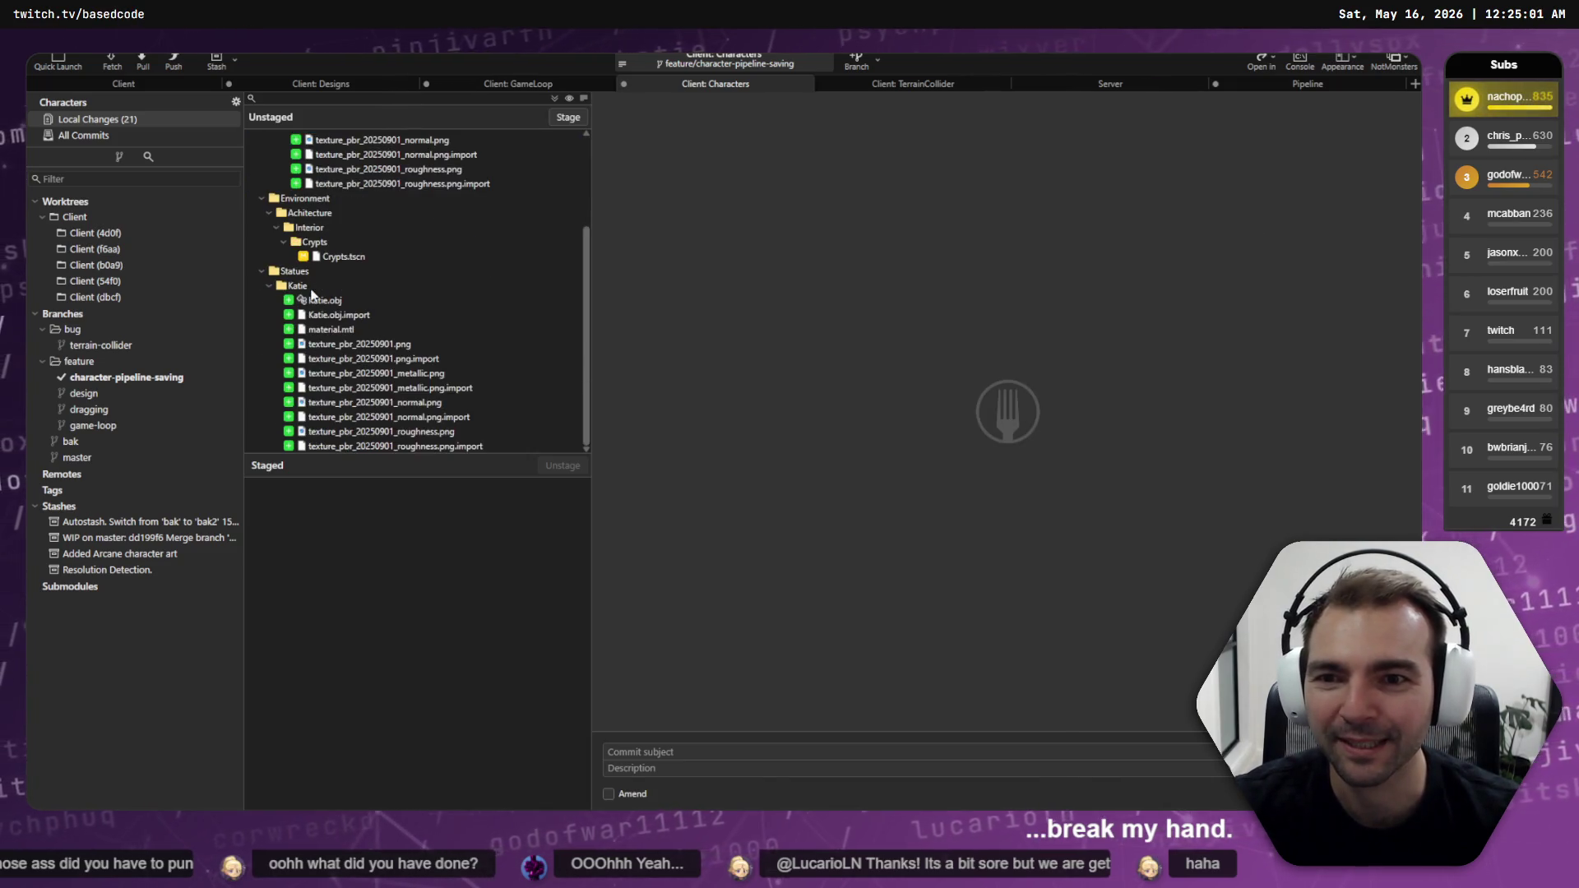
click(436, 285)
click(569, 117)
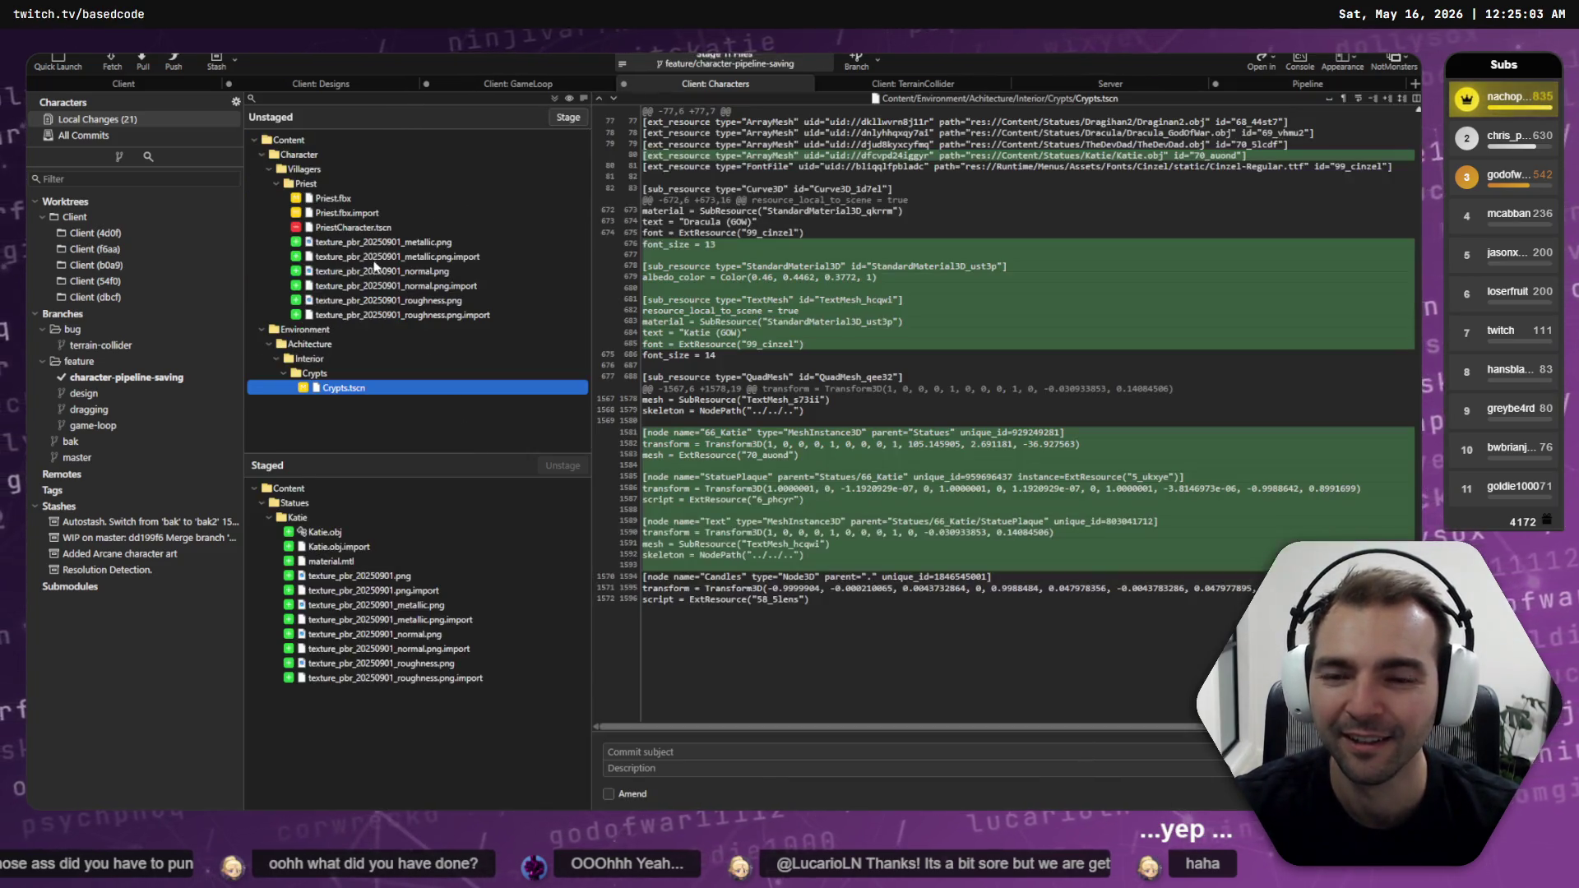
click(335, 373)
click(569, 117)
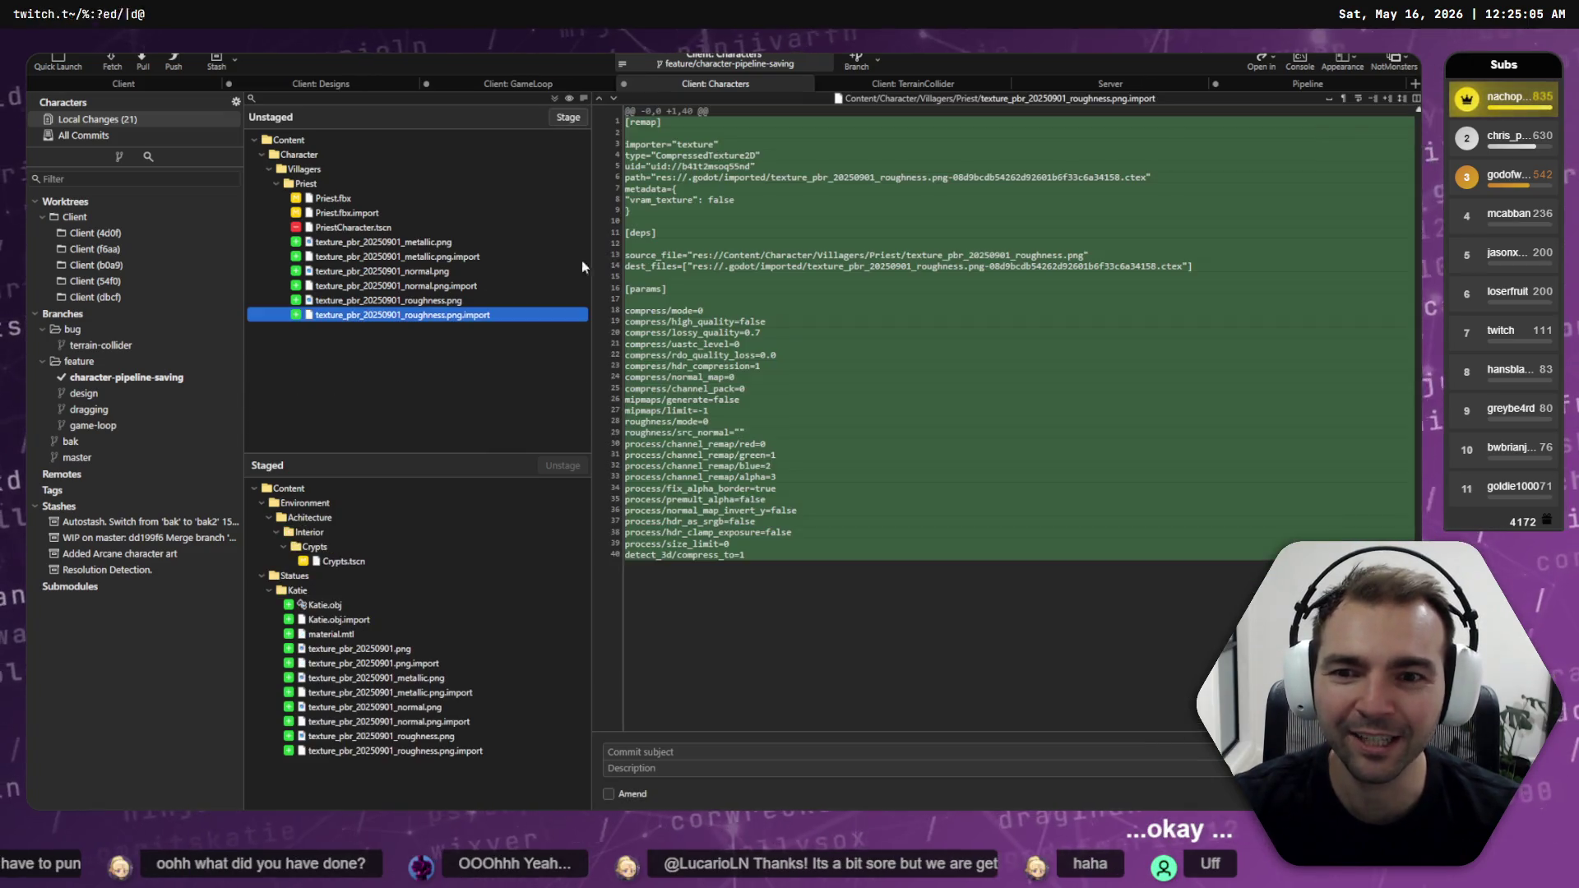
Commit the staged files with the subject 'Added Katie statue to the crypts' and return to Godot.
click(654, 751)
text(Added Ka)
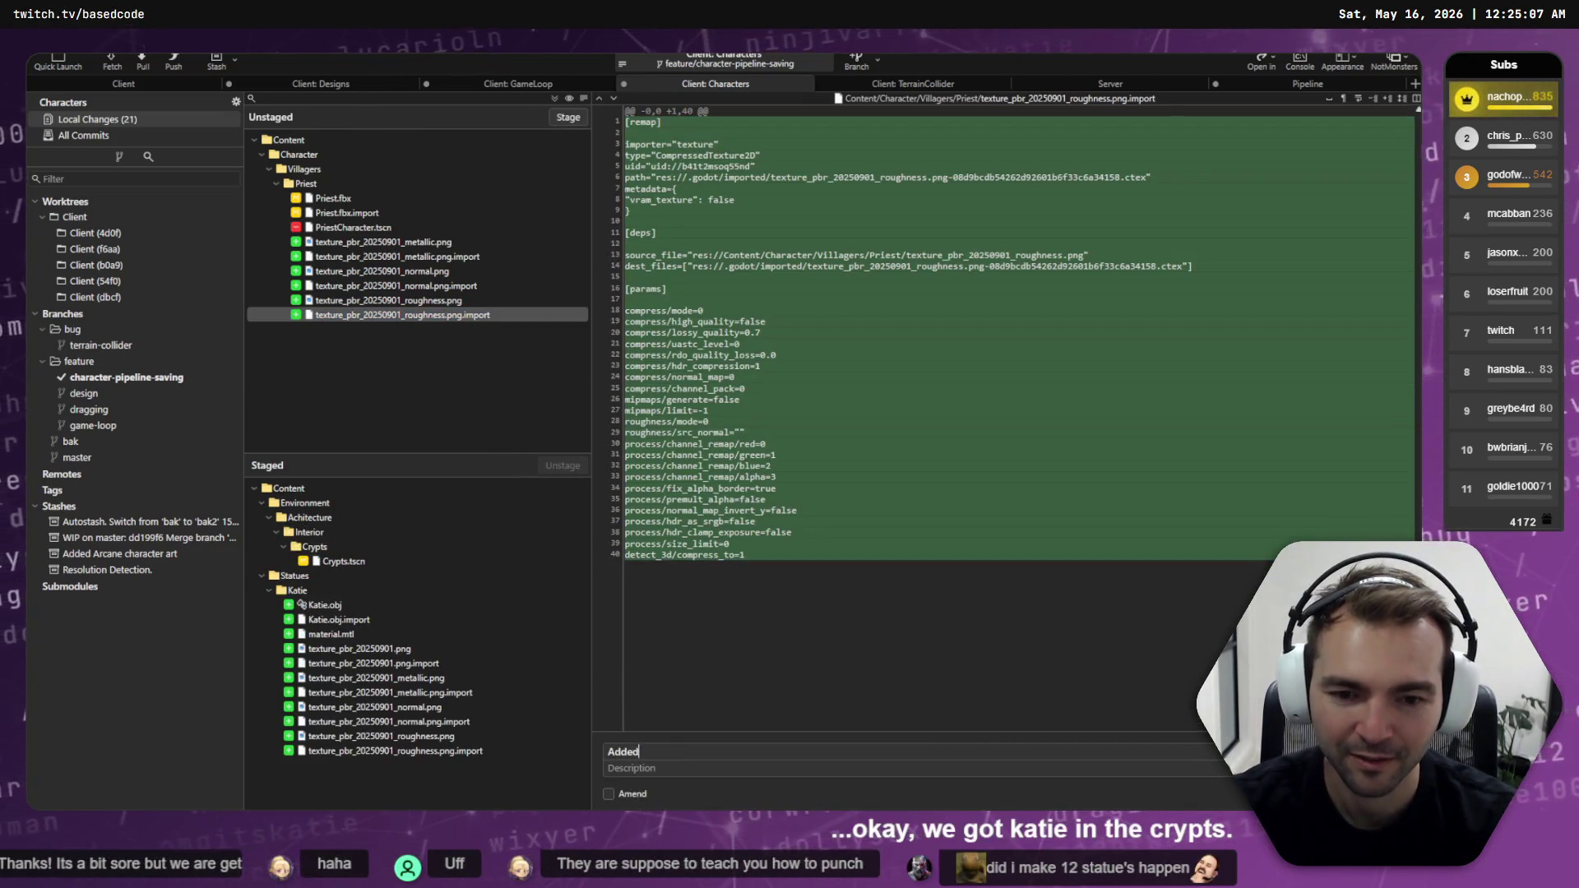
text(tie statue to the)
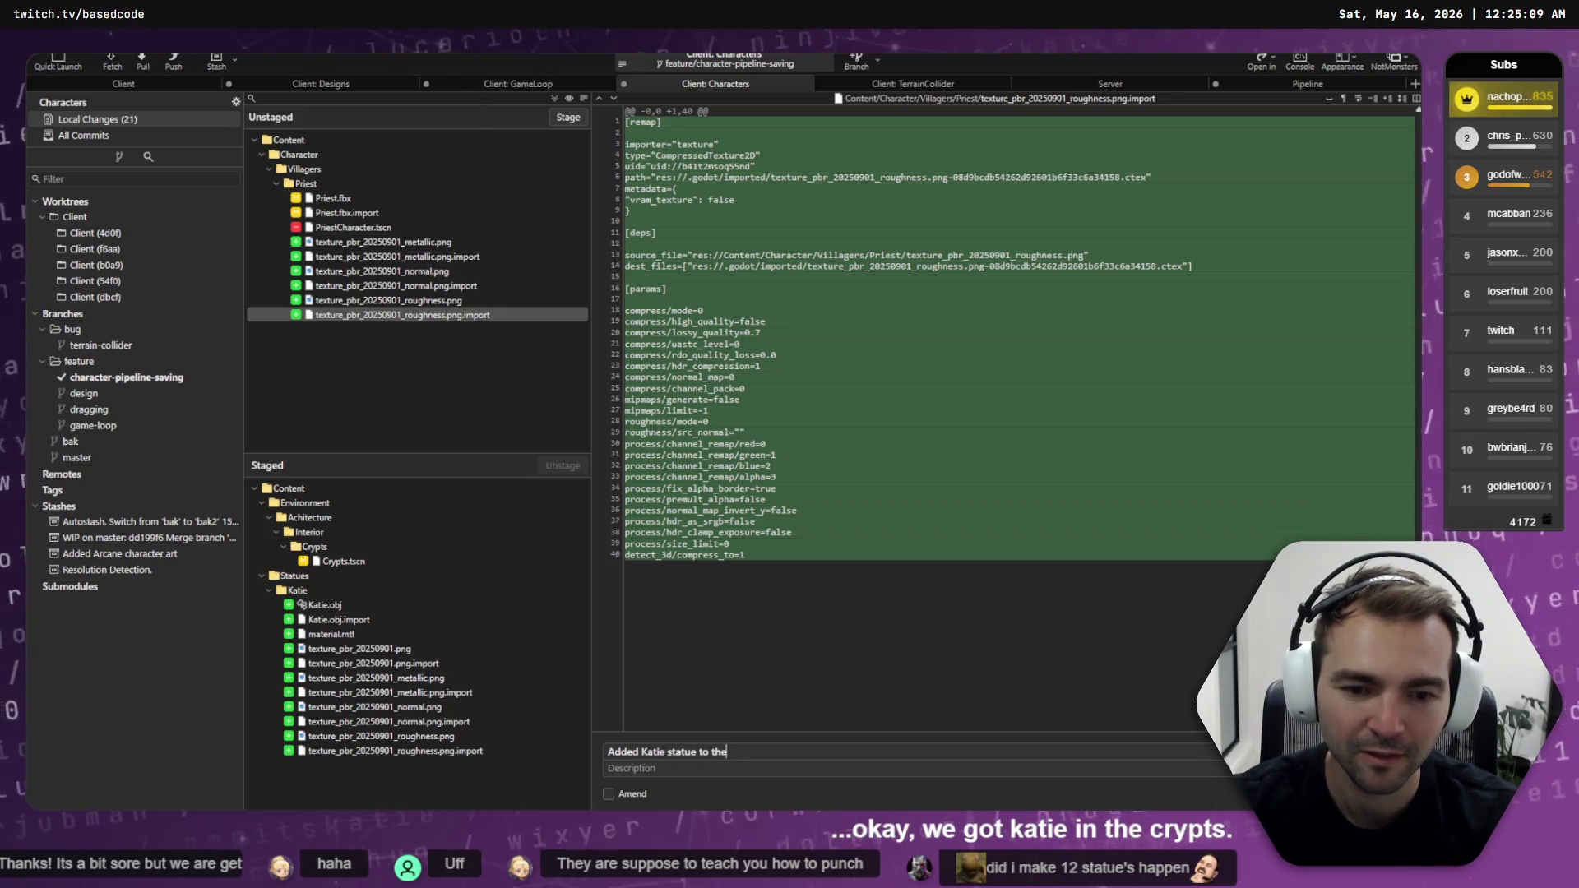
text( crypts.)
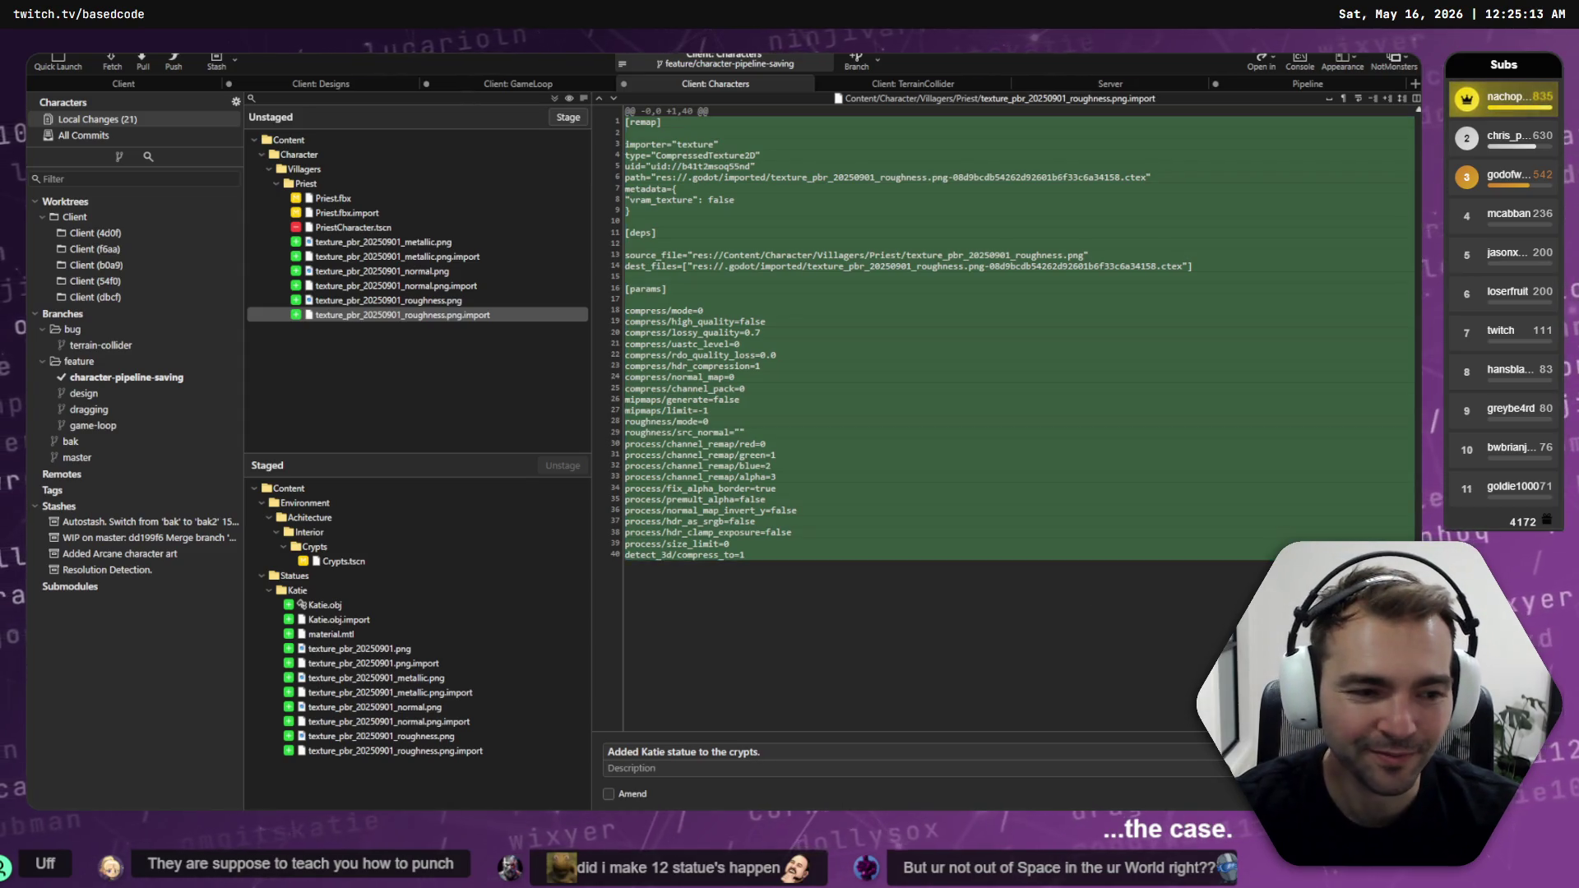
key(ctrl+Return)
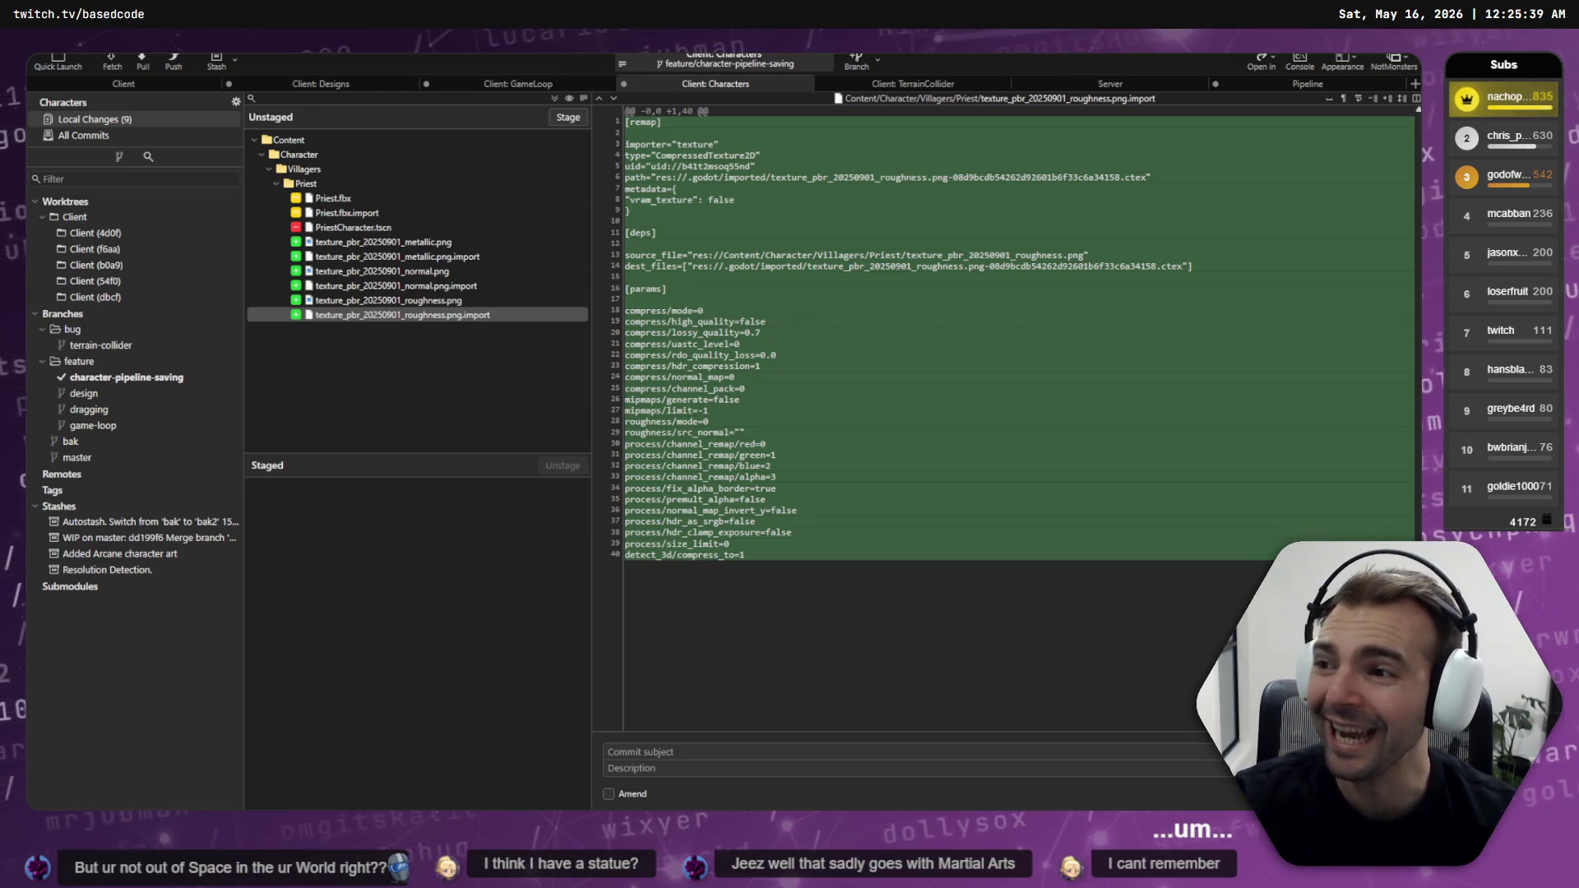
key(alt+Tab)
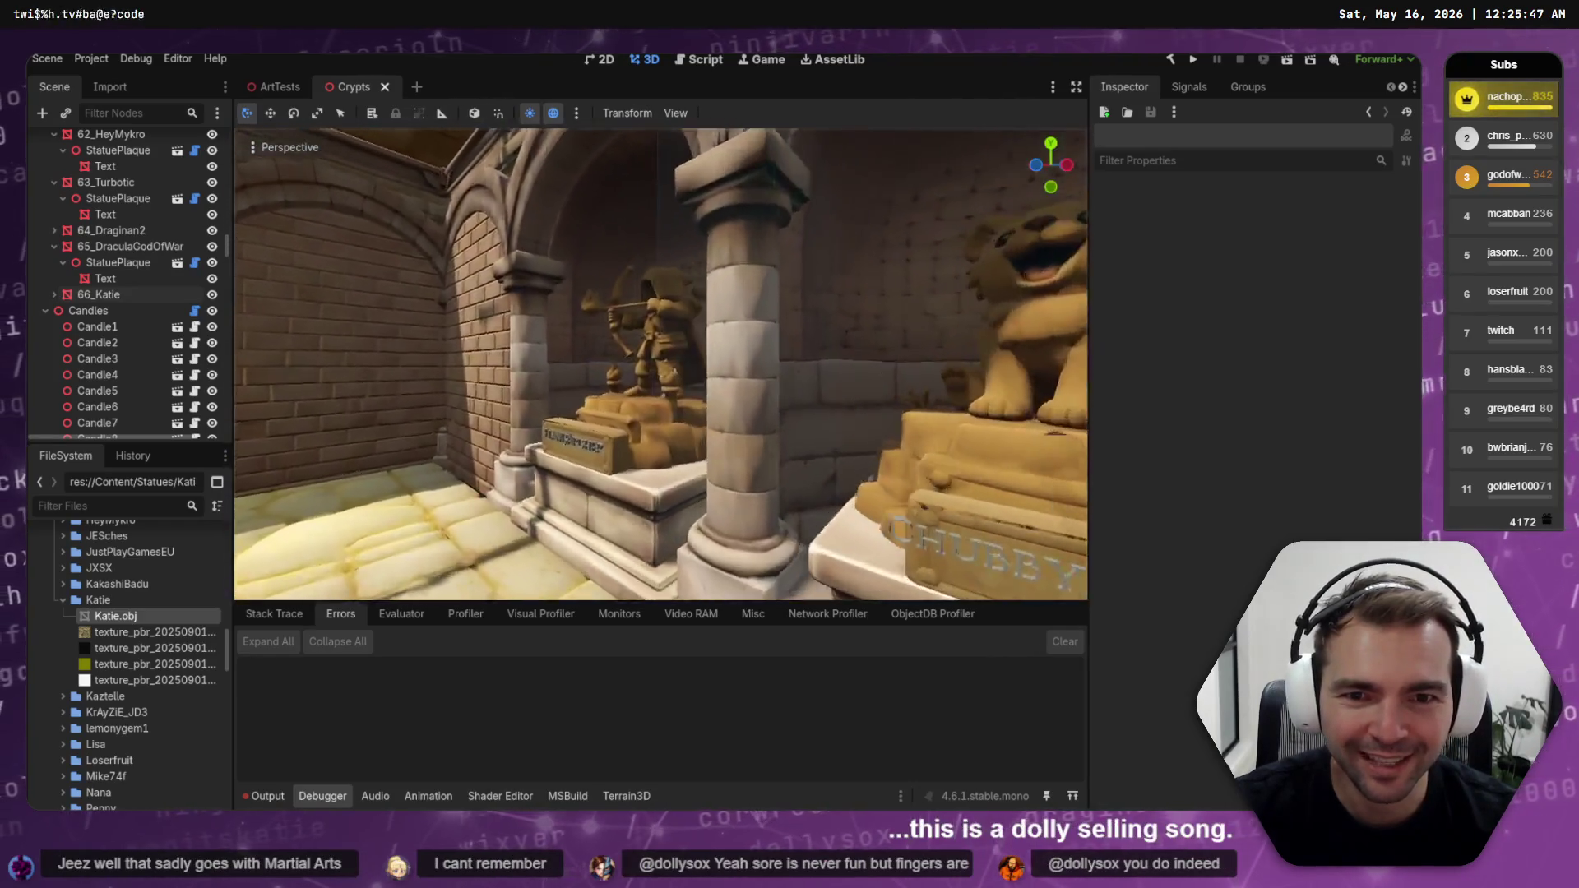
Fly down the crypt corridor to the Katie statue and select its DollySox(Goldie) plaque text.
key(w)
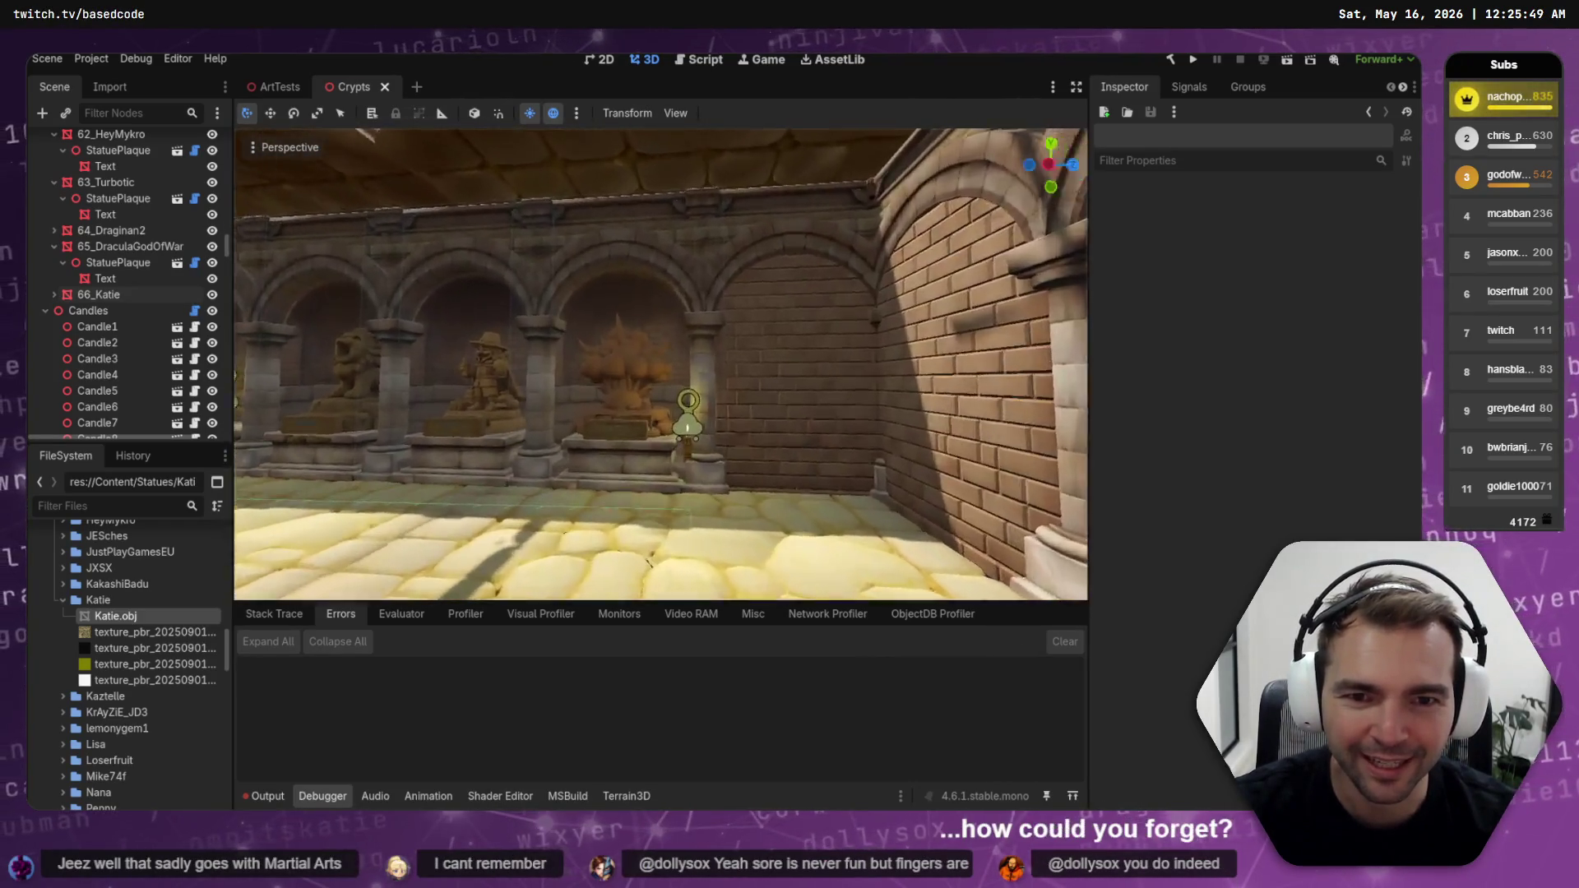
key(w)
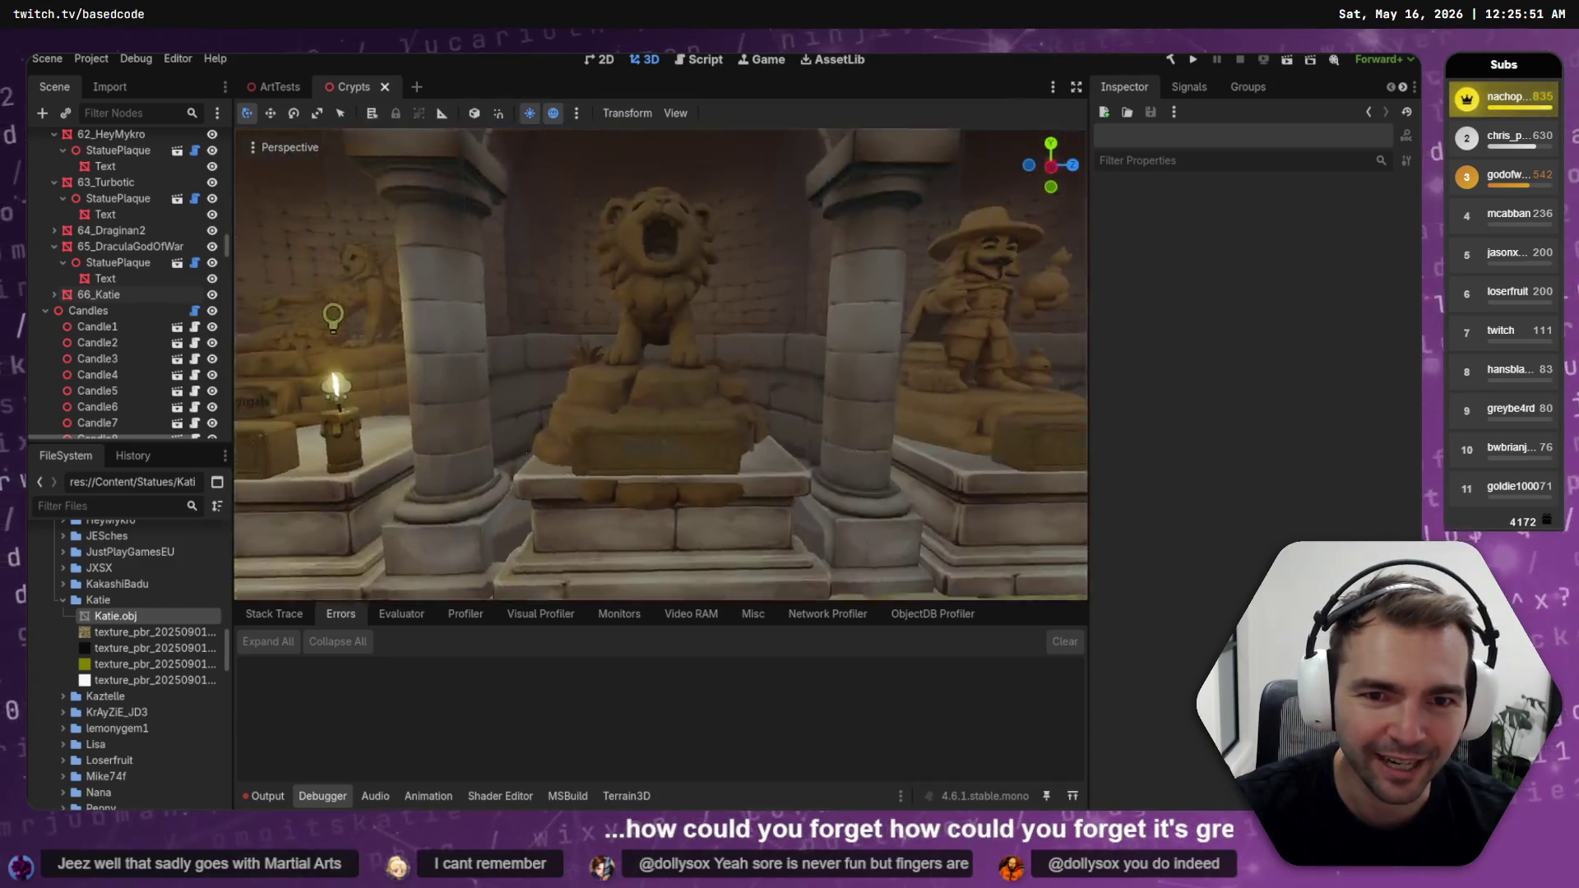
key(w)
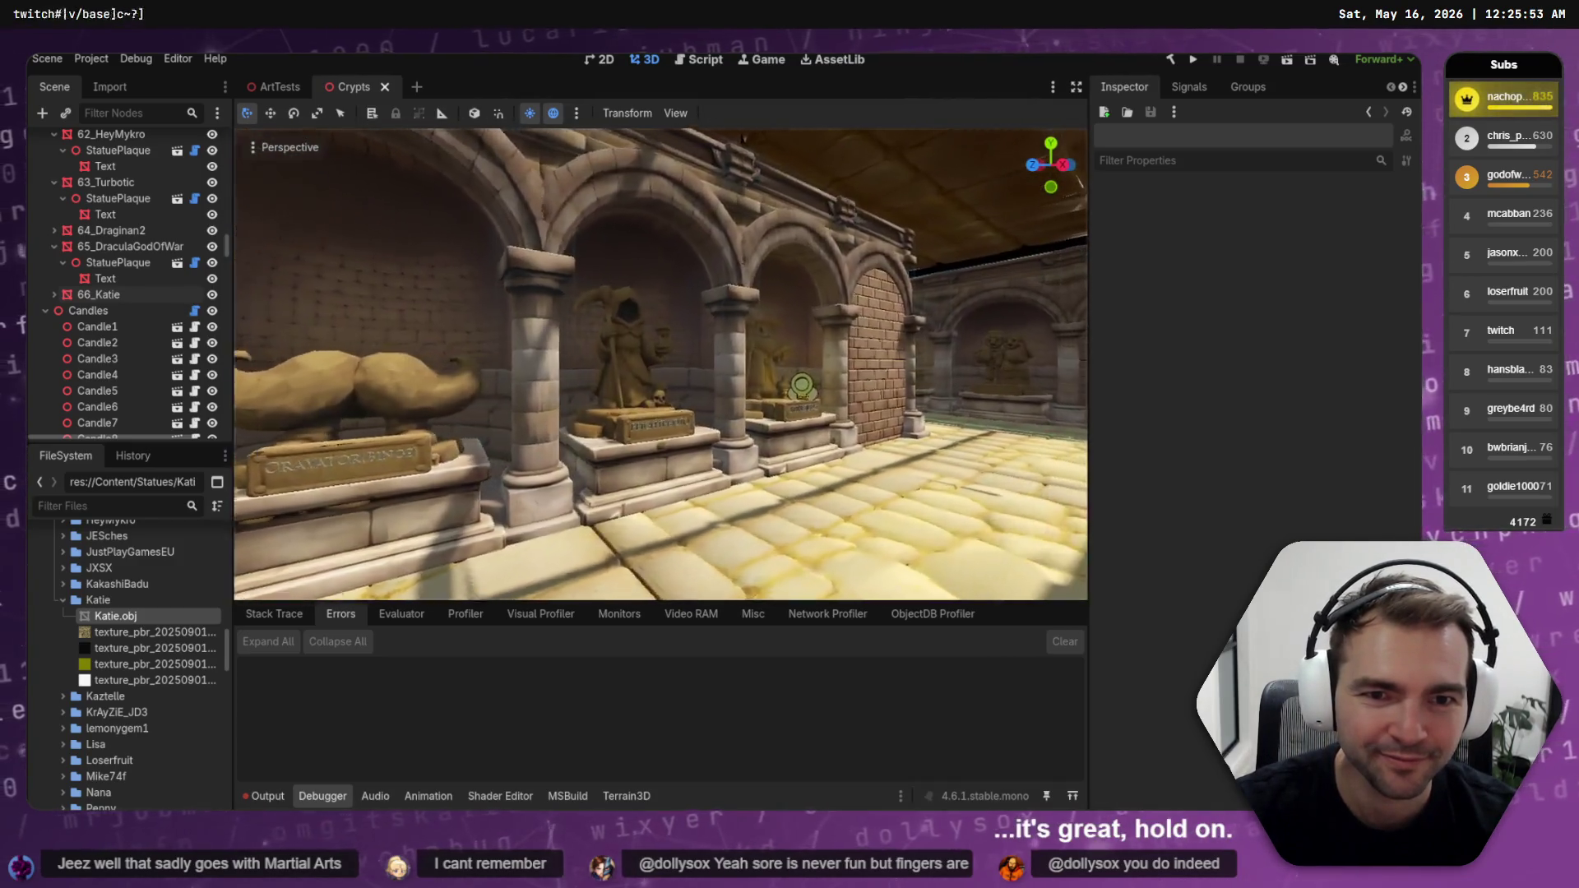
key(w)
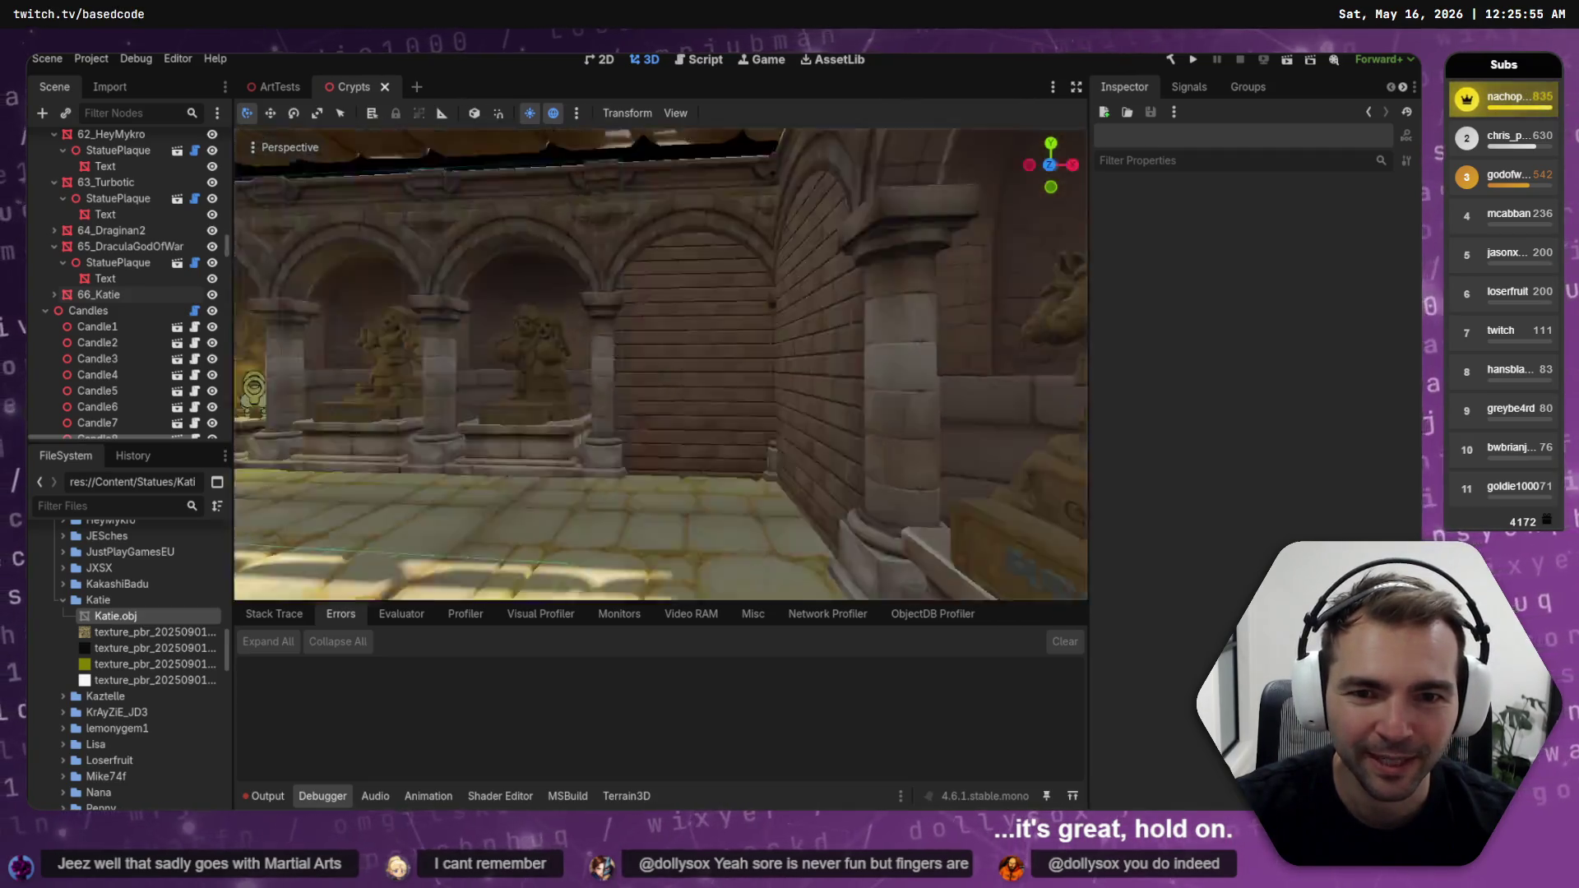
key(w)
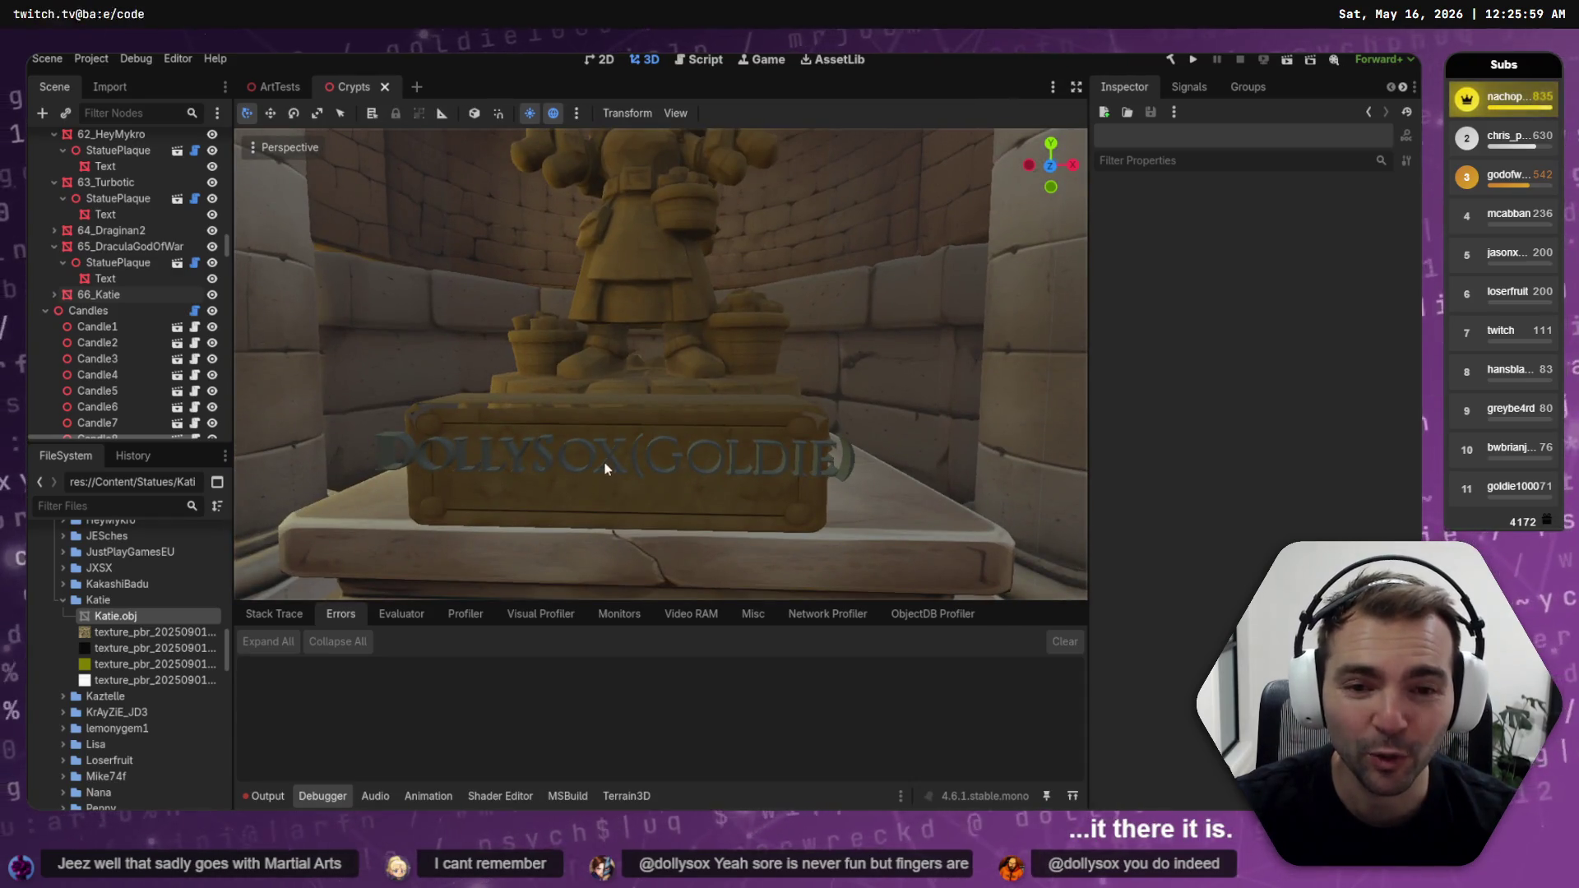
click(607, 469)
Reduce the text mesh's font size and move the lettering down onto the plaque.
scroll(1251, 411, down, 3)
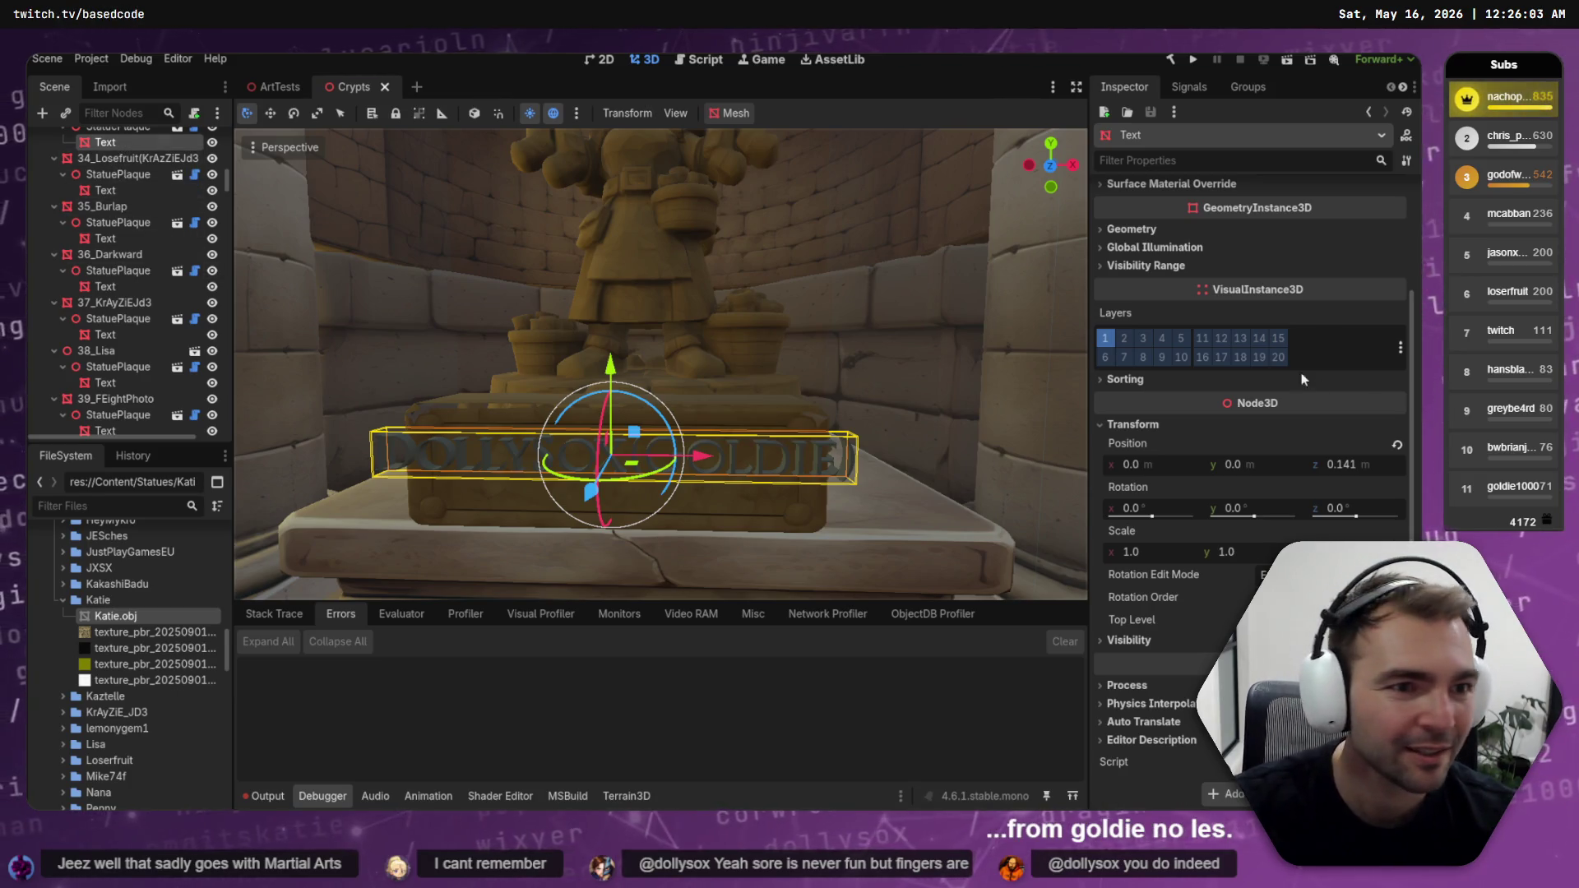
scroll(1246, 217, up, 3)
click(1325, 232)
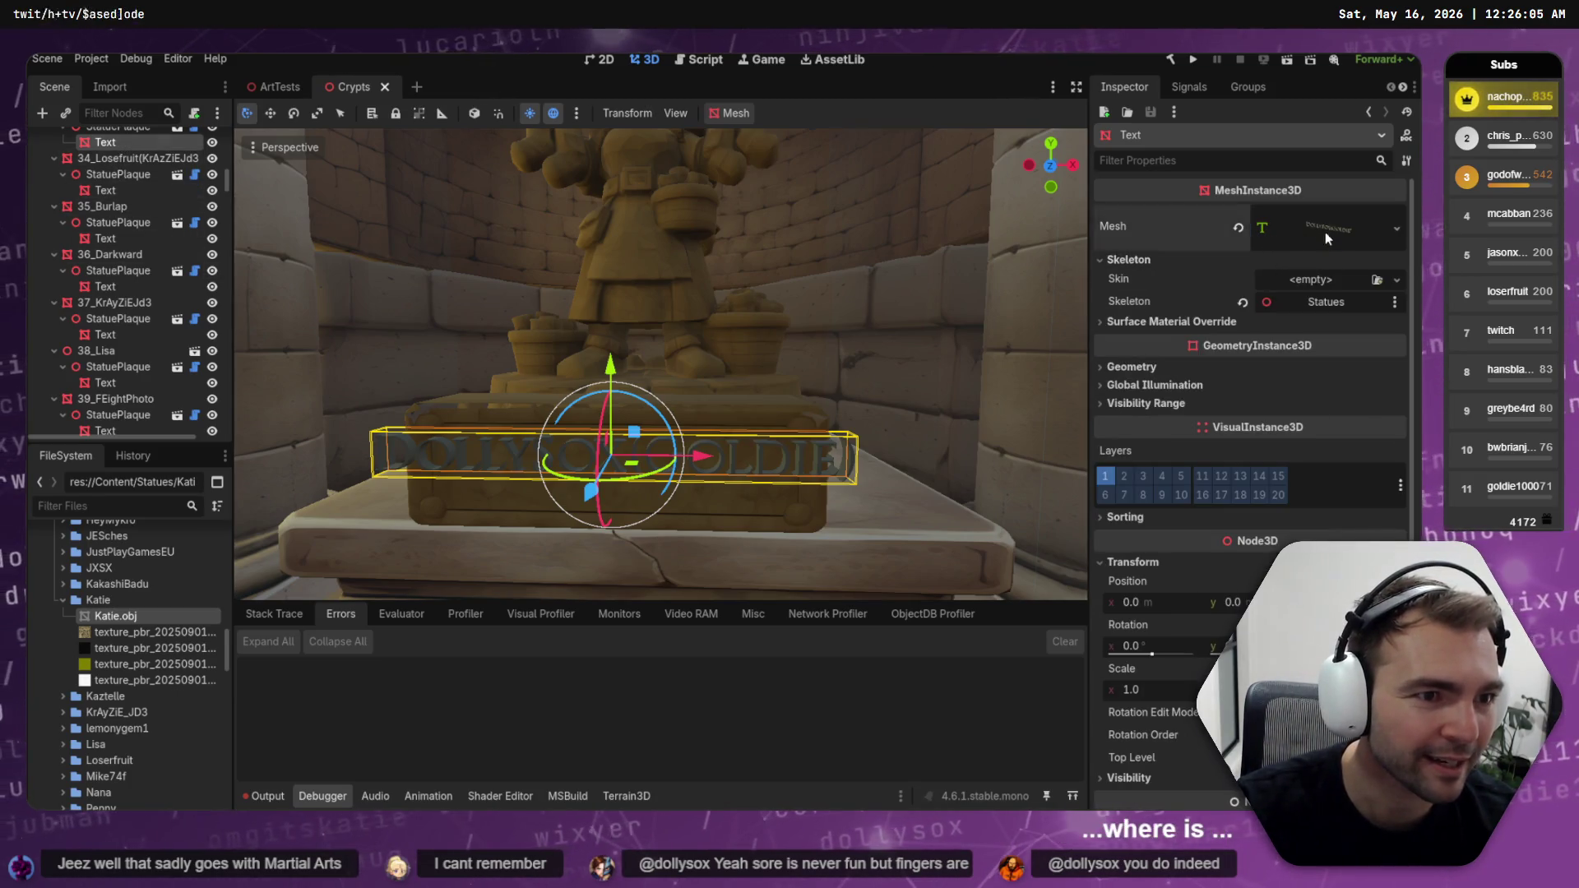
drag(1283, 555, 1246, 554)
drag(612, 380, 615, 396)
click(846, 349)
Save Crypts.tscn, inspect the Katie statue from several angles, and dismiss the Save Scene As dialog.
key(ctrl+s)
key(f)
scroll(660, 366, down, 4)
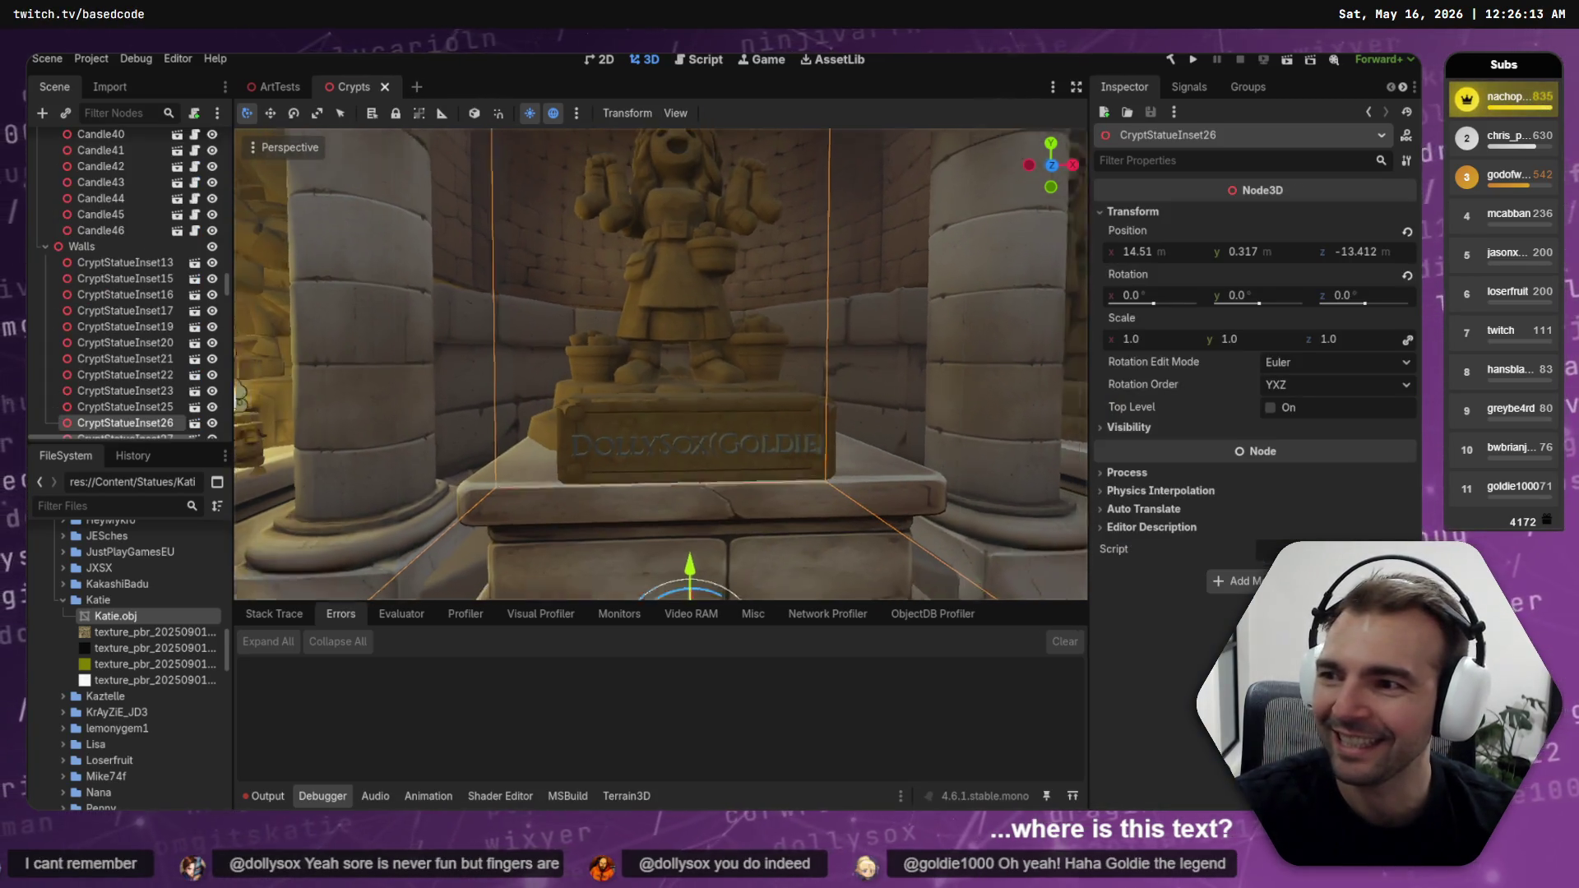
click(923, 401)
scroll(846, 387, up, 4)
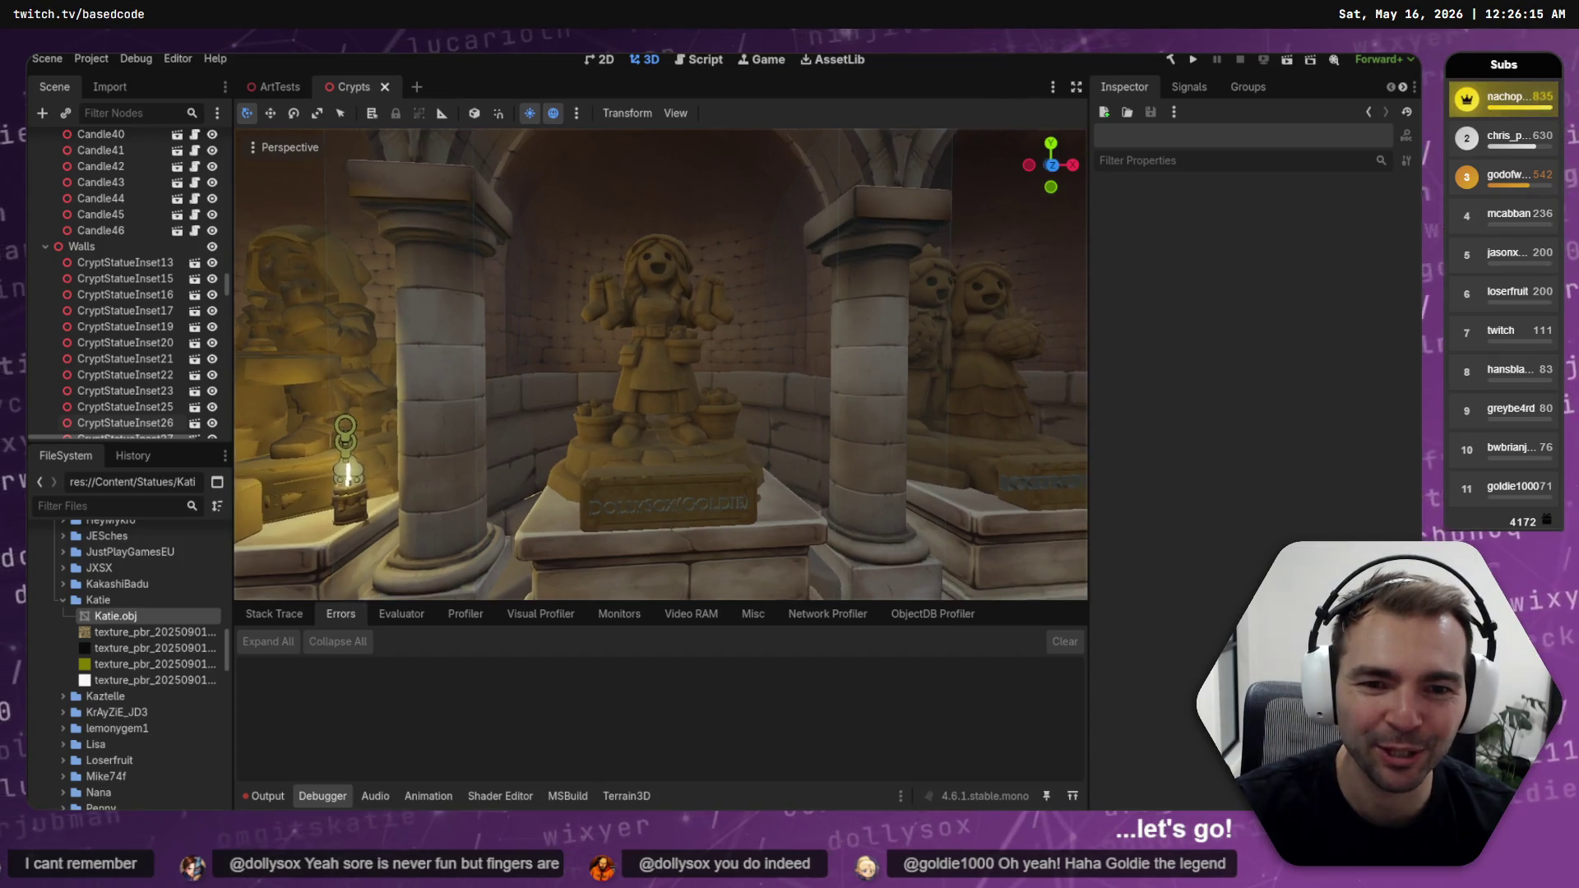
scroll(661, 365, down, 5)
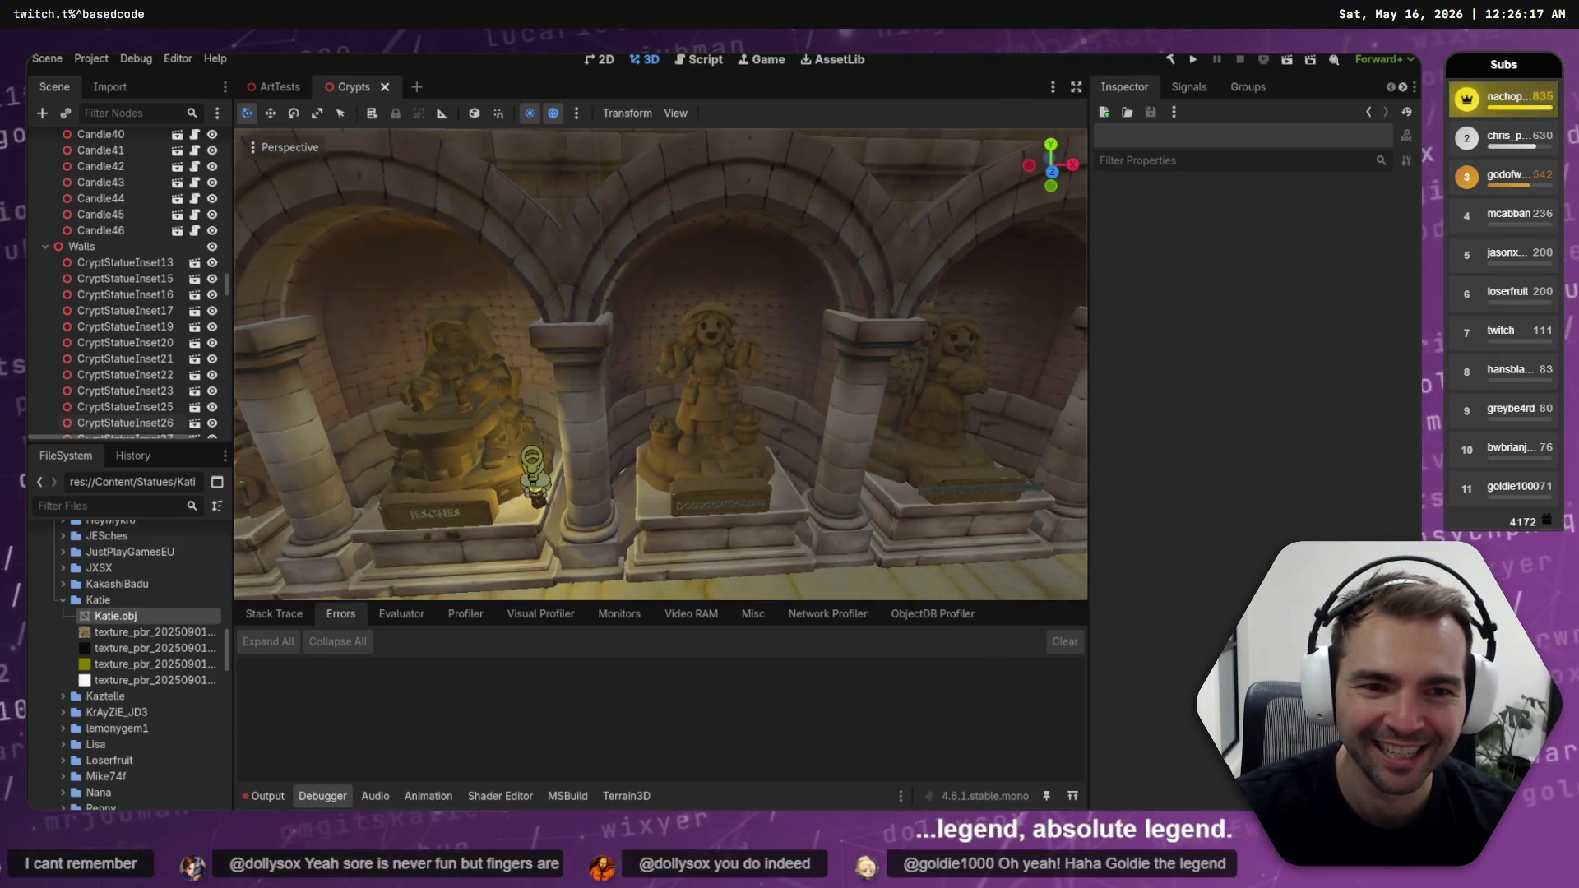
mouse_move(660, 365)
mouse_down()
mouse_move(568, 365)
mouse_move(693, 365)
mouse_up()
scroll(661, 365, up, 3)
drag(852, 390, 852, 390)
key(ctrl+shift+s)
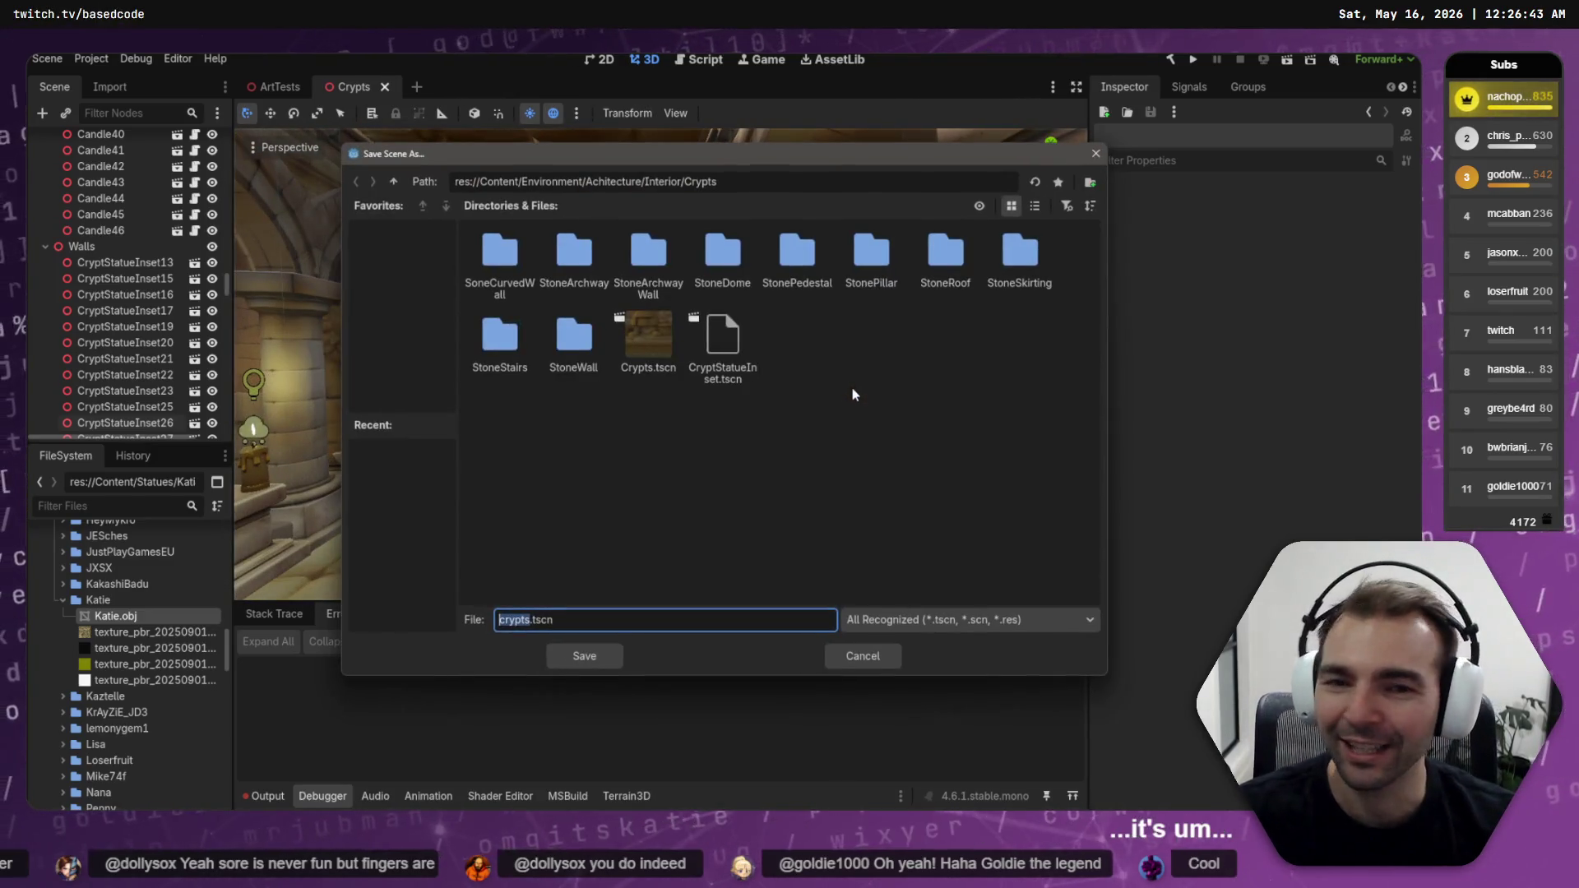
key(Escape)
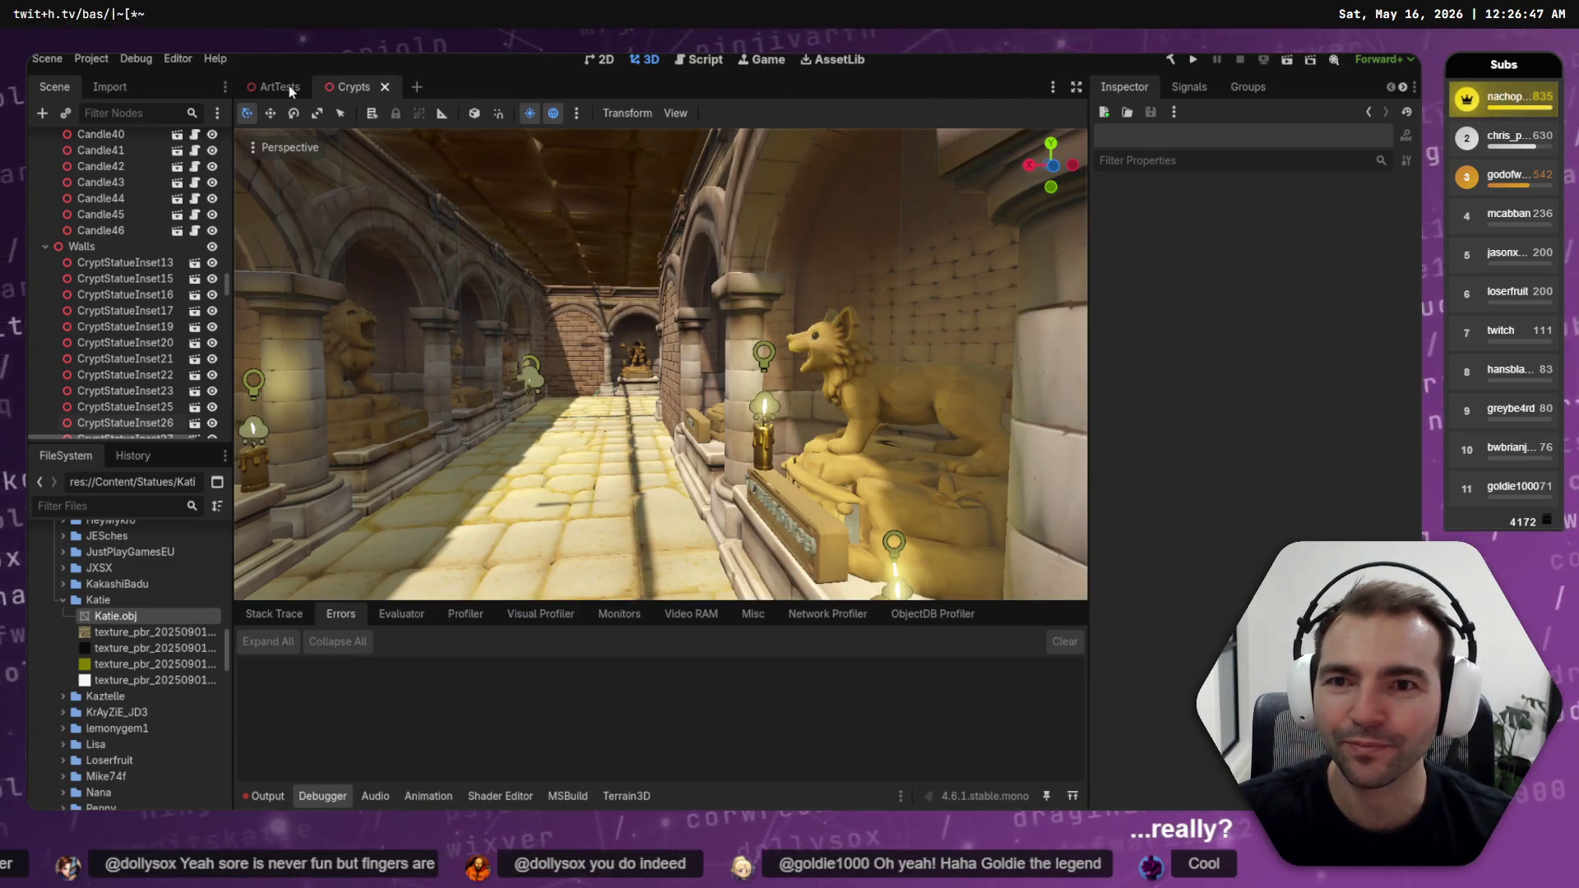
Close the Crypts scene and look over the character lineup in the ArtTests scene.
click(384, 86)
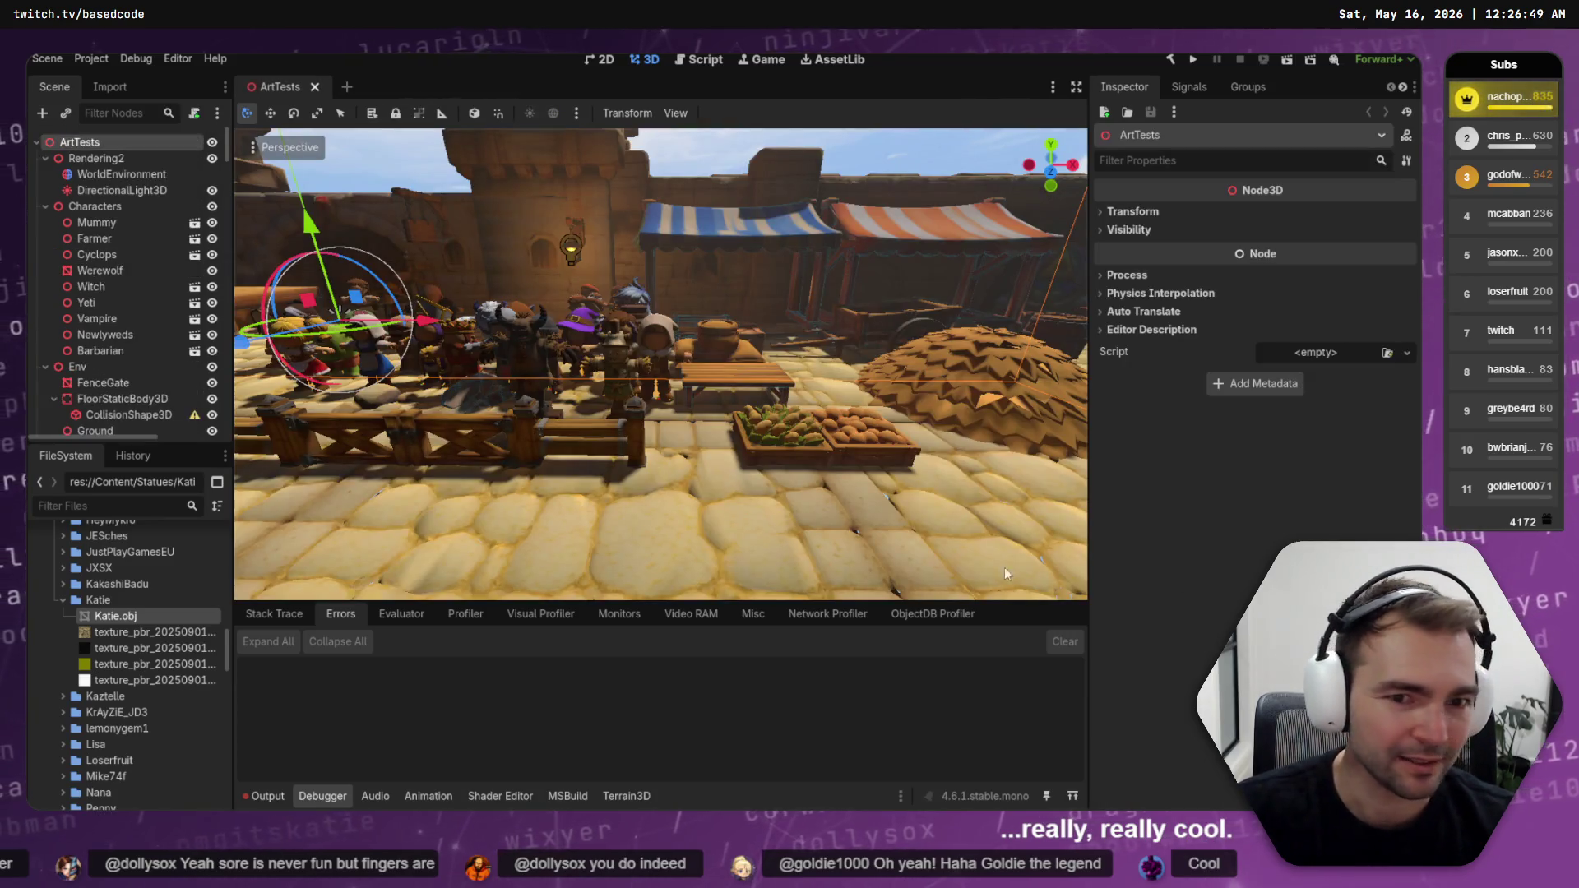
mouse_move(770, 487)
mouse_down()
mouse_move(683, 485)
mouse_move(724, 487)
mouse_move(699, 485)
mouse_up()
click(709, 358)
drag(709, 357, 691, 352)
click(547, 462)
drag(547, 463, 562, 327)
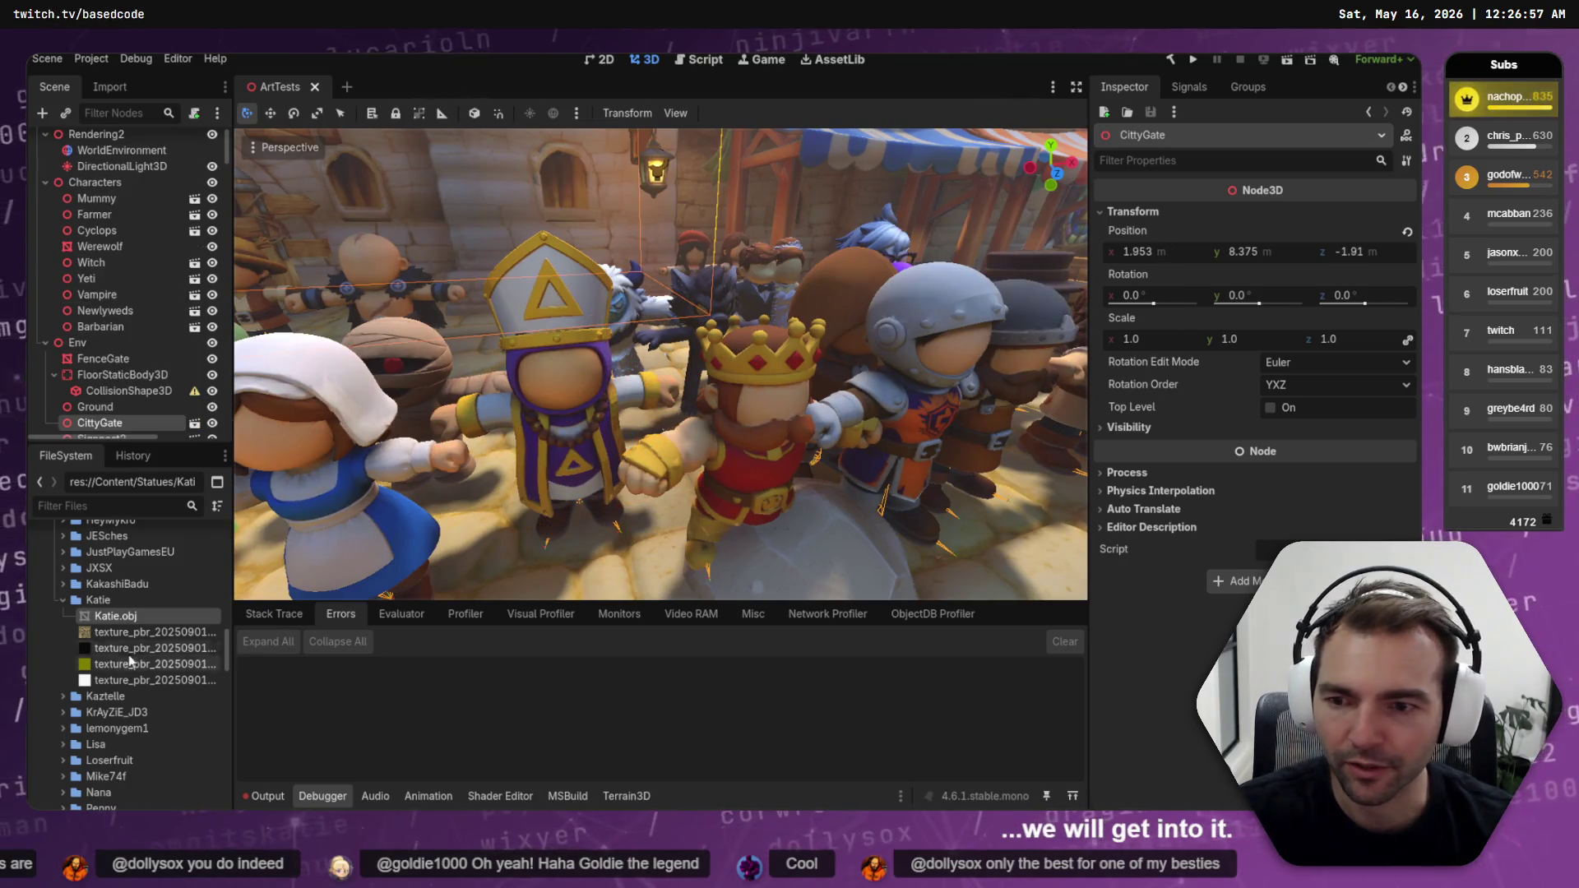
Collapse the Katie, Statues and Environment folders and expand Content > Character > Villagers > Priest.
click(65, 599)
key(Left)
key(Left)
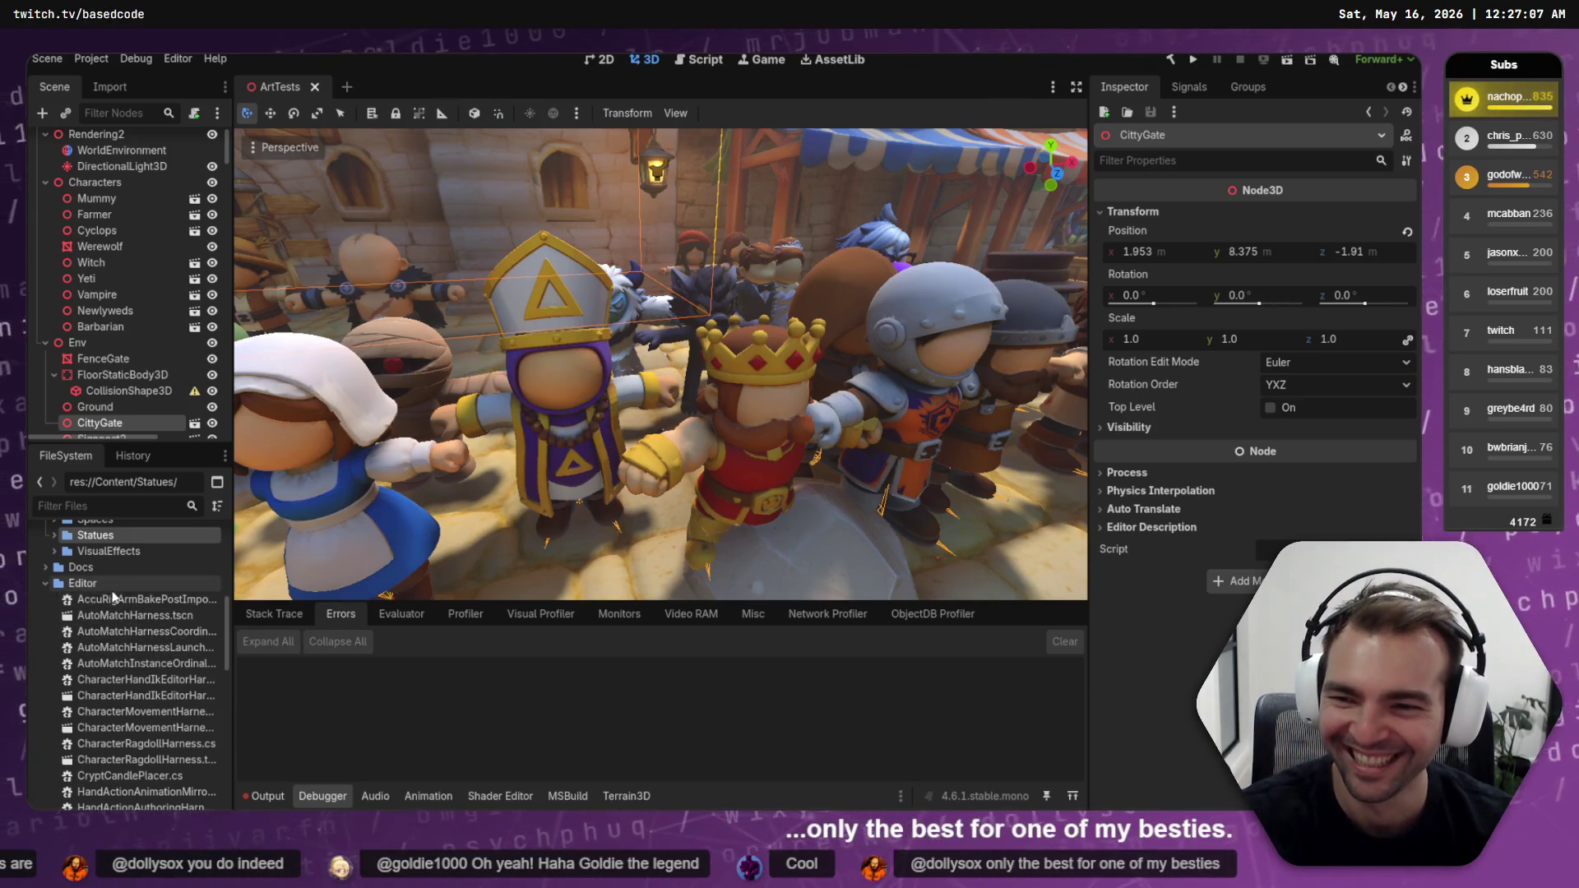
scroll(130, 615, up, 5)
scroll(140, 609, up, 3)
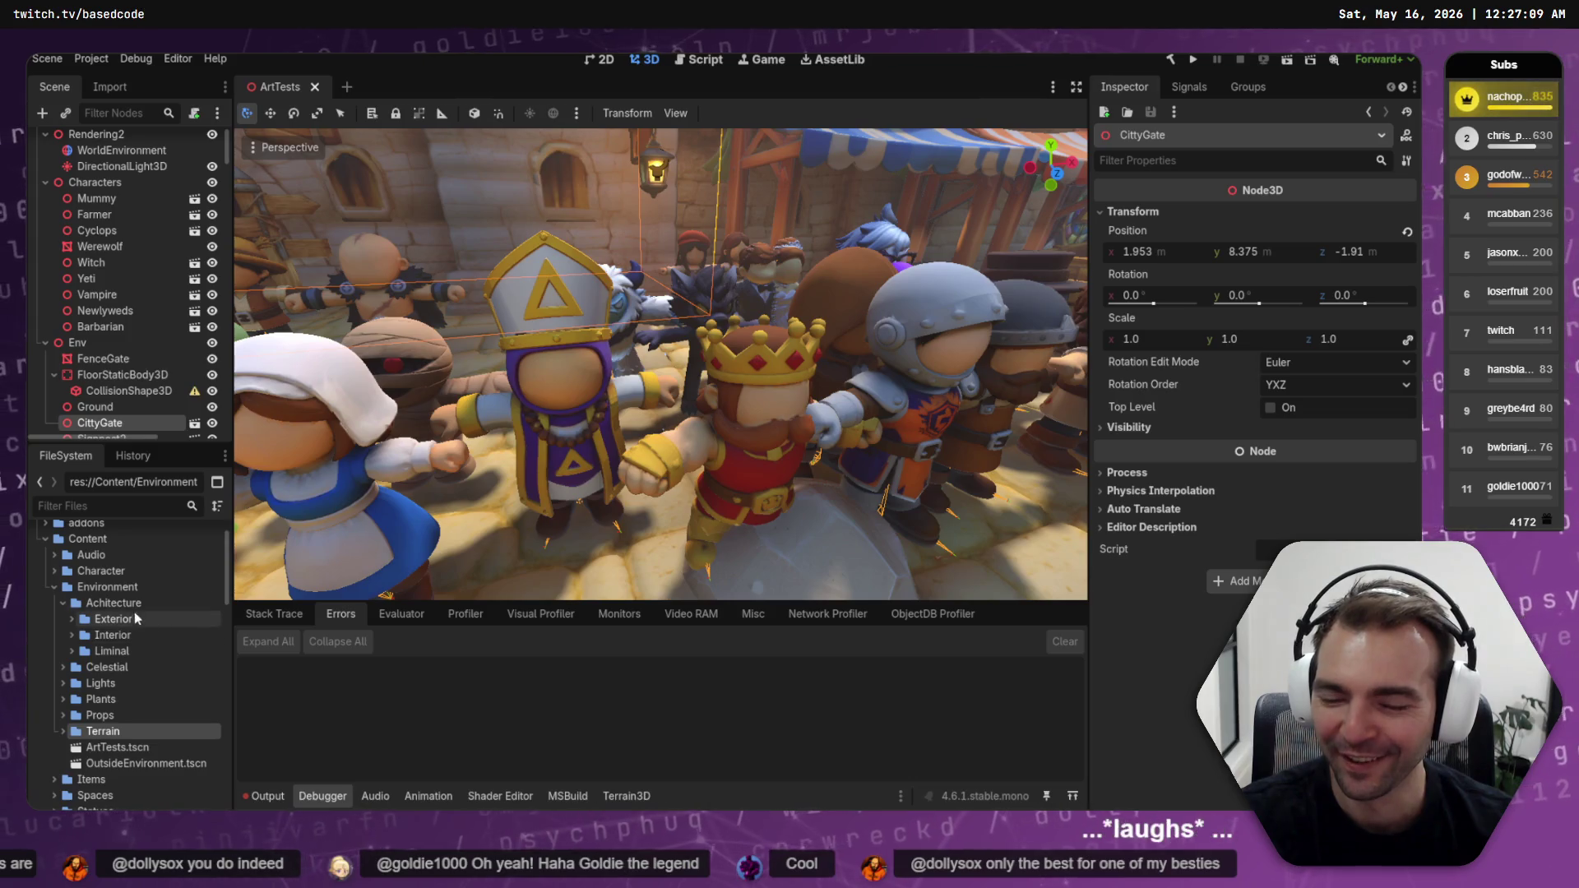
click(114, 587)
double_click(101, 571)
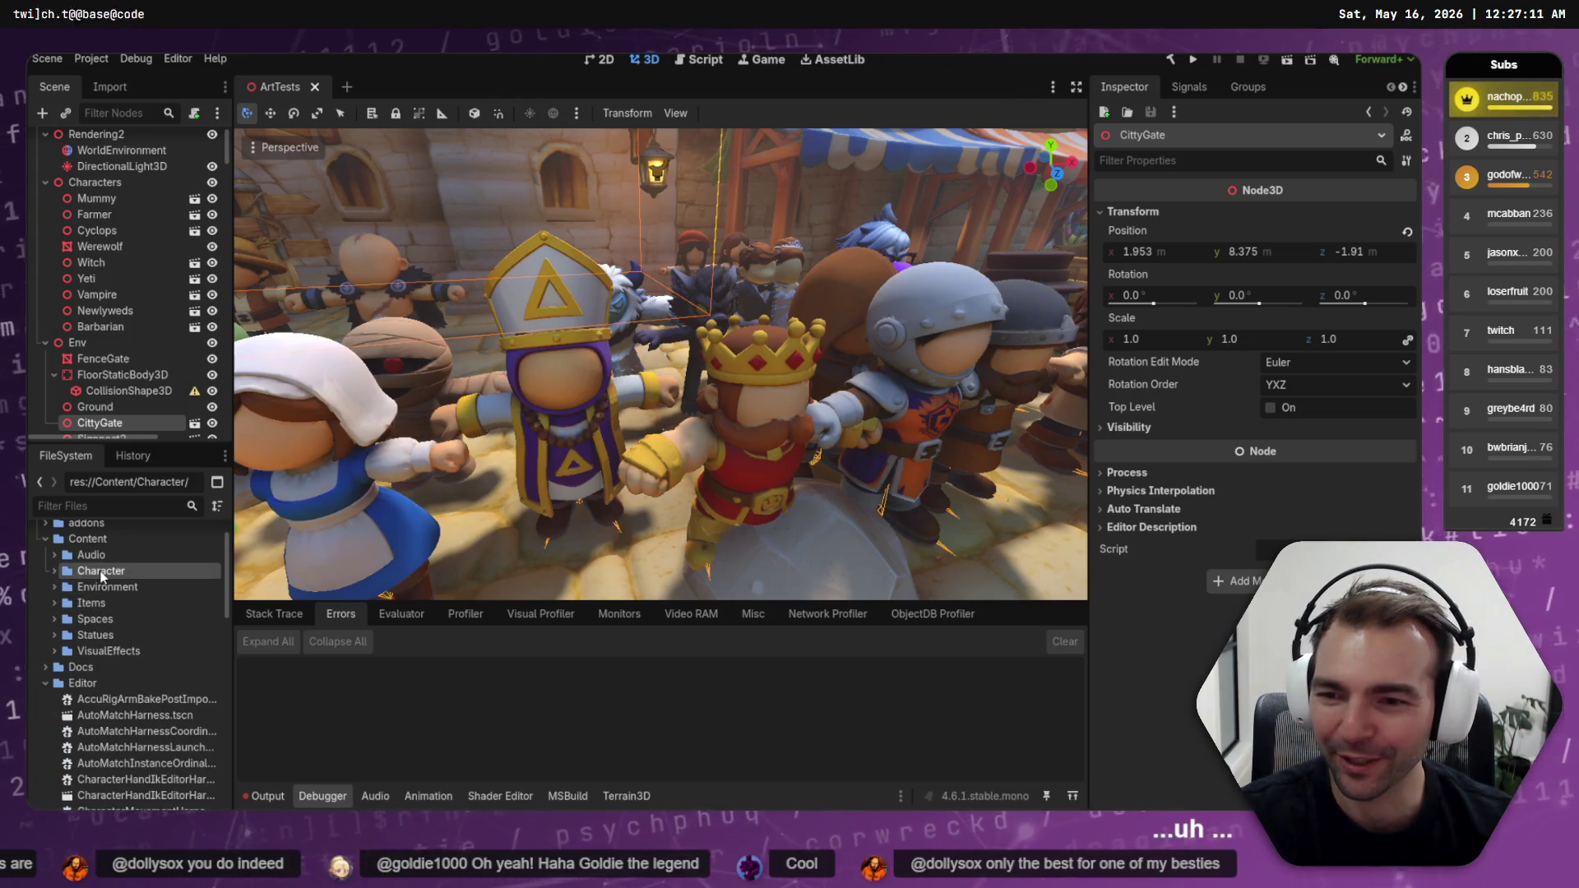
double_click(122, 650)
scroll(123, 654, down, 5)
double_click(131, 671)
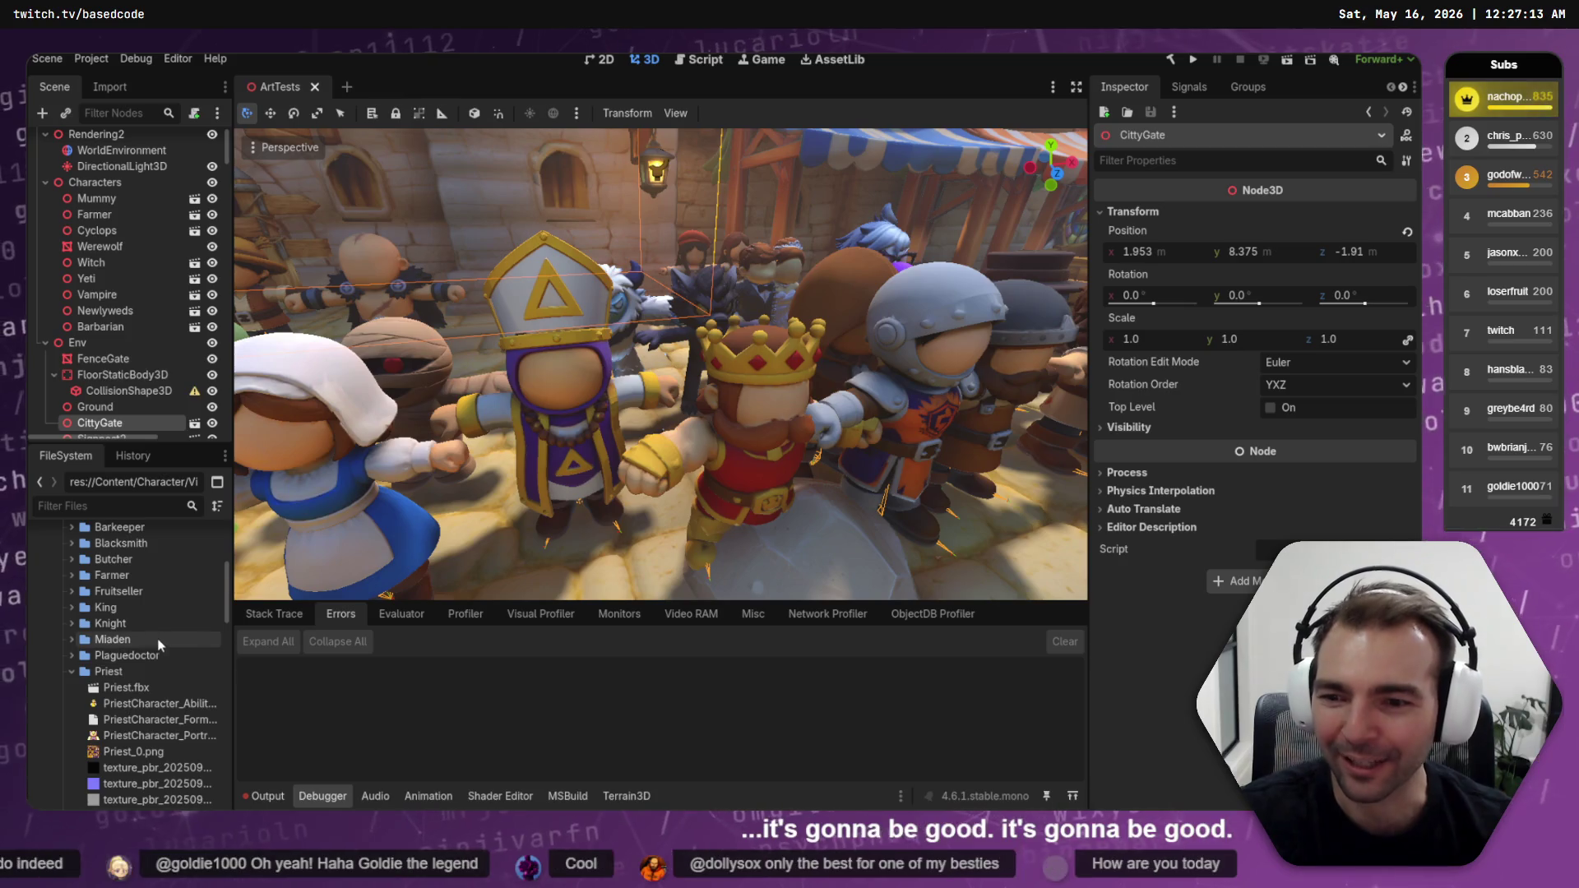
scroll(147, 723, down, 1)
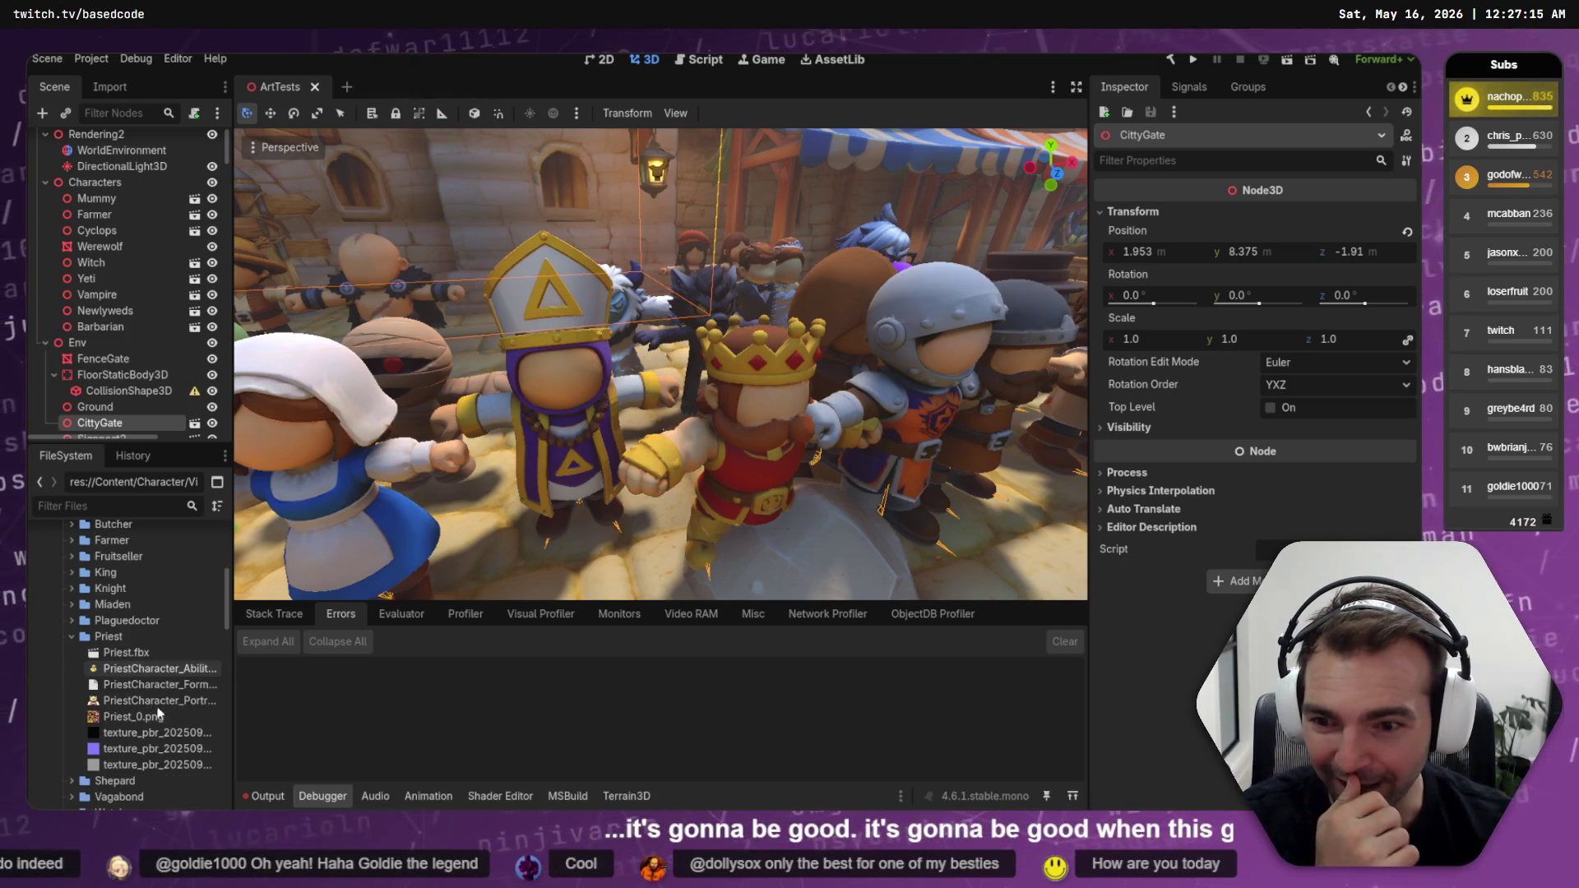
scroll(1167, 89, down, 3)
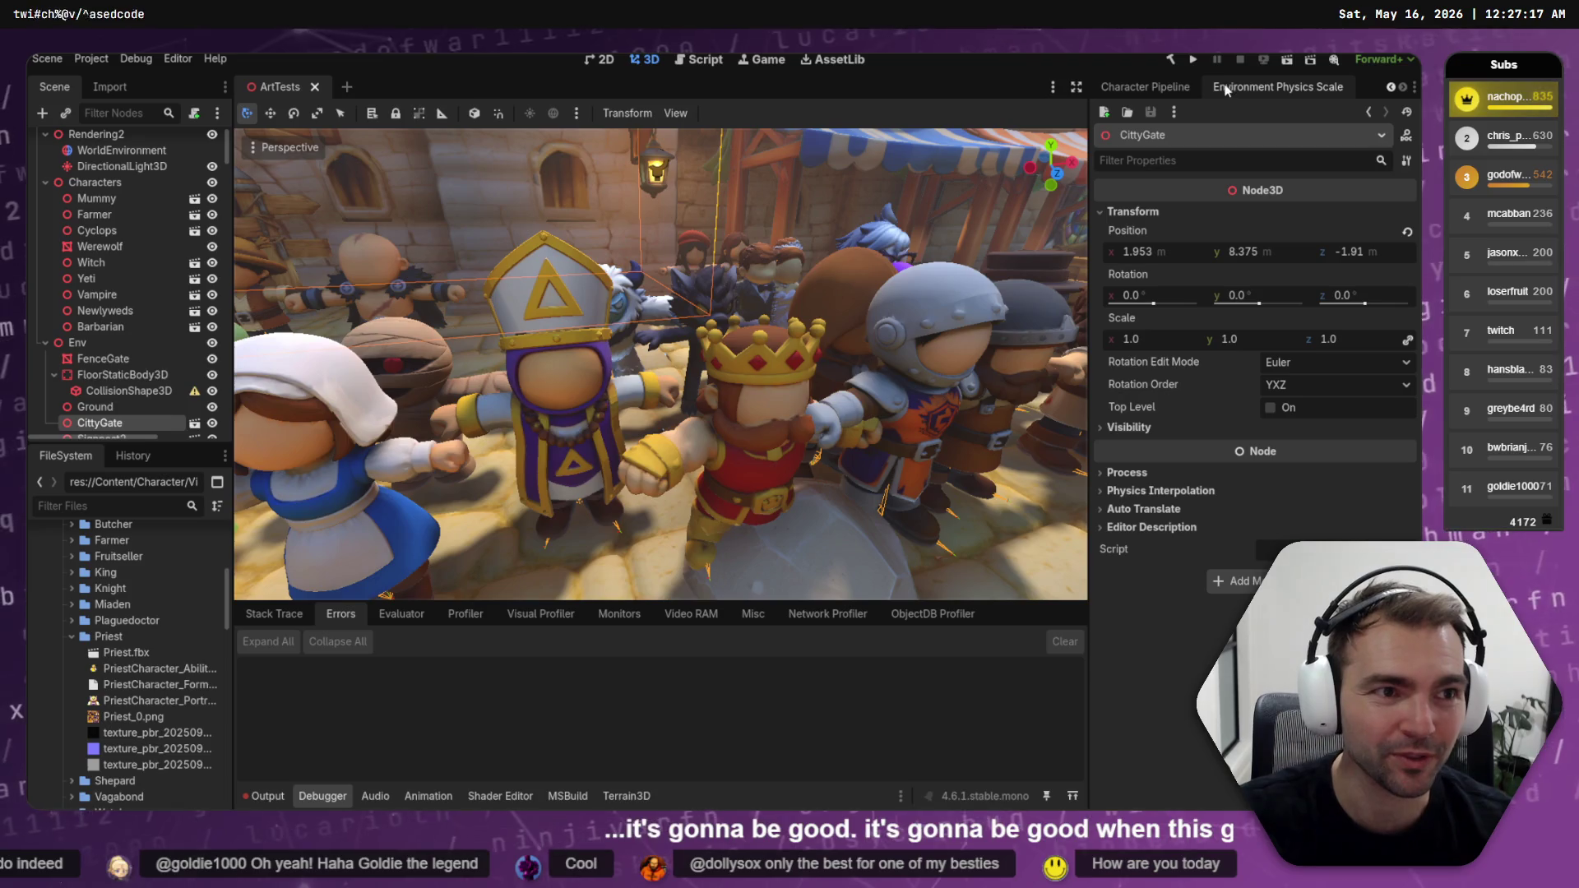
click(1167, 89)
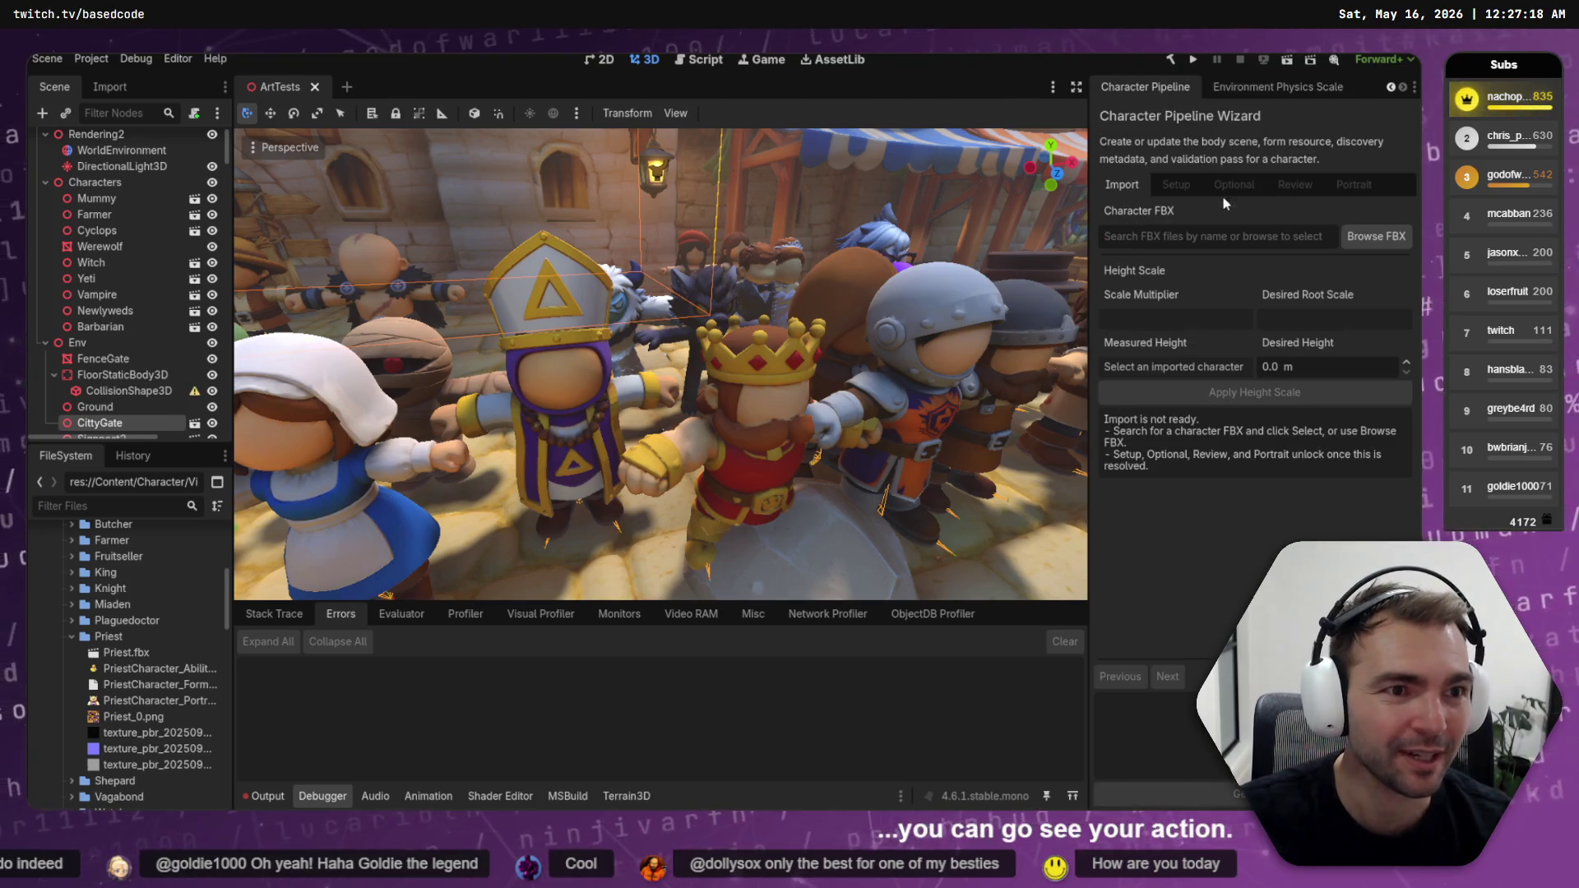
Pick Priest.fbx via a 'Priest' search in the Character Pipeline Wizard and advance through Setup and Optional to Review.
click(1207, 237)
text(Priest)
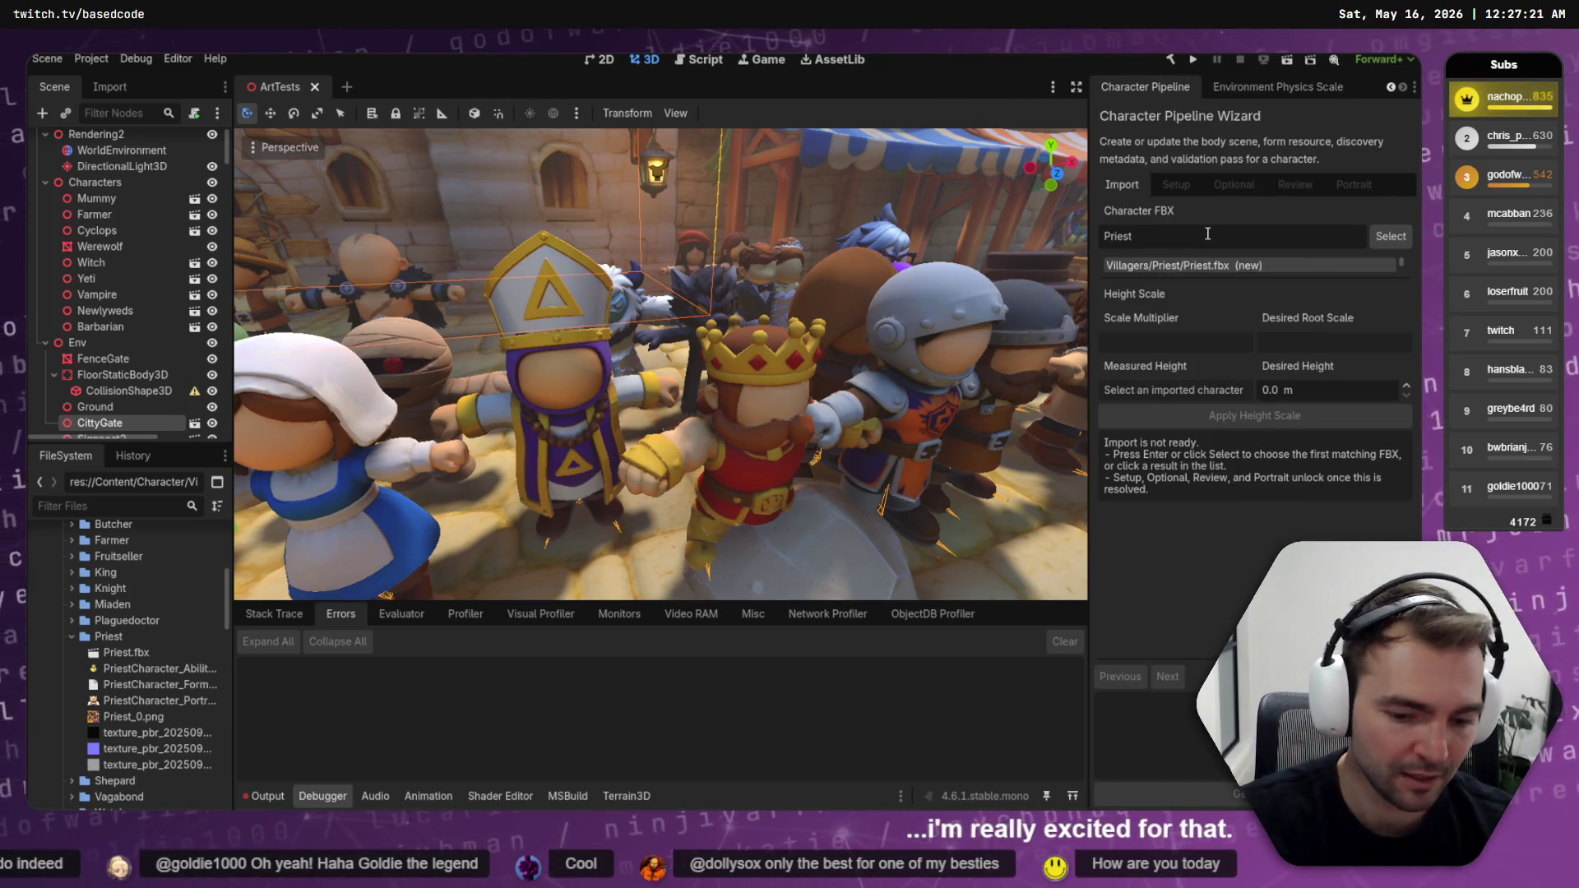
click(1267, 265)
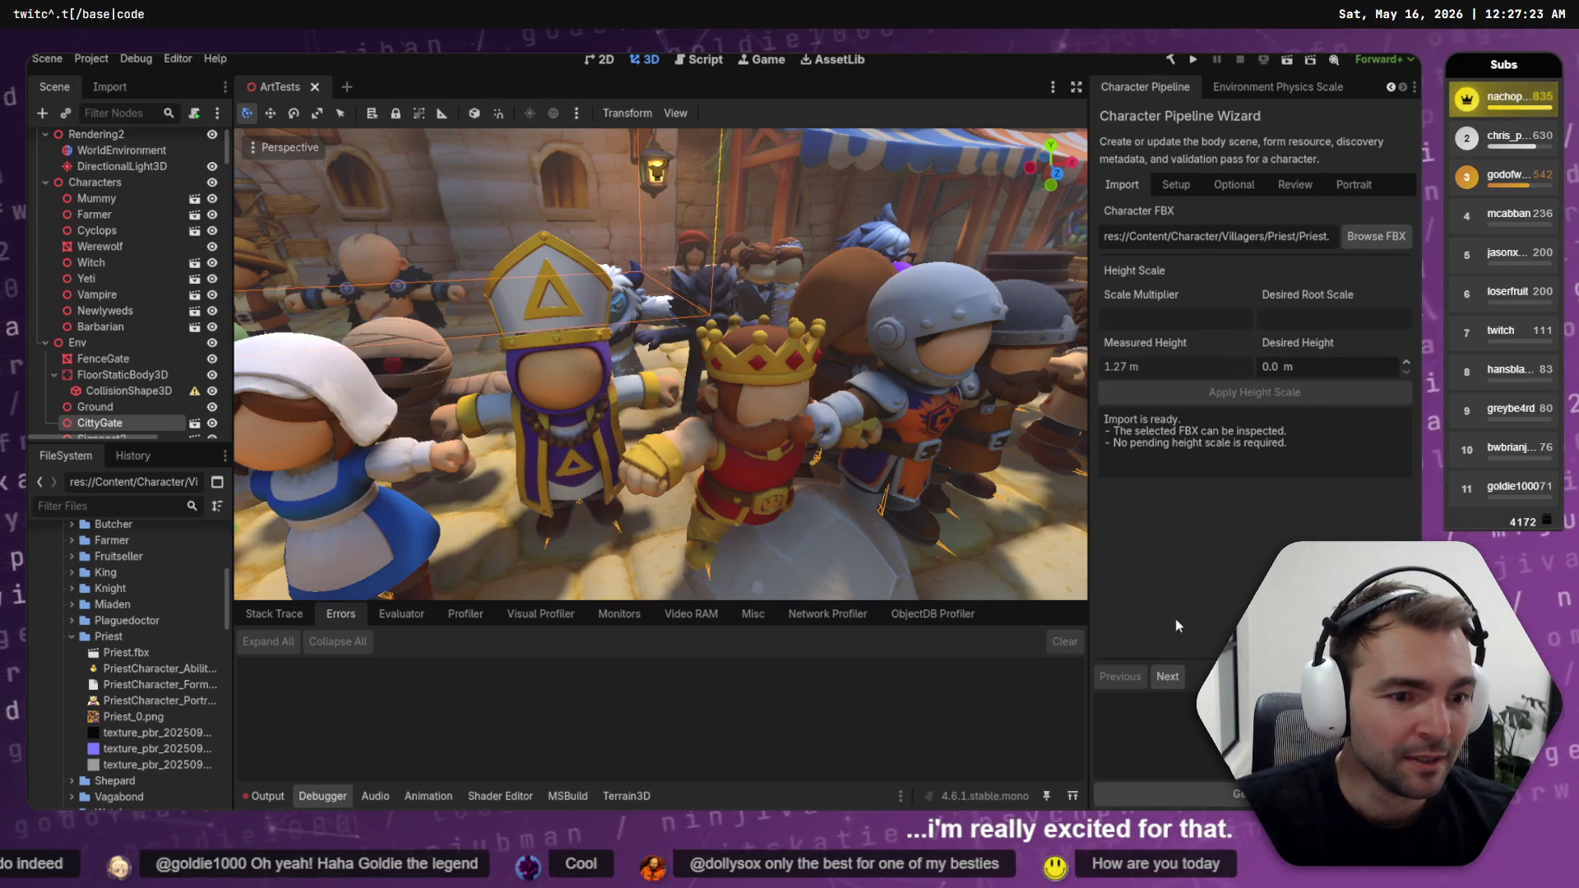
click(1175, 184)
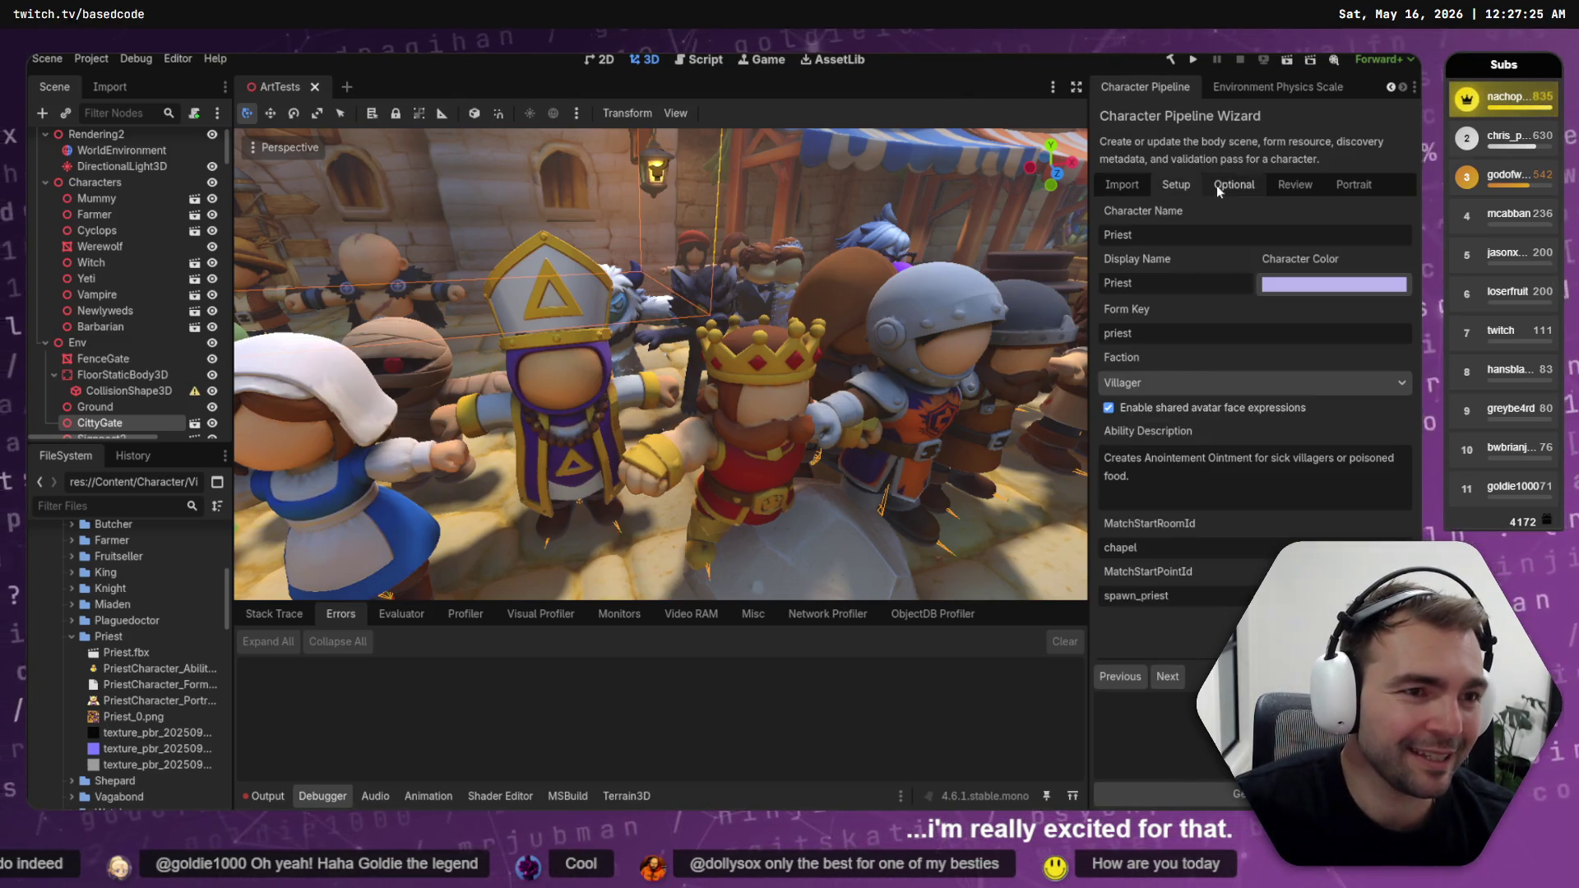
click(1217, 185)
click(1291, 185)
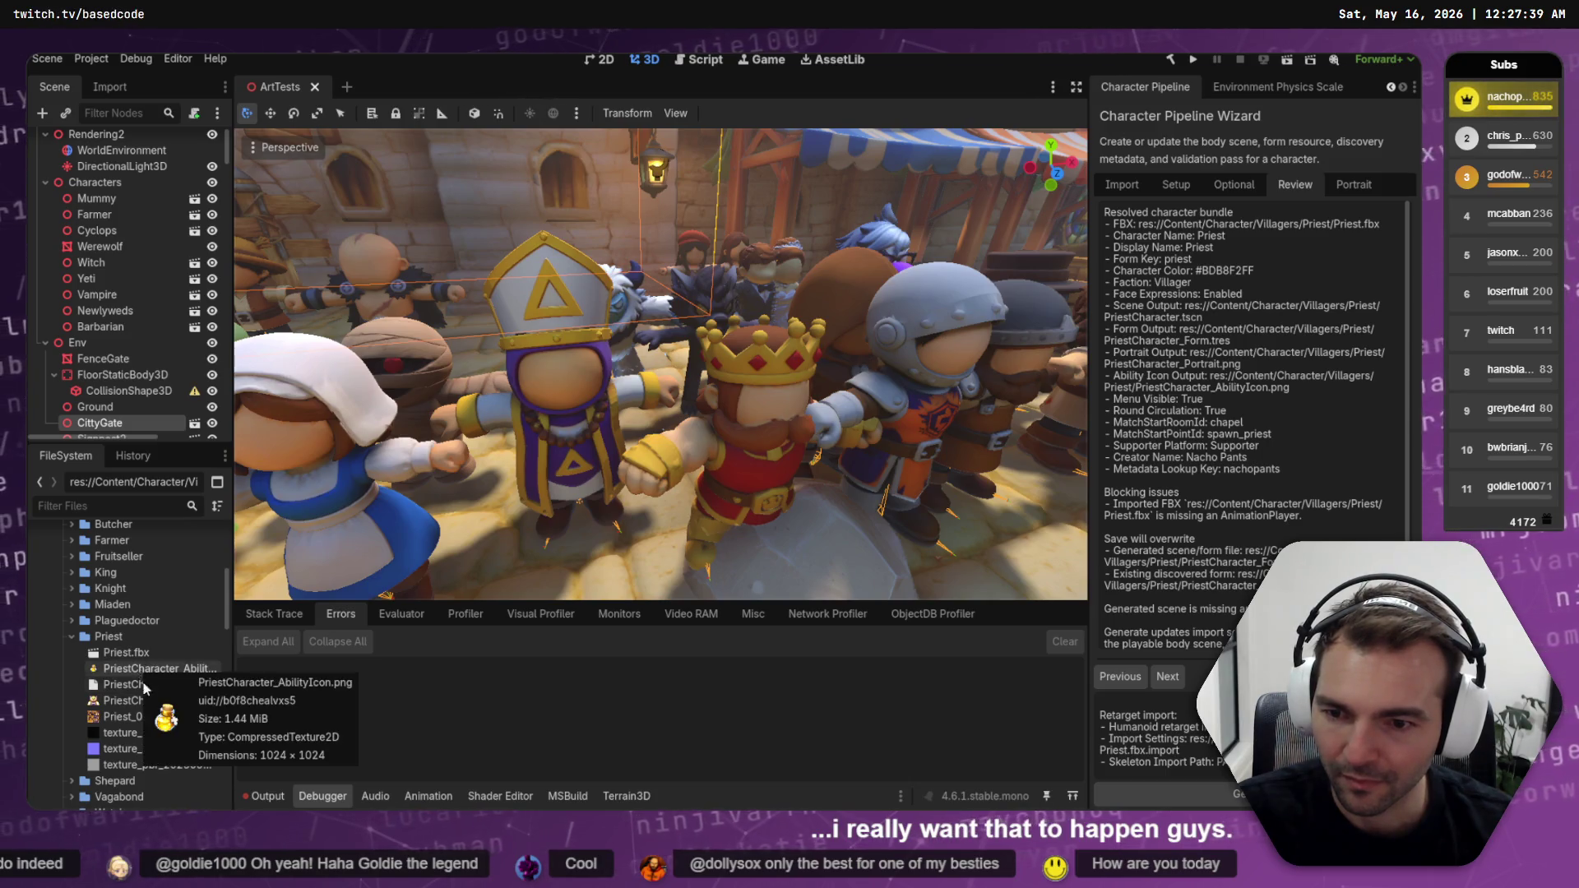
scroll(1202, 759, down, 2)
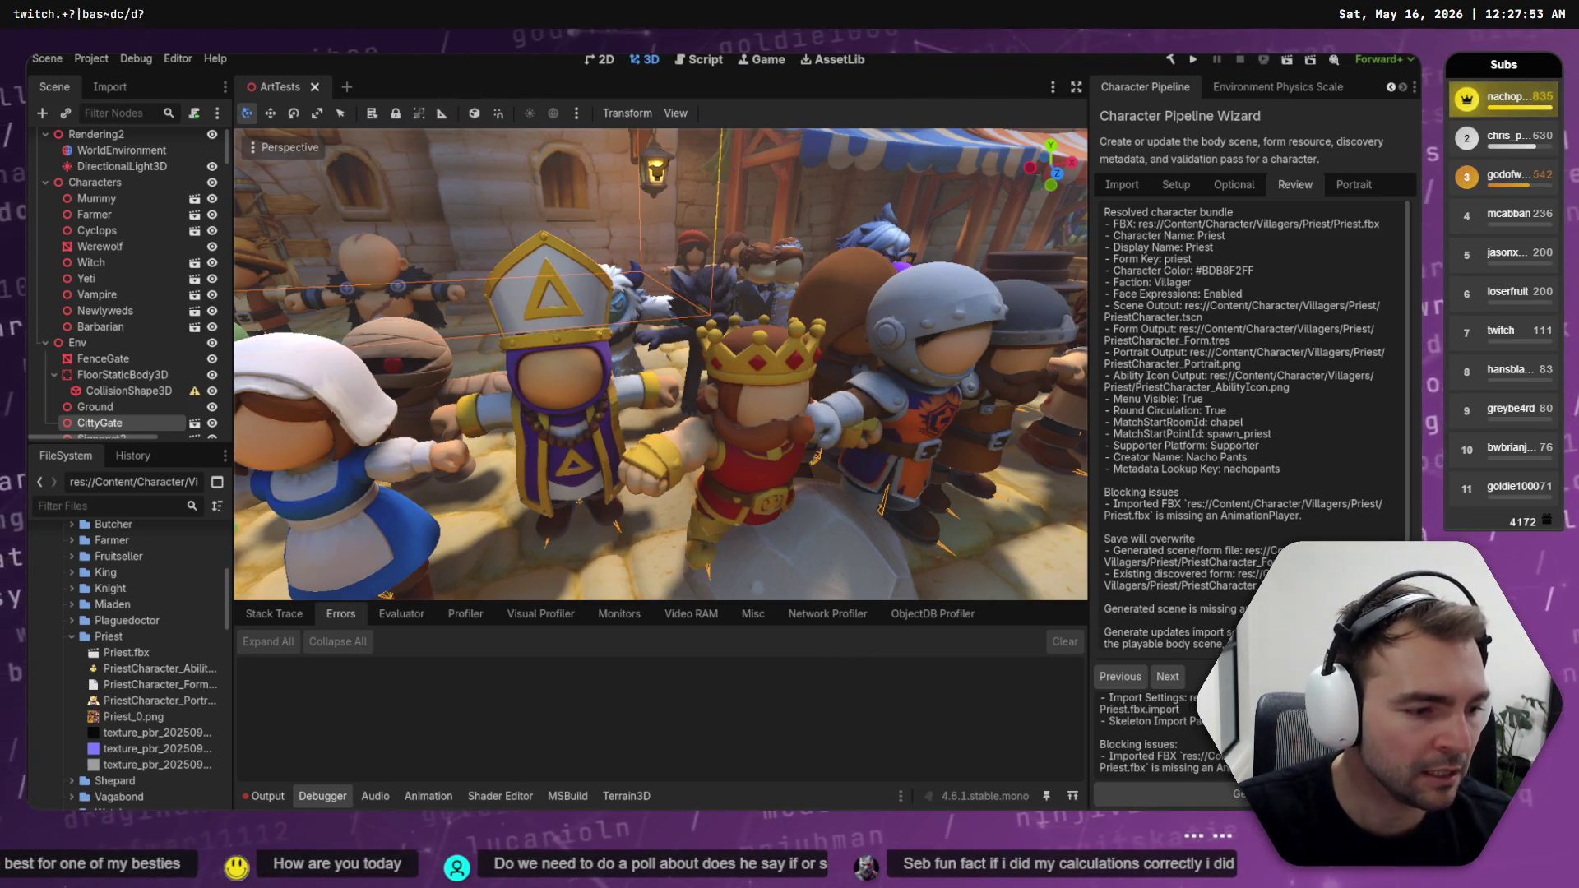
key(alt+Tab)
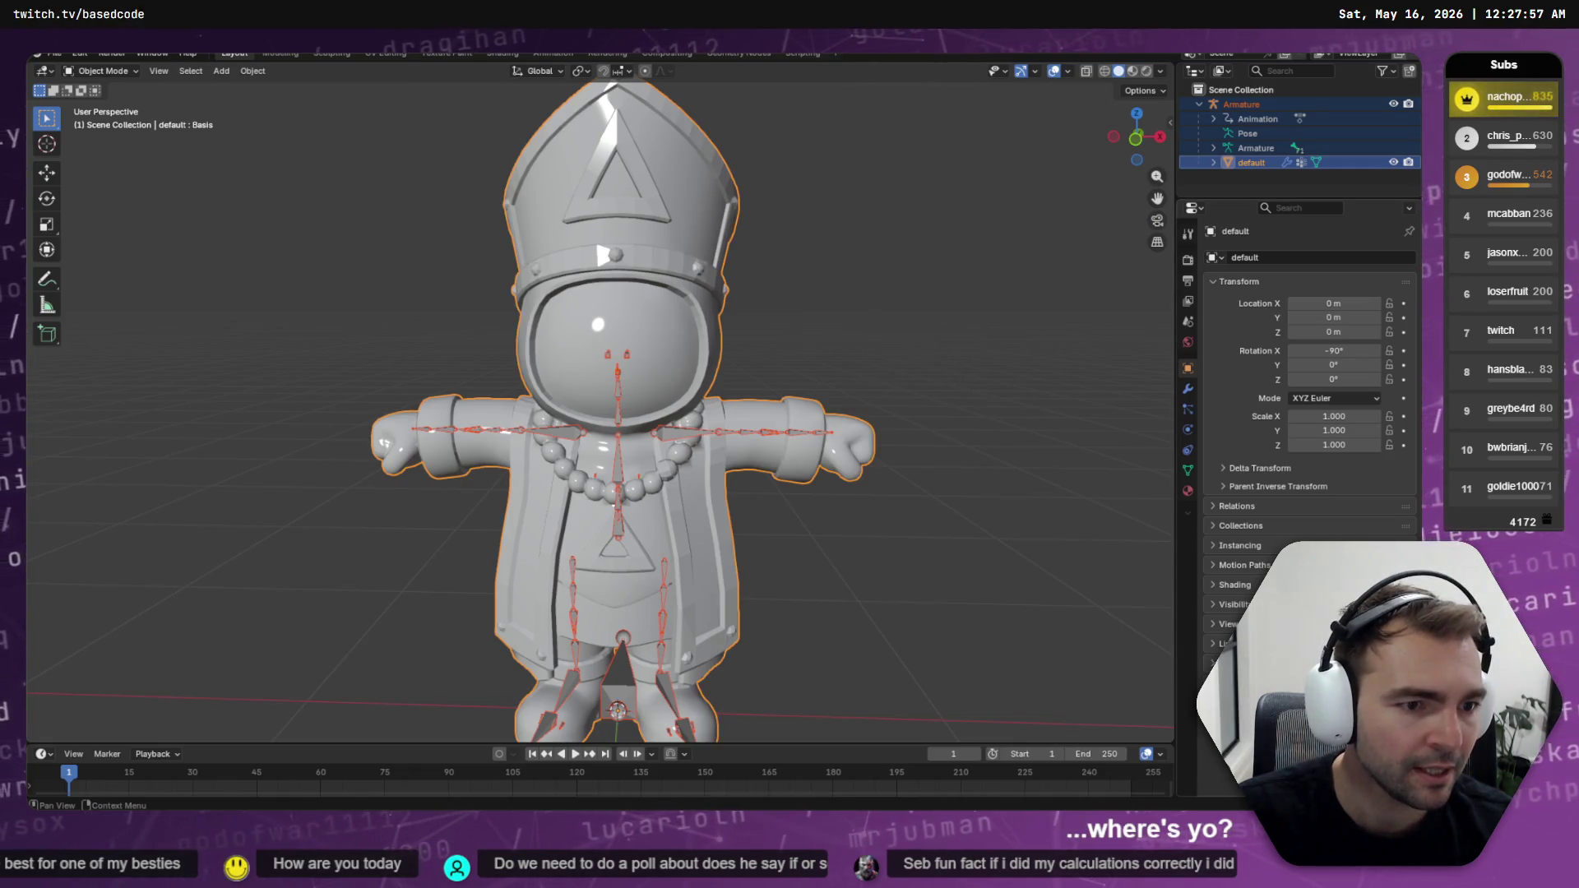
Re-export the Priest from Blender over Priest.fbx with Animation enabled in the FBX options.
click(54, 53)
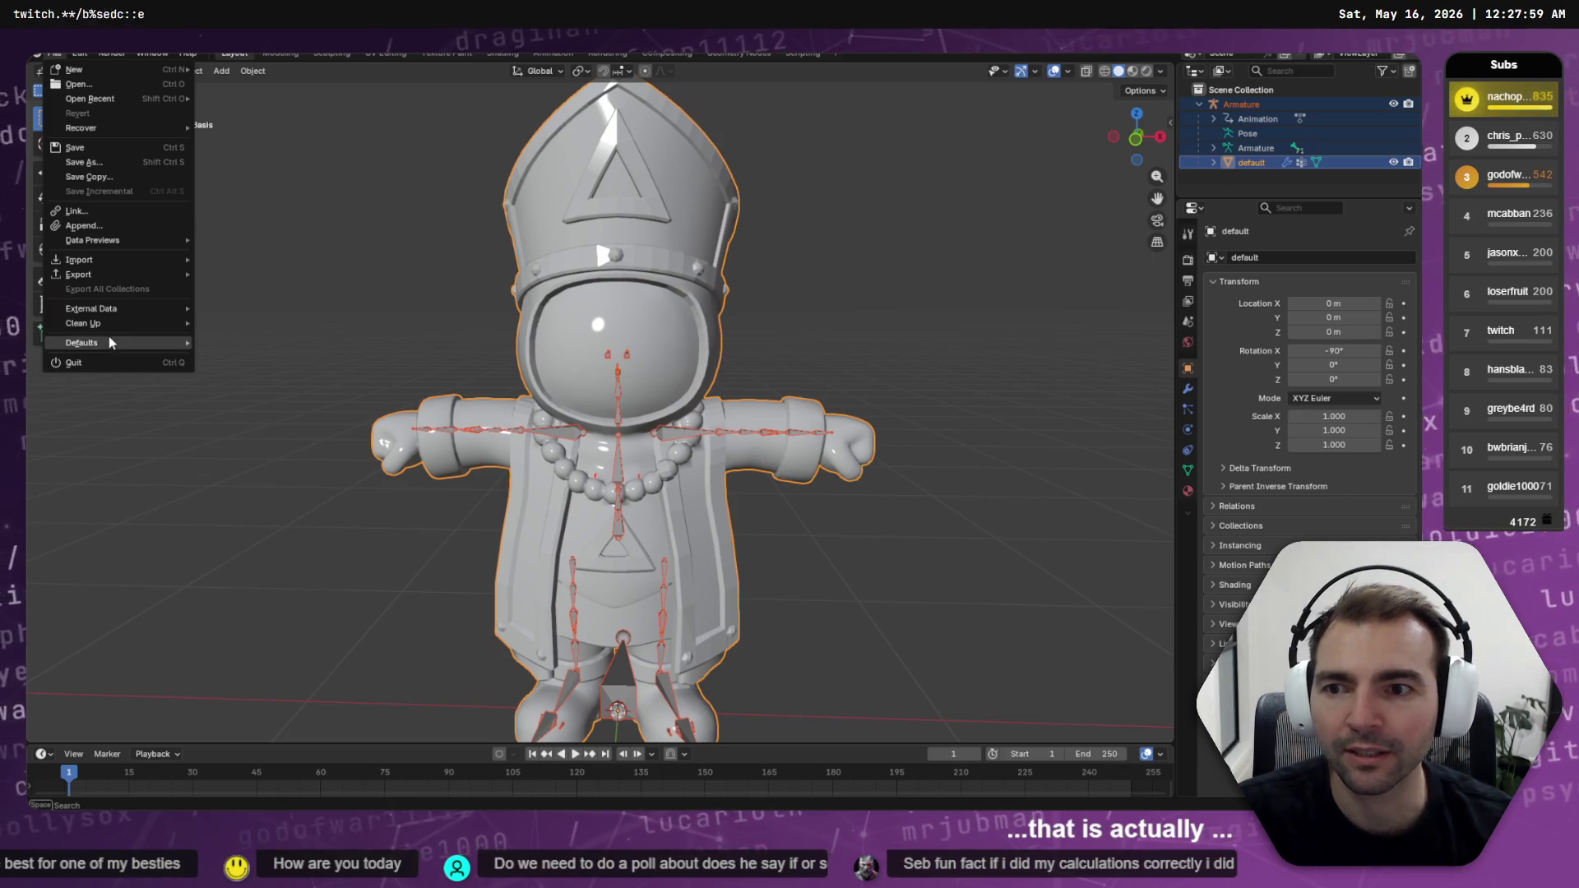
mouse_move(117, 313)
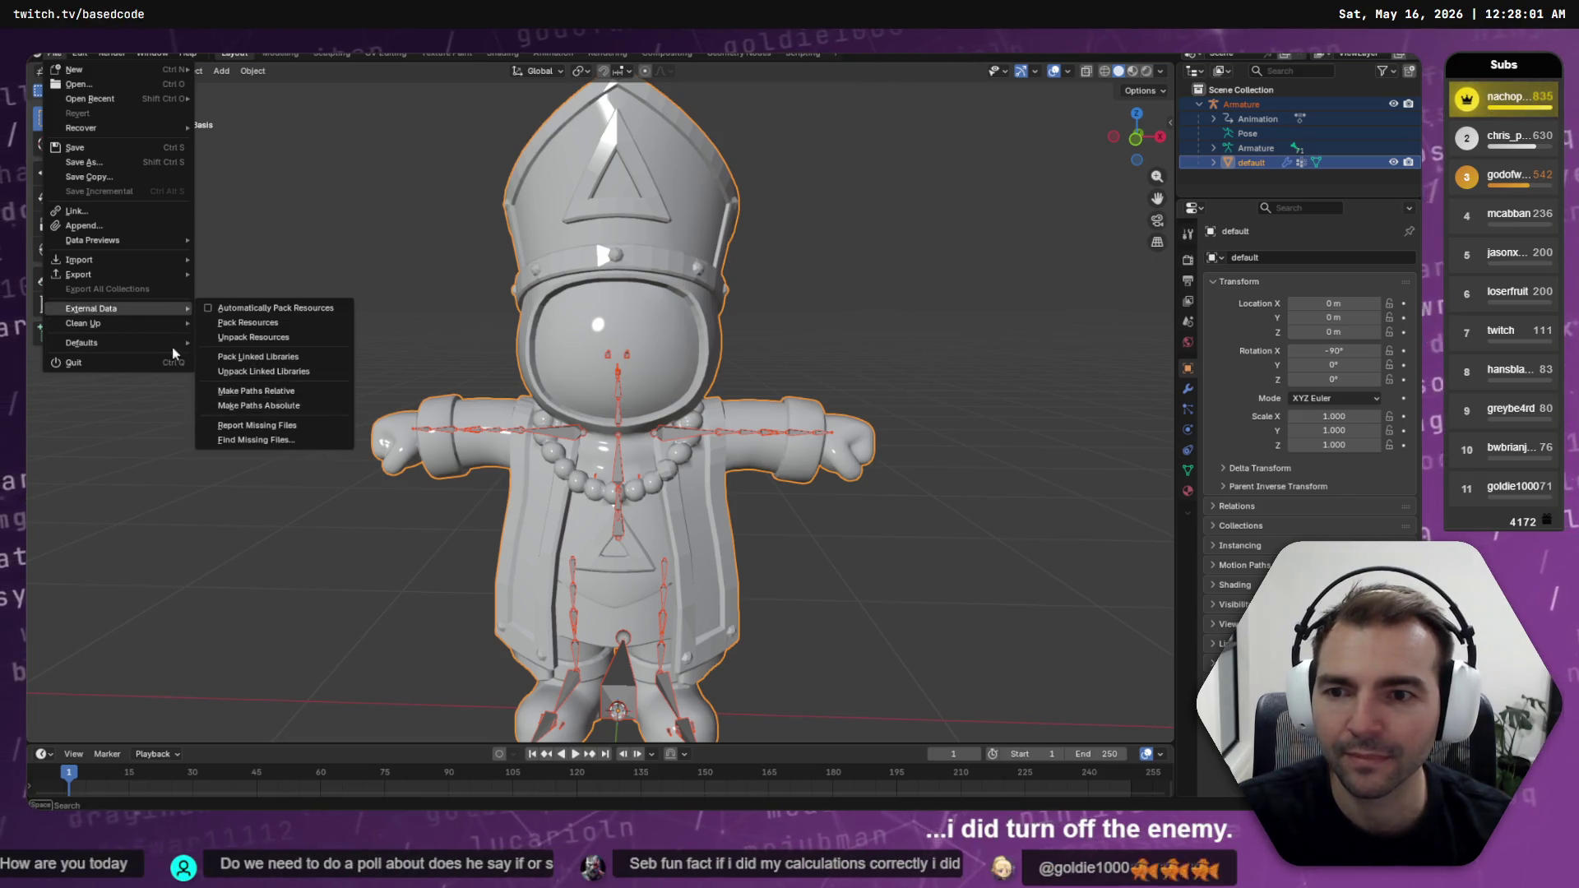
mouse_move(112, 273)
click(274, 382)
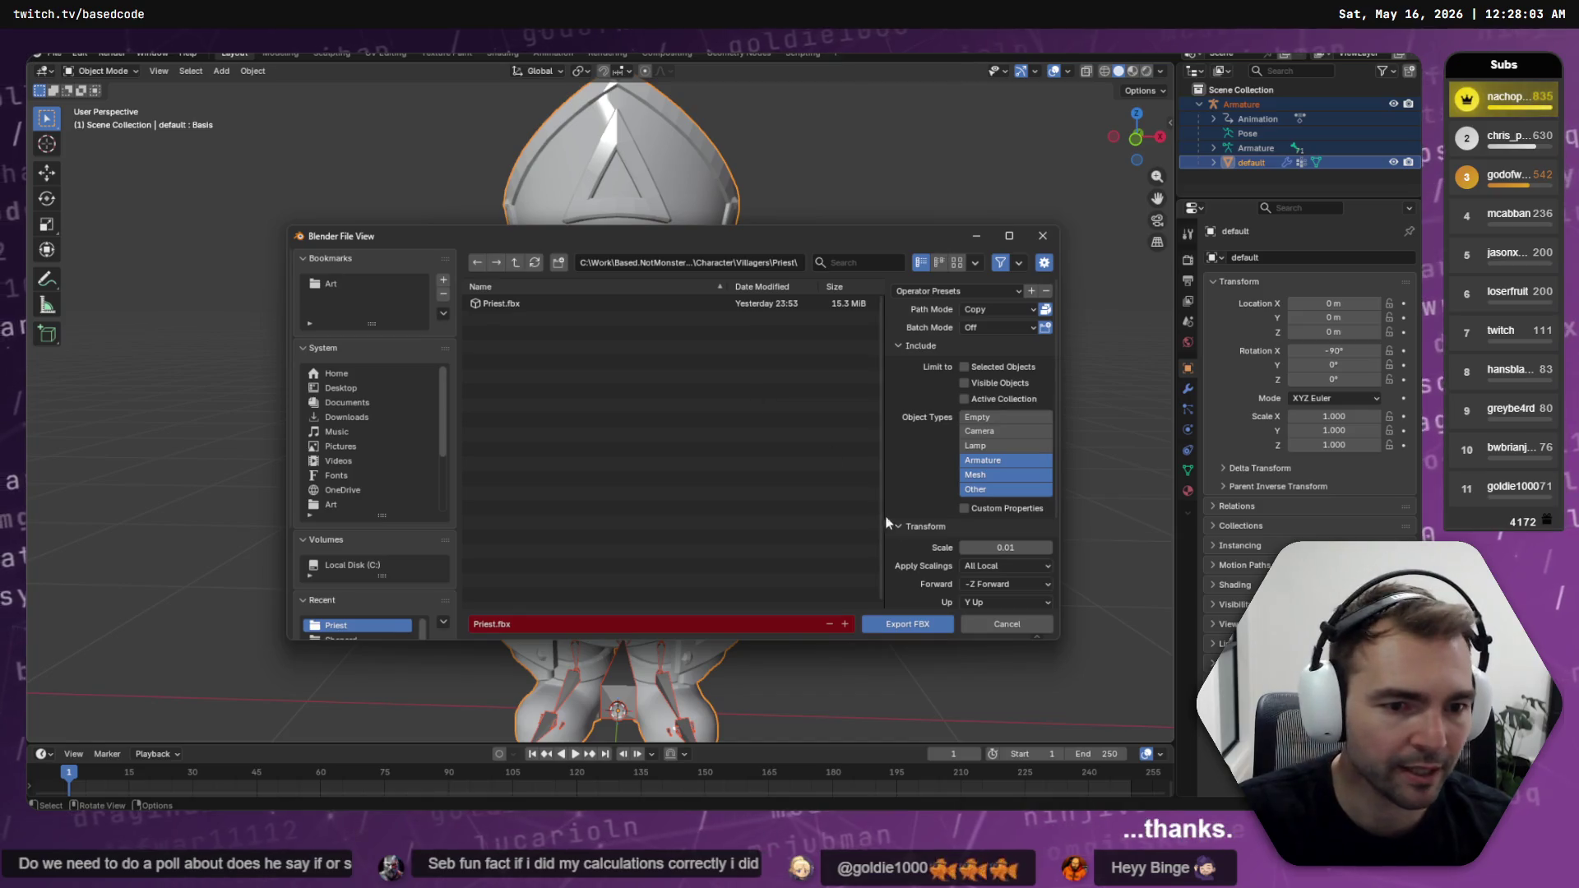
scroll(971, 535, down, 3)
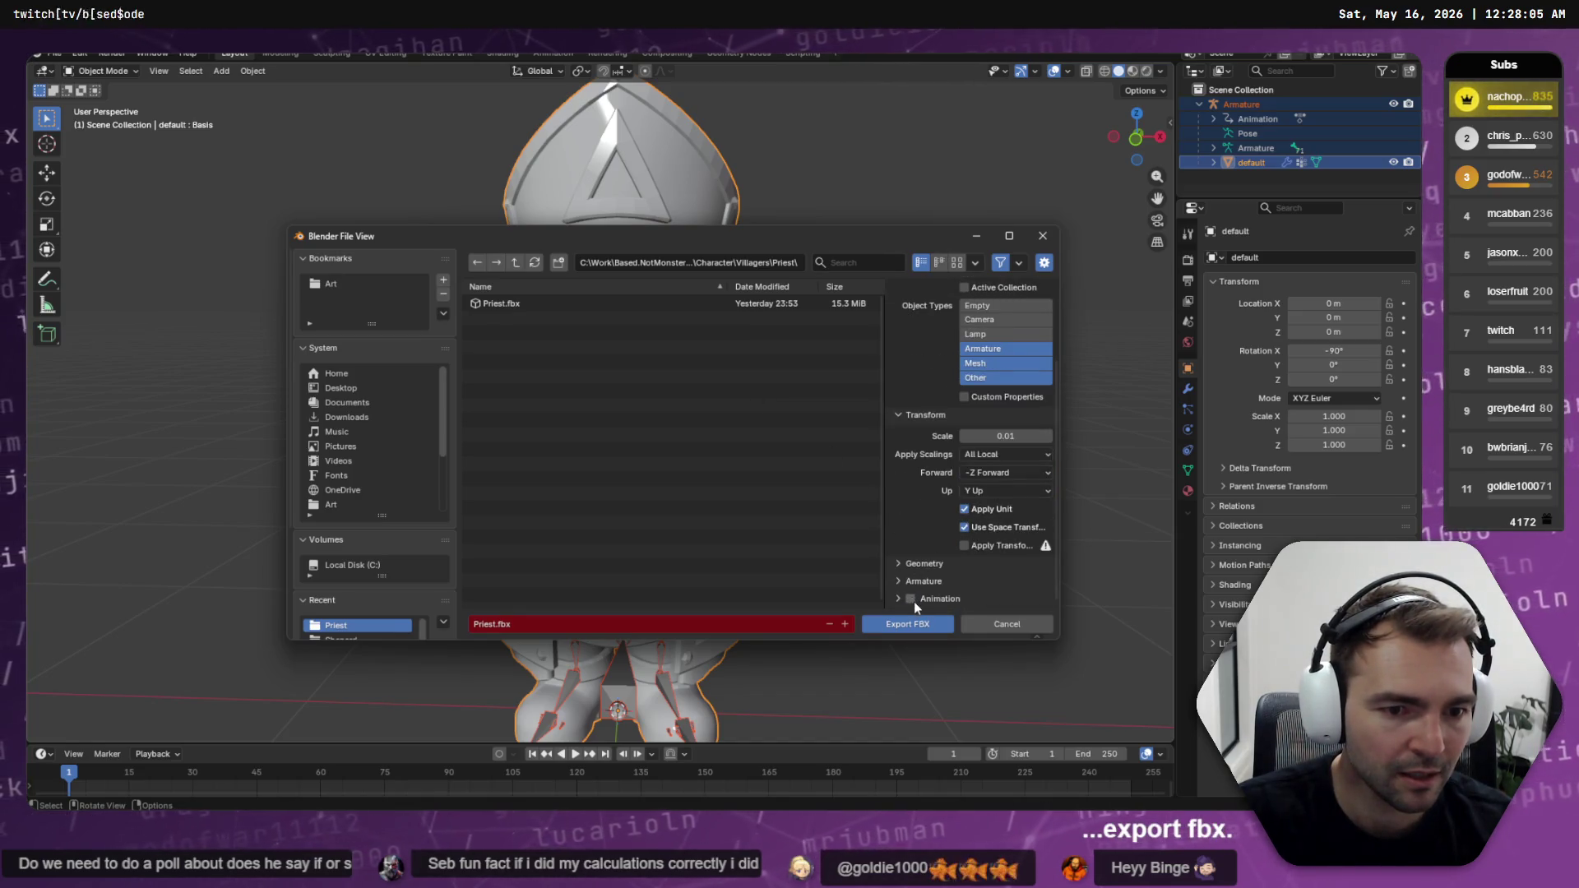
click(910, 600)
click(920, 626)
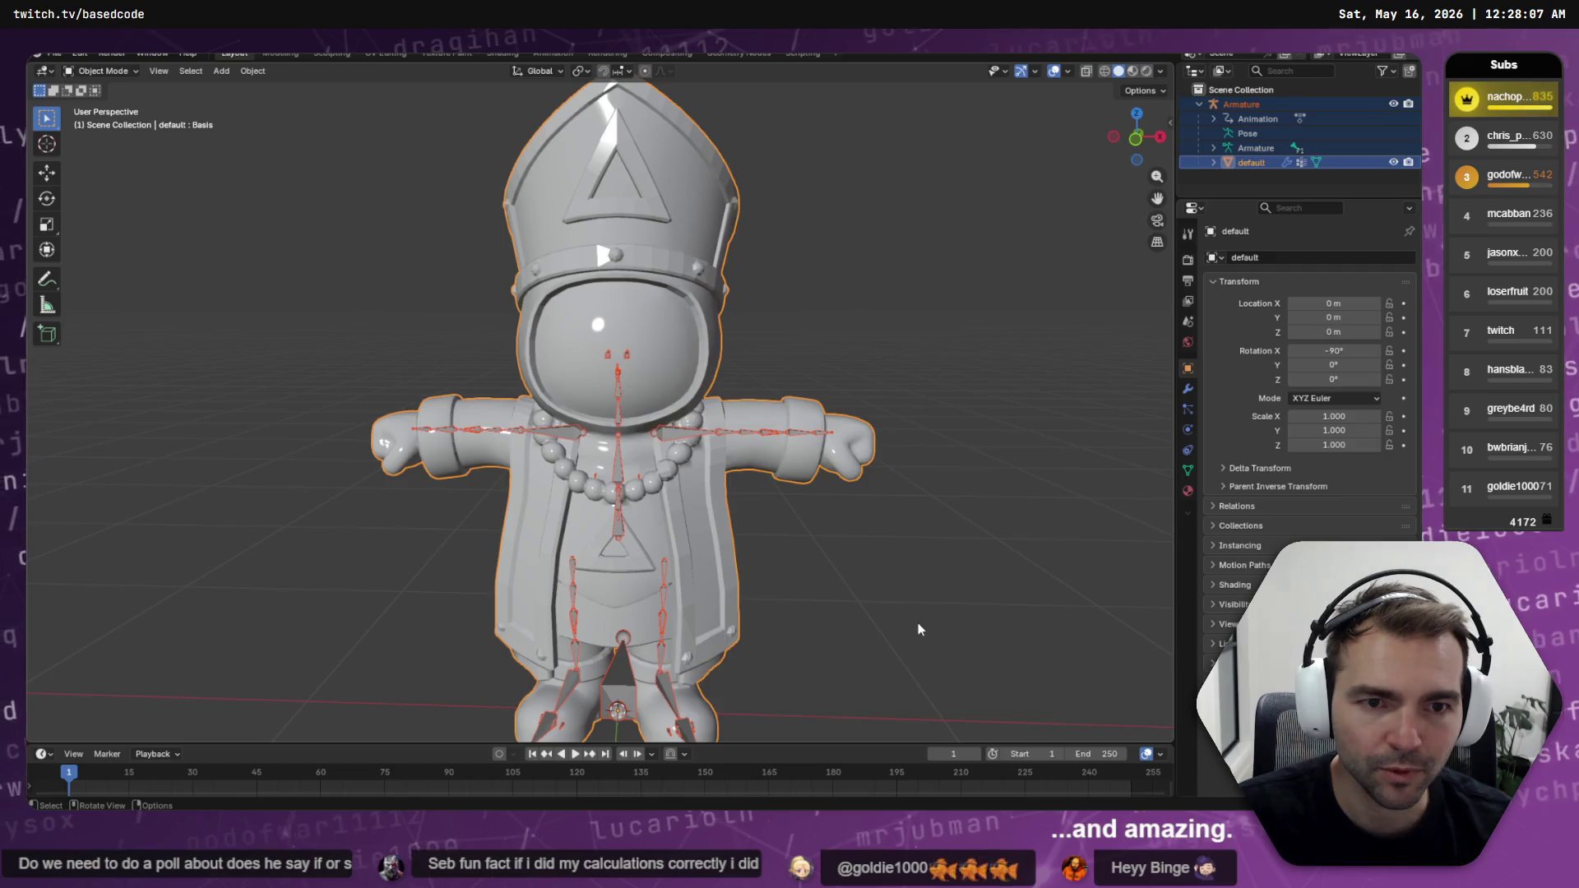
key(alt+Tab)
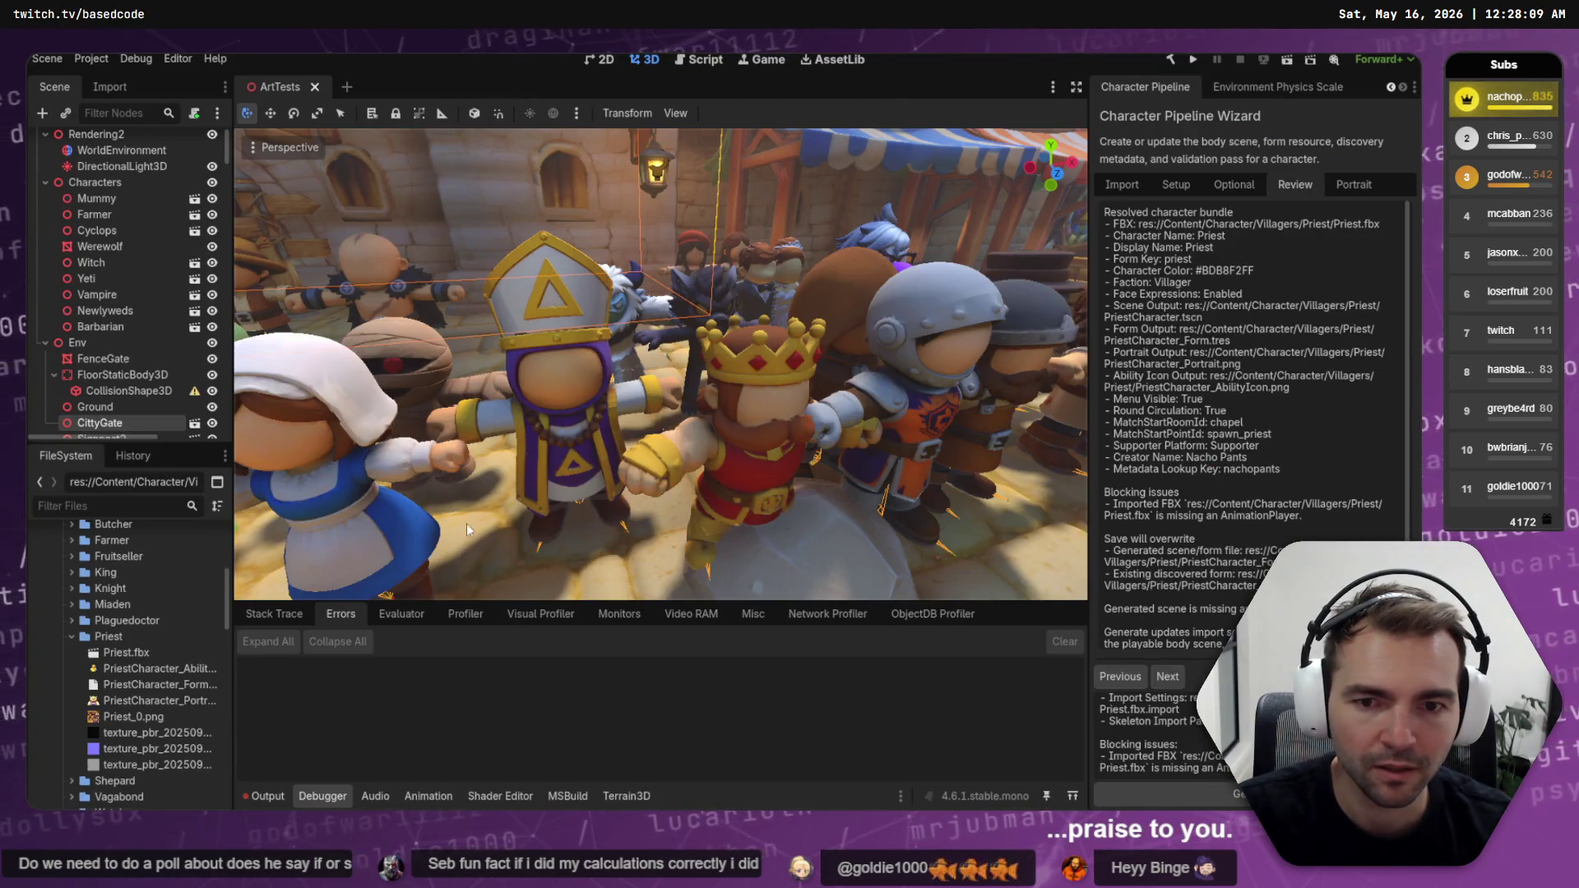
Reimport Priest.fbx from its Import settings.
click(152, 653)
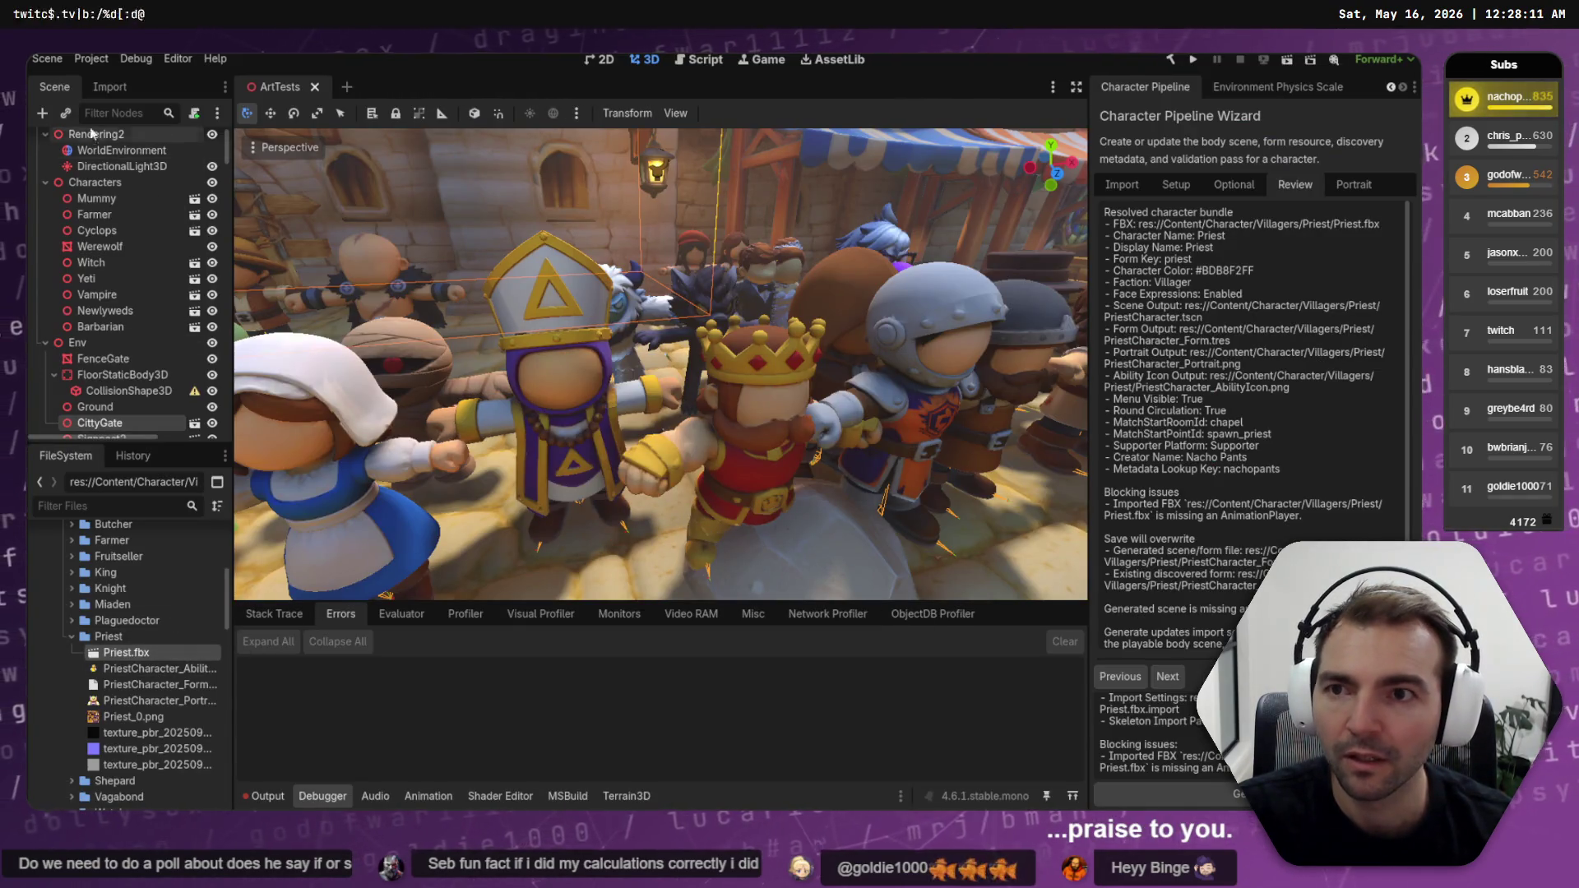
click(109, 87)
click(174, 425)
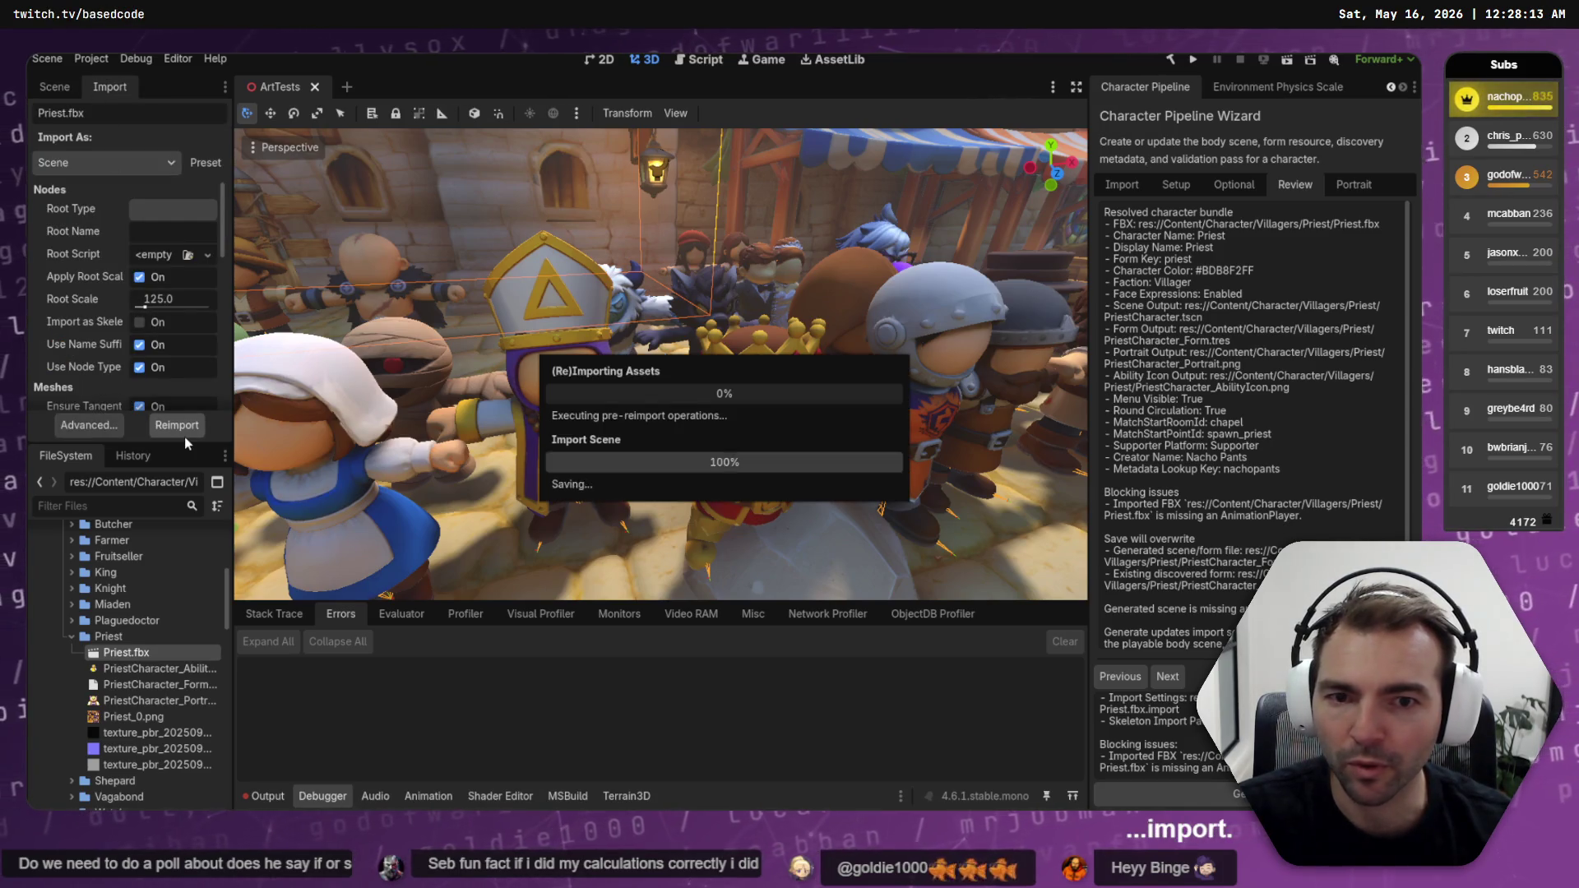
Step the wizard from Import through Setup and Optional to Review, then generate and open PriestCharacter.
click(1138, 185)
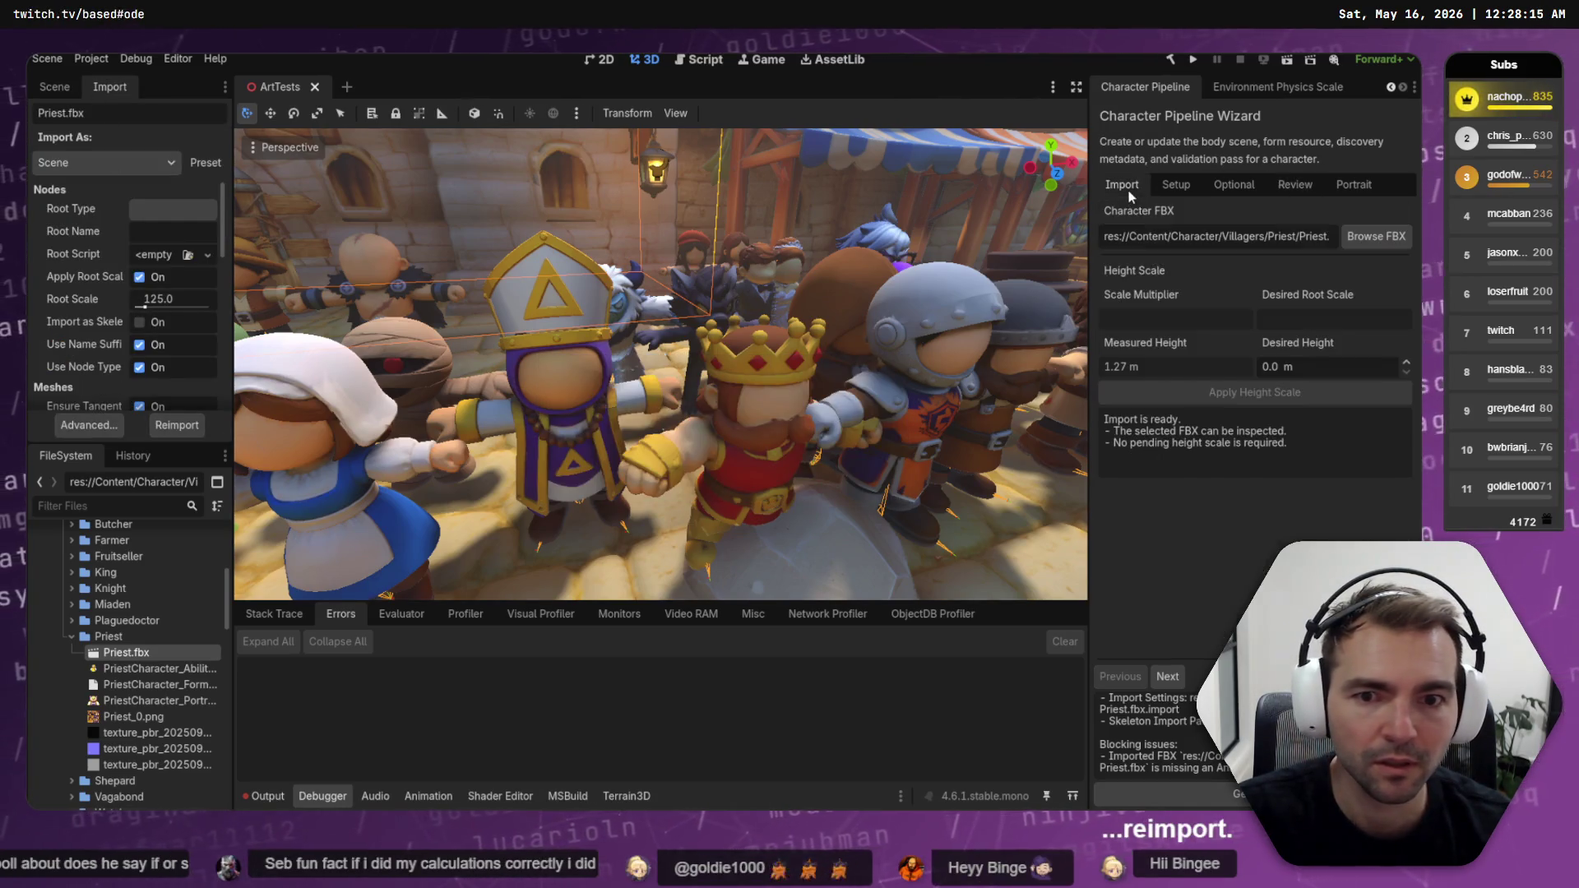
click(1168, 234)
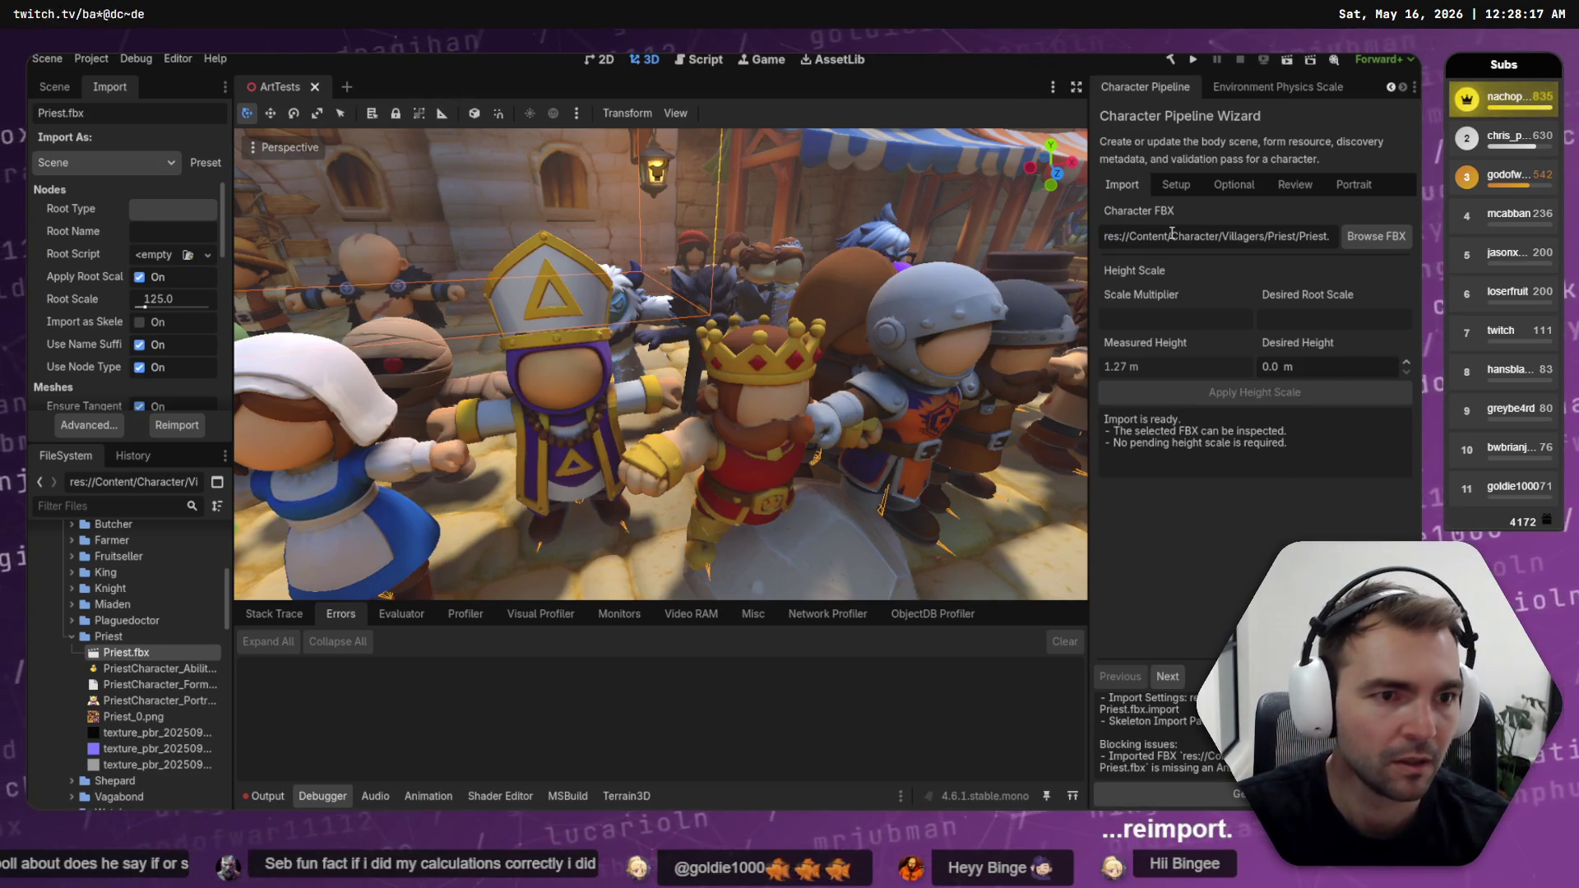
click(1185, 188)
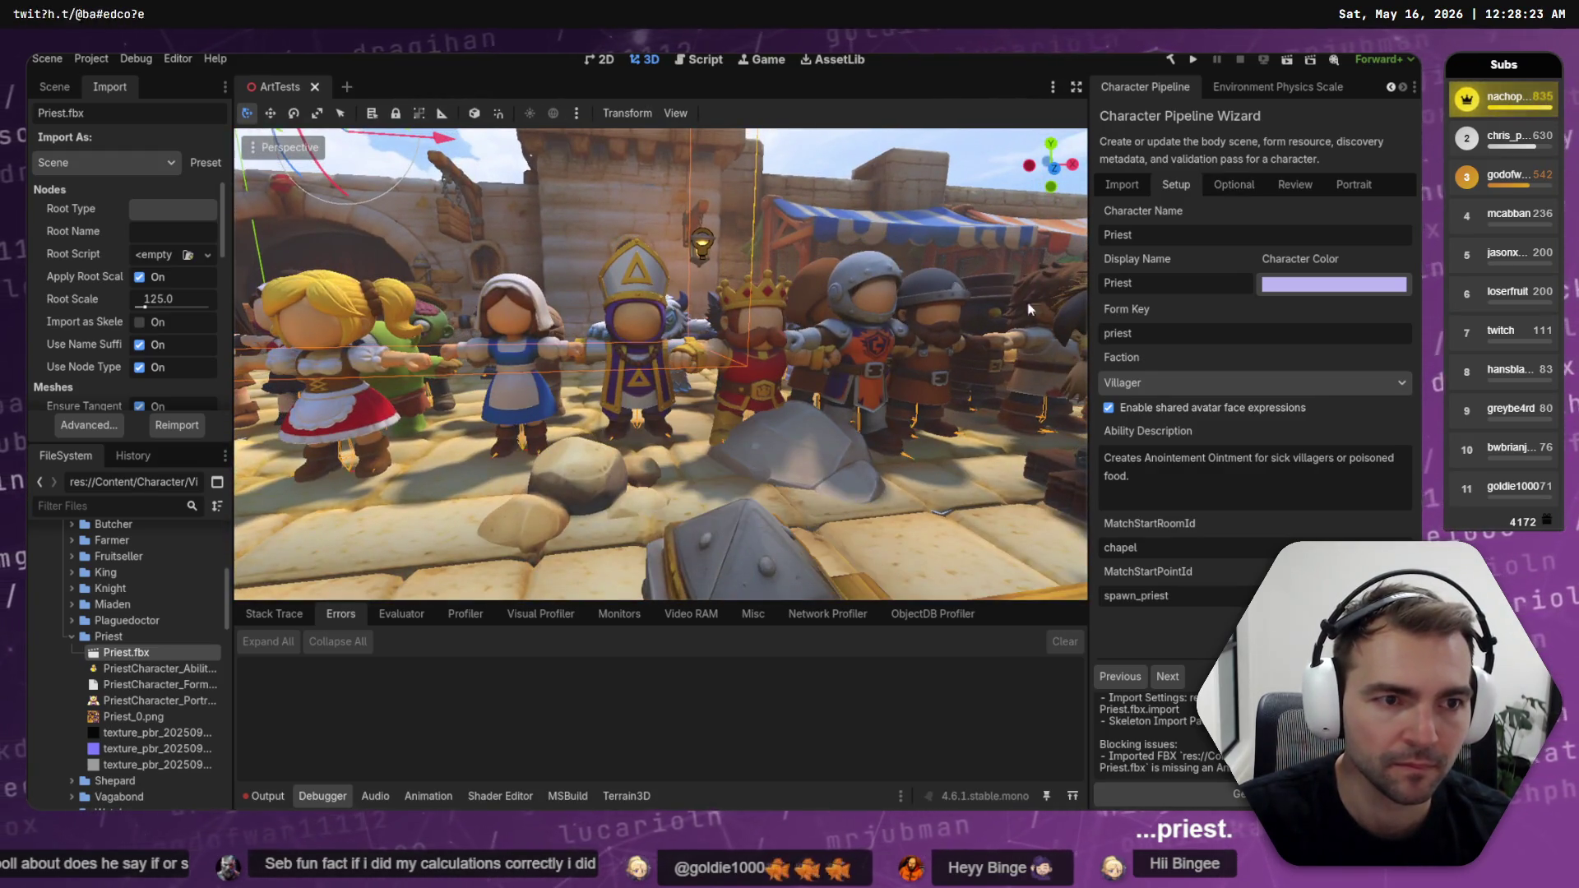
click(1217, 188)
click(1297, 187)
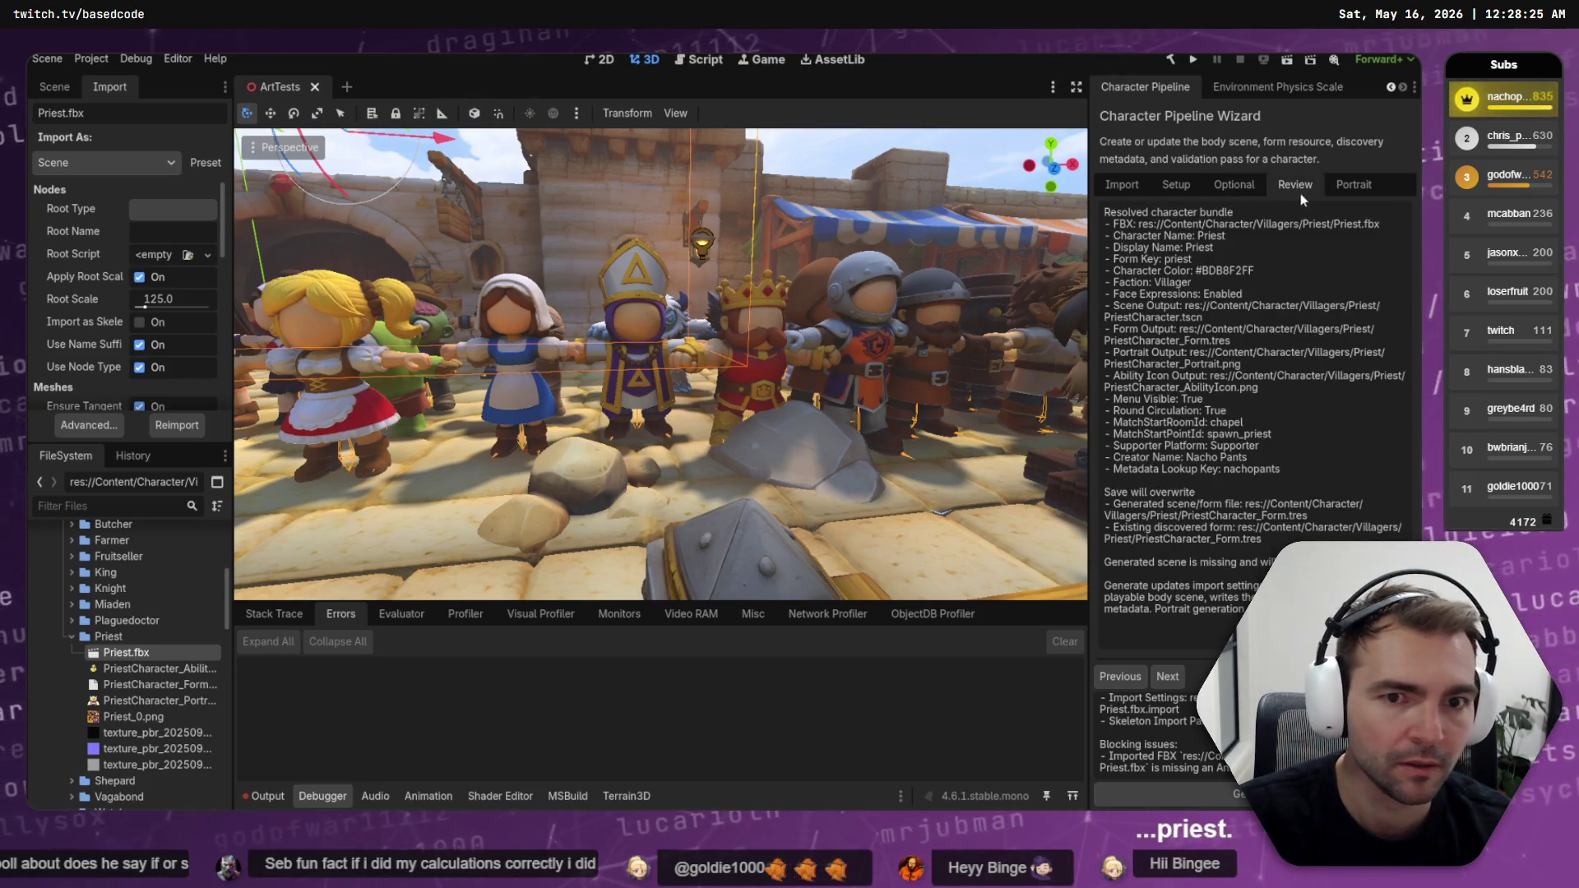
click(1225, 787)
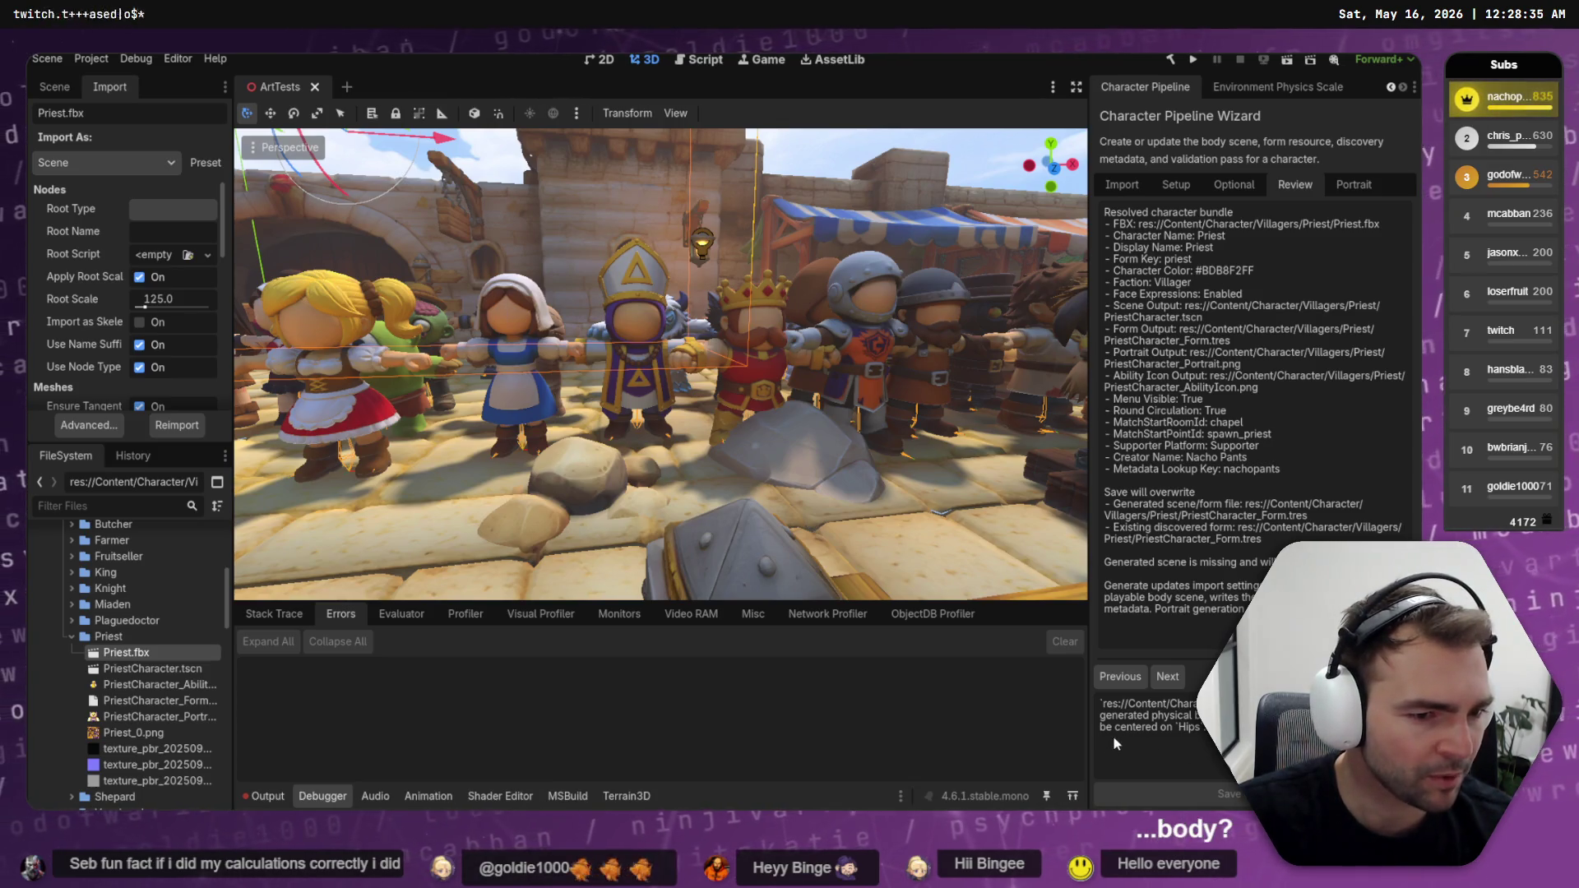
double_click(152, 669)
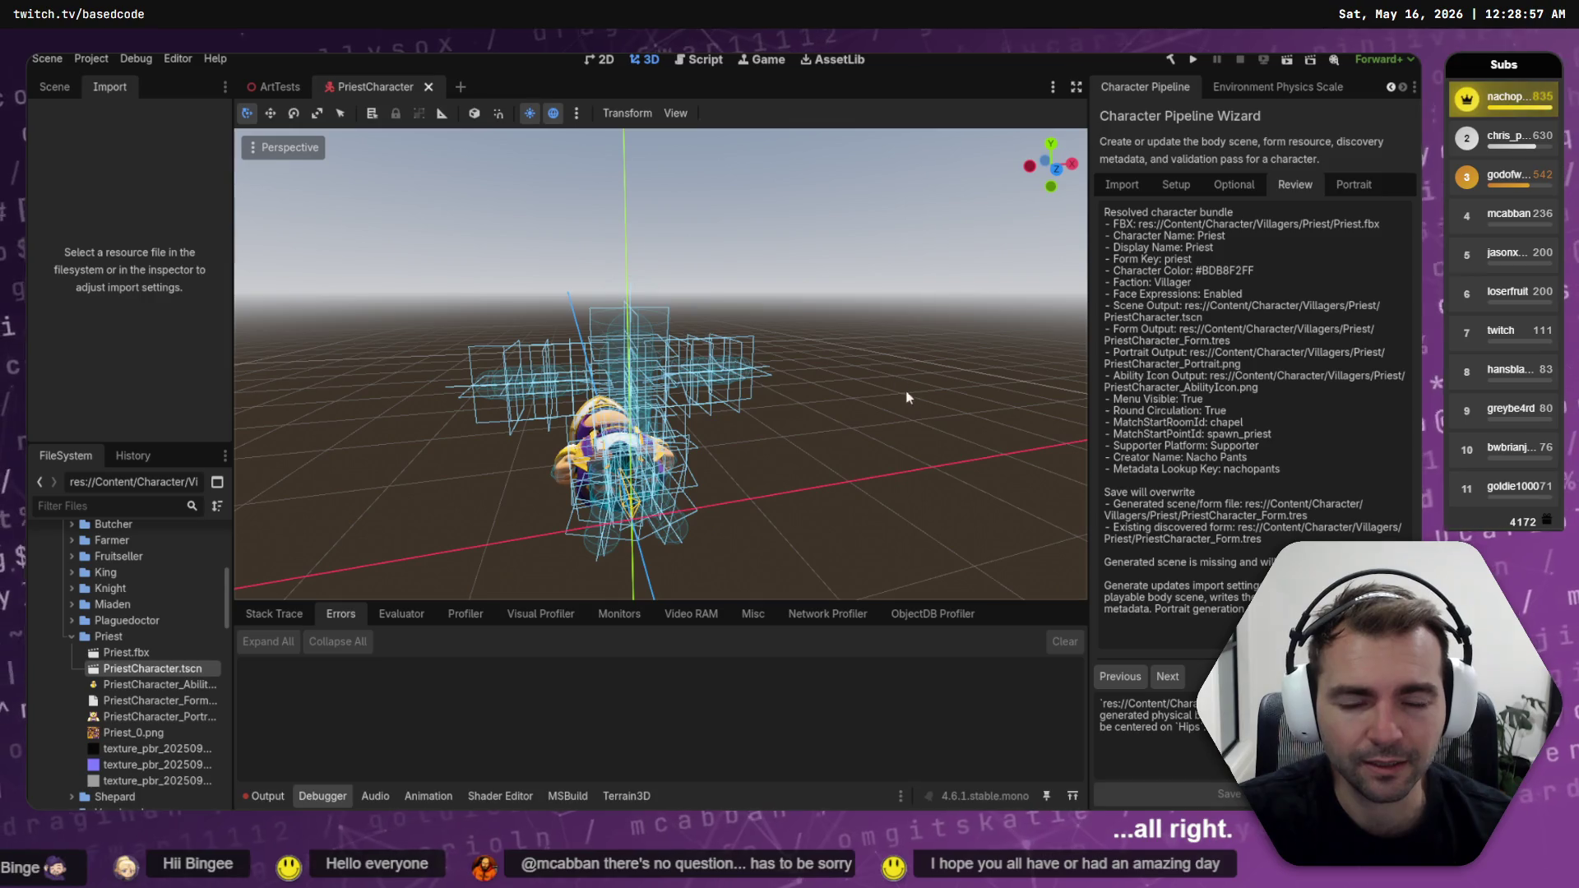
Switch from the PriestCharacter scene over to the AccuRIG window.
key(alt+Tab)
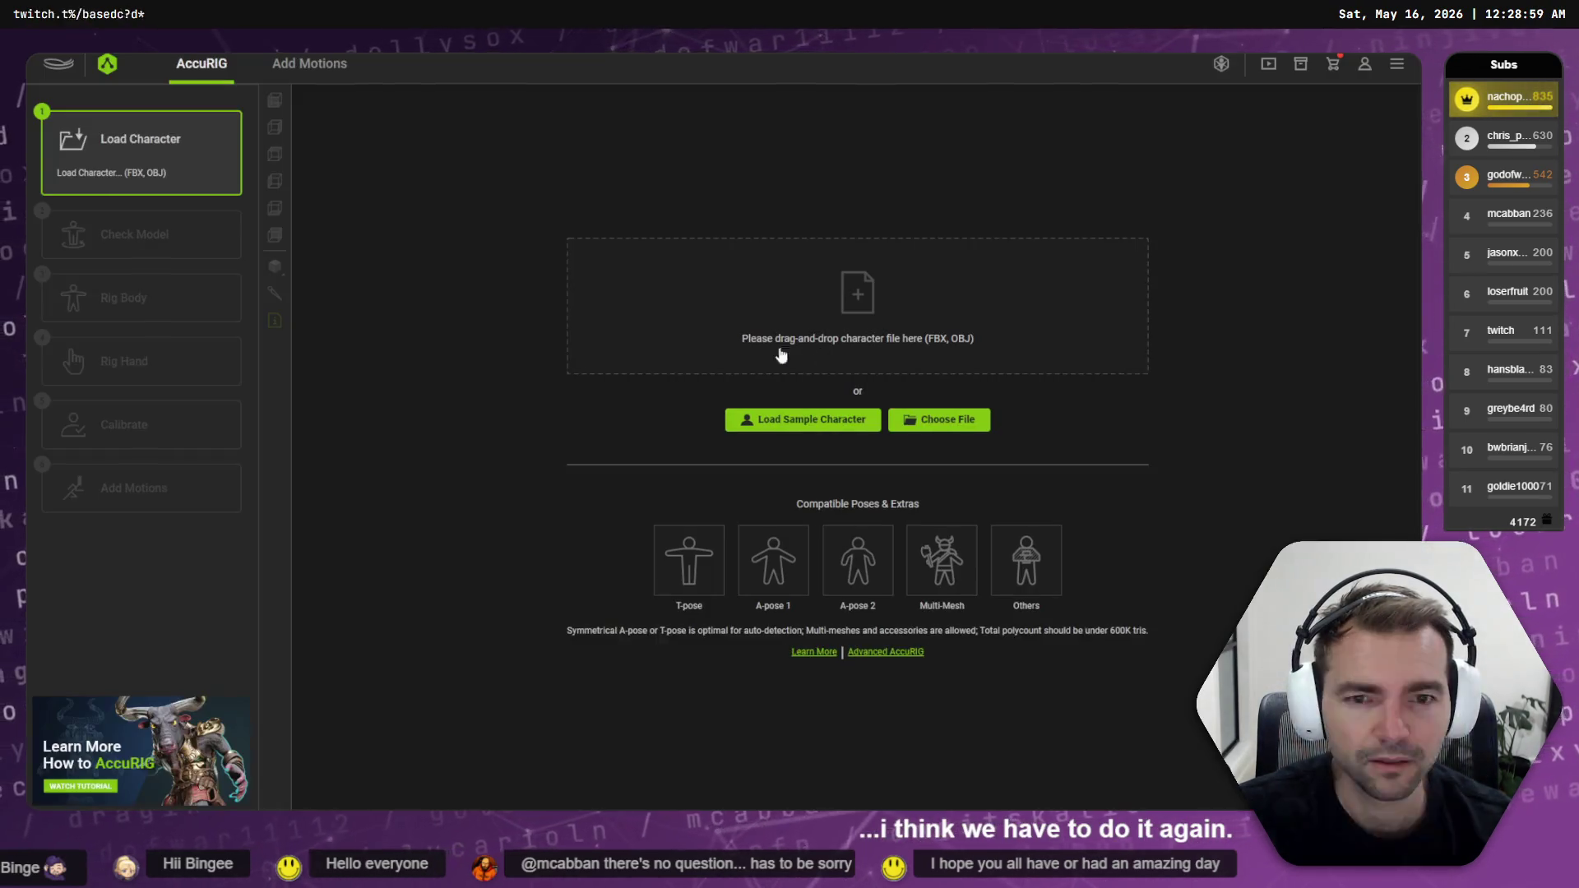
Copy the absolute path of Priest.fbx from Godot's FileSystem dock.
key(alt+Tab)
key(alt+Tab)
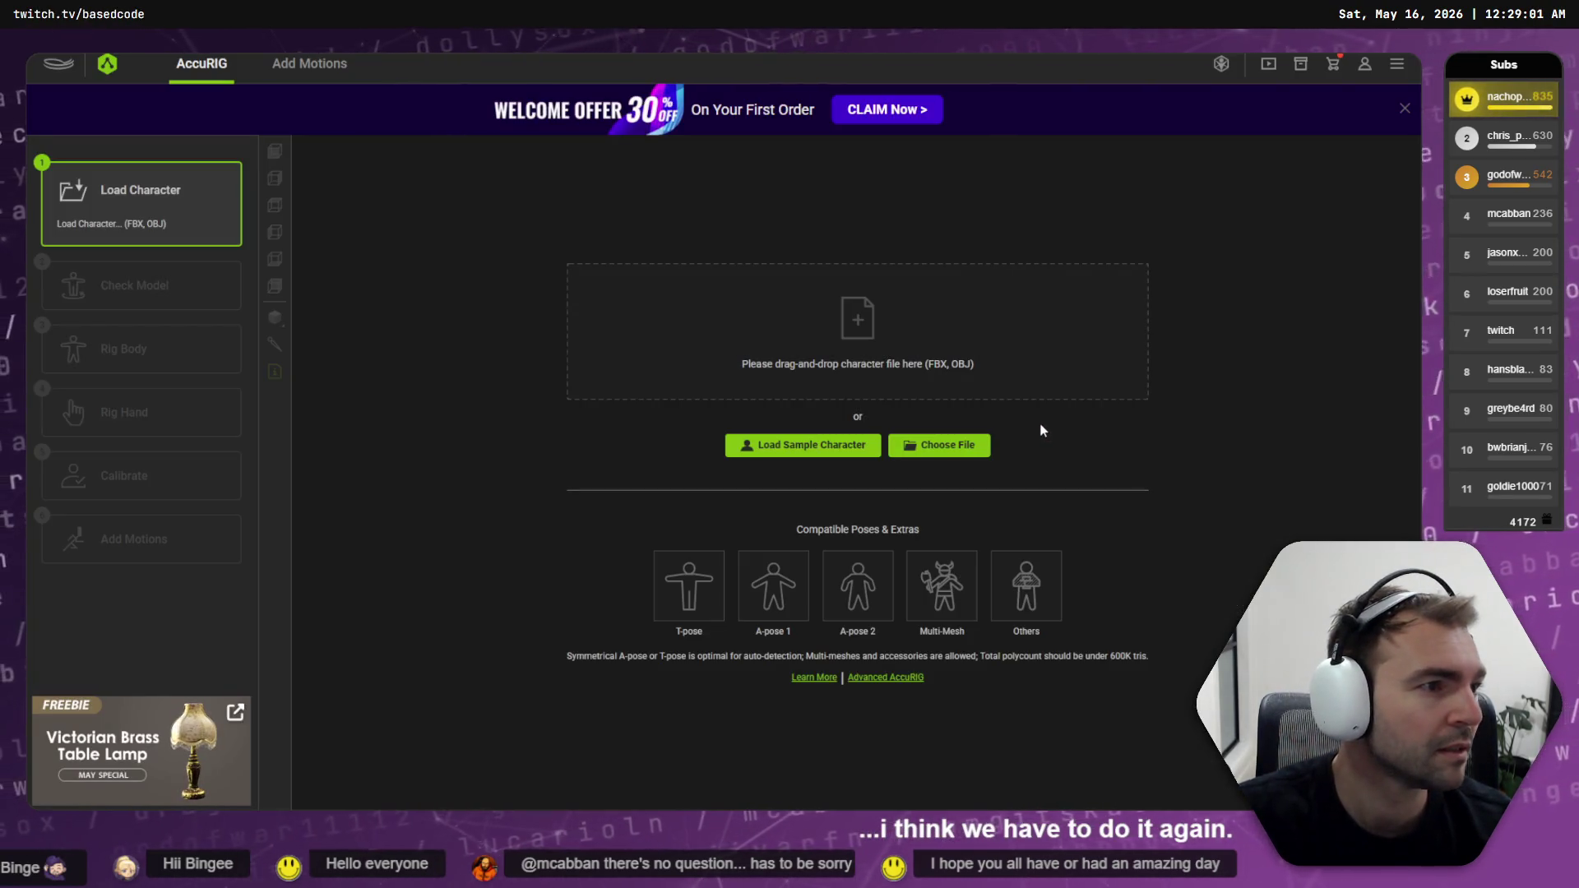
key(alt+Tab)
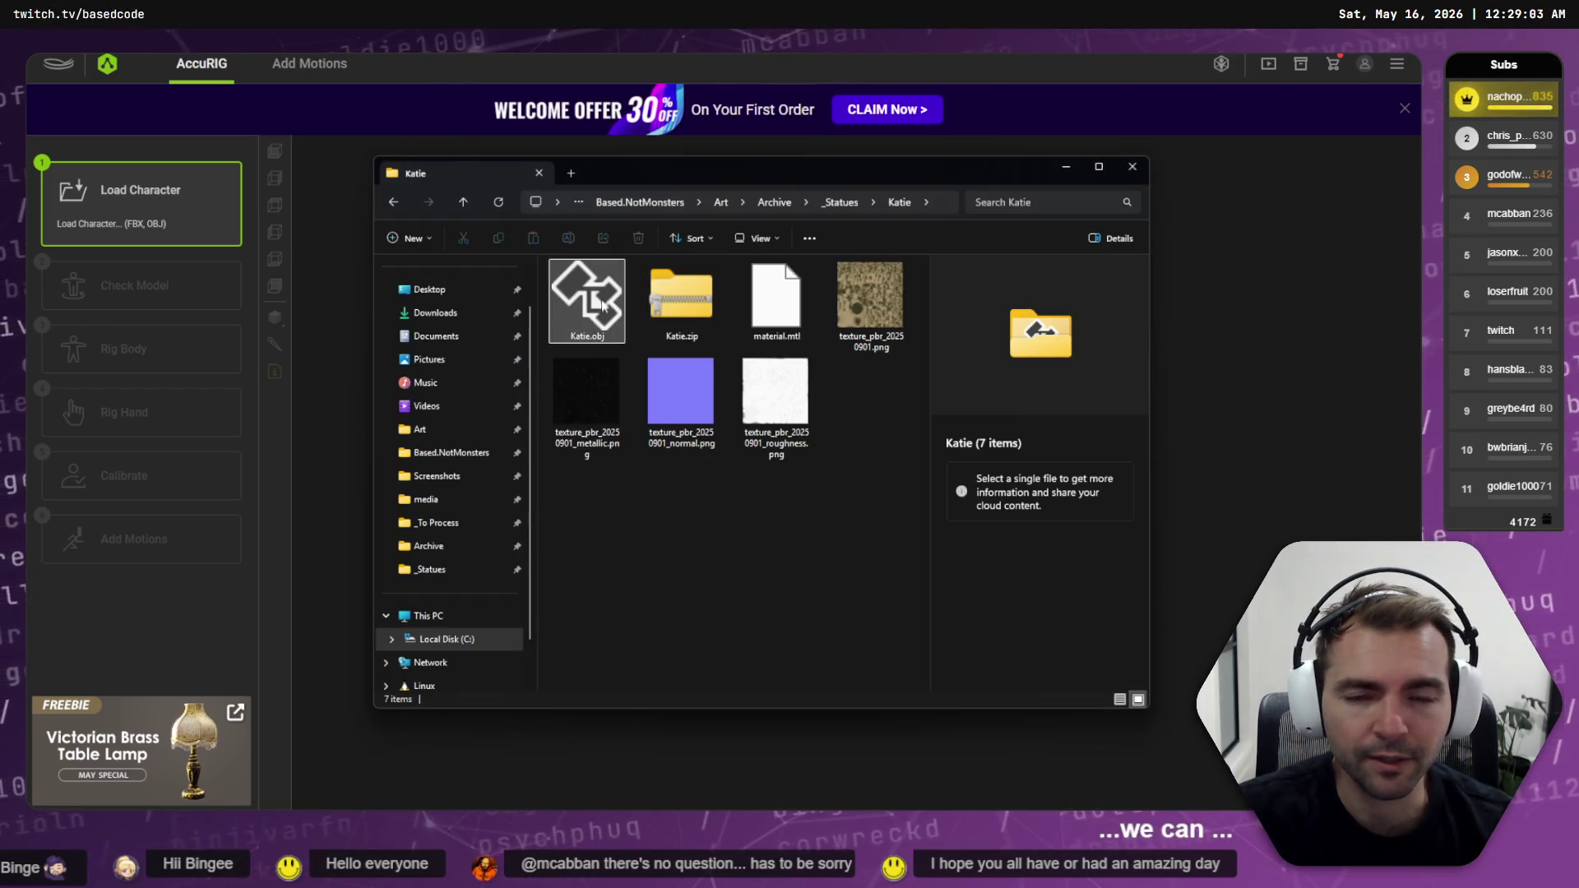
click(652, 204)
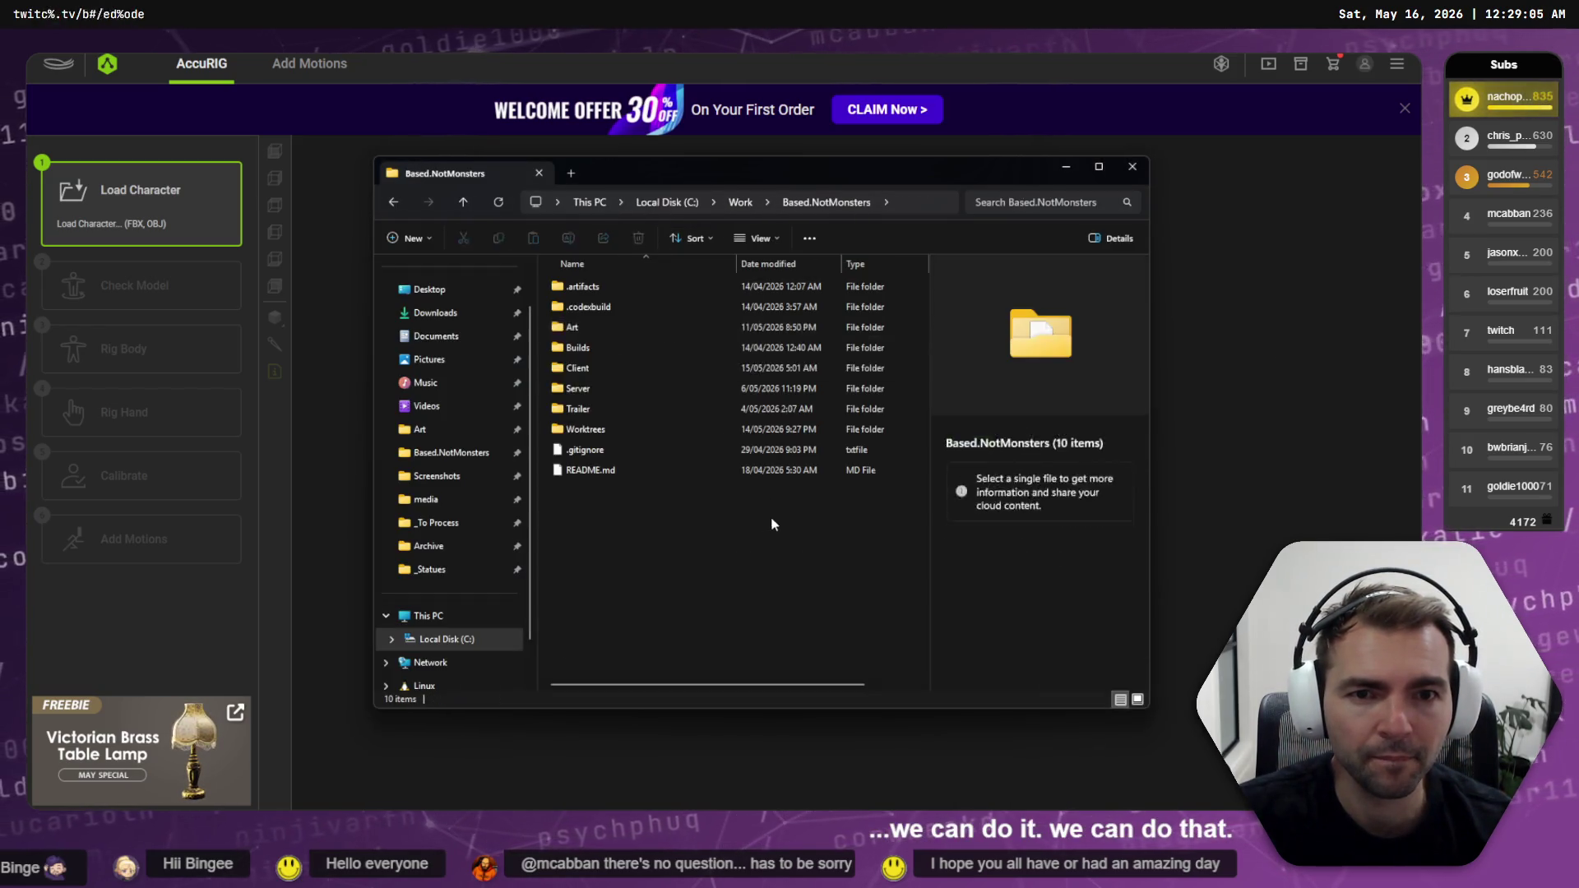
key(alt+Tab)
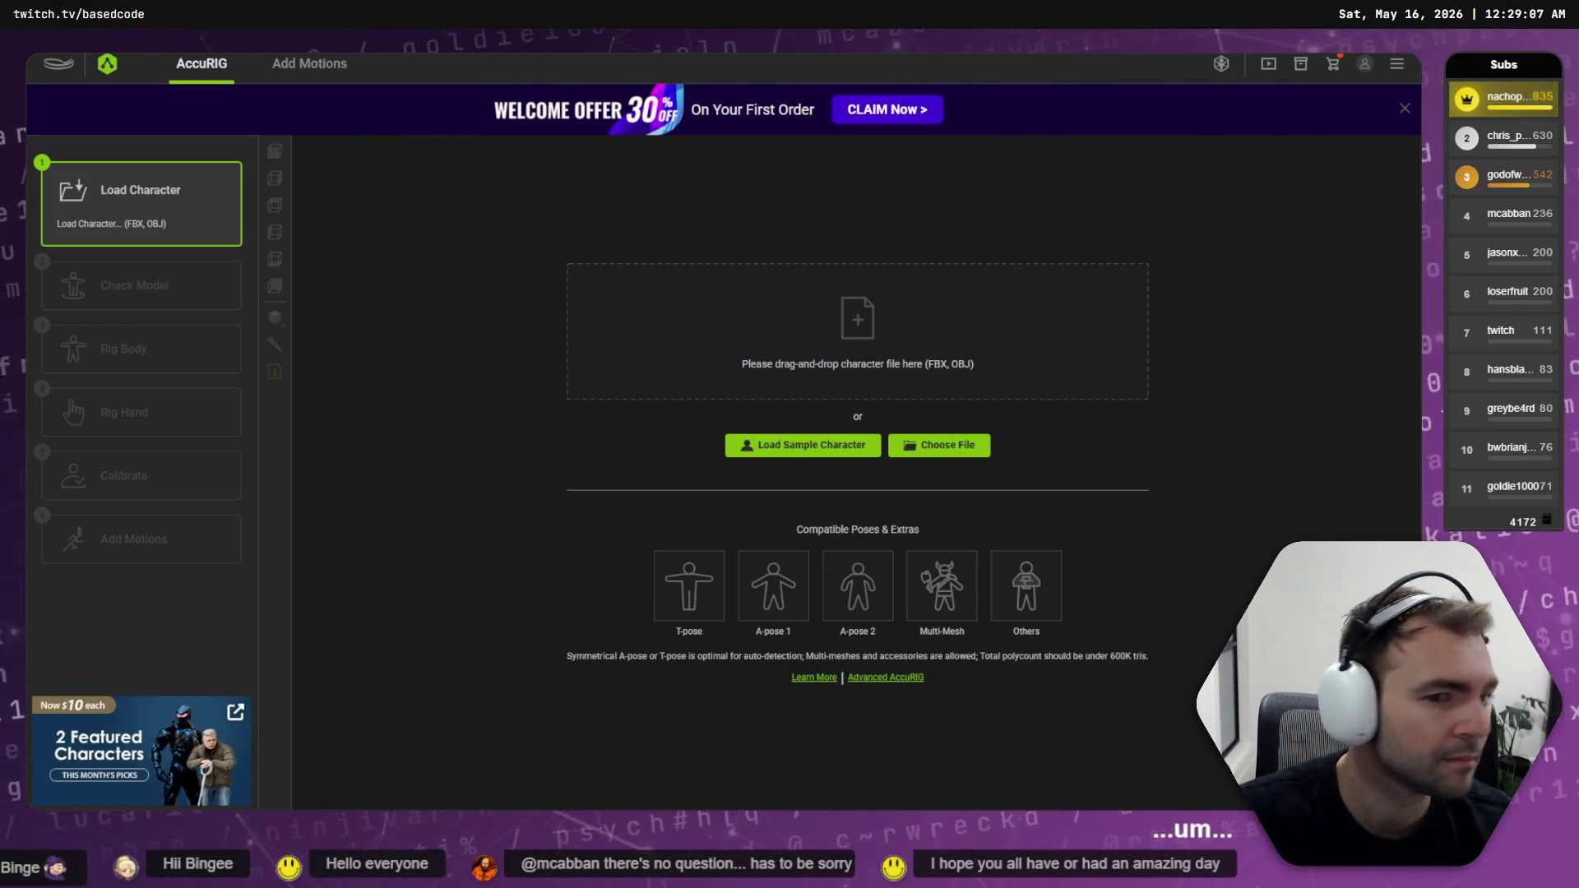
key(alt+Tab)
right_click(135, 653)
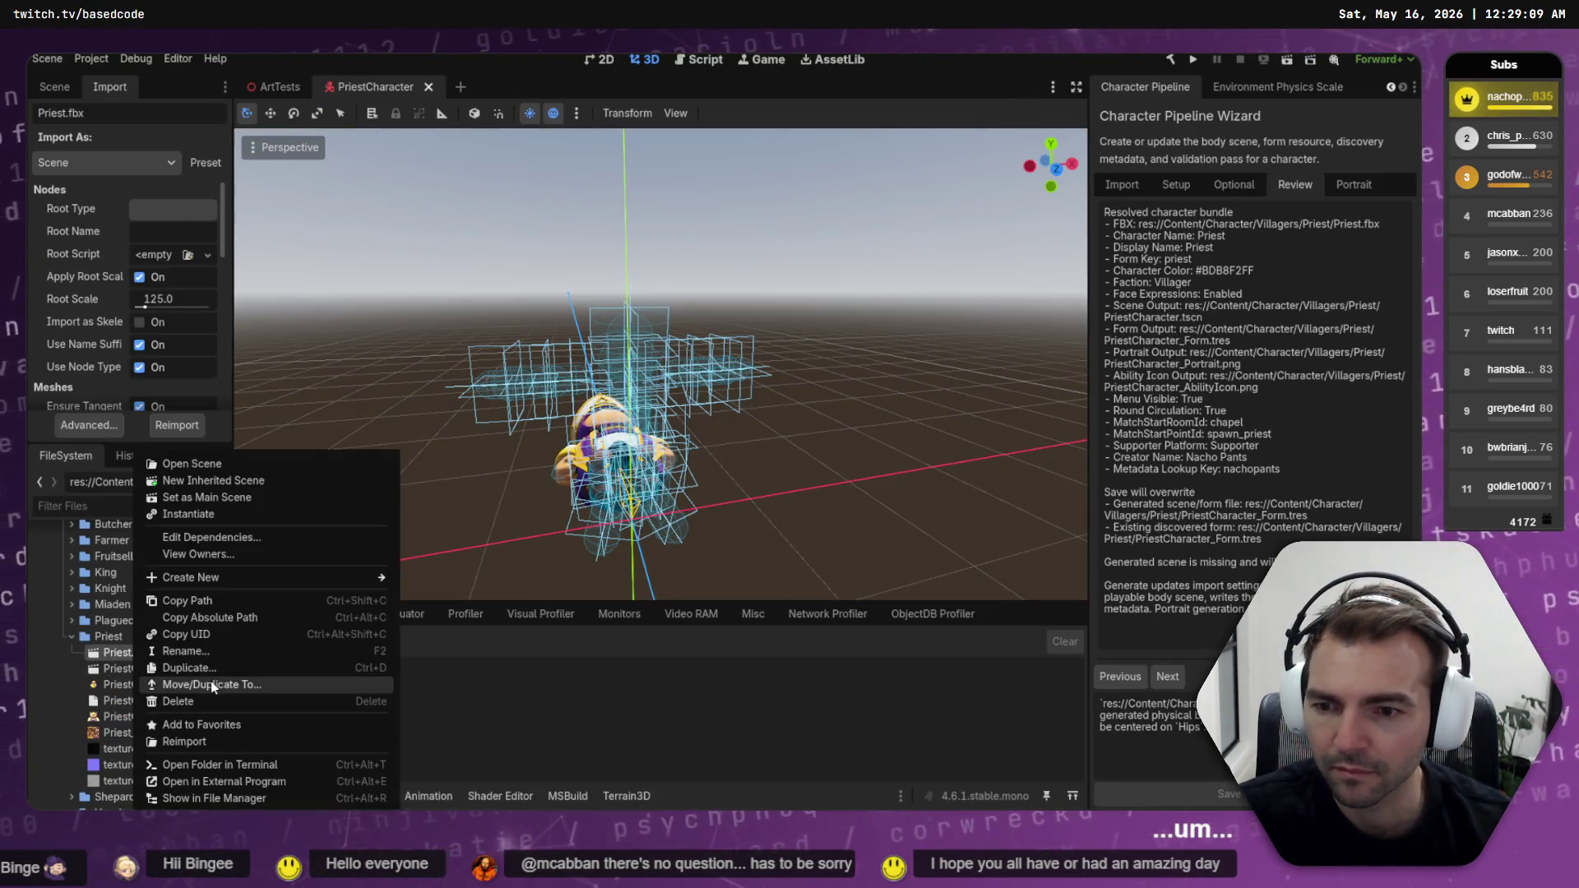
click(259, 617)
key(alt+Tab)
In AccuRIG's file picker, paste the path, navigate to the Priest folder, and load Priest.fbx.
click(862, 316)
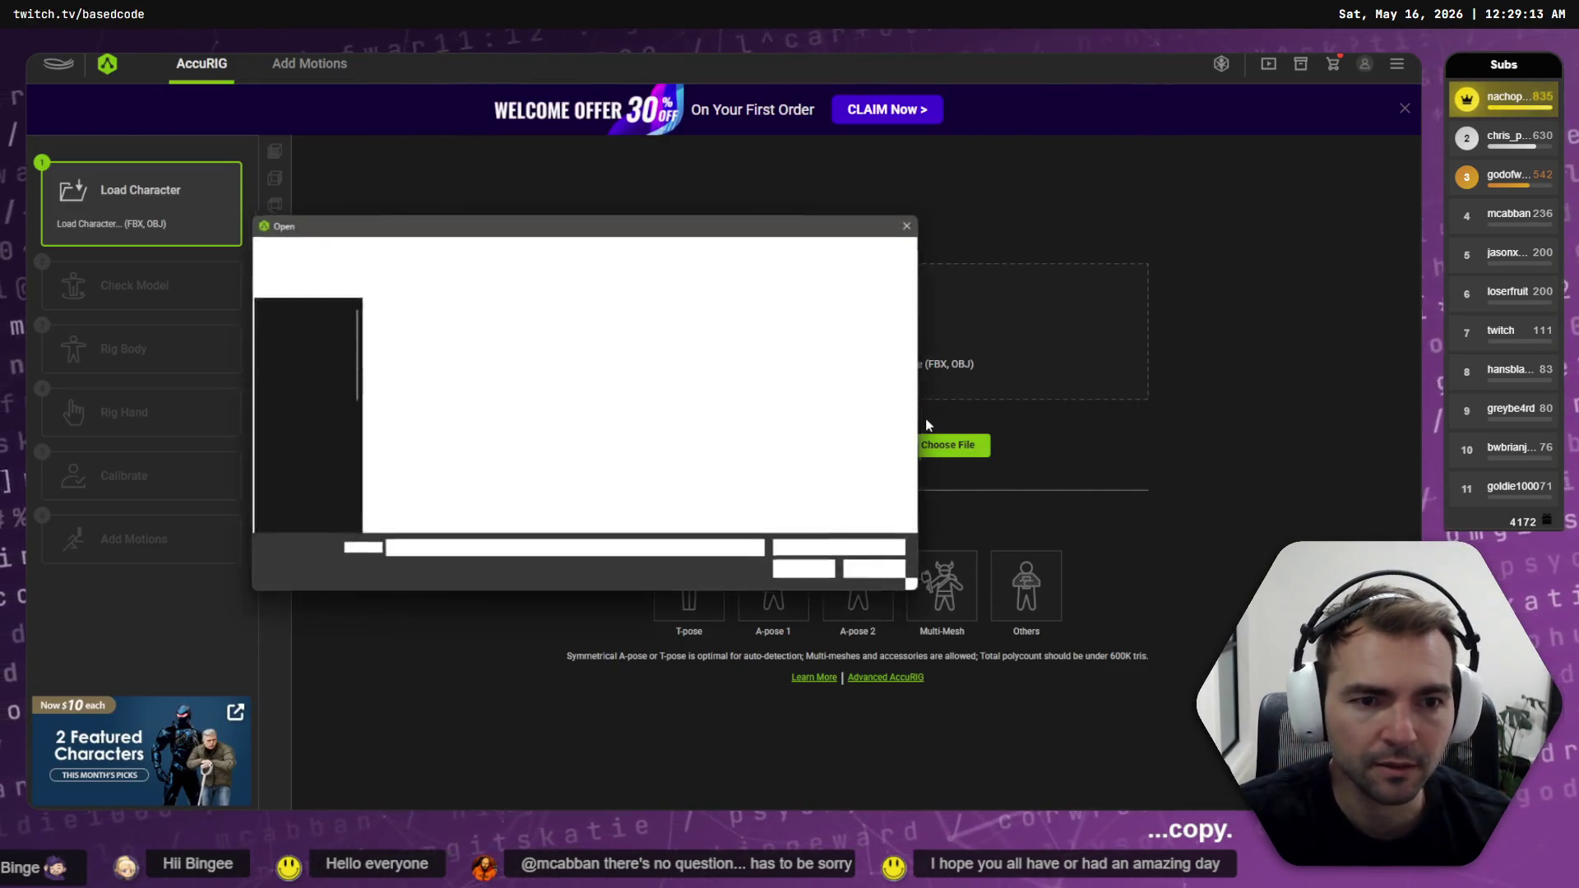
click(708, 252)
key(ctrl+v)
key(Return)
key(Escape)
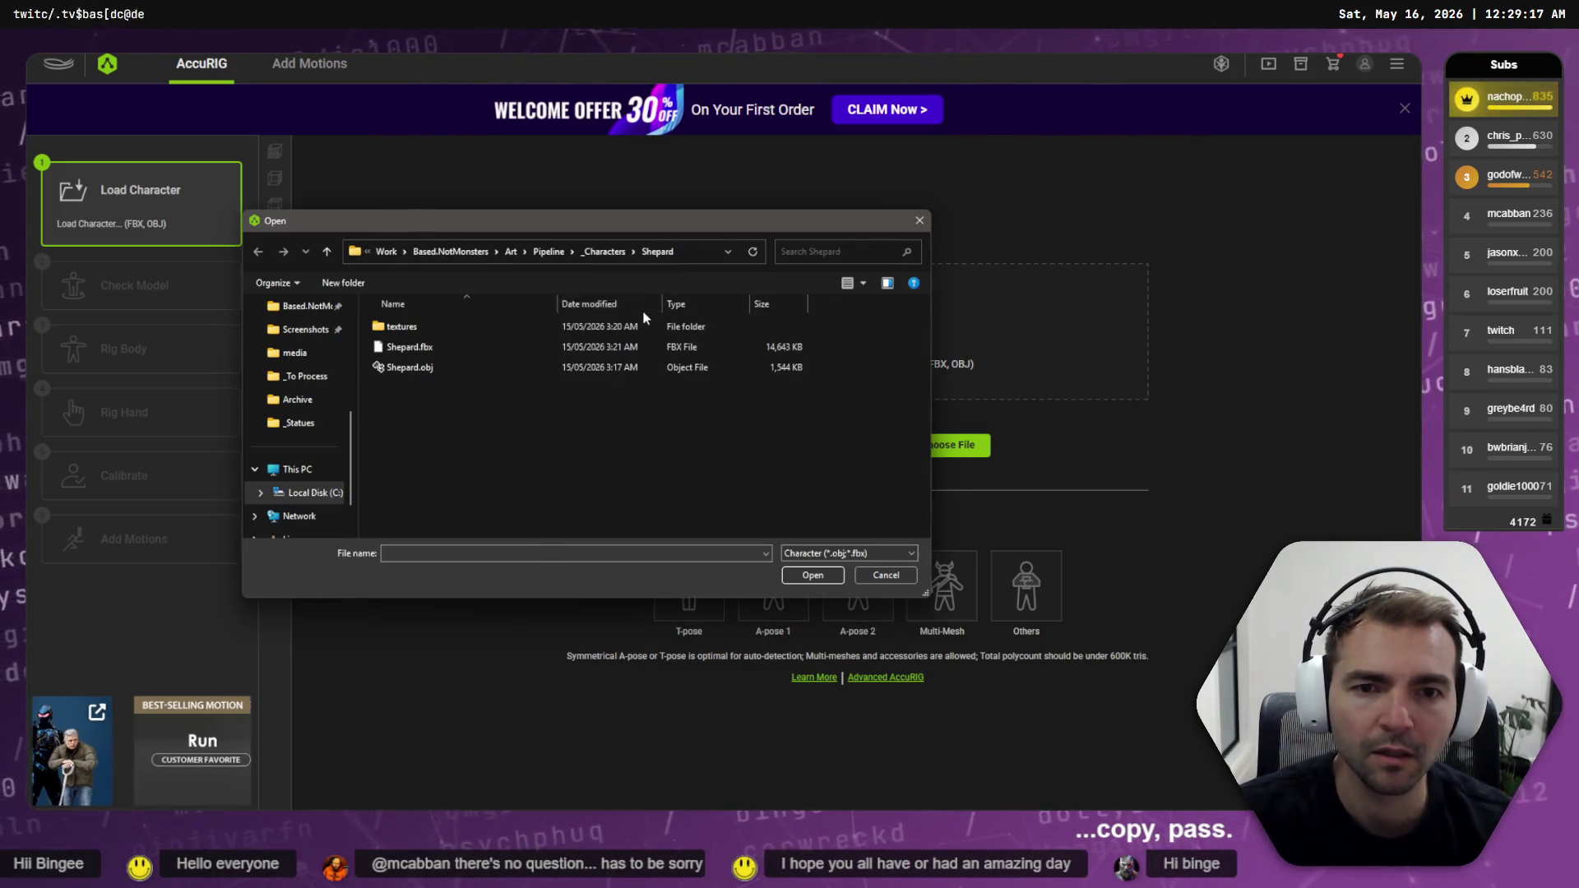
click(696, 251)
key(End)
key(BackSpace)
key(BackSpace)
key(BackSpace)
key(Return)
double_click(403, 326)
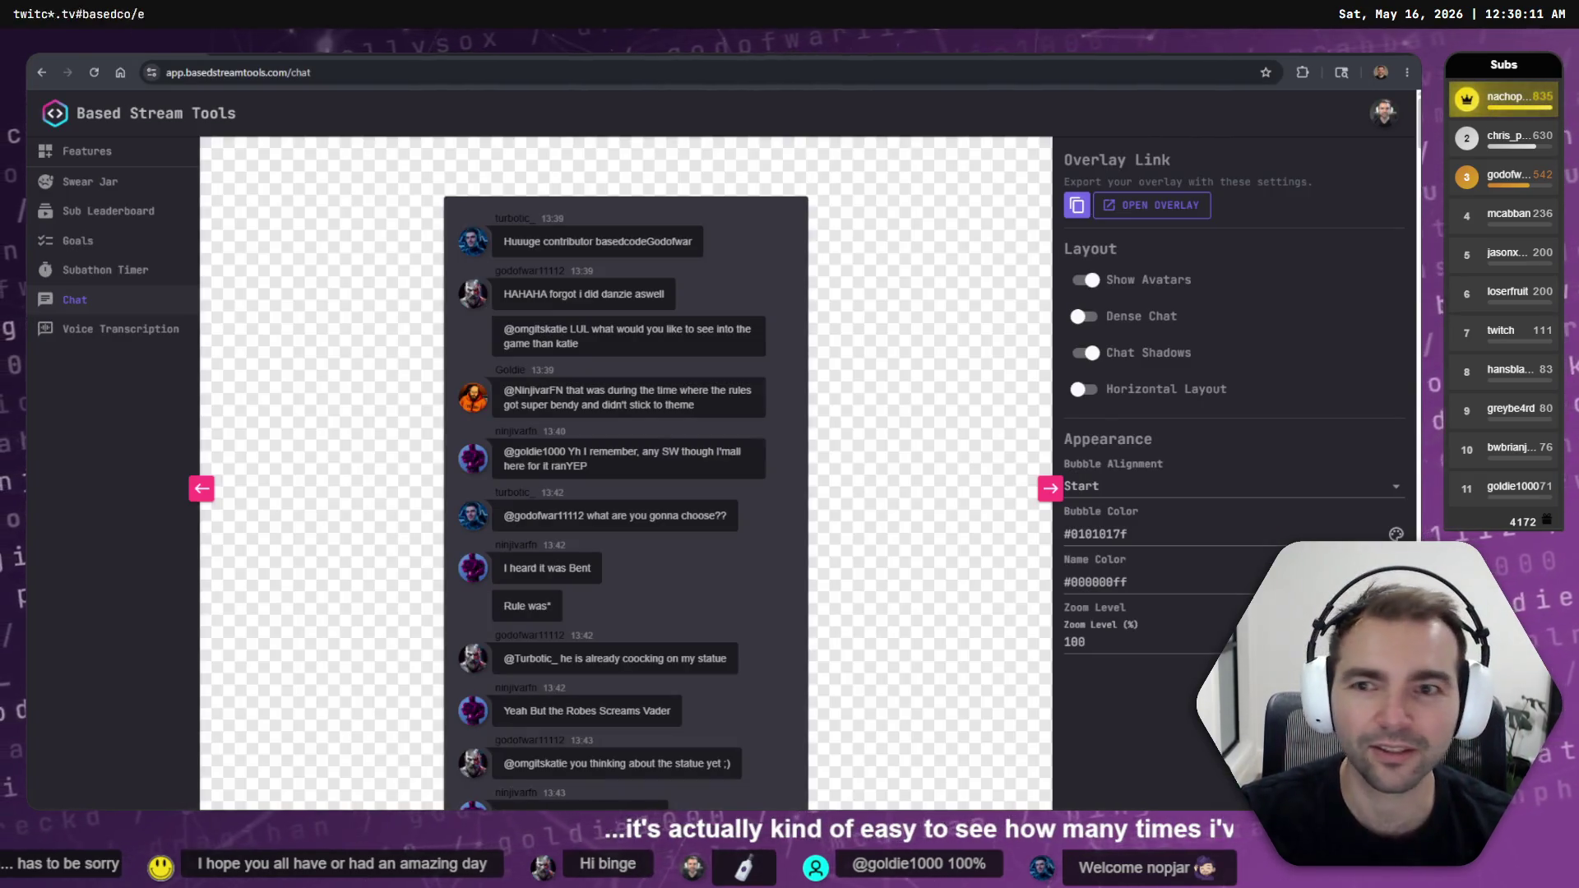
Open the Swear Jar's word list and clear all existing words.
click(139, 194)
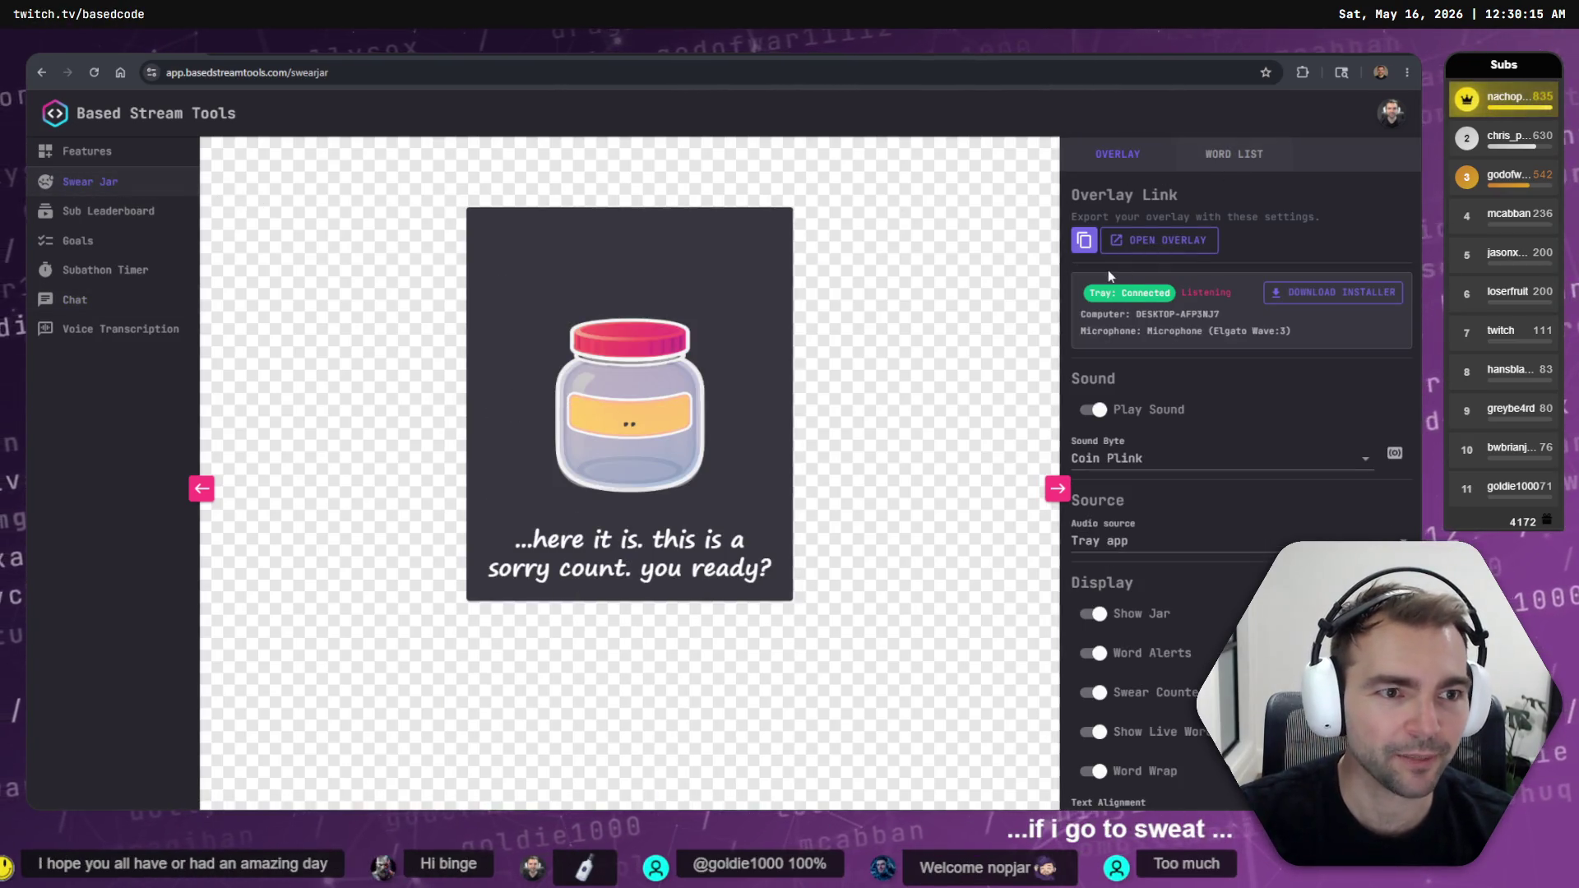
click(1239, 168)
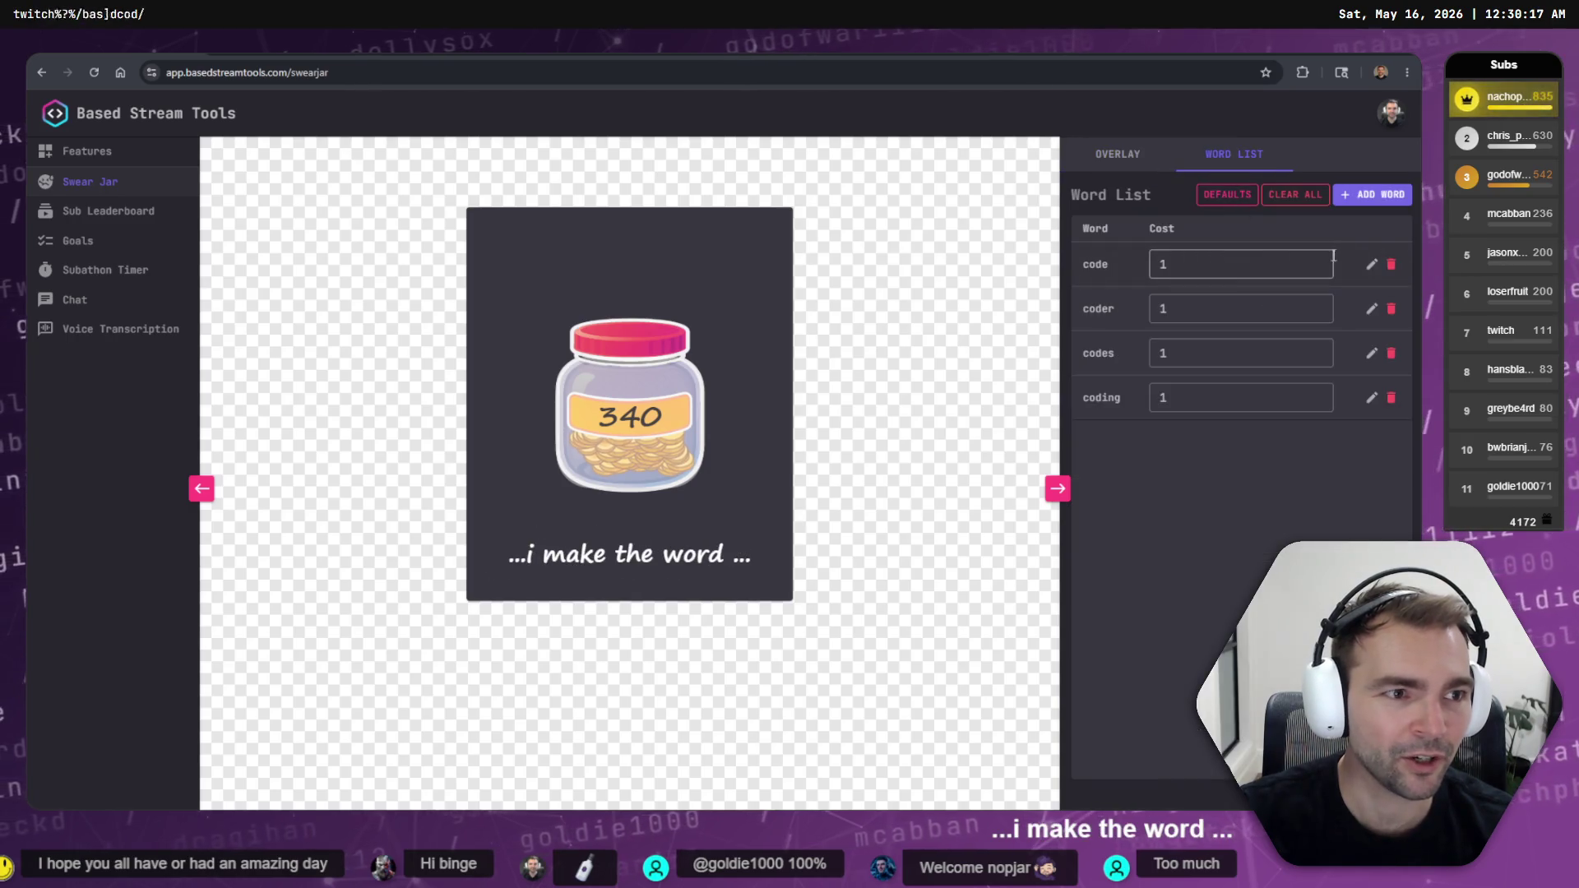
click(1298, 204)
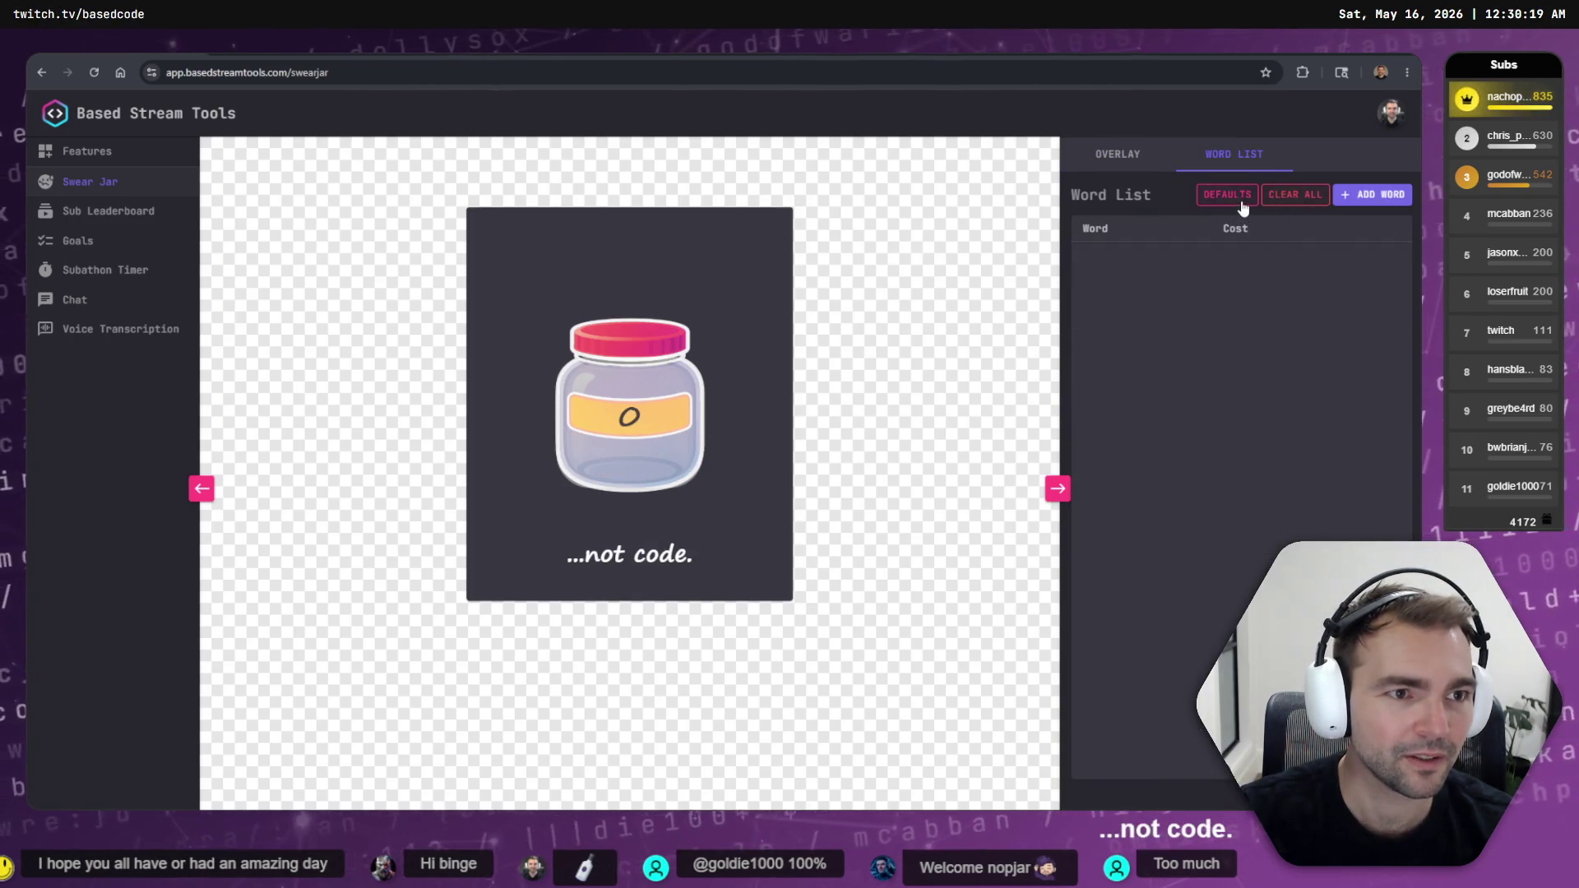
Add the word 'Sorry' with a cost of 1 and save it.
click(1372, 195)
click(654, 457)
text(Sorry)
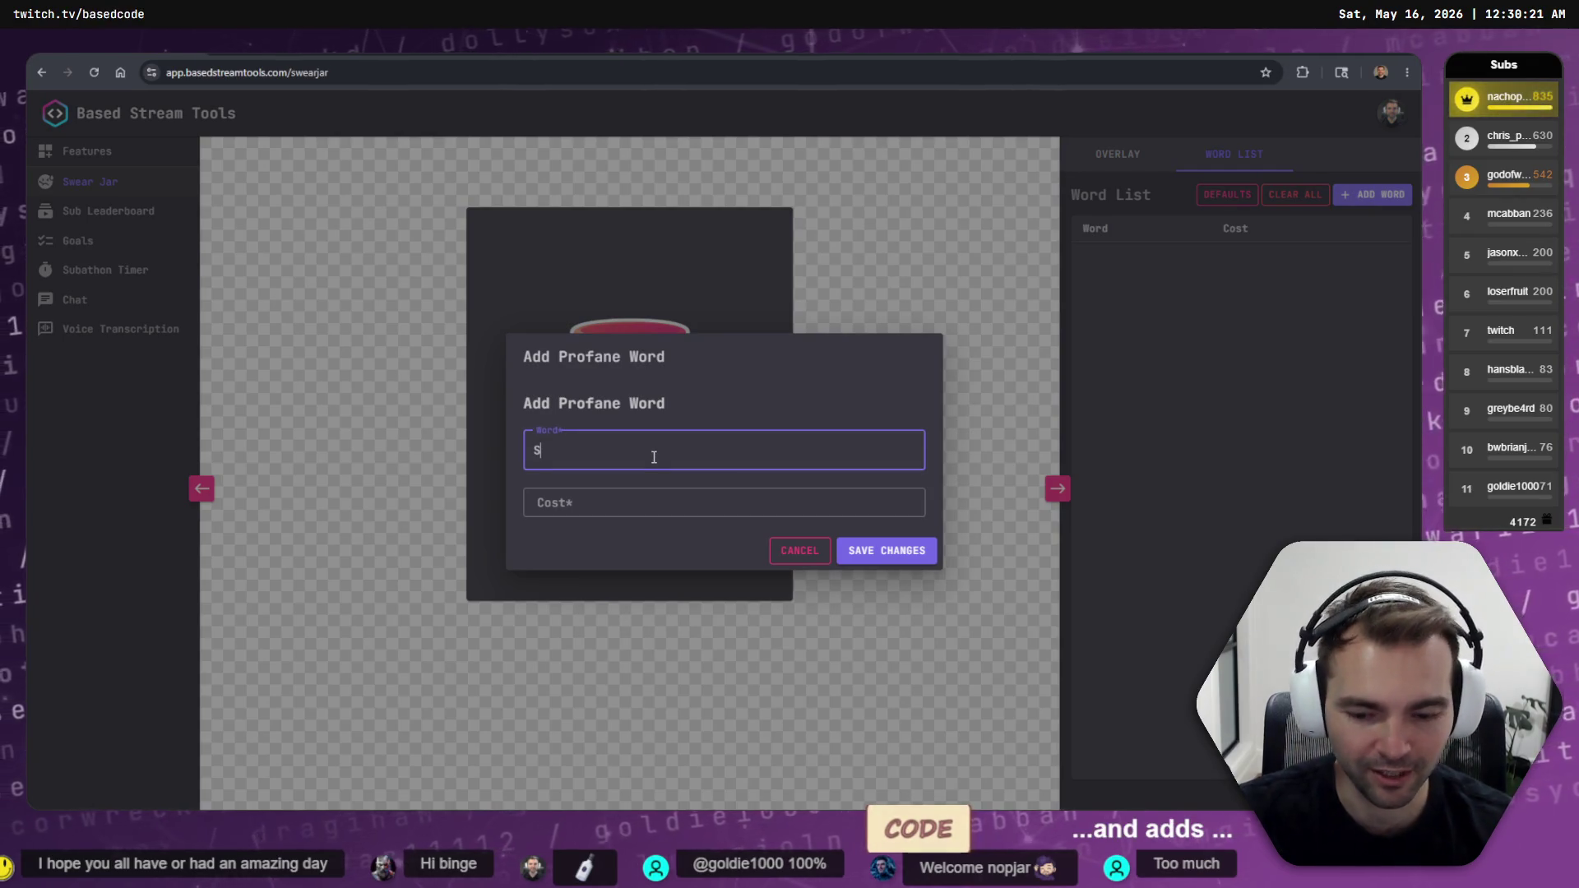
key(Tab)
text(1)
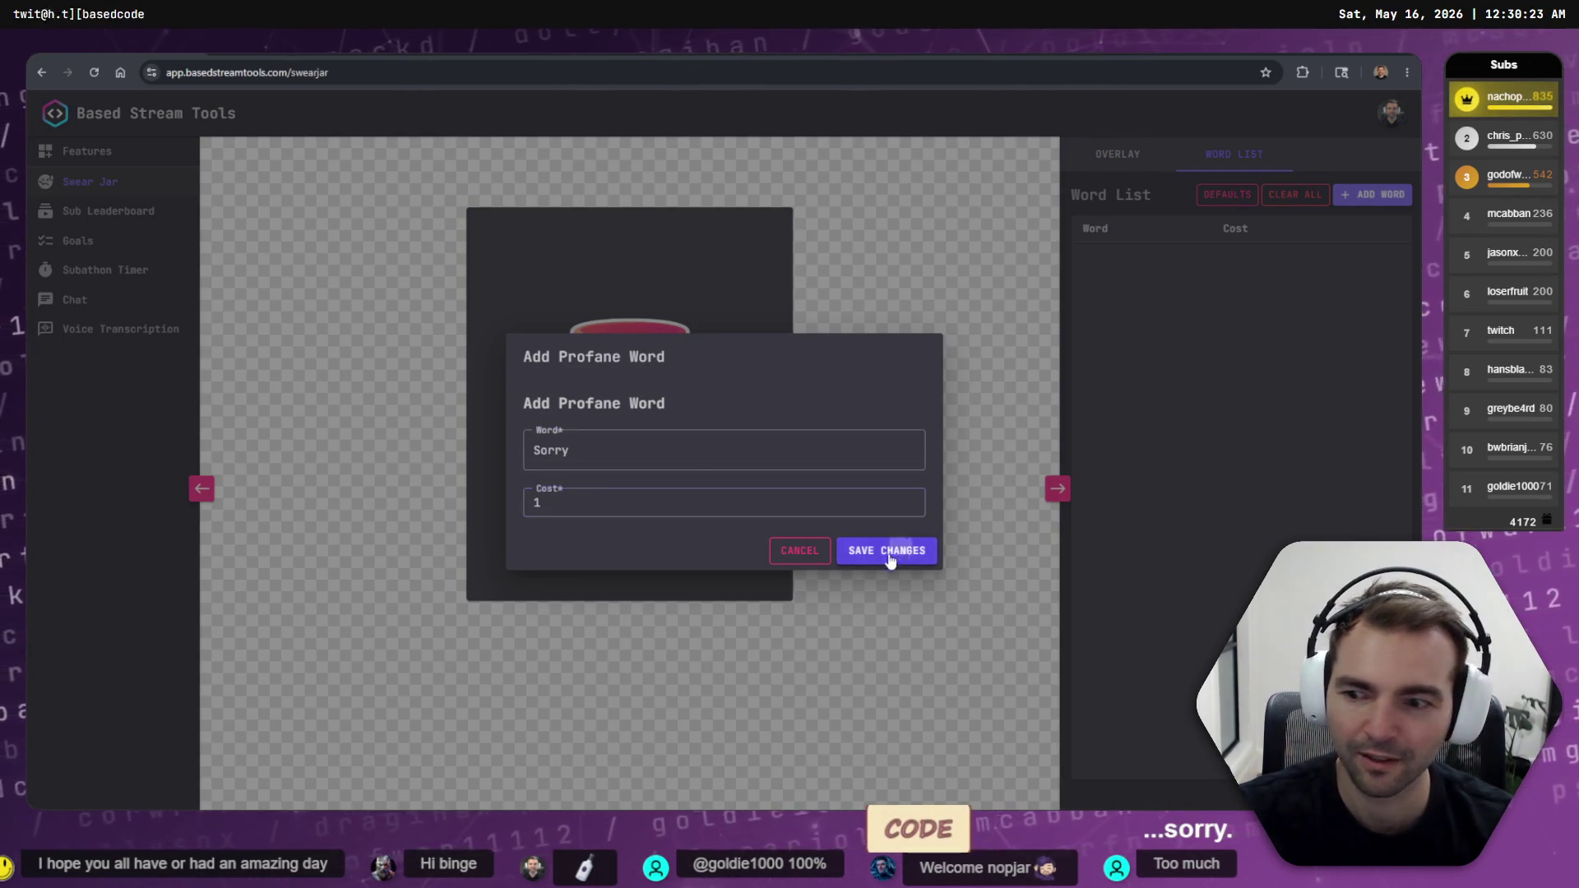
click(887, 550)
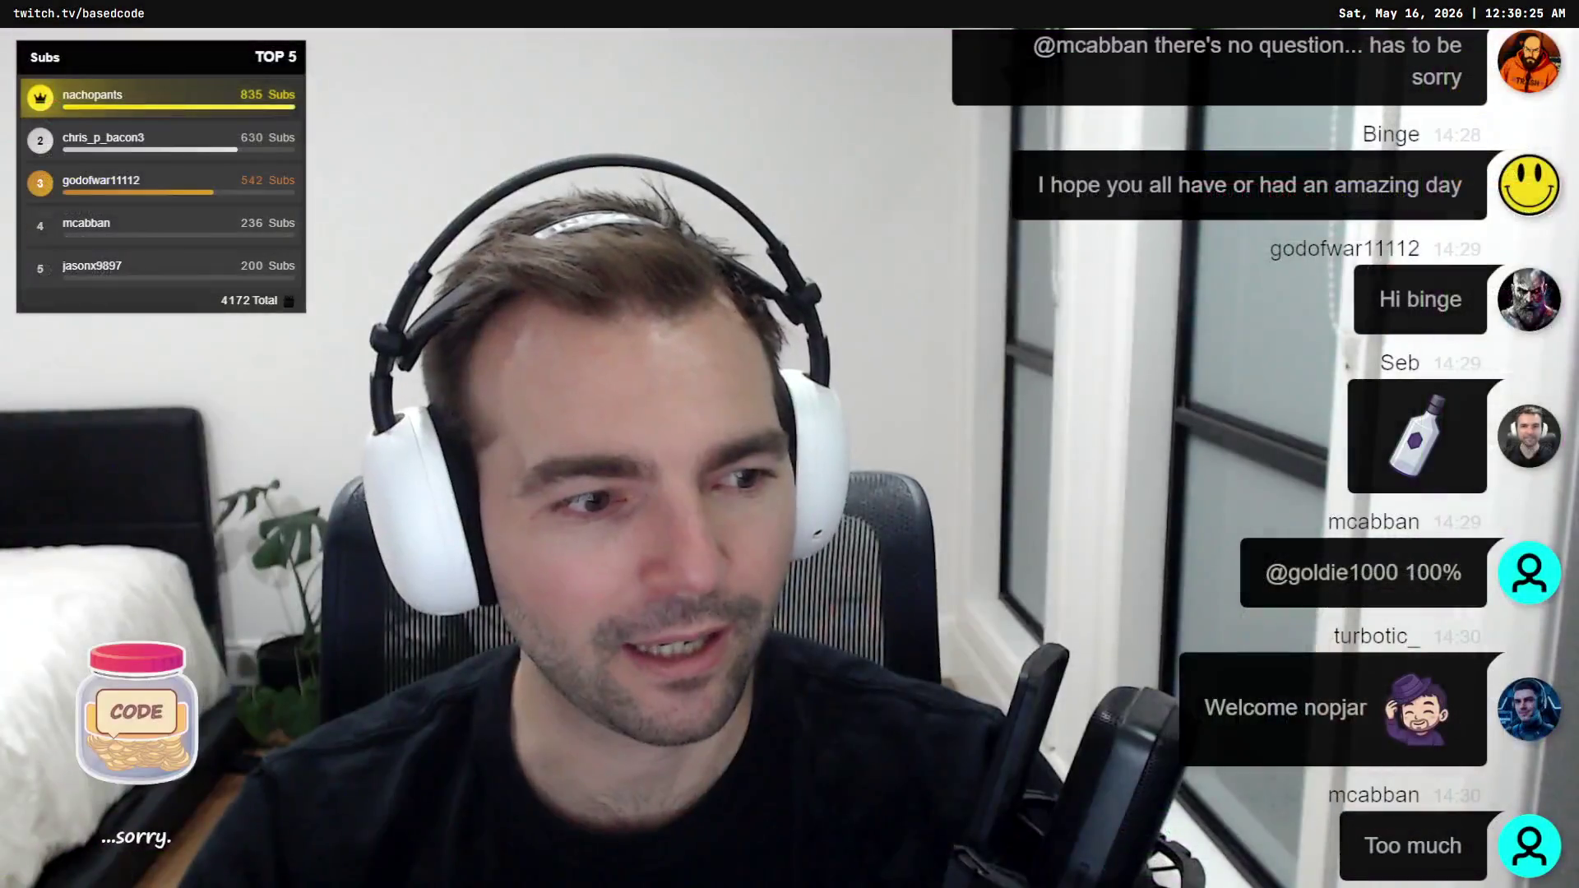
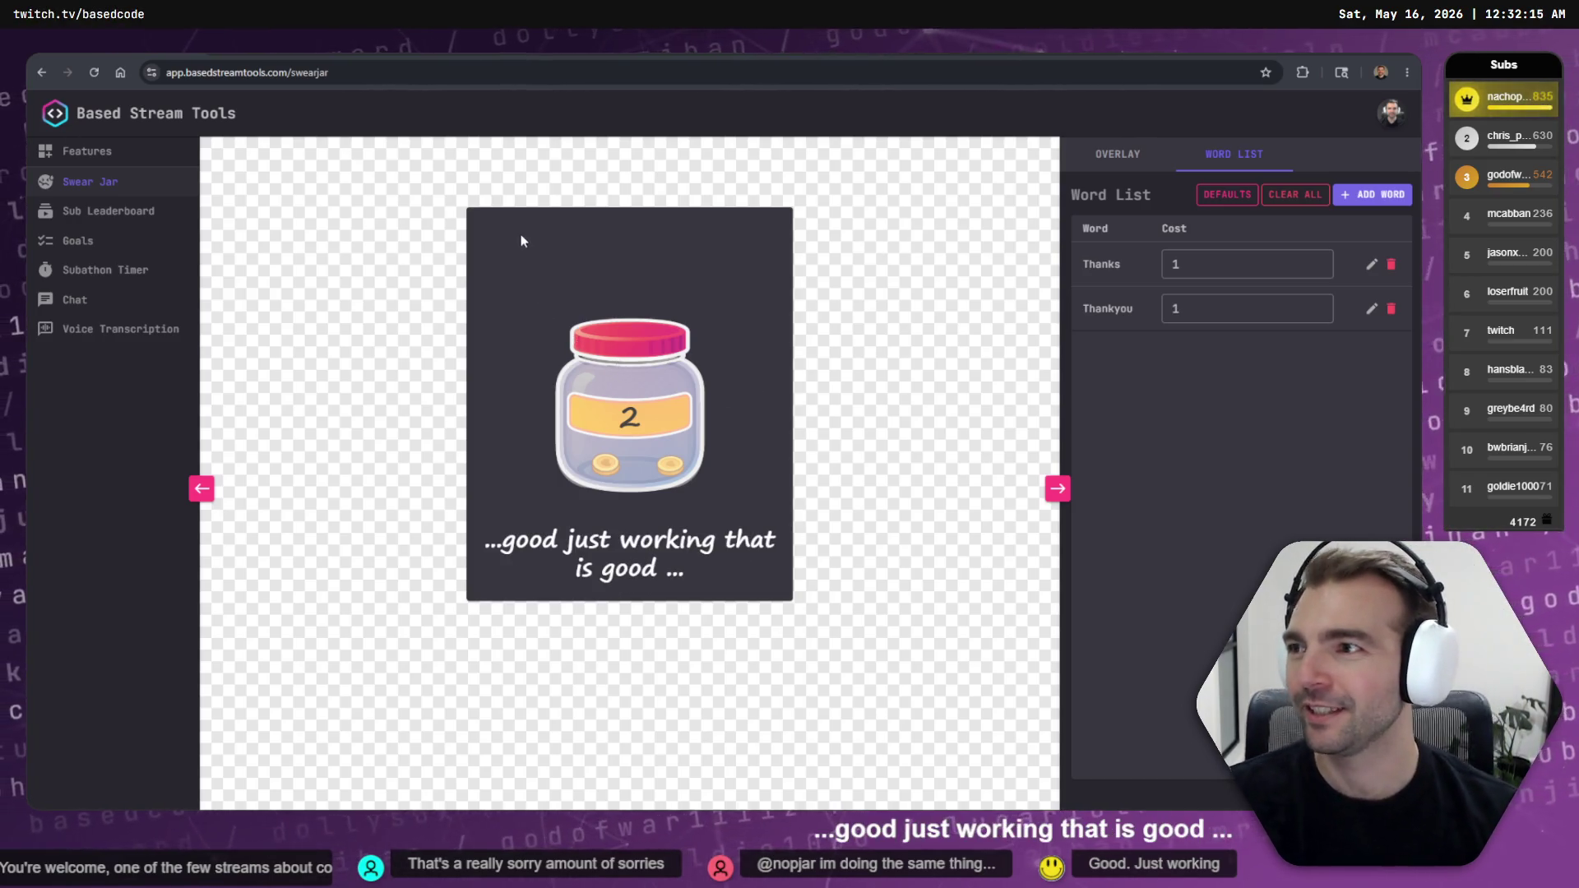
Switch from the Based Stream Tools swear jar to AccuRIG, which shows the priest character.
key(alt+Tab)
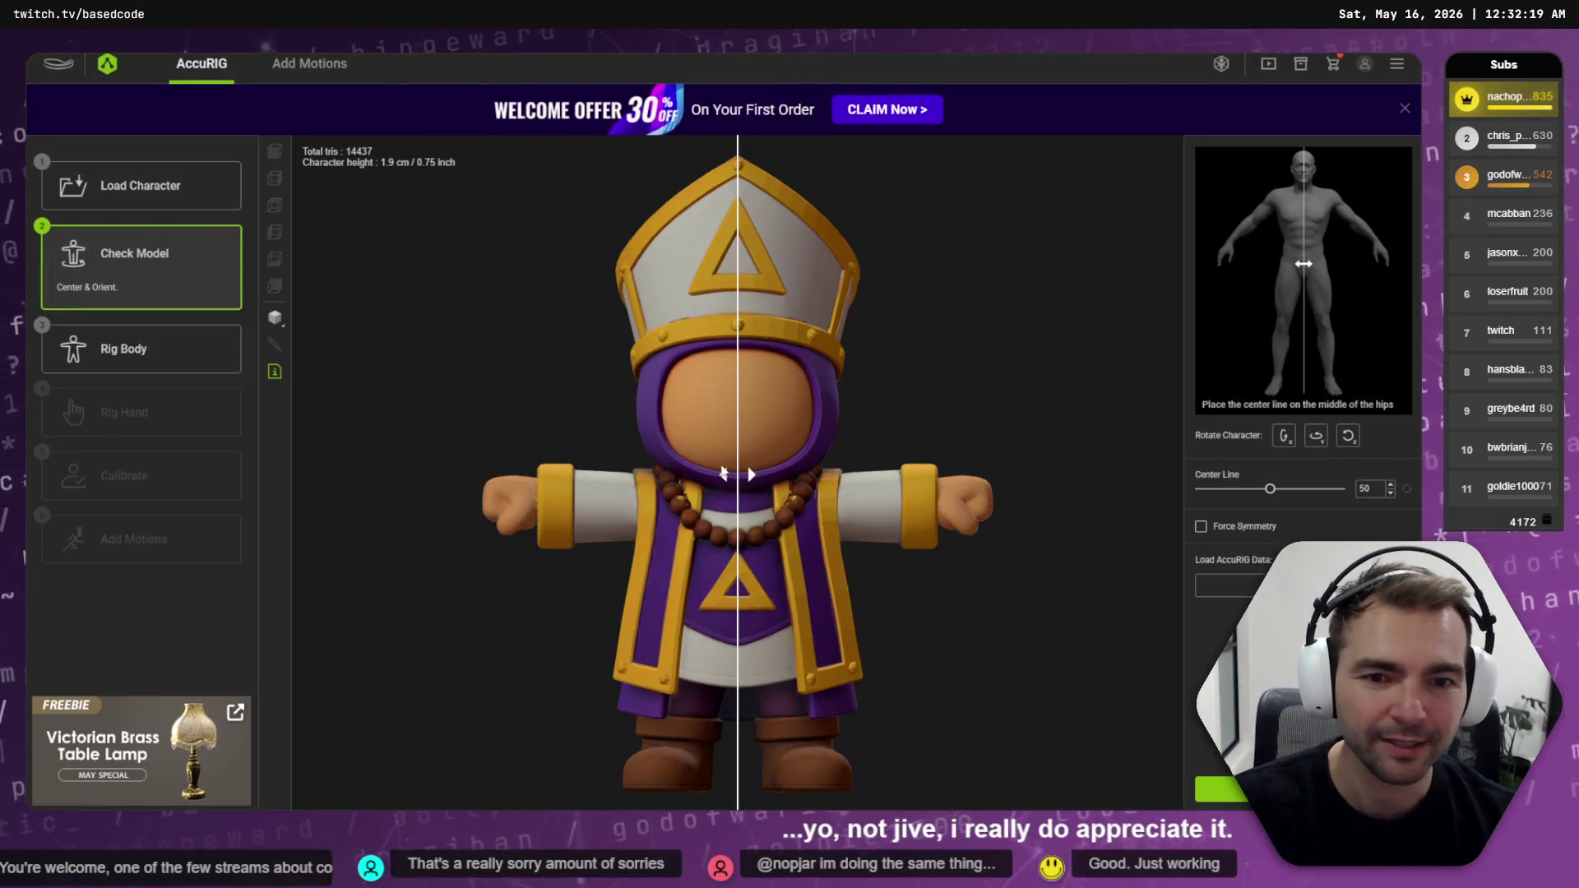
Enable Force Symmetry on the priest model and advance to automatic Rig Body joint placement.
click(1199, 528)
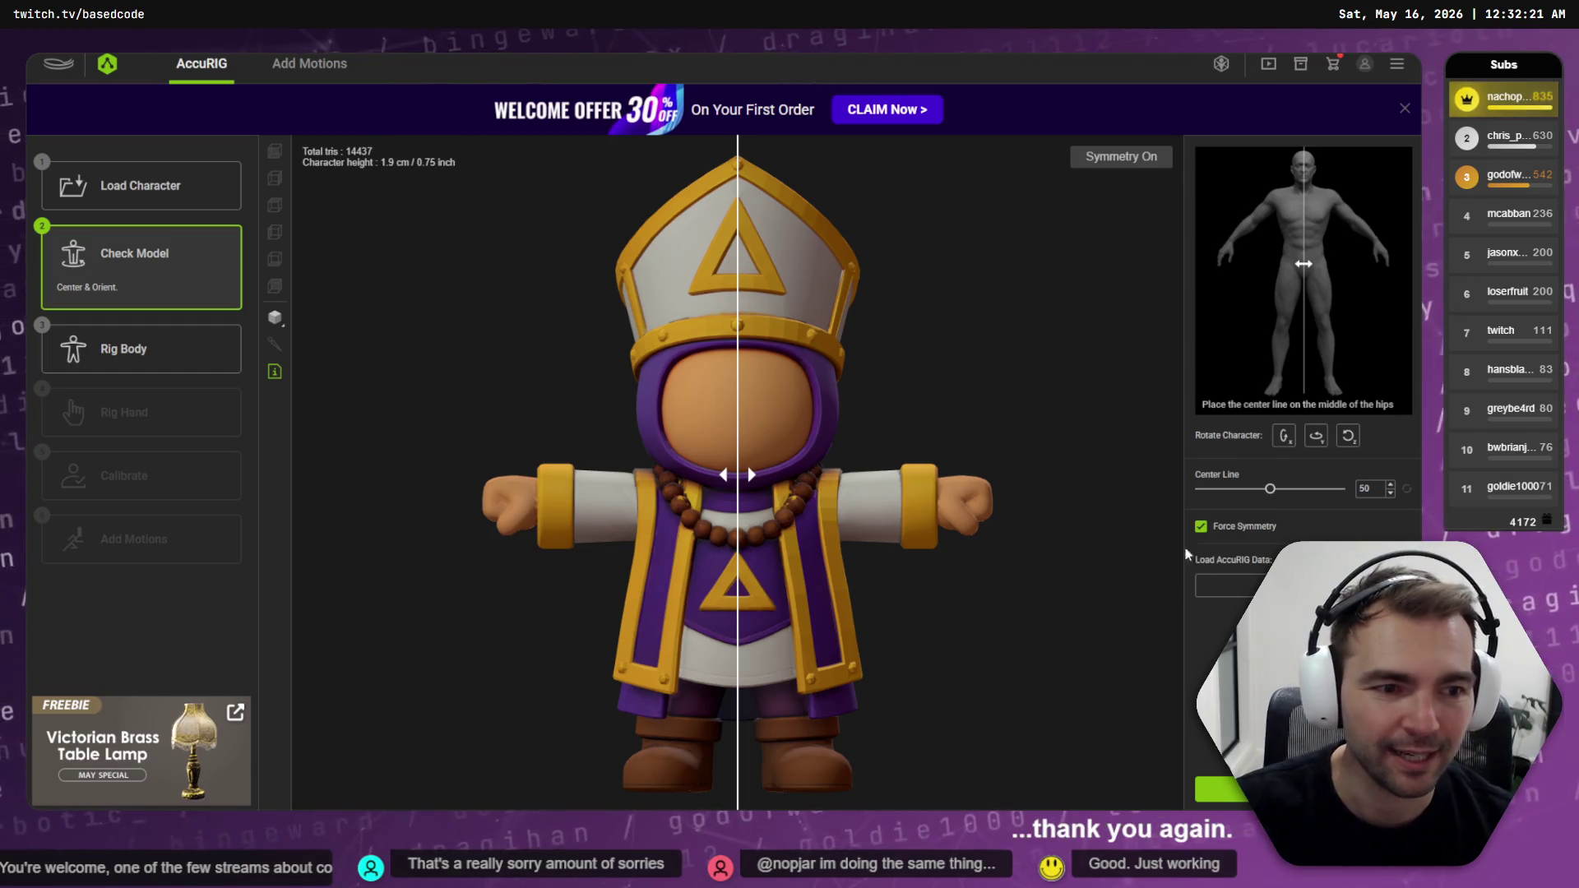
click(138, 344)
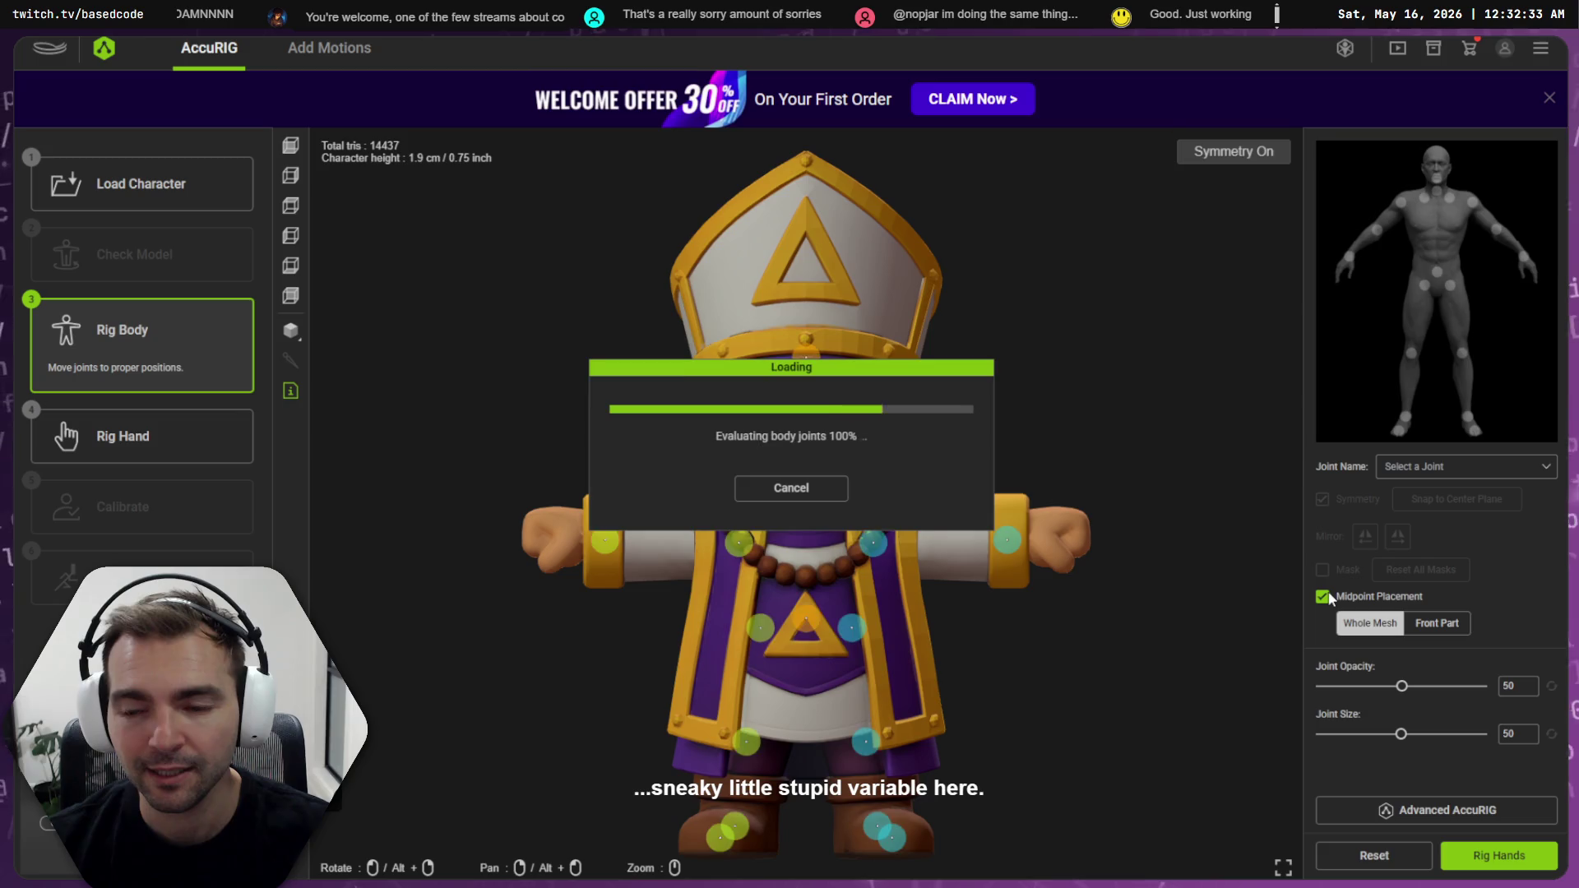
Turn off Midpoint Placement and reposition the priest's elbow and hip joints.
click(1323, 597)
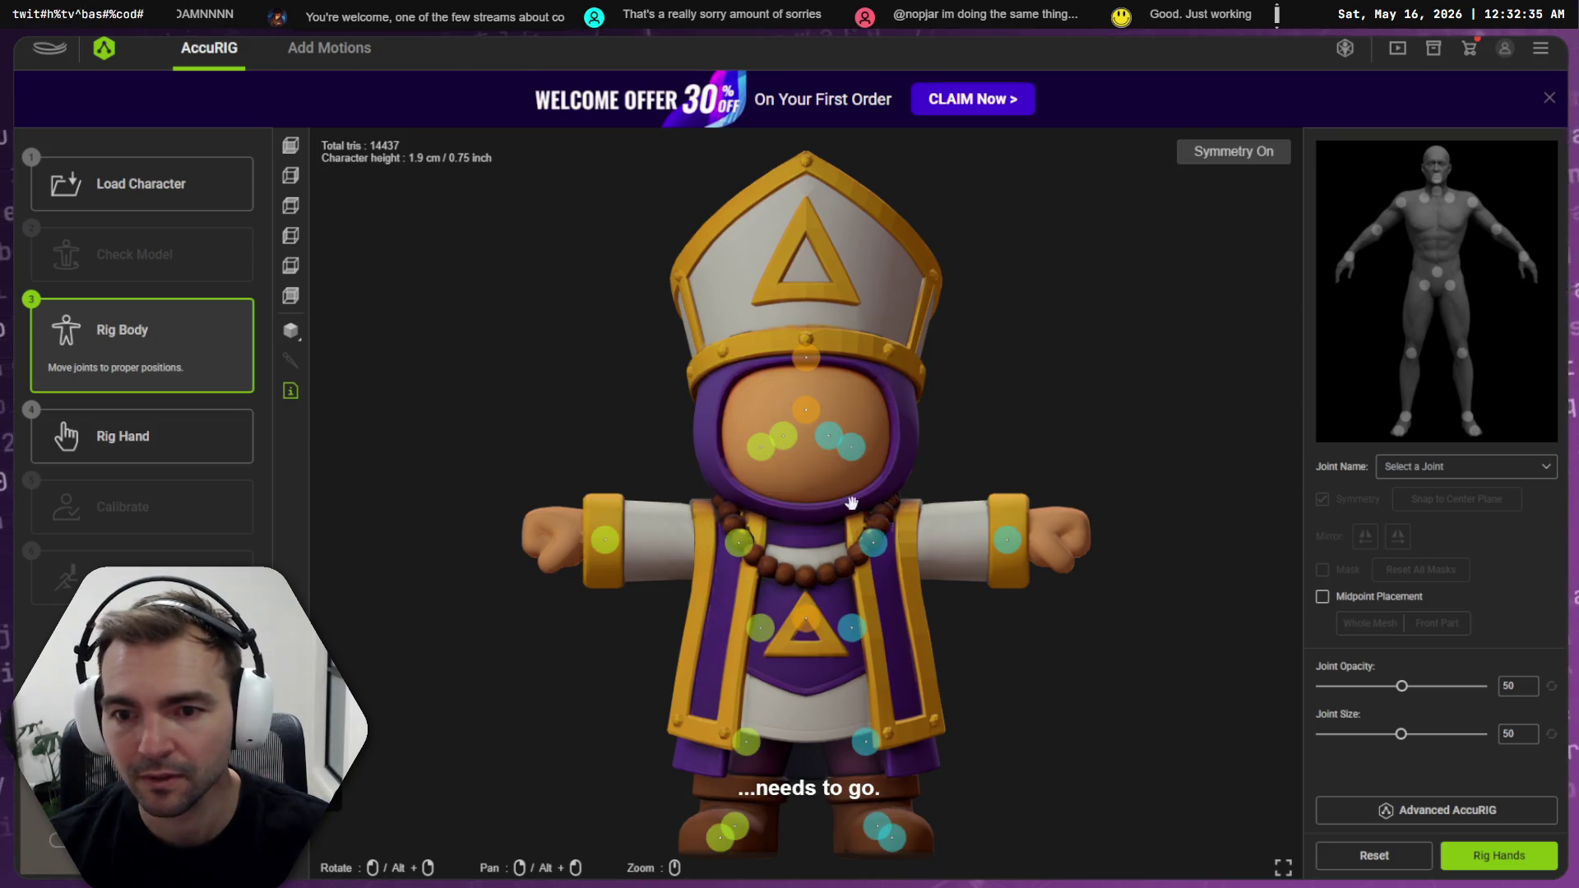
drag(884, 549, 972, 549)
click(847, 449)
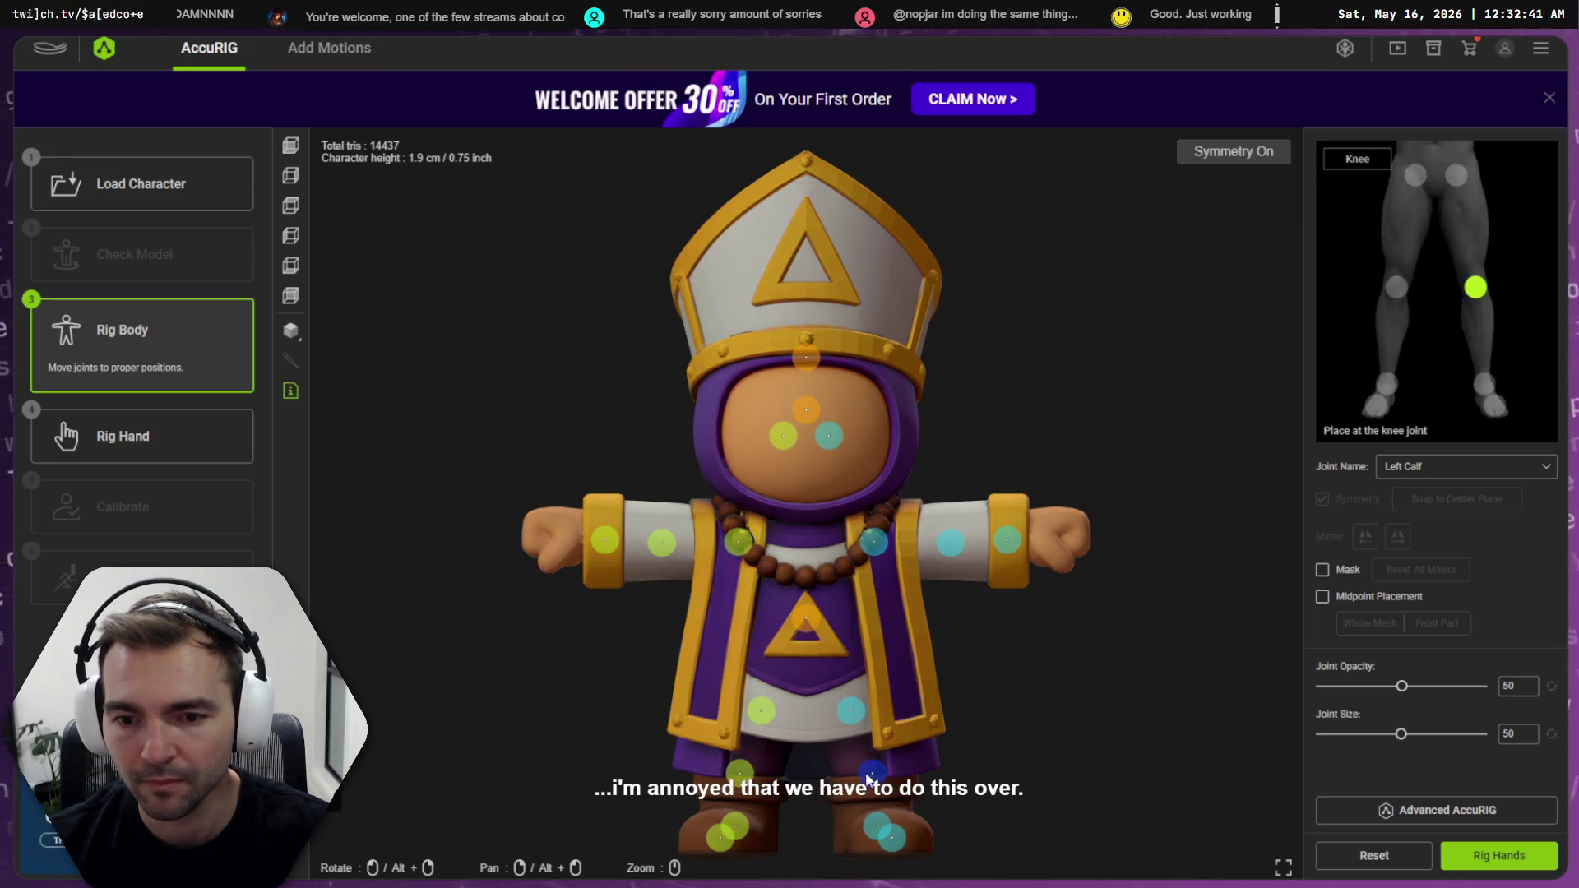
drag(859, 733, 862, 731)
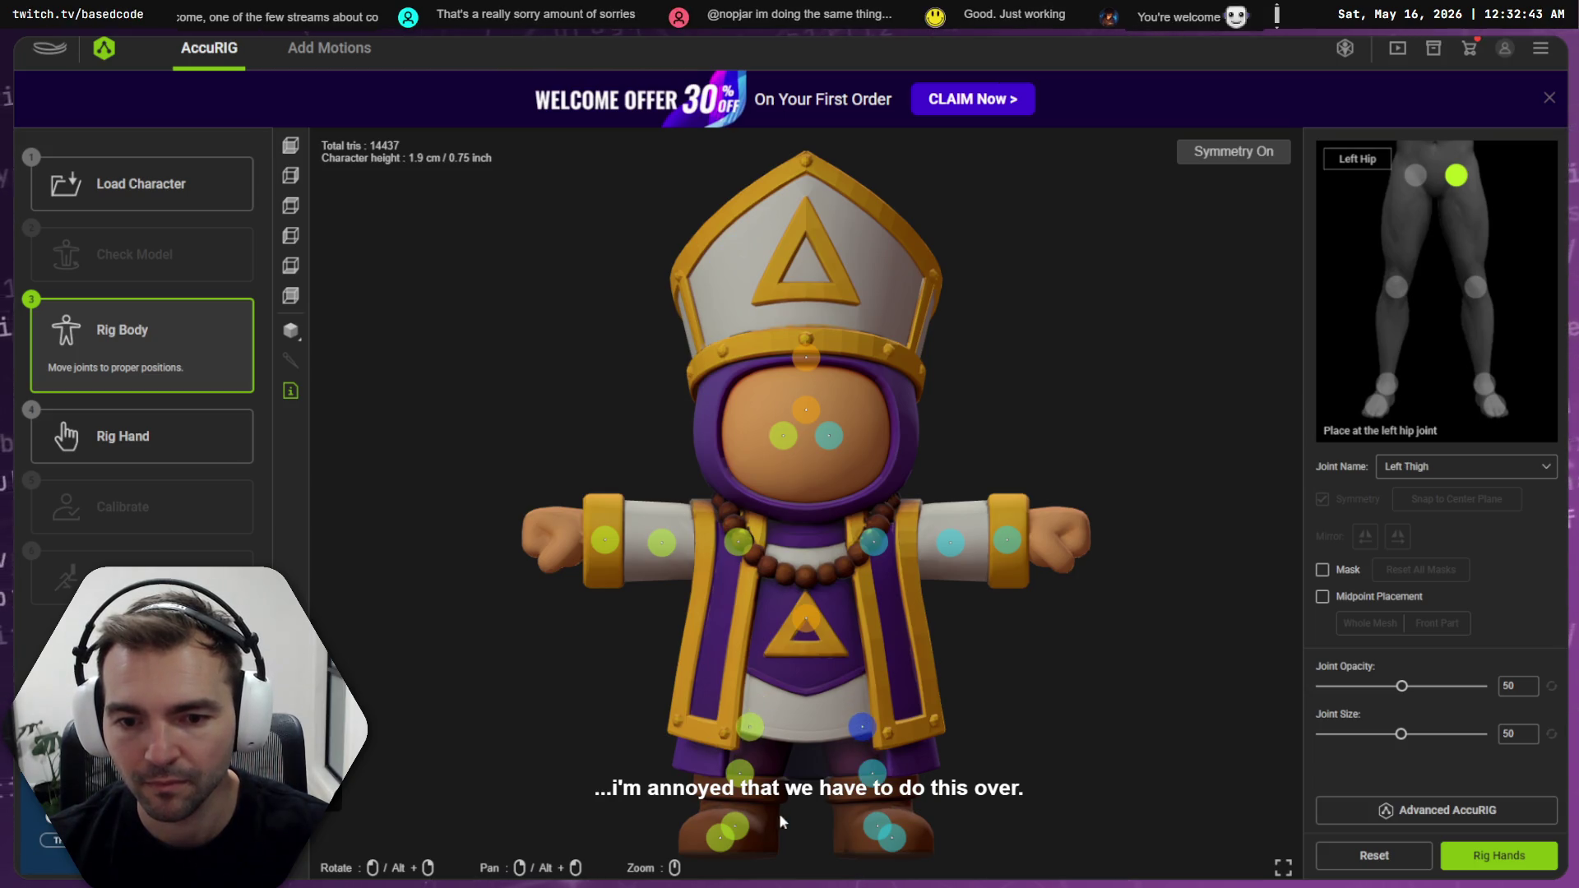
click(744, 833)
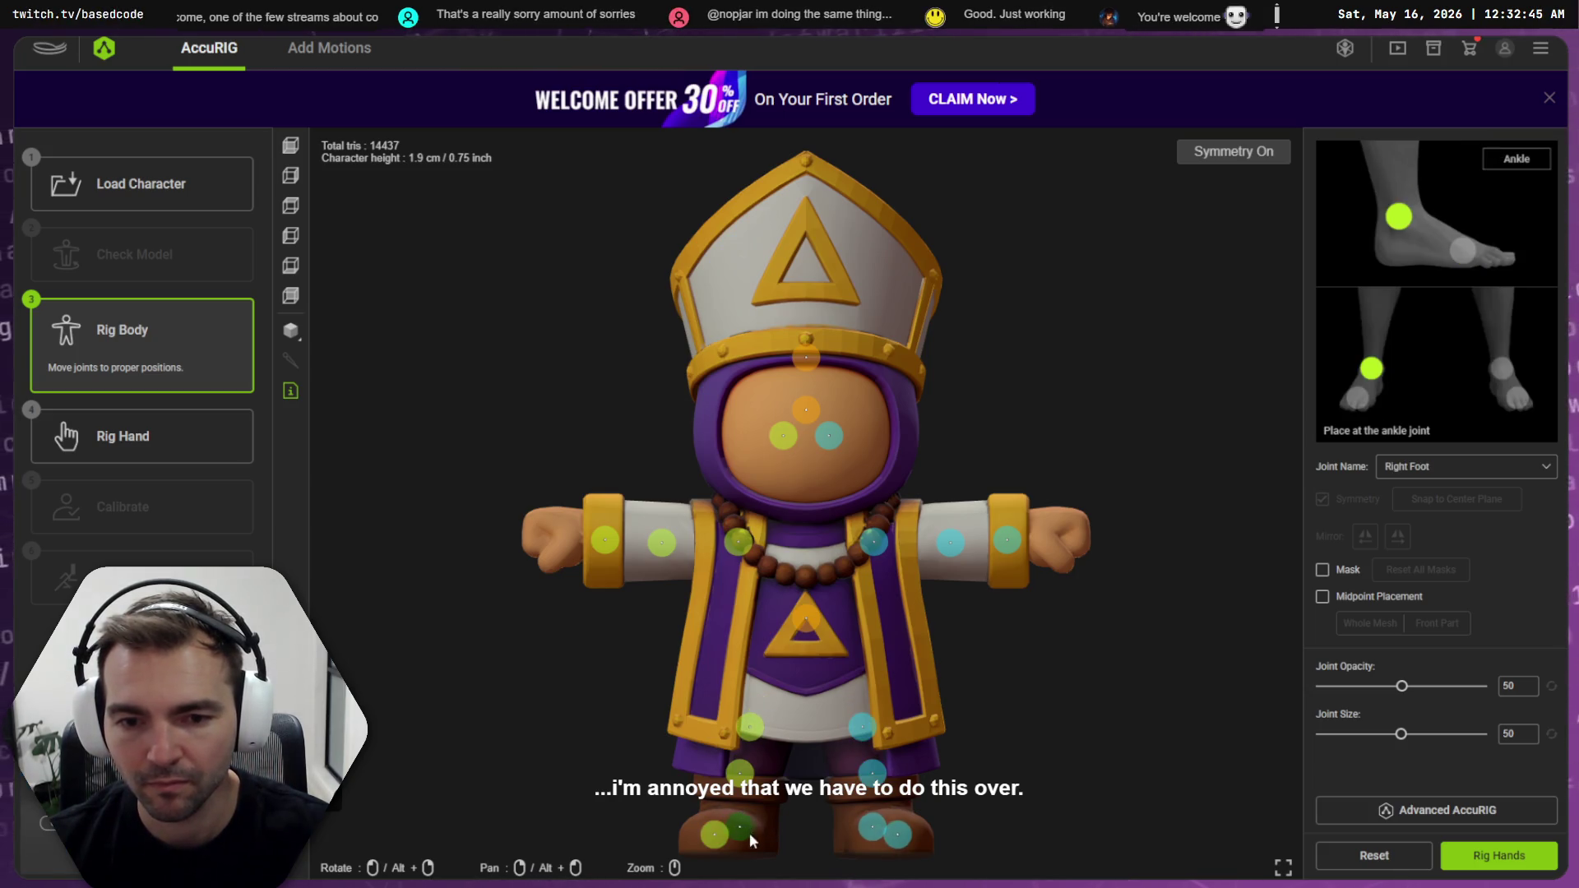
click(669, 546)
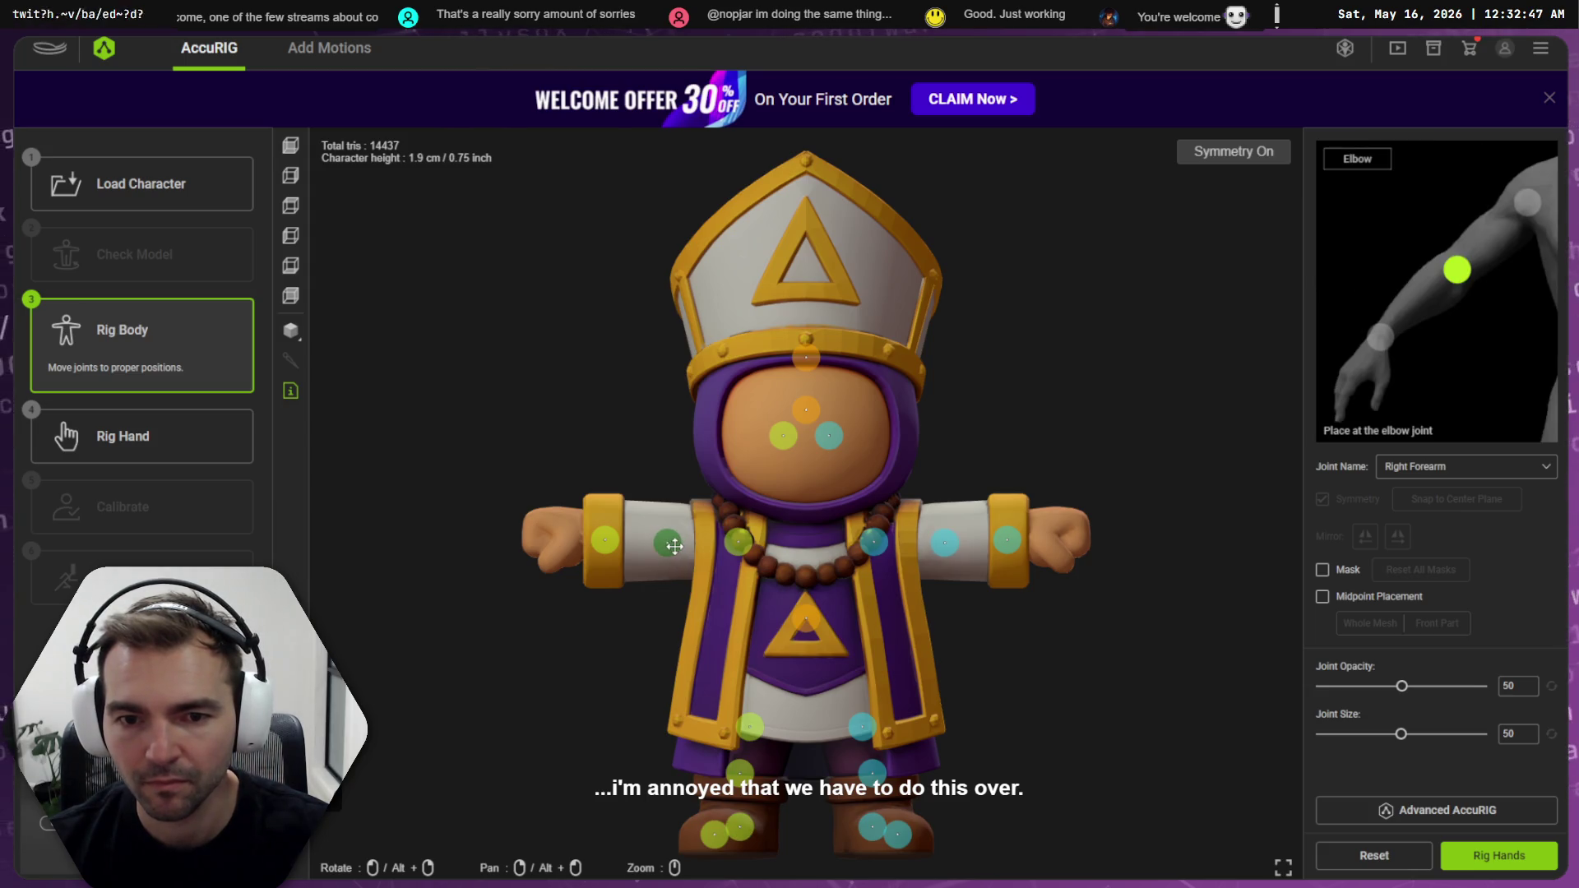
click(605, 542)
drag(668, 544, 660, 546)
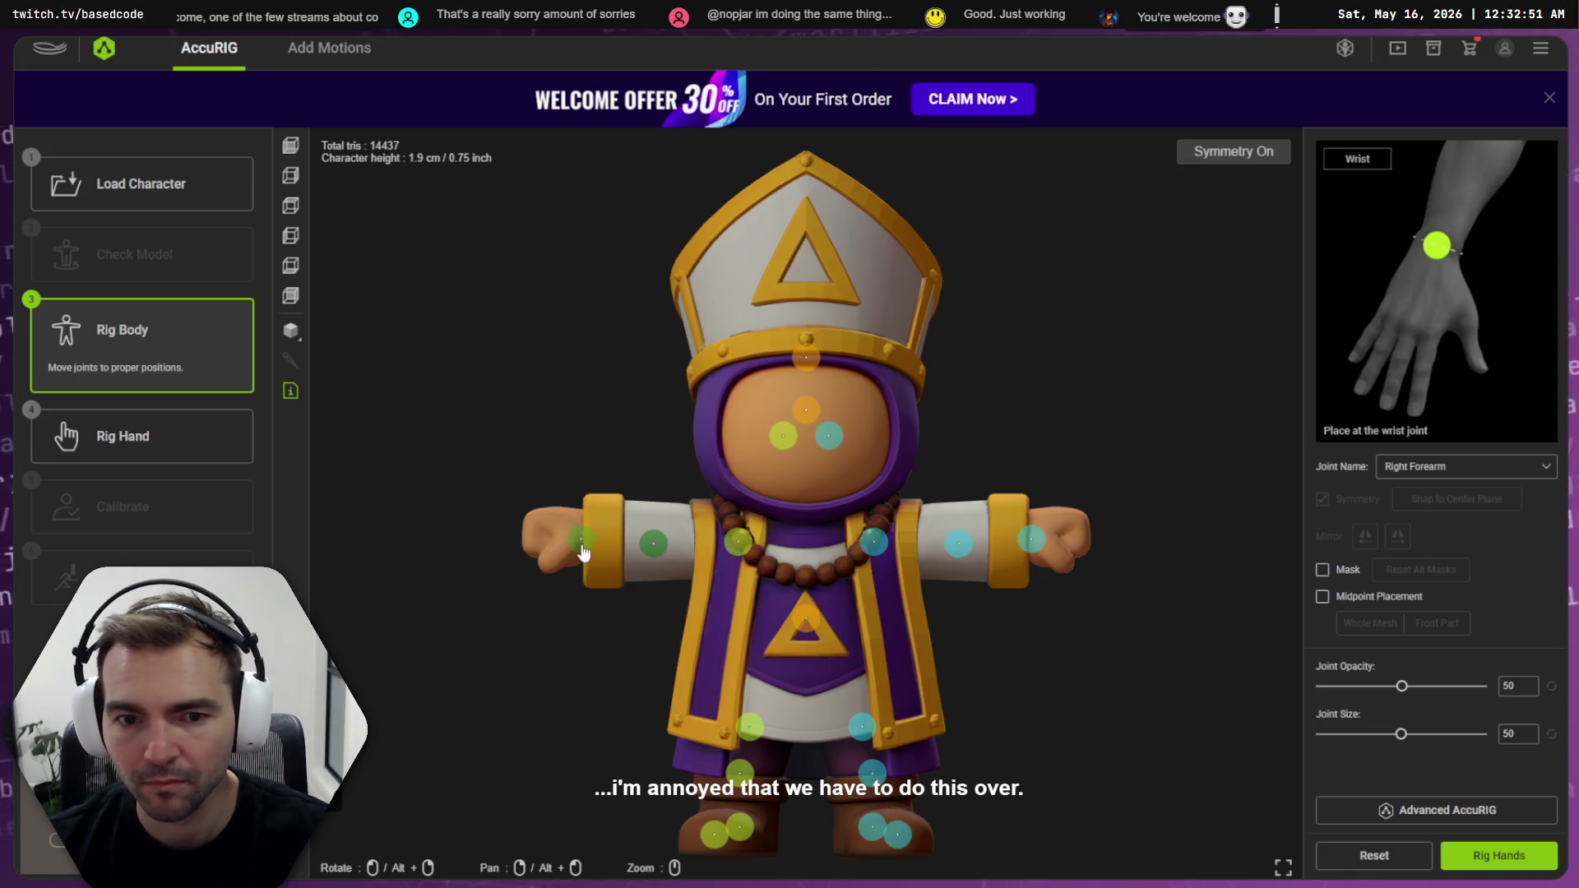
Lower the clavicle, neck and head joints and spread the shoulder joints apart.
drag(792, 435, 765, 503)
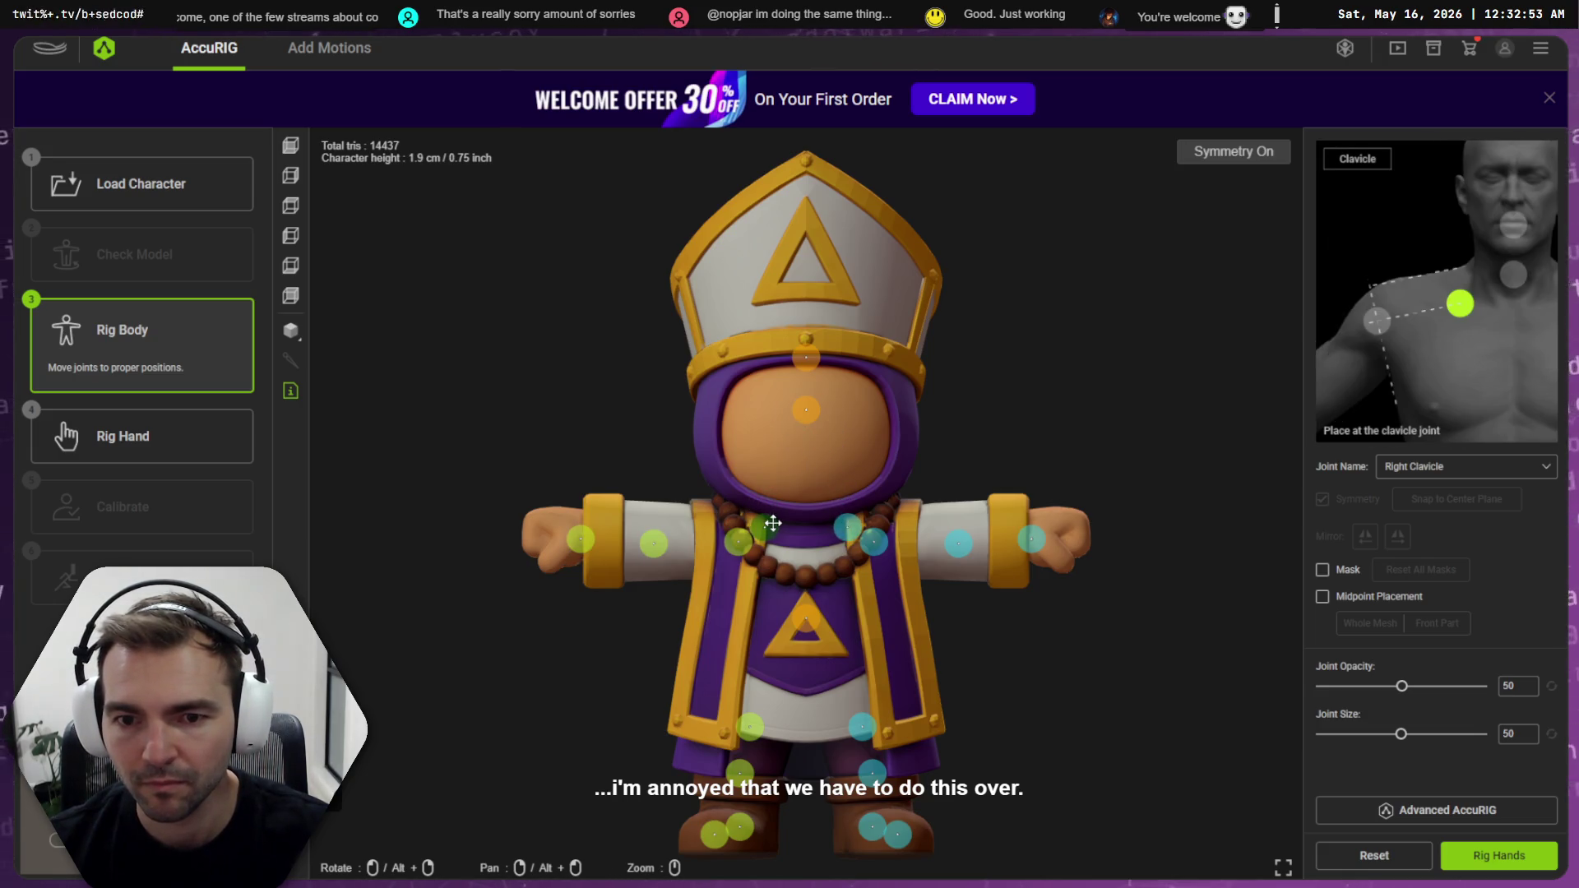
drag(806, 411, 809, 523)
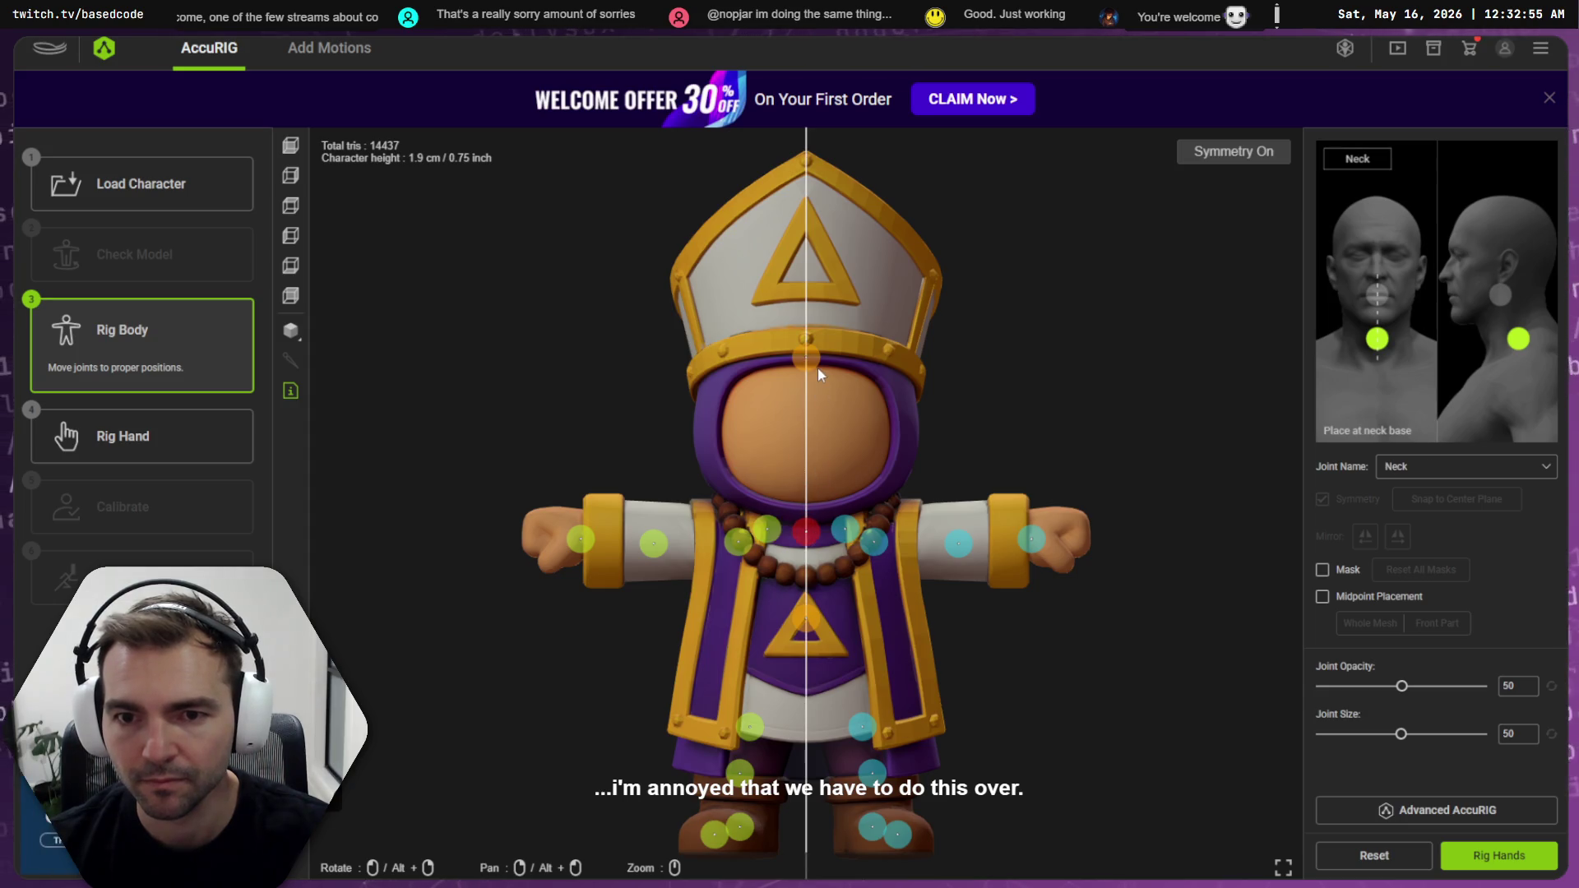
drag(808, 360, 804, 479)
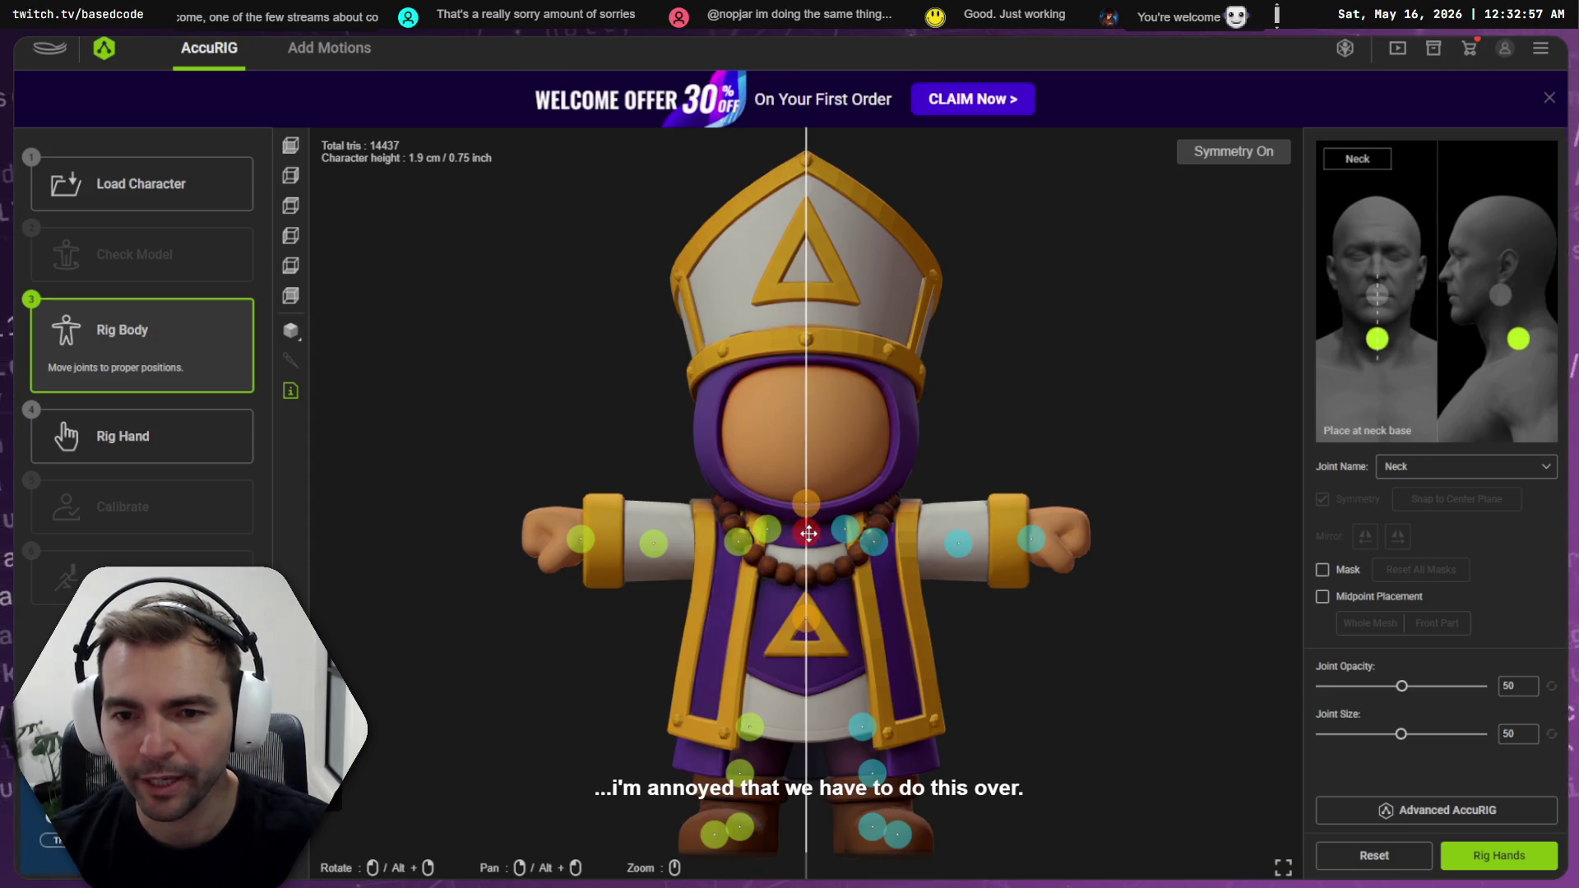
click(764, 531)
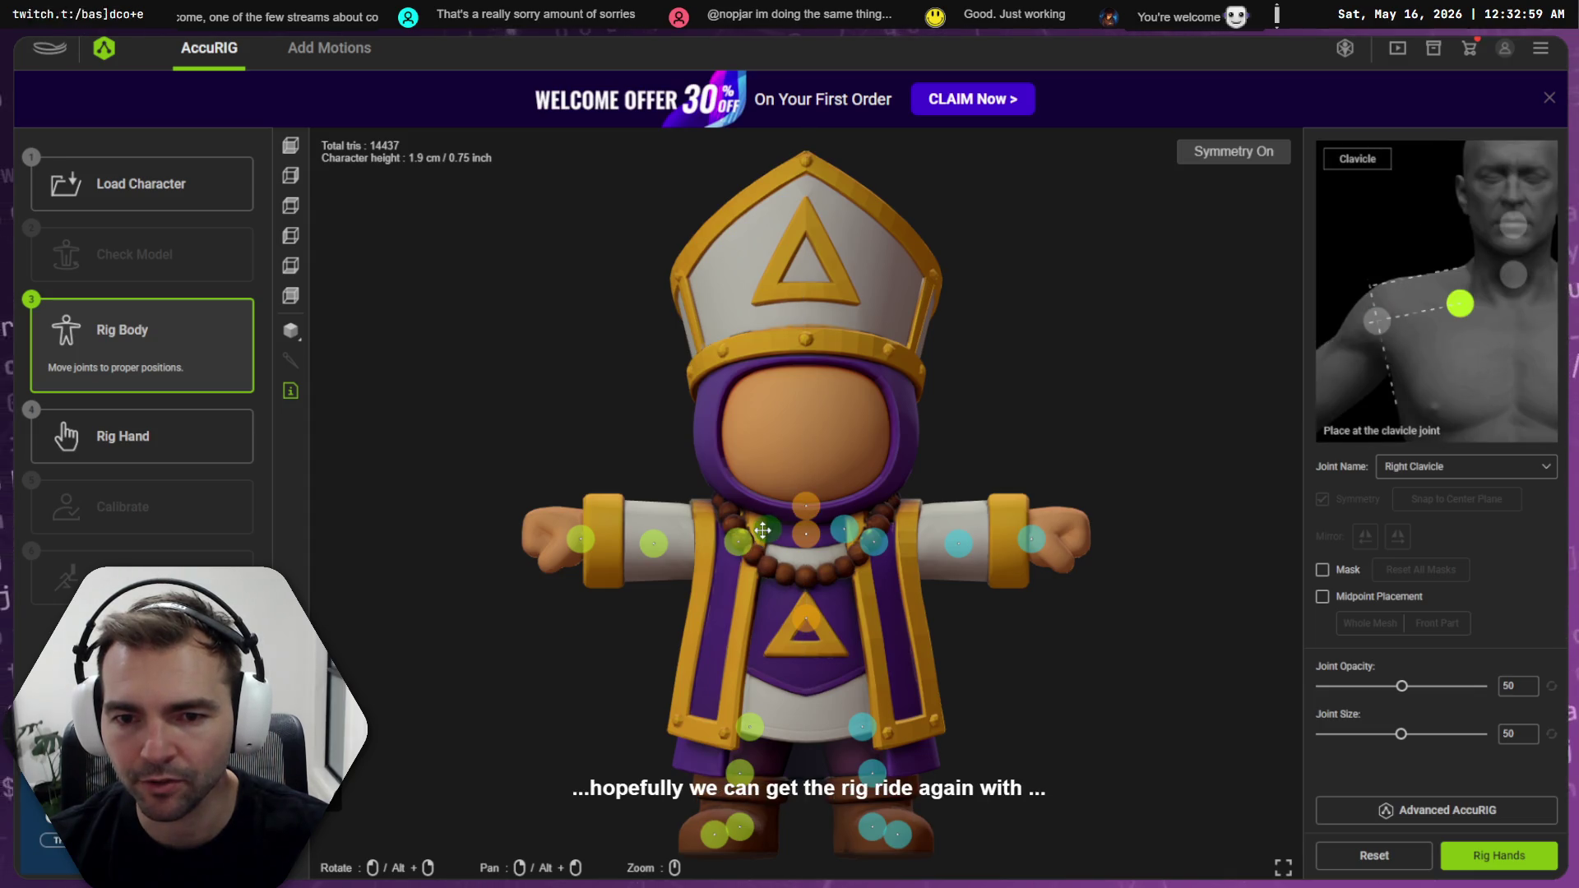
drag(743, 543, 717, 542)
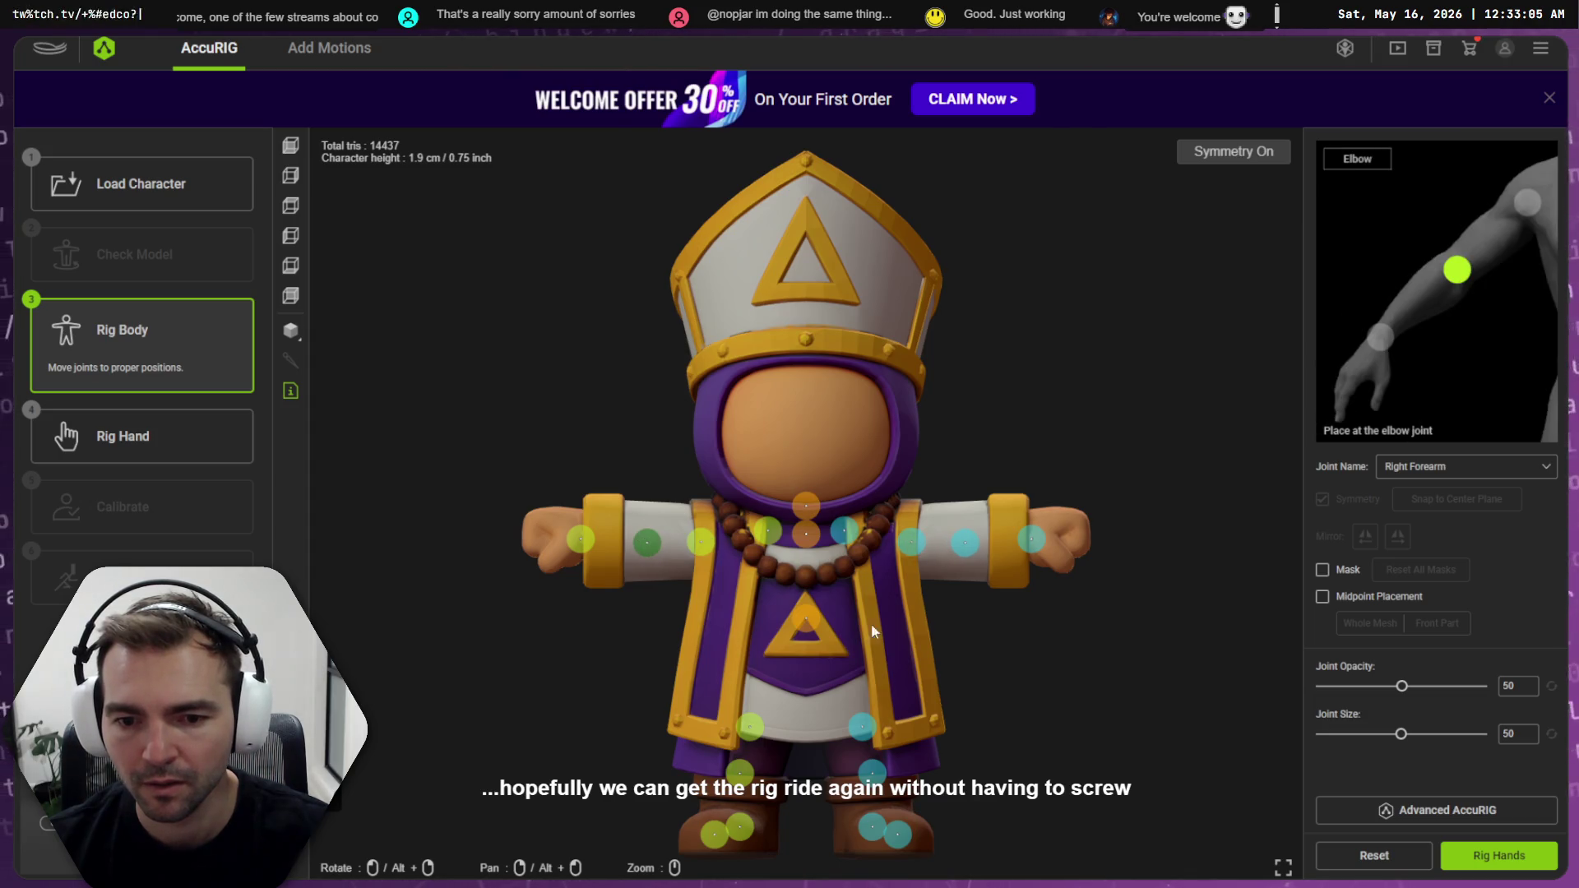
In side view, raise the priest's ankle, hip and knee joints slightly.
scroll(489, 579, up, 3)
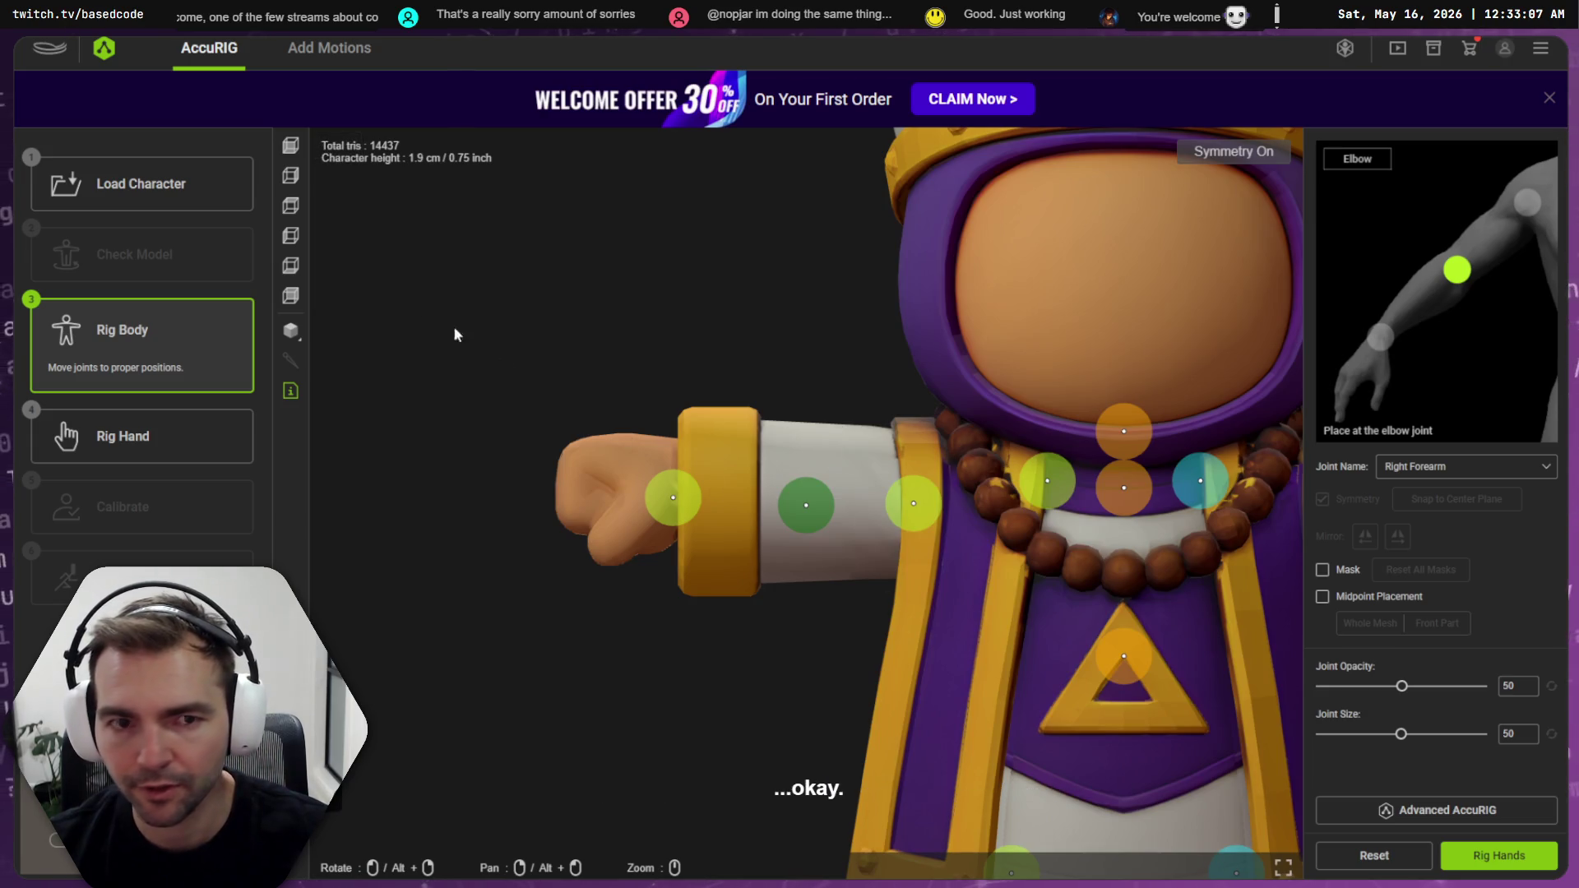
click(292, 175)
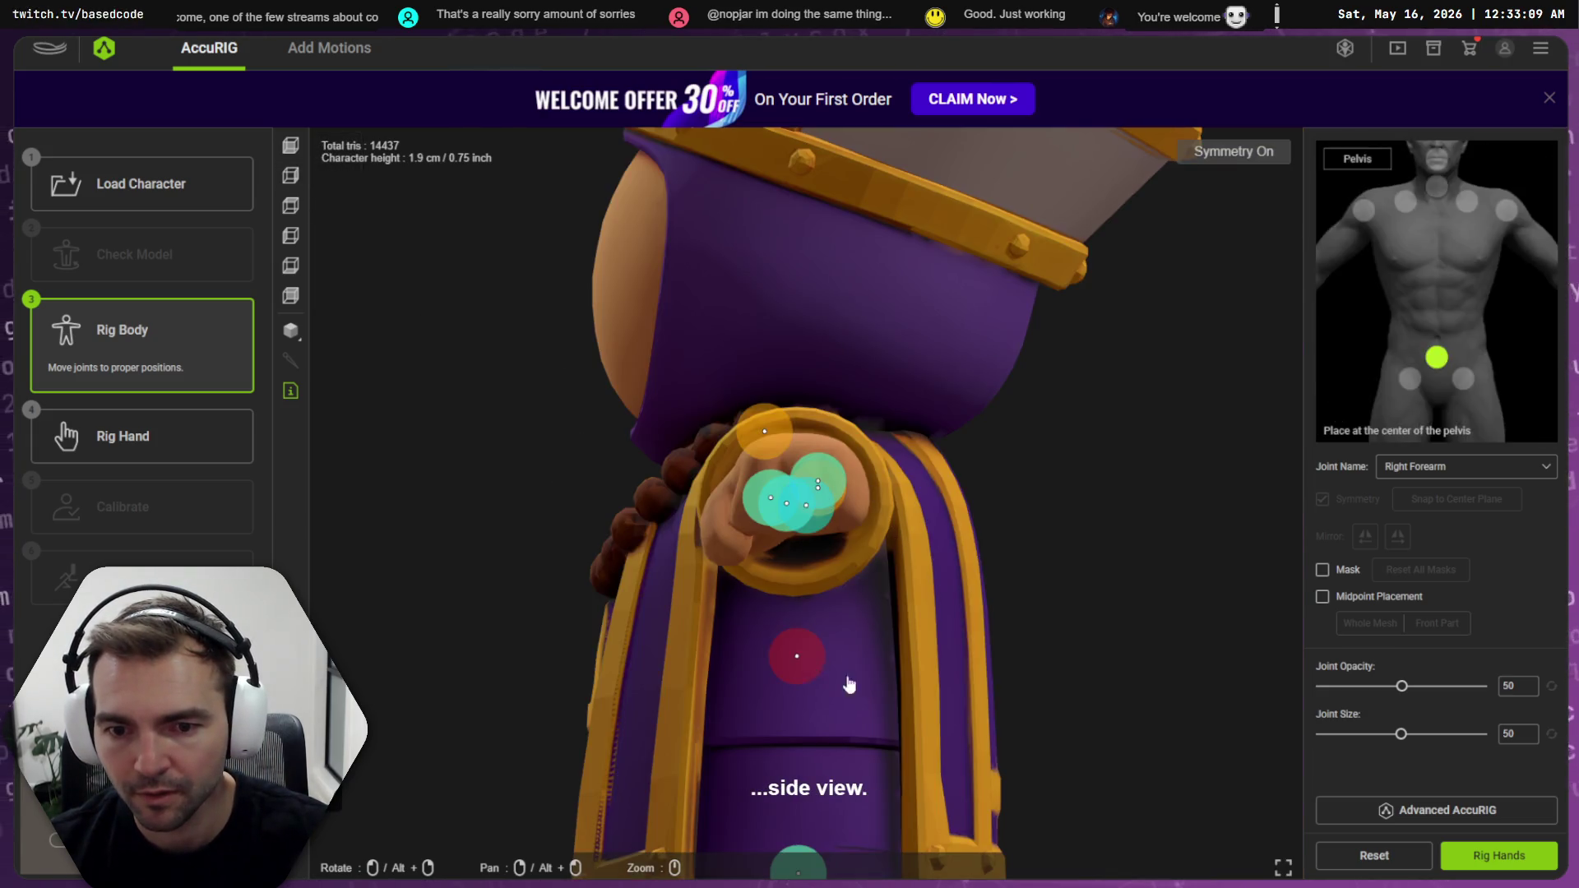
drag(1020, 651, 1019, 338)
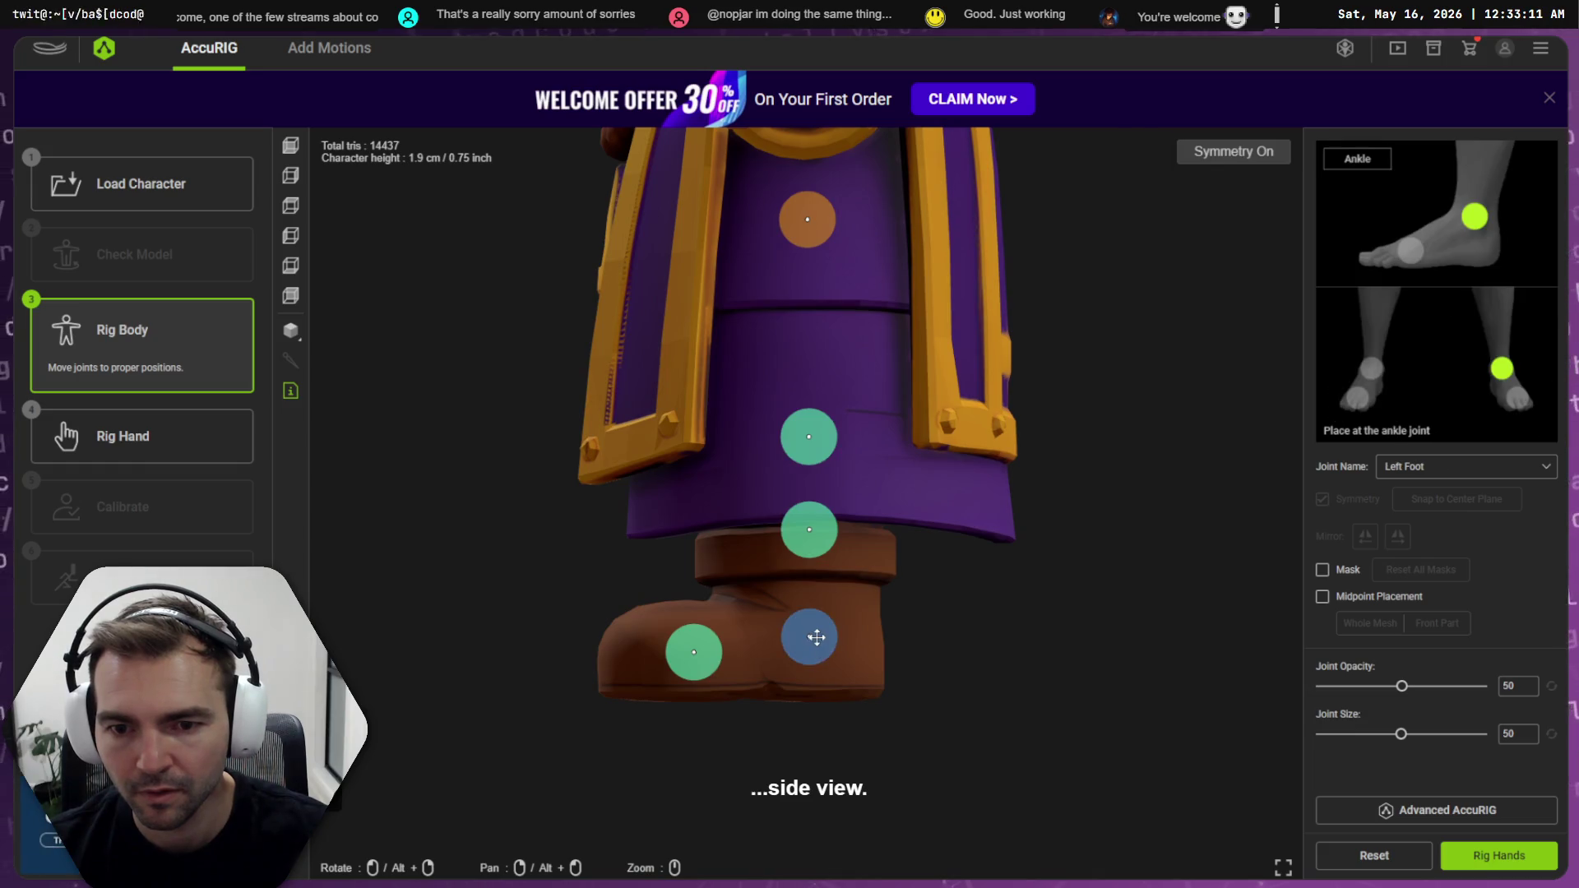
drag(817, 629, 816, 623)
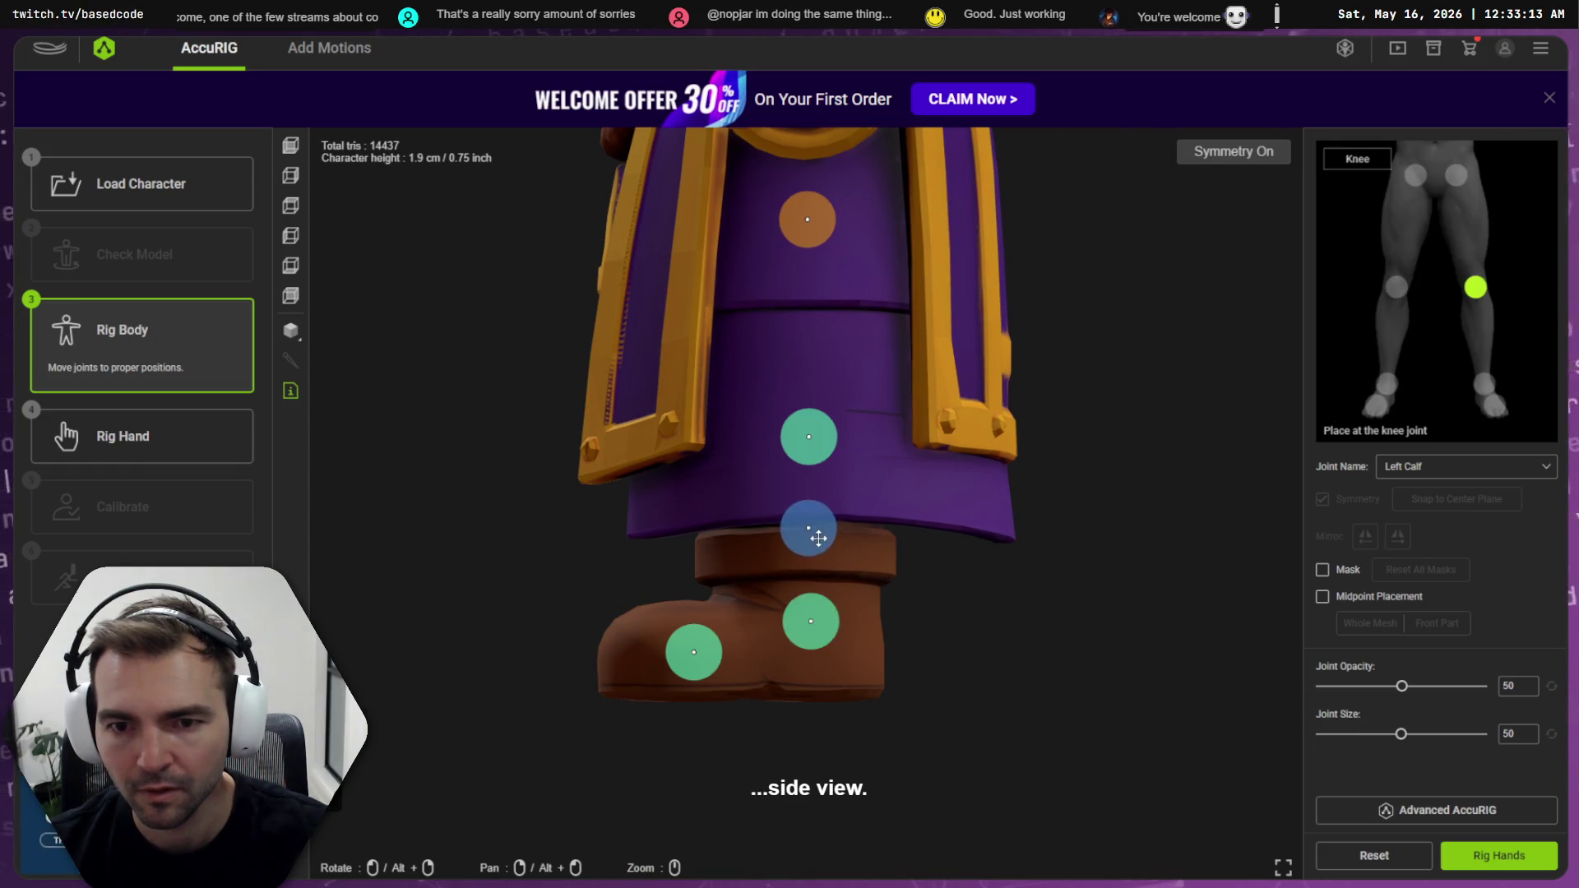
drag(809, 422, 810, 359)
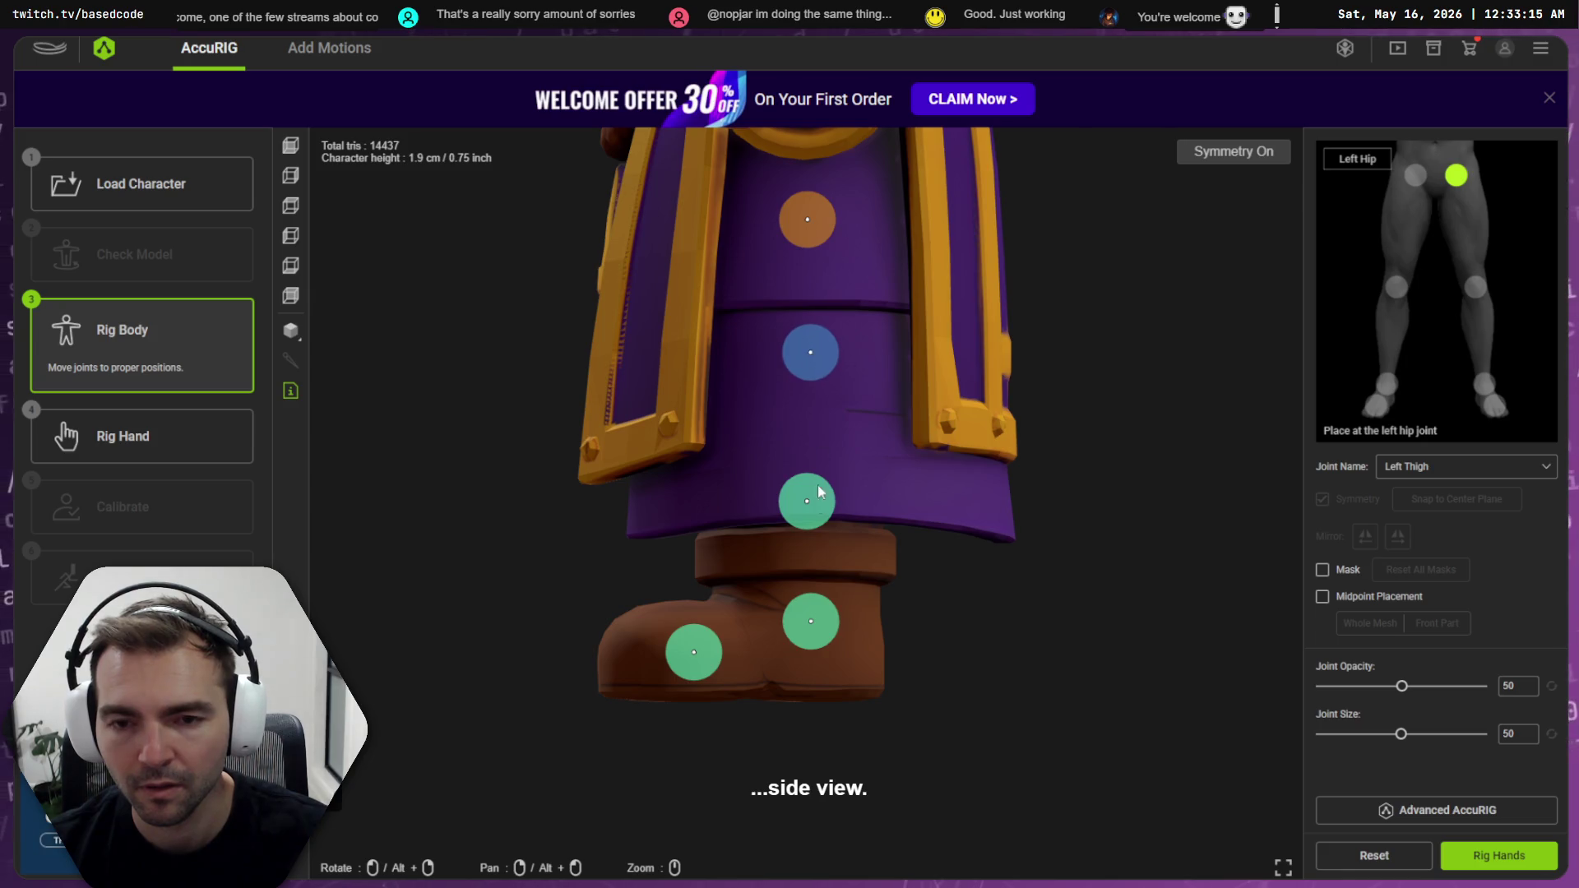
drag(818, 492, 814, 484)
Lower the pelvis joint, checking its depth from front and side views.
drag(784, 541, 765, 529)
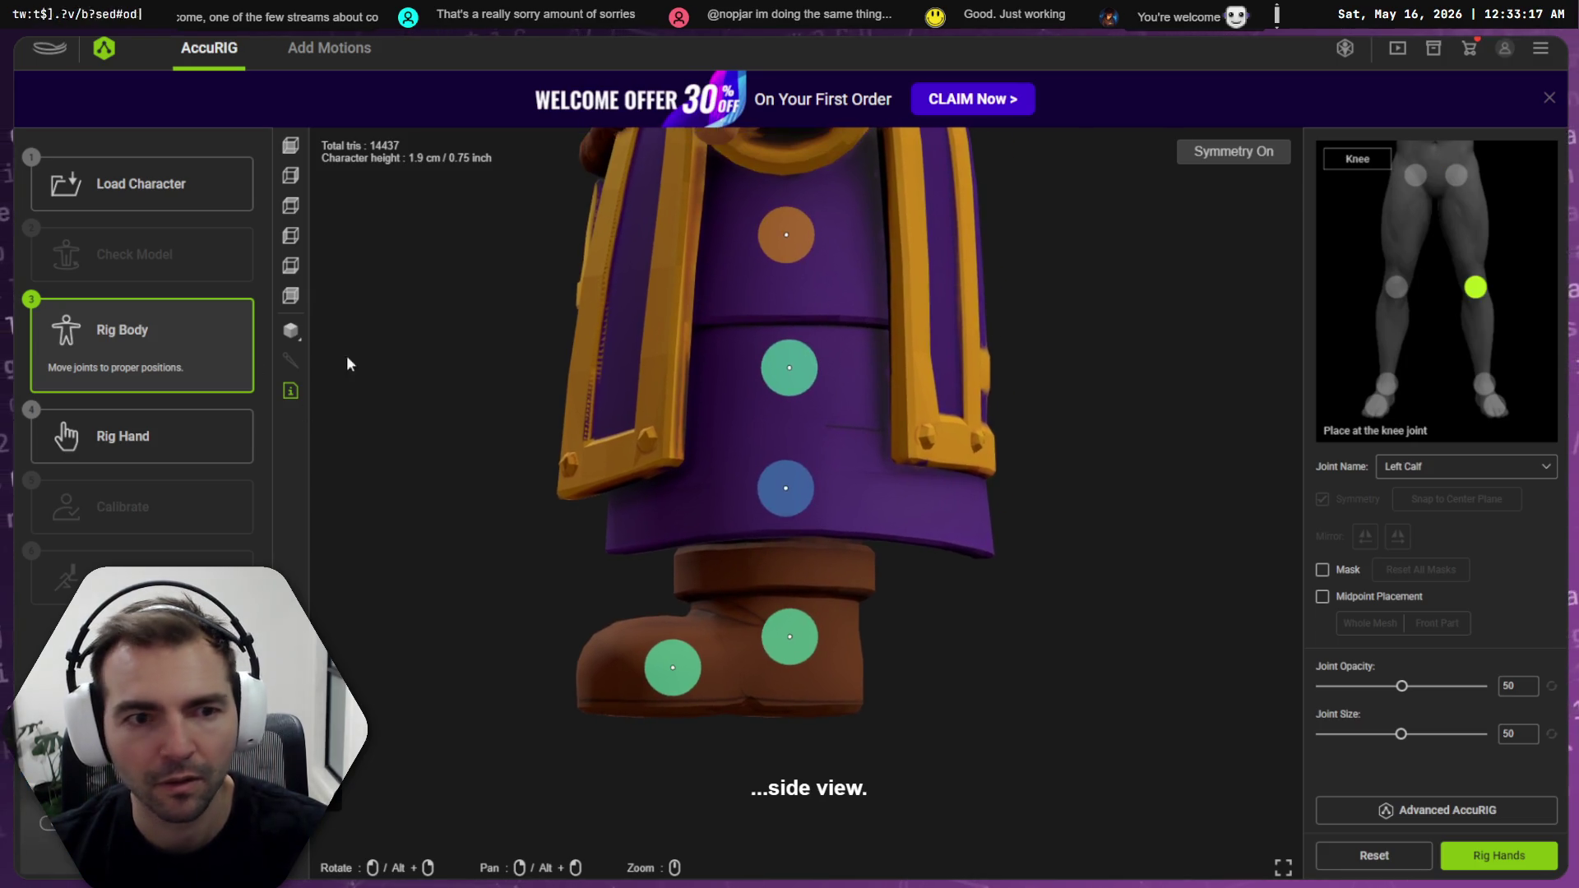
mouse_move(563, 451)
mouse_down()
mouse_move(726, 412)
mouse_move(807, 367)
mouse_move(761, 405)
mouse_move(744, 461)
mouse_move(782, 490)
mouse_move(687, 458)
mouse_move(724, 436)
mouse_up()
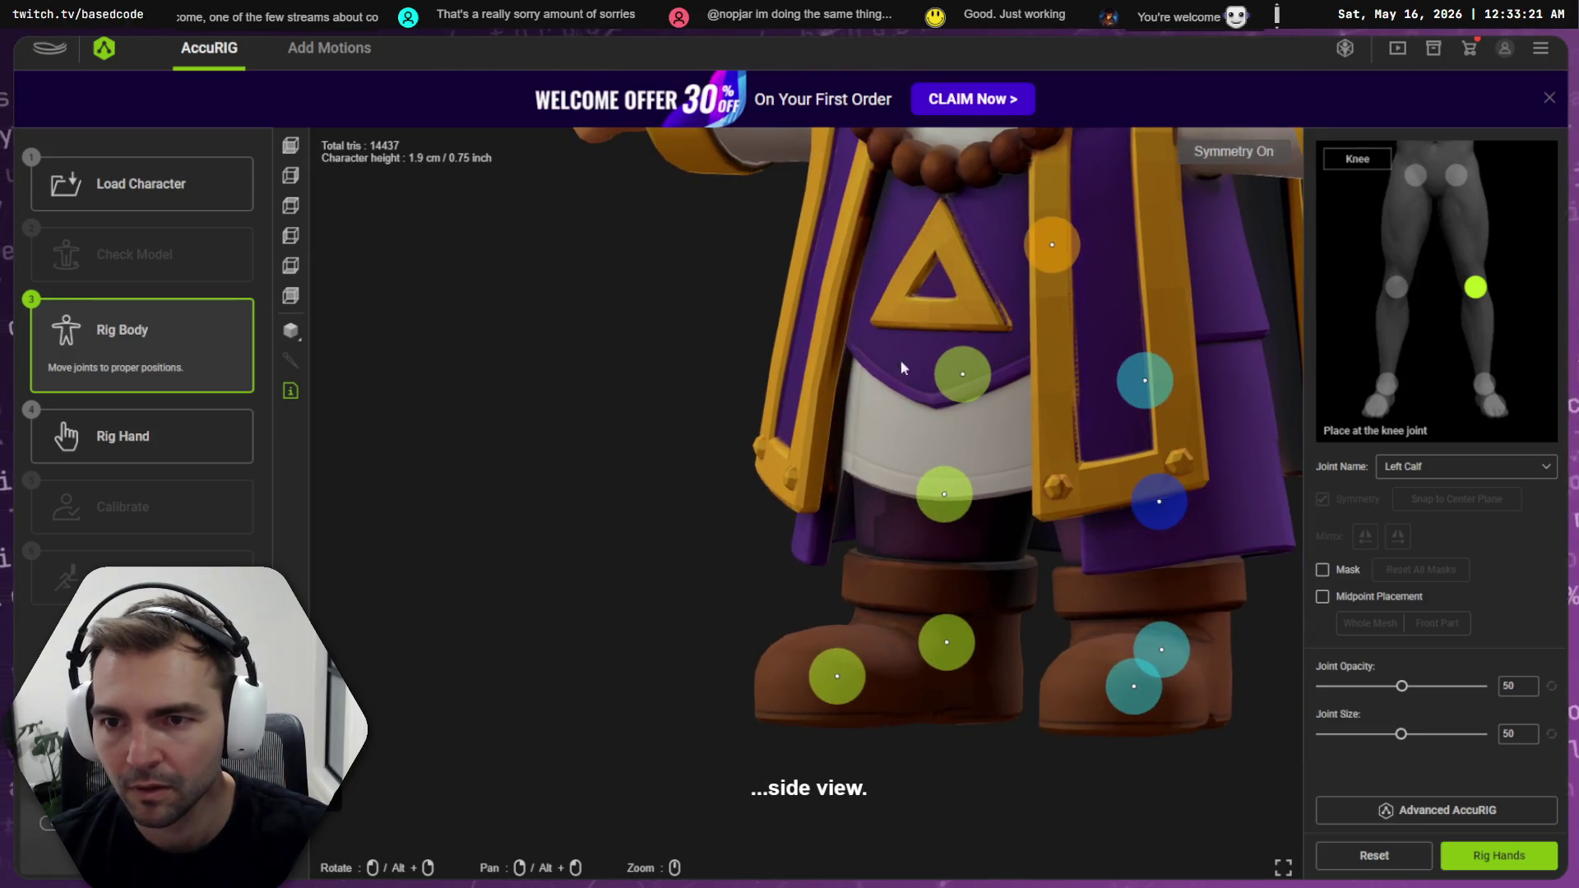
drag(1053, 239, 1064, 299)
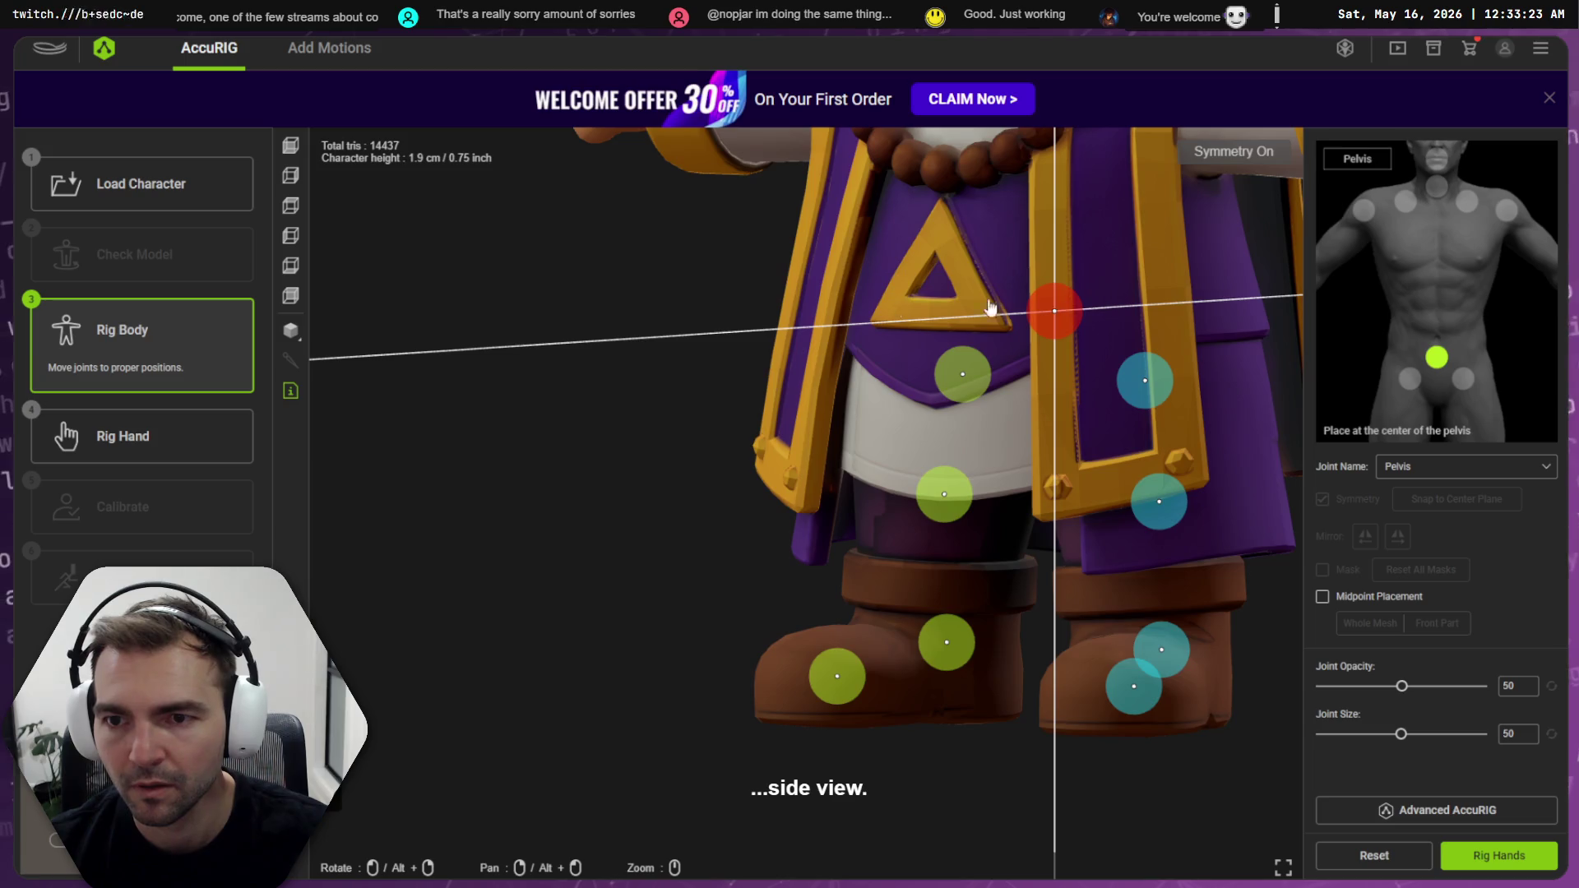
mouse_move(918, 334)
mouse_down()
mouse_move(1044, 332)
mouse_move(1004, 324)
mouse_move(966, 275)
mouse_move(913, 398)
mouse_move(815, 385)
mouse_move(941, 353)
mouse_move(1196, 367)
mouse_move(819, 367)
mouse_up()
scroll(1002, 303, down, 2)
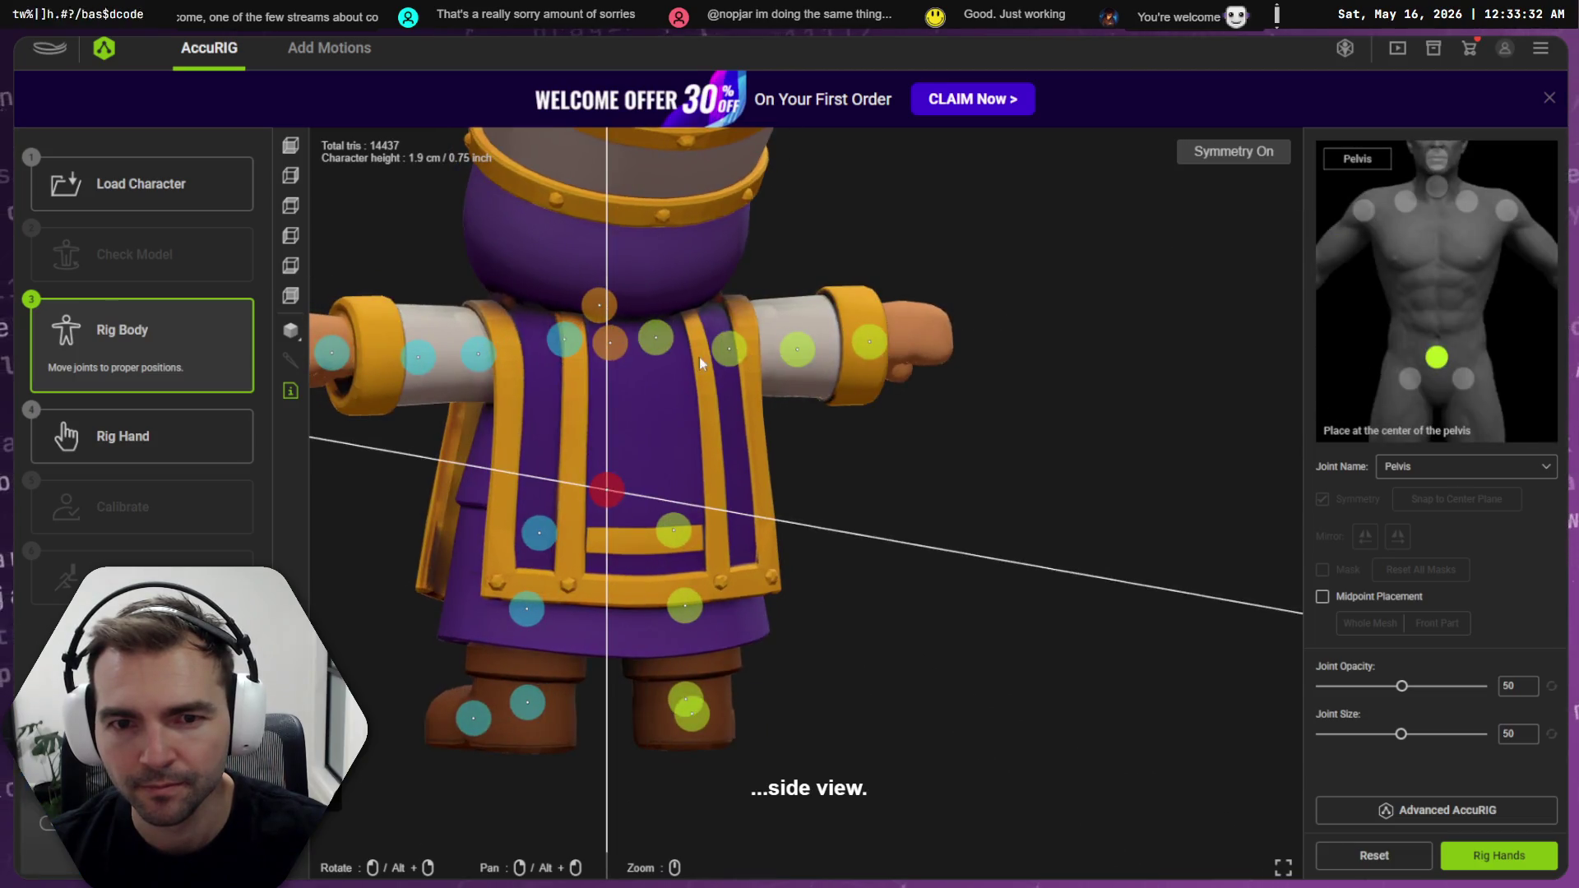
Rig the hands with a chosen finger count, preview the calibration motion, then return to Rig Body.
click(1498, 855)
click(769, 501)
click(817, 557)
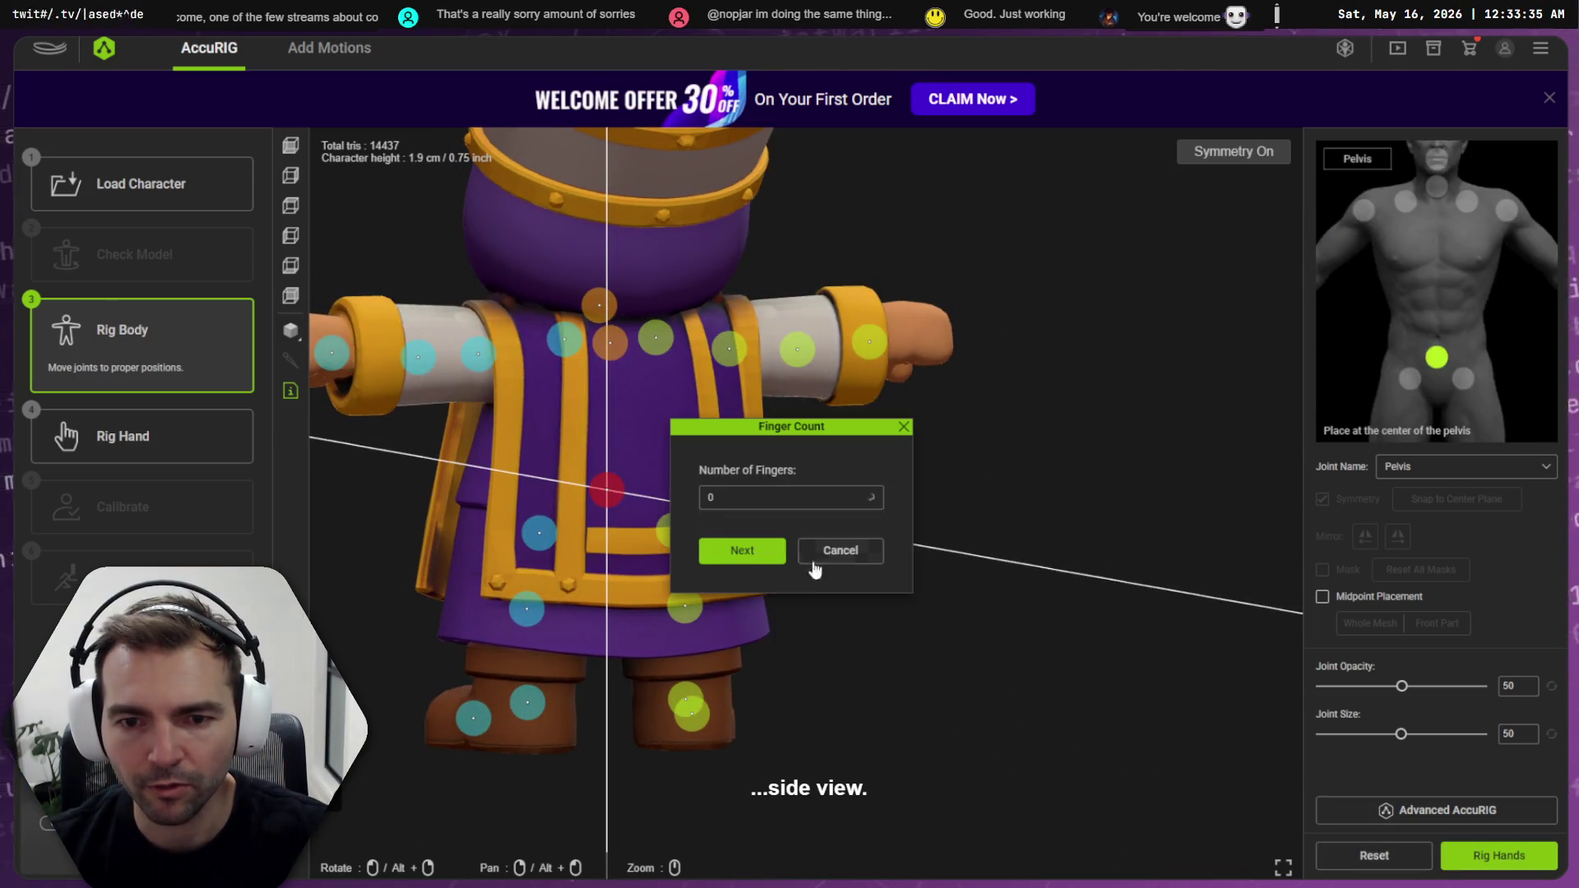
click(778, 557)
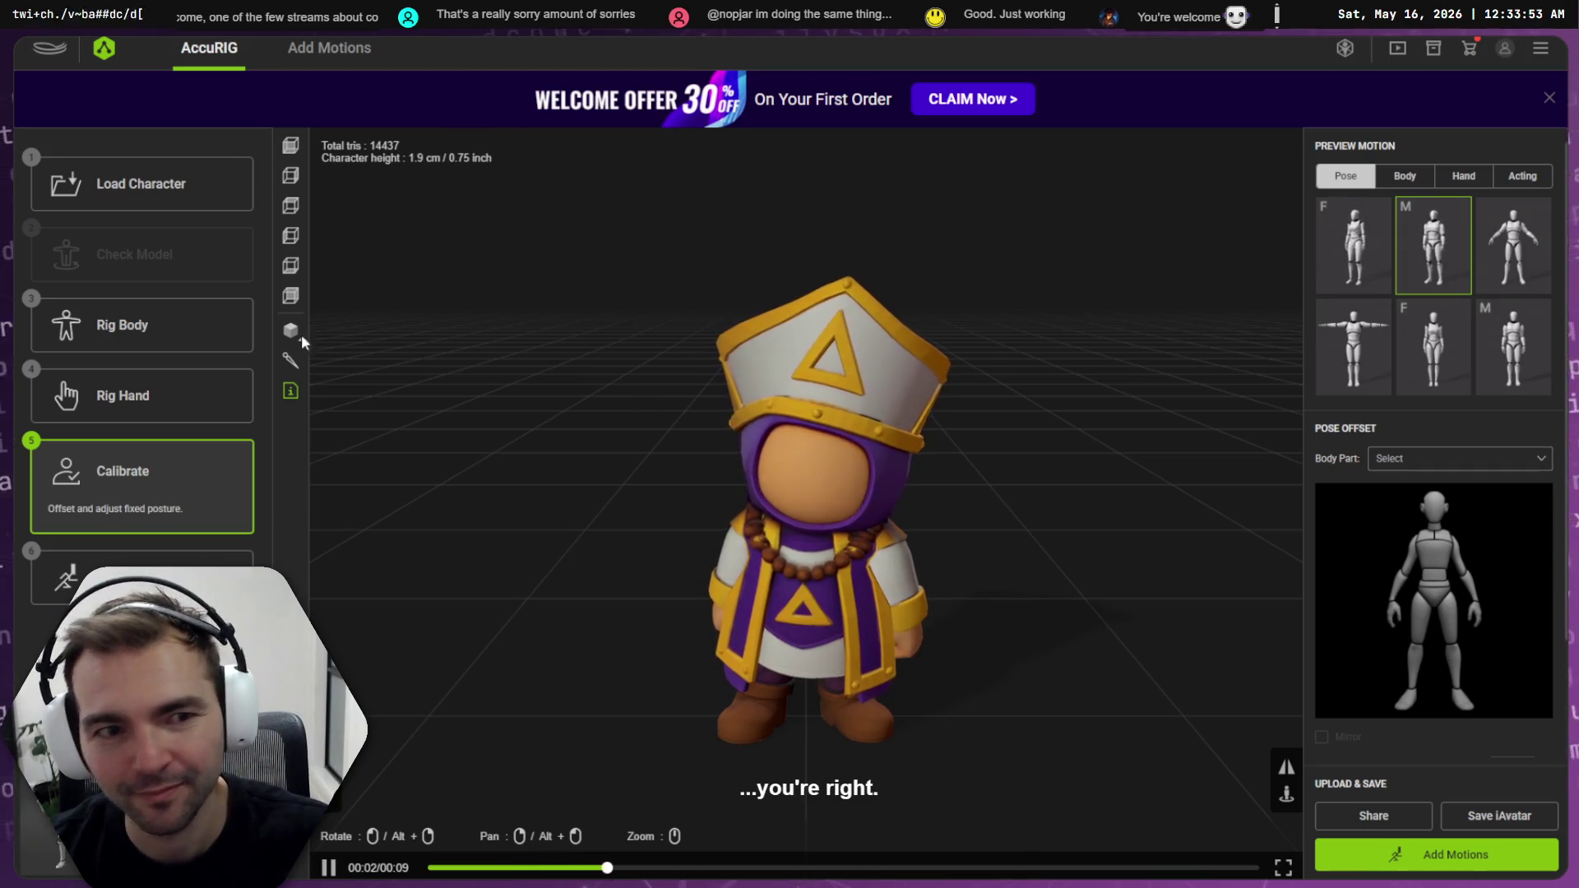
mouse_move(798, 523)
mouse_down()
mouse_move(882, 576)
mouse_move(1072, 592)
mouse_move(913, 586)
mouse_move(971, 556)
mouse_up()
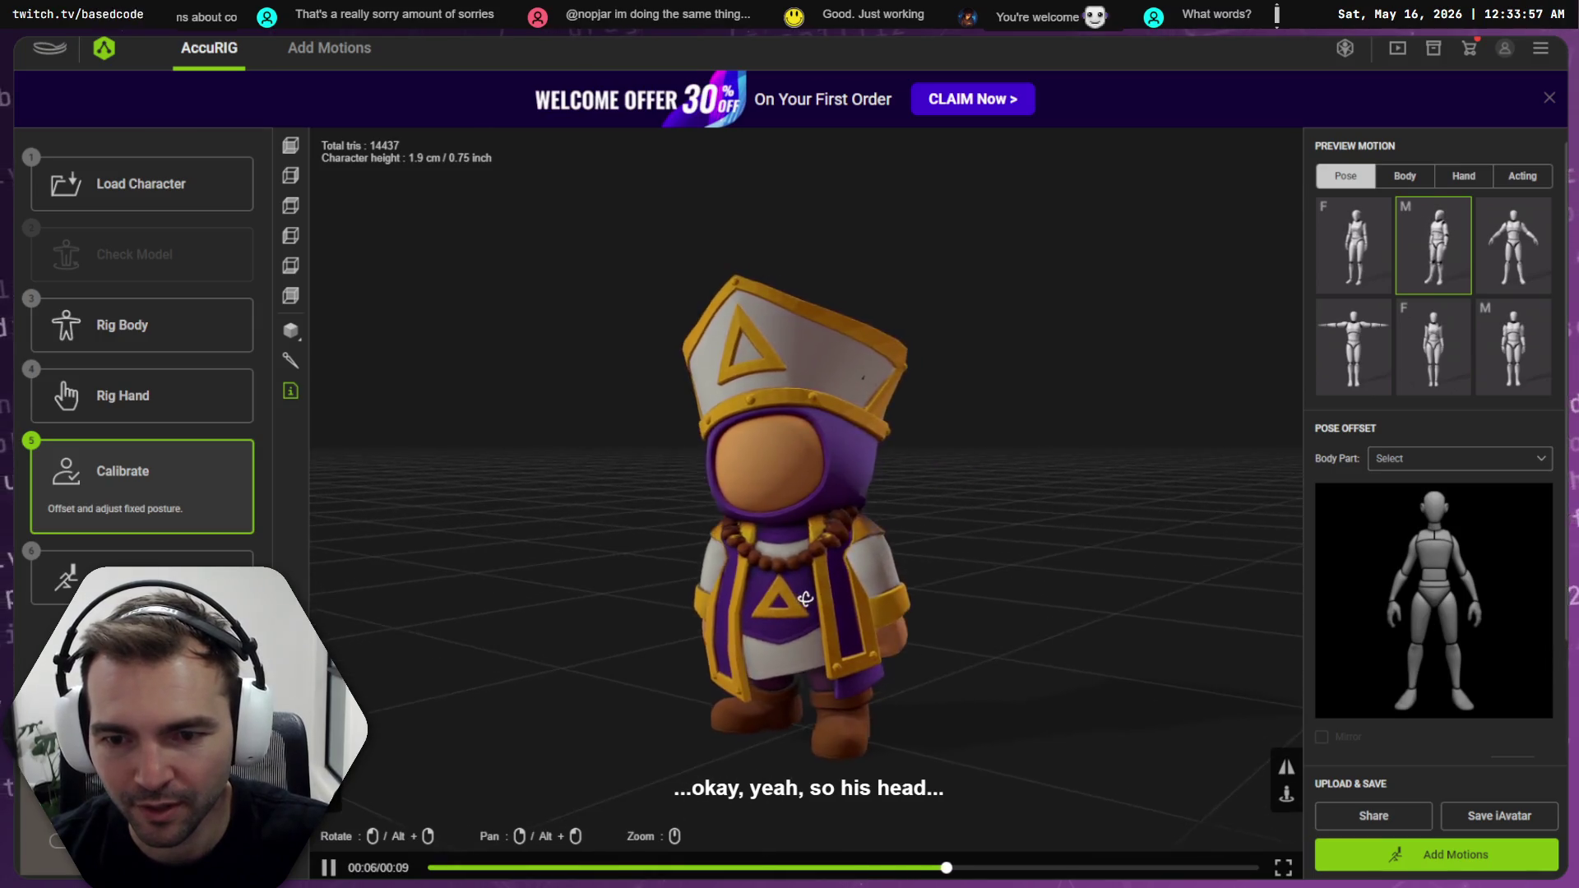
click(123, 327)
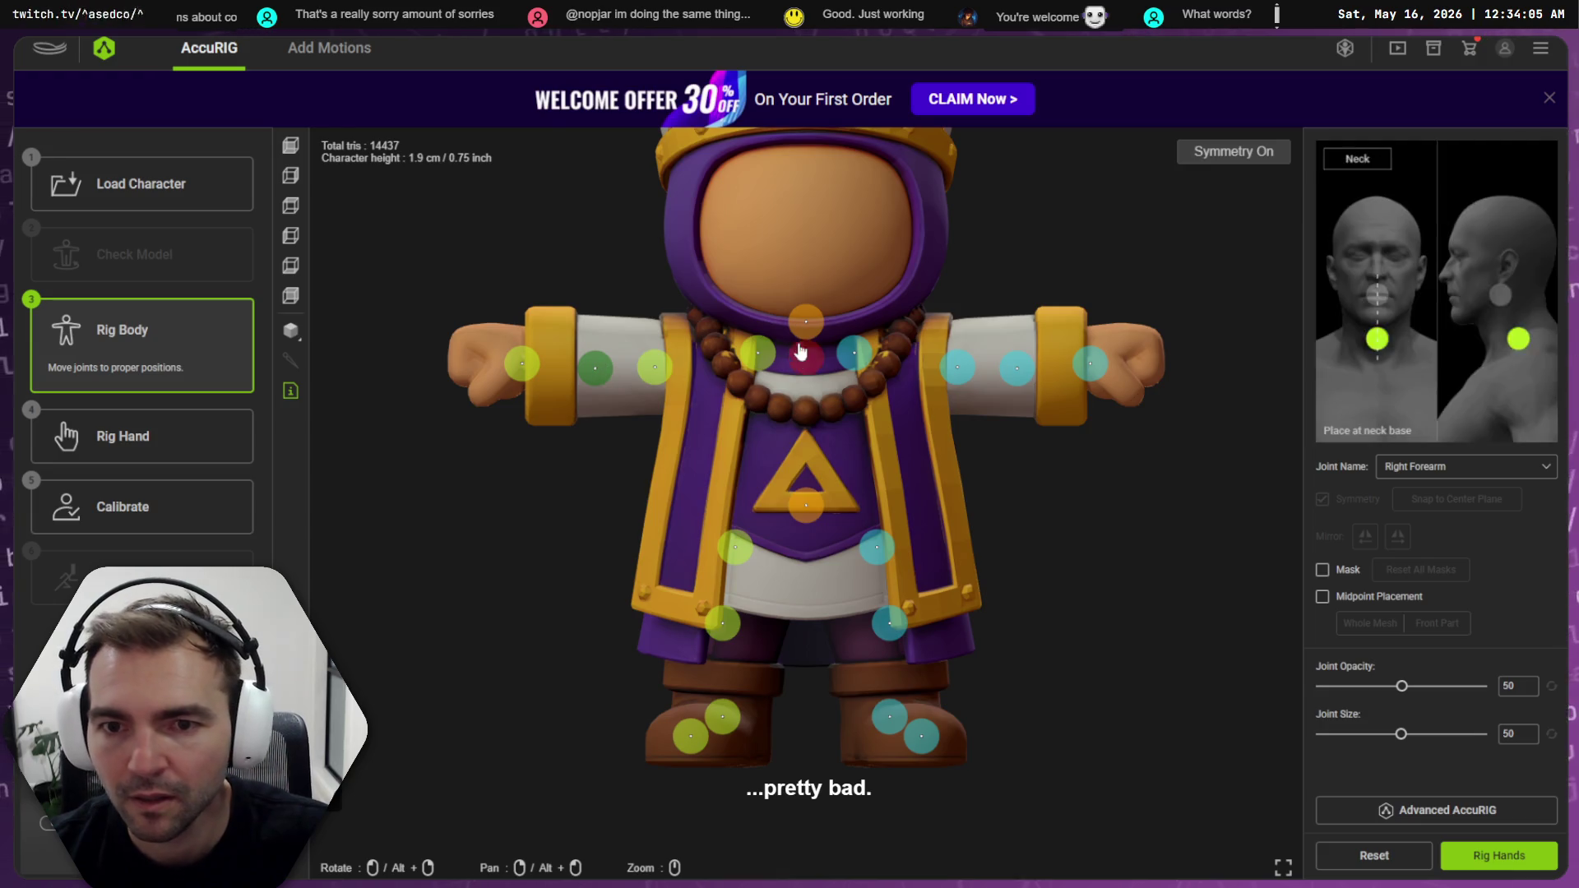
Nudge the clavicle, neck and pelvis joints, check from below, and advance to Rig Hands.
drag(767, 351, 762, 359)
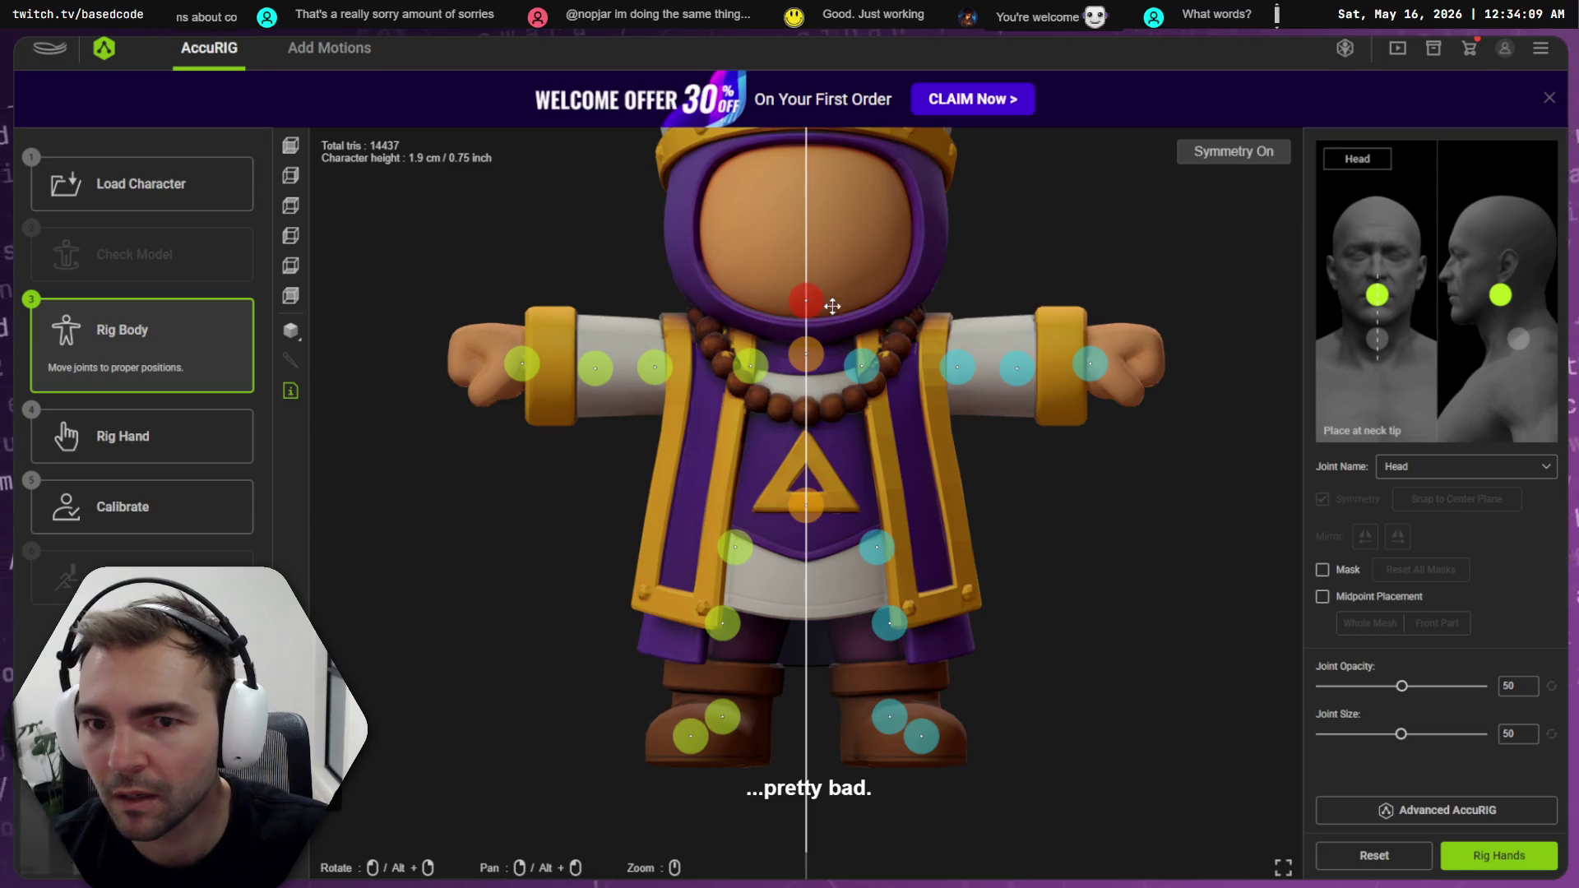
drag(807, 356, 807, 349)
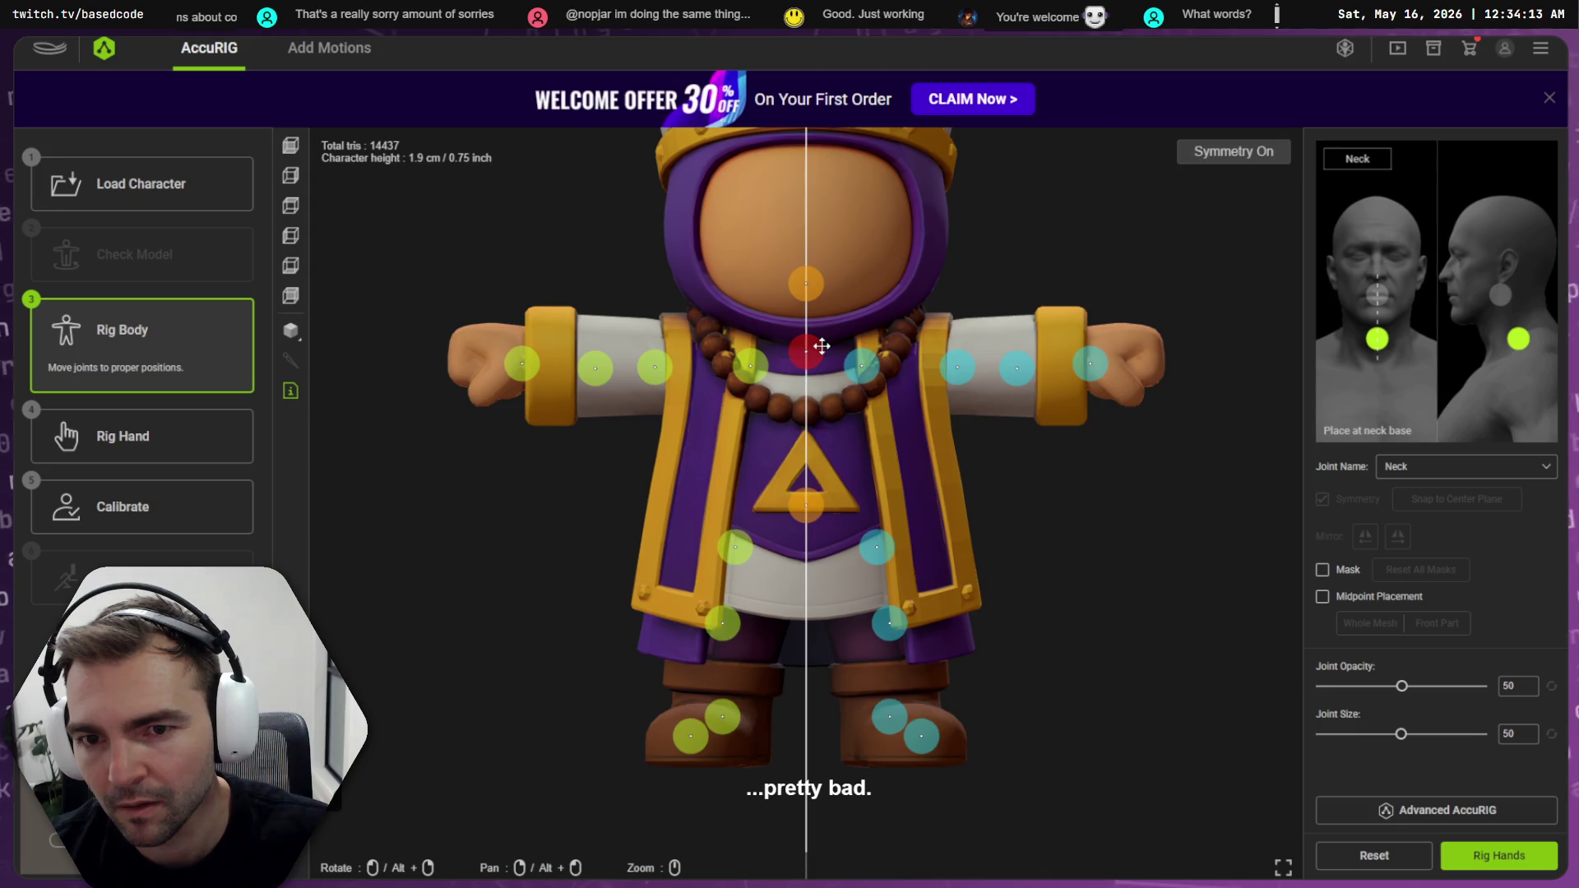
drag(807, 509, 808, 519)
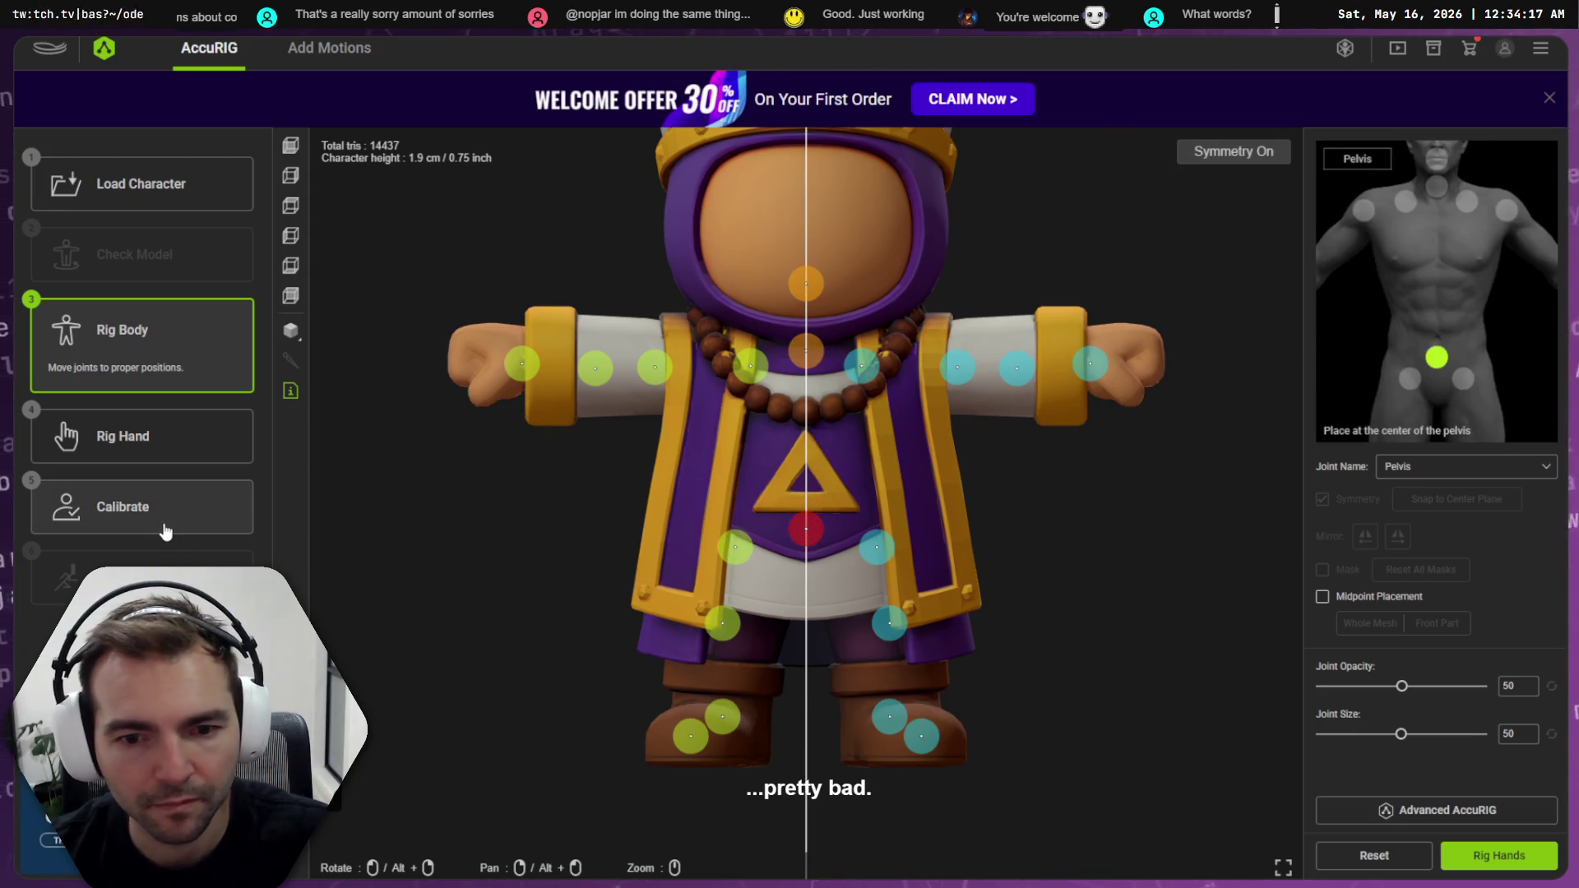
click(294, 275)
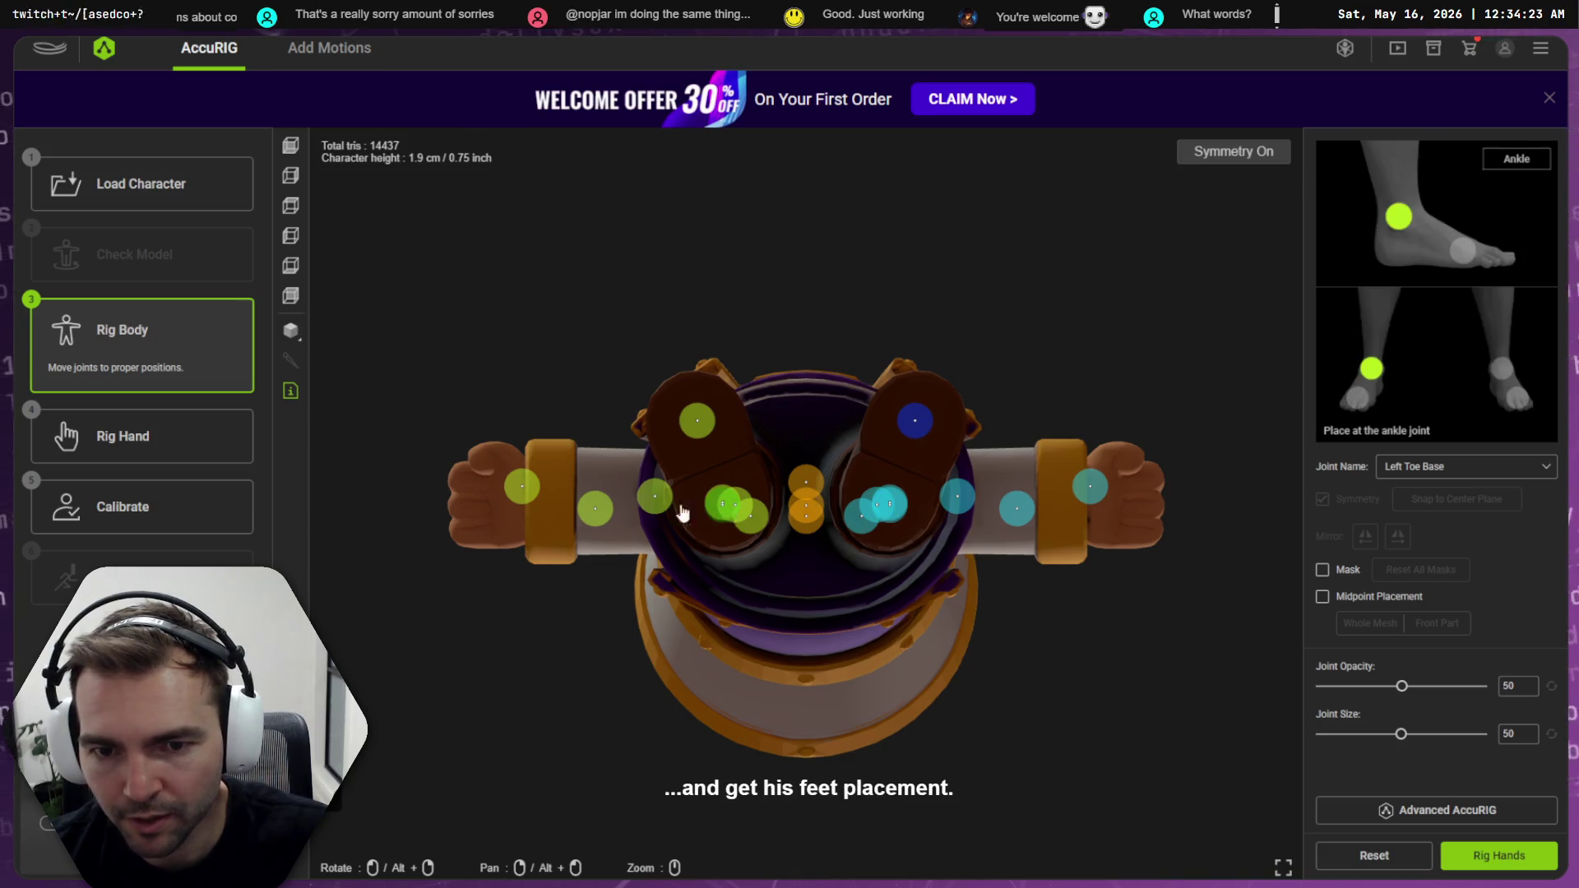
click(1537, 856)
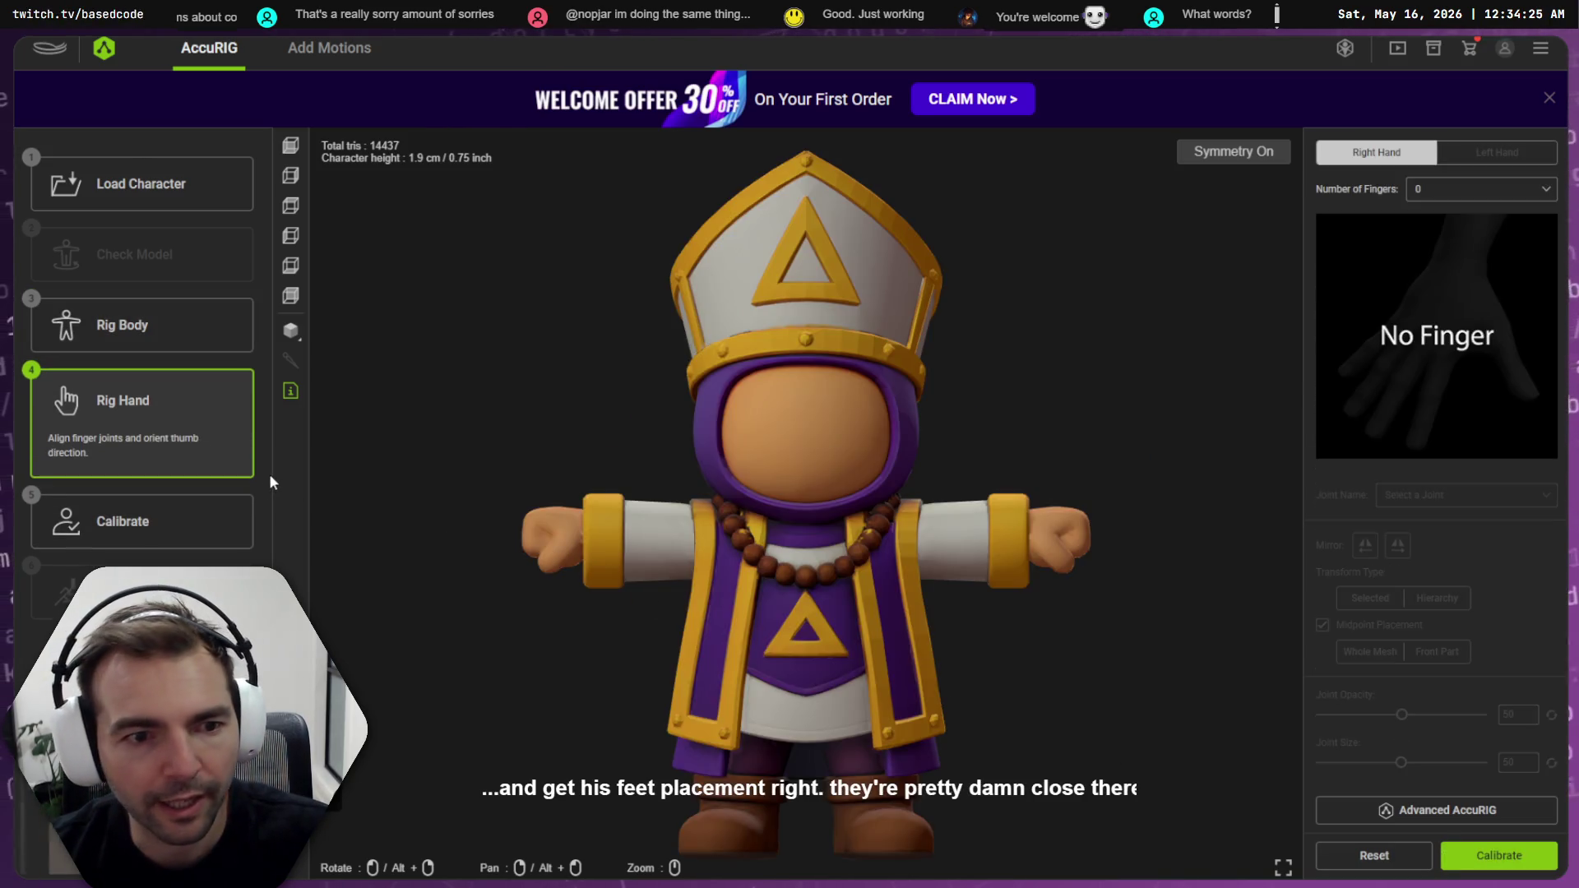
Calibrate to compute skin weights, orbit around the preview pose, then return to Rig Body.
click(239, 514)
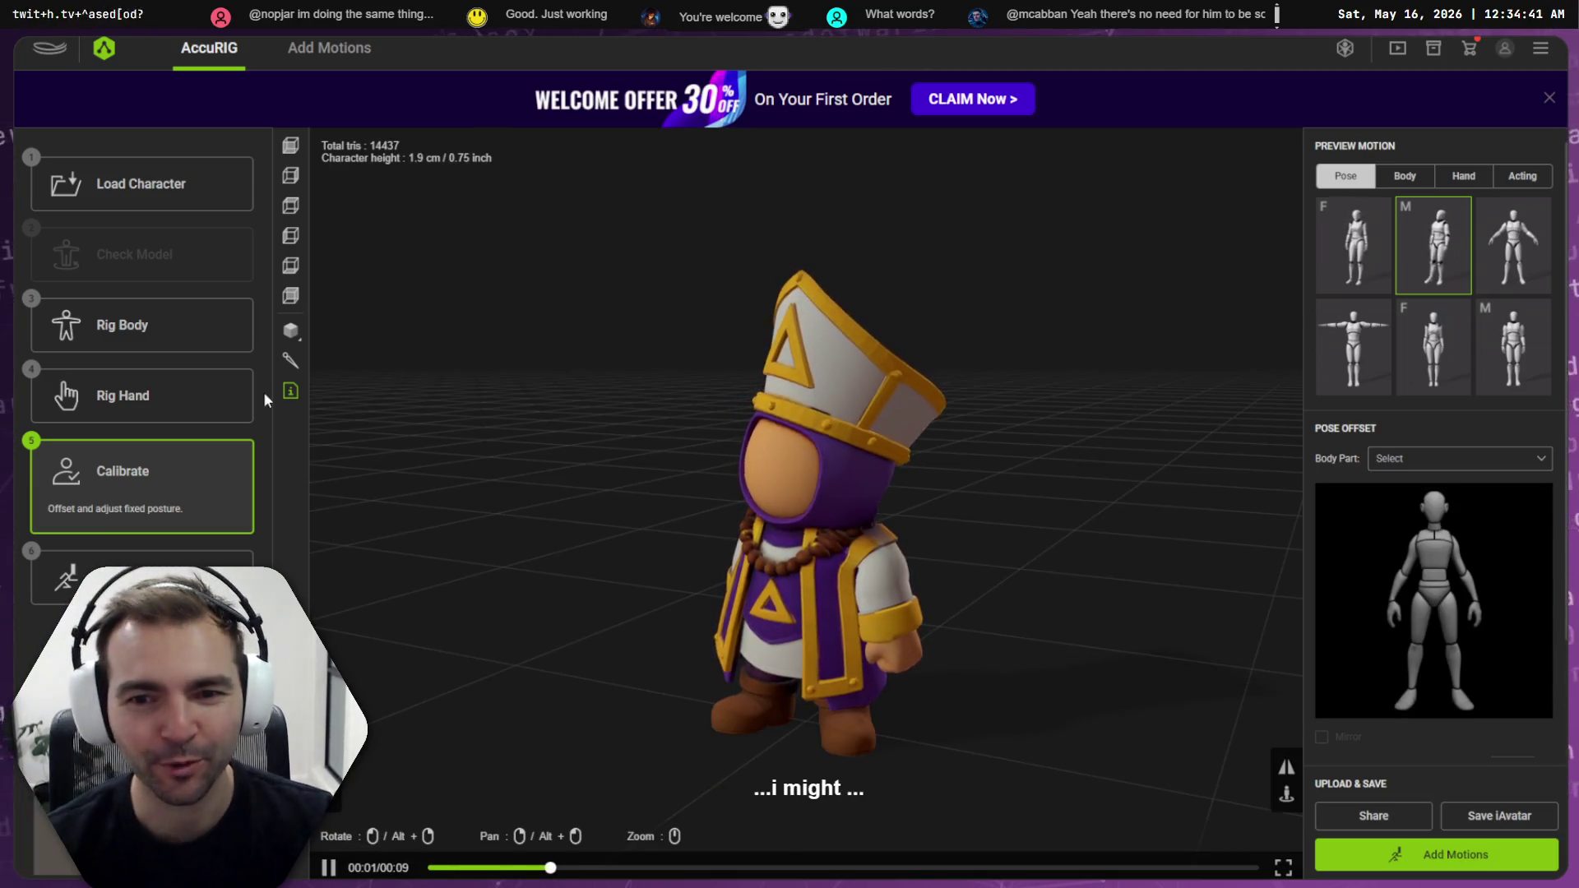
drag(643, 521, 772, 516)
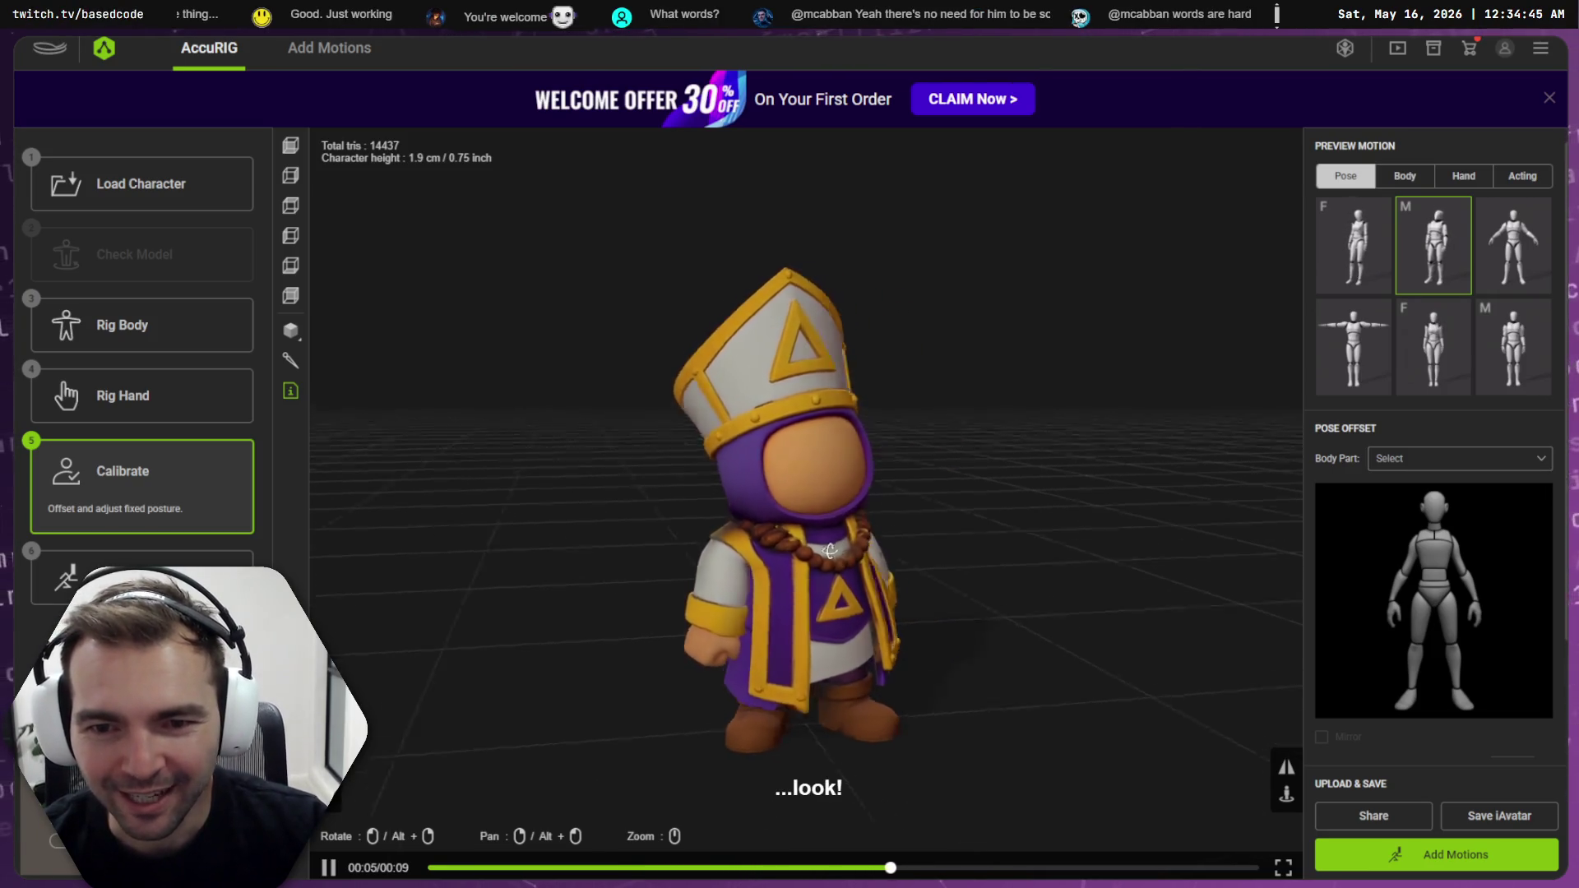
mouse_move(837, 551)
mouse_down()
mouse_move(867, 570)
mouse_move(927, 546)
mouse_move(990, 556)
mouse_move(920, 568)
mouse_up()
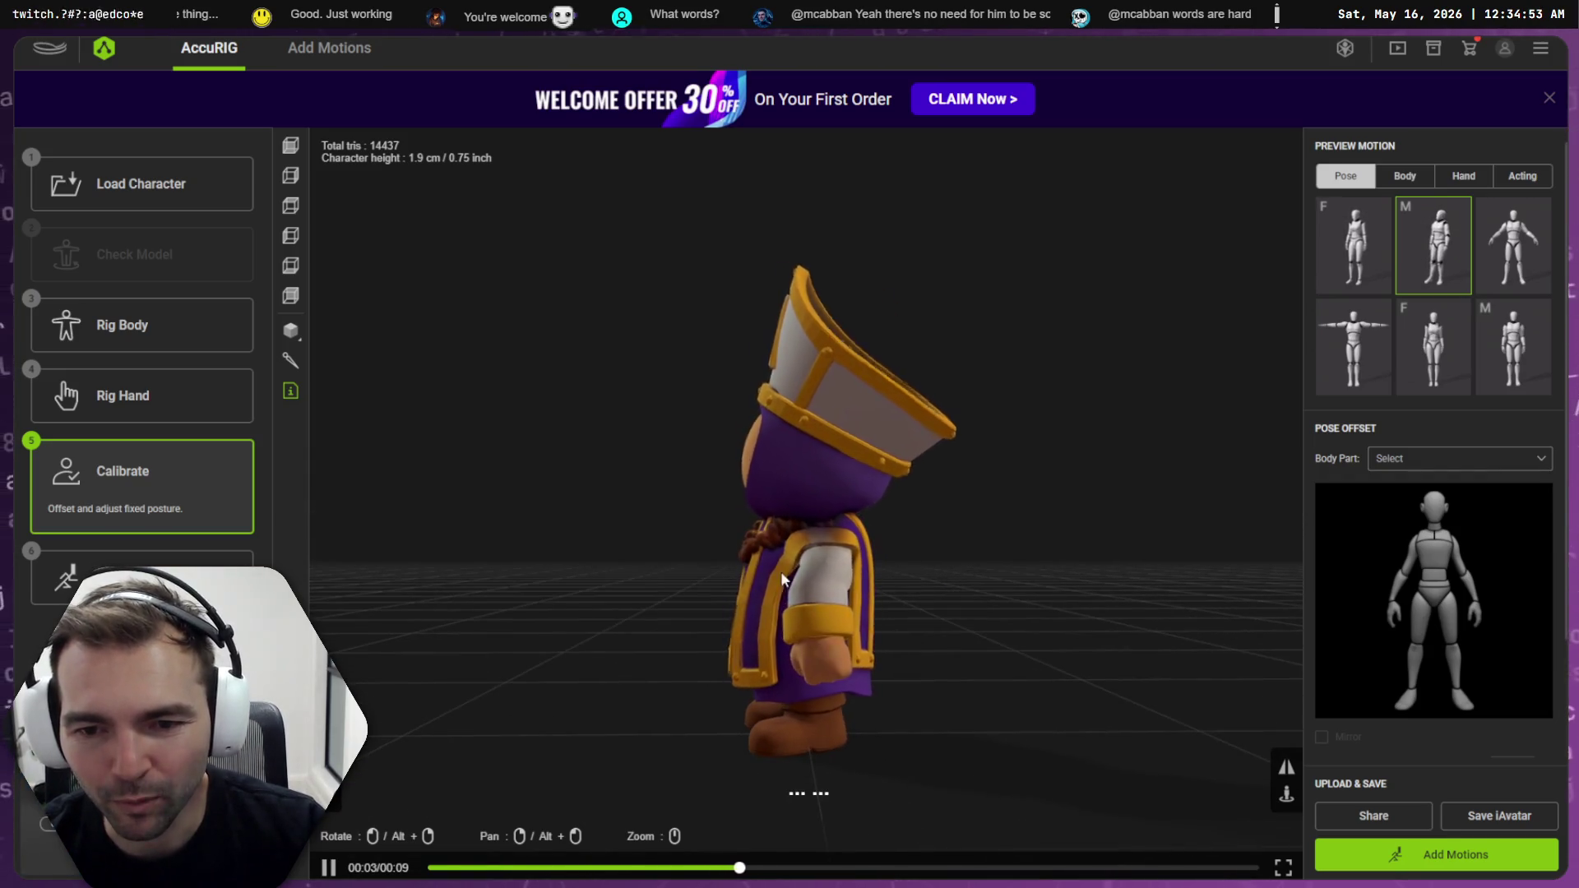
click(173, 340)
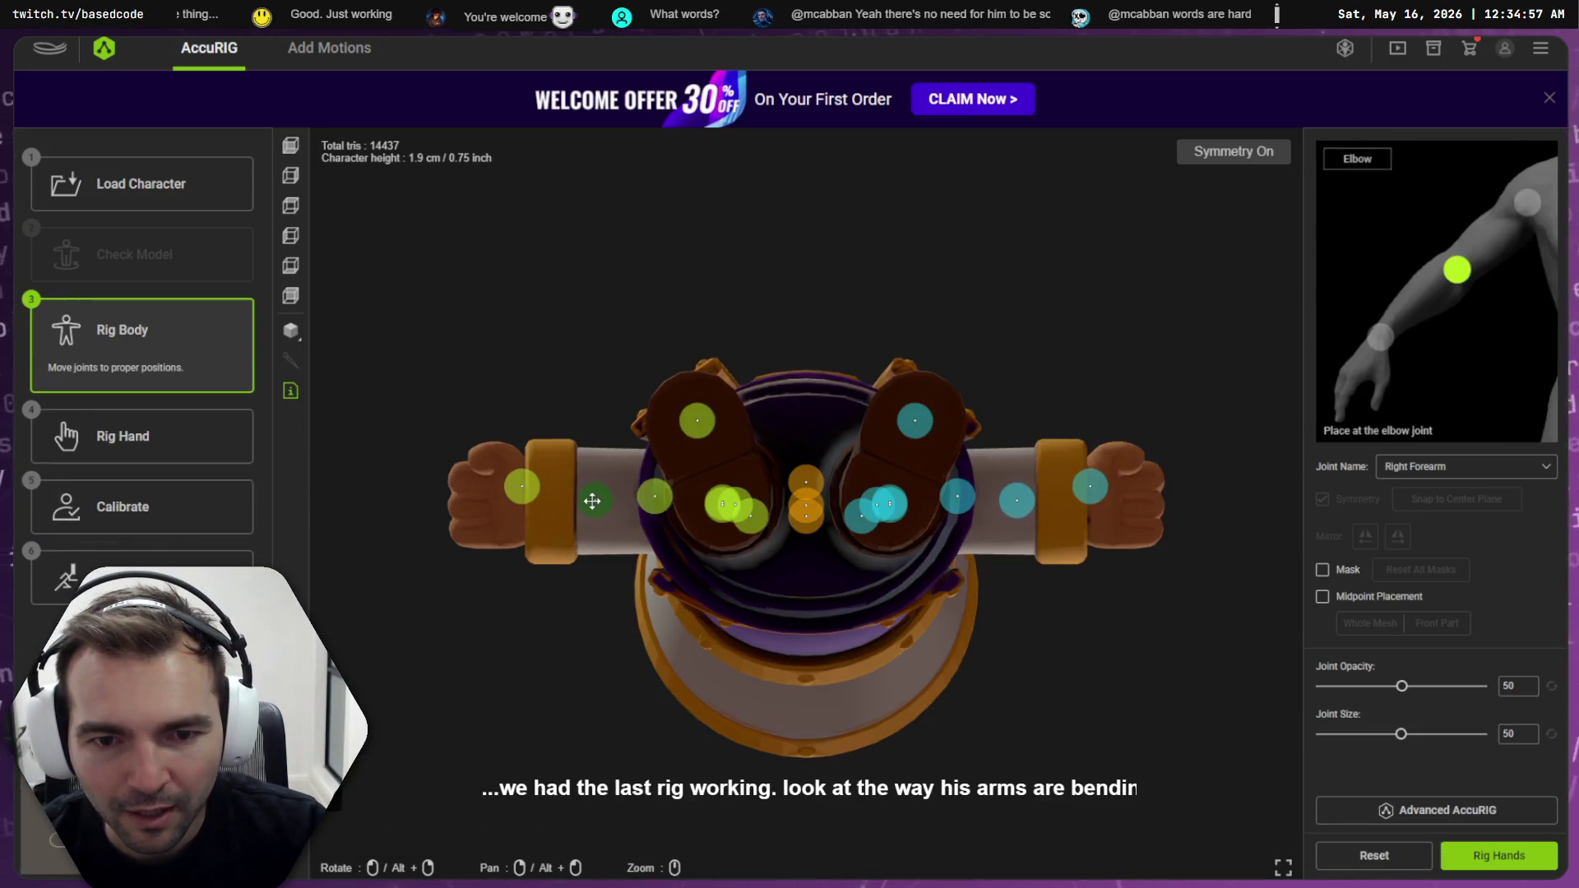
Lower the wrist joints slightly, then proceed through Rig Hands to recalculate skin weights.
drag(530, 502, 530, 506)
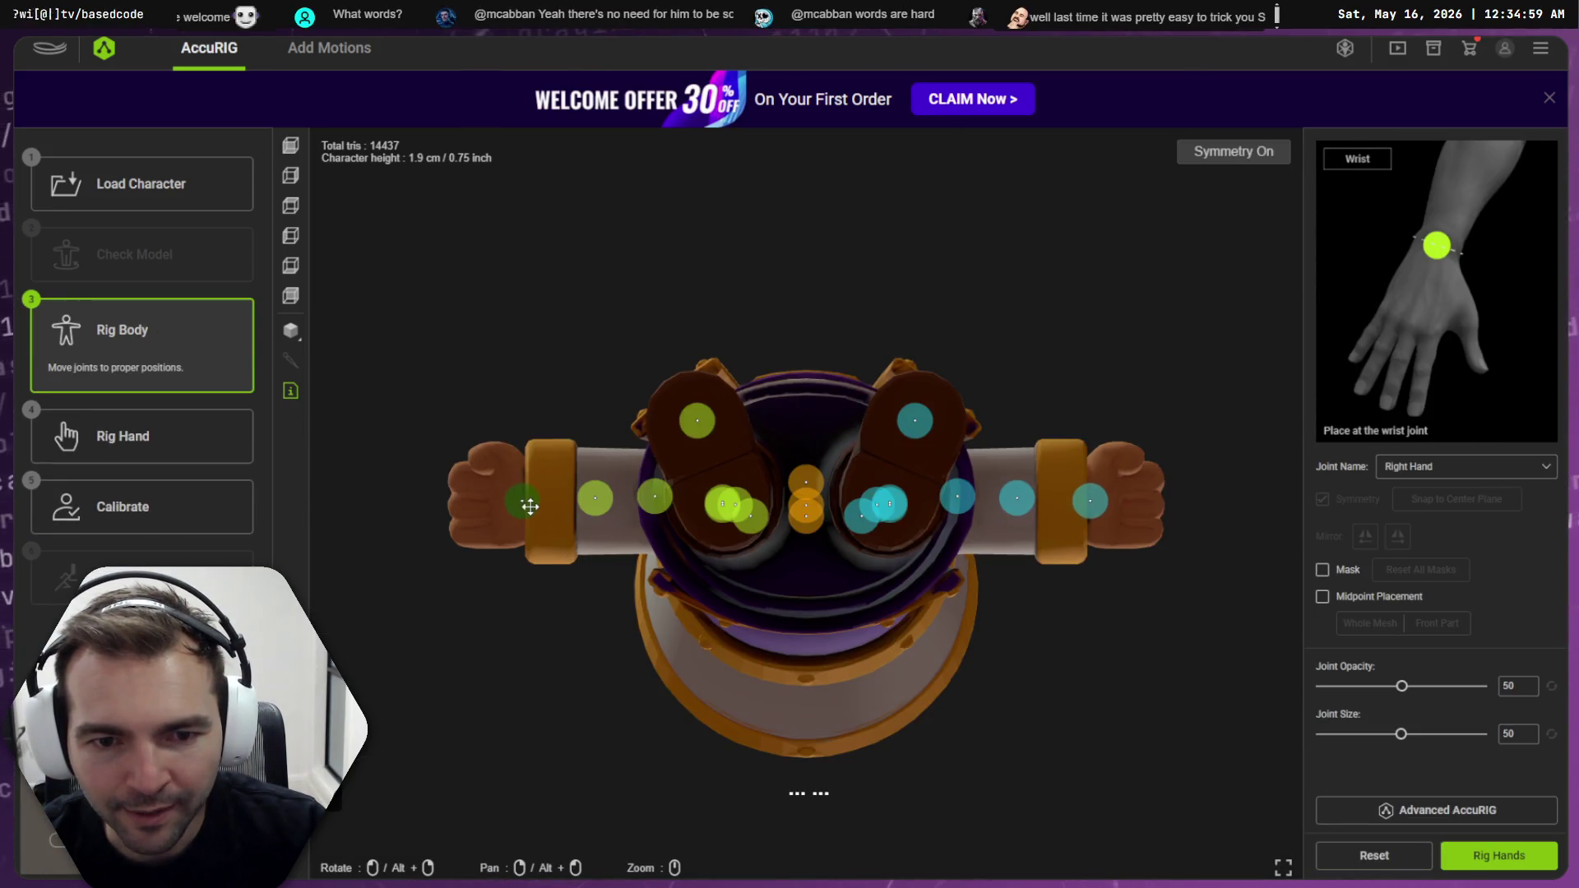
click(644, 497)
click(583, 503)
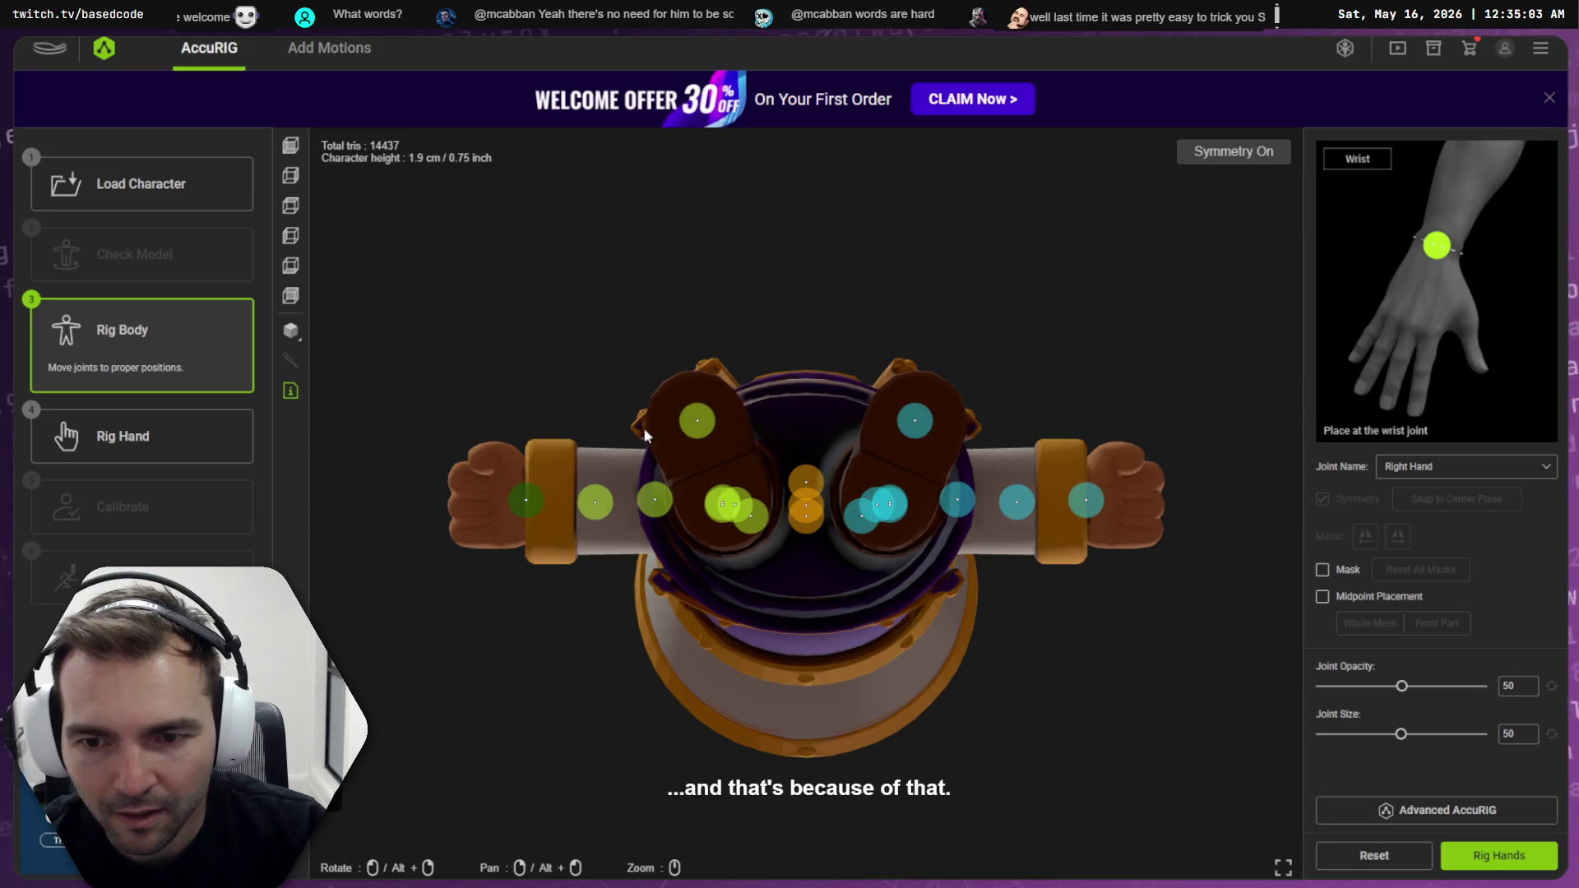
click(189, 461)
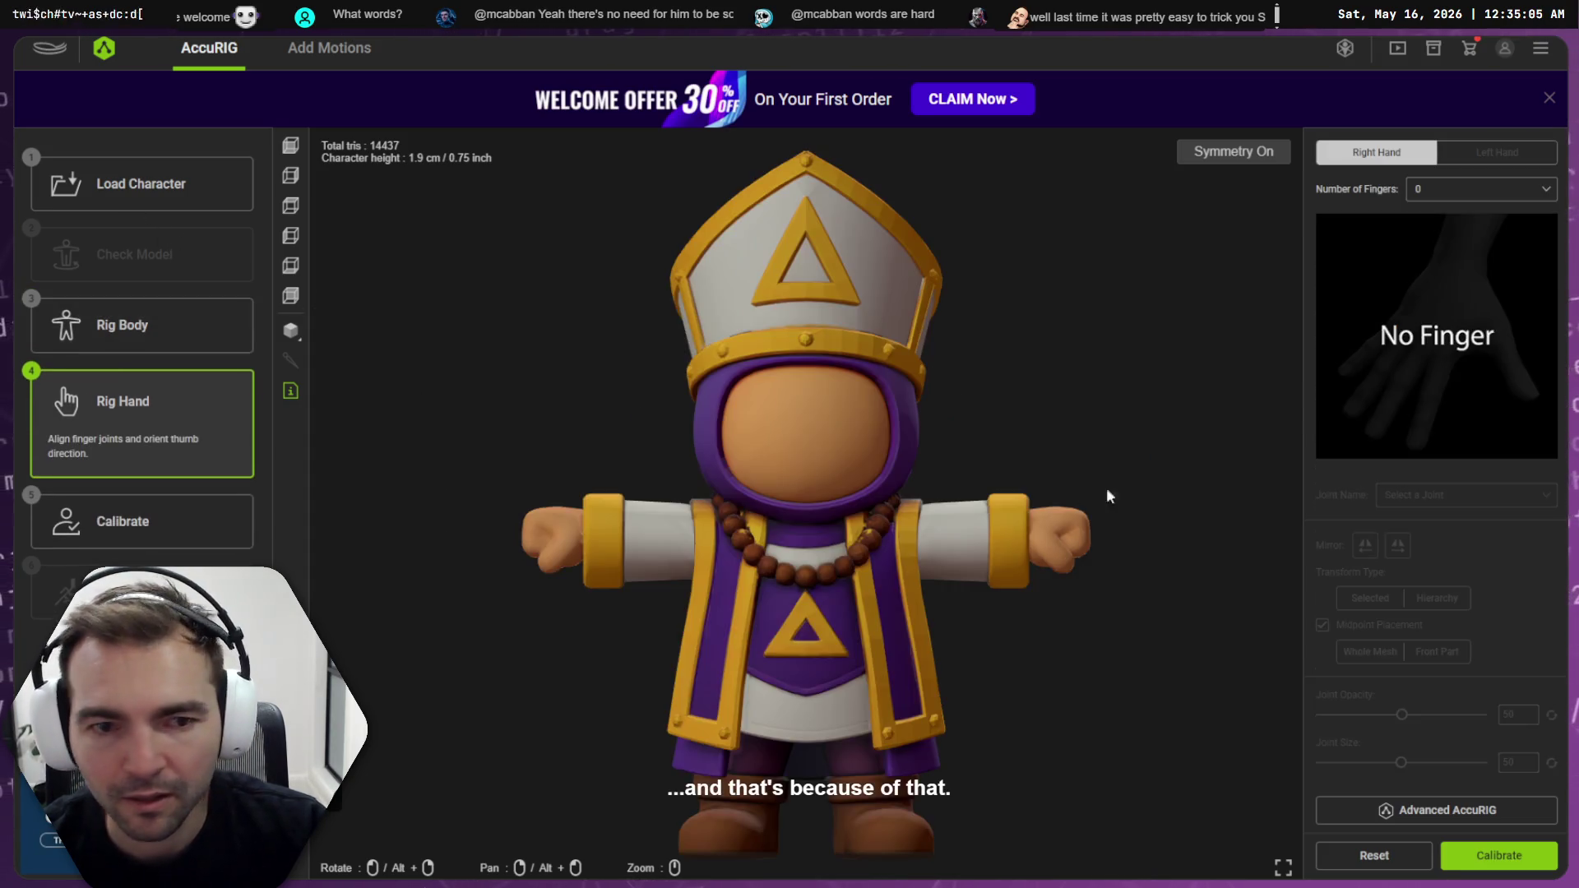
click(206, 510)
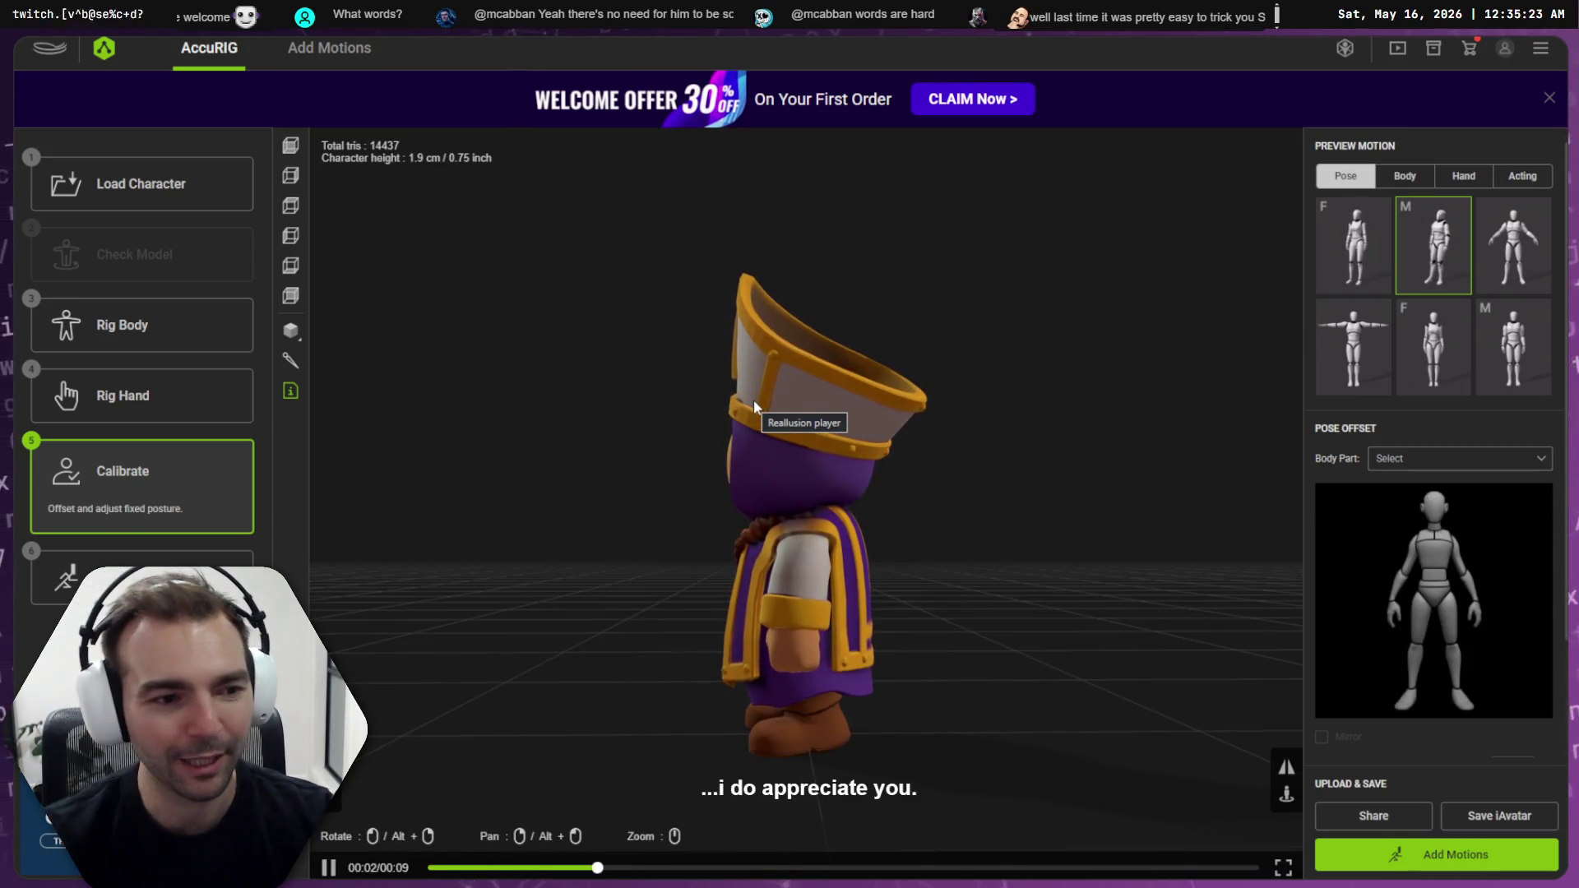
Preview the priest on several Acting motions, then go back to Rig Body.
mouse_move(831, 525)
mouse_down()
mouse_move(1030, 538)
mouse_move(944, 565)
mouse_move(955, 529)
mouse_move(869, 515)
mouse_up()
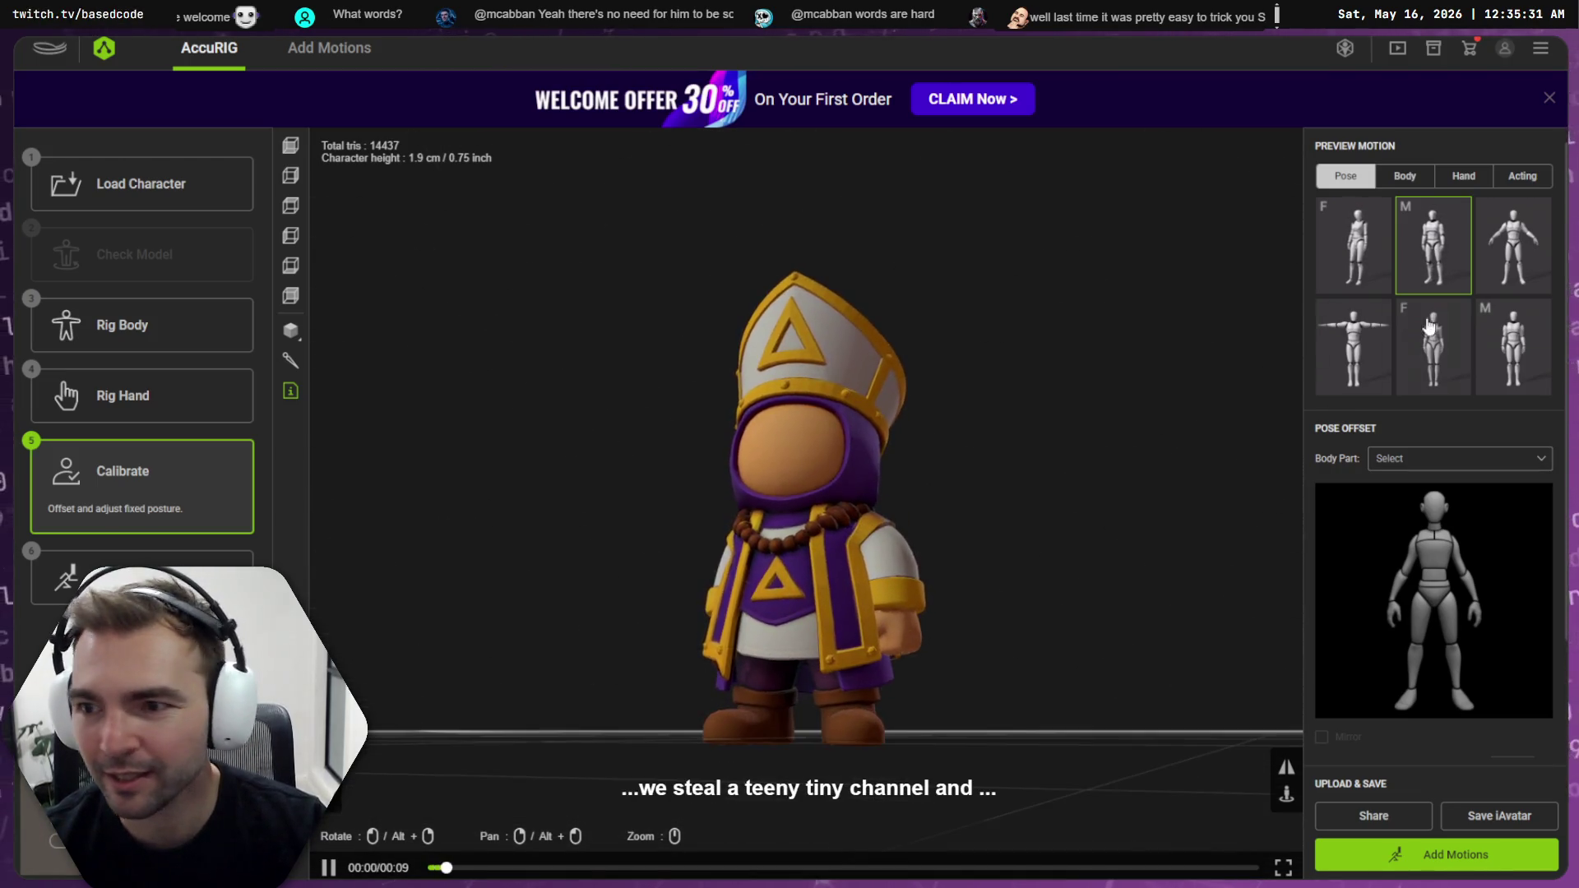
click(1523, 175)
click(1440, 347)
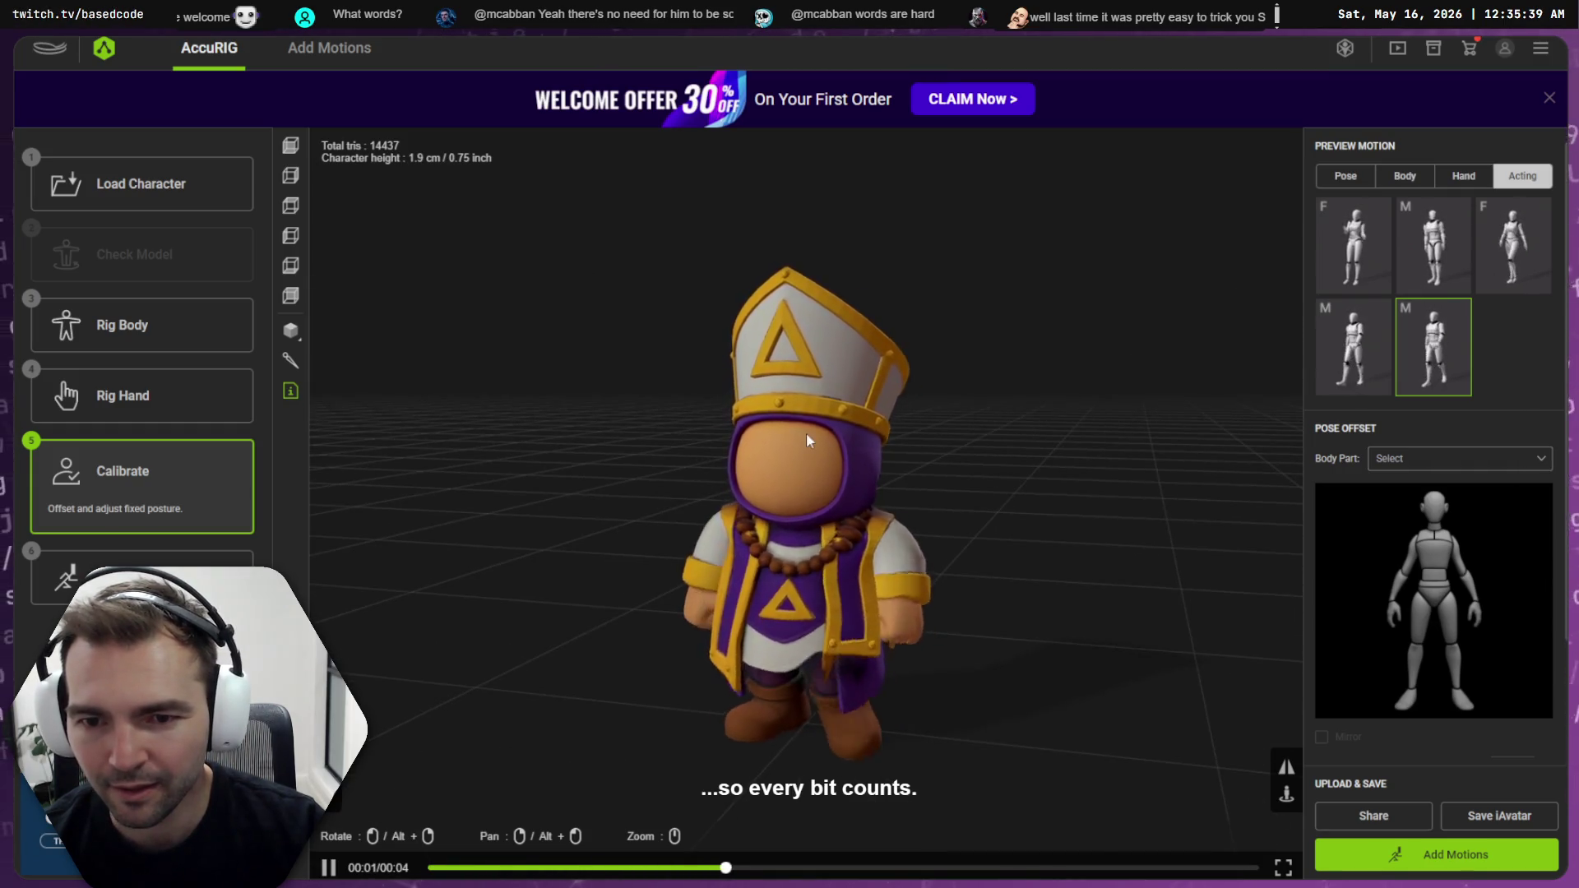
click(1353, 247)
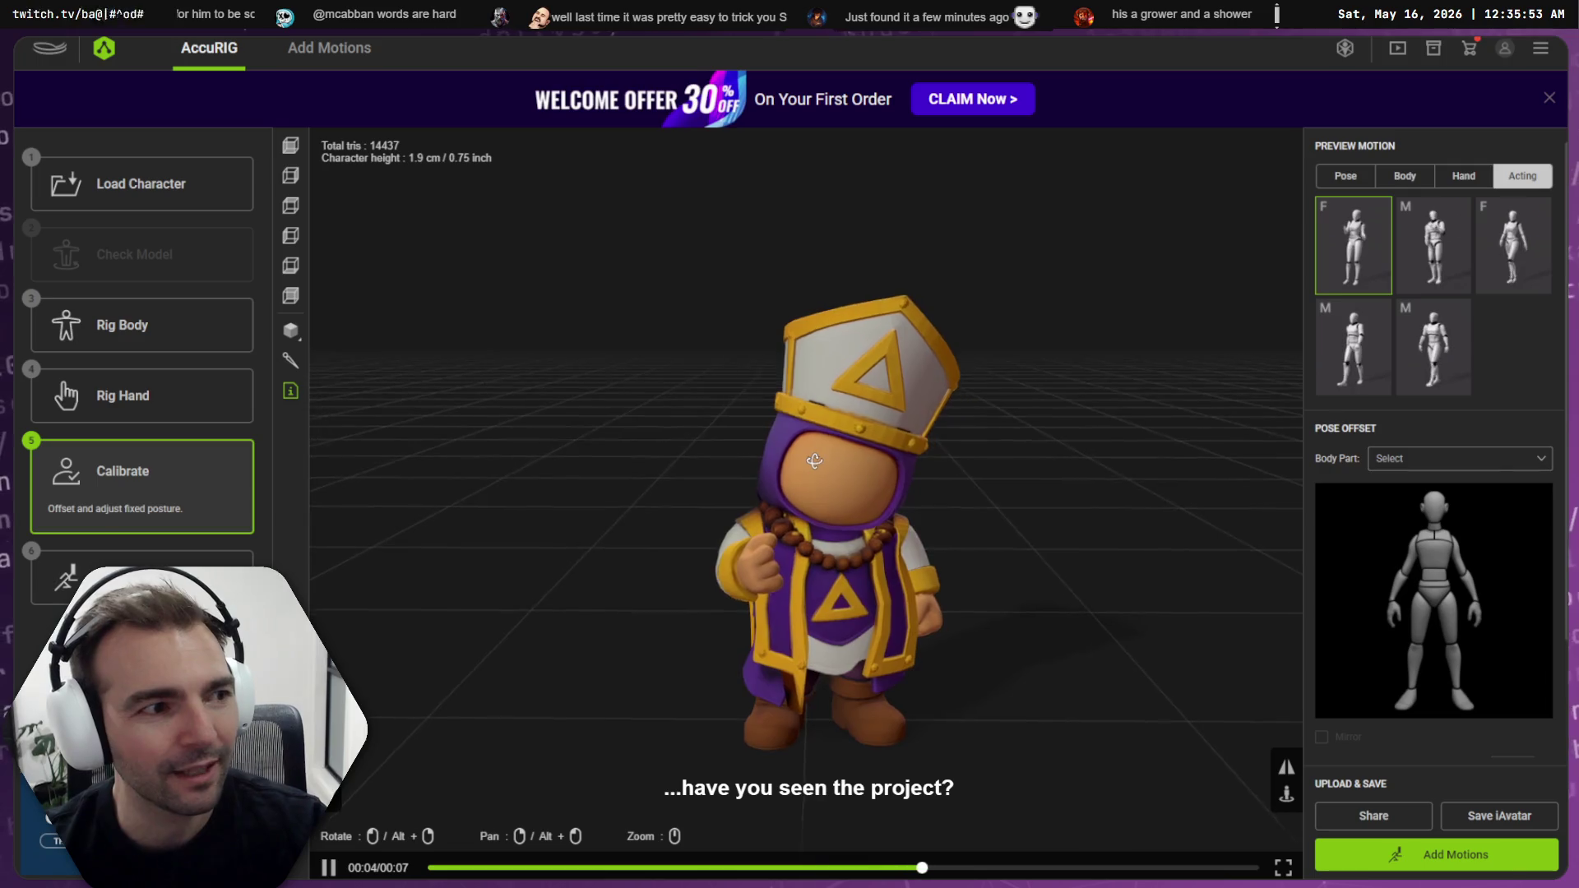
click(1521, 263)
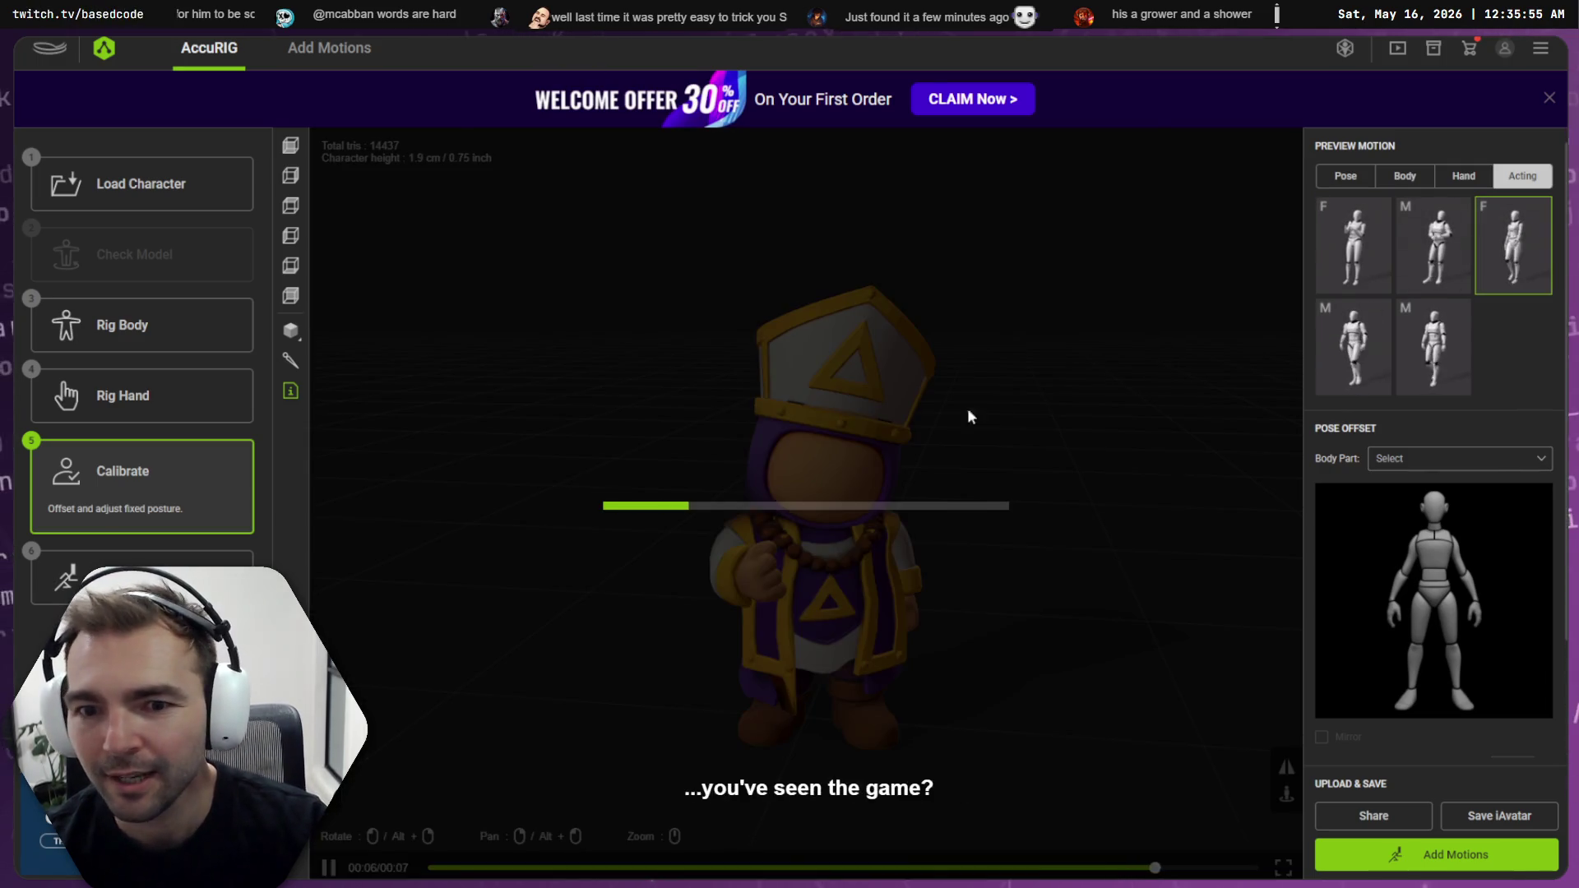
click(1427, 251)
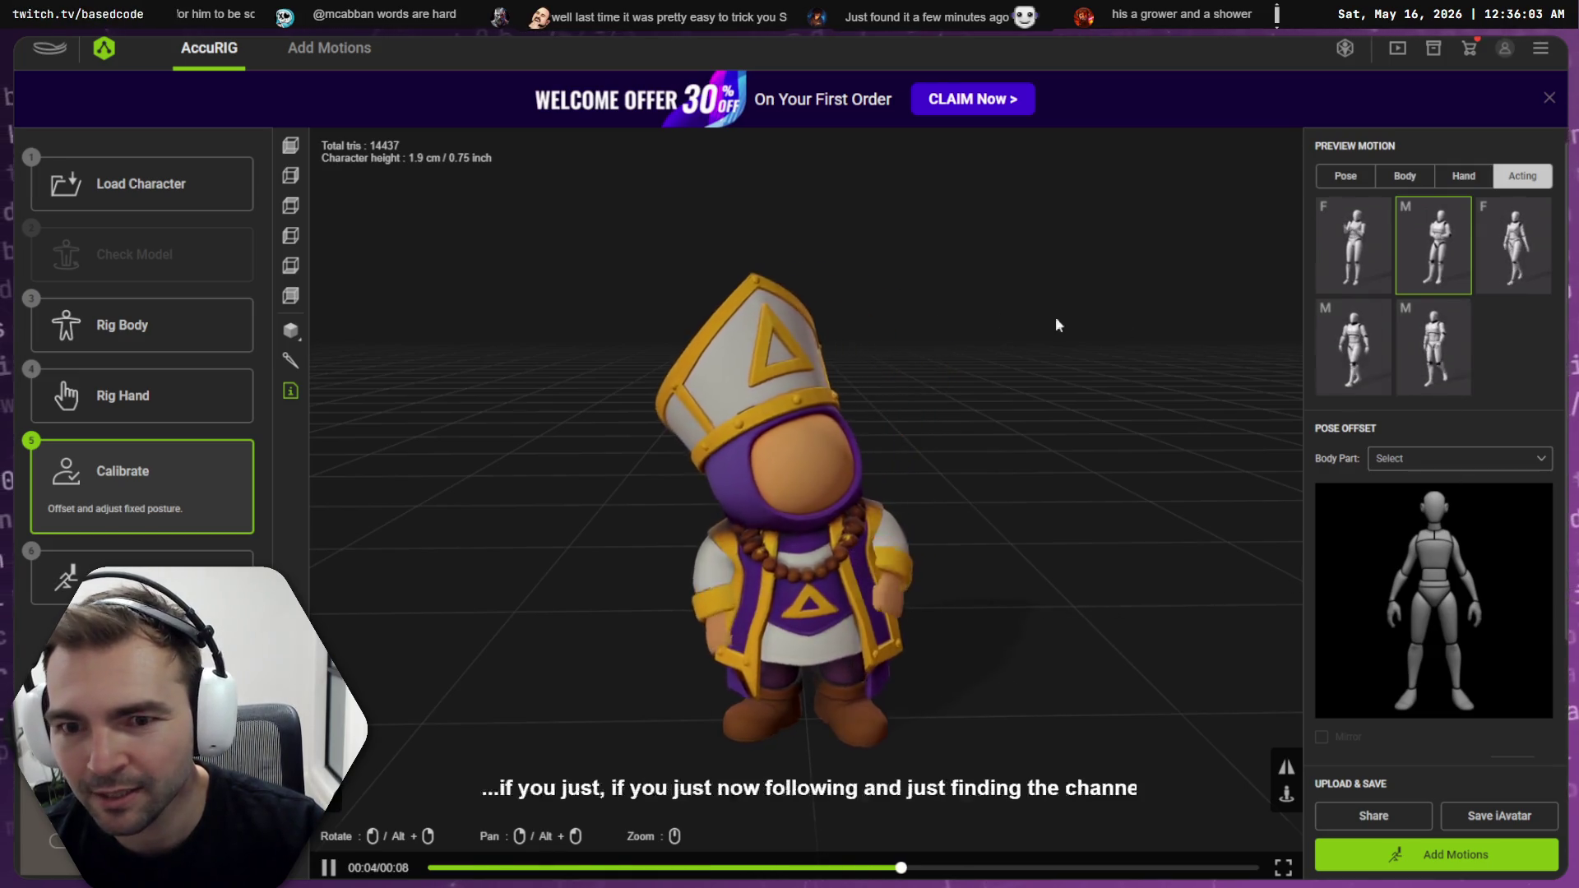
click(214, 332)
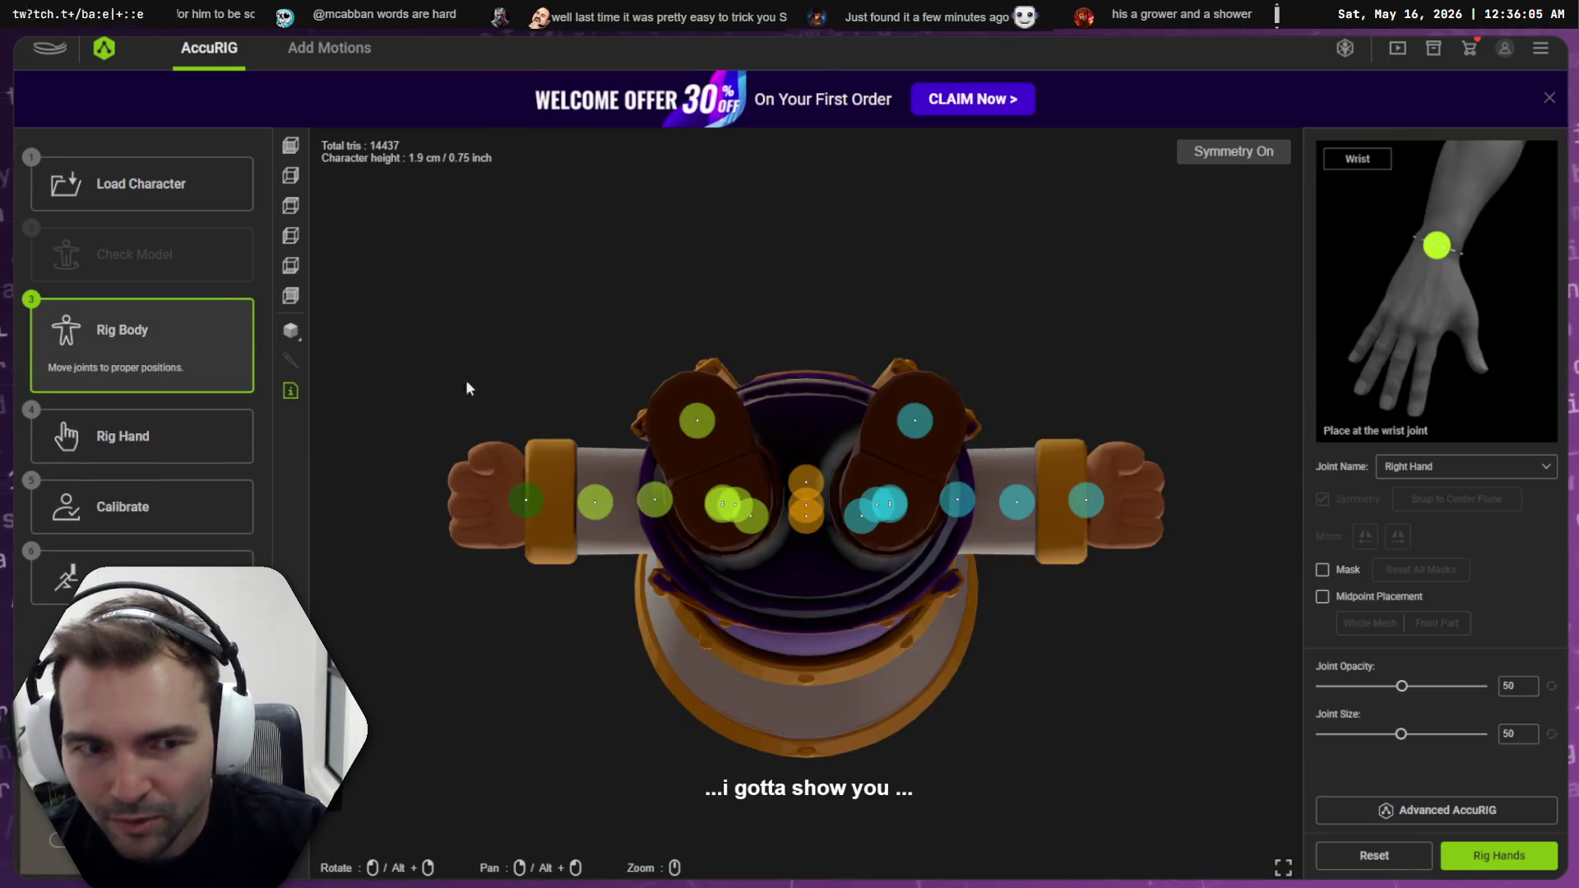
In front view, lower the priest's neck and head joints slightly.
click(291, 144)
scroll(1180, 465, up, 2)
click(1180, 465)
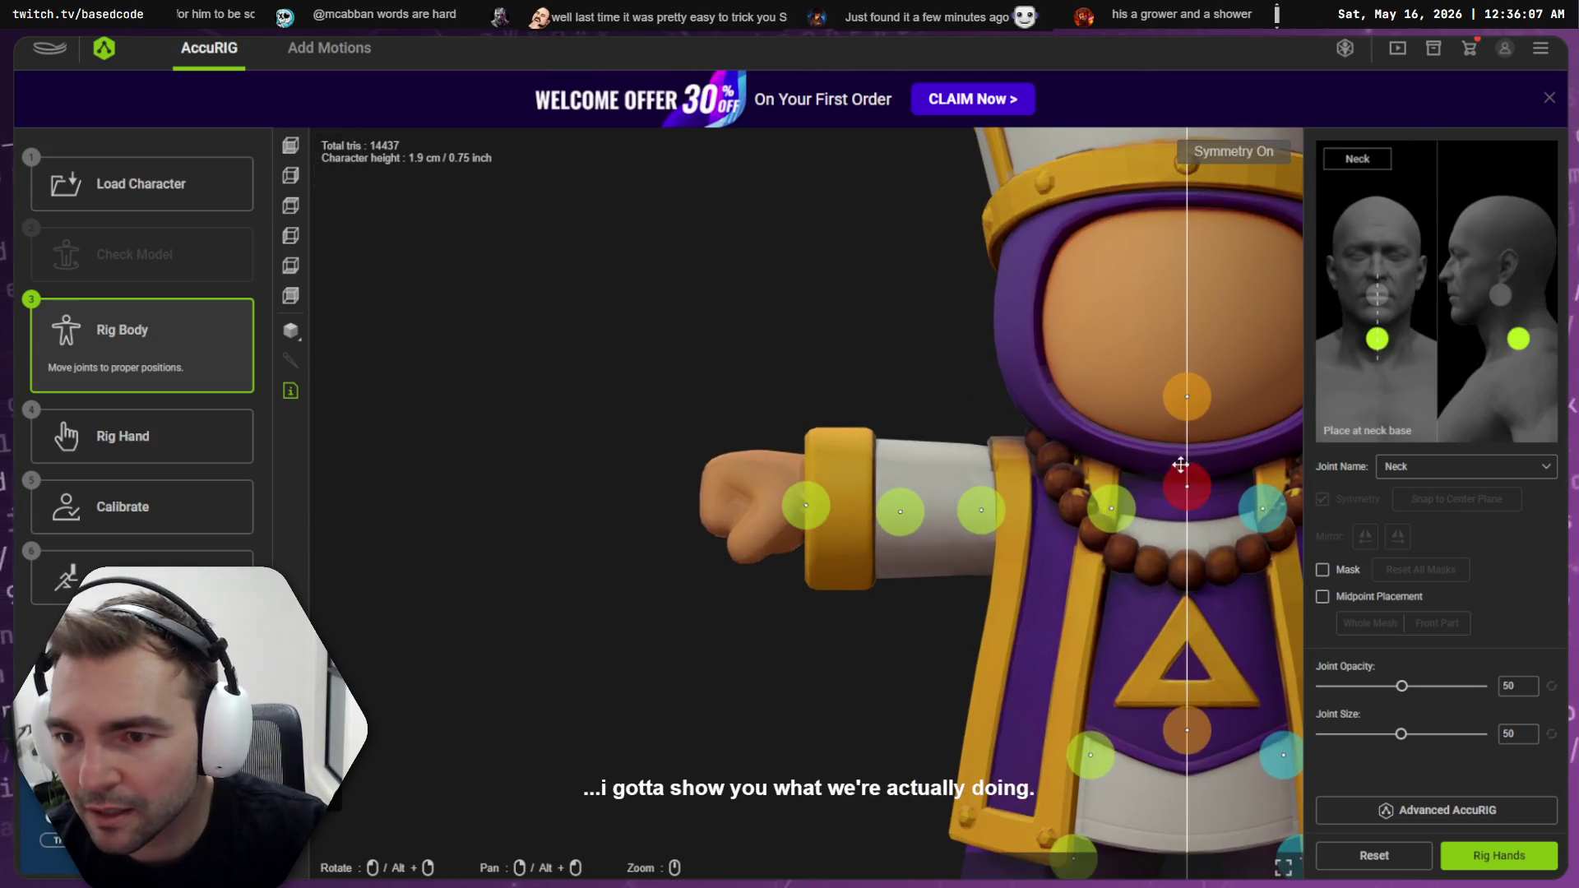
drag(1180, 465, 1180, 469)
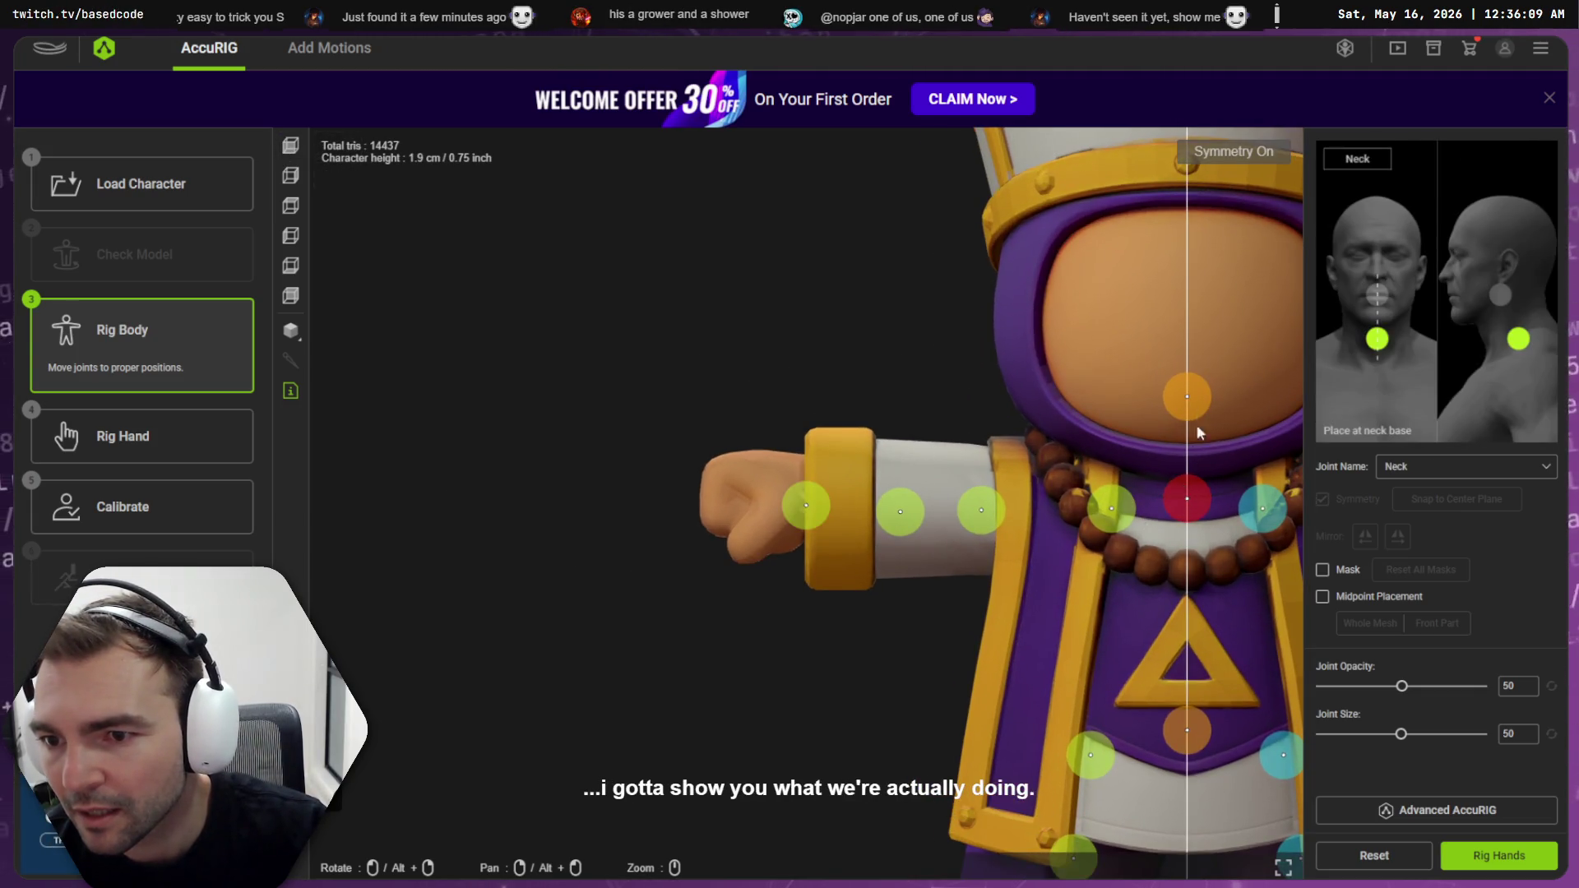
drag(1195, 416, 1195, 429)
Recalculate the skin weights from a front view of the head, then switch to the Godot editor.
drag(1038, 447, 925, 428)
drag(1064, 417, 929, 411)
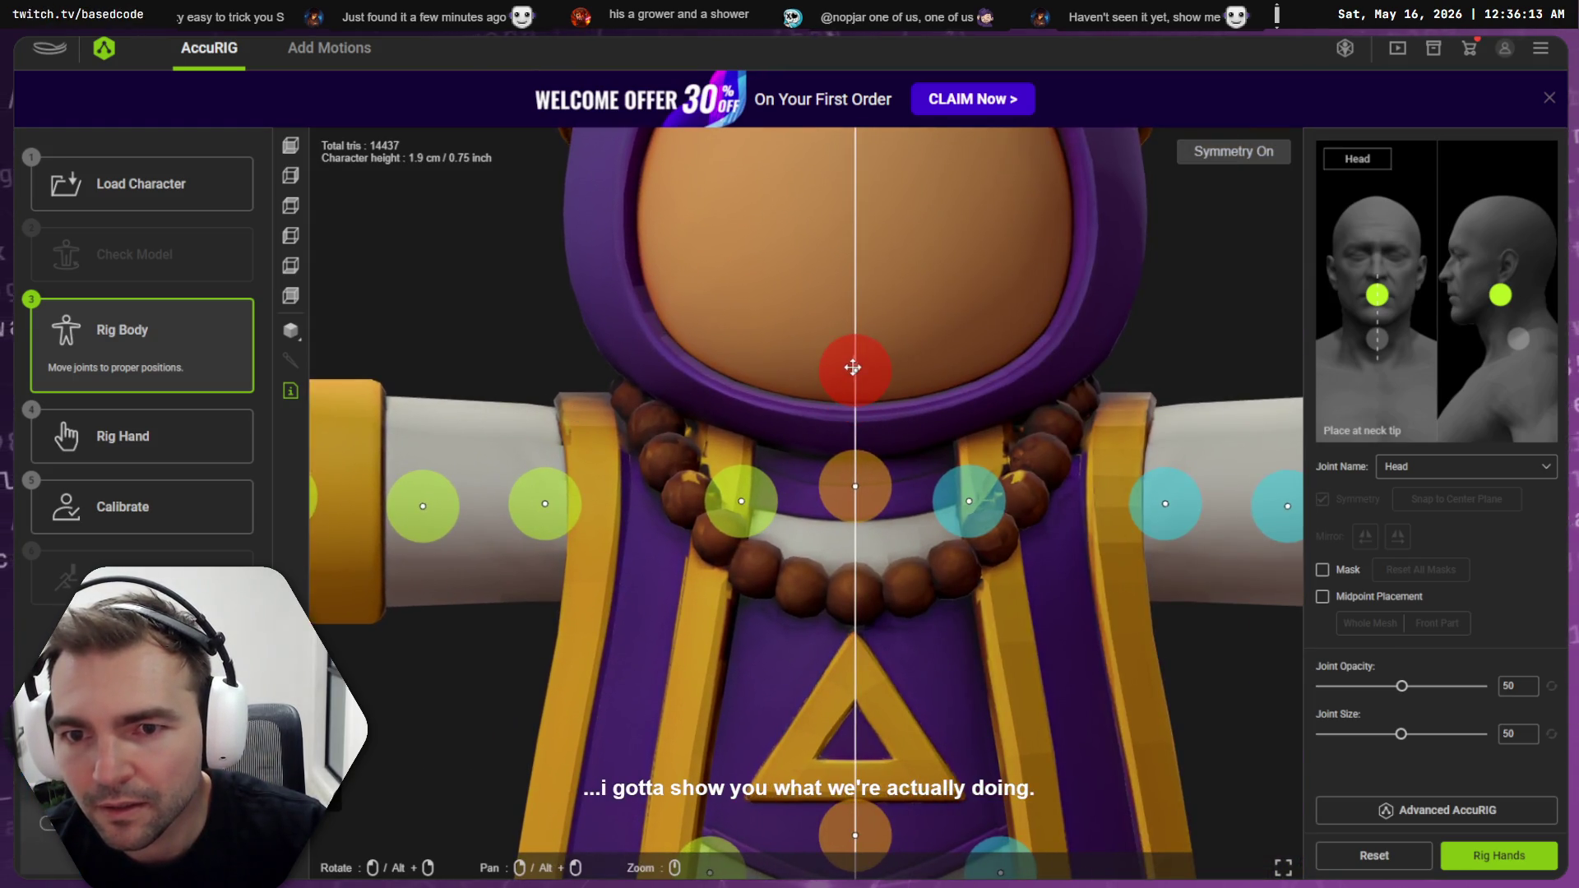
click(140, 506)
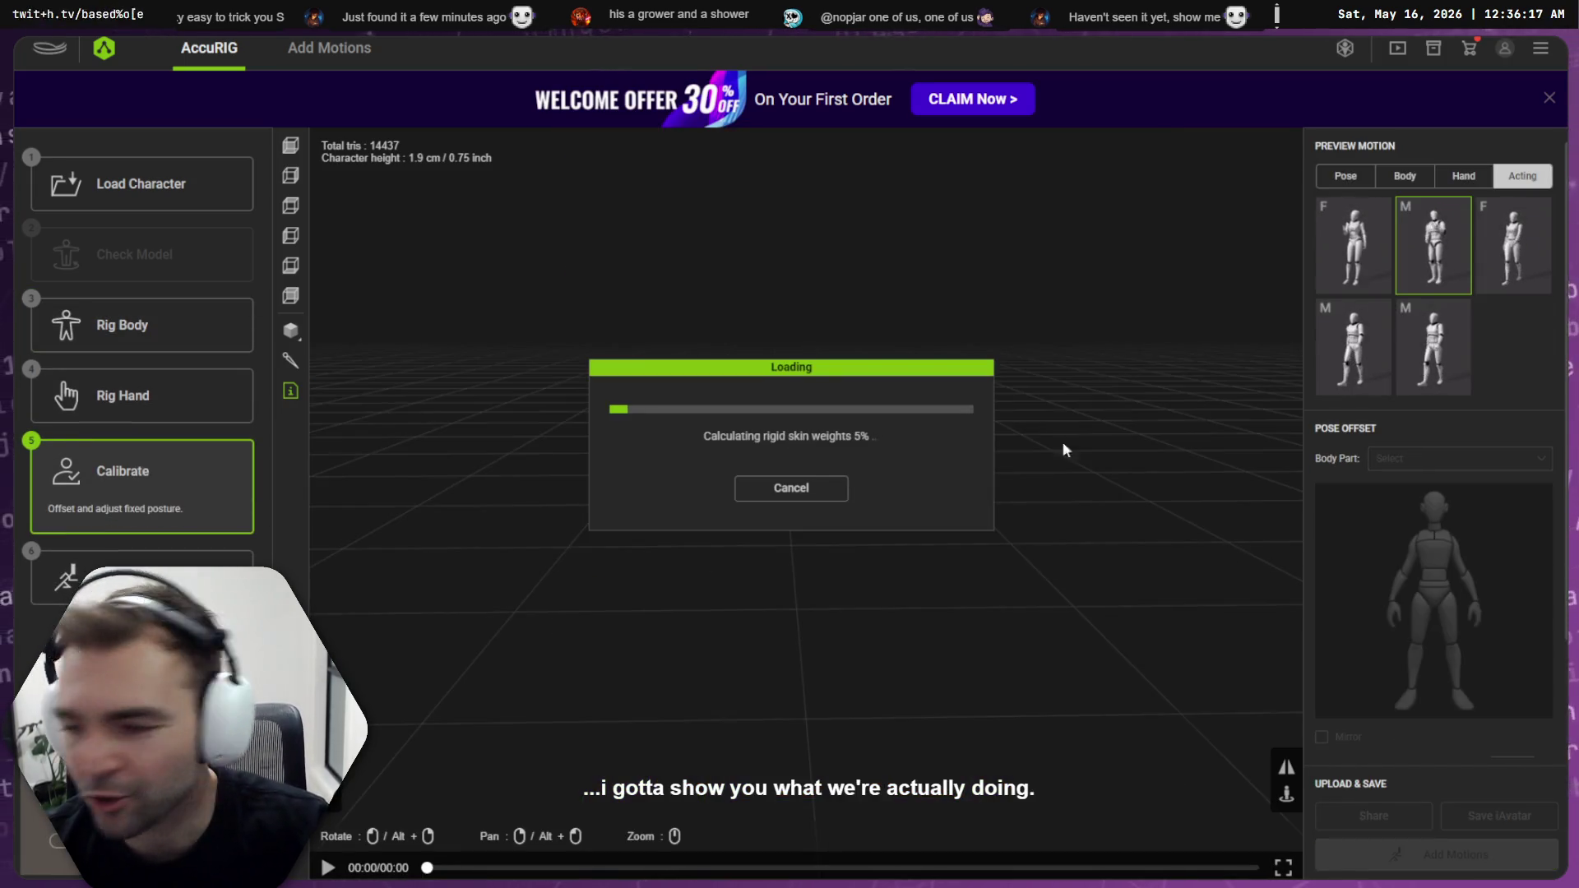
key(alt+Tab)
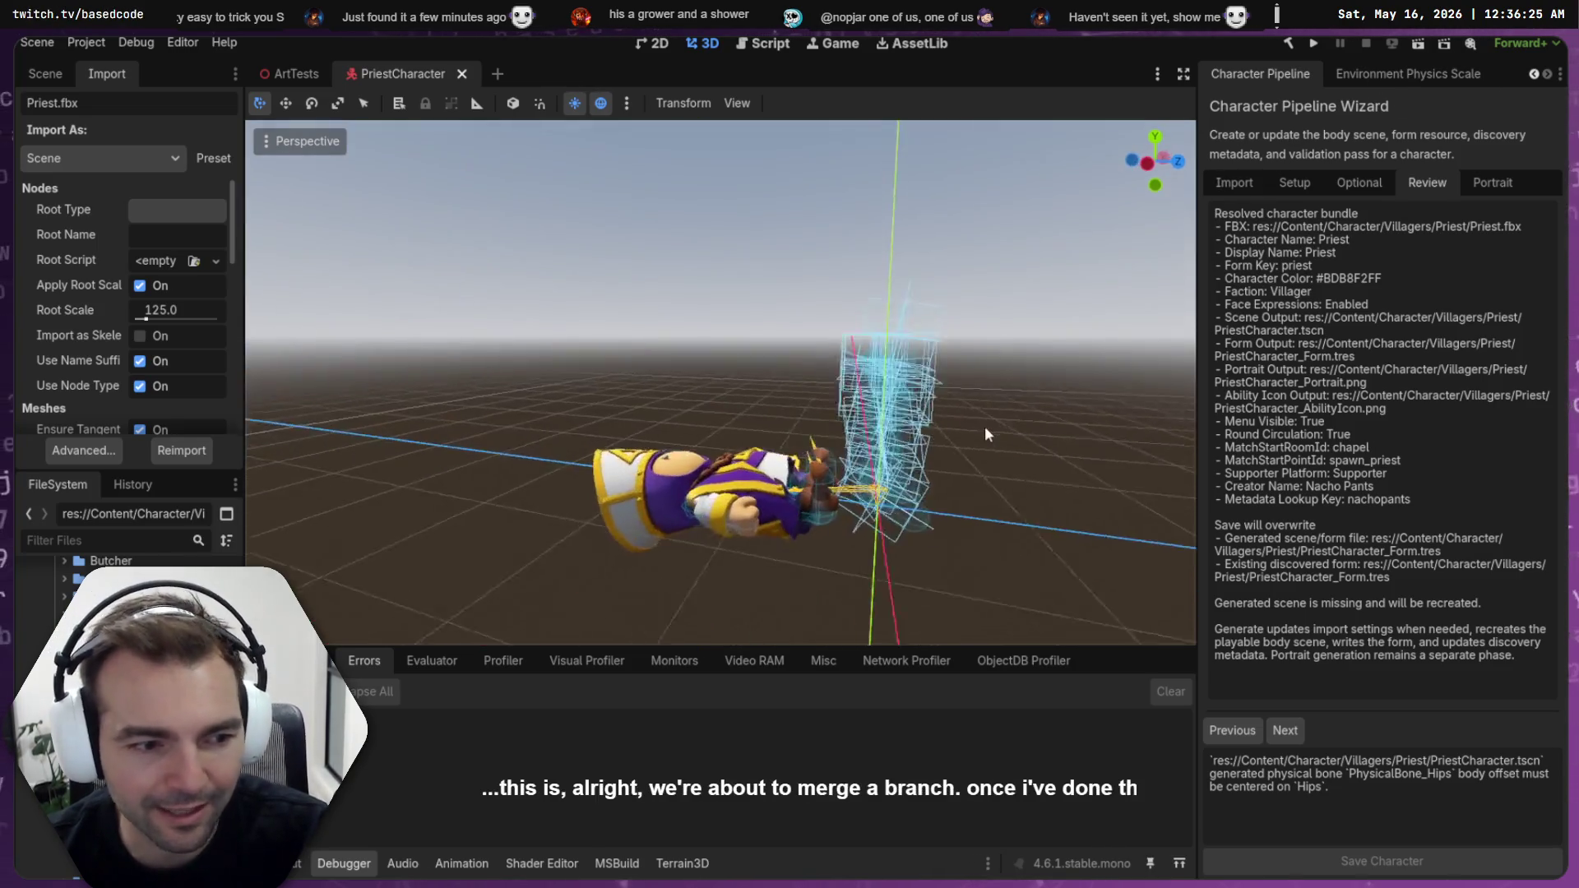
Orbit, zoom and snap to Left Orthogonal view to inspect the reimported priest's bone colliders.
scroll(1037, 477, up, 5)
mouse_move(1023, 495)
mouse_down()
mouse_move(1025, 522)
mouse_move(924, 436)
mouse_move(780, 210)
mouse_move(807, 305)
mouse_move(827, 305)
mouse_move(837, 330)
mouse_up()
scroll(931, 451, down, 3)
key(alt+KP_3)
scroll(841, 353, up, 8)
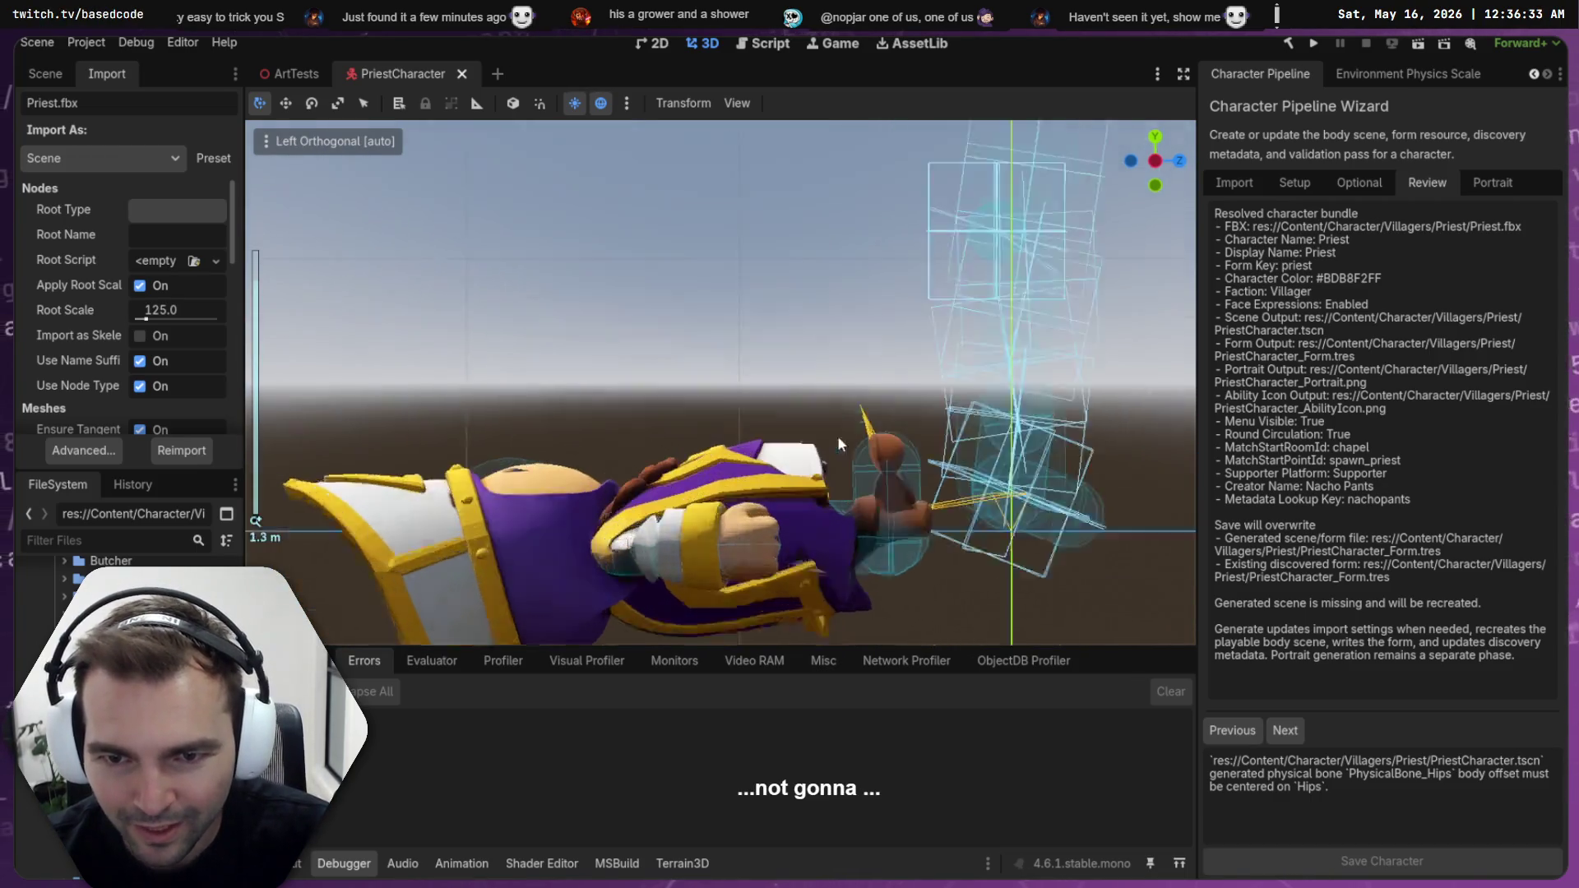
scroll(713, 443, down, 9)
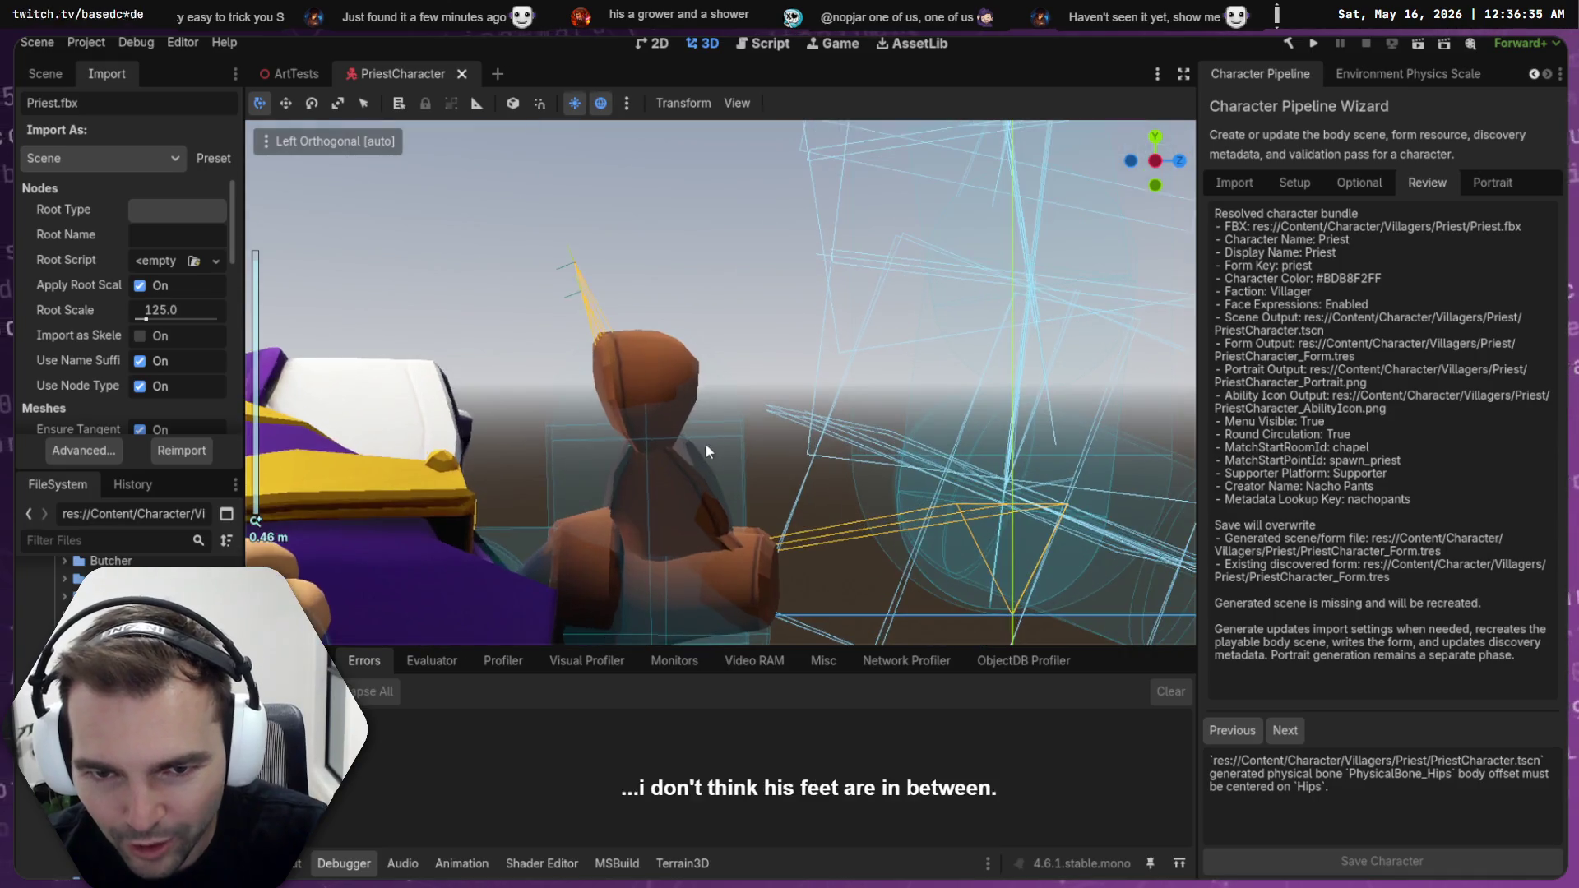
mouse_move(646, 423)
mouse_down()
mouse_move(847, 383)
mouse_move(769, 406)
mouse_up()
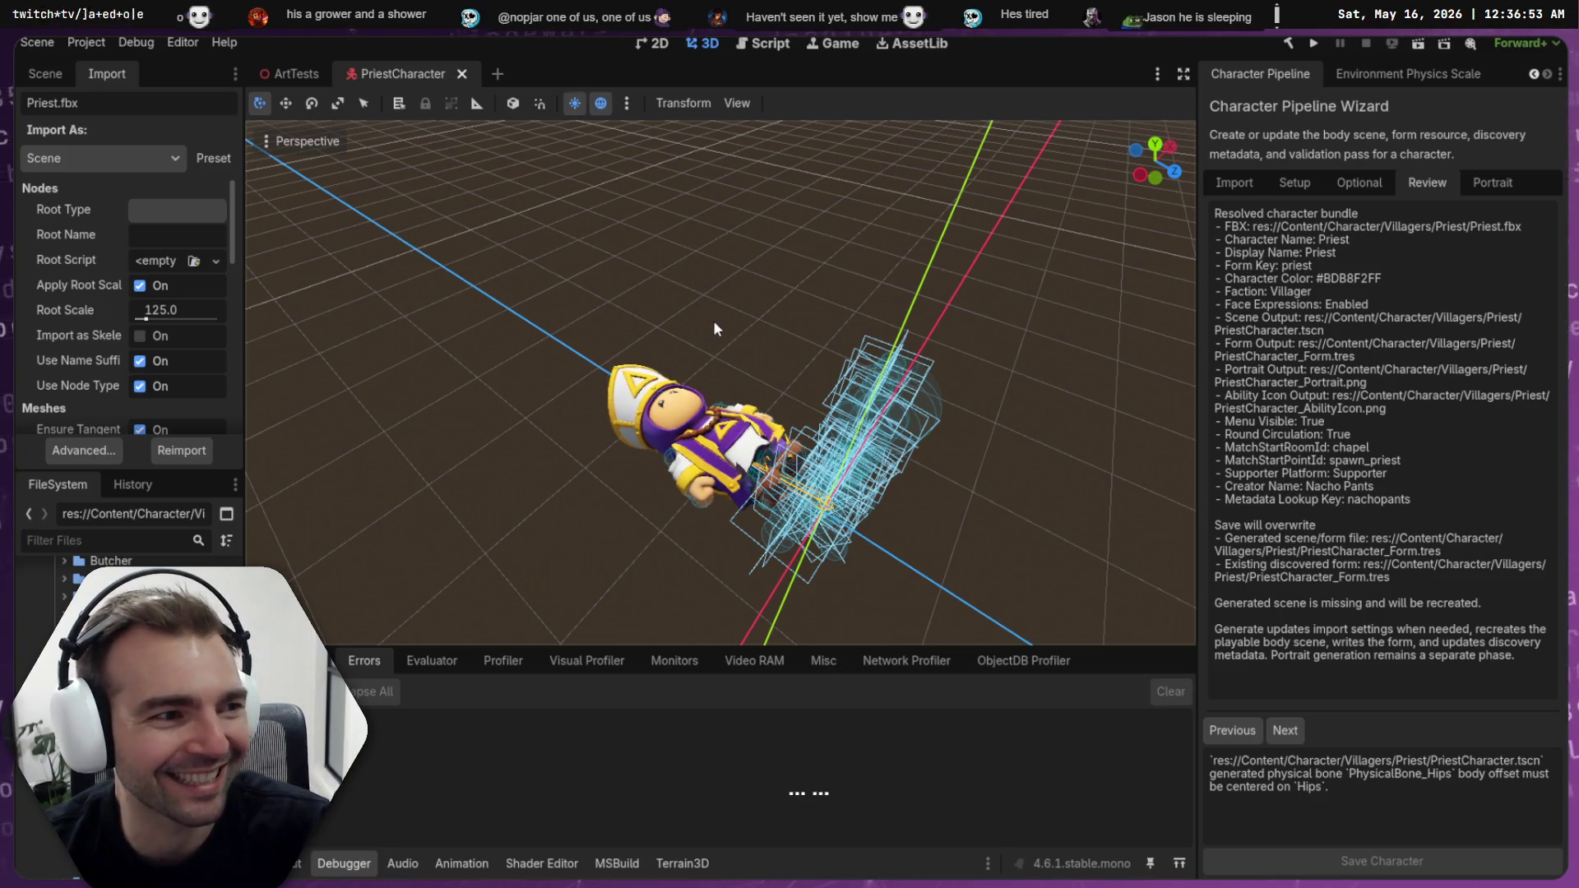
drag(714, 319, 682, 323)
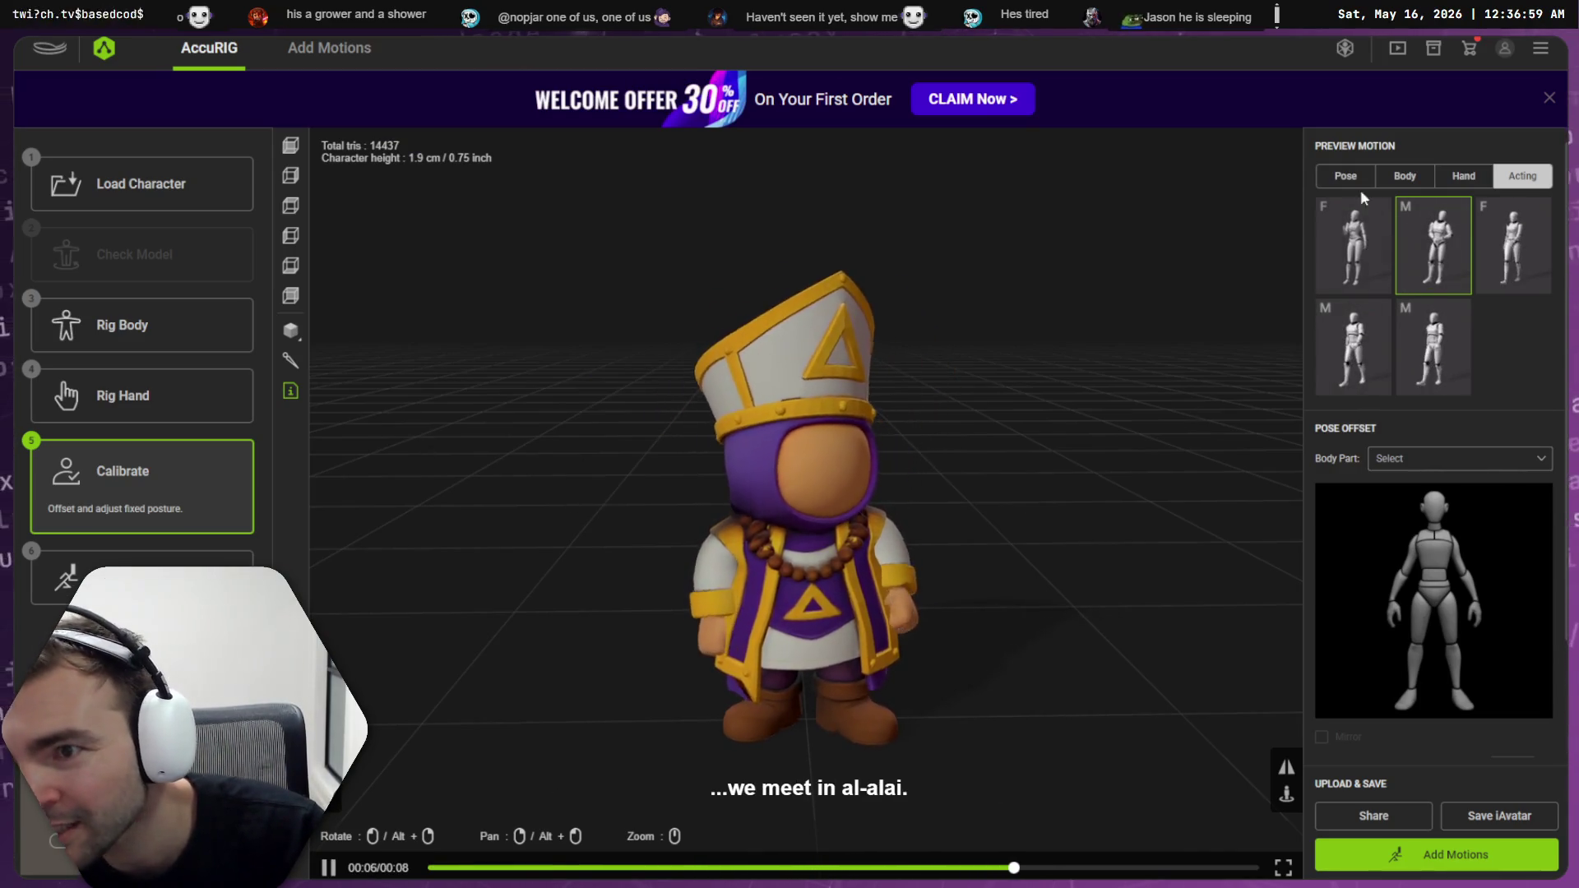
Play the first Body motion on the rigged priest and view it from the front and above.
click(1405, 176)
click(1353, 245)
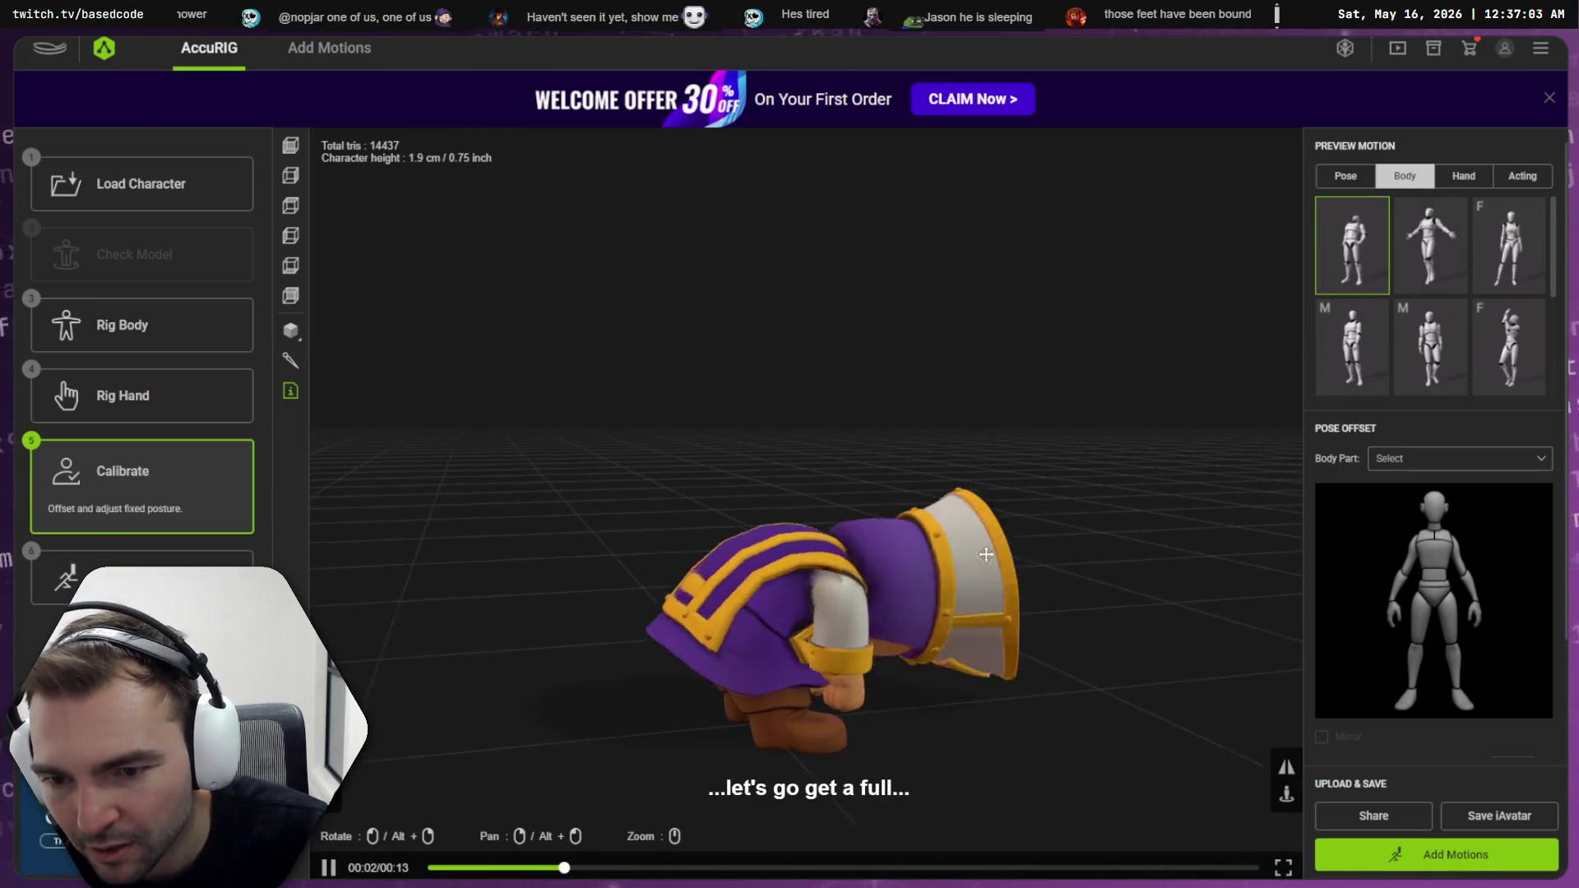
drag(823, 522, 599, 533)
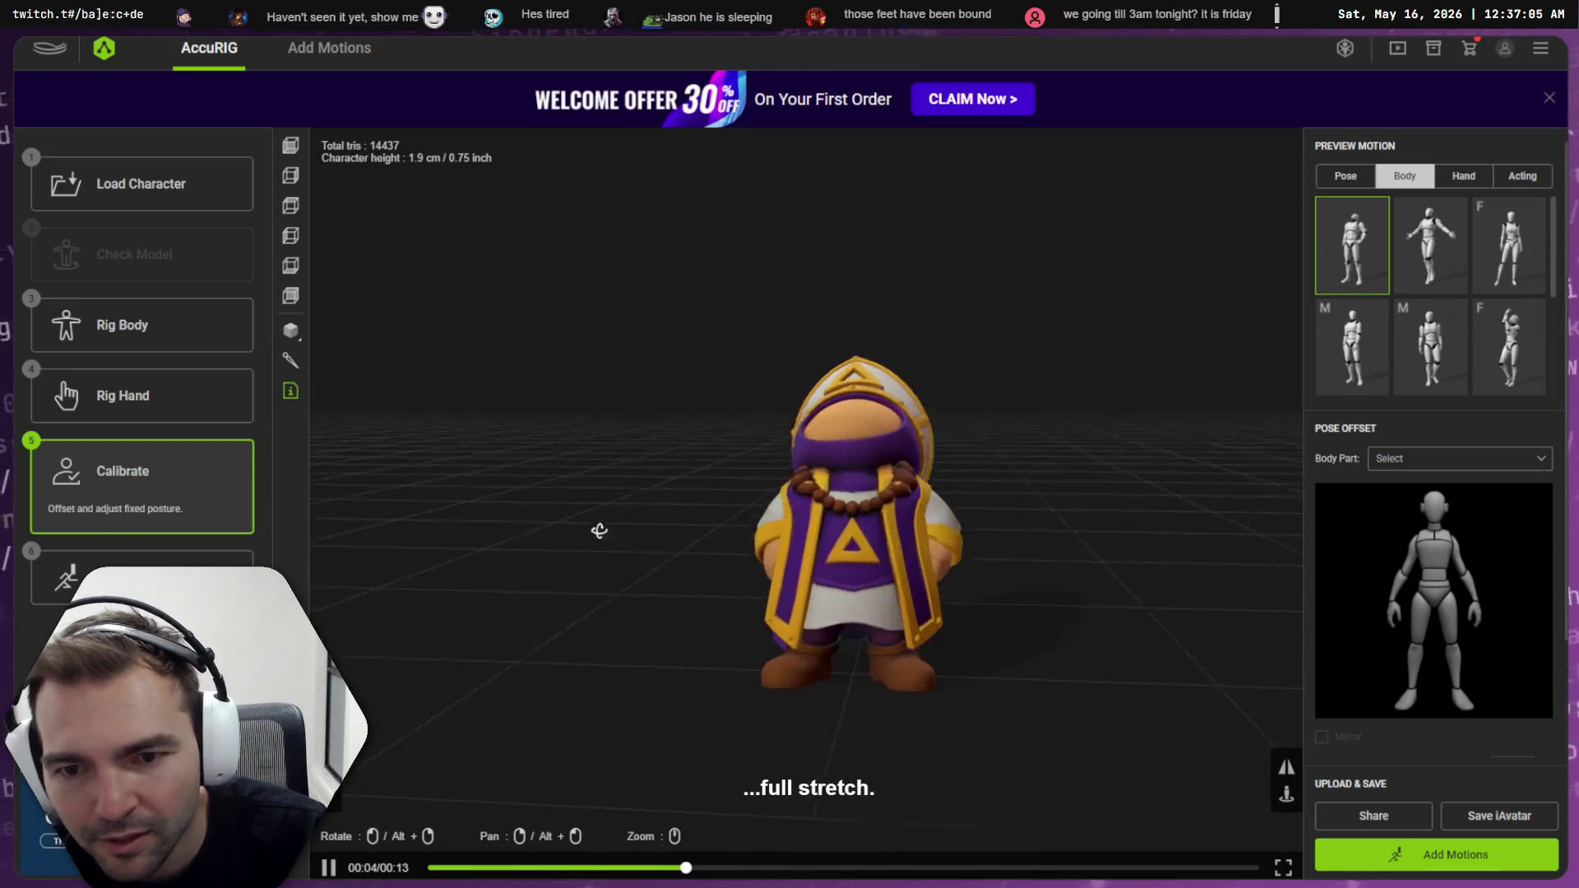
mouse_move(865, 469)
mouse_down()
mouse_move(883, 494)
mouse_move(995, 444)
mouse_move(925, 444)
mouse_move(1150, 665)
mouse_up()
Export the priest as FBX, overwriting the existing Priest.fbx, and return to Godot.
click(1456, 855)
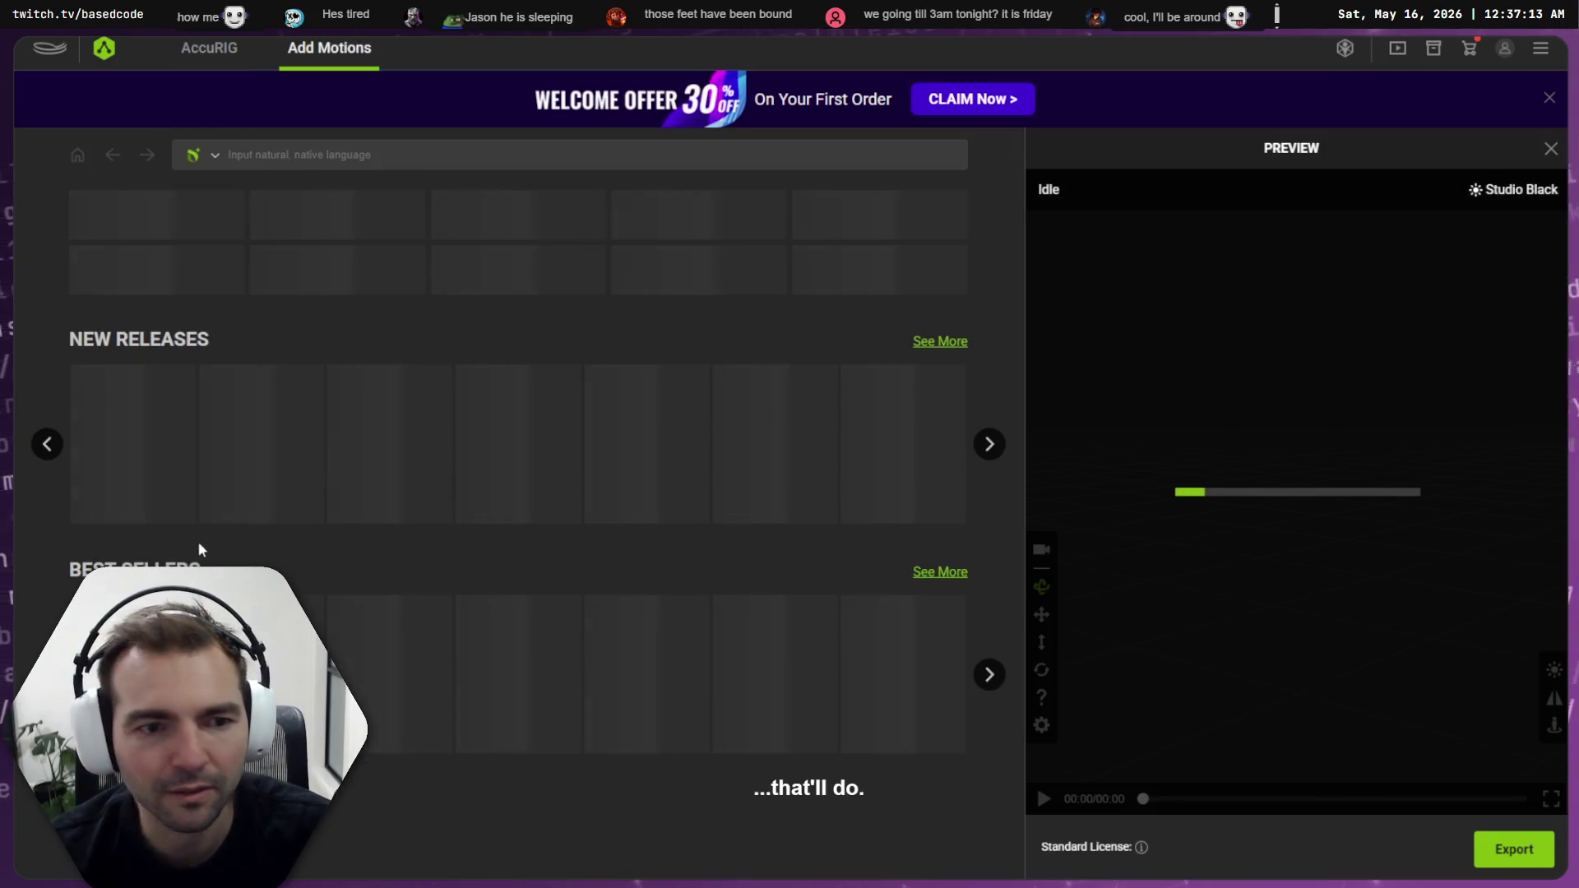
click(1514, 849)
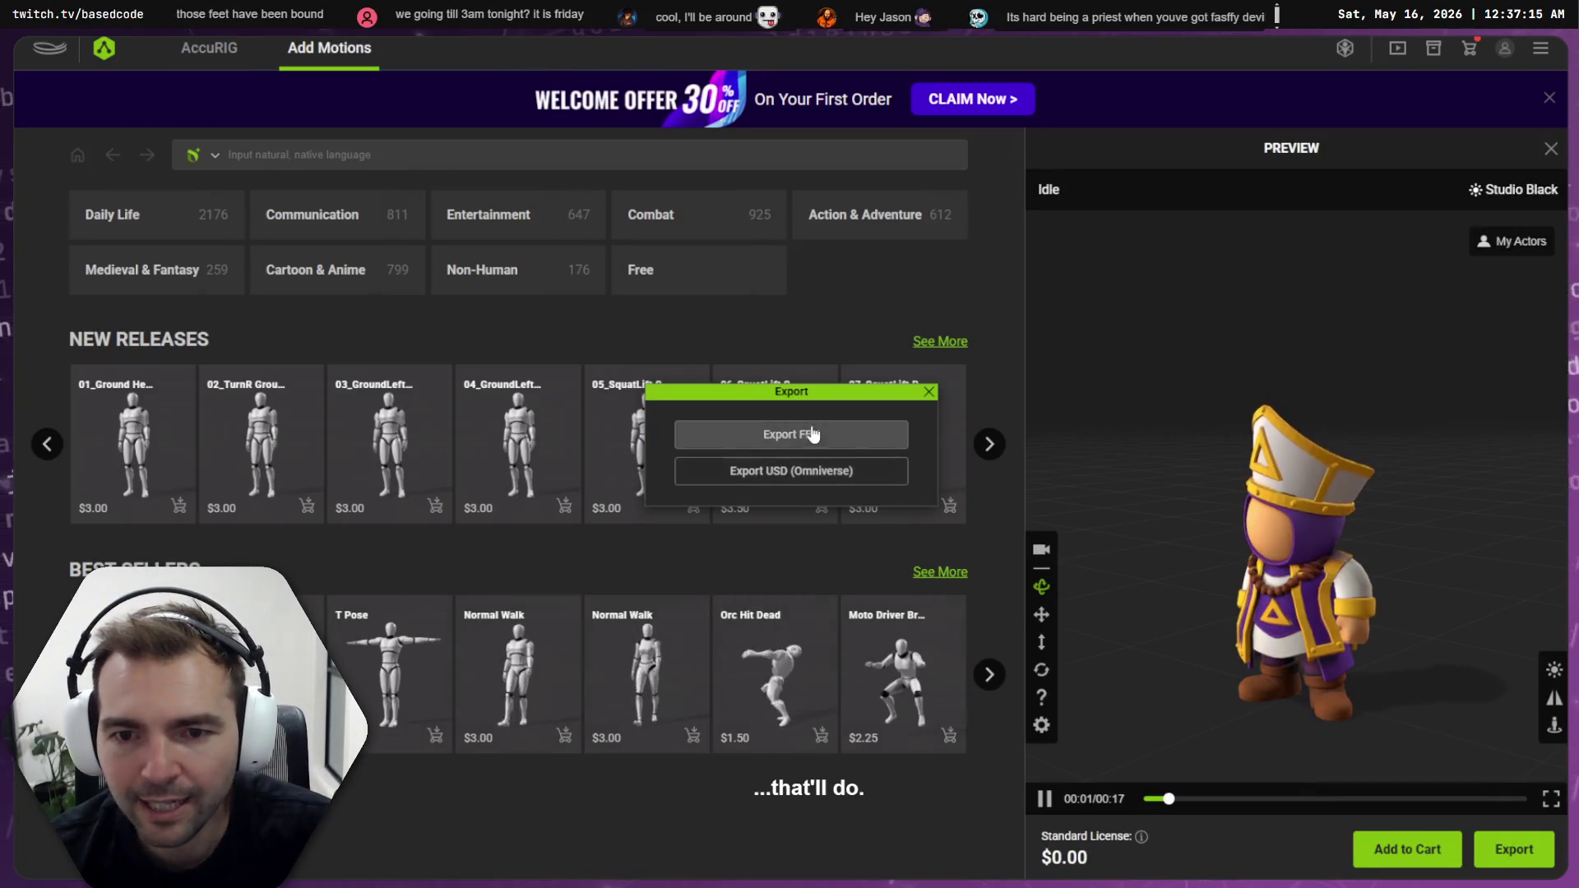
click(789, 434)
click(870, 712)
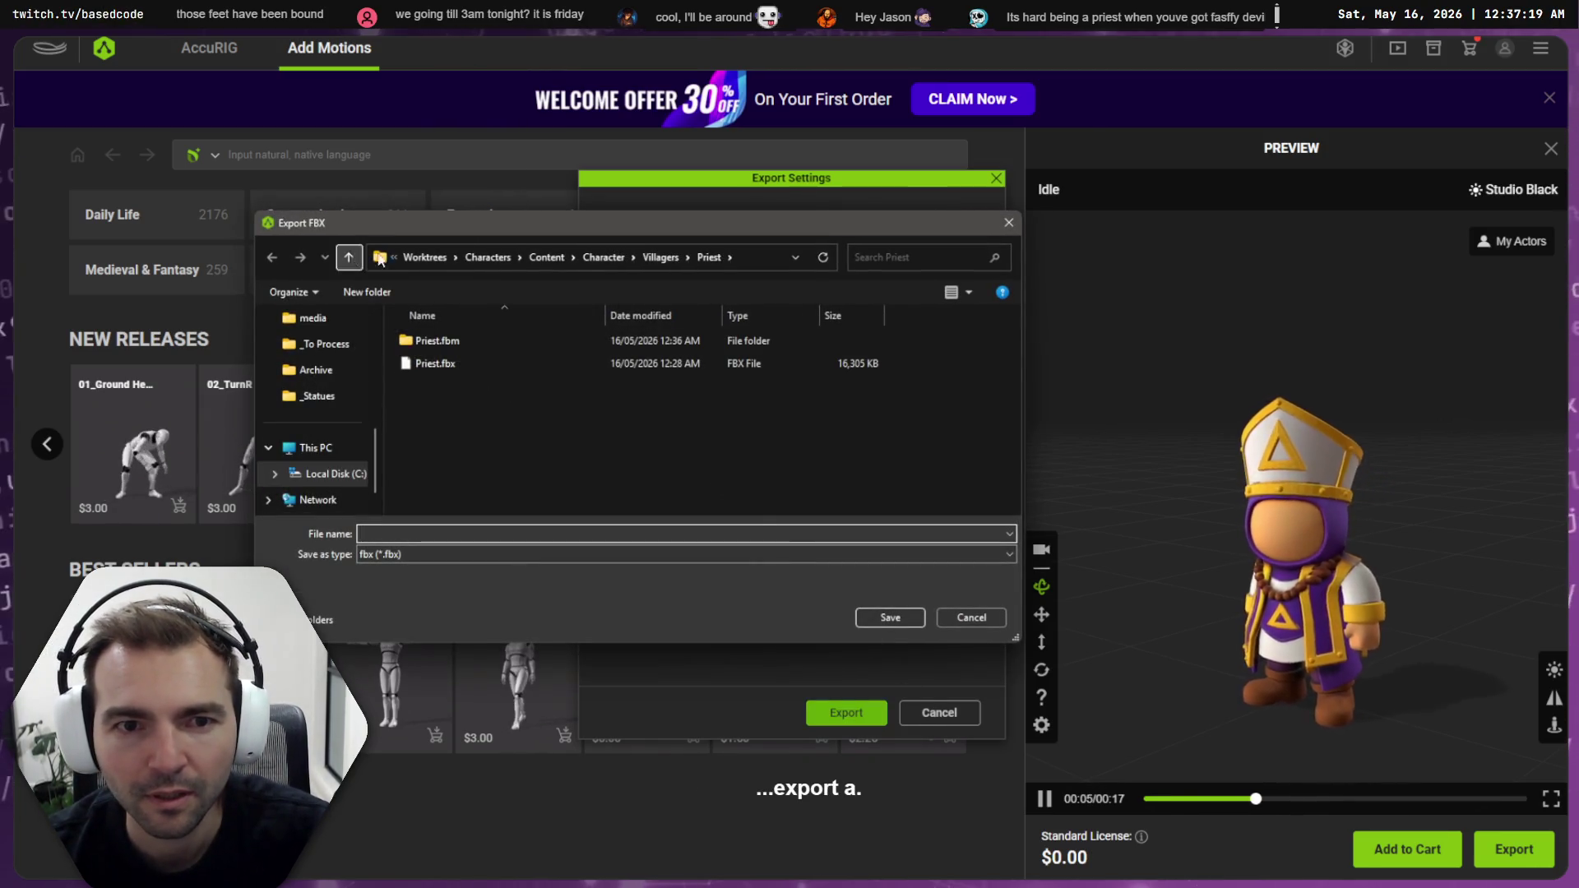
double_click(471, 363)
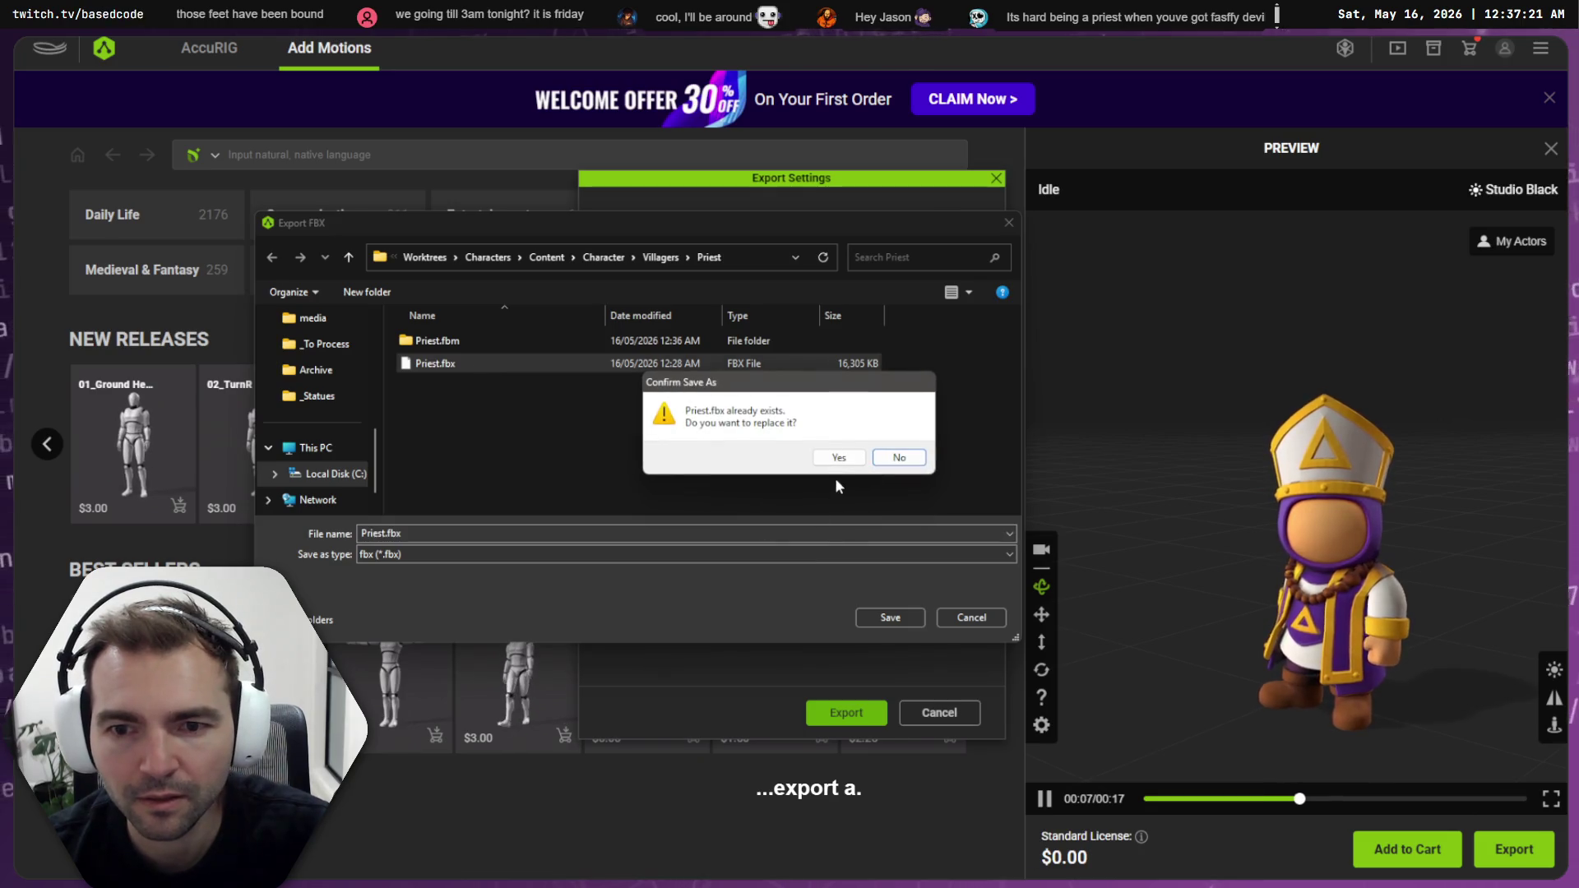
click(838, 459)
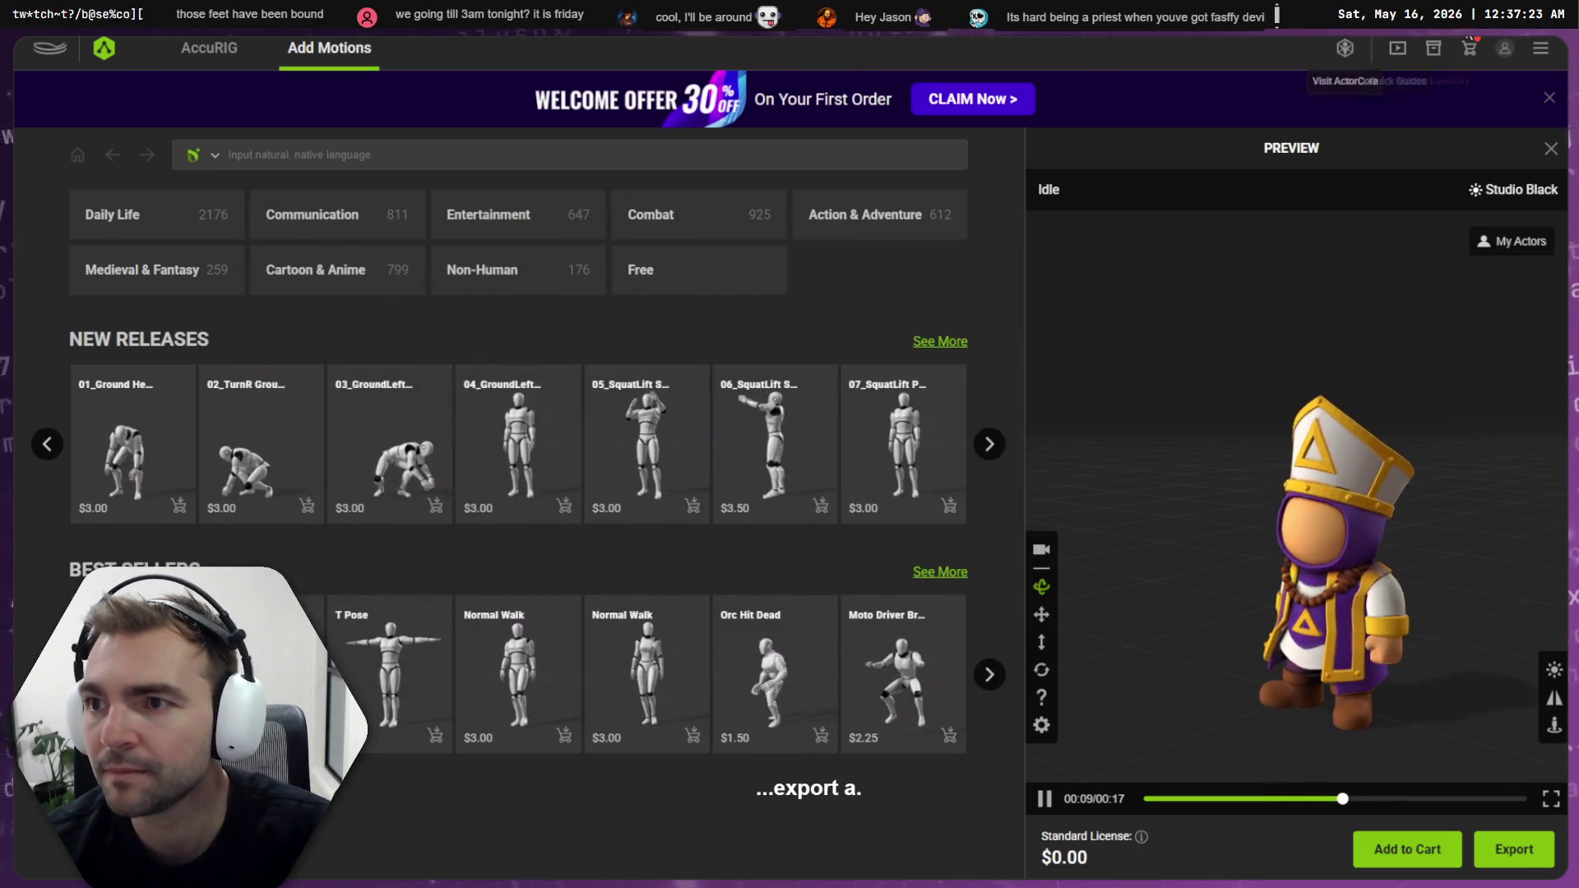
key(alt+Tab)
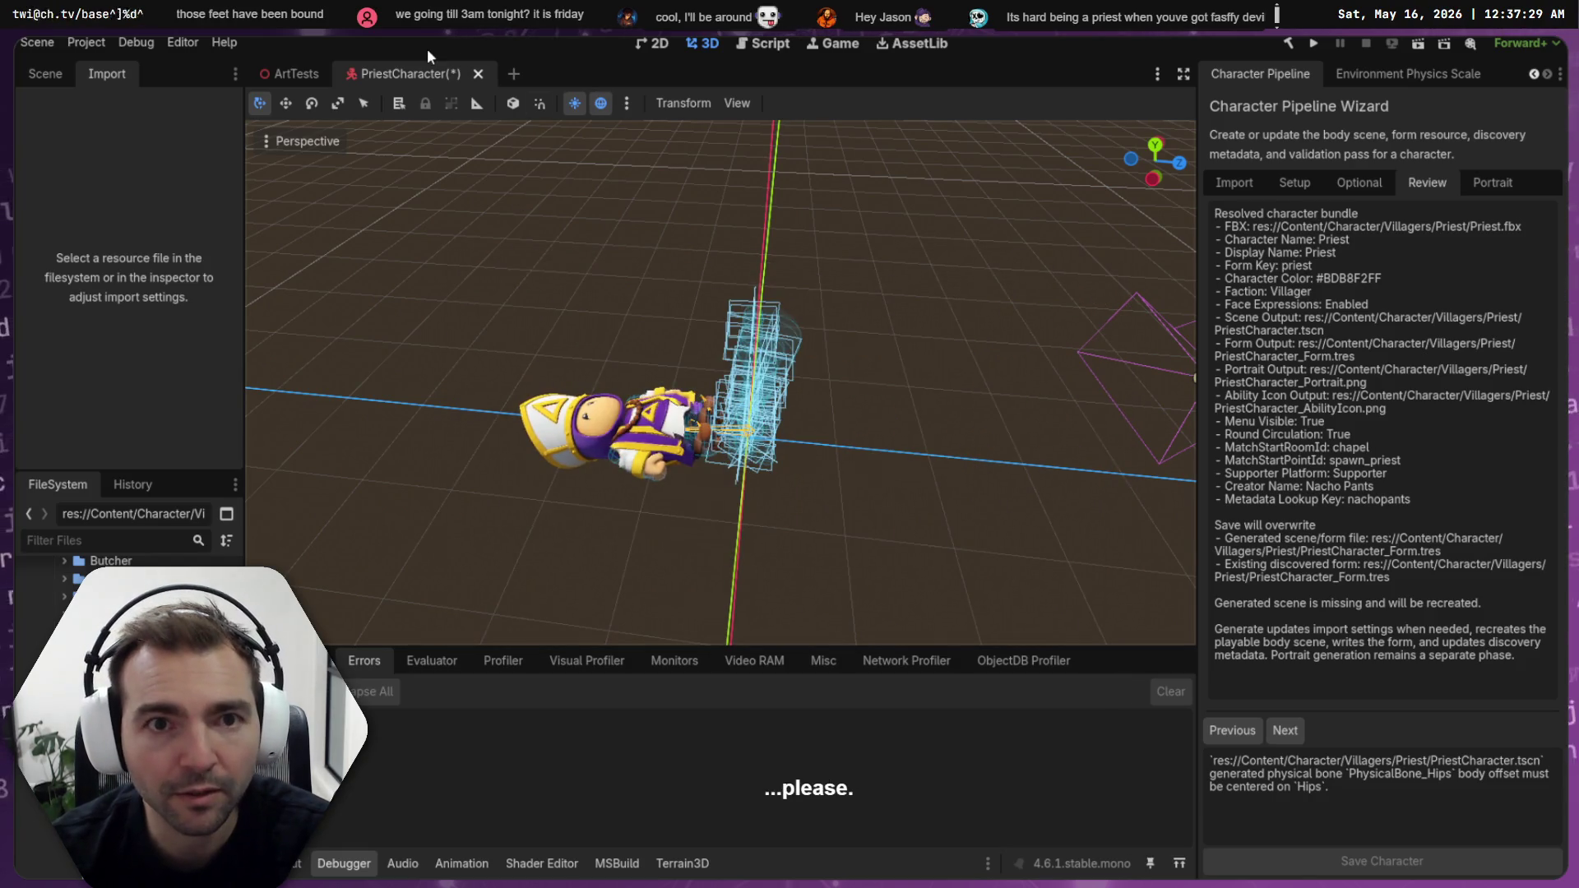
Close PriestCharacter unsaved, reimport Priest.fbx, and regenerate the character from Priest.fbx in the wizard.
click(913, 491)
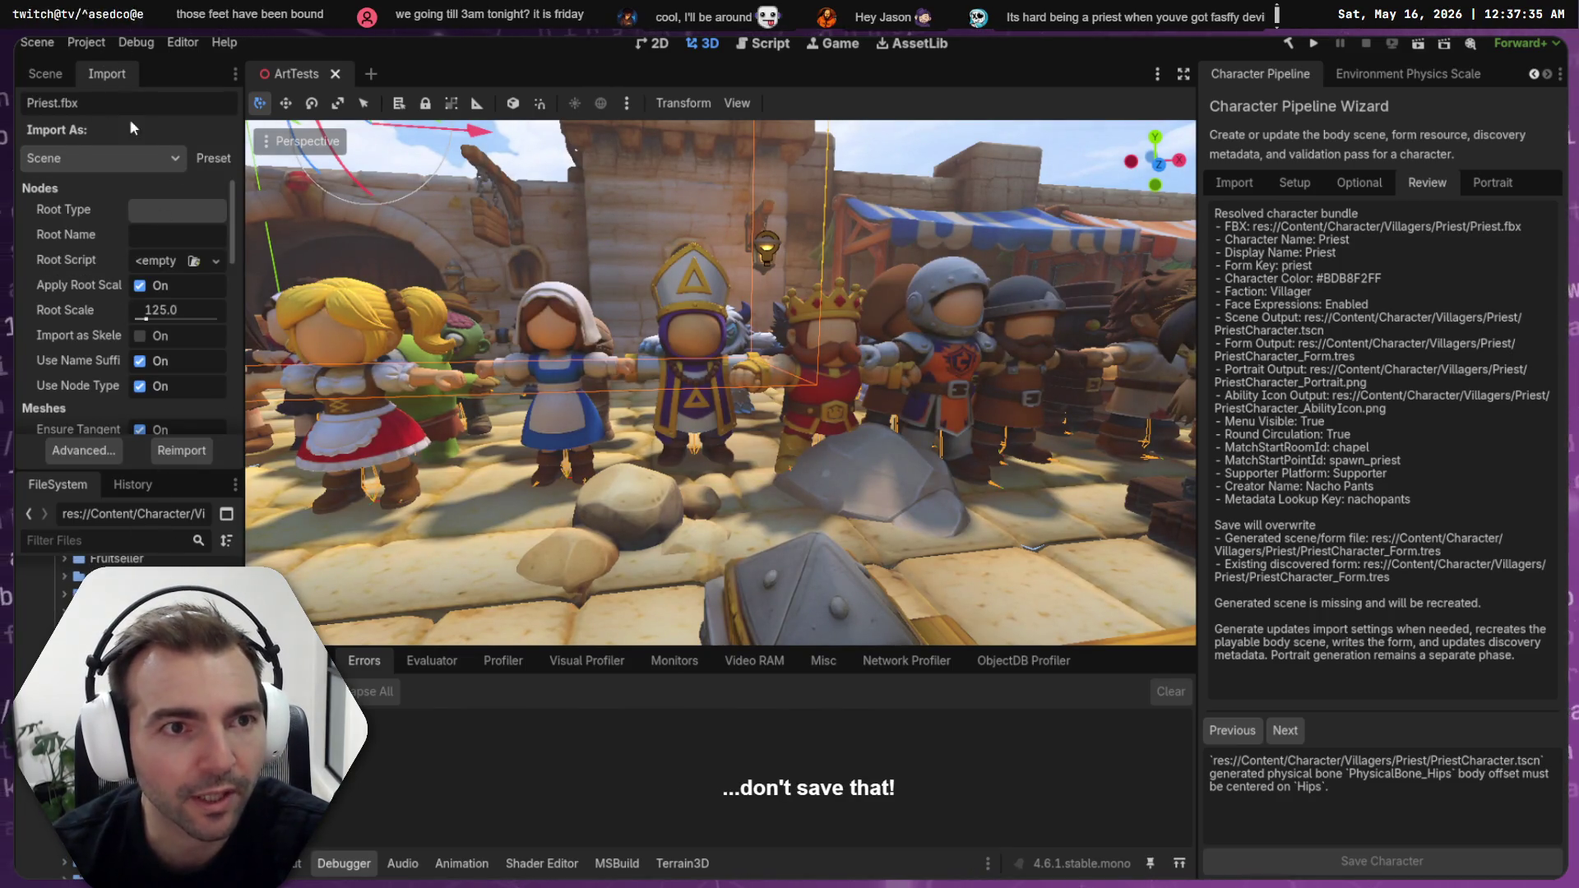
click(183, 457)
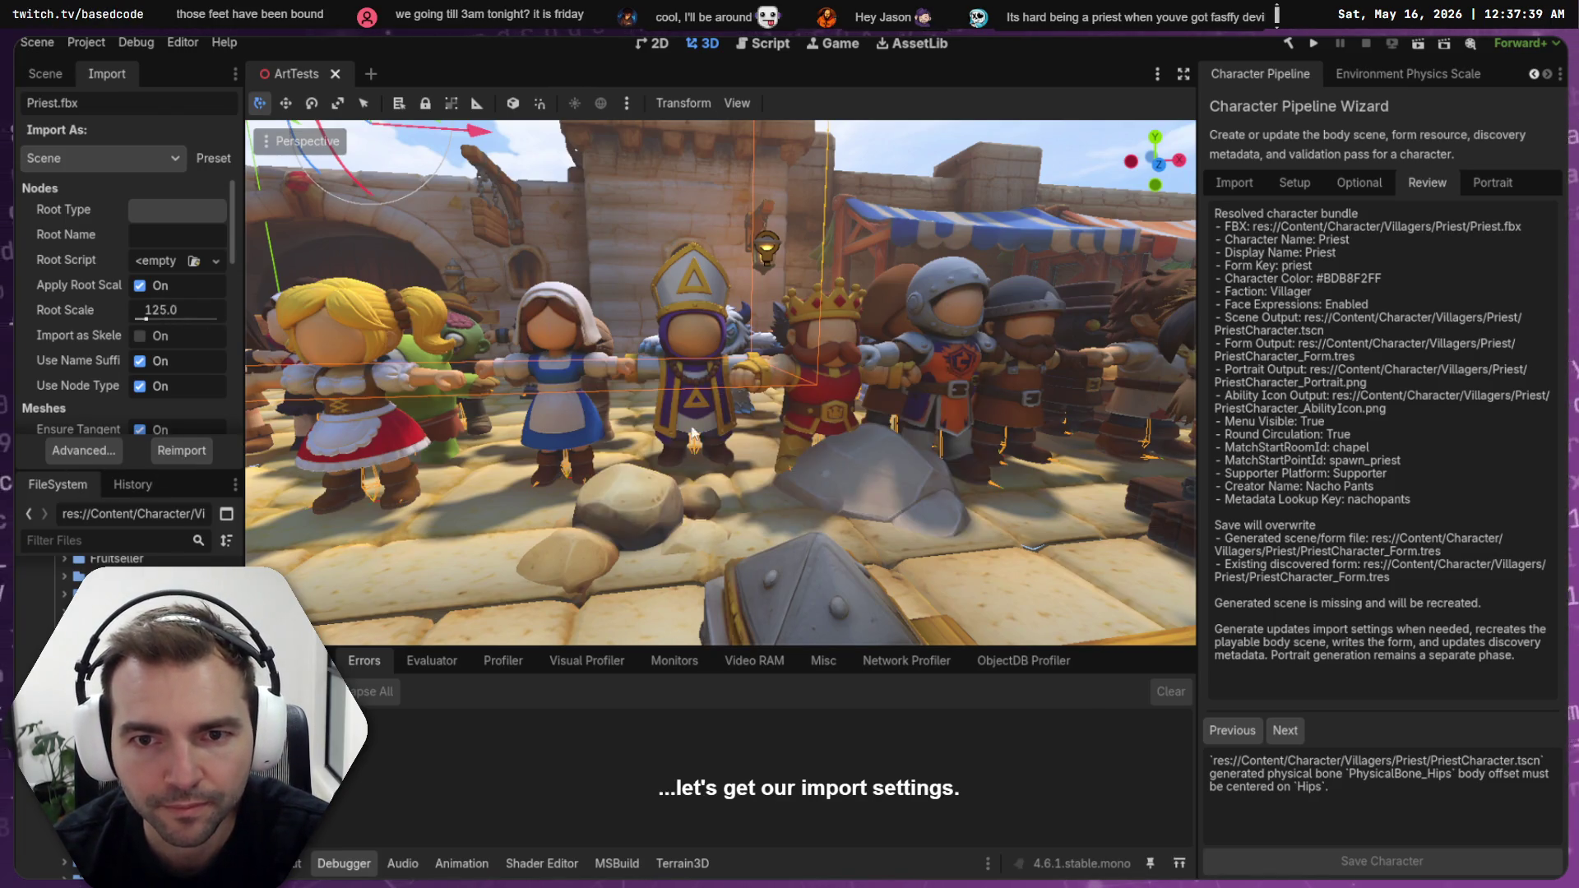
click(1230, 182)
triple_click(1427, 249)
text(Priest)
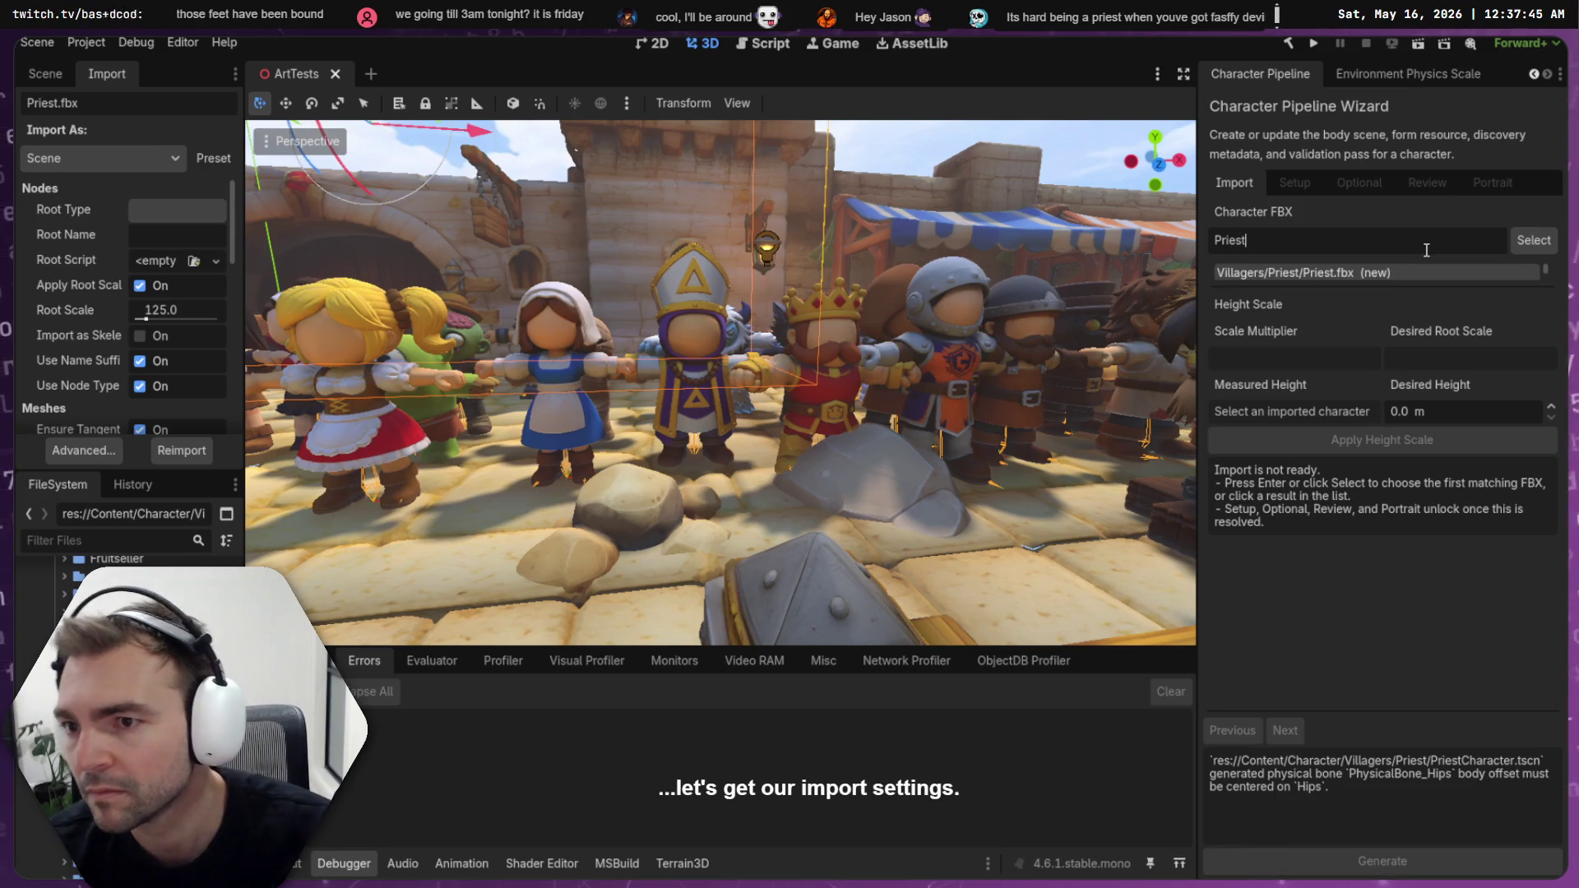
key(Return)
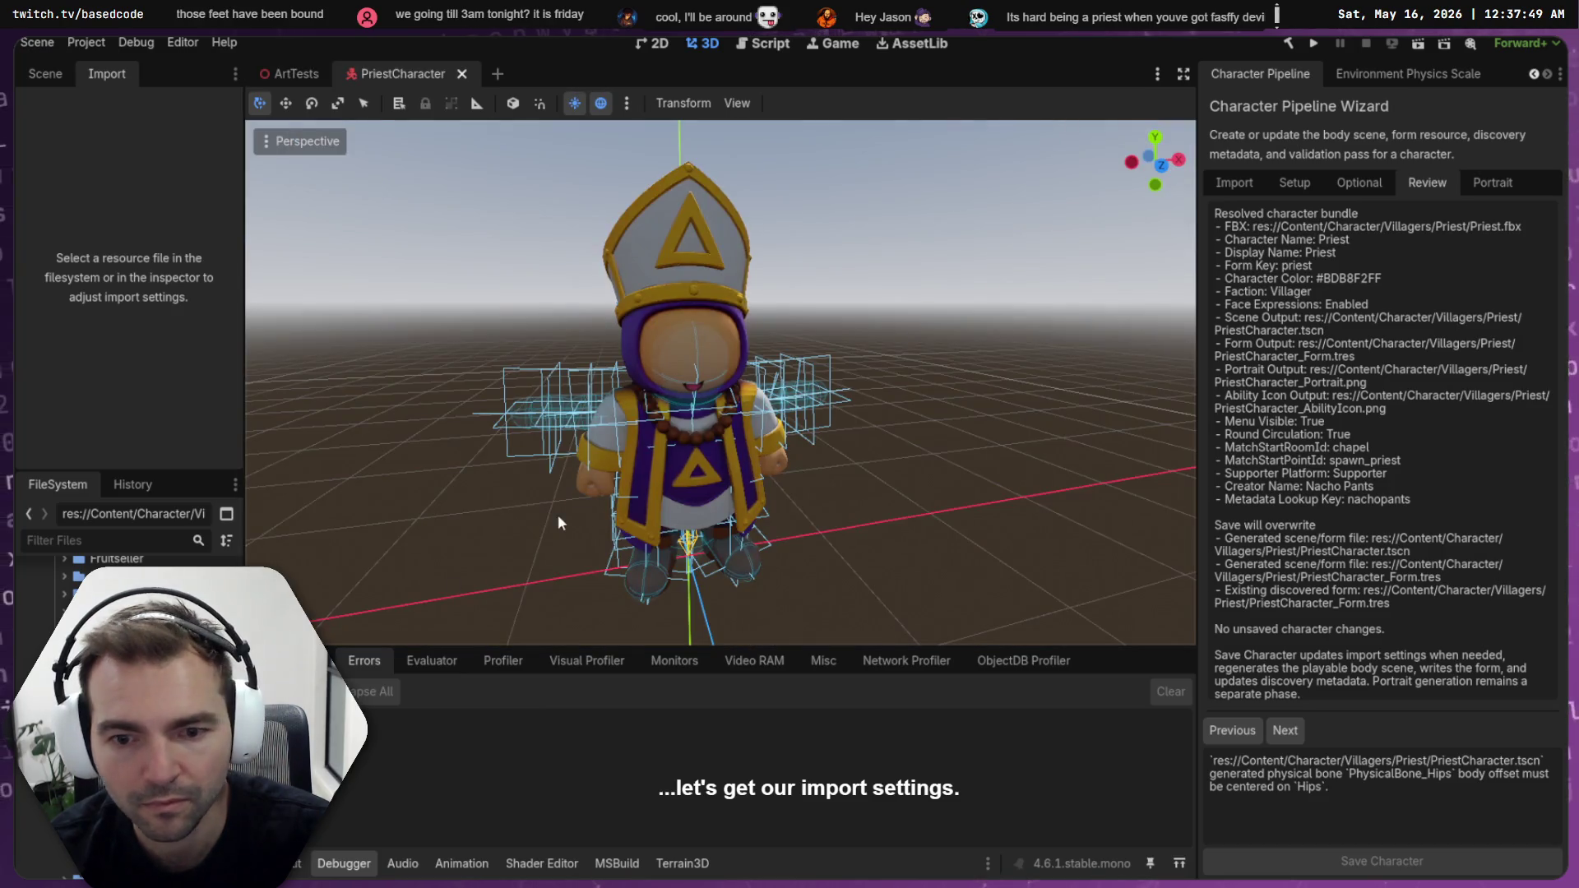
click(48, 75)
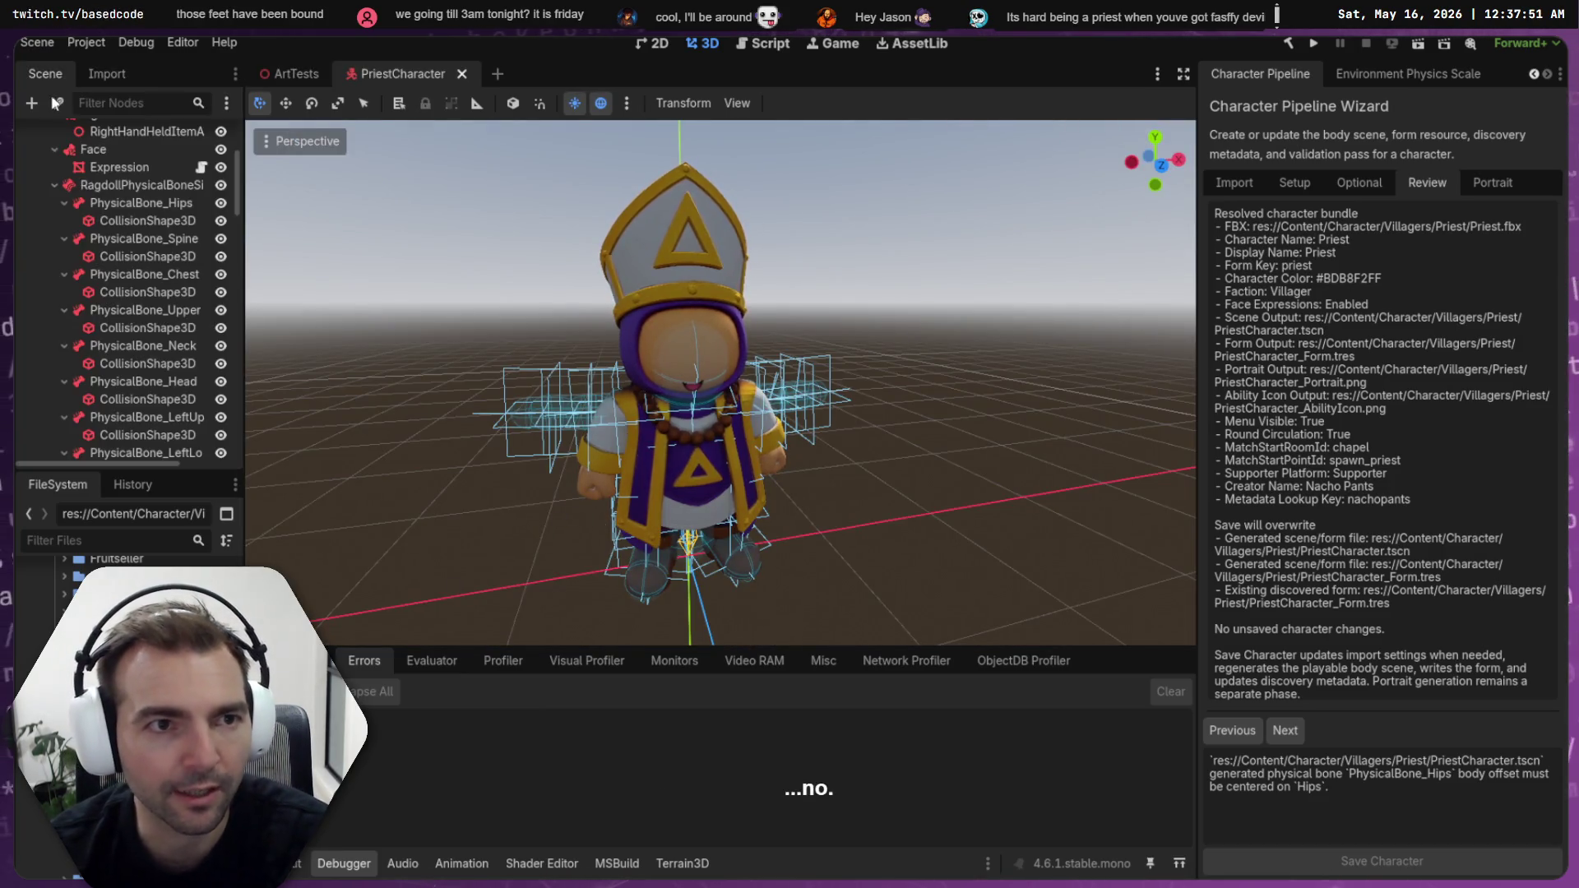
Rotate the Expression node on the priest's head and save the scene.
click(55, 186)
click(119, 167)
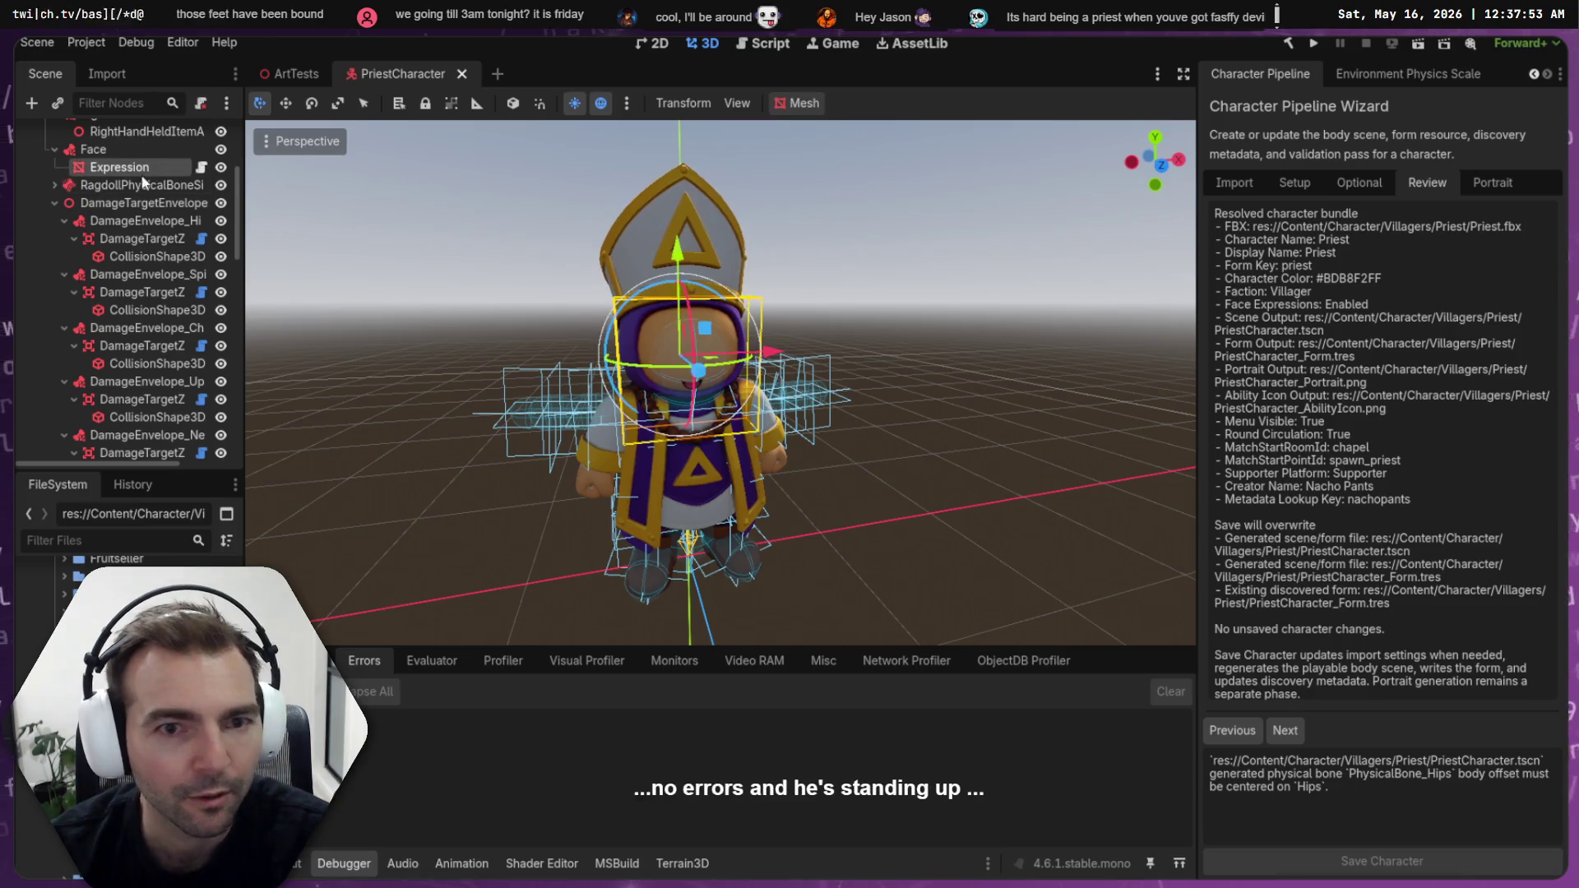
mouse_move(698, 372)
mouse_down()
mouse_move(679, 240)
mouse_move(494, 257)
mouse_move(807, 351)
mouse_up()
key(ctrl+s)
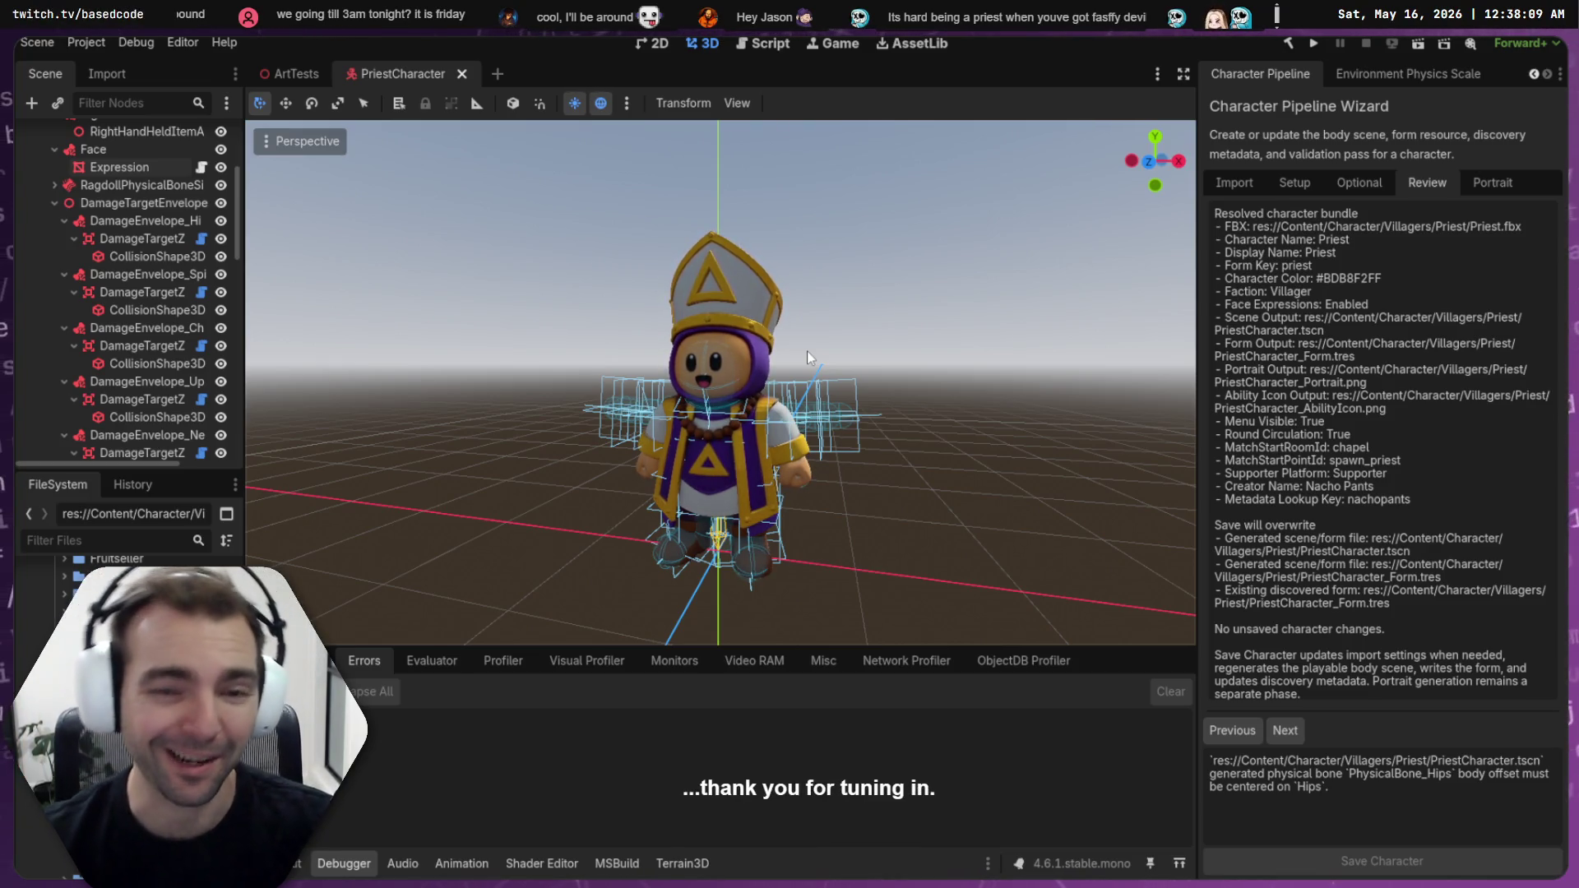
Show the 'default' body mesh in the Inspector with its Surface Material Override slots expanded.
scroll(955, 326, up, 5)
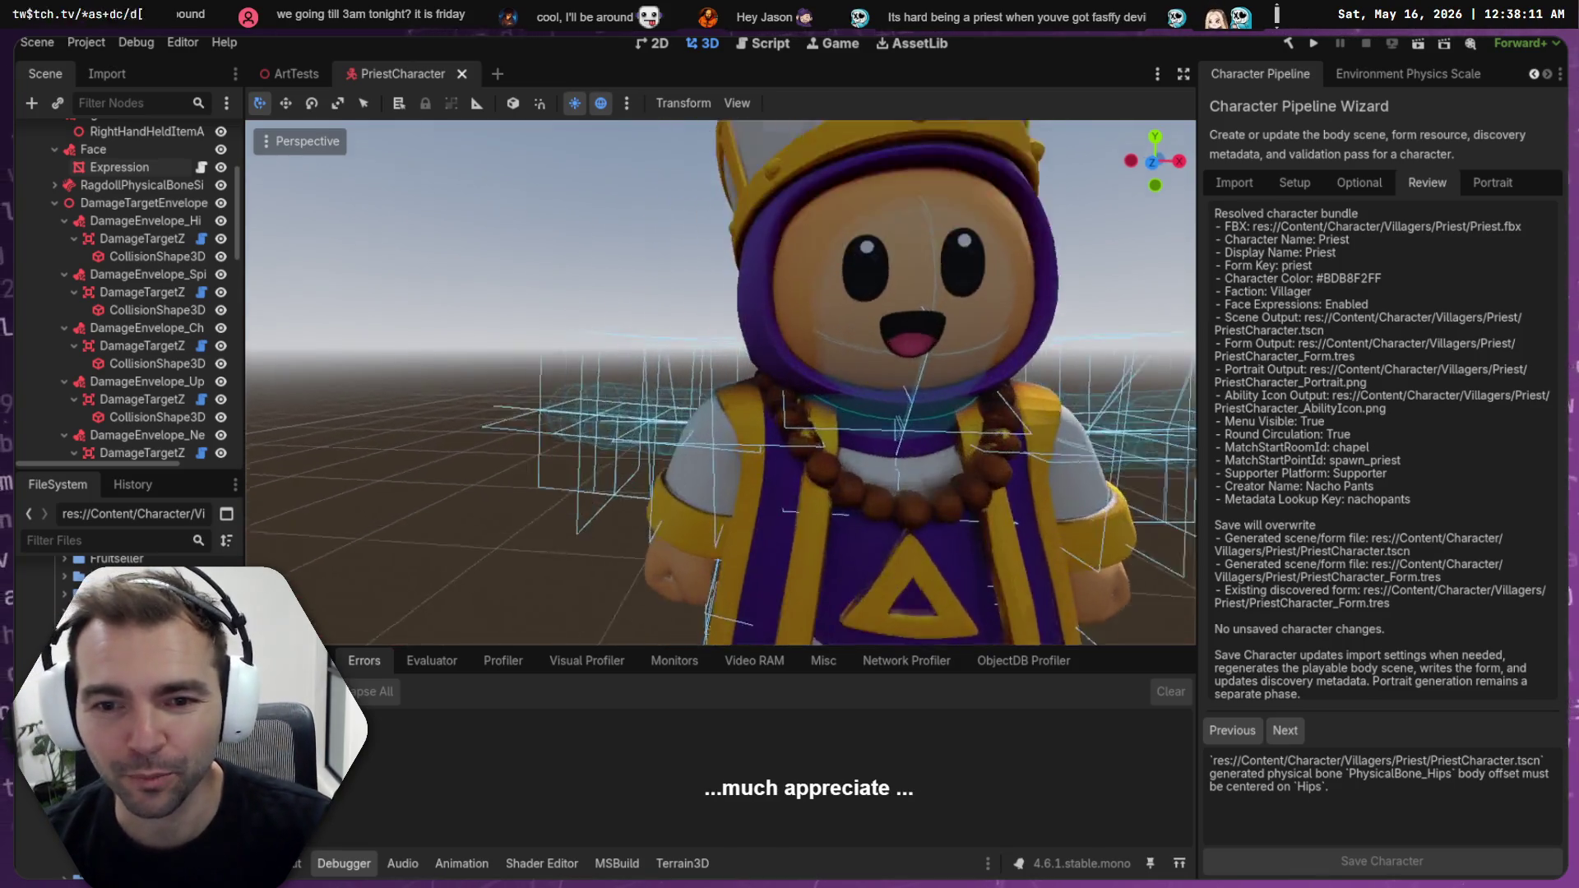
scroll(955, 326, down, 5)
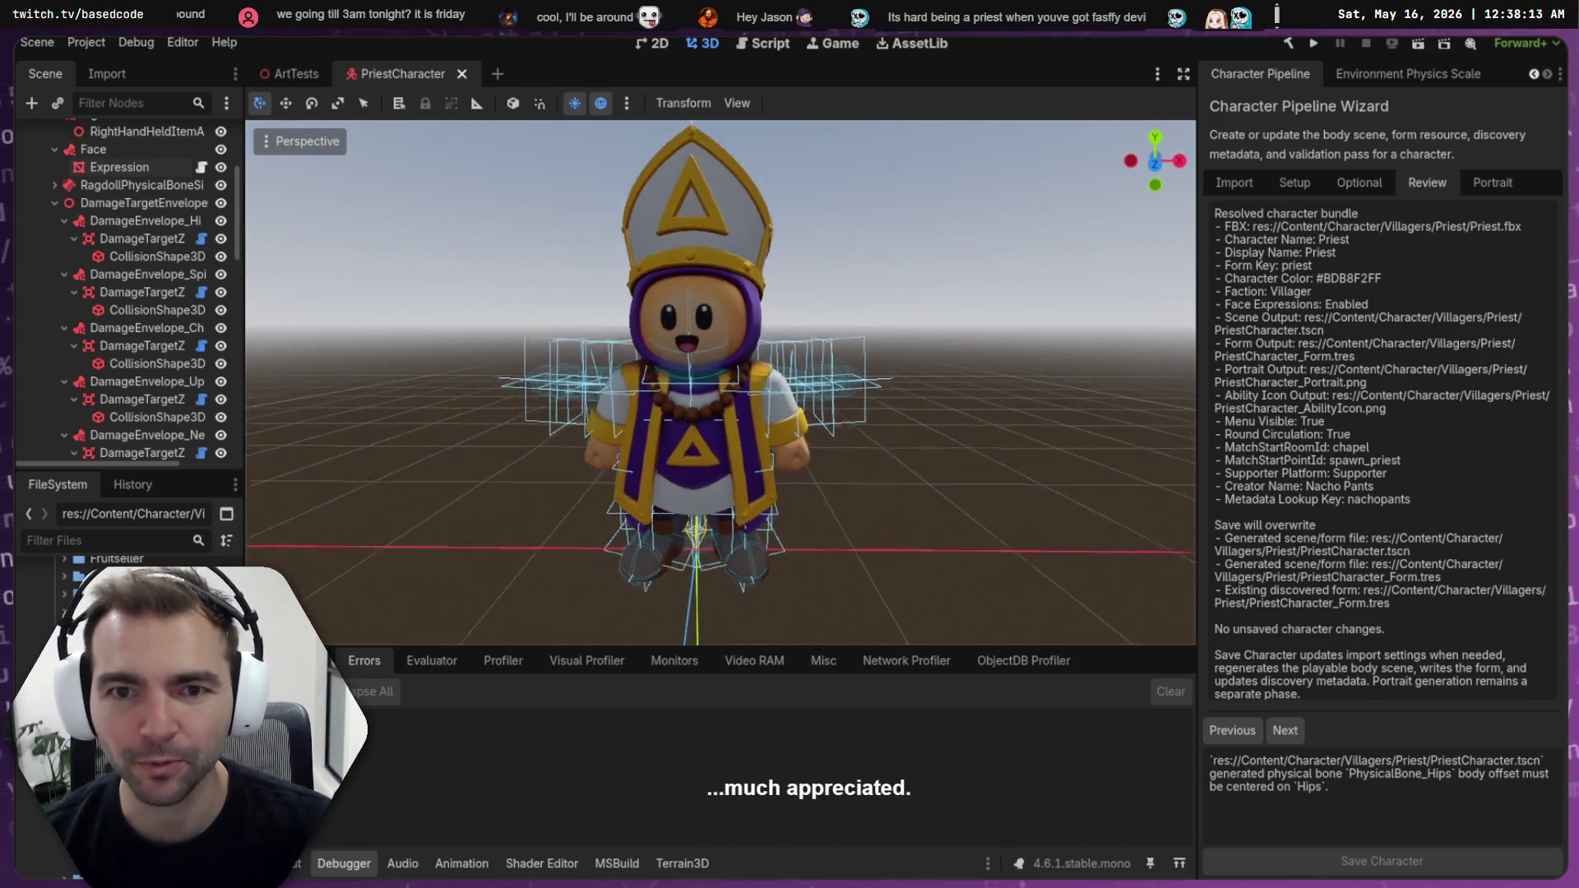
scroll(955, 326, down, 3)
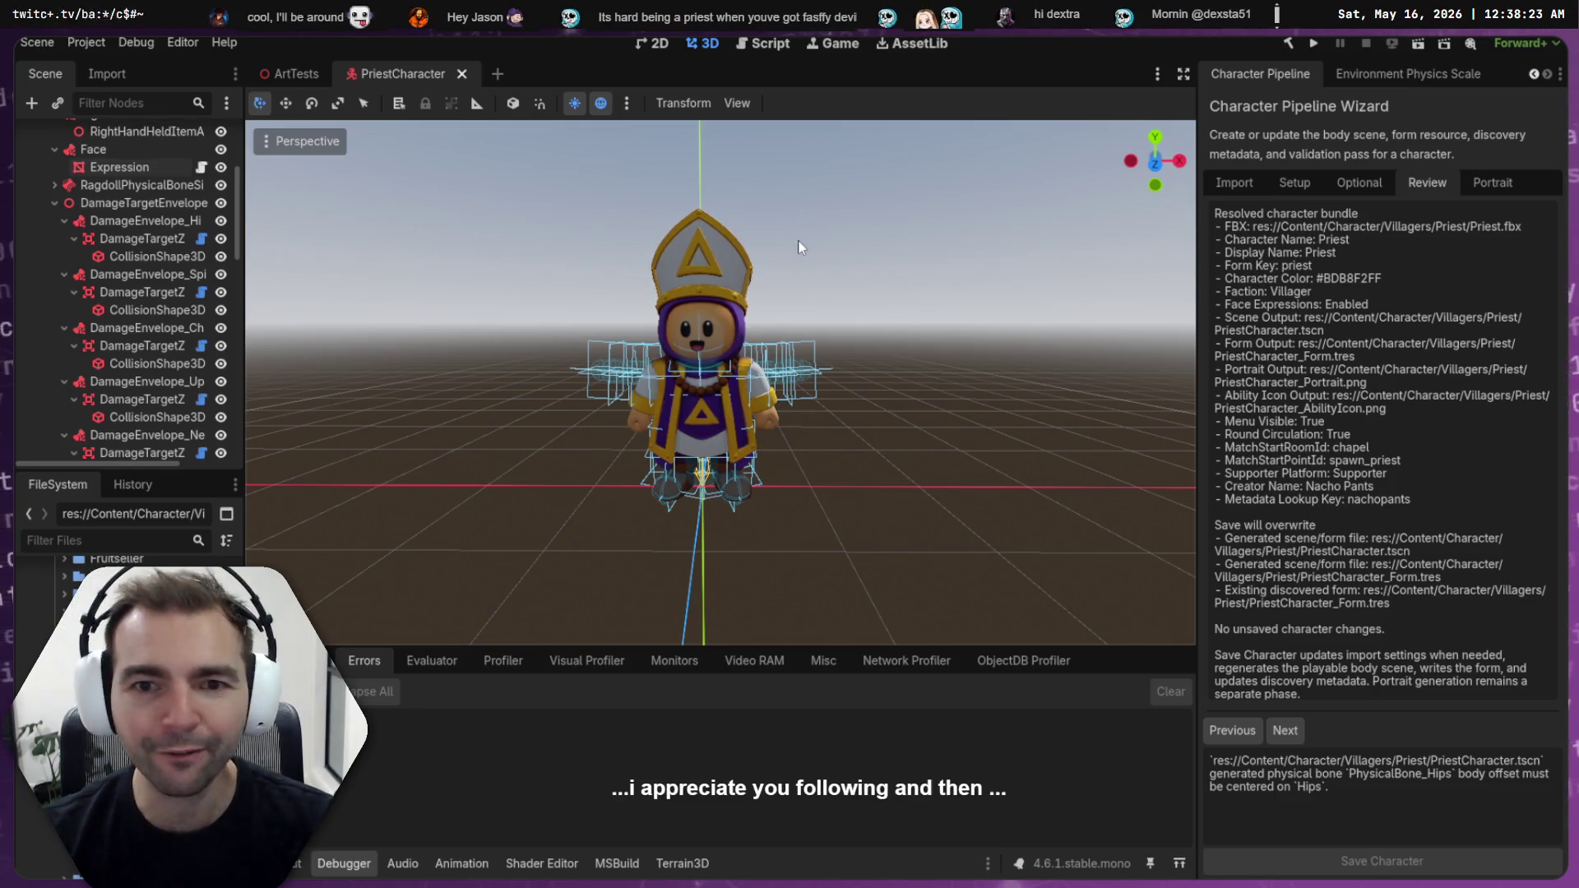
mouse_move(803, 241)
mouse_down()
mouse_move(966, 253)
mouse_move(752, 280)
mouse_up()
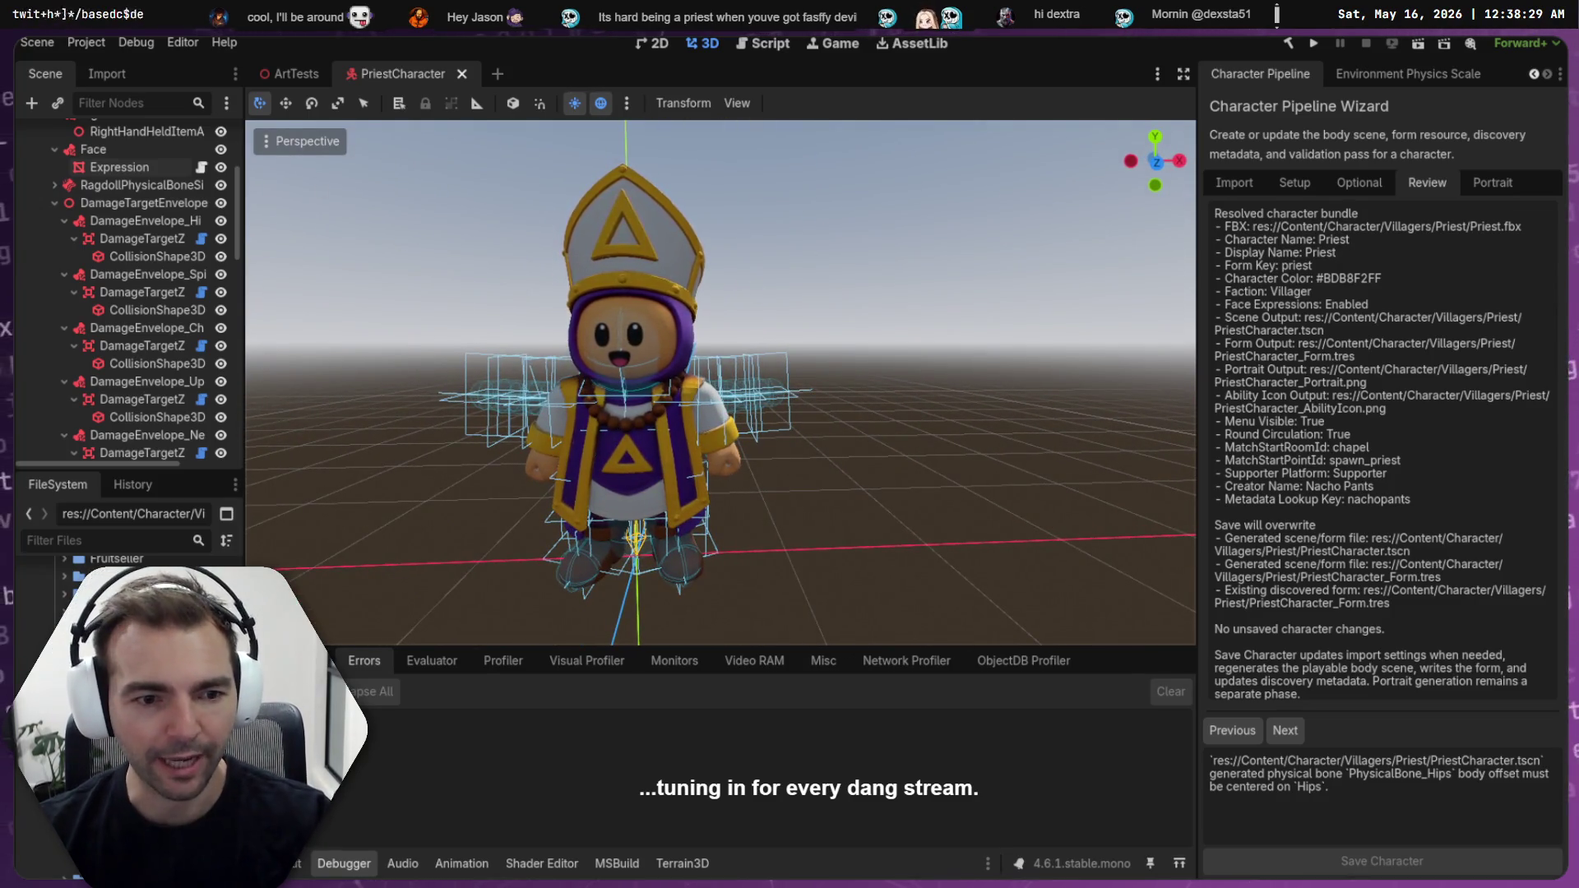
scroll(1282, 74, up, 3)
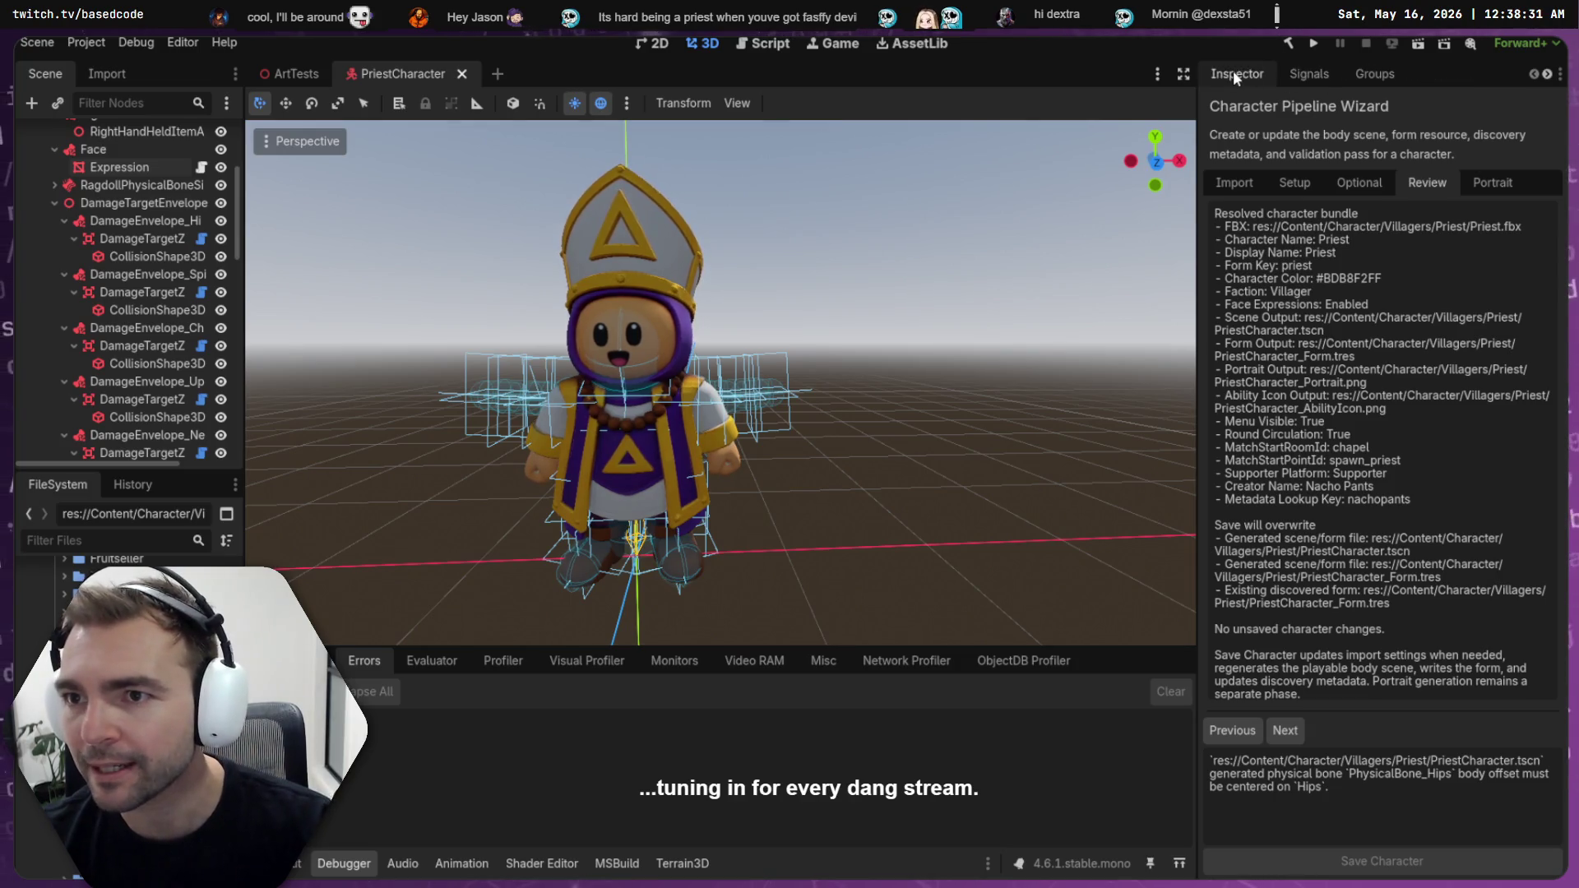
click(1232, 70)
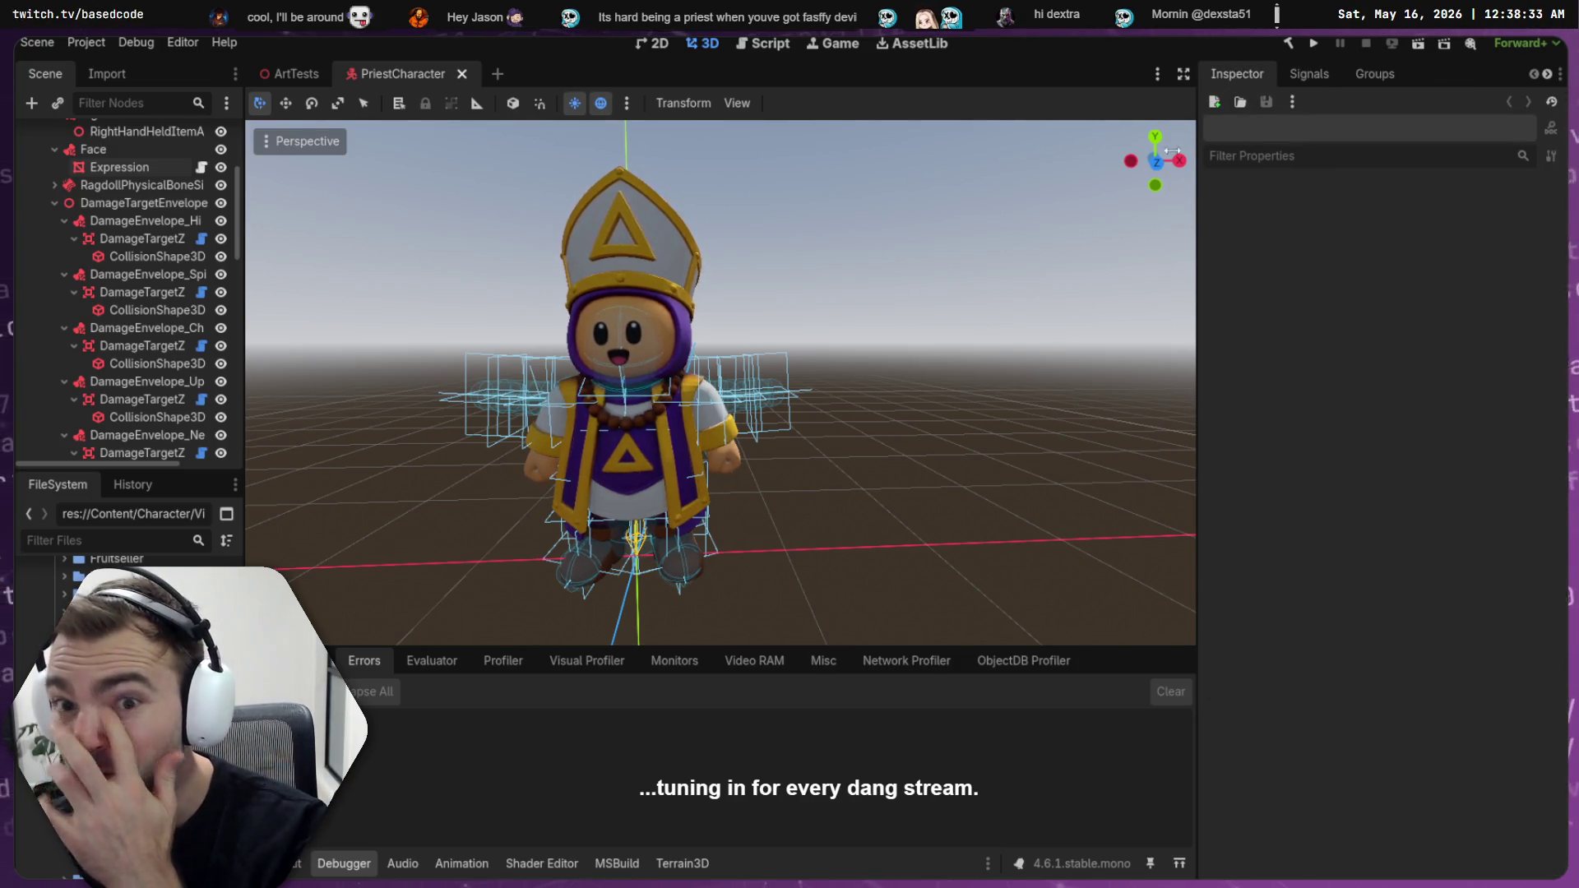
click(117, 148)
scroll(123, 177, up, 5)
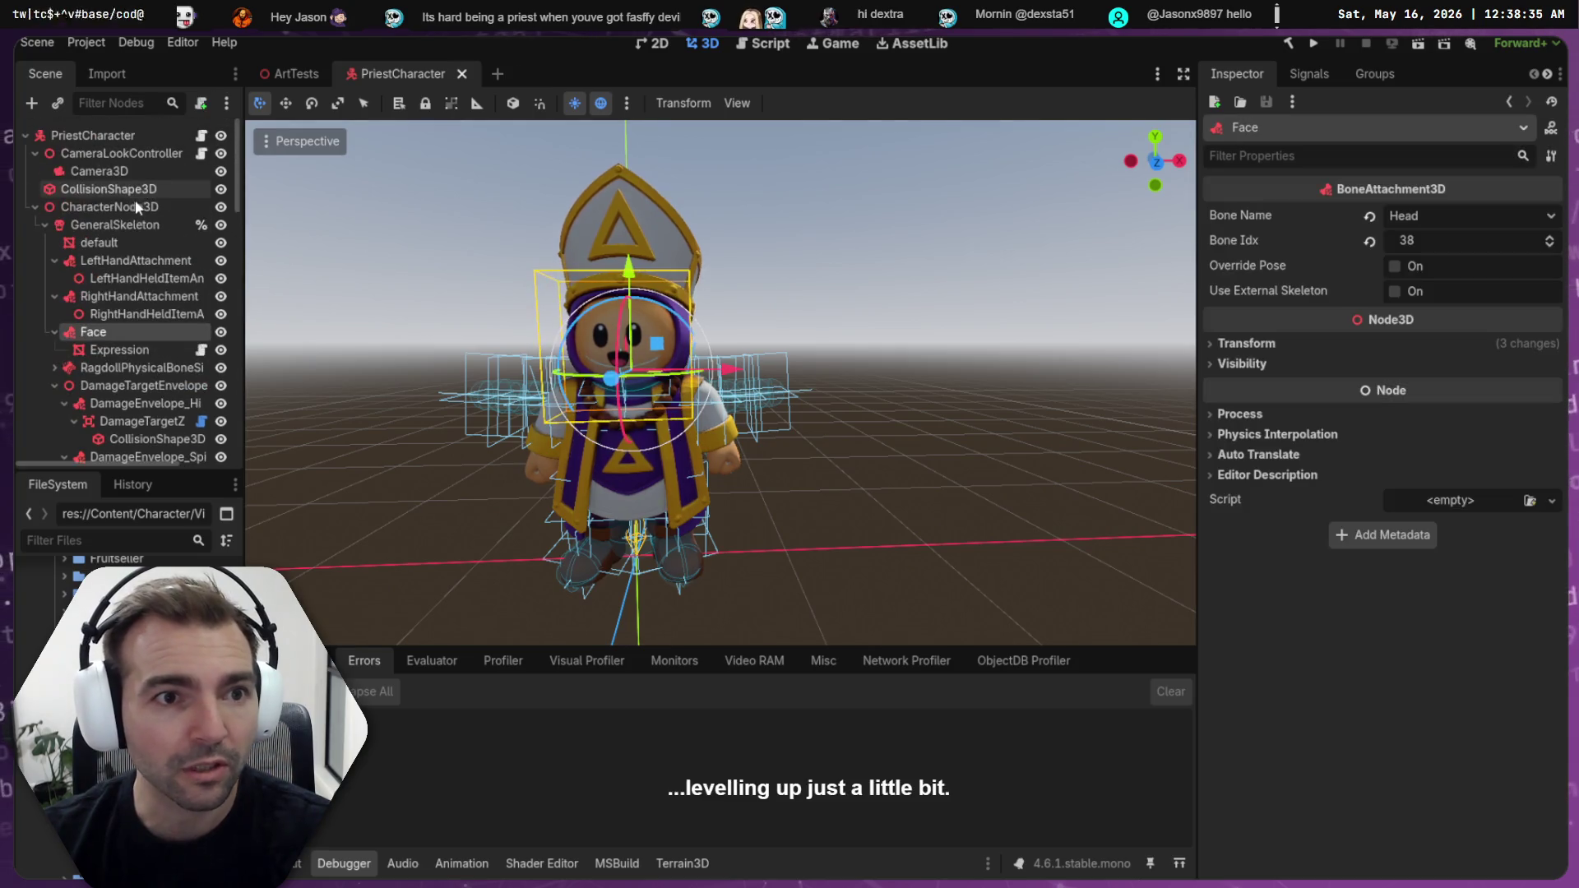
click(126, 243)
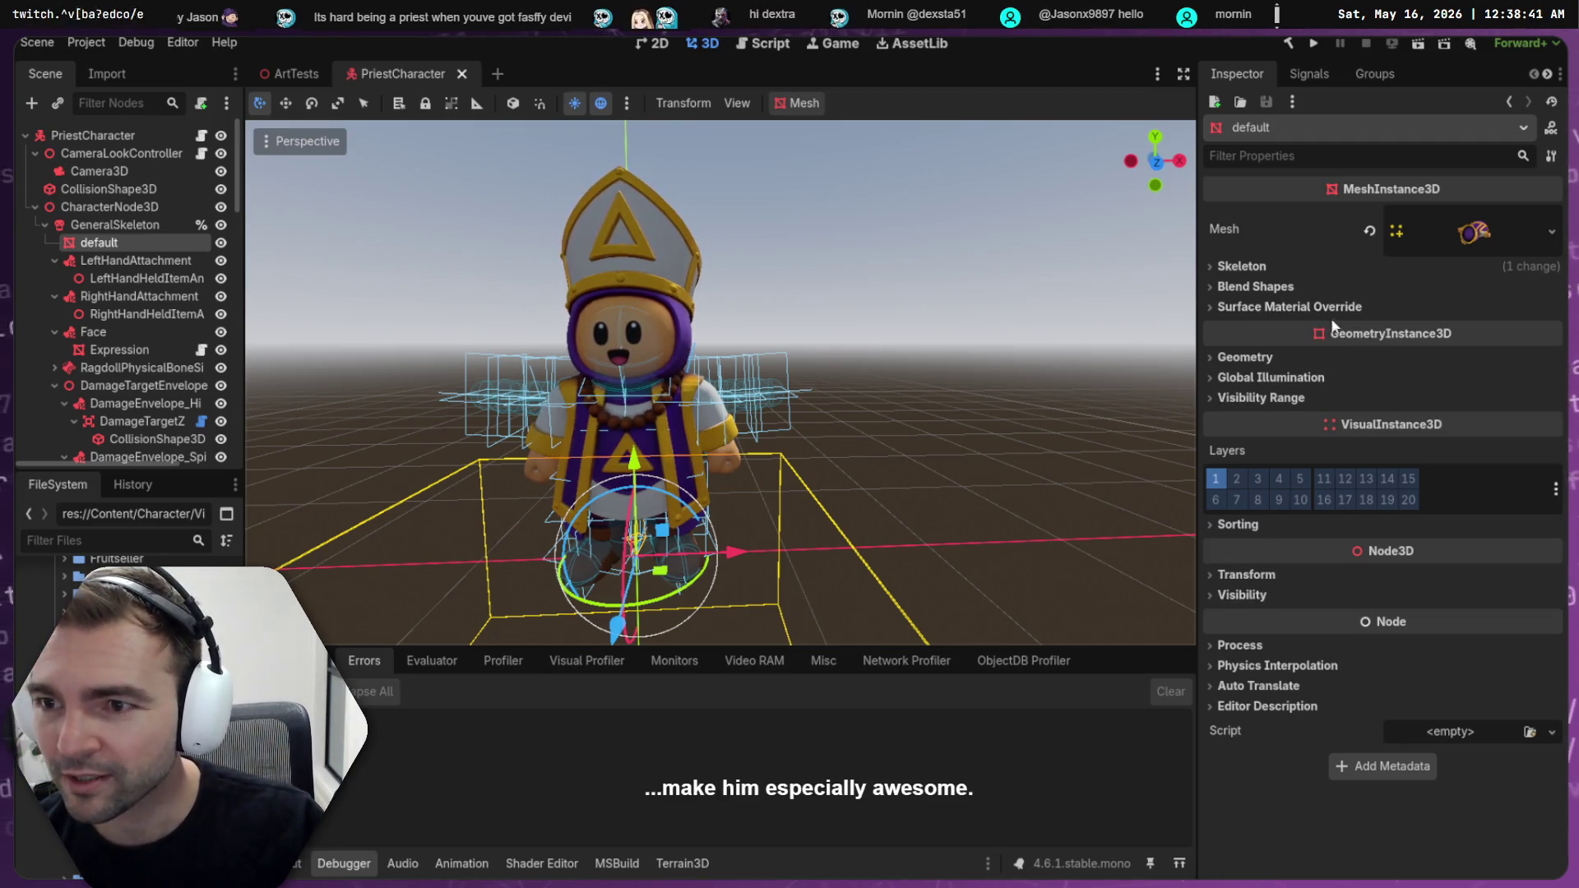
click(1359, 306)
Create a StandardMaterial3D override on surface 0 and assign metallic and albedo textures.
click(1551, 329)
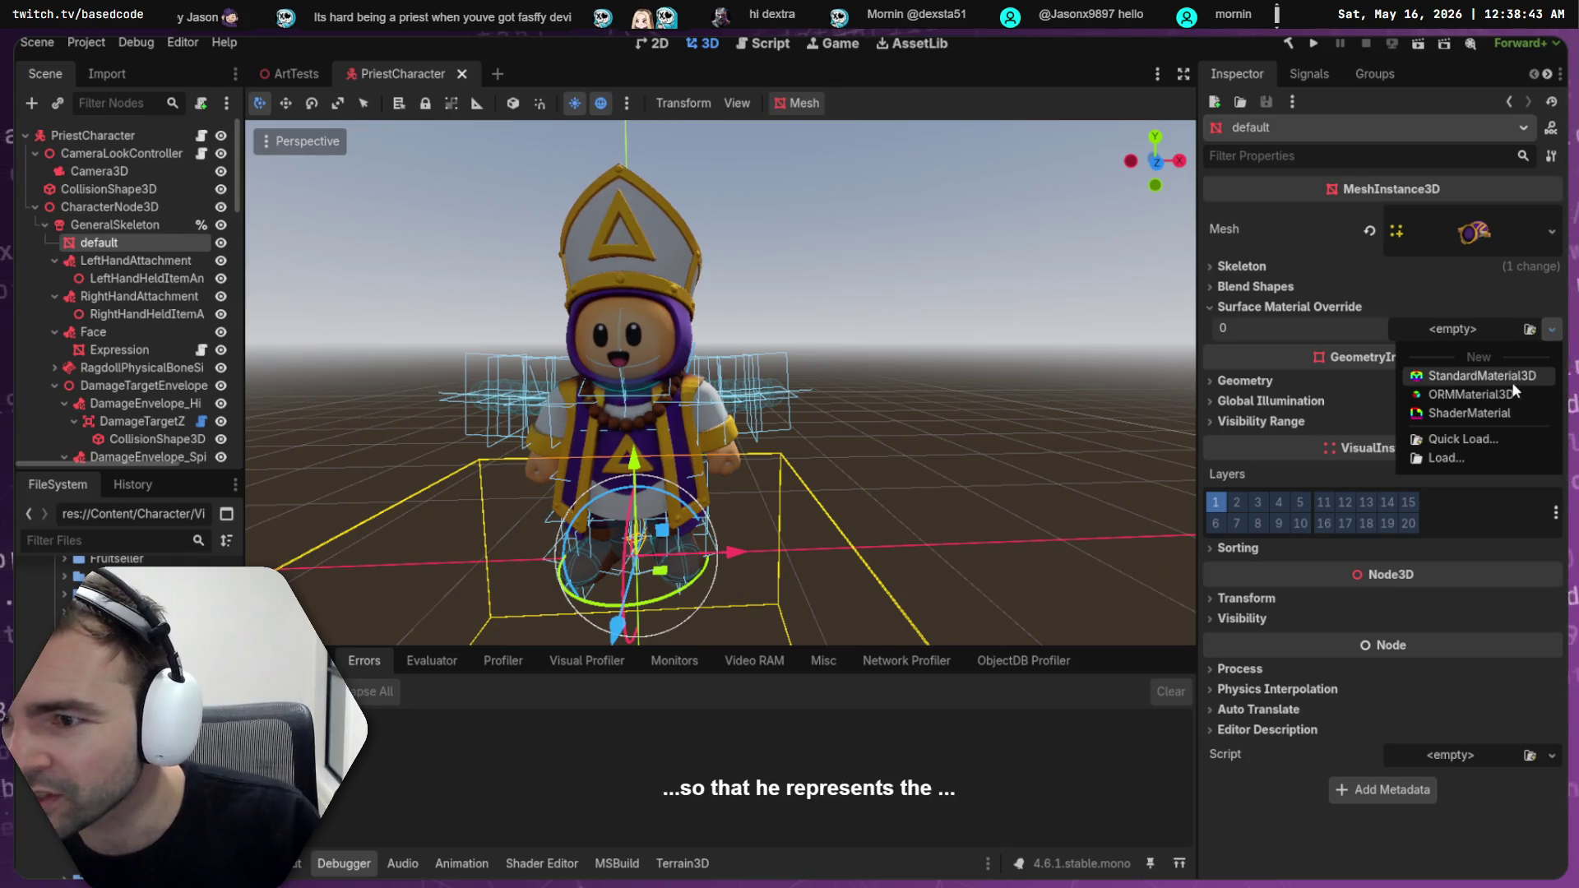
click(1512, 381)
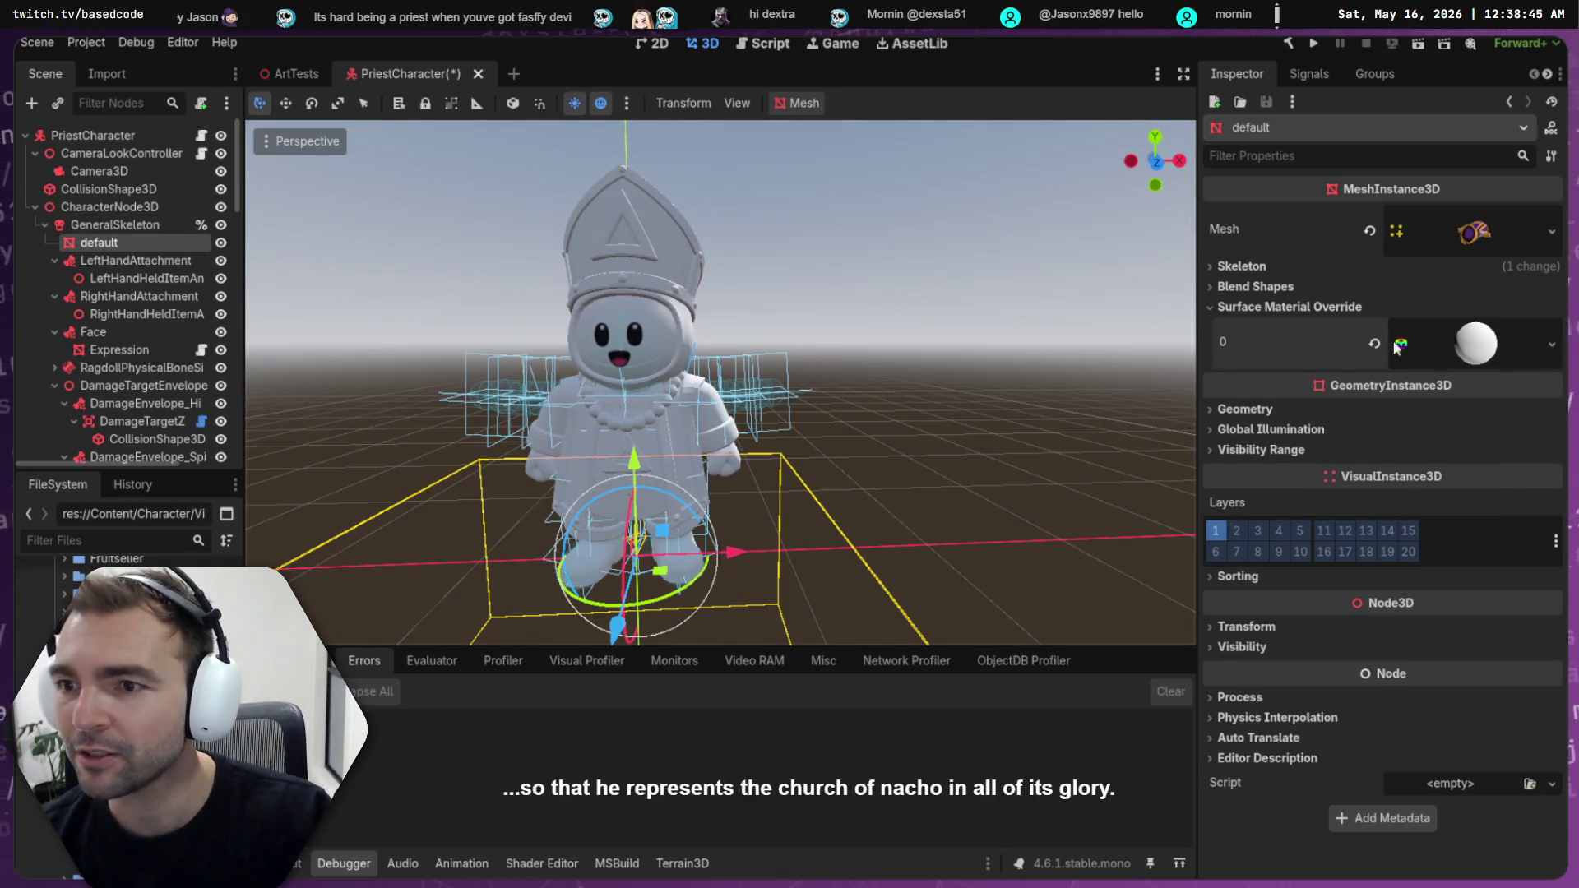
click(1494, 347)
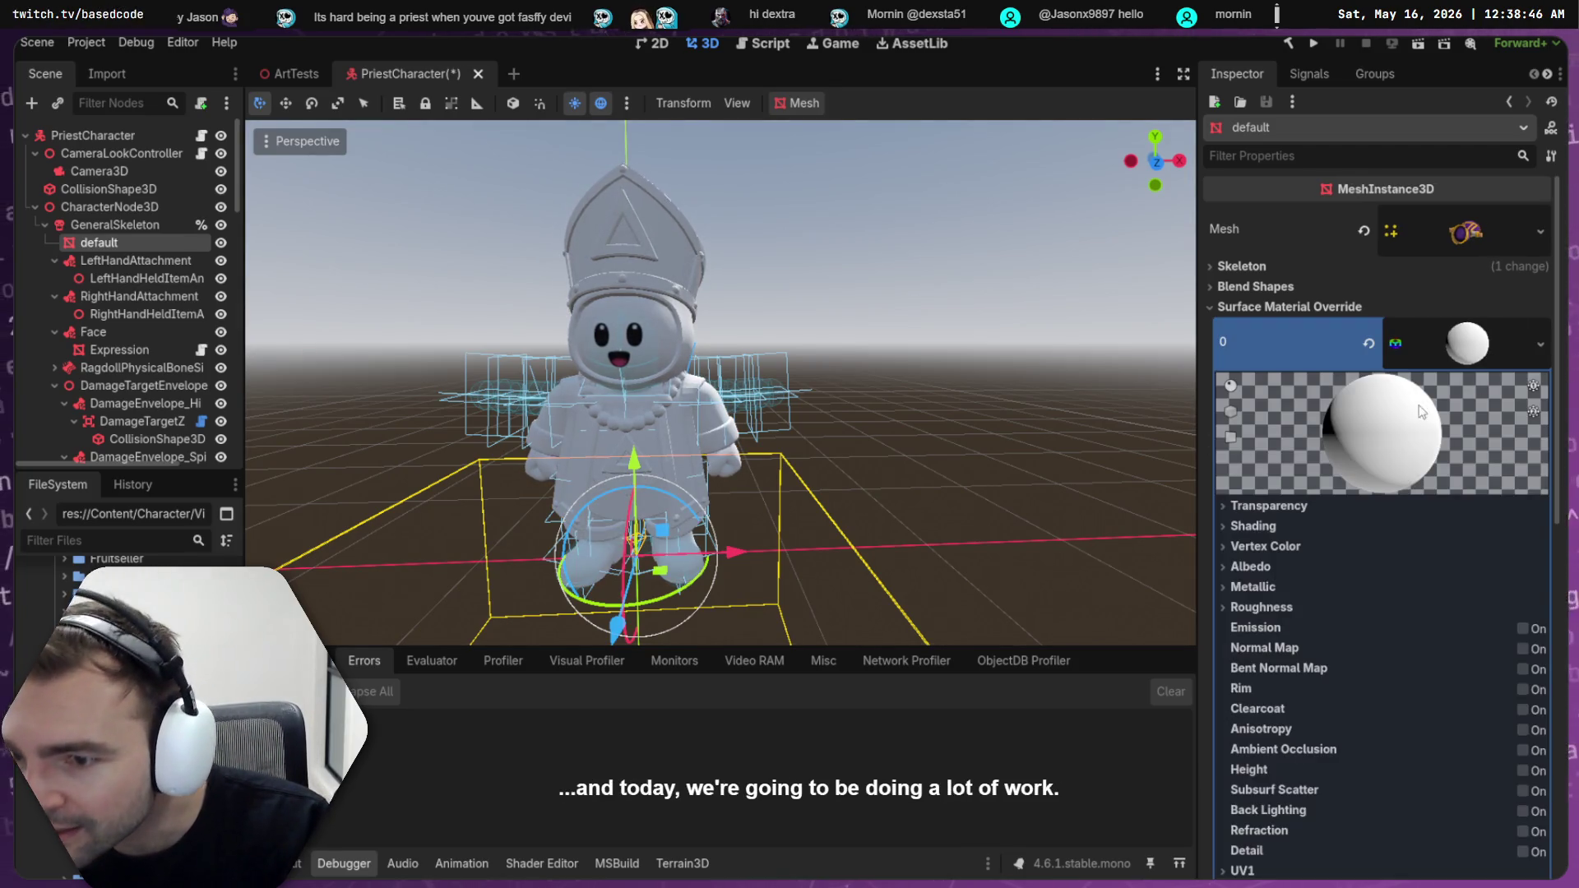
click(1259, 588)
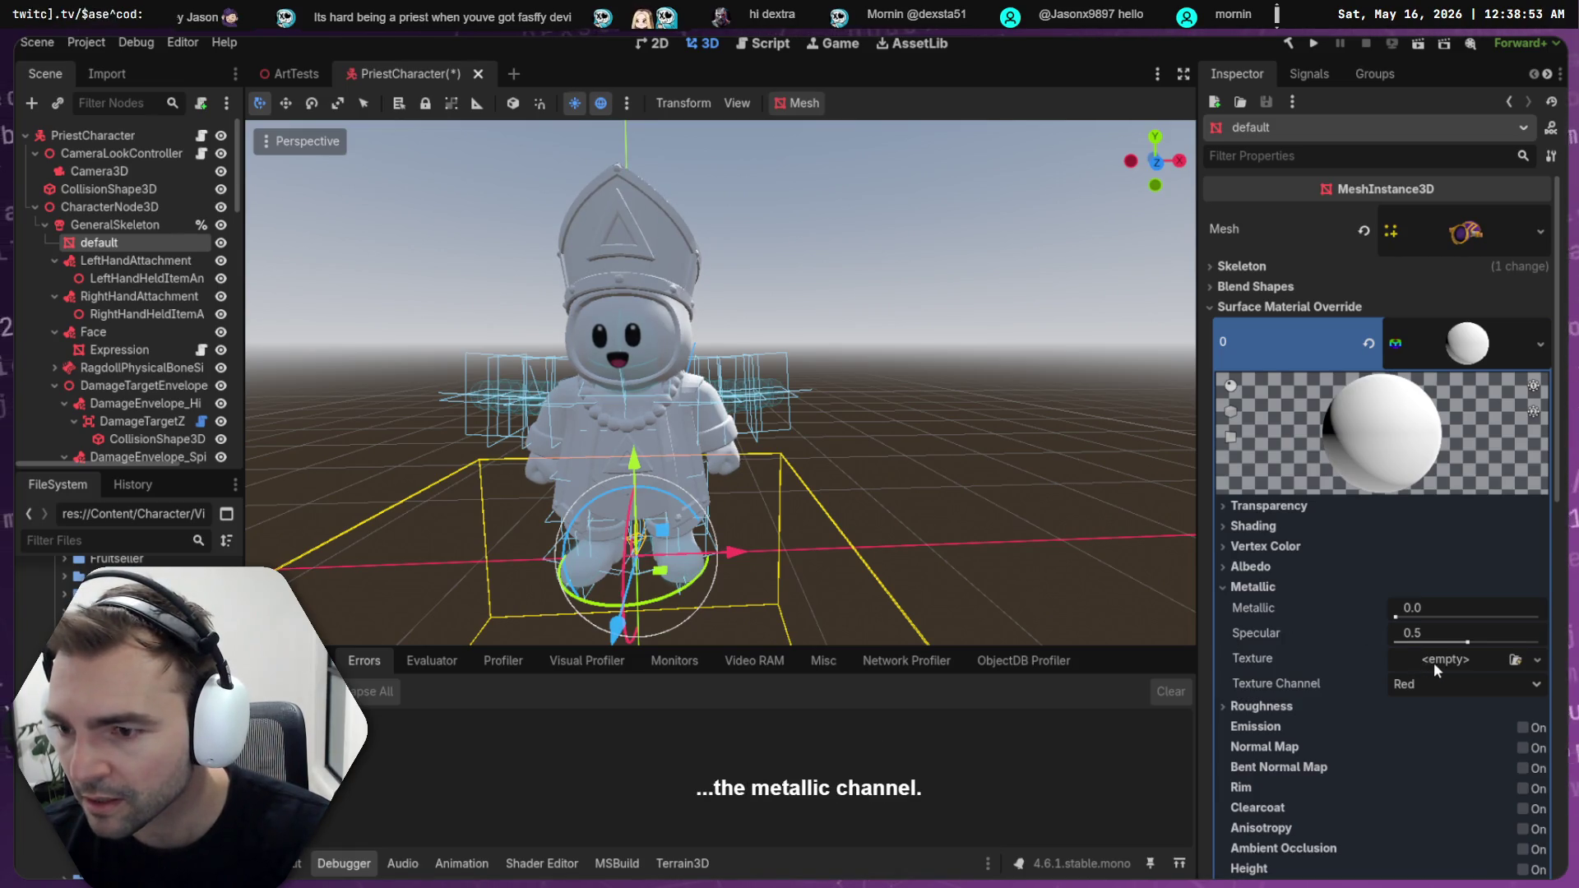
drag(1576, 366, 1446, 662)
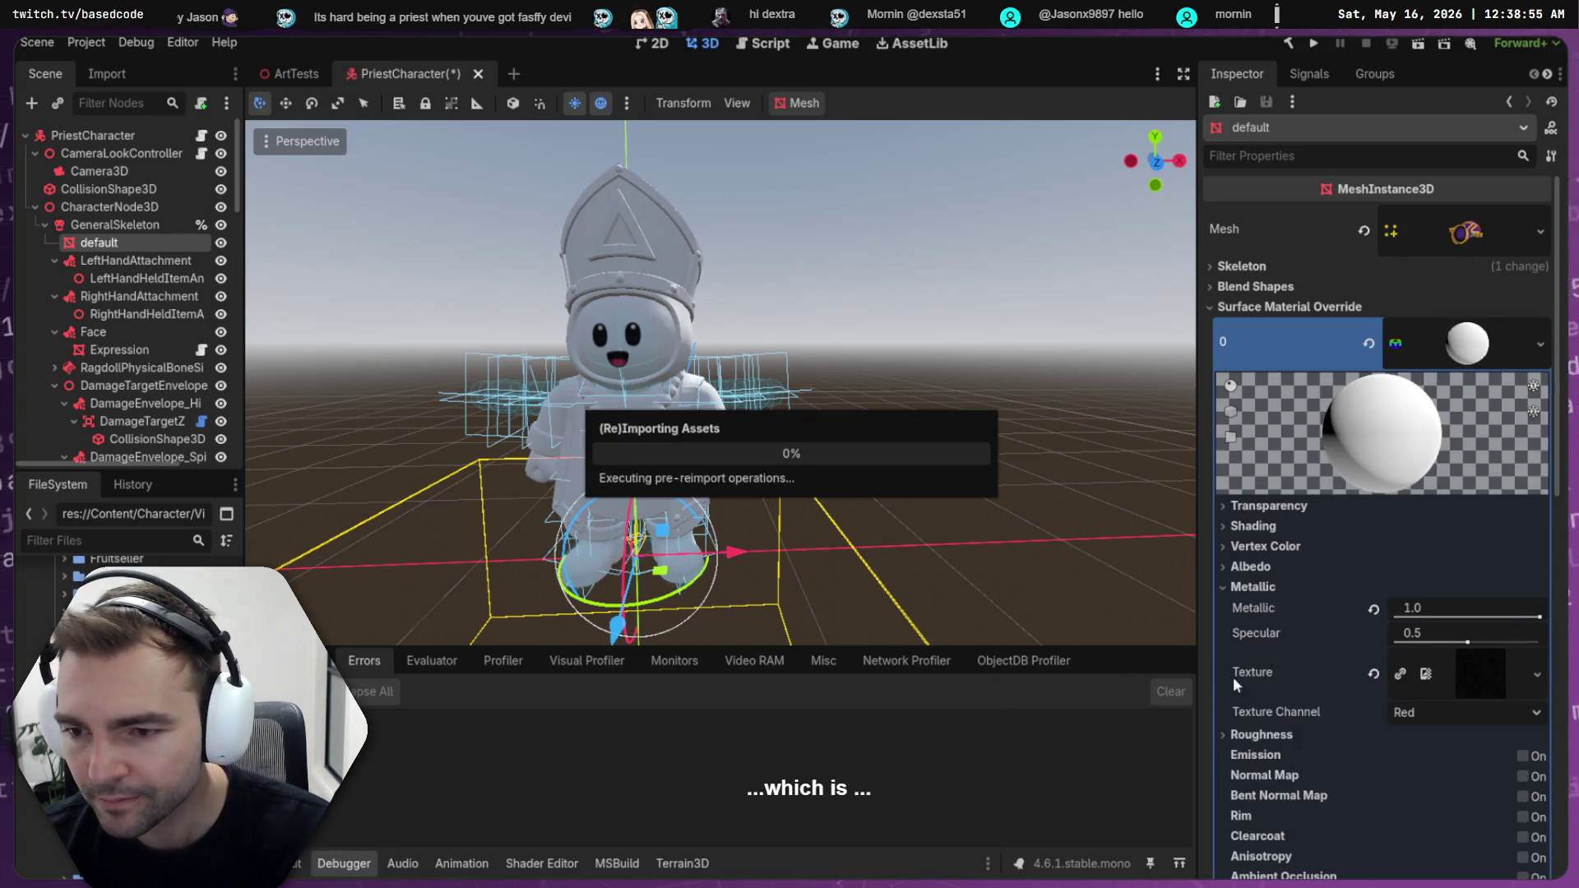
click(1230, 567)
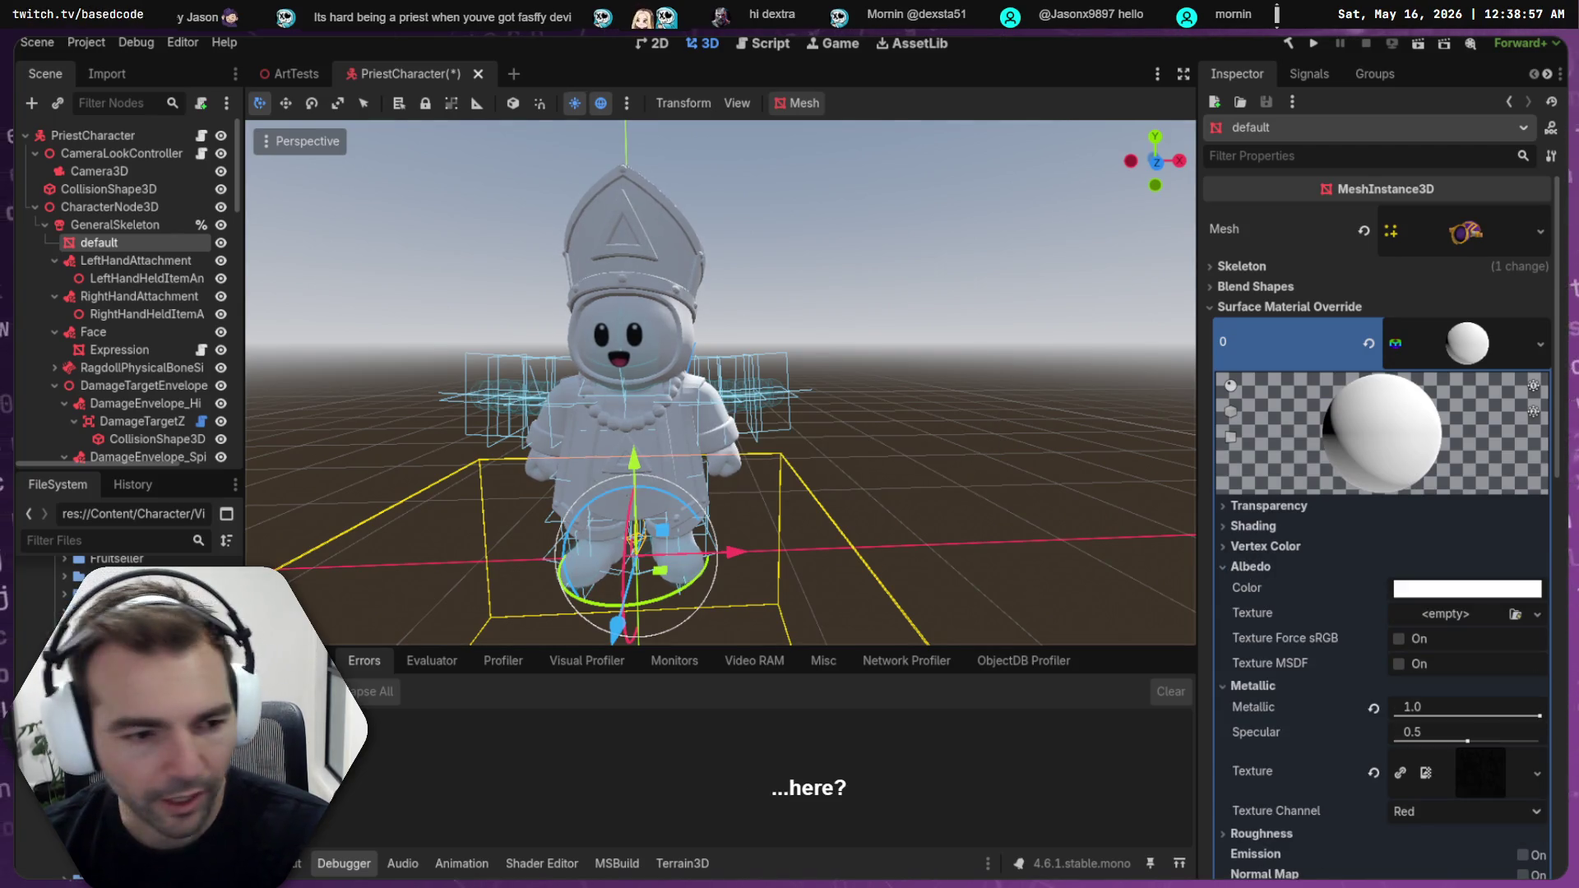
mouse_move(1575, 366)
mouse_down()
mouse_move(1456, 617)
mouse_move(1473, 624)
mouse_up()
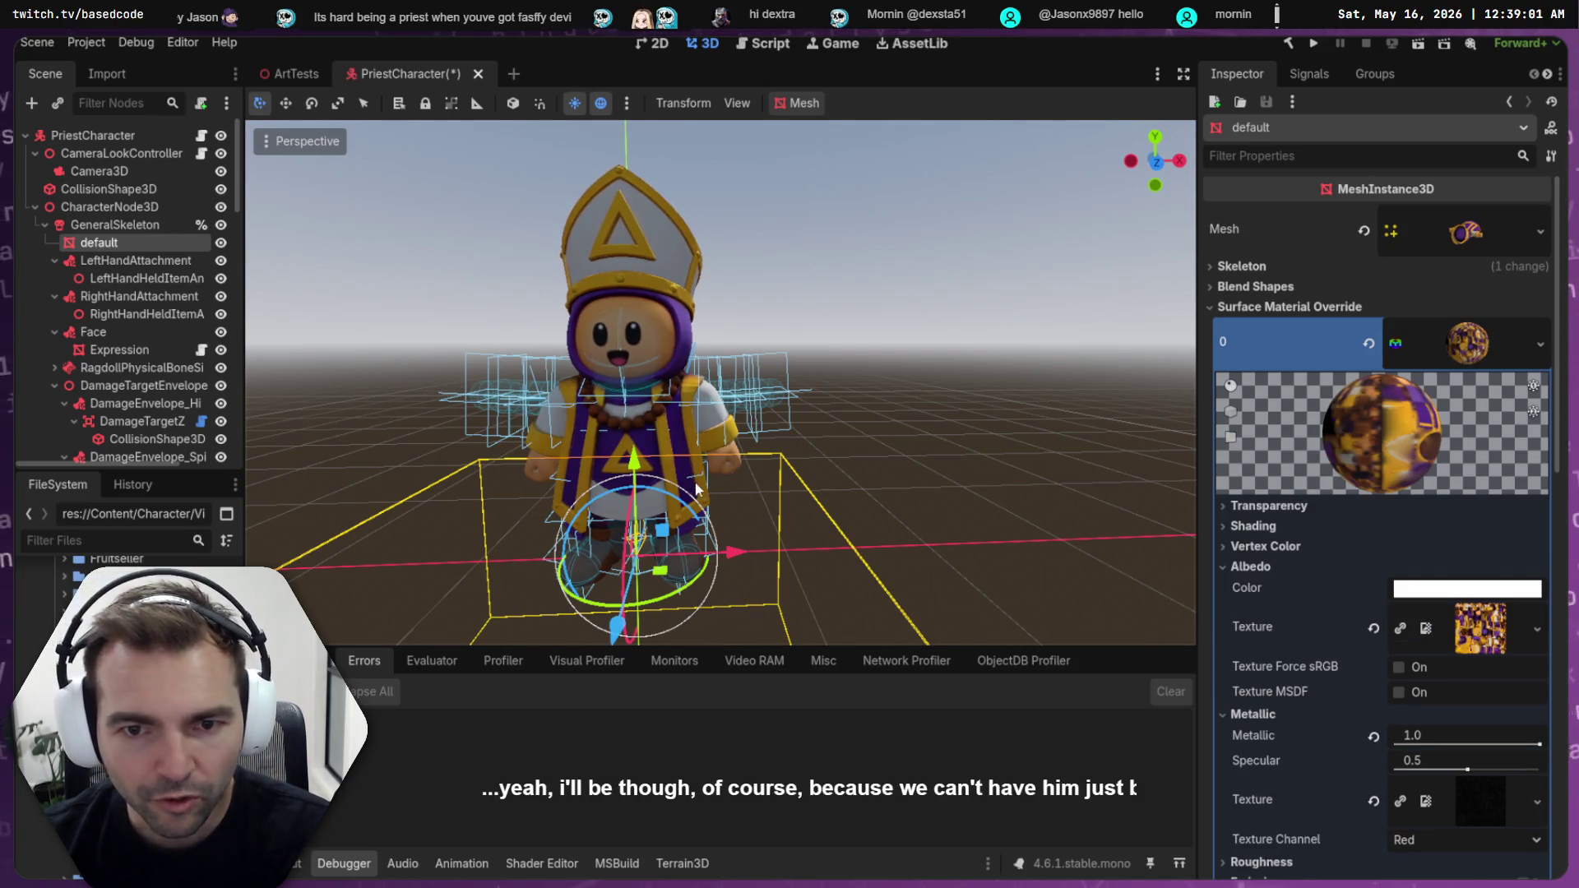
Enable Normal Map, assign the normal texture and 01_roughness.png, then inspect the priest's hat.
scroll(1451, 768, down, 6)
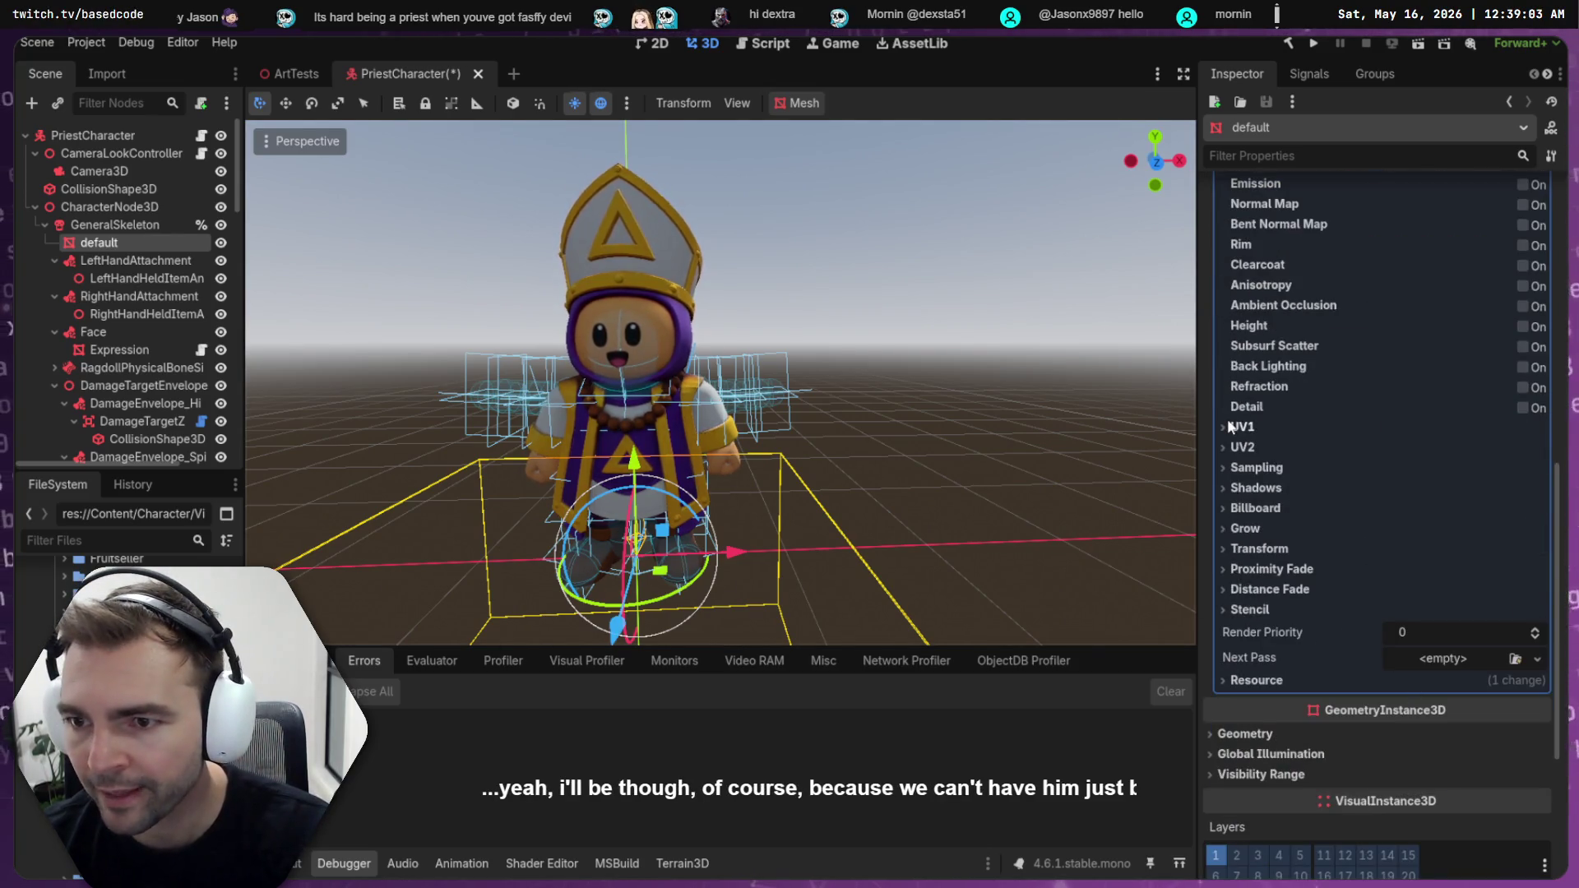
scroll(1266, 469, up, 2)
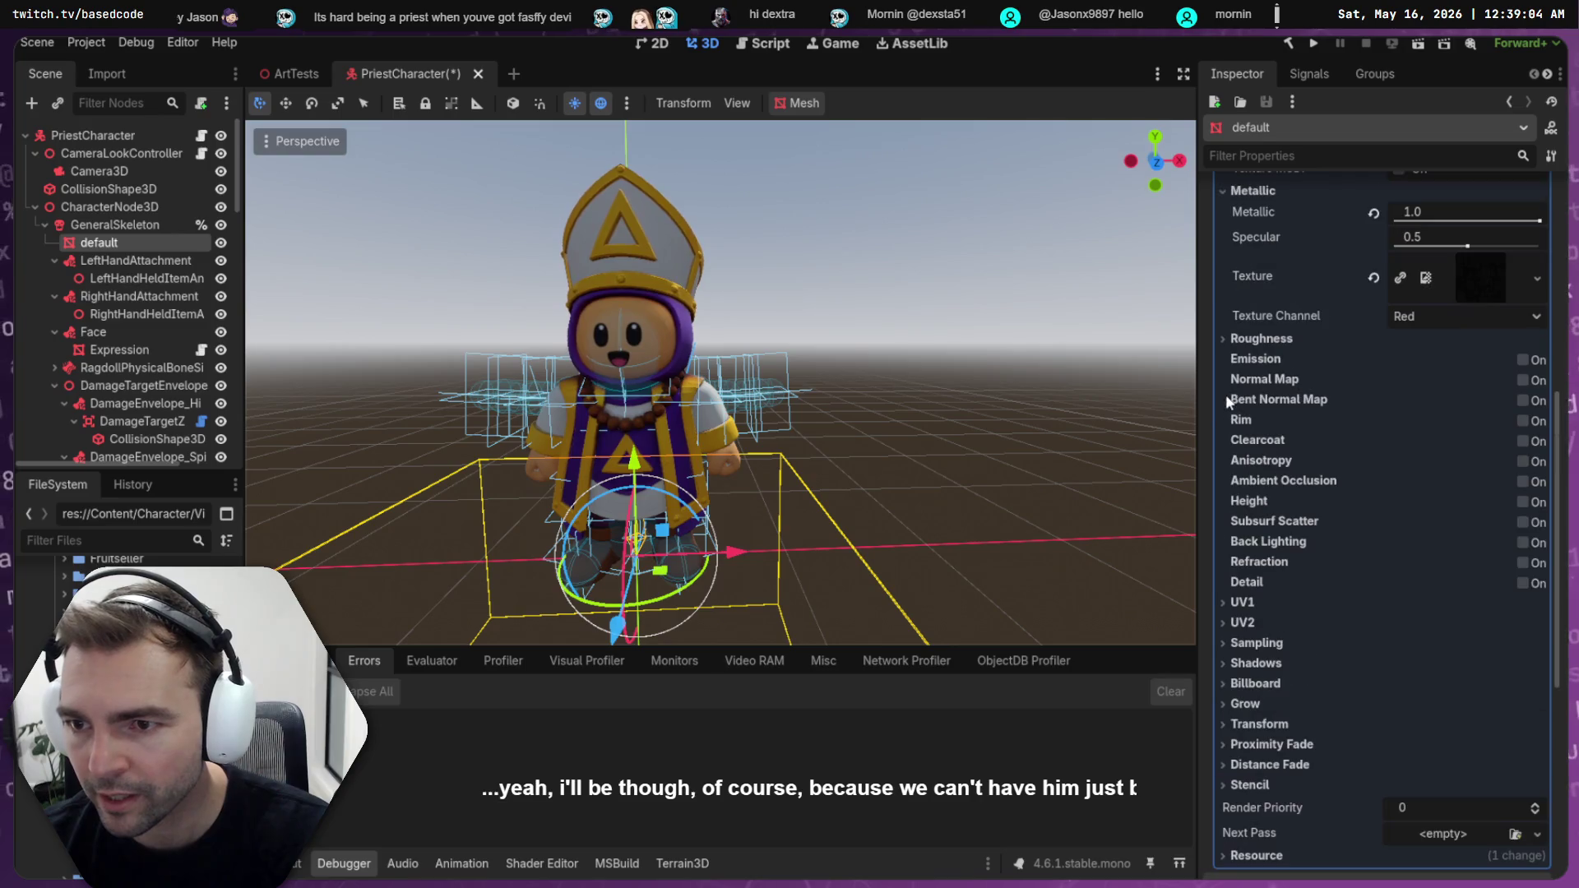
click(1524, 380)
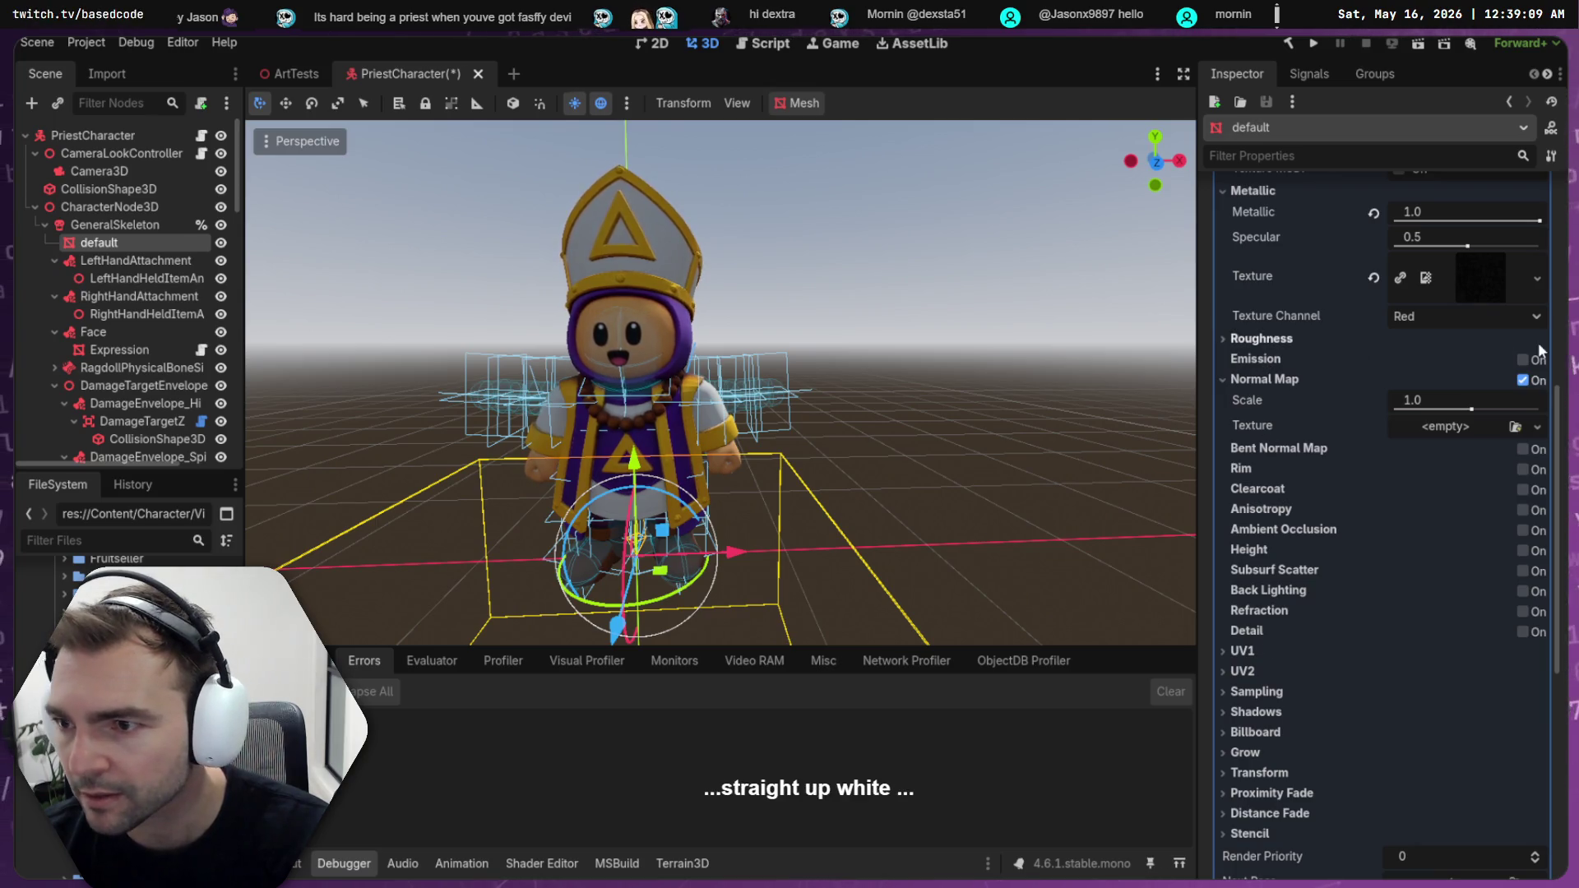
click(1262, 339)
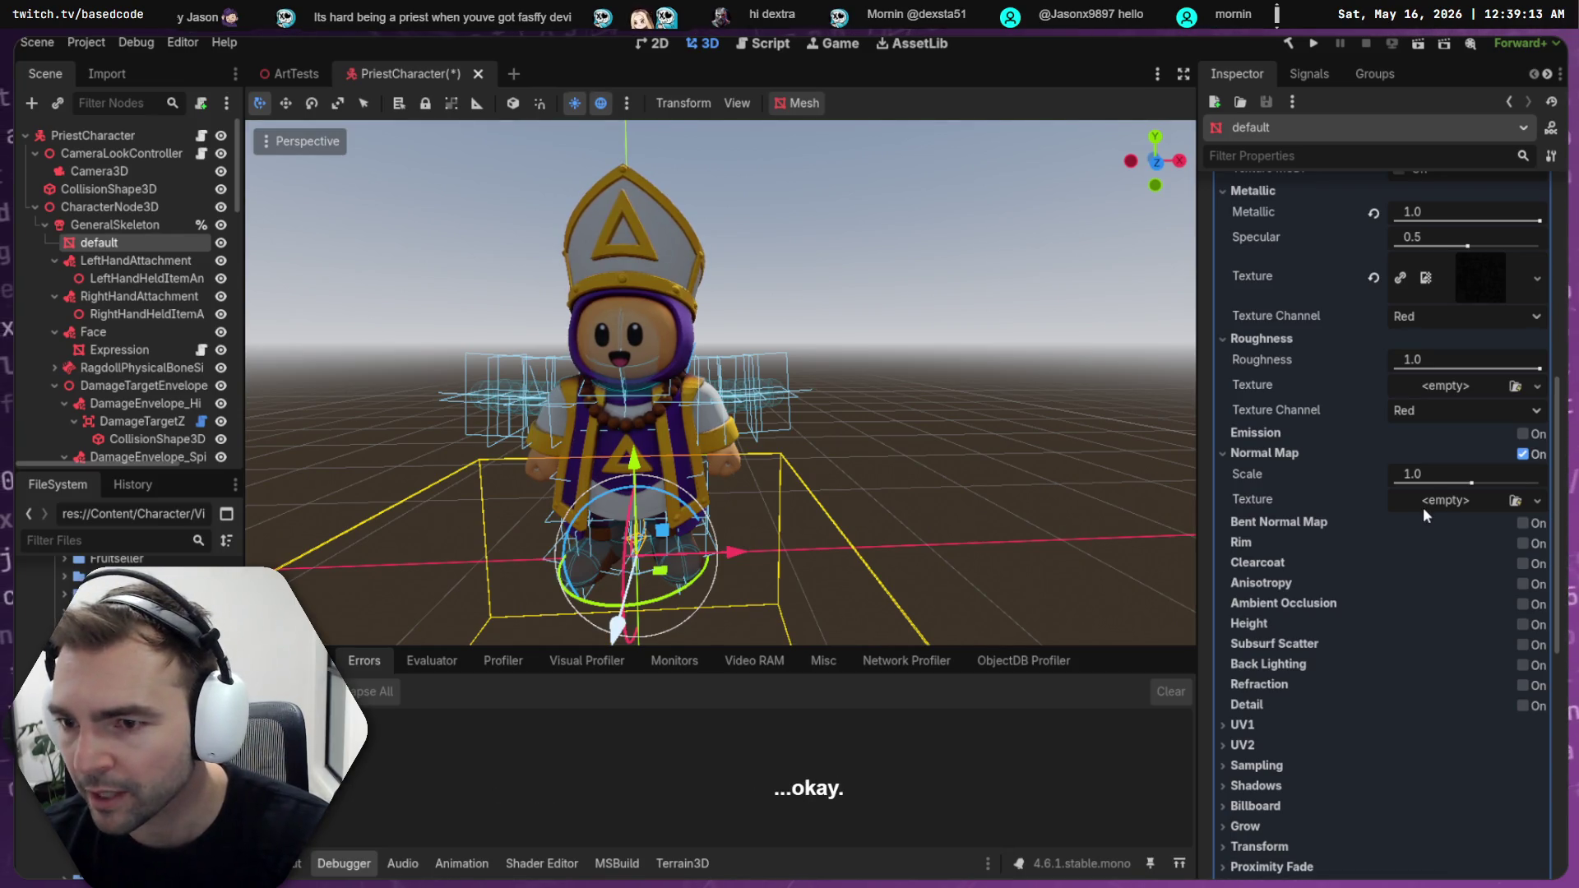
drag(1433, 502, 1433, 503)
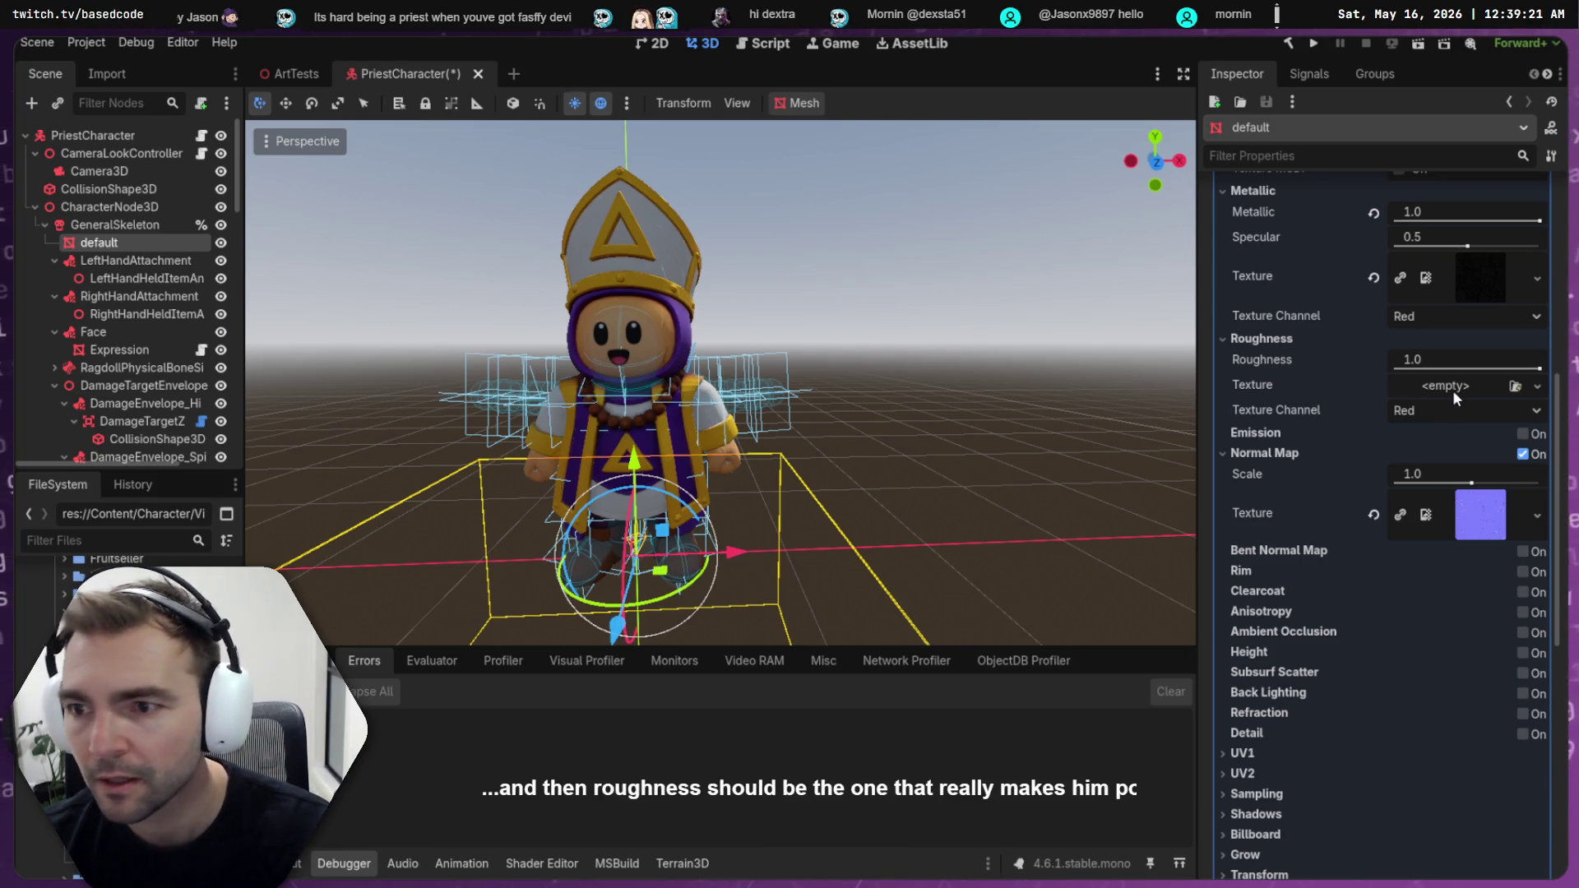
drag(124, 699, 1460, 394)
click(915, 306)
scroll(915, 306, up, 5)
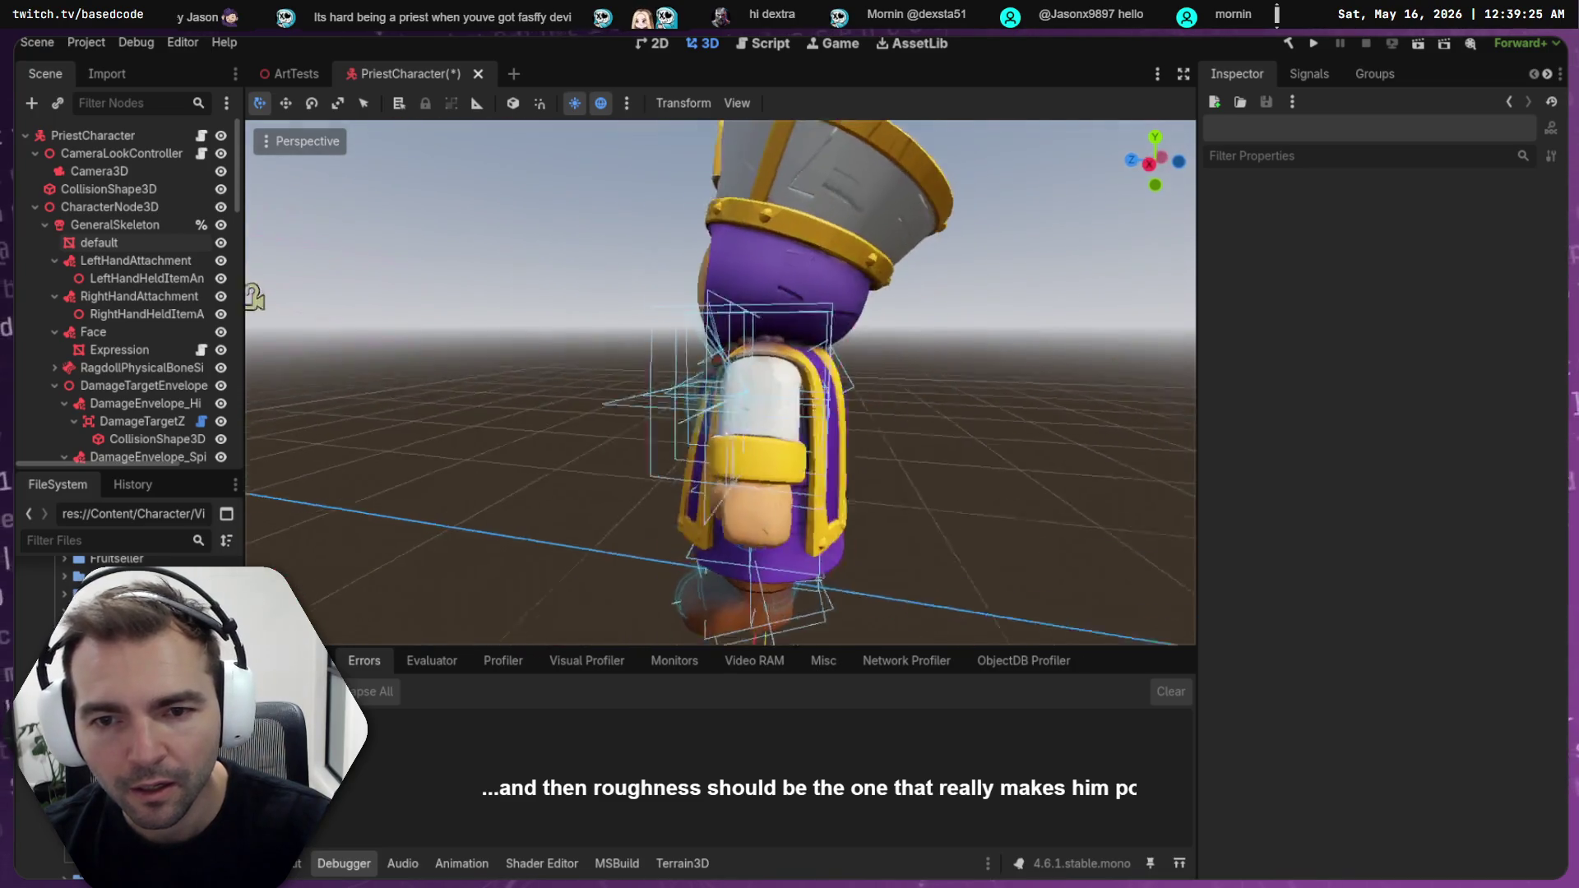
mouse_move(253, 296)
mouse_down()
mouse_move(338, 408)
mouse_move(411, 354)
mouse_move(527, 325)
mouse_move(842, 349)
mouse_up()
Reselect the priest's default mesh and lower the normal map strength to -0.3.
drag(685, 352, 750, 381)
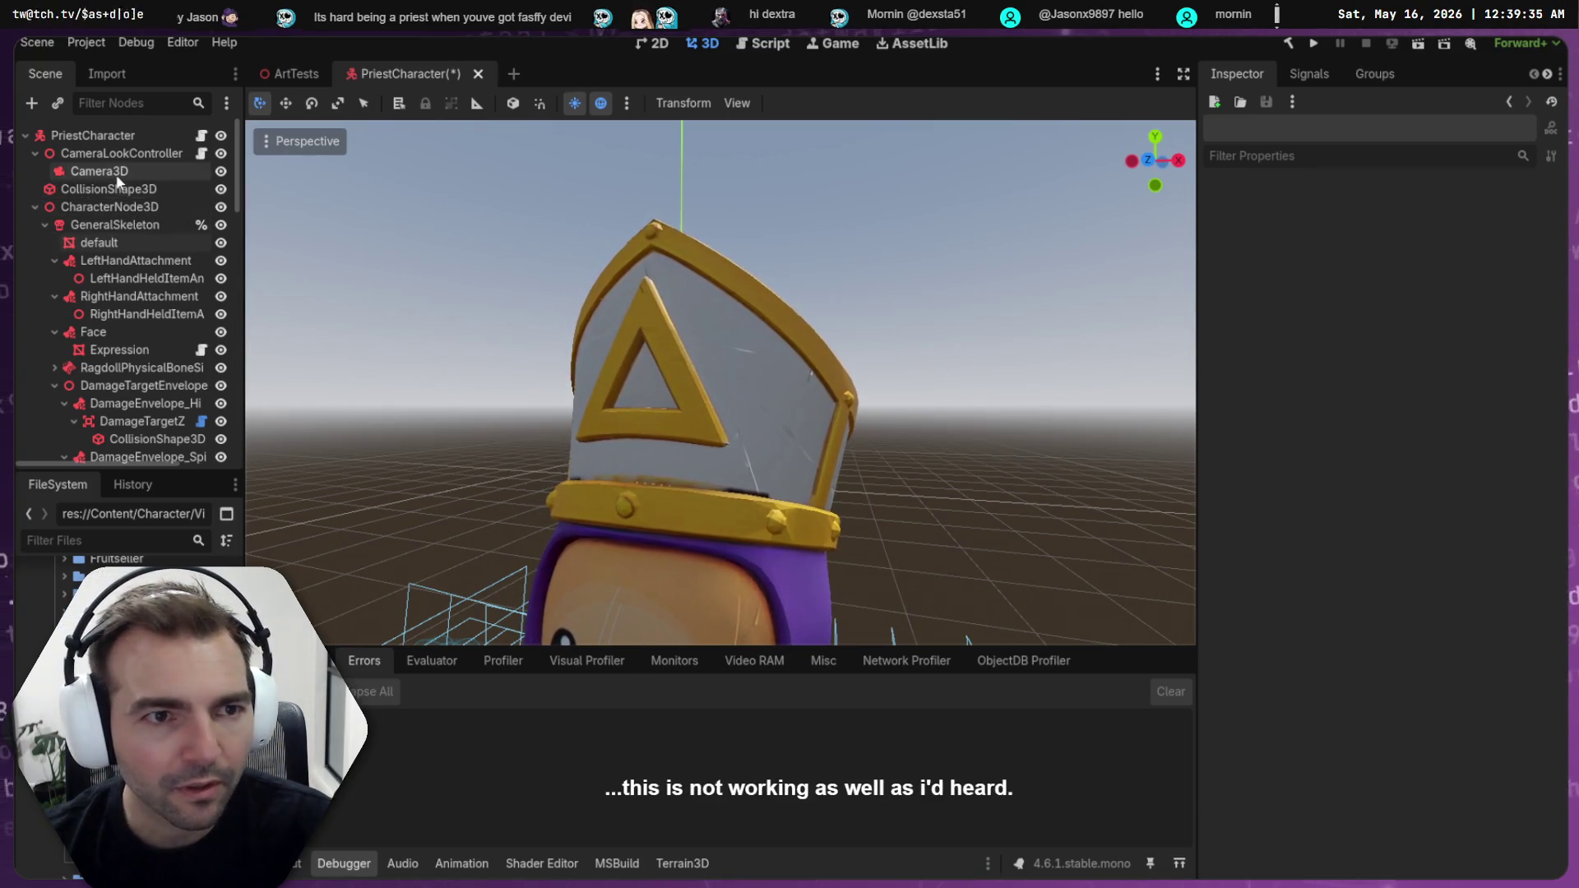
click(124, 226)
click(99, 243)
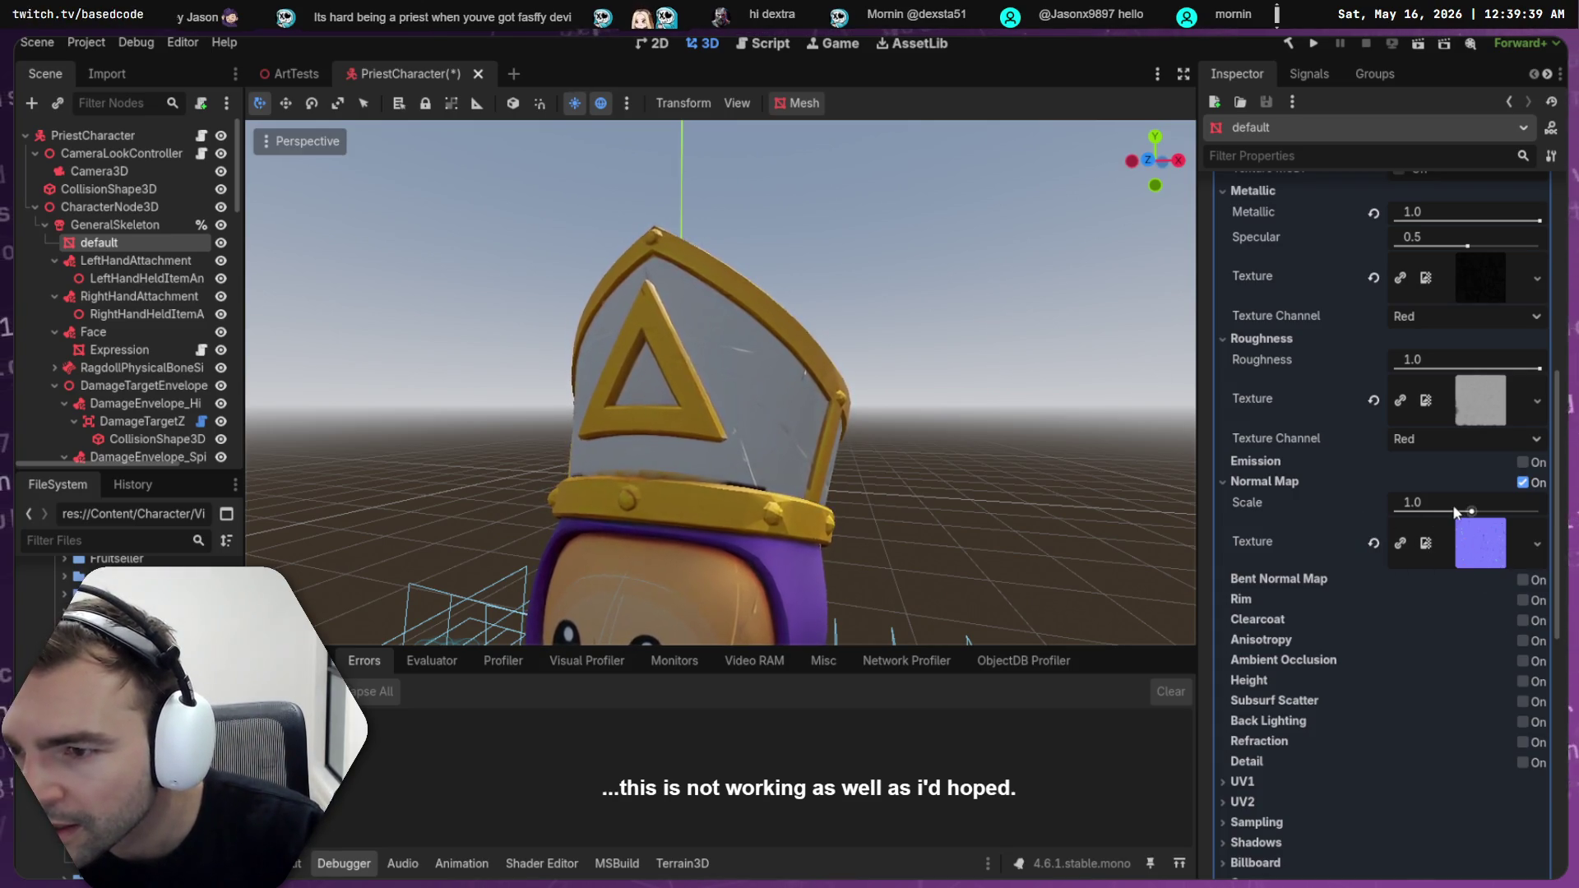
mouse_move(1455, 511)
mouse_down()
mouse_move(1427, 511)
mouse_move(1441, 511)
mouse_up()
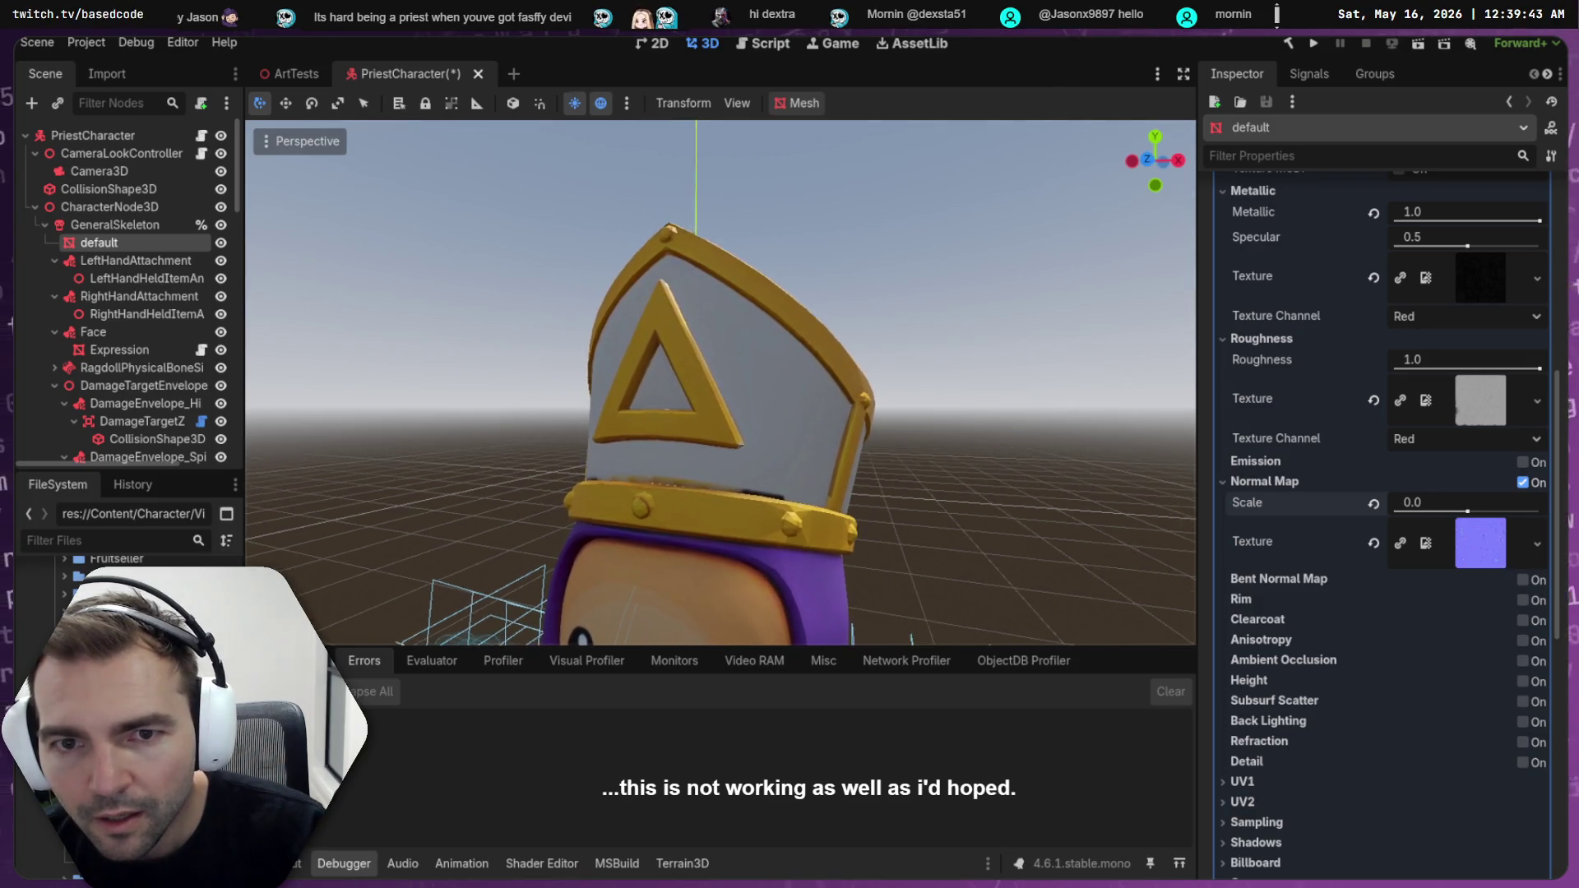
Frame the priest, check the hat from several angles, and save PriestCharacter.
key(f)
mouse_move(720, 383)
mouse_down()
mouse_move(543, 387)
mouse_move(526, 346)
mouse_up()
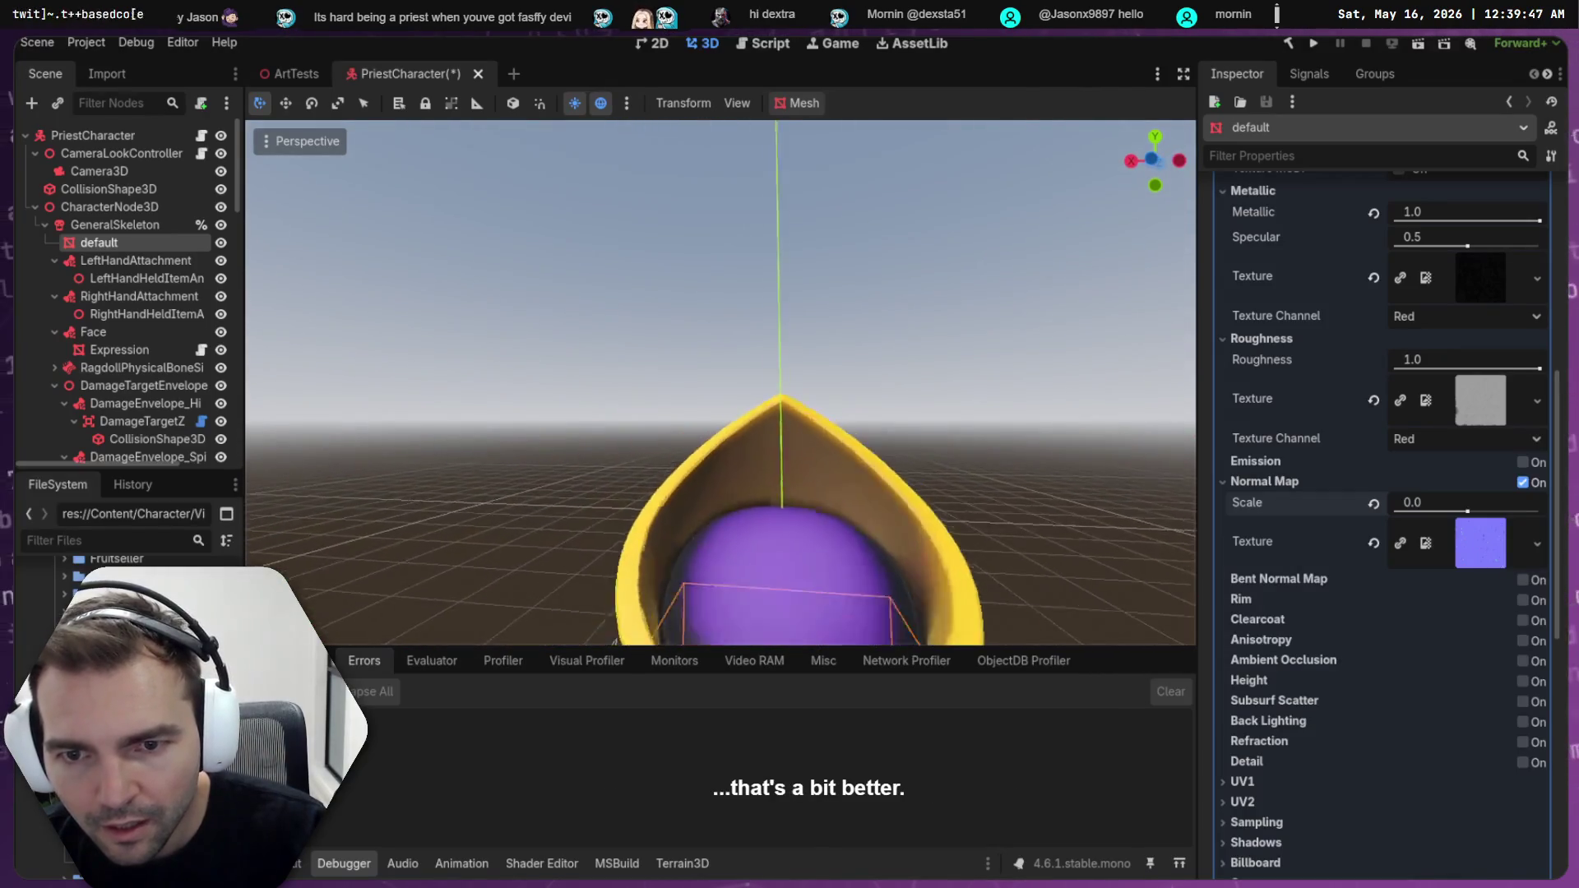
scroll(979, 434, up, 4)
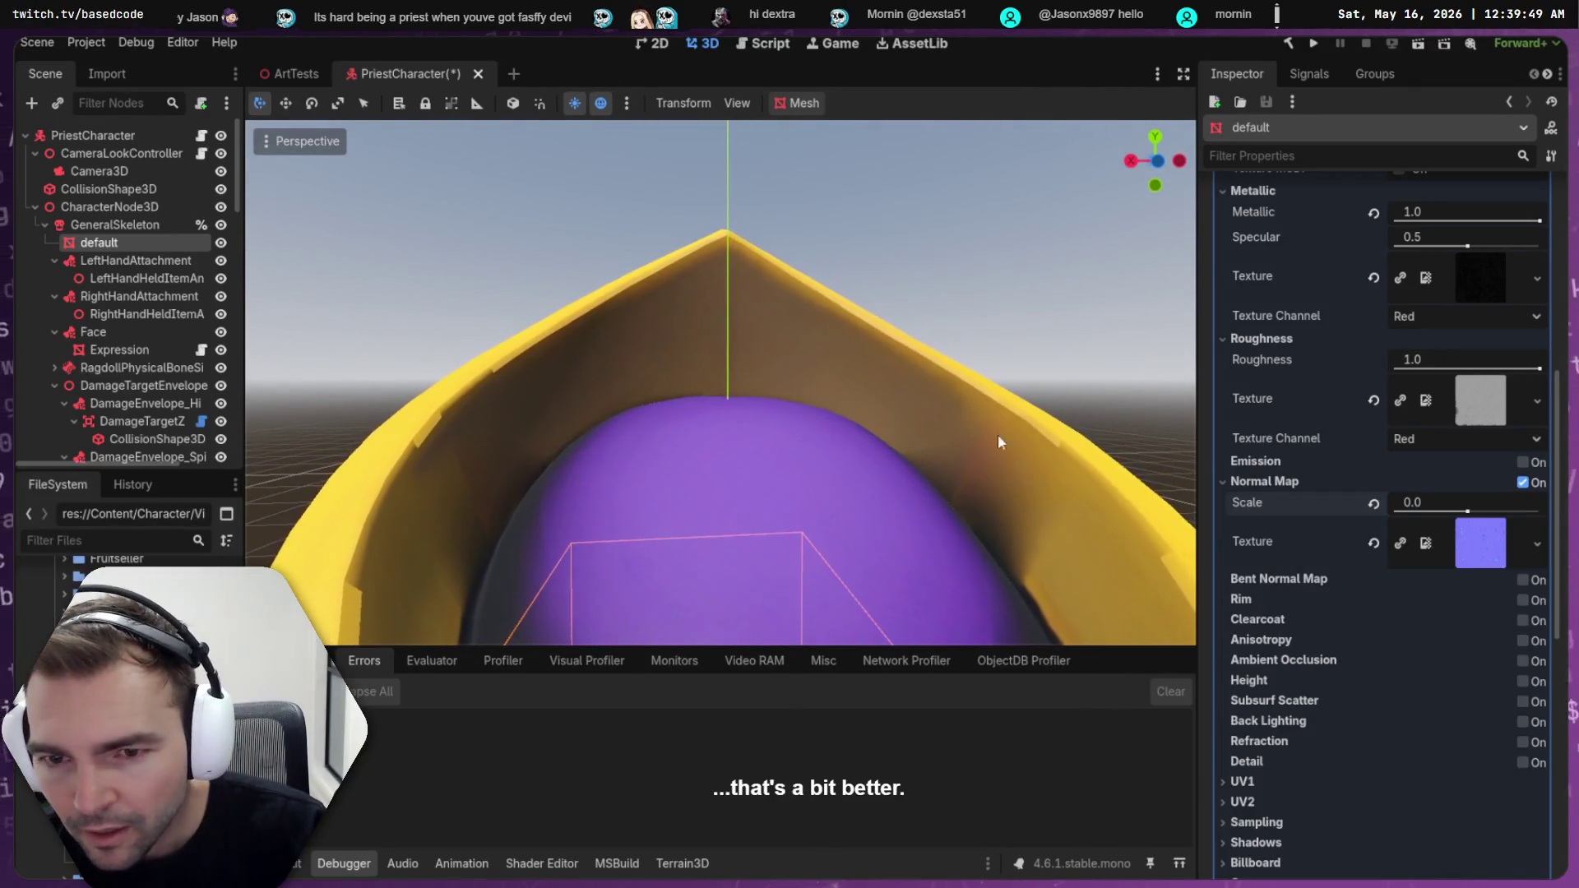
scroll(1000, 443, down, 5)
mouse_move(1001, 442)
mouse_down()
mouse_move(944, 399)
mouse_move(950, 284)
mouse_move(493, 329)
mouse_up()
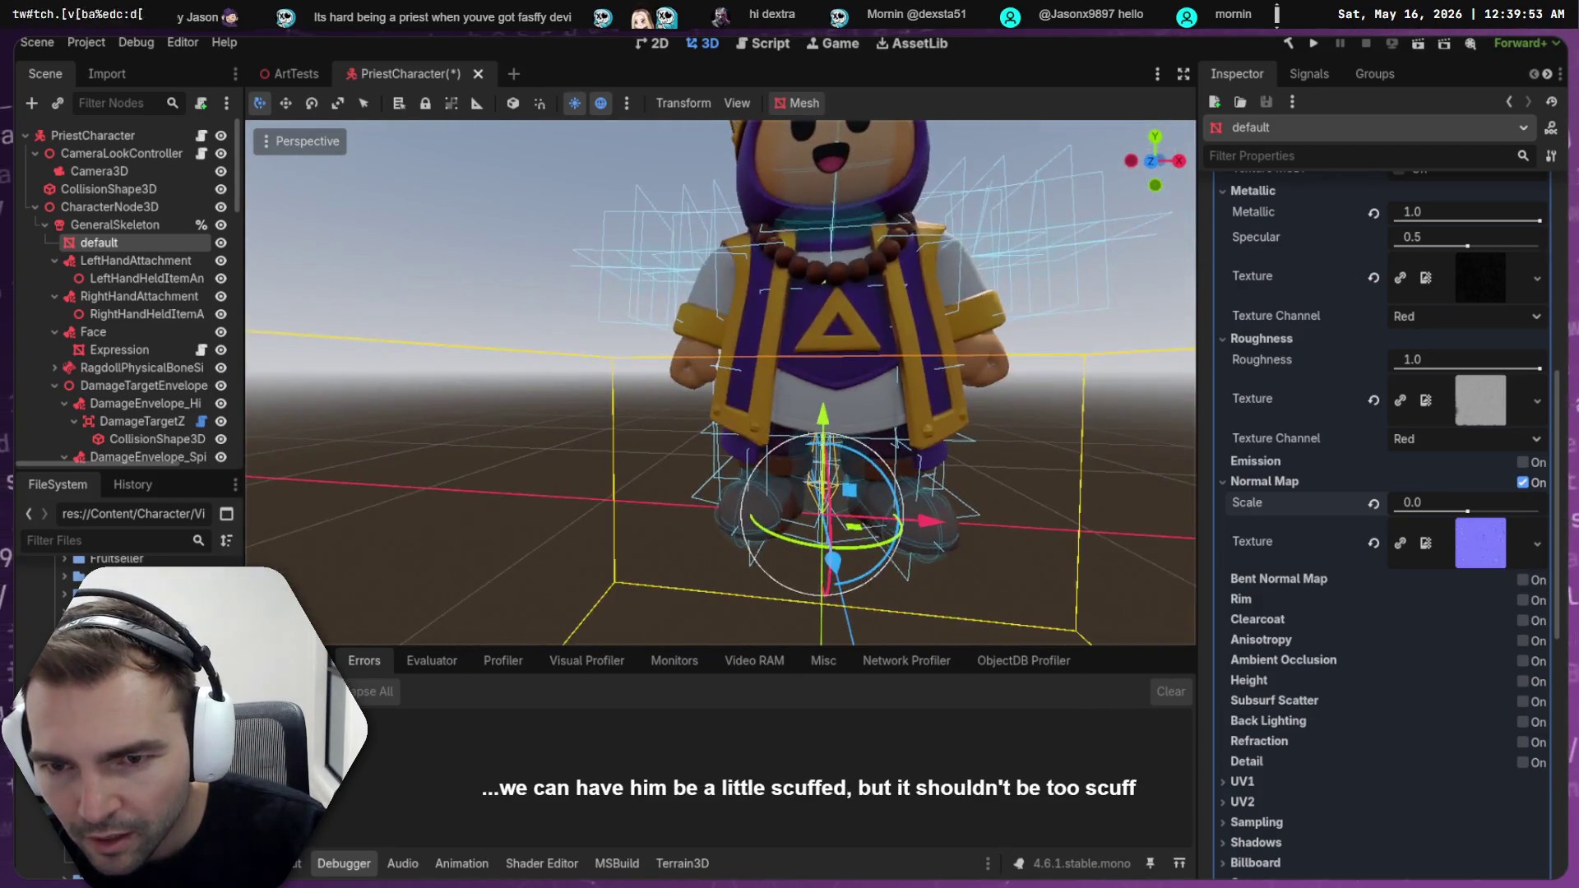
scroll(721, 383, down, 5)
scroll(721, 383, up, 5)
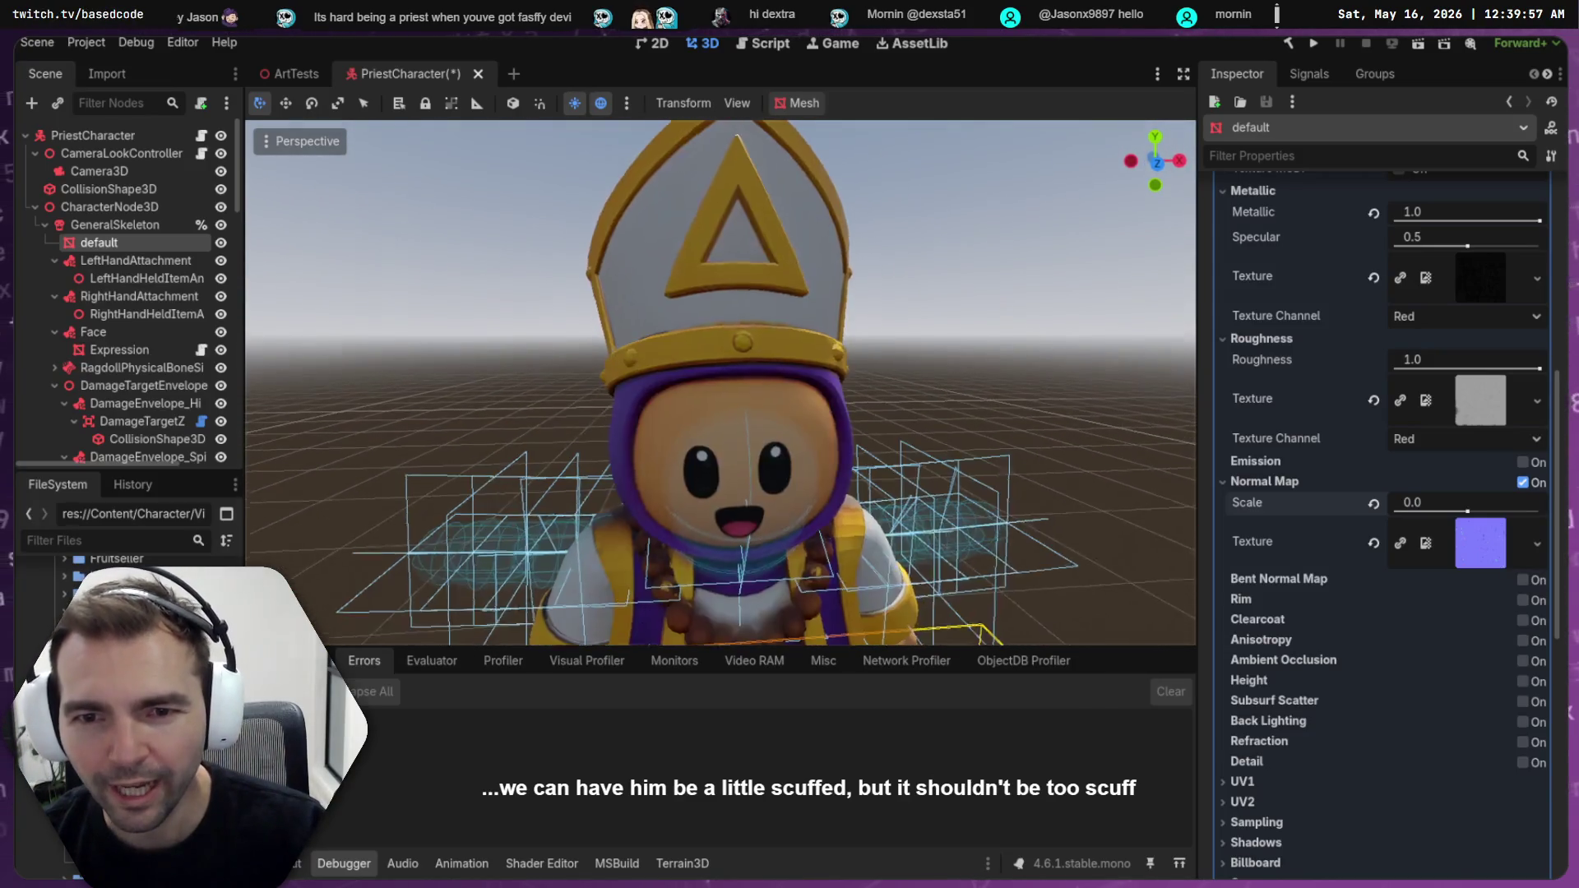
drag(720, 382, 720, 444)
key(ctrl+s)
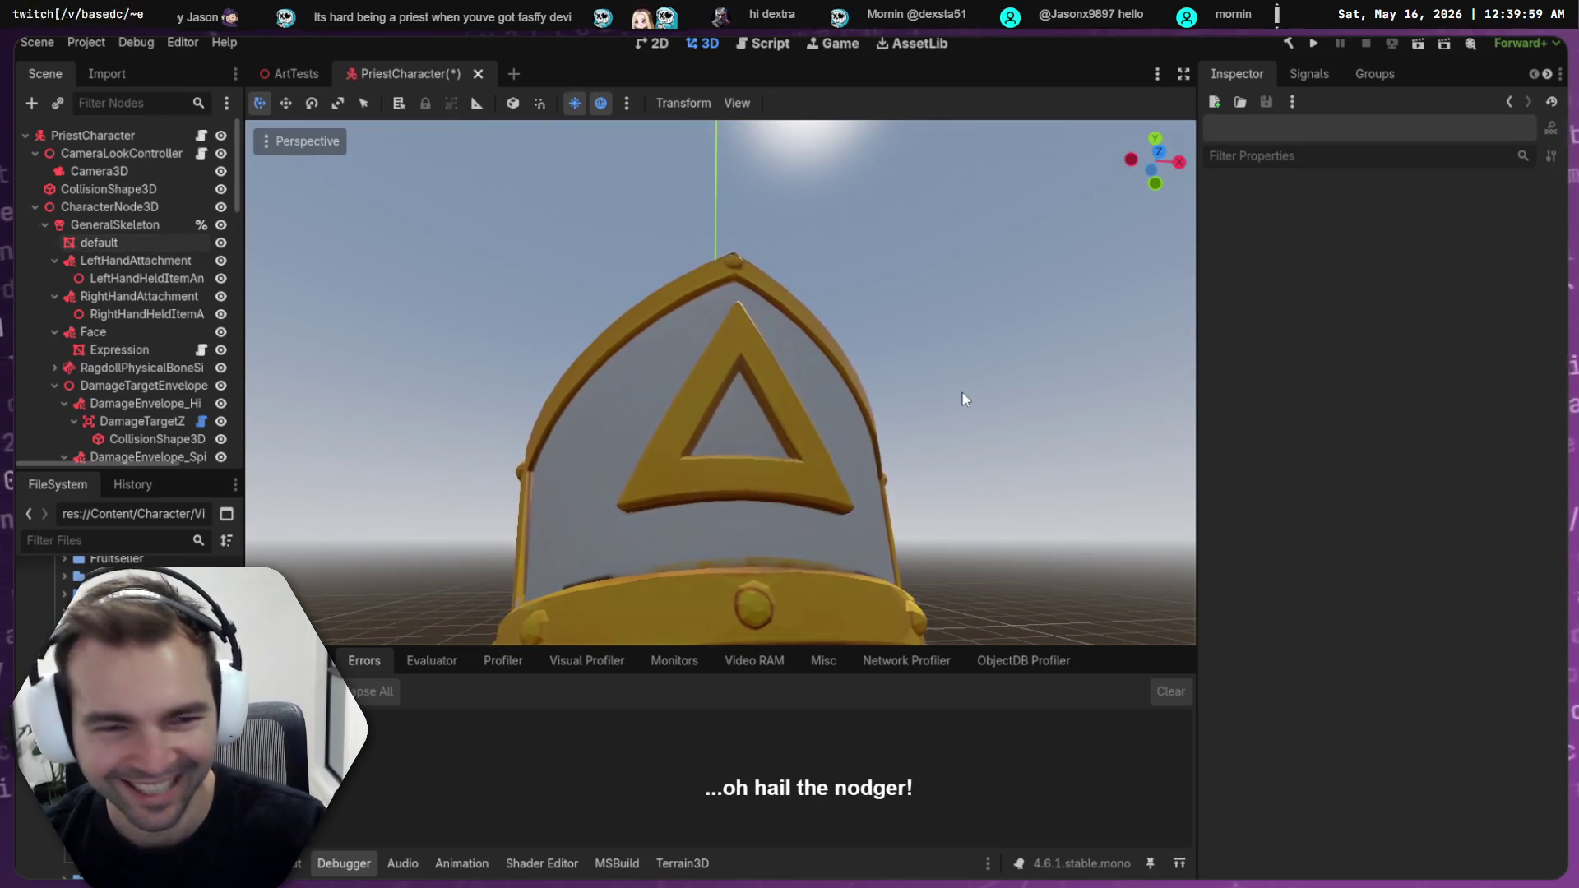
drag(966, 404, 965, 448)
scroll(721, 383, down, 4)
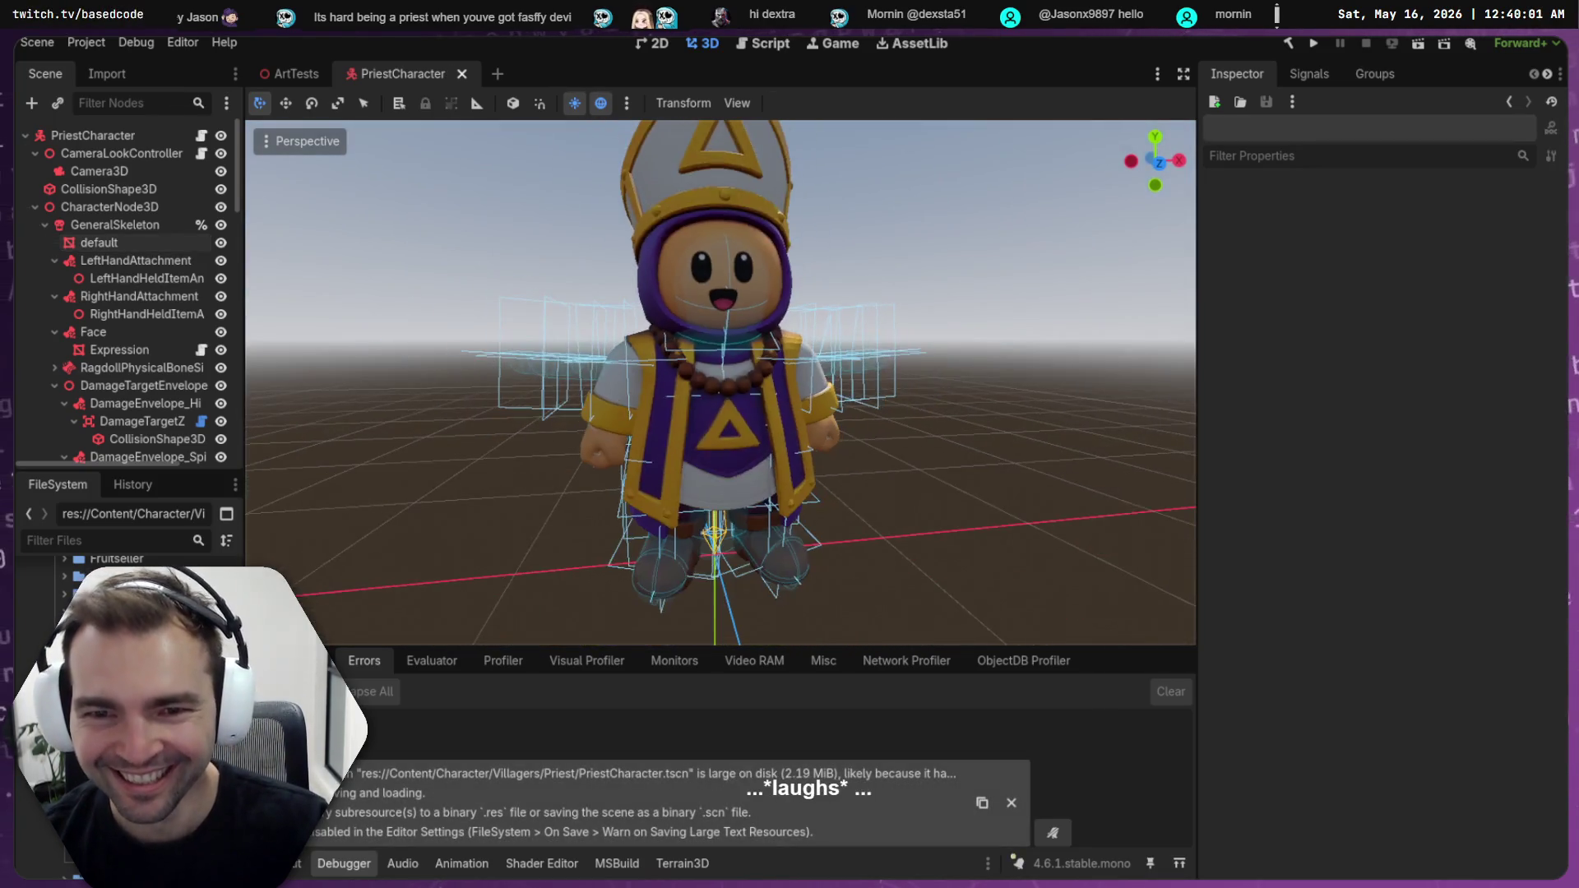
Close the PriestCharacter scene and start searching the FileSystem for the Harness scene.
middle_click(393, 77)
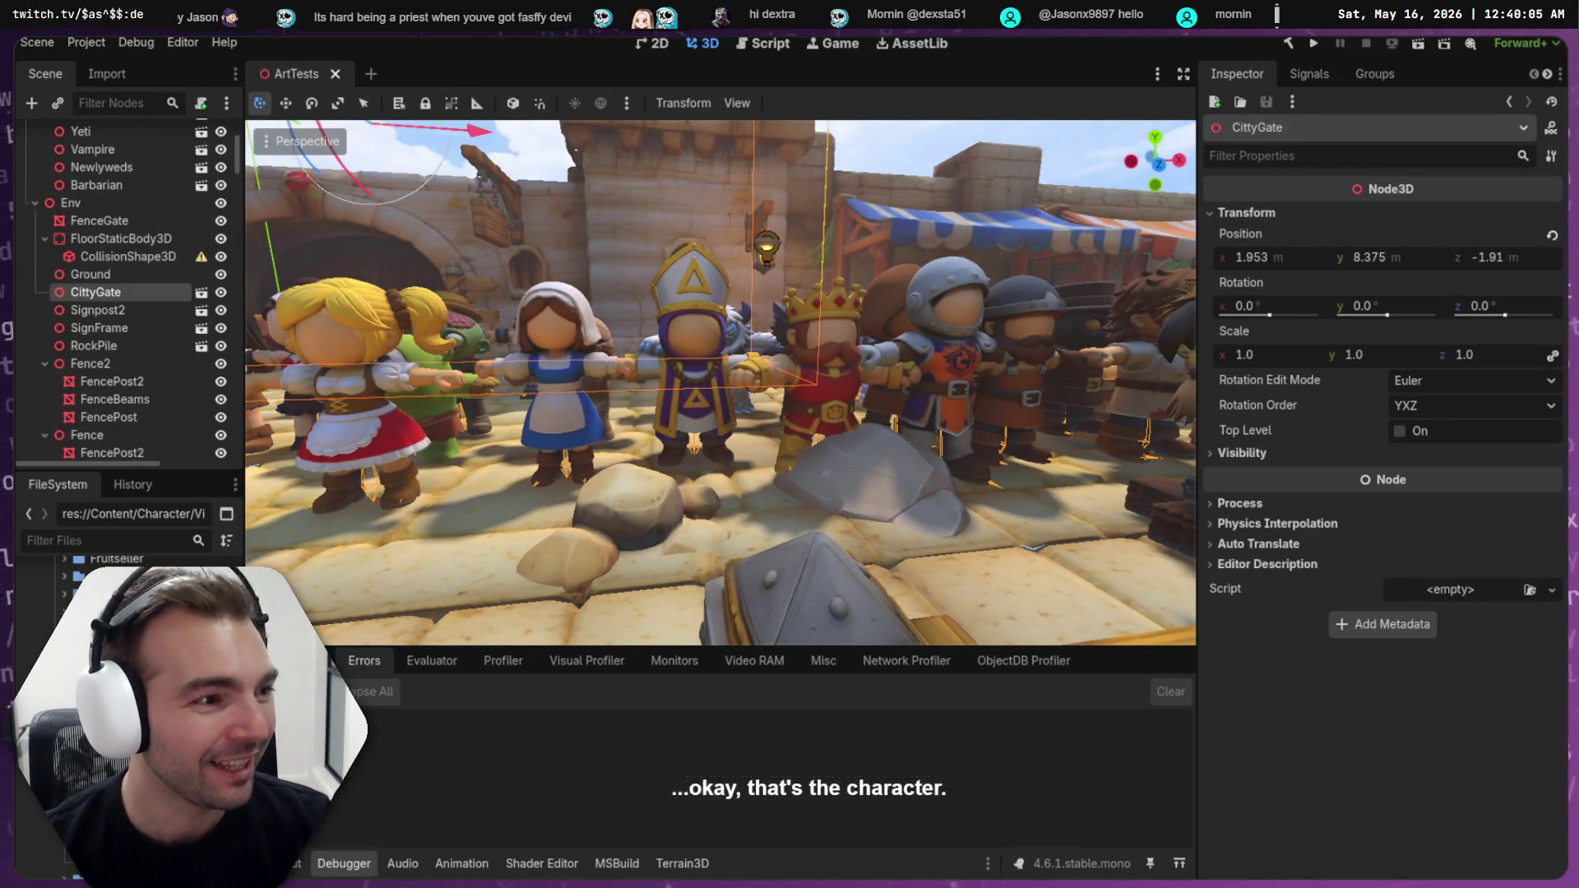
mouse_move(1032, 195)
mouse_down()
mouse_move(575, 214)
mouse_move(798, 230)
mouse_up()
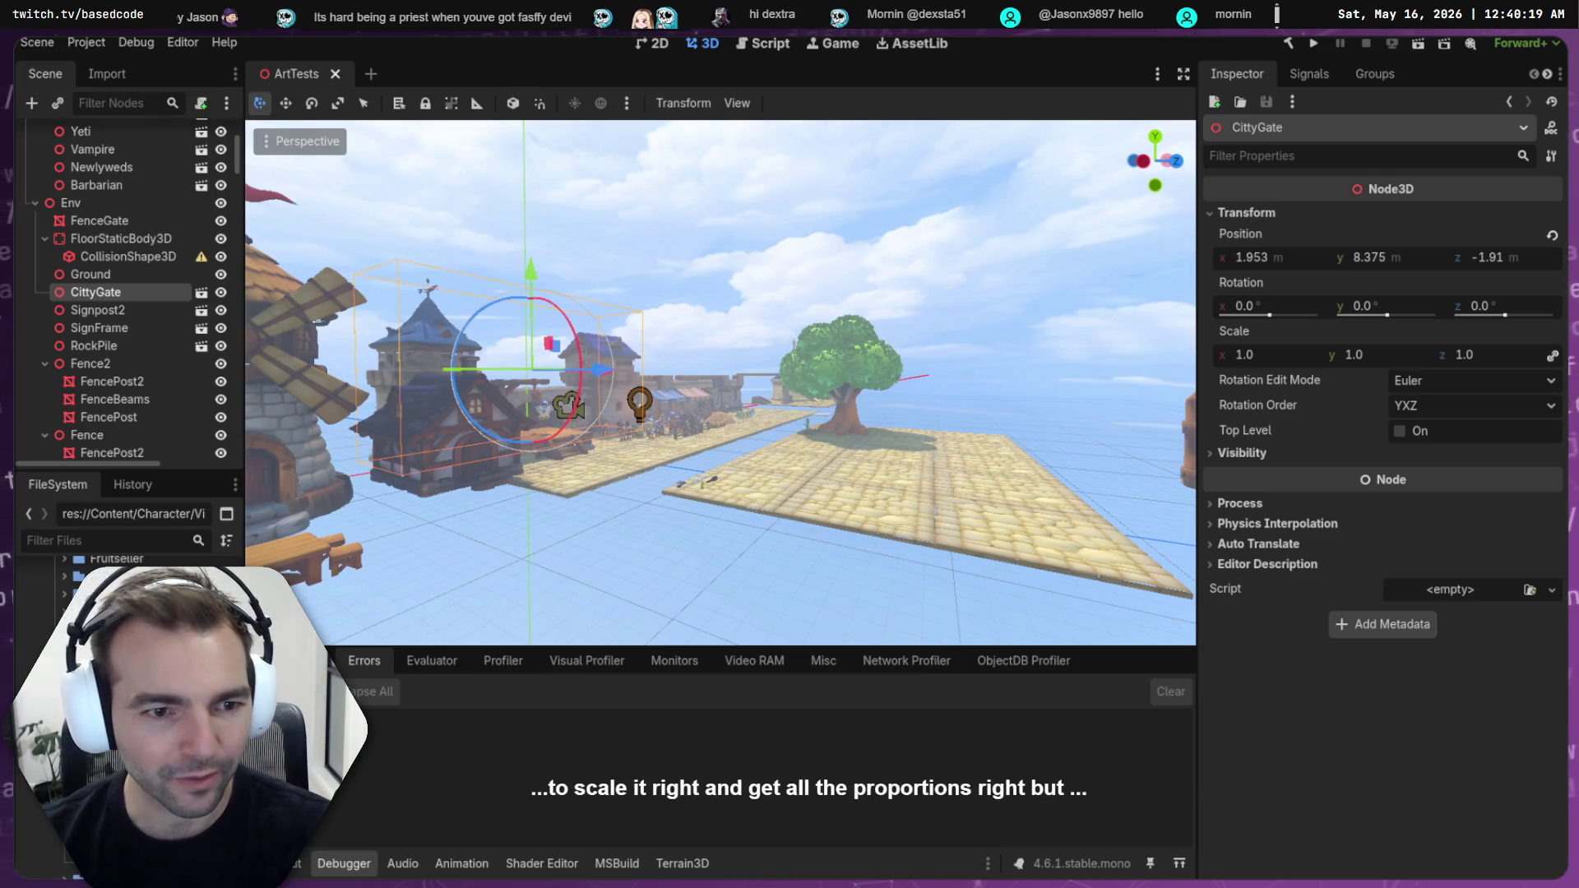
click(139, 541)
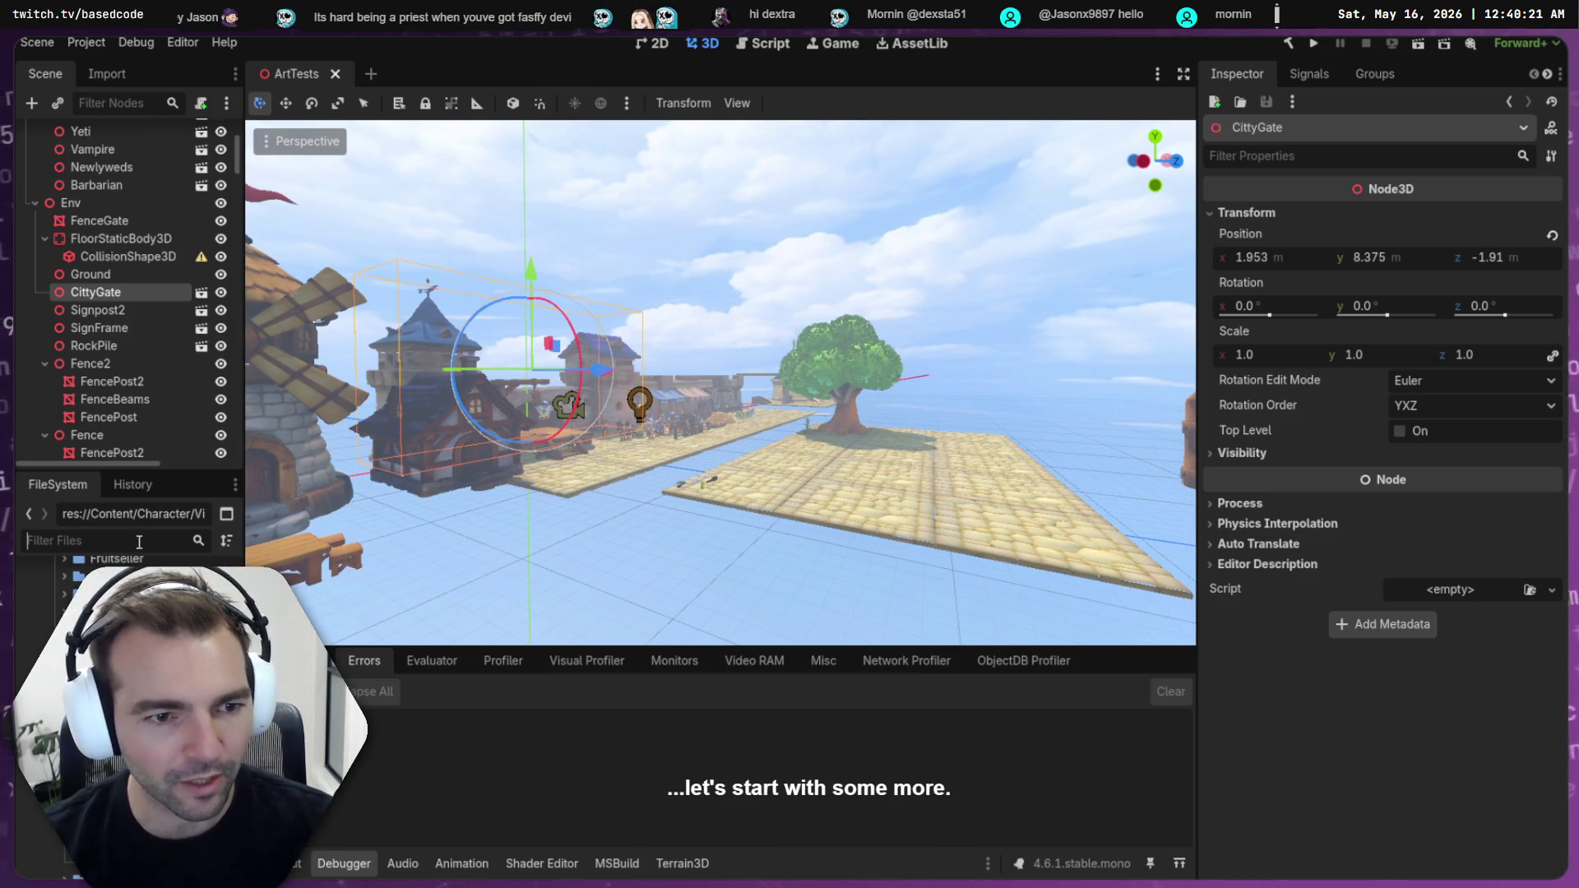
key(BackSpace)
key(BackSpace)
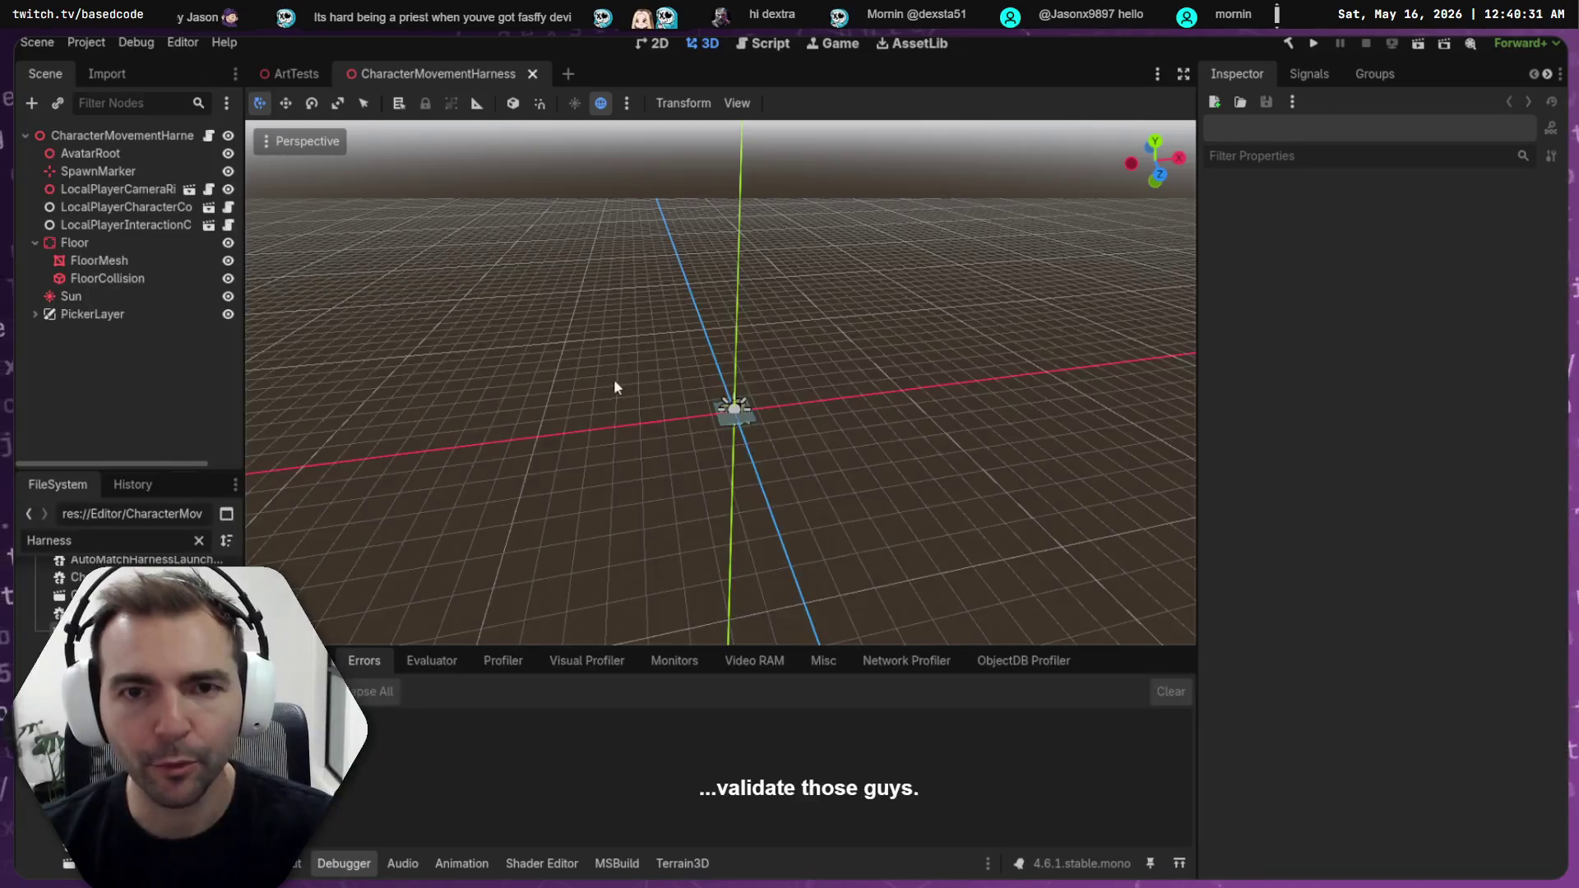
key(F5)
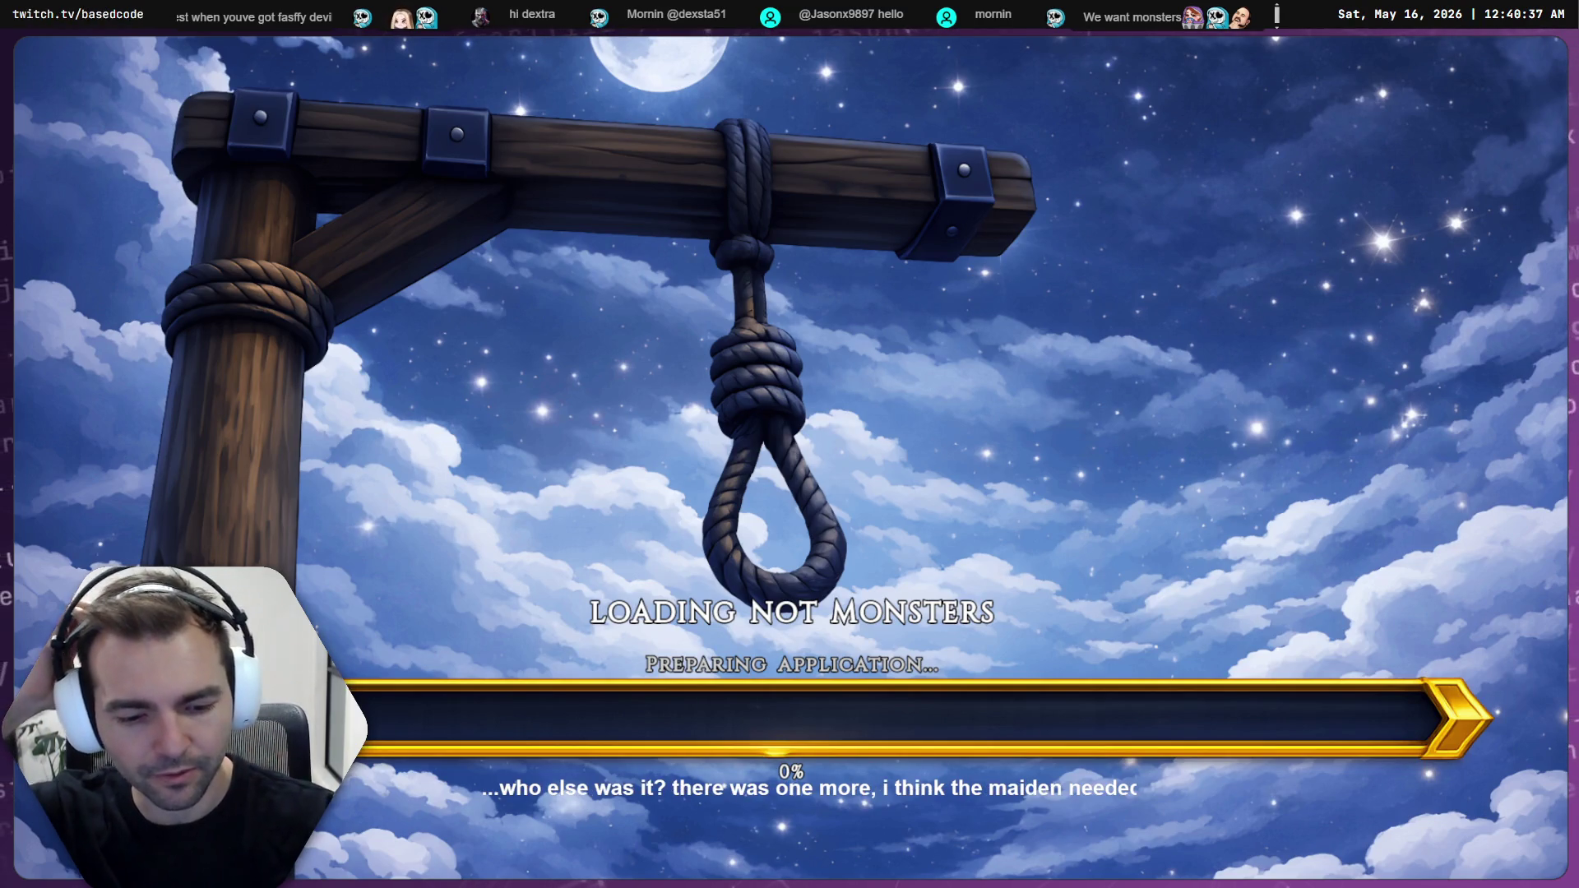
key(F8)
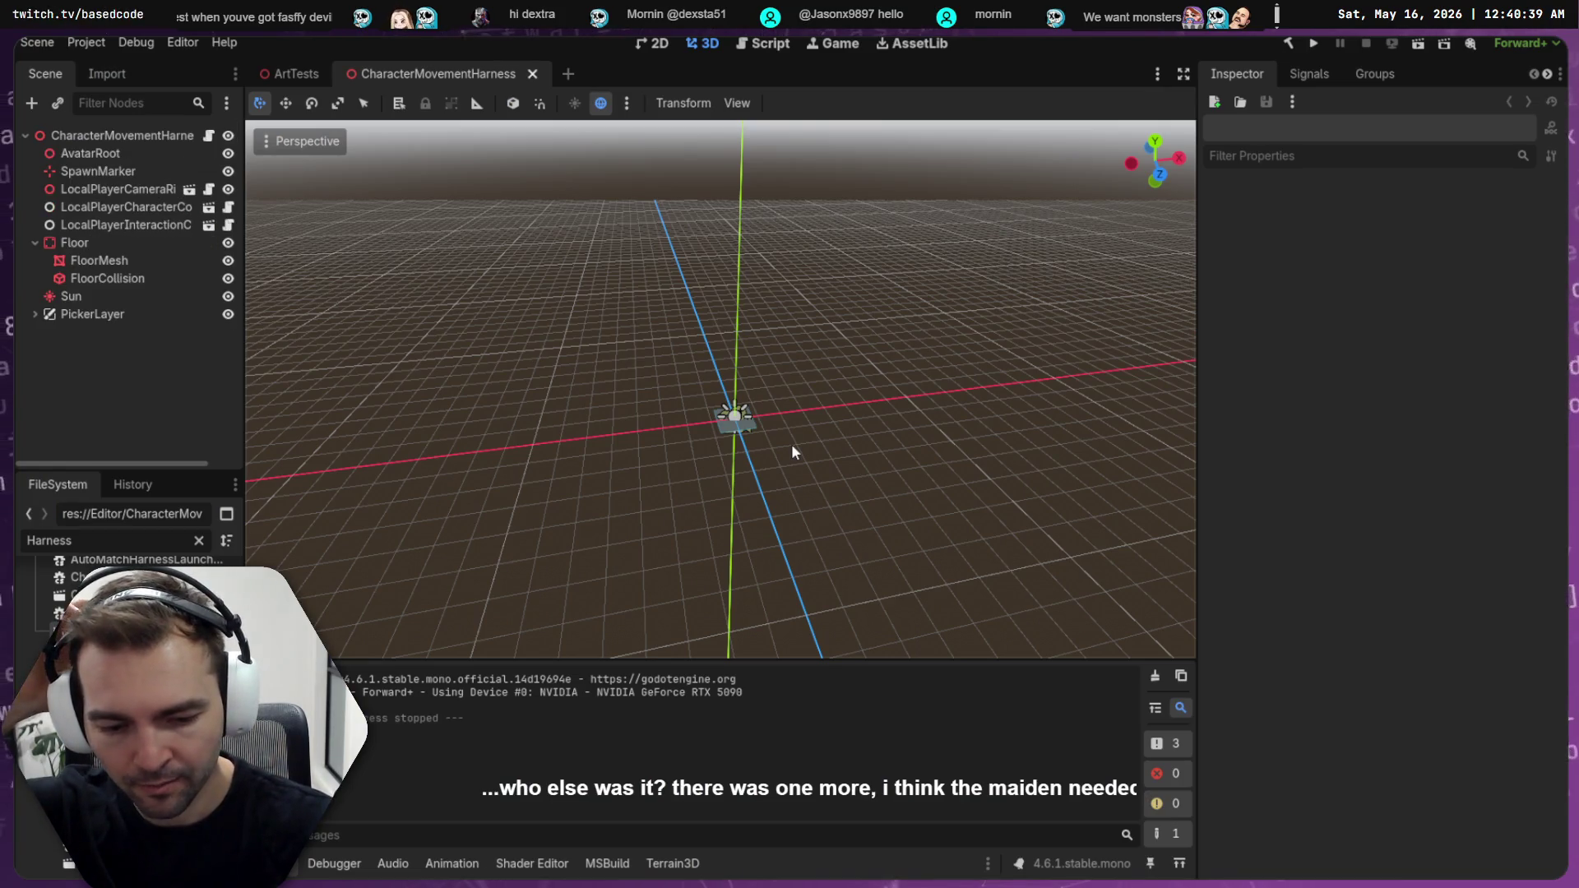
key(F5)
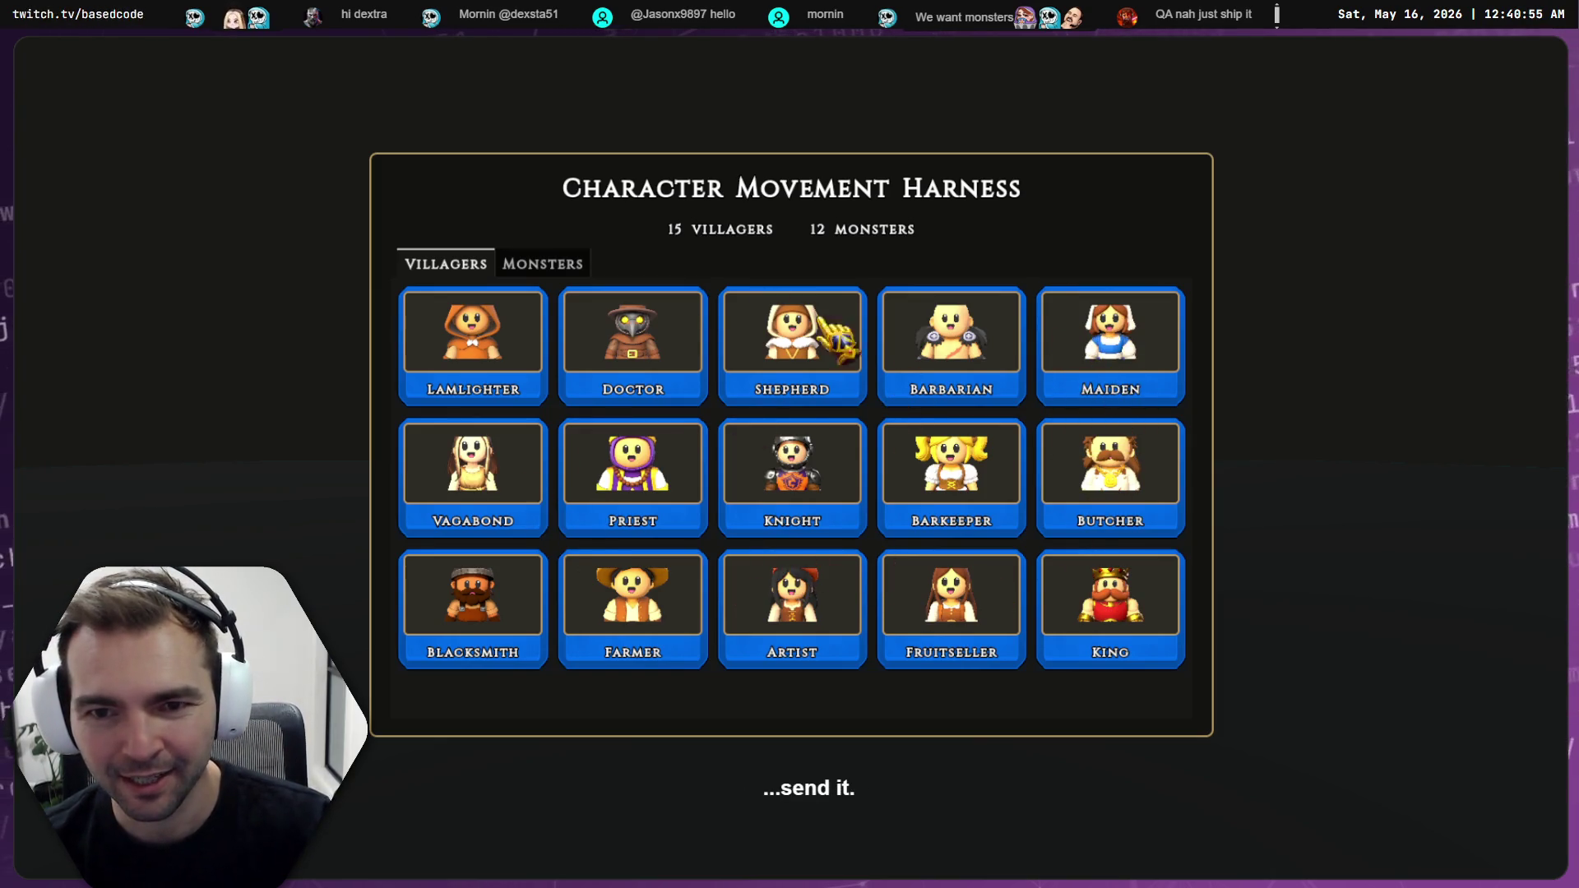
click(670, 465)
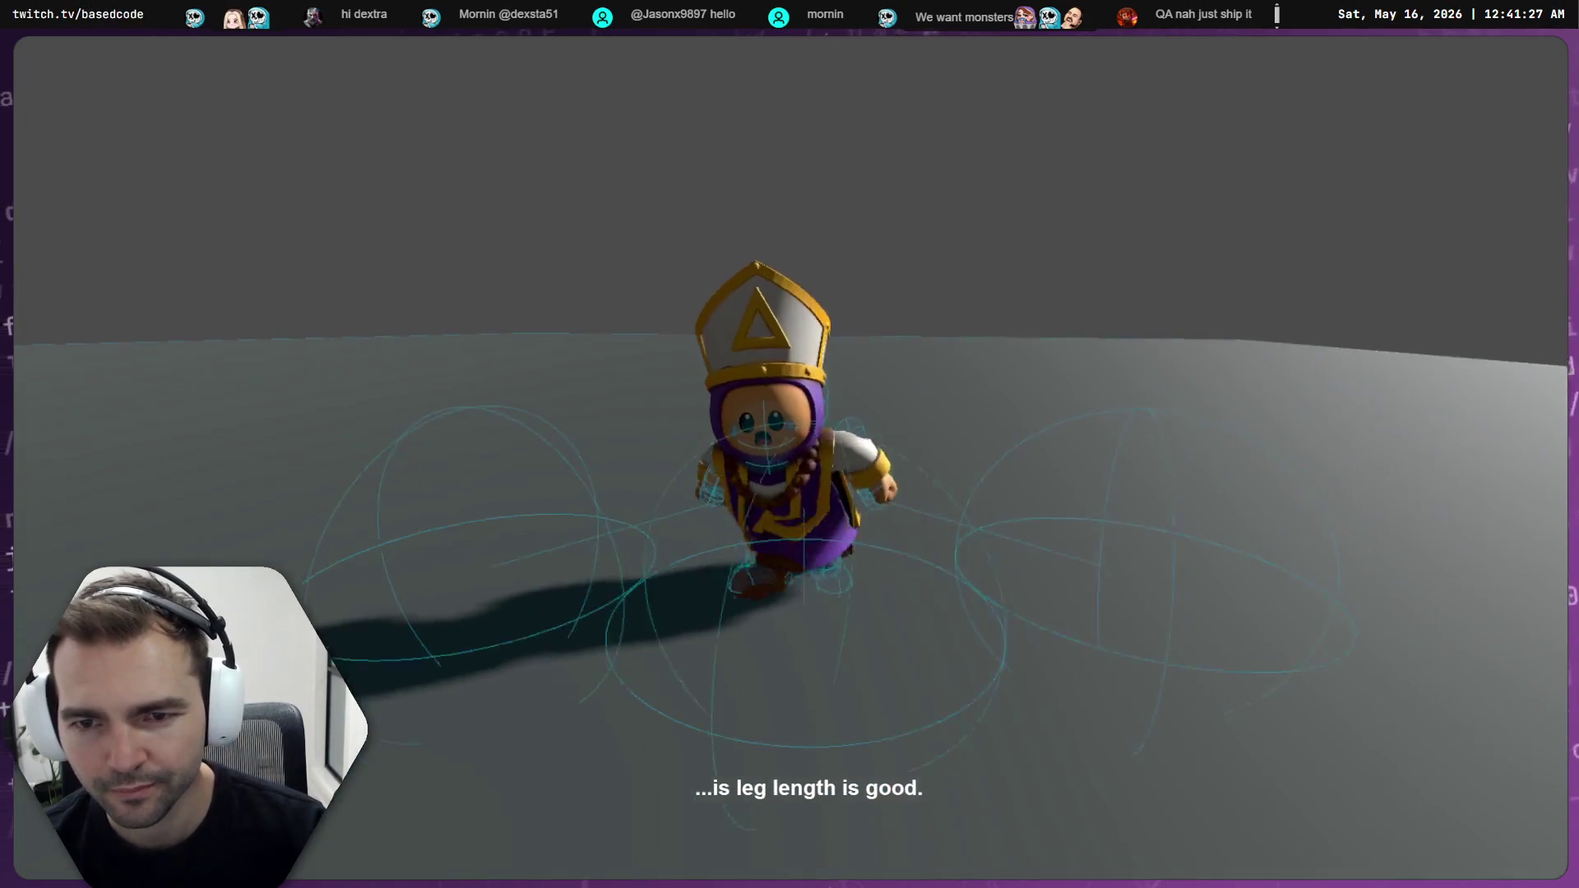
key(Escape)
click(1128, 339)
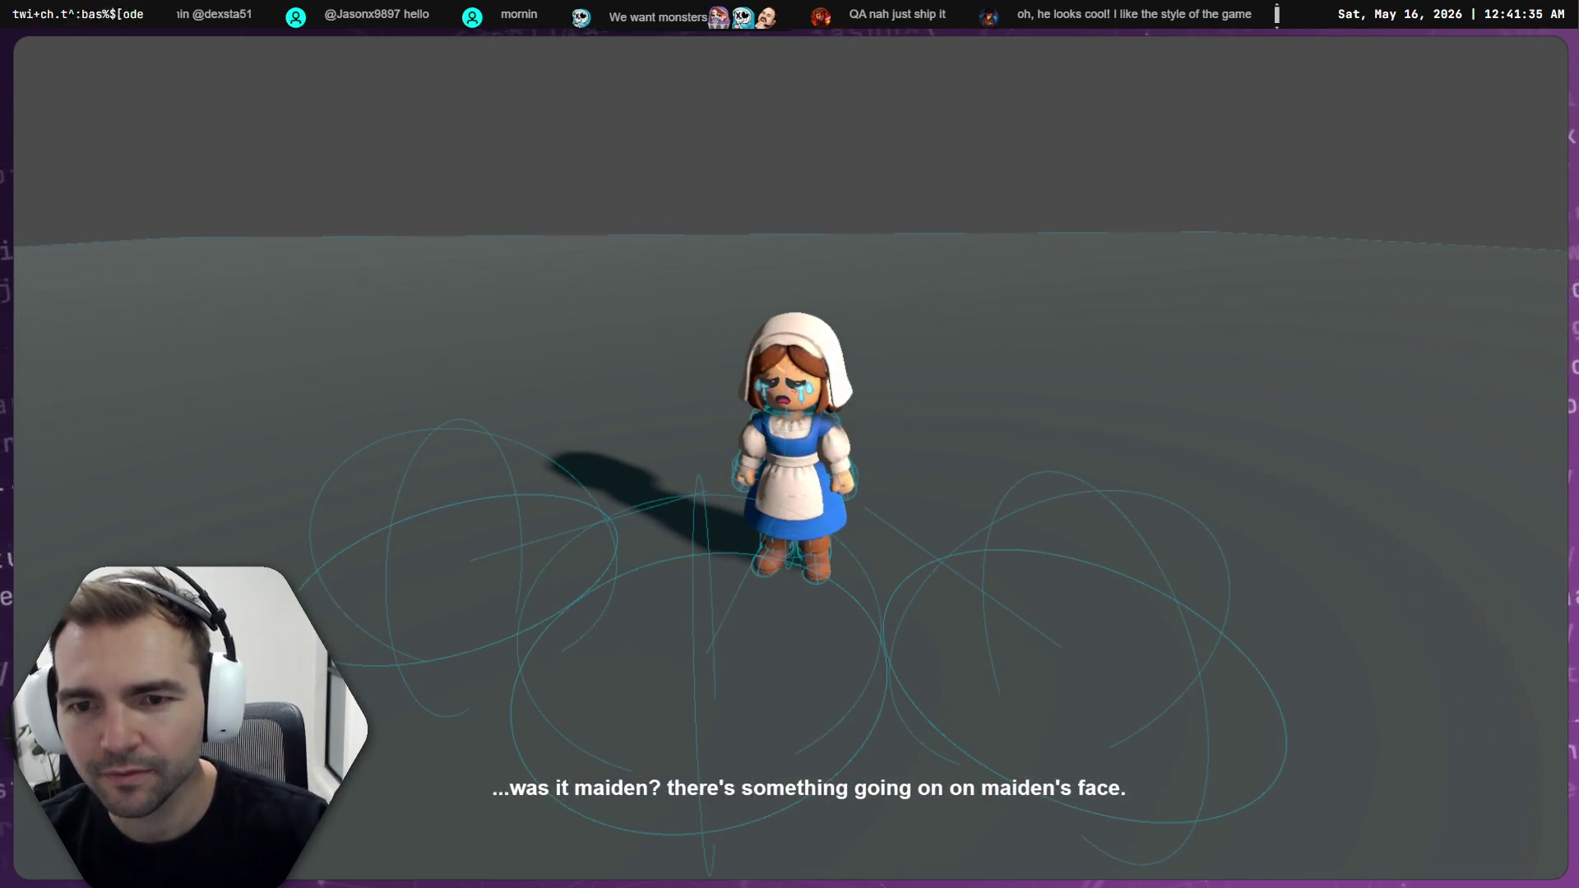
key(F8)
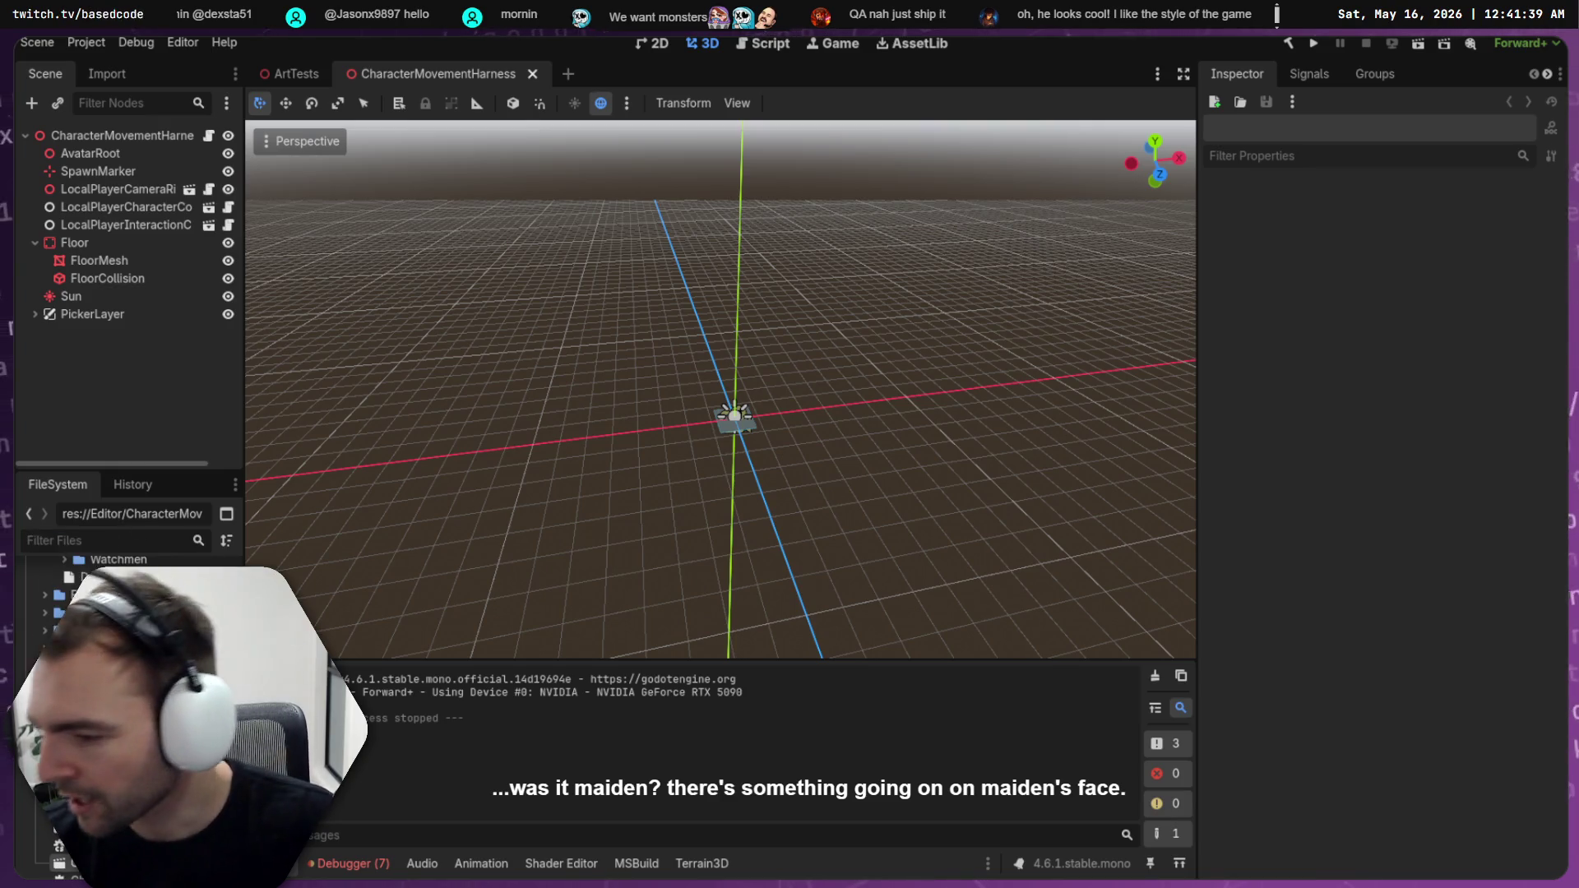
key(alt+Tab)
Stage only the Crypts.tscn change and amend it into the last commit.
click(350, 198)
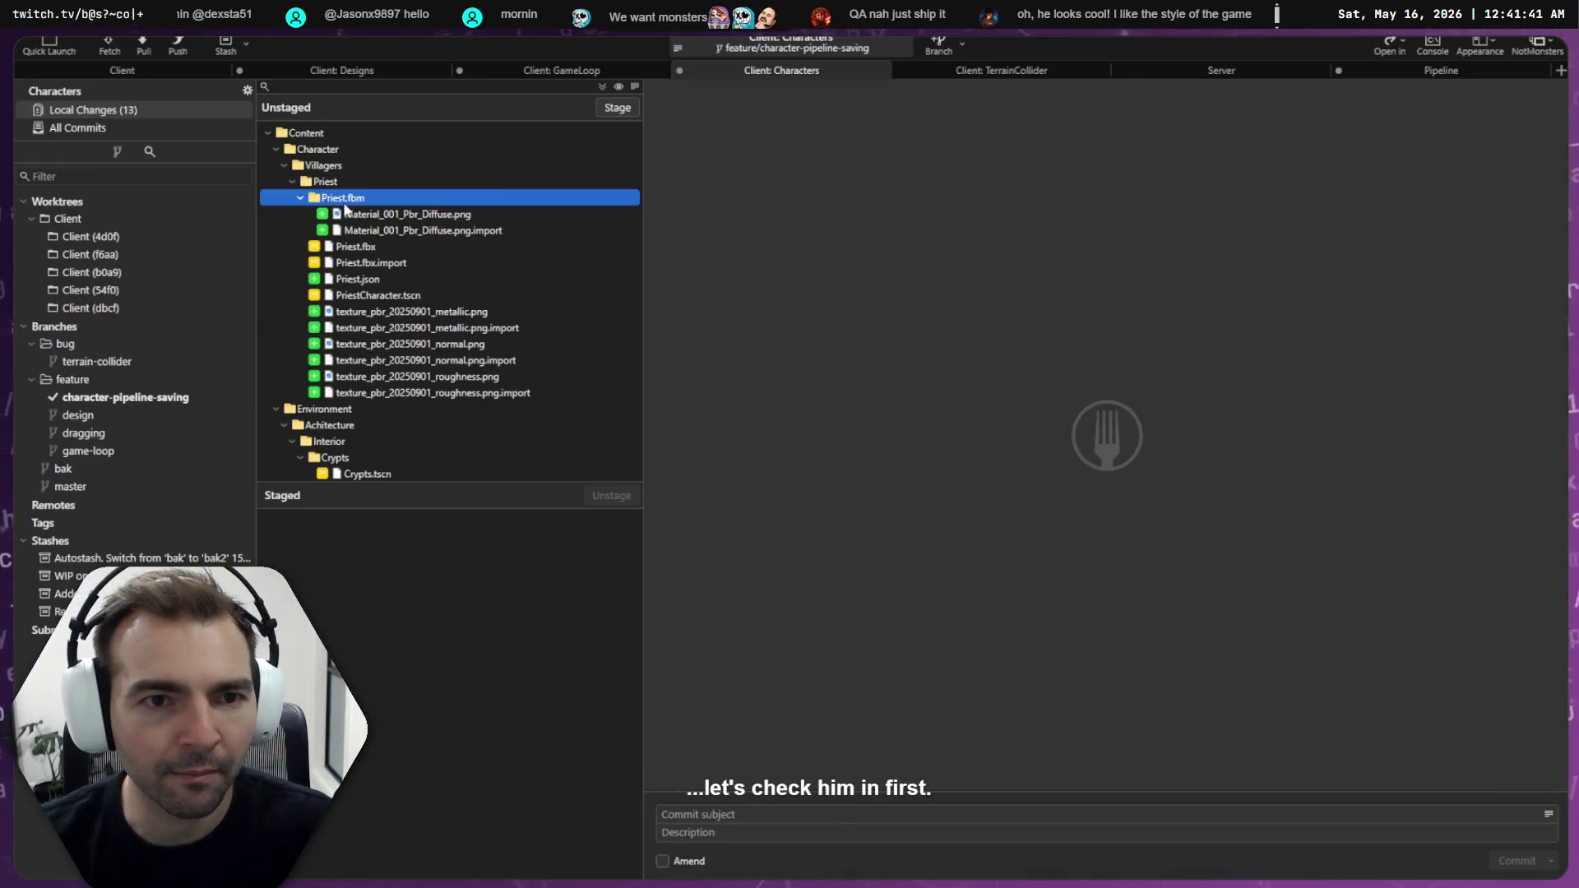
click(608, 112)
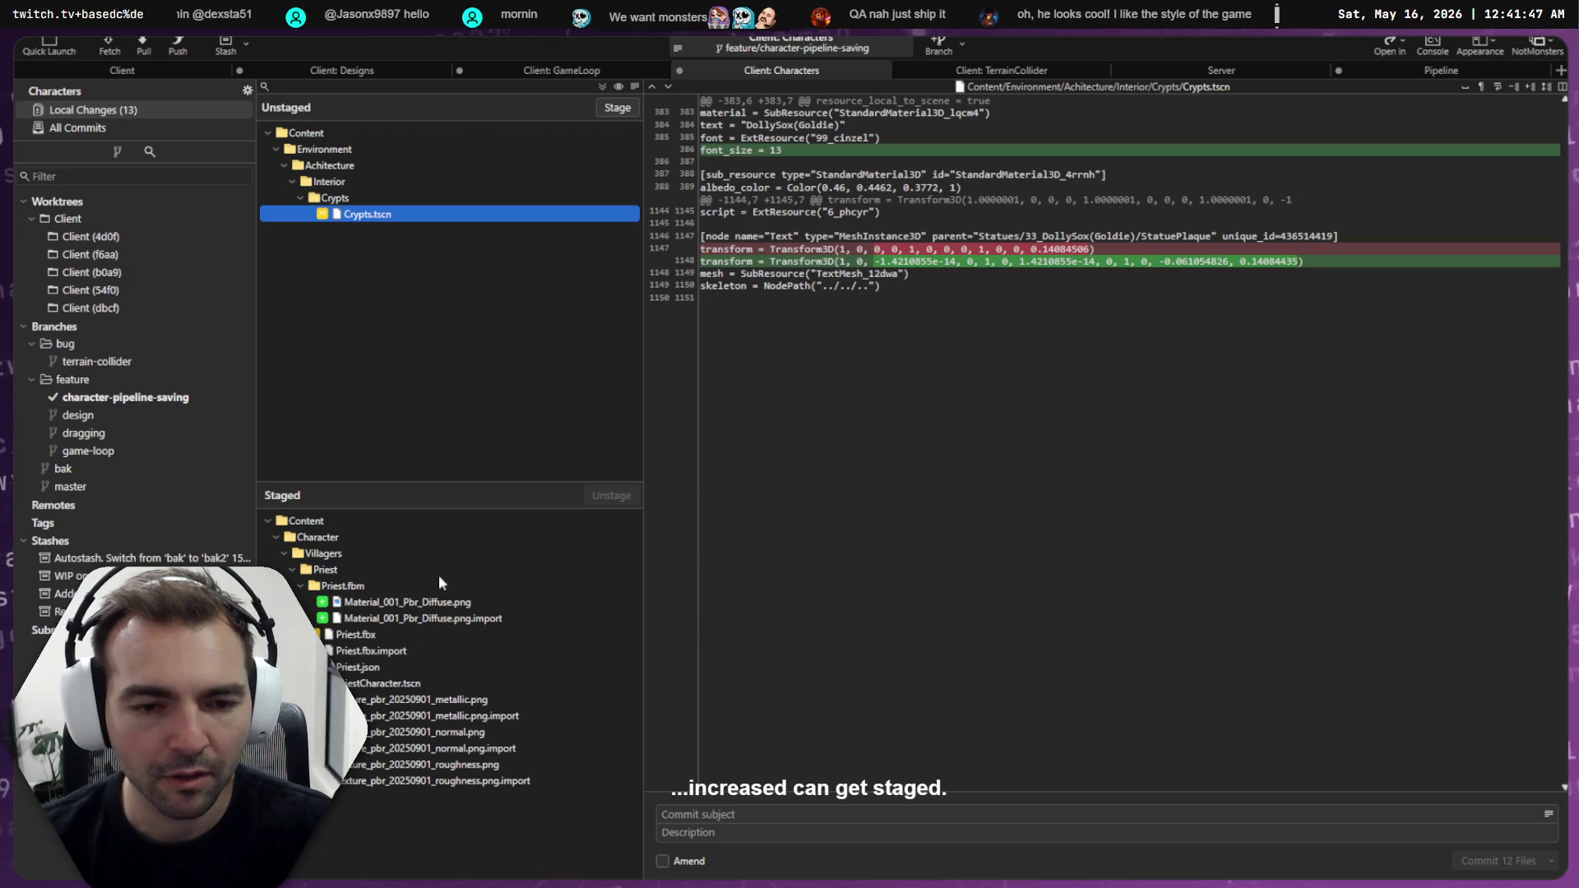
click(386, 586)
click(382, 553)
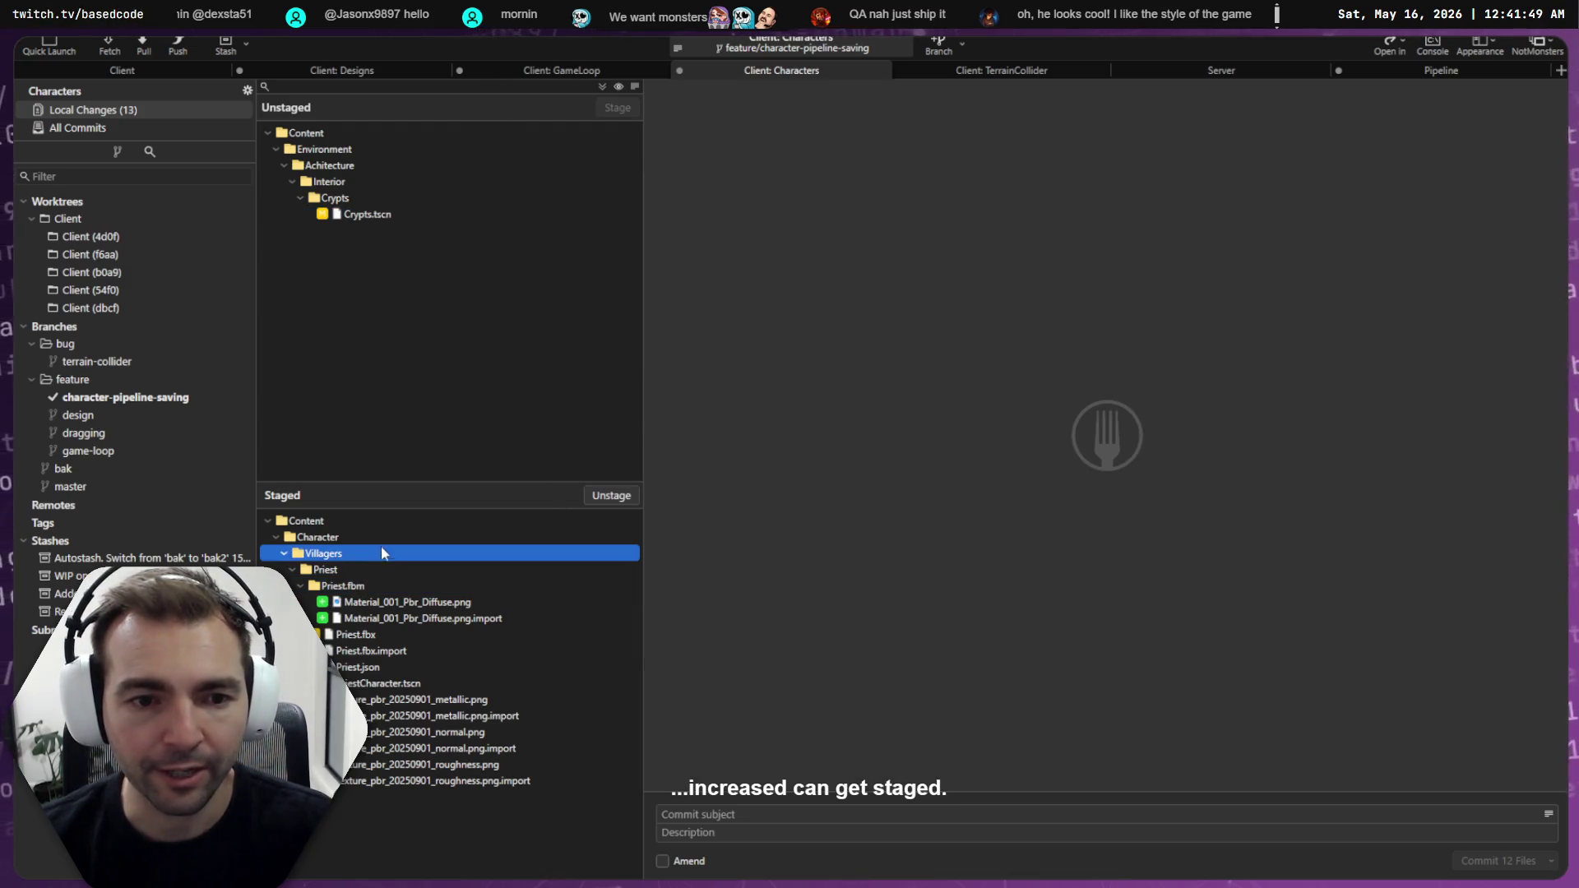
click(625, 497)
click(368, 473)
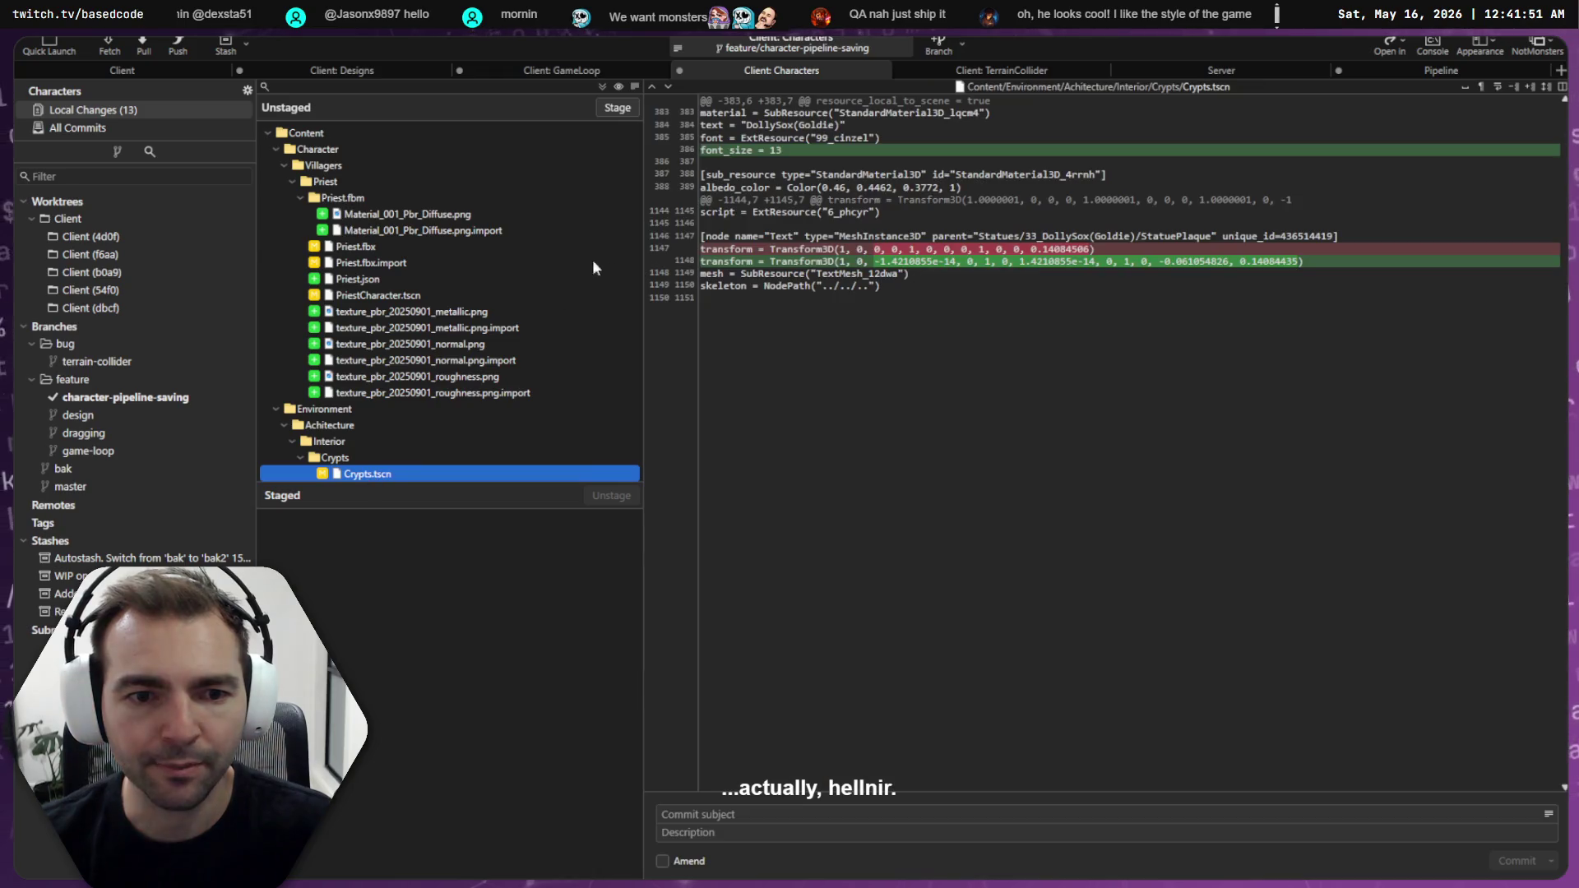
click(689, 866)
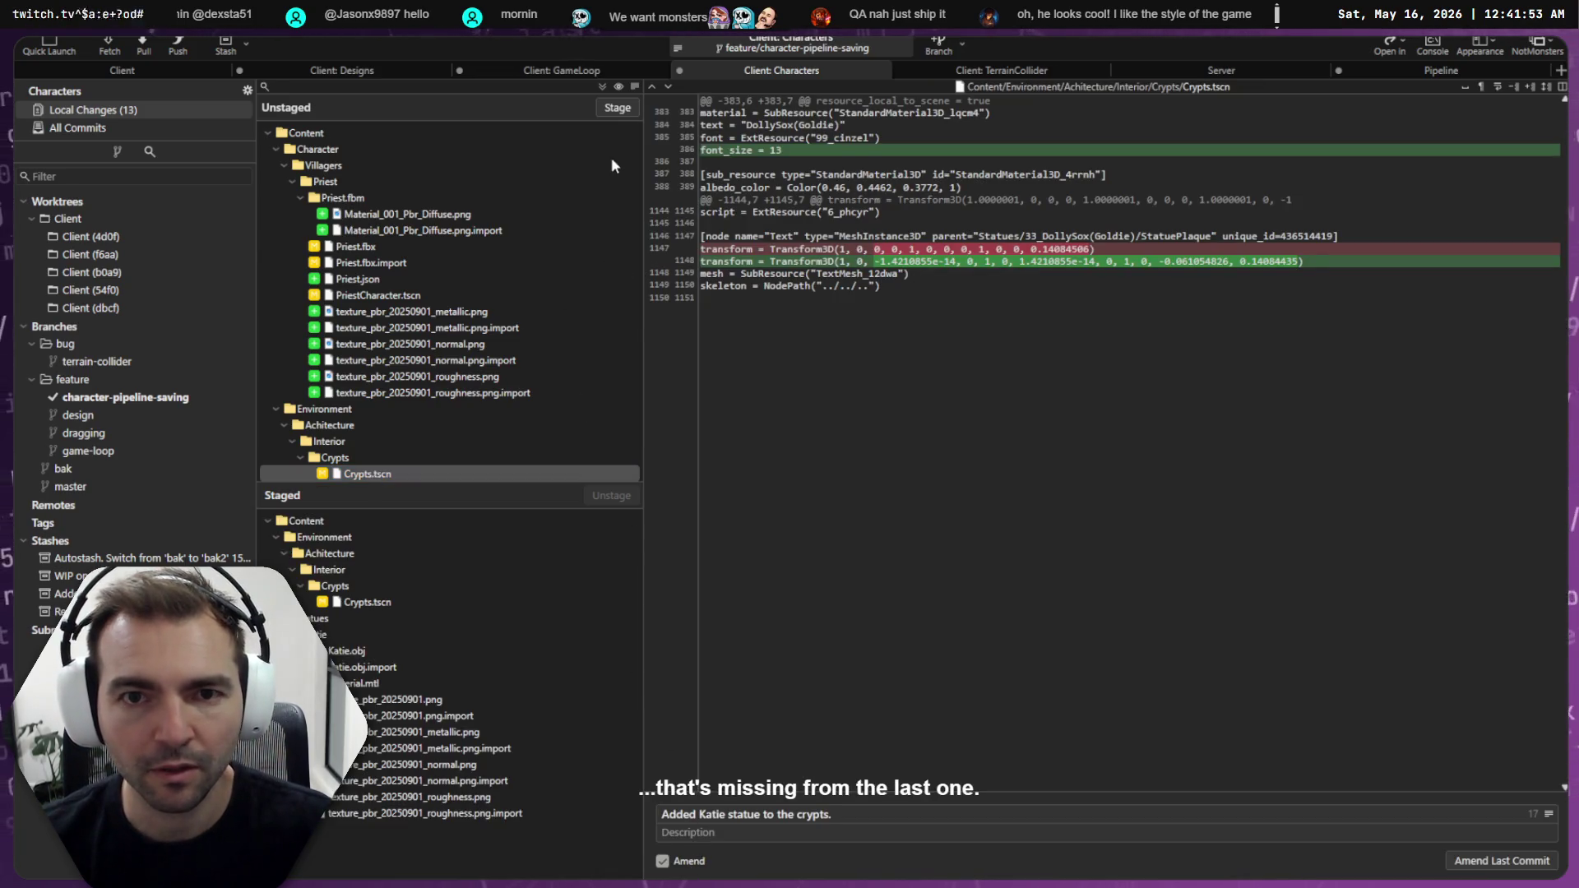
click(536, 393)
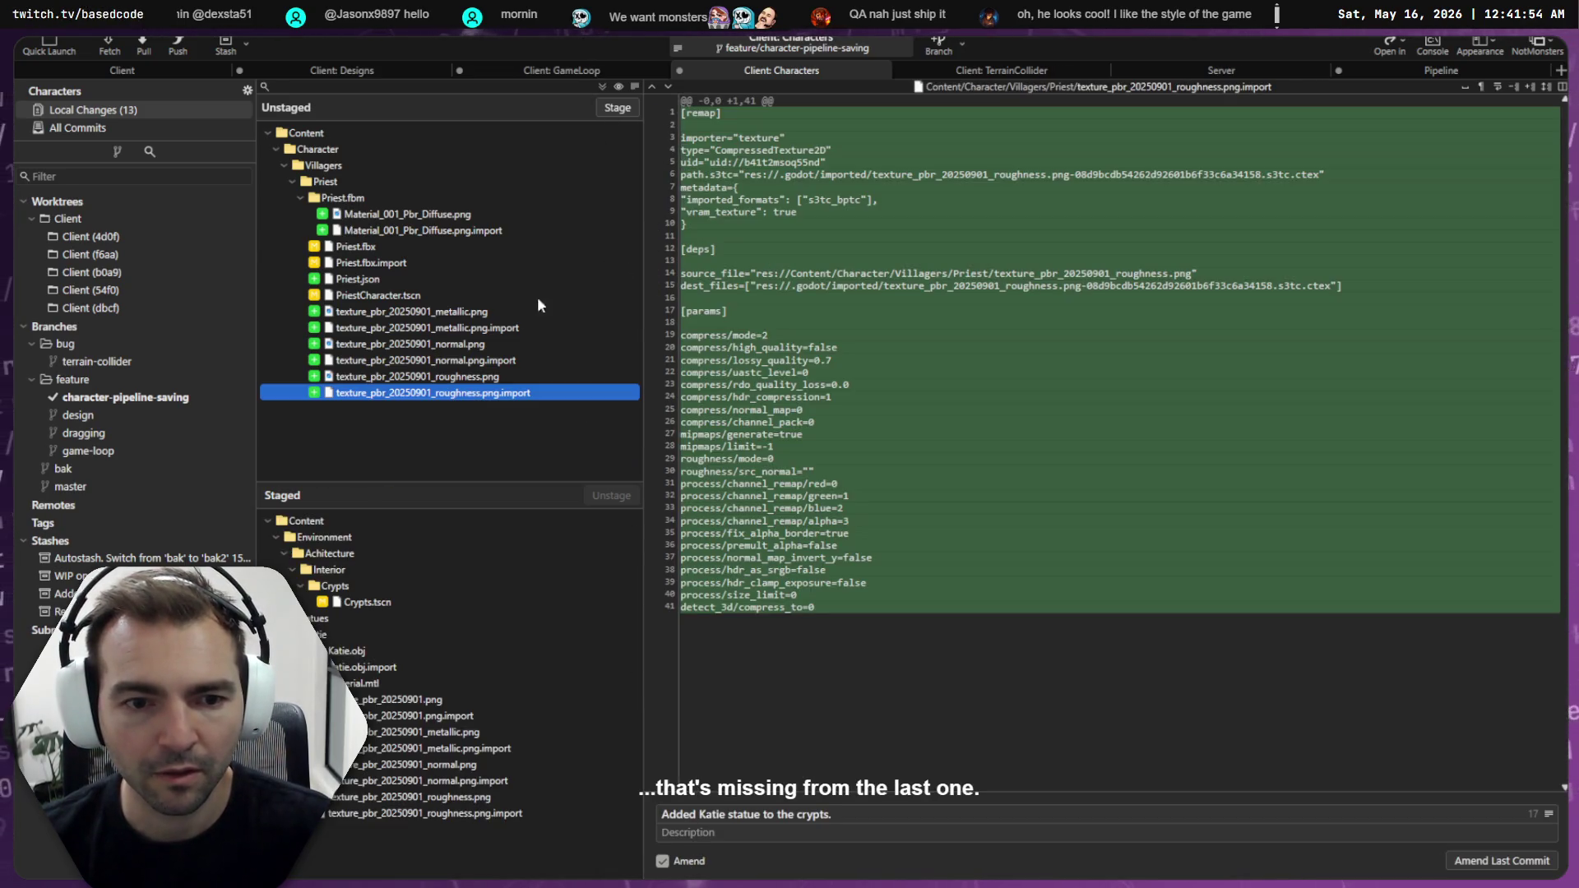
click(1521, 860)
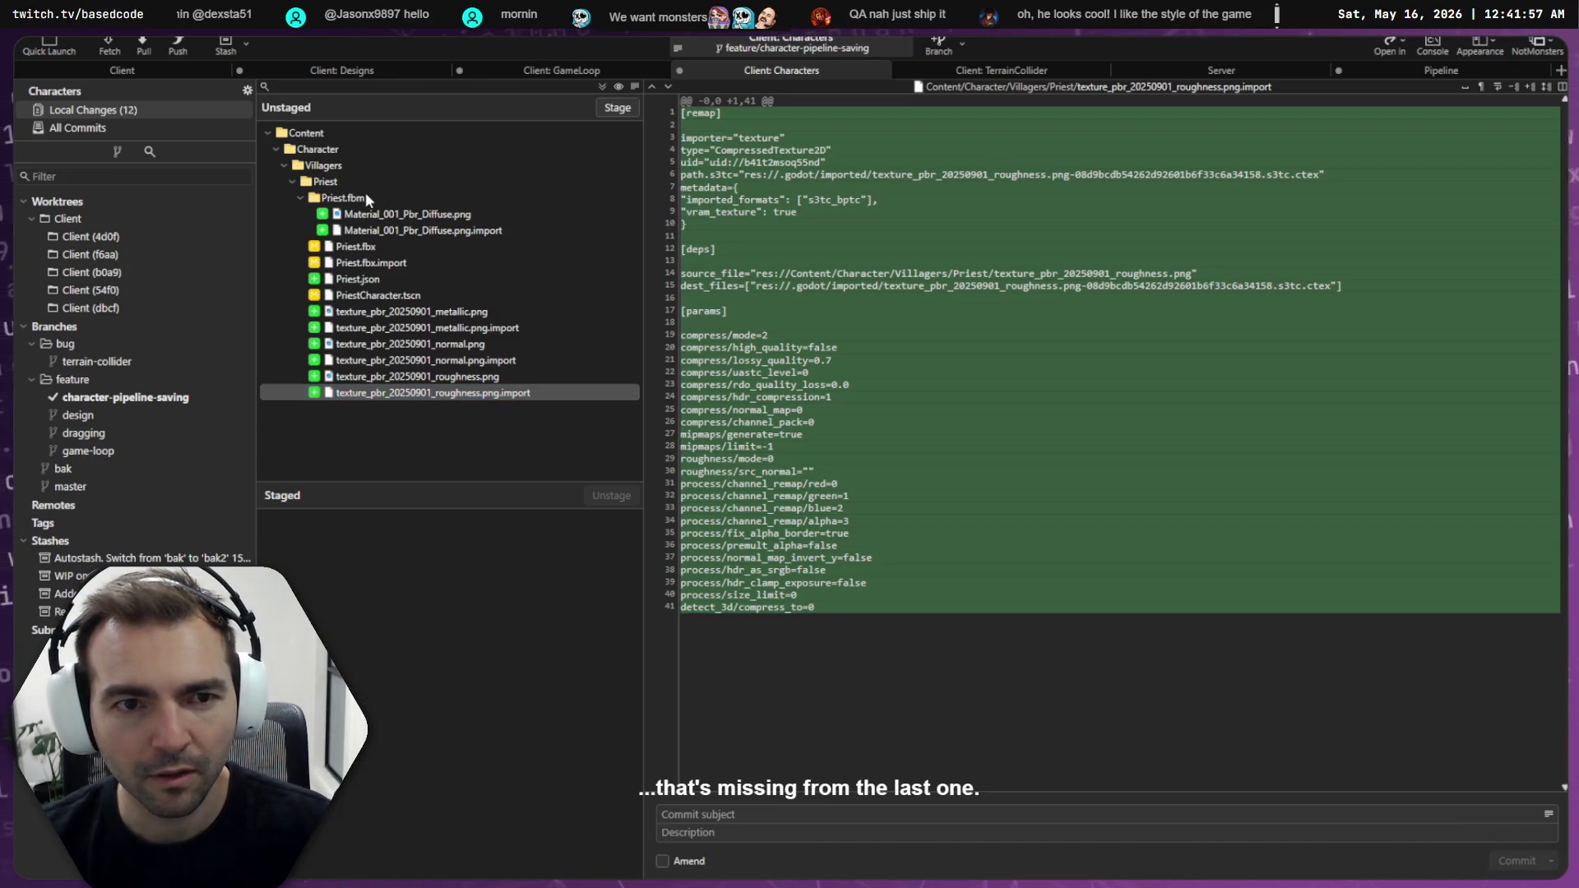
Stage Priest.fbm and the Villagers folder, committing 12 files as 'Fix Edge smoothing for Priest.'.
click(365, 198)
click(624, 111)
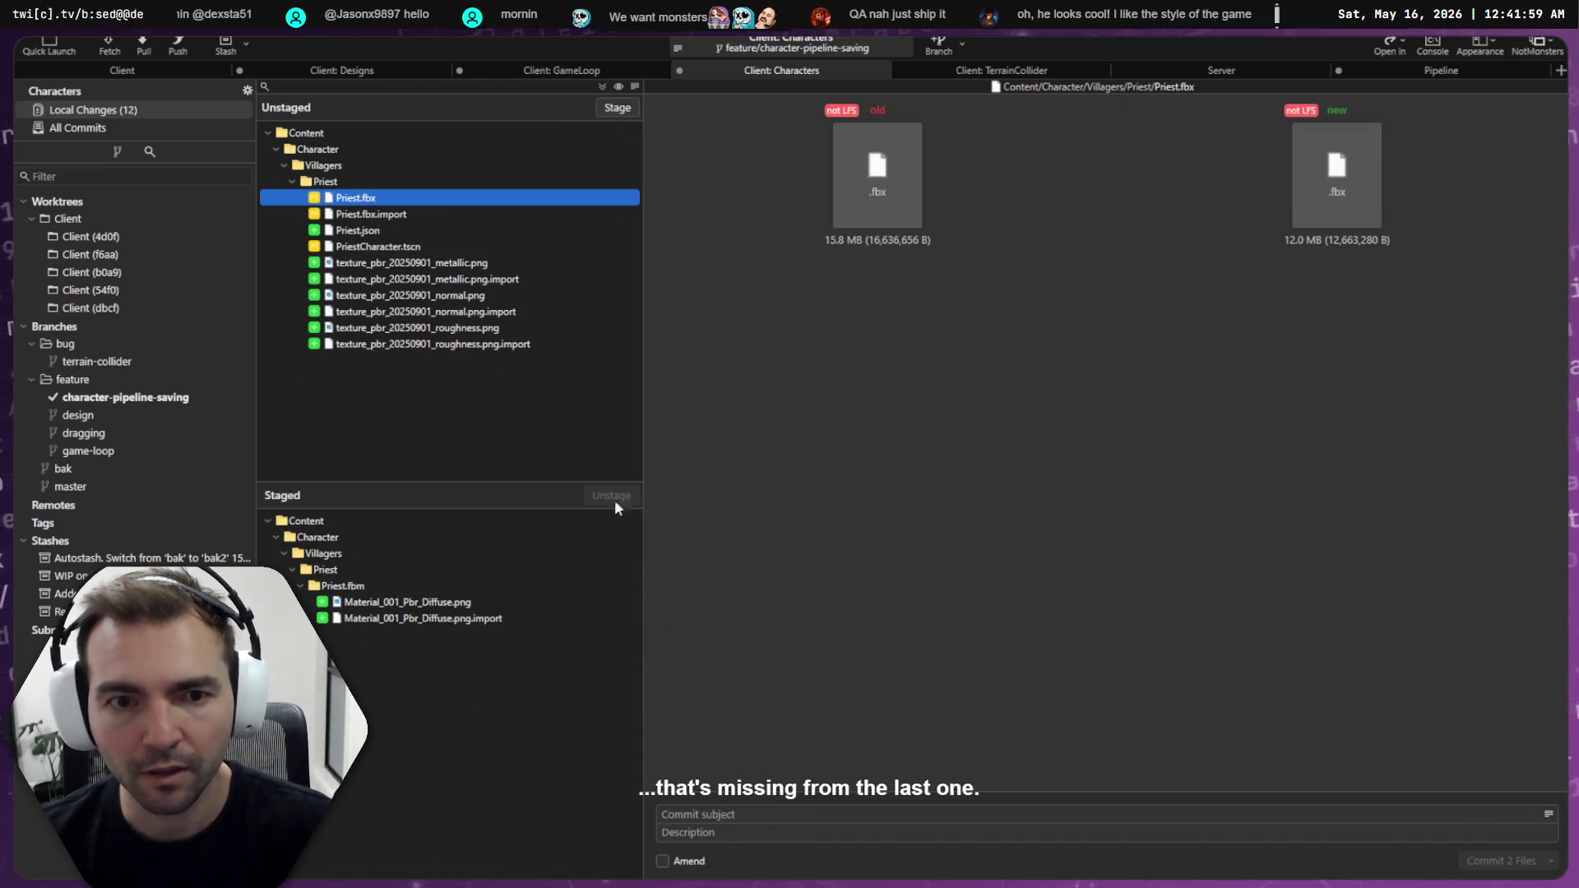
click(445, 165)
key(Return)
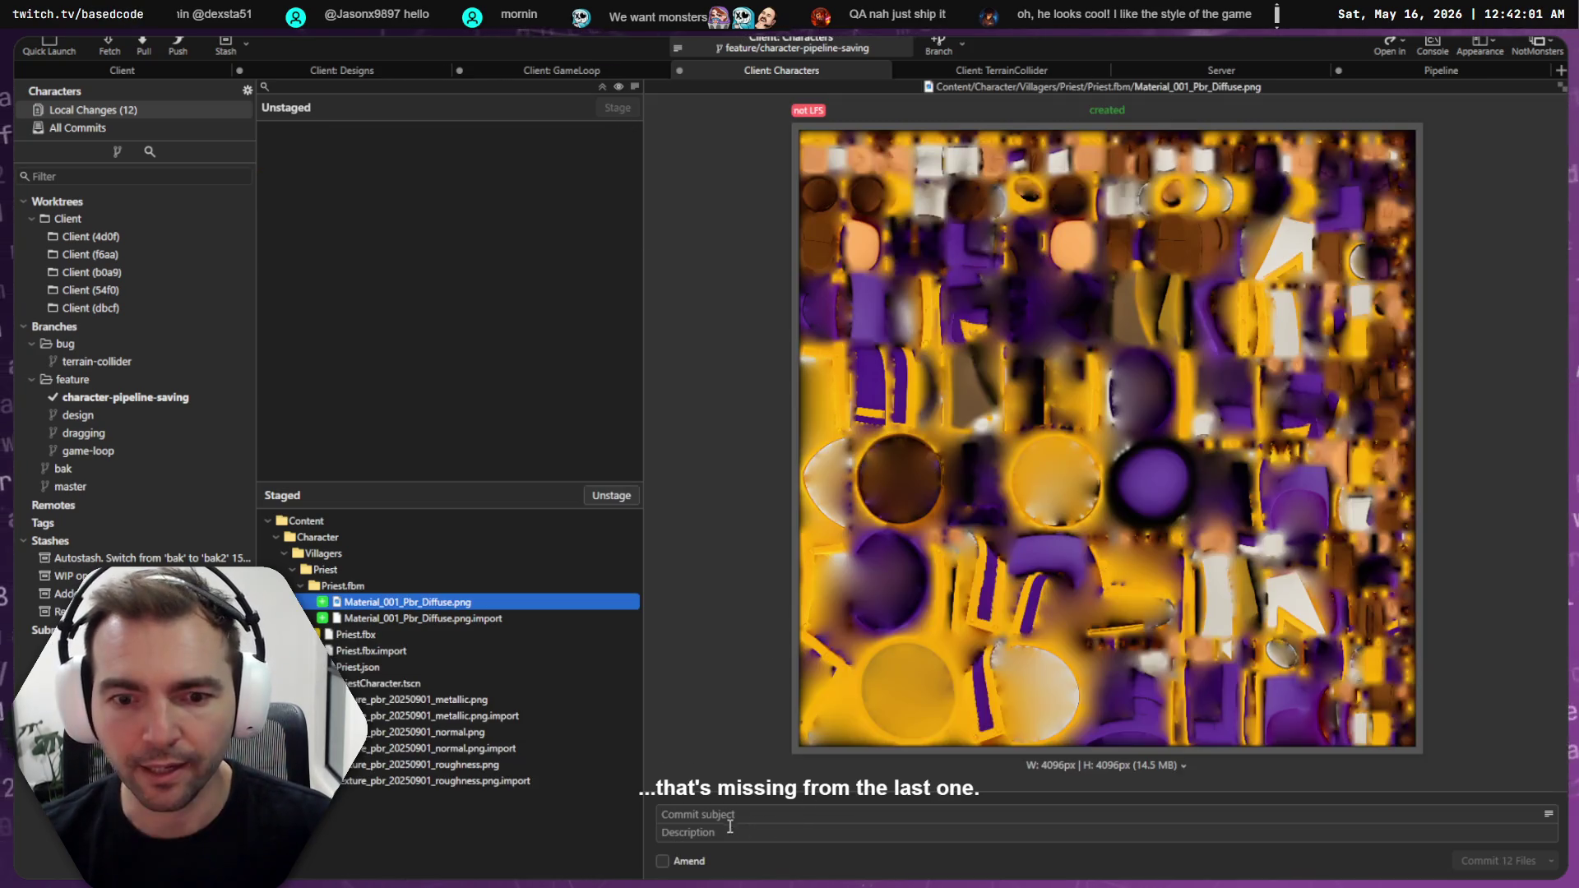
click(730, 813)
key(super+h)
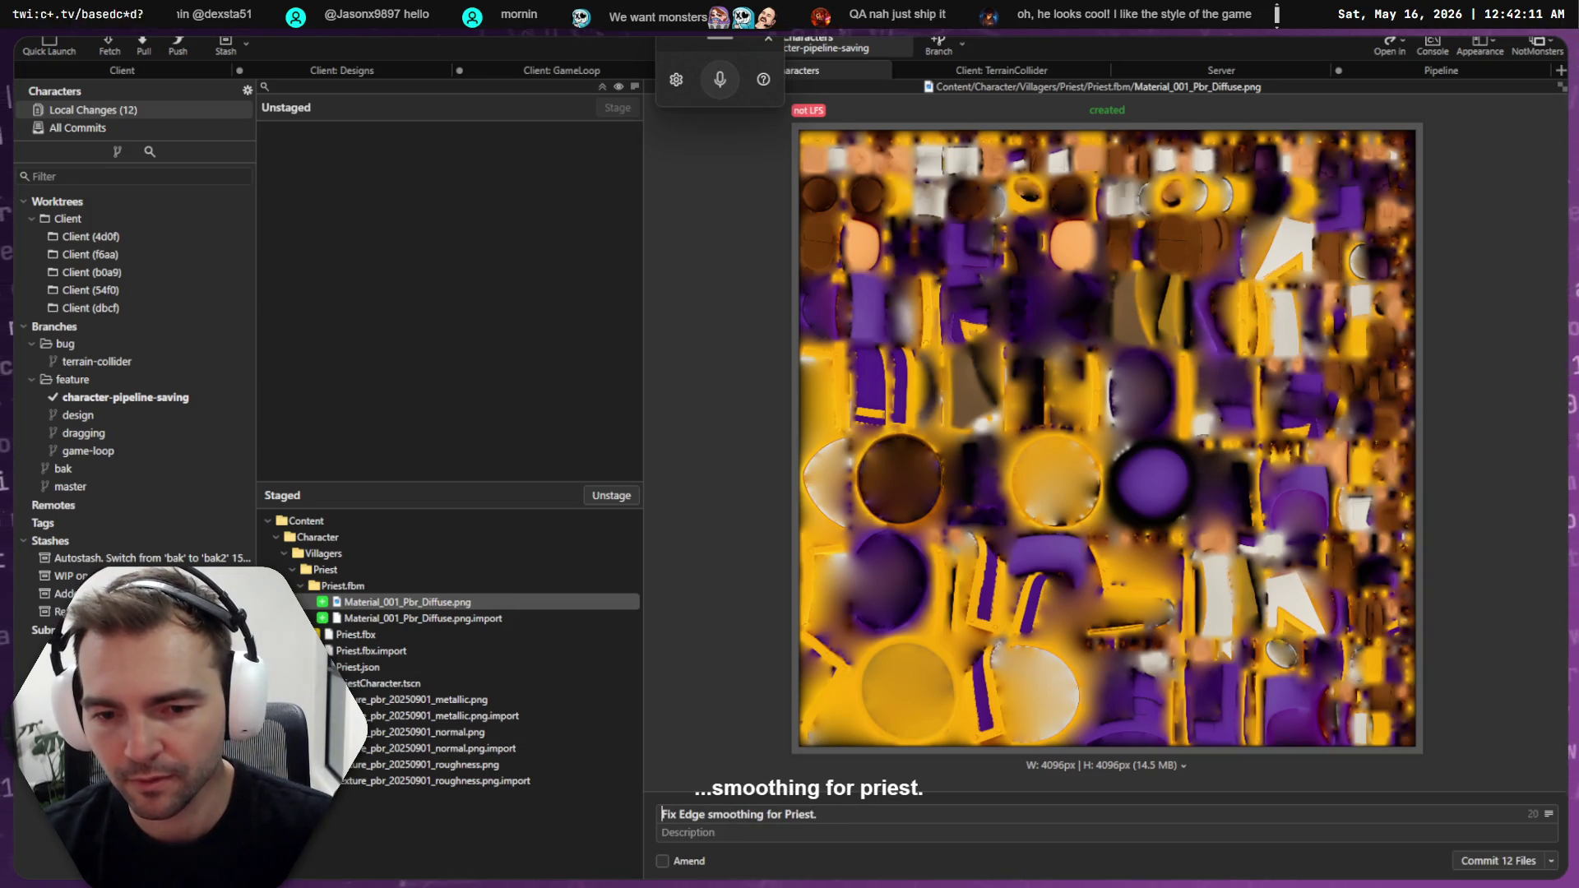
click(1487, 861)
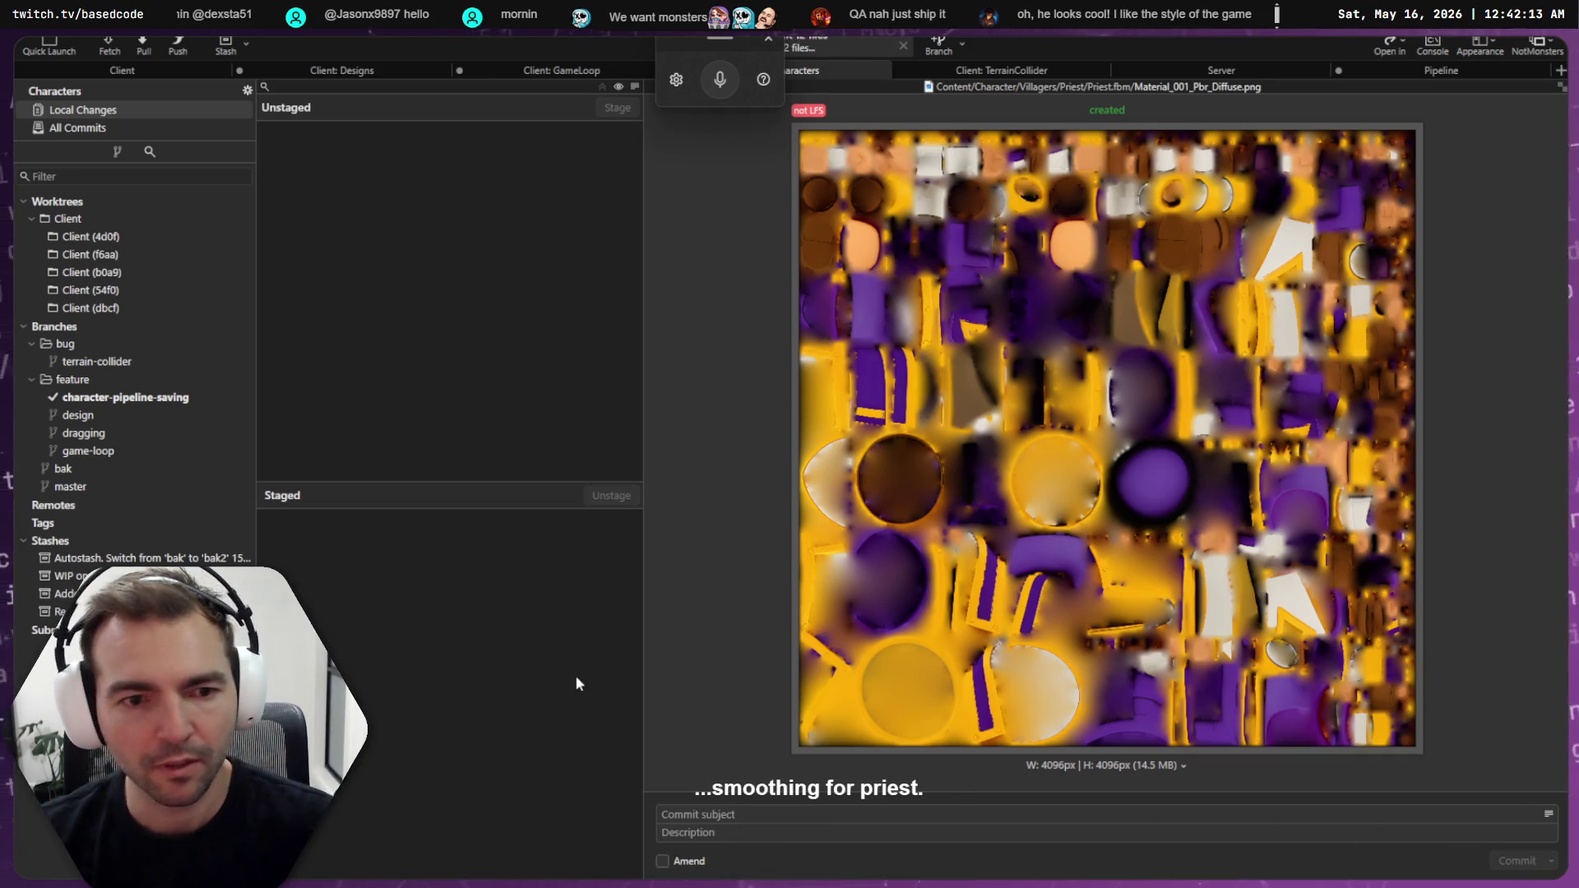
Review the new 'Fix Edge smoothing for Priest.' commit in the branch history.
click(230, 399)
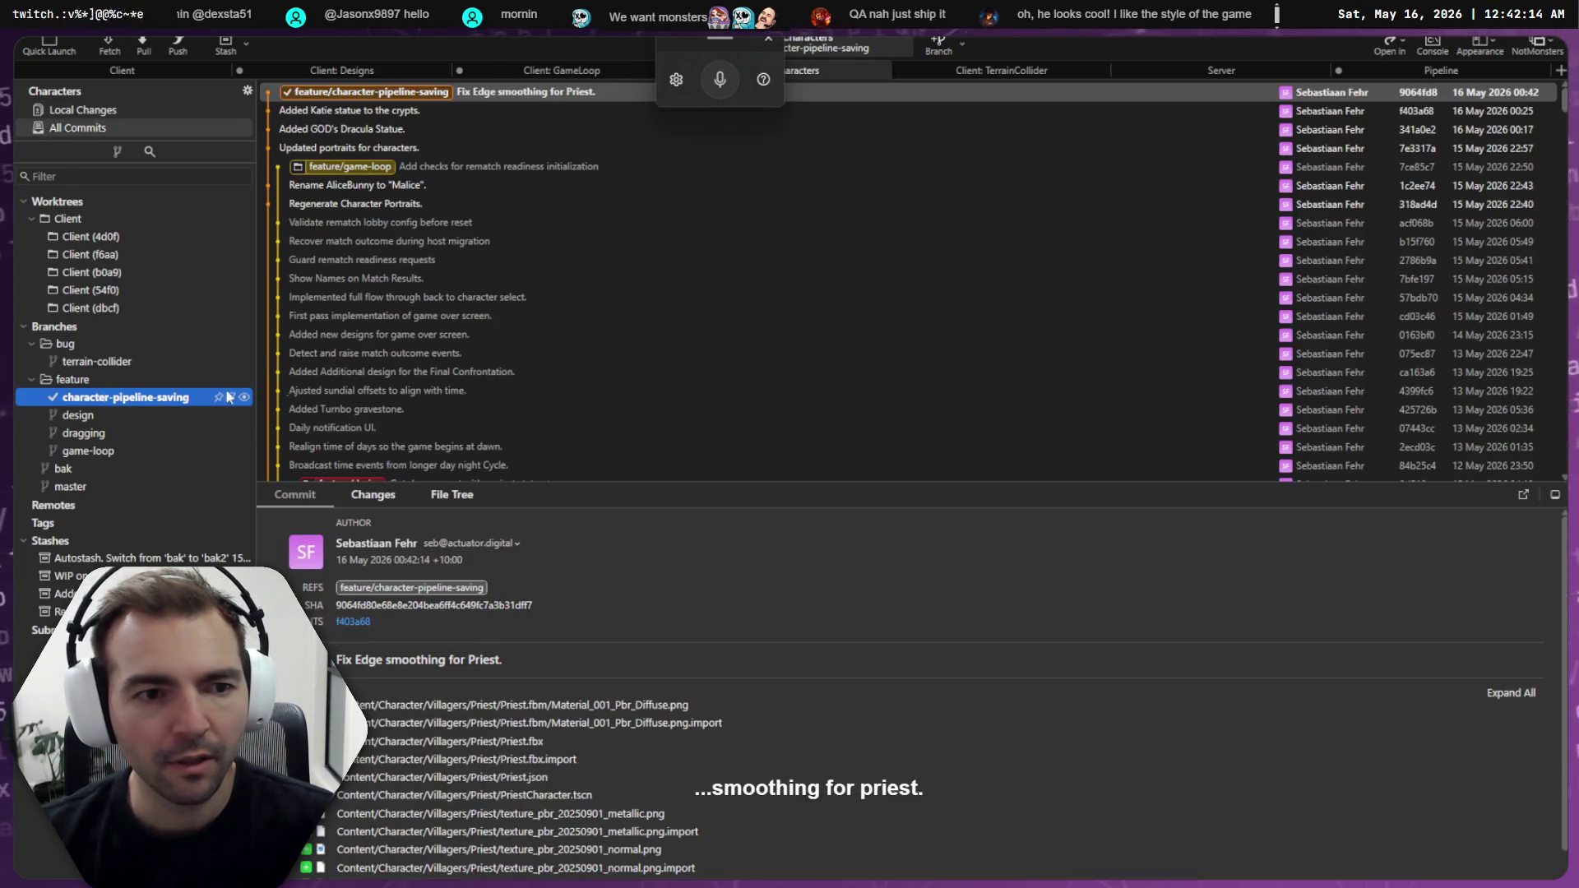
click(356, 96)
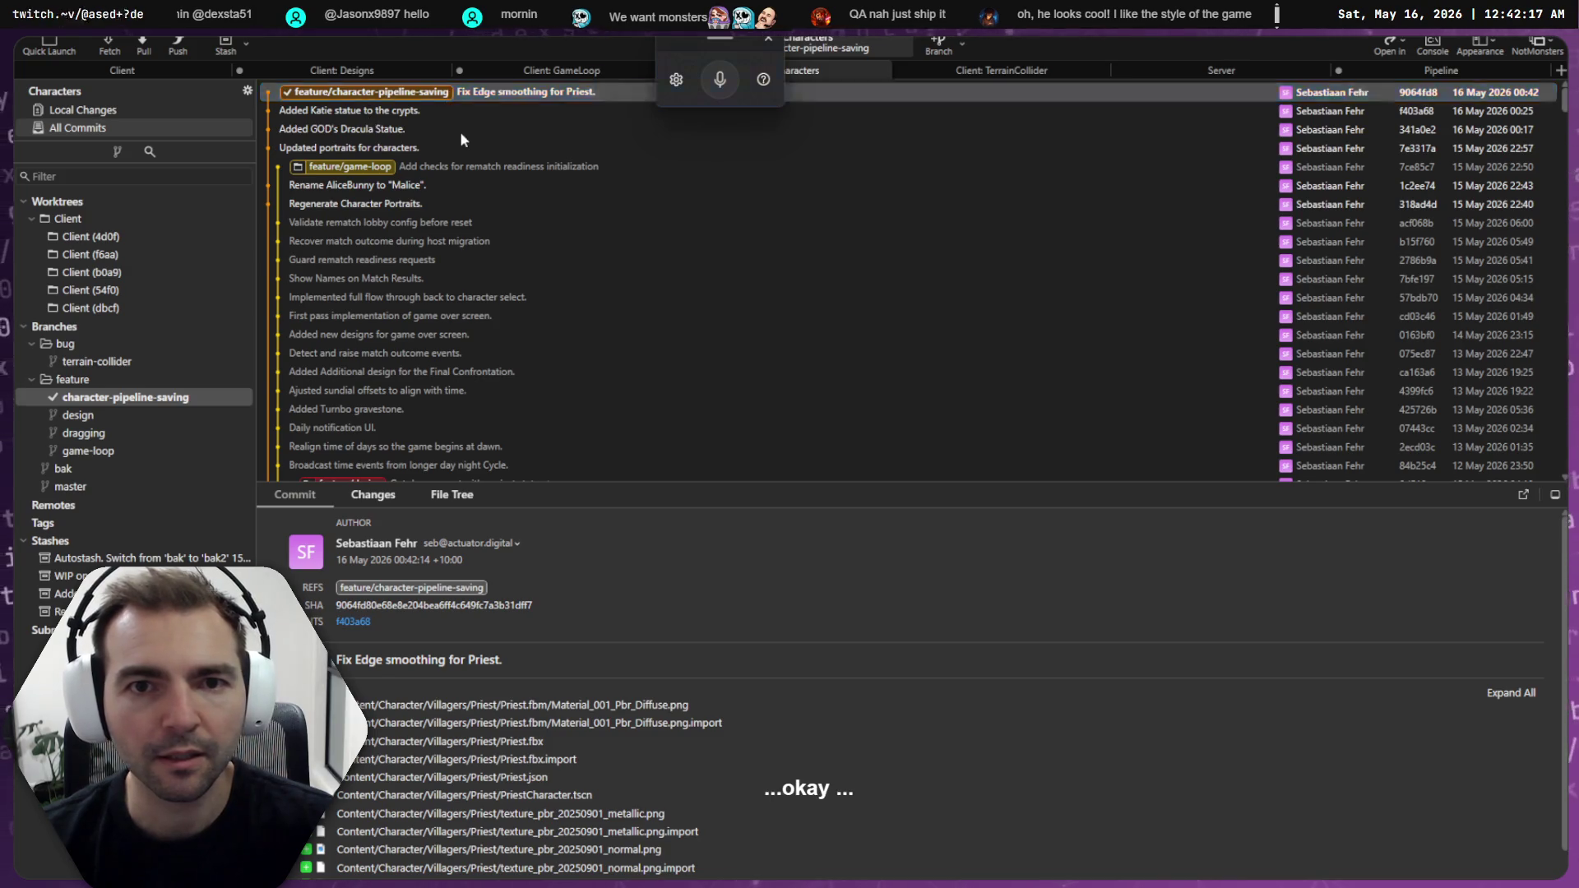
key(alt+Tab)
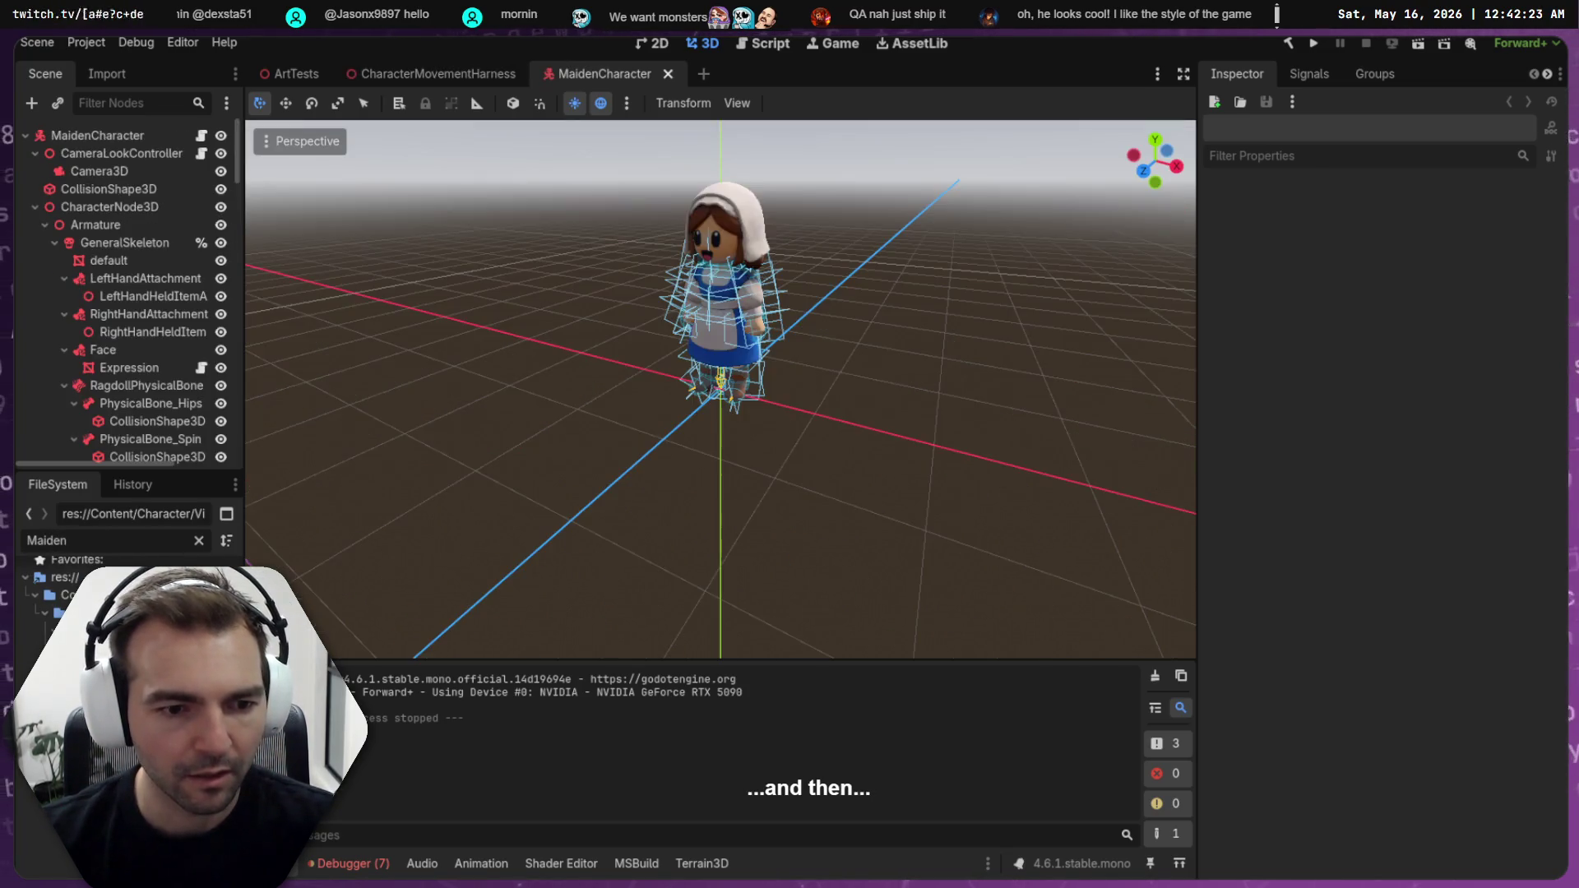
Select the Maiden's 'default' MeshInstance3D under CharacterNode3D's Armature in the Scene tree.
scroll(860, 302, up, 10)
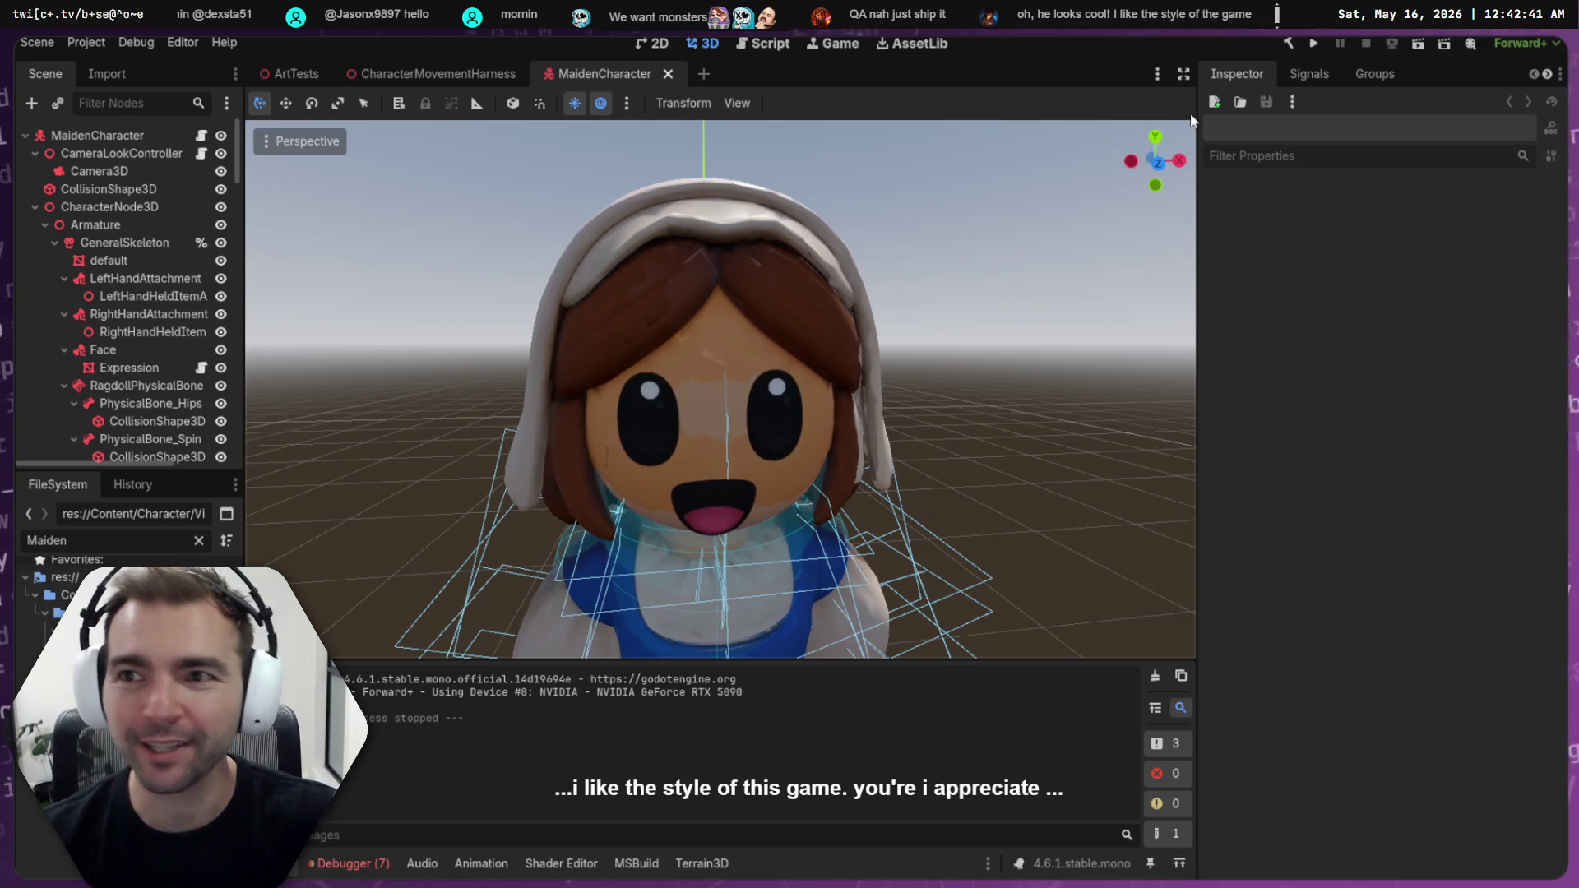
scroll(1261, 72, down, 2)
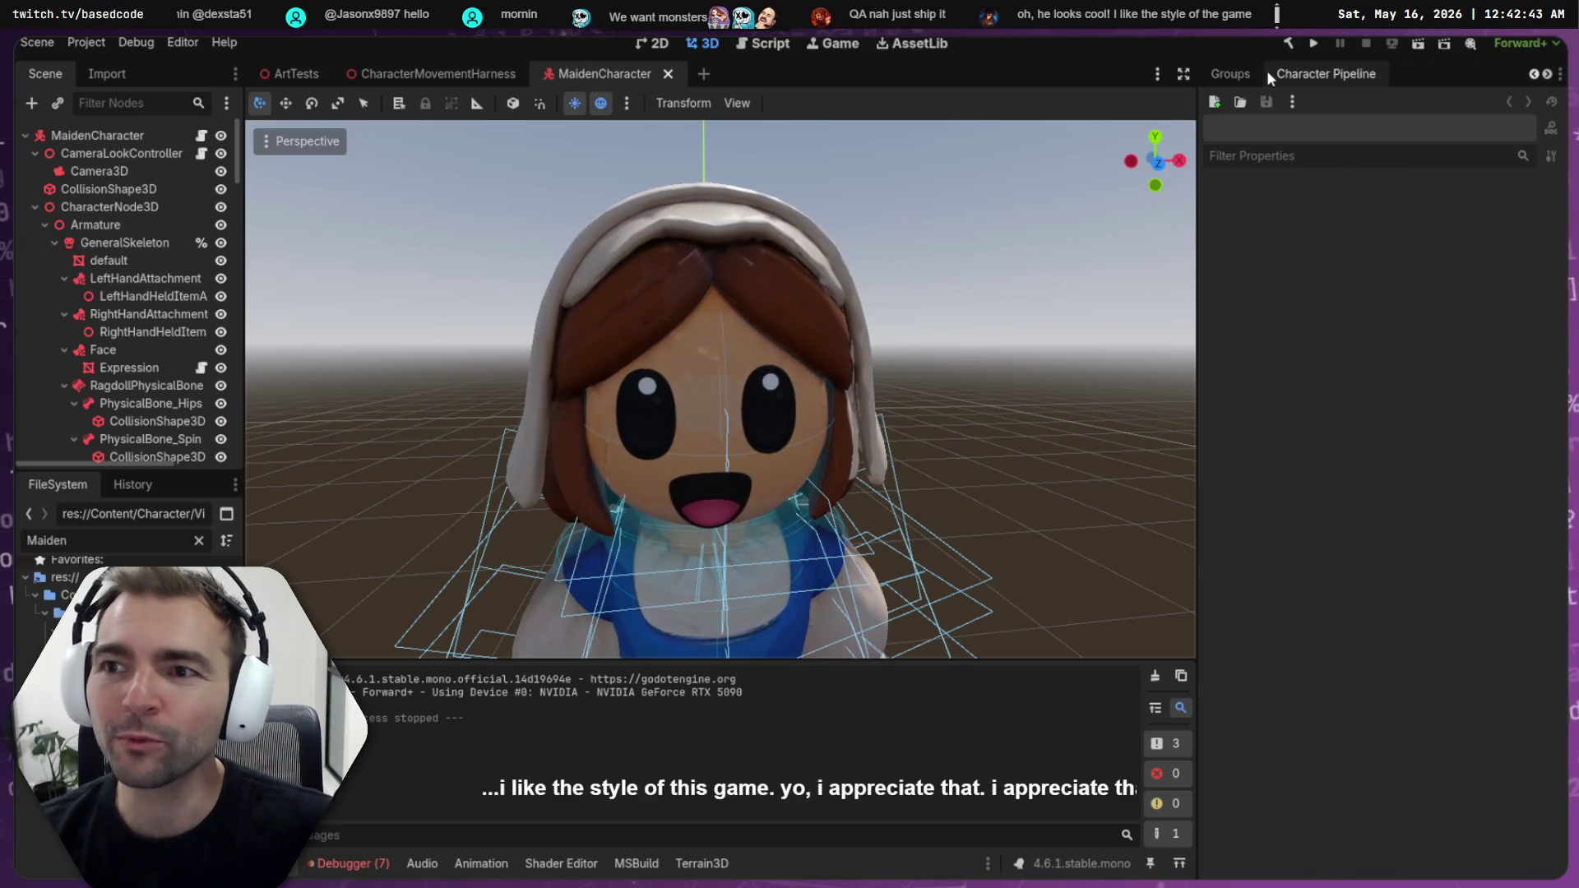
scroll(1267, 71, up, 2)
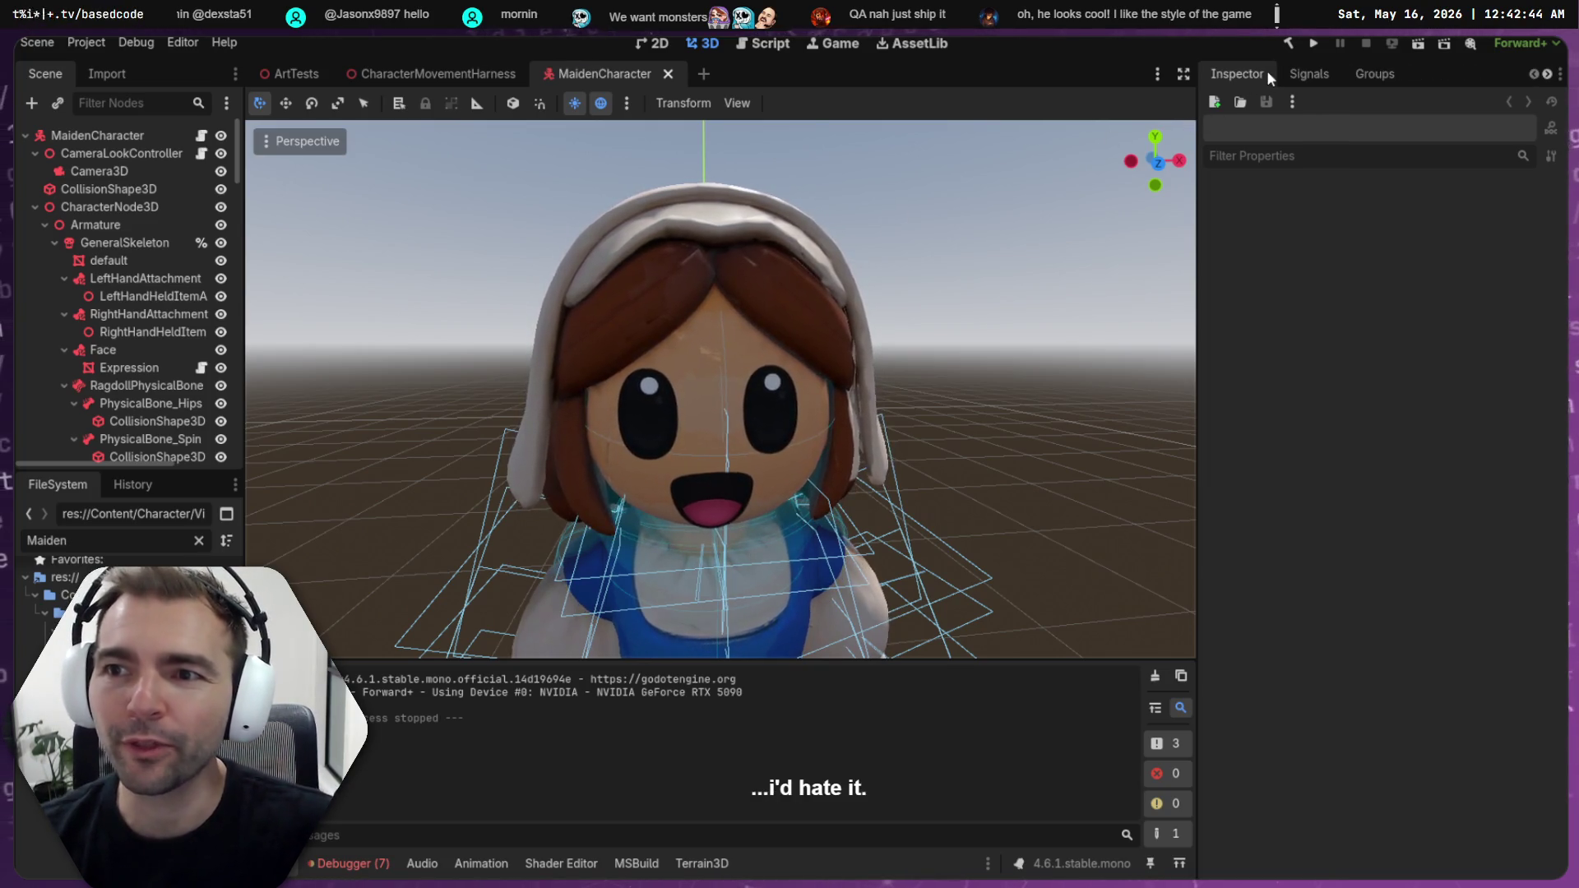
click(130, 221)
click(35, 207)
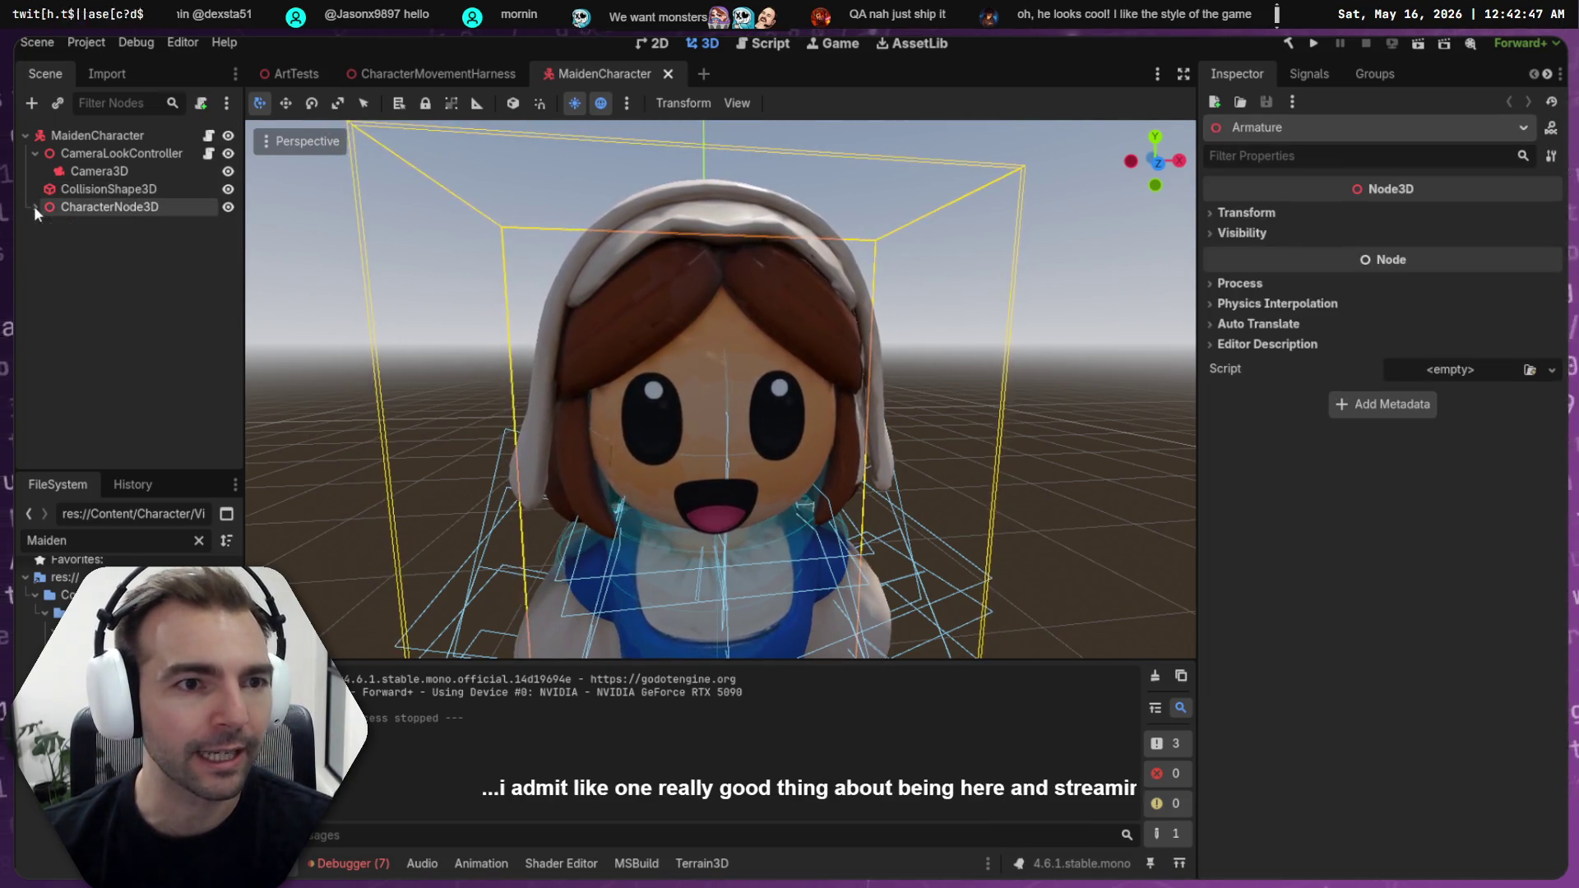
click(34, 207)
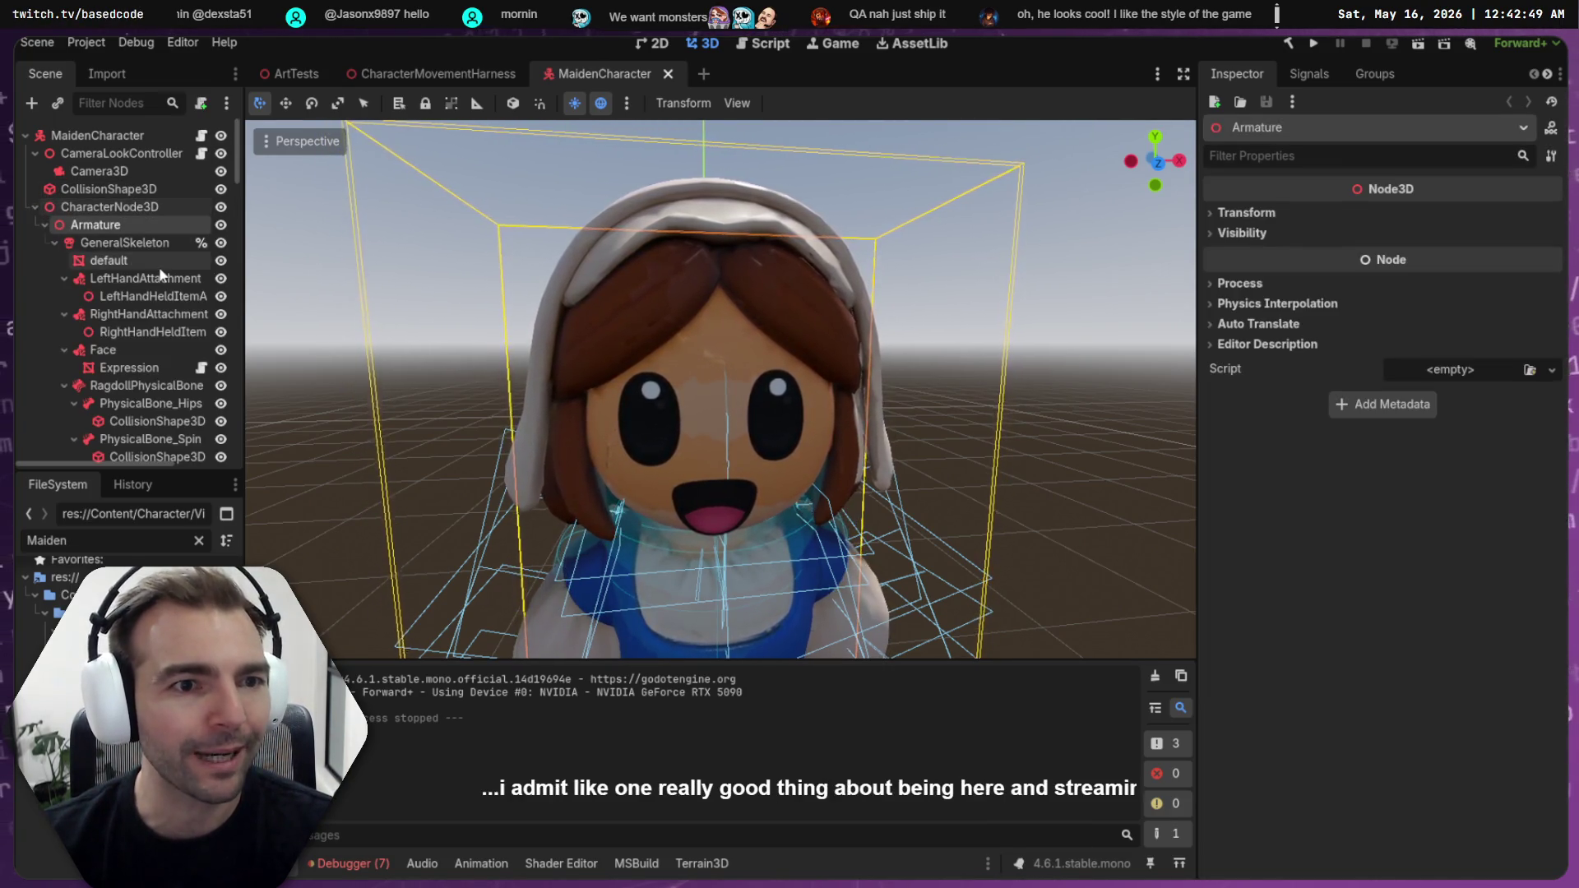
click(148, 260)
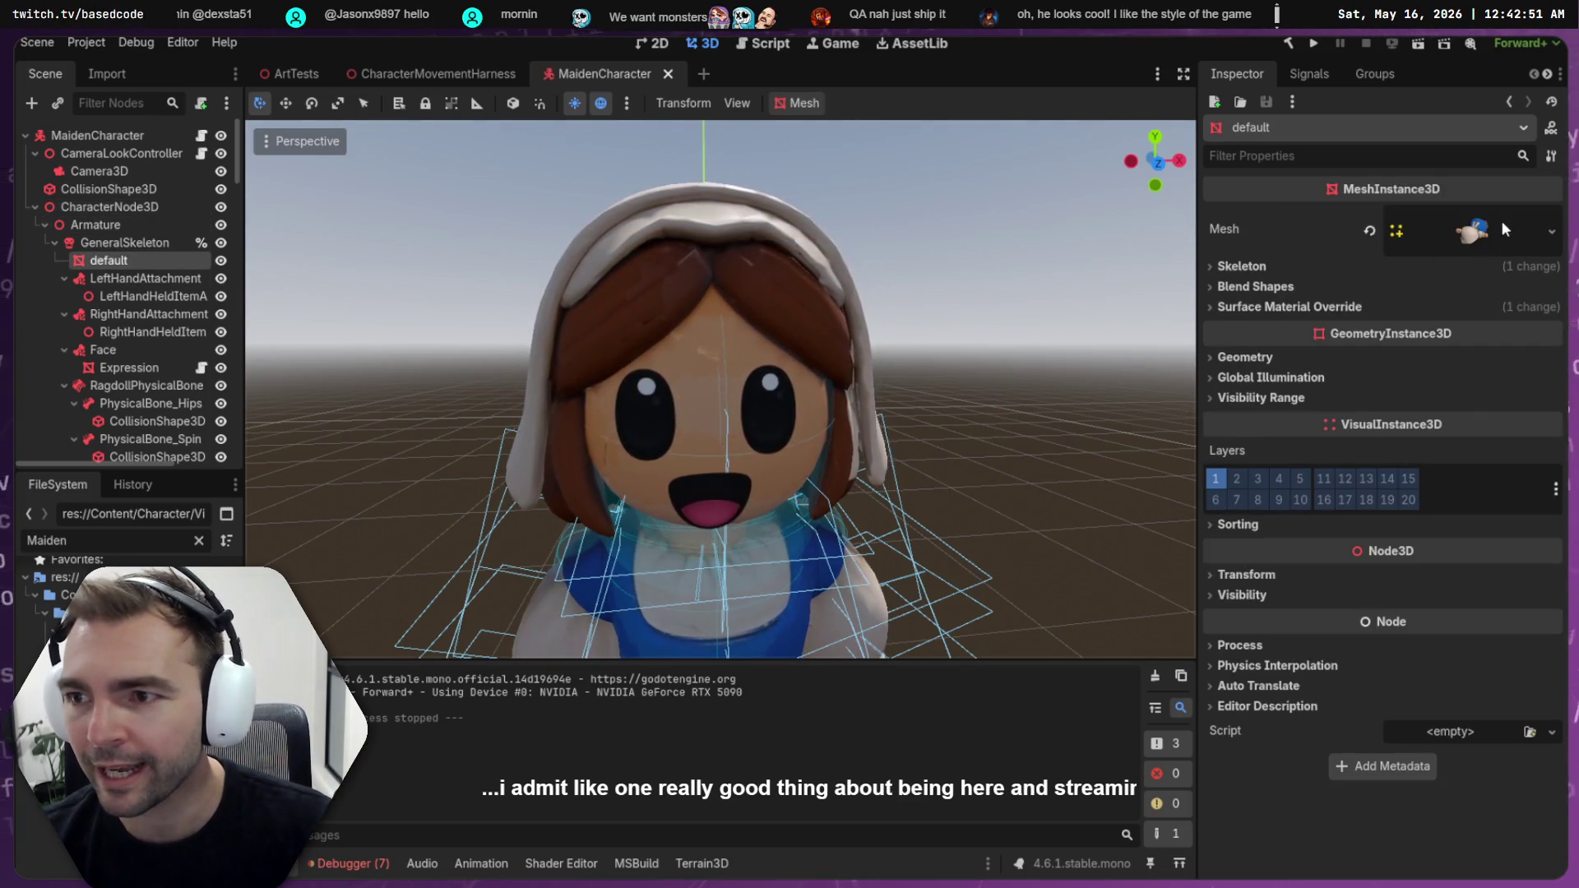
Open the Maiden's Surface Material Override 0 and turn its normal map off.
click(1502, 221)
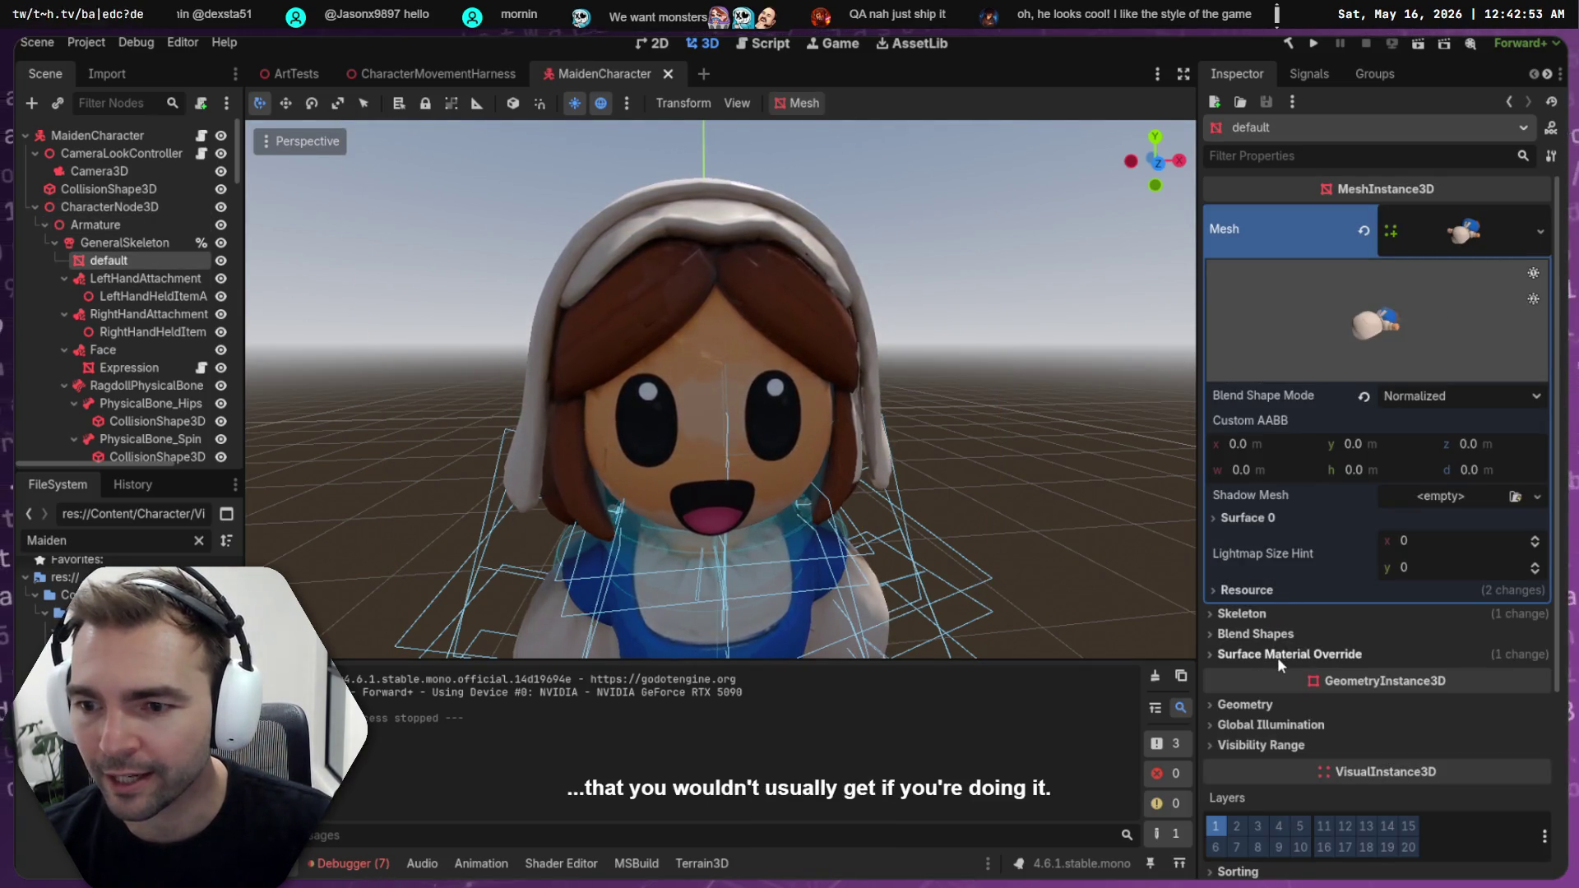
click(1277, 655)
scroll(1351, 625, down, 4)
click(1480, 394)
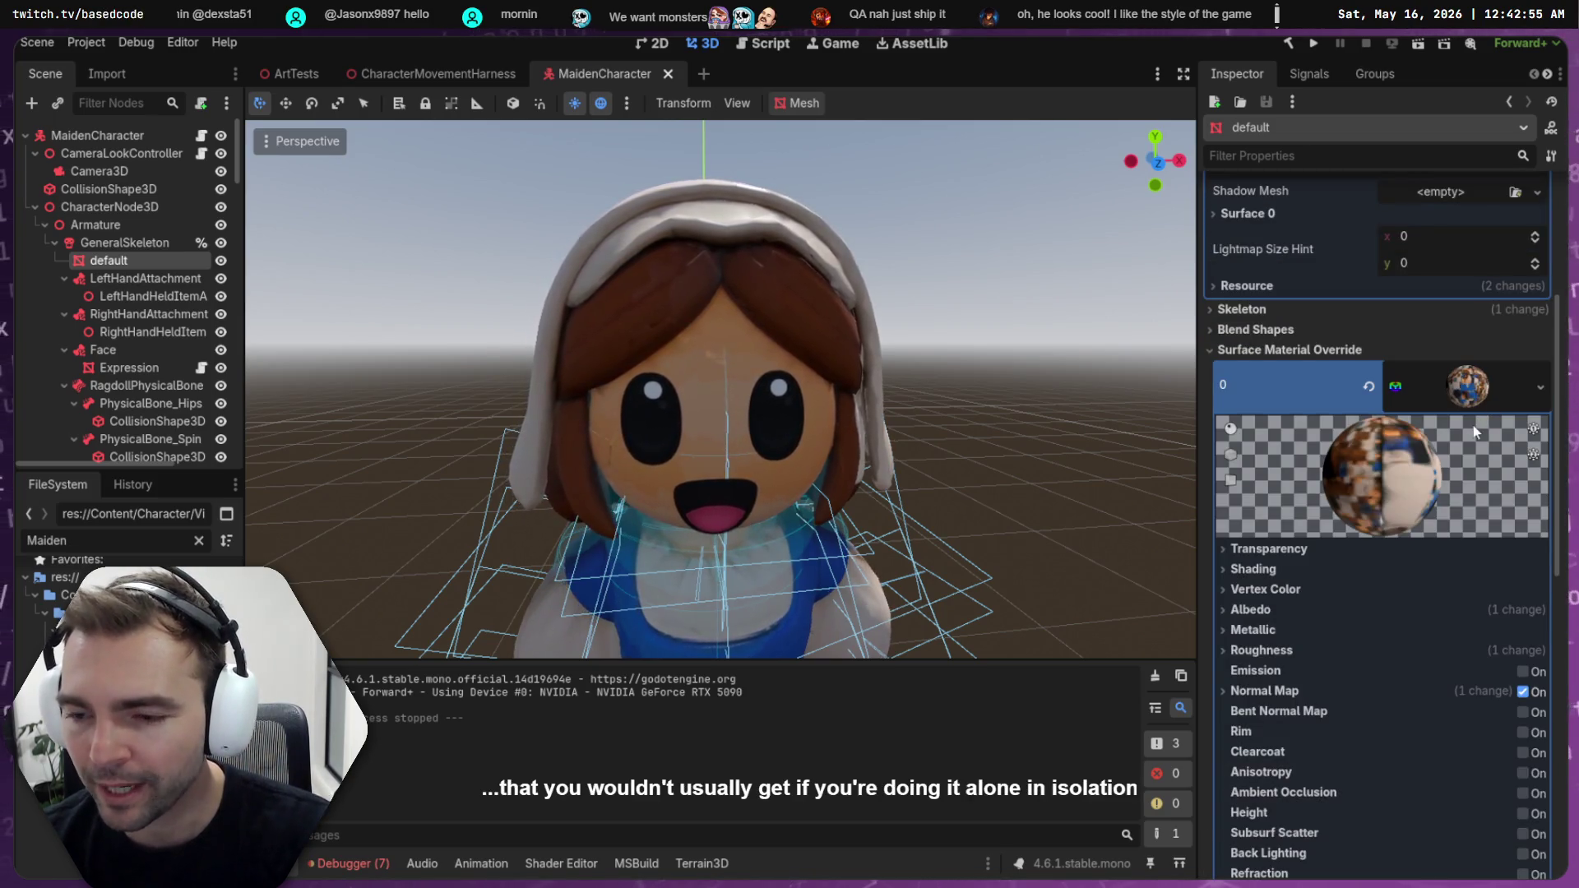
scroll(1448, 427, down, 5)
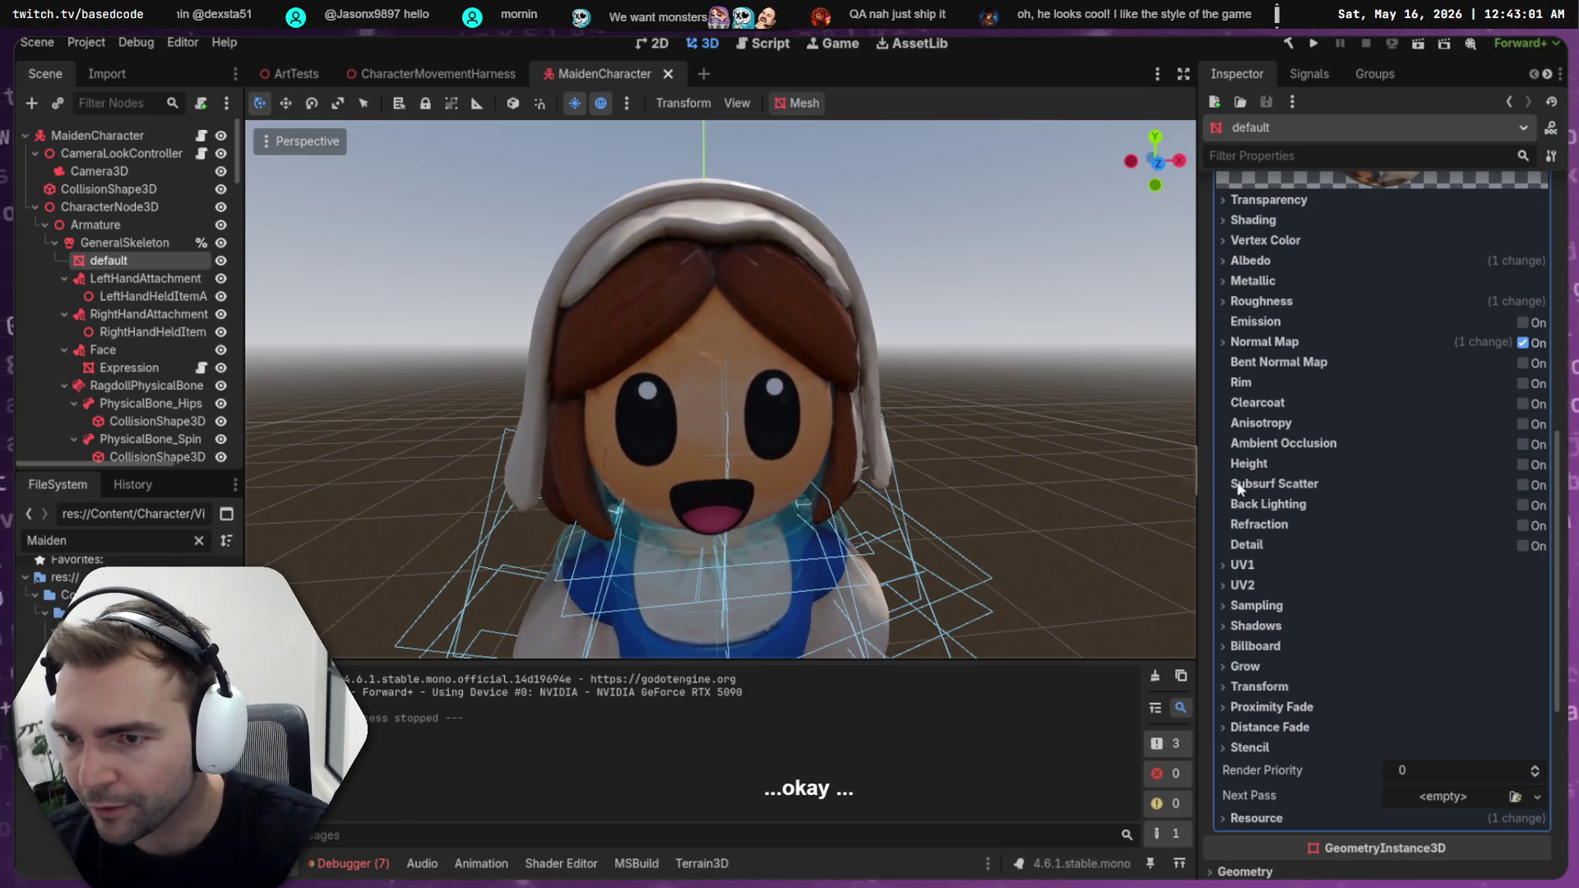
click(1251, 261)
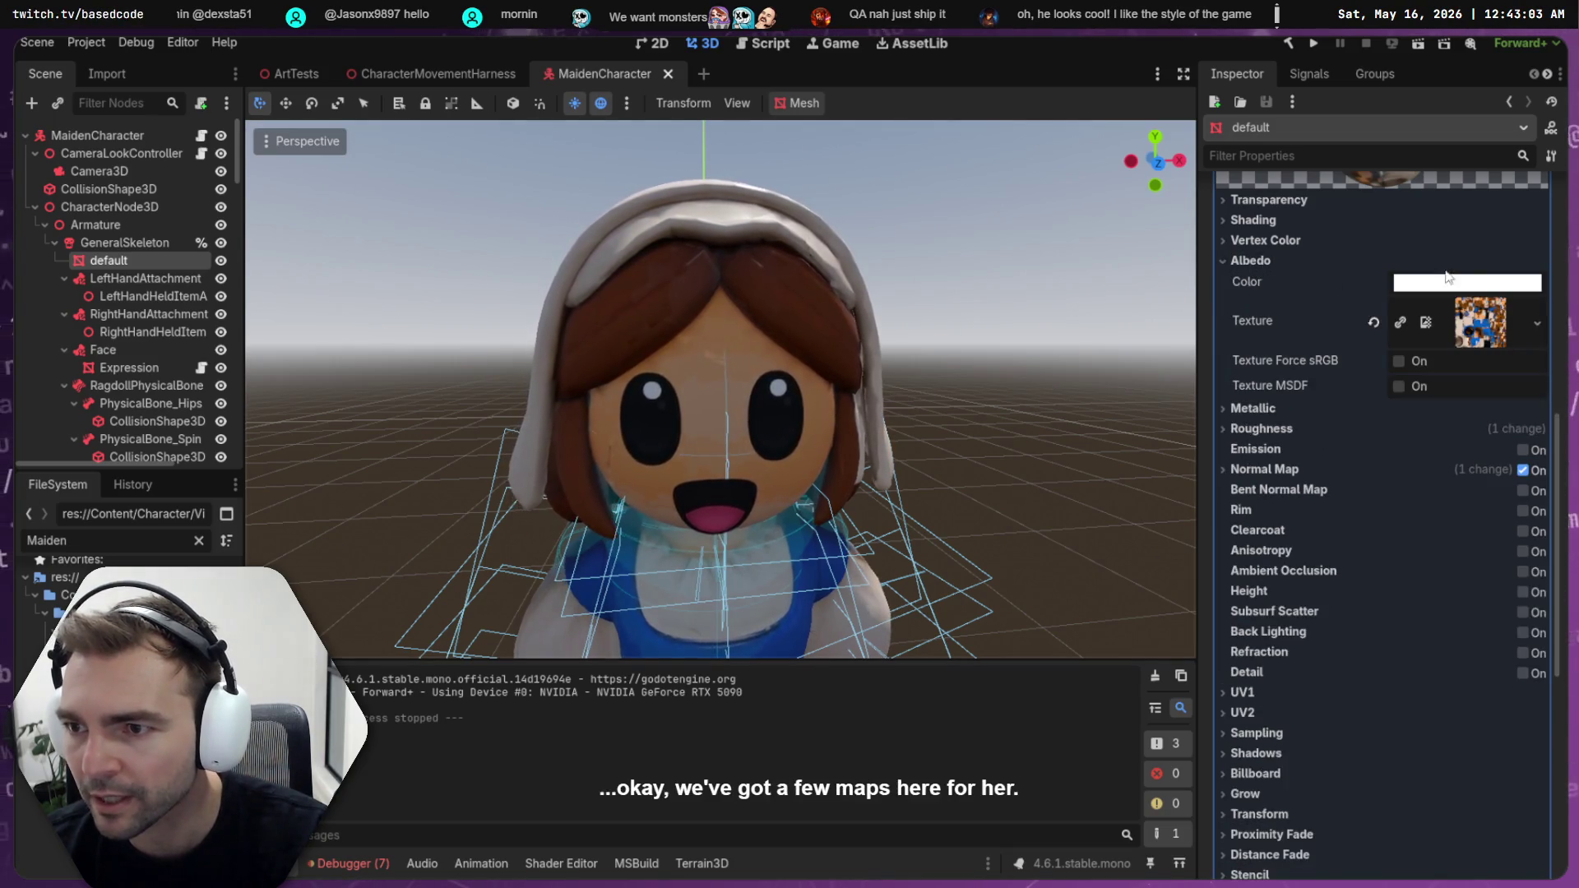
click(1275, 469)
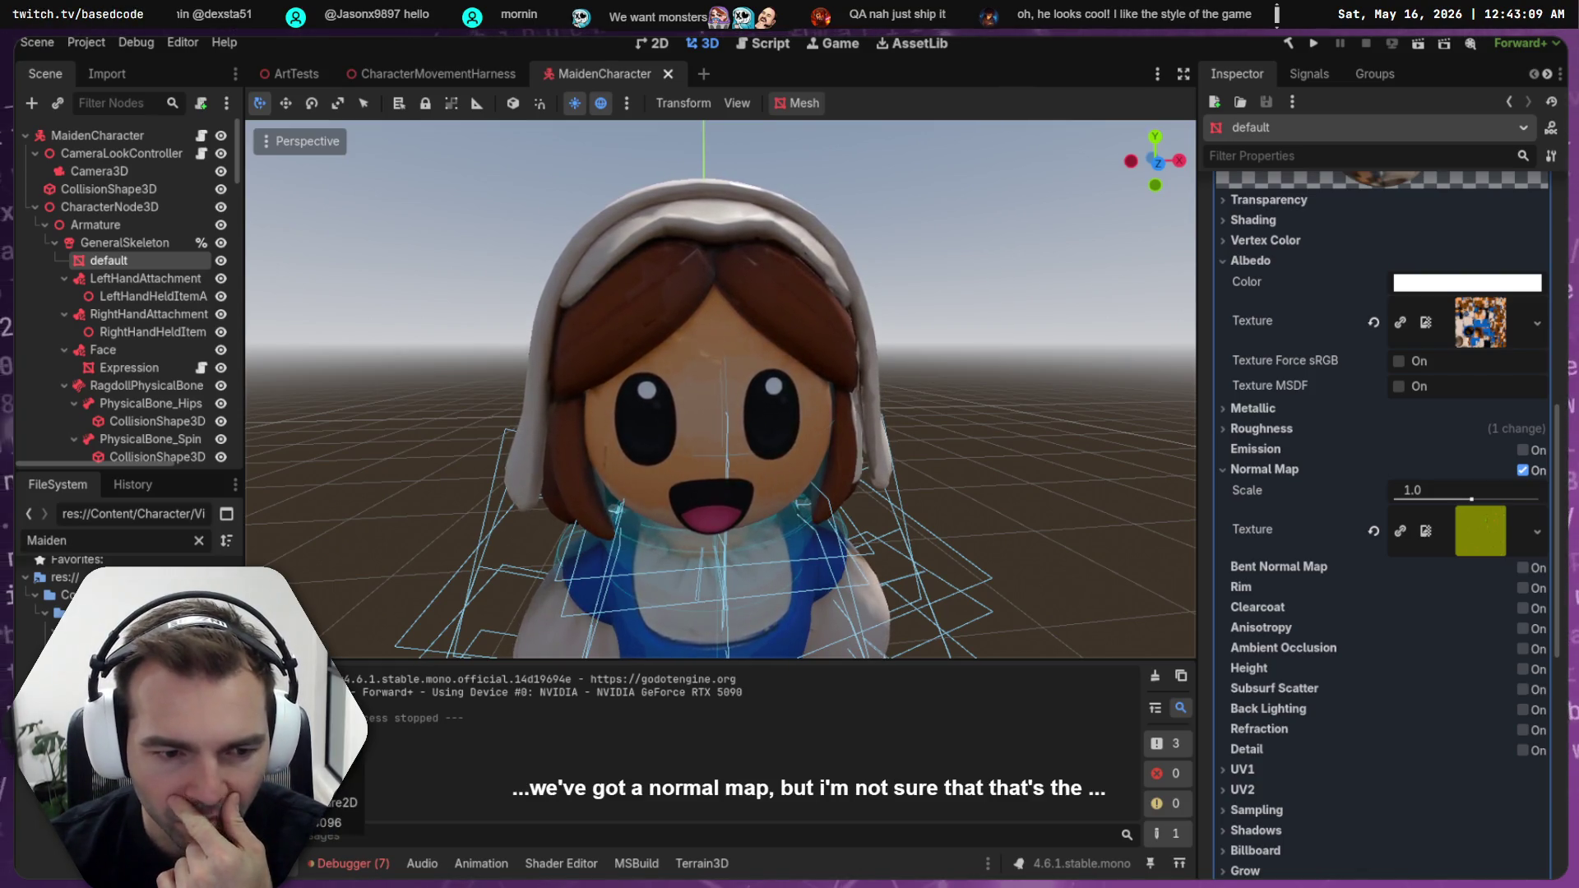
click(1522, 471)
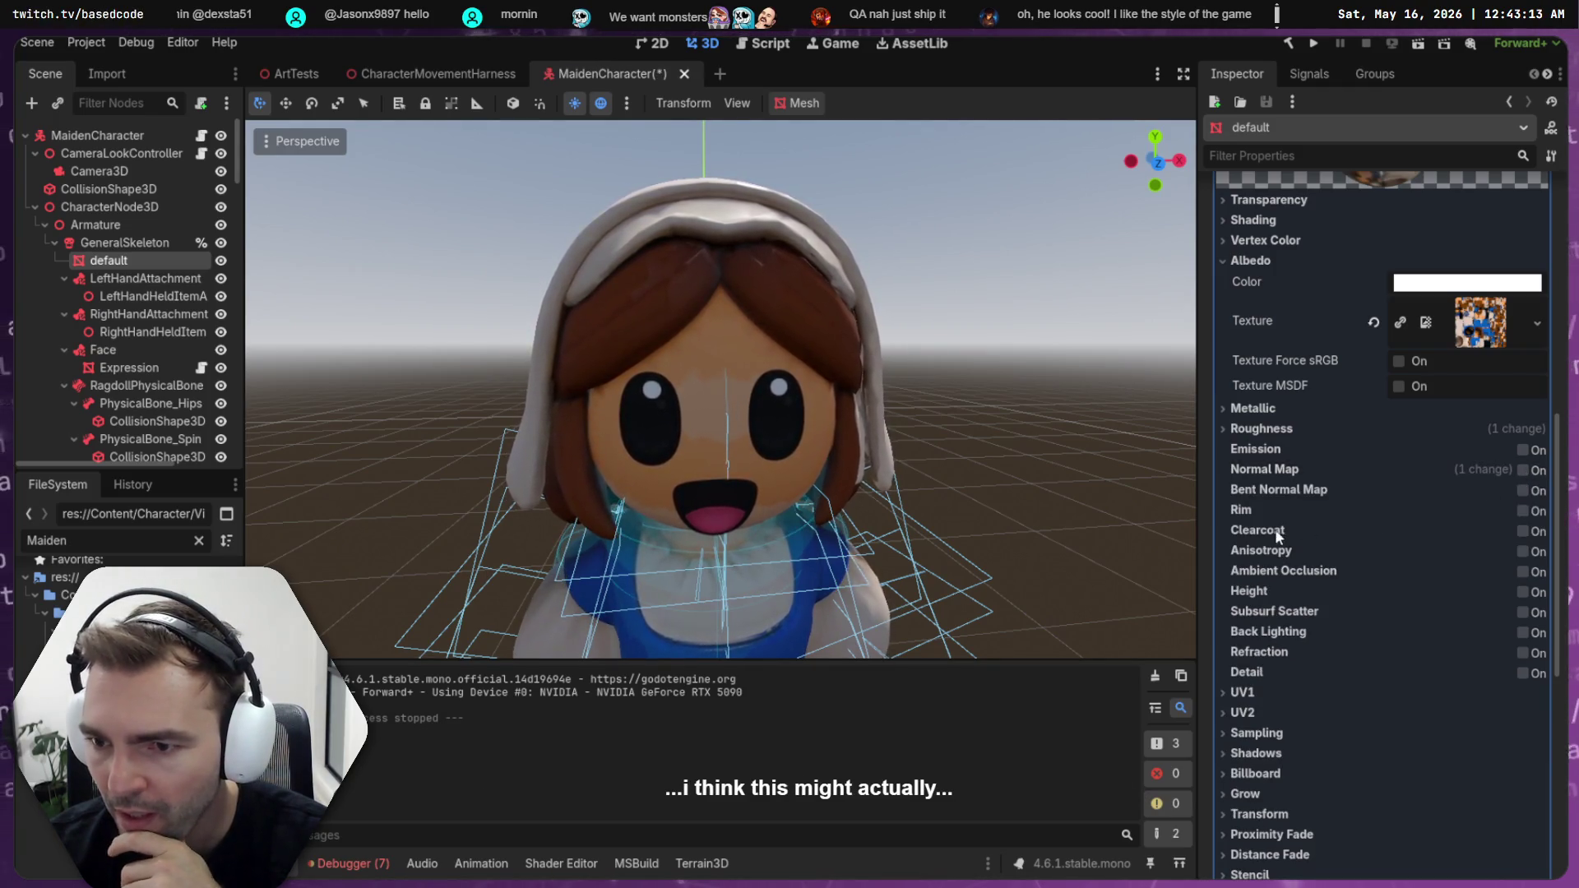
Assign Maiden_3.png as the metallic texture so Metallic becomes 1.0.
click(1331, 428)
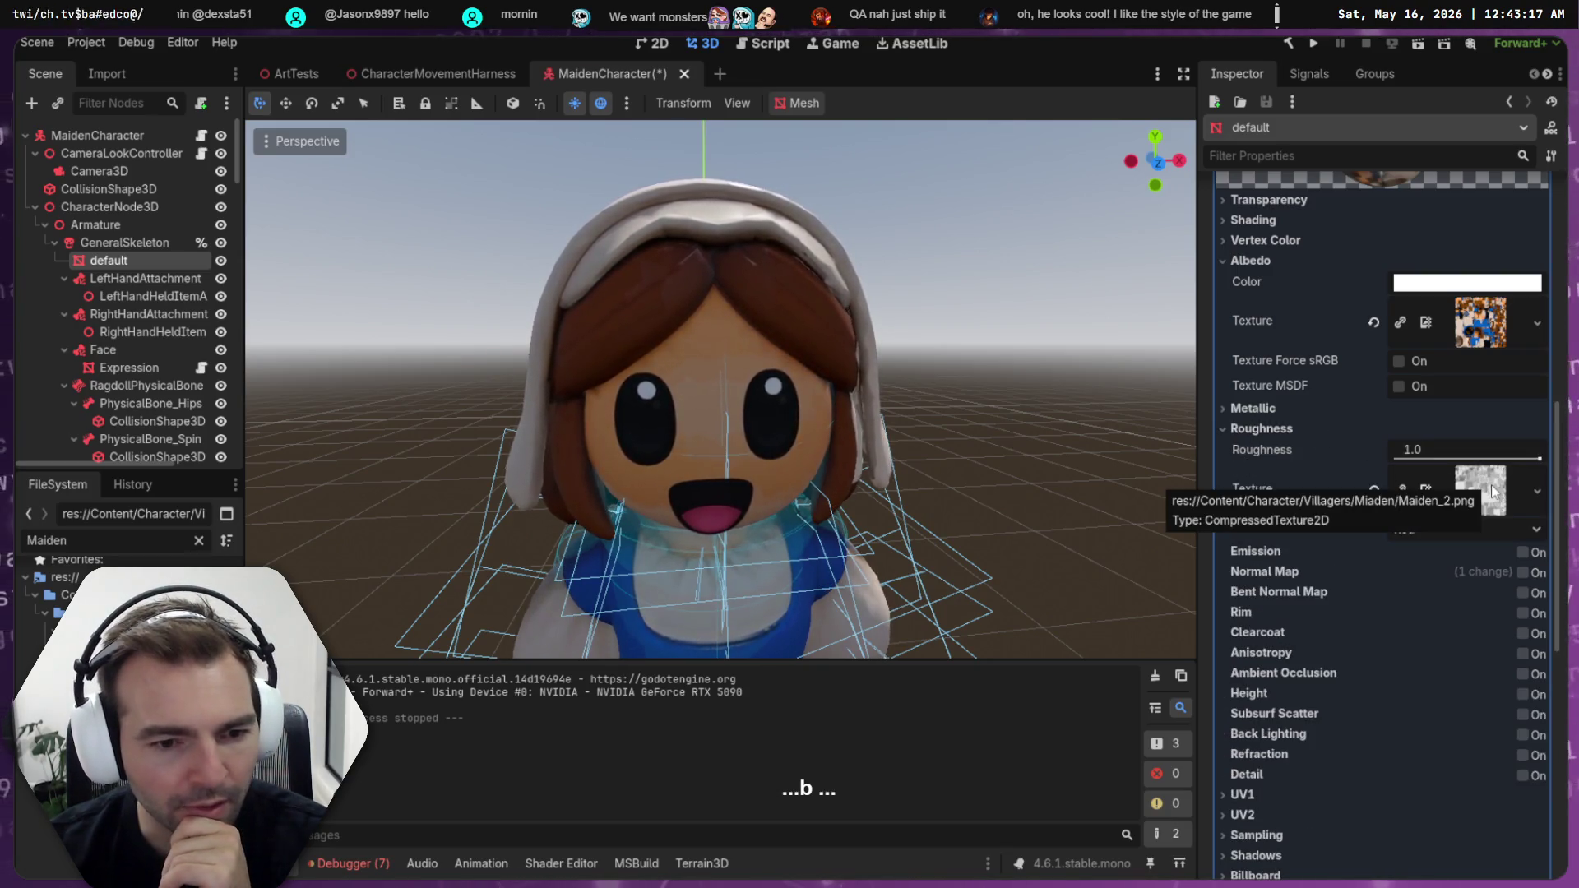
click(1241, 410)
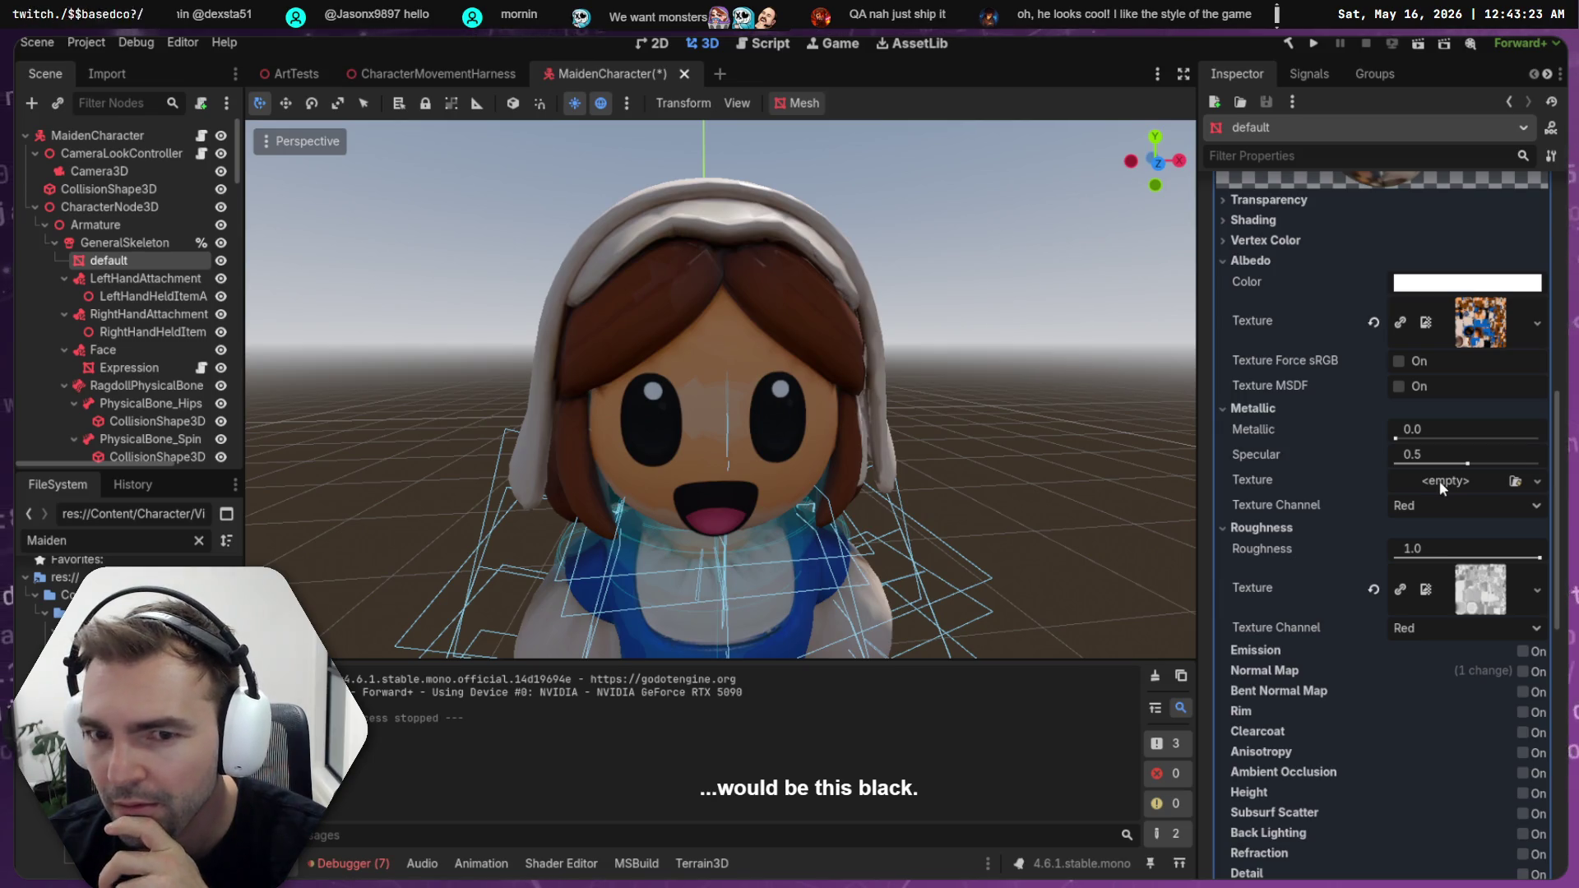
drag(1480, 322, 1449, 492)
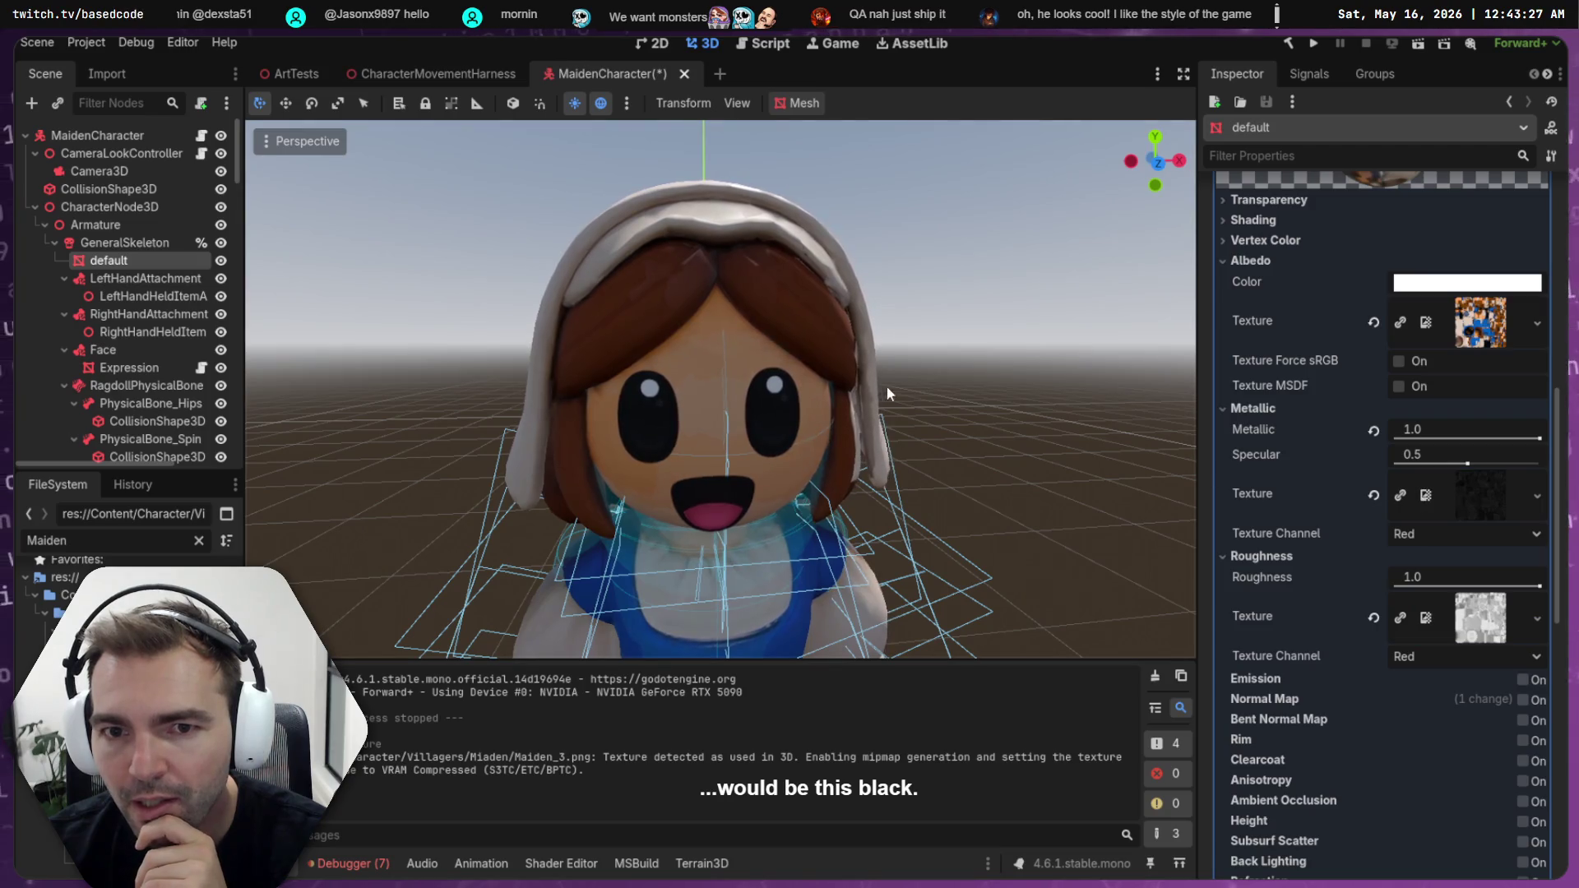
scroll(976, 384, down, 3)
scroll(976, 384, up, 3)
mouse_move(721, 387)
mouse_down()
mouse_move(905, 370)
mouse_move(1517, 466)
mouse_up()
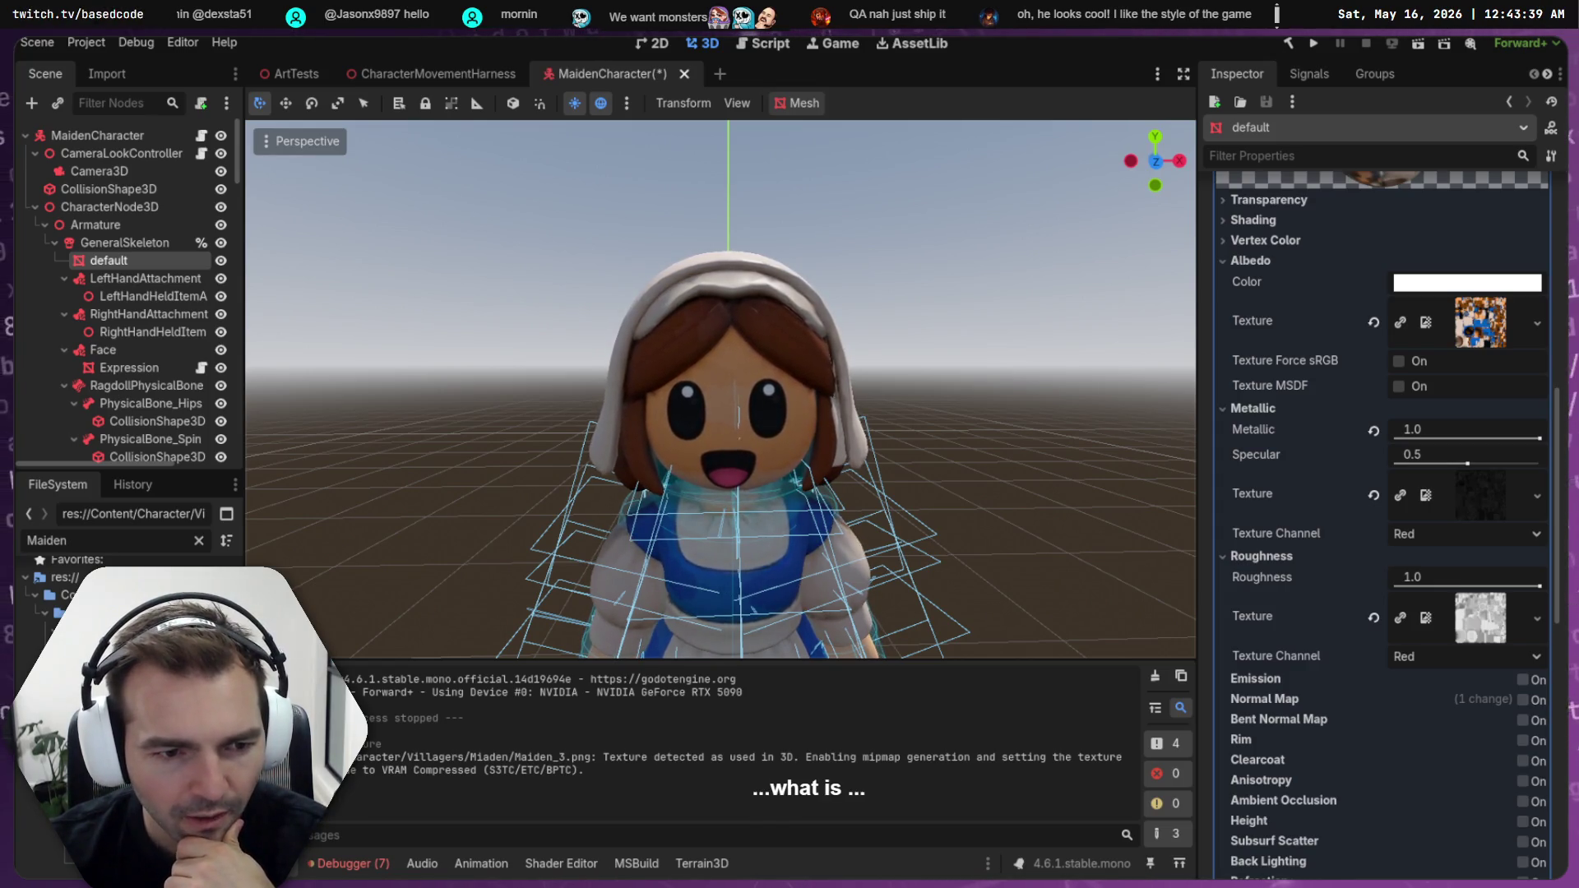
Replace the Maiden filter in the FileSystem list with '_1'.
click(198, 541)
text(_1)
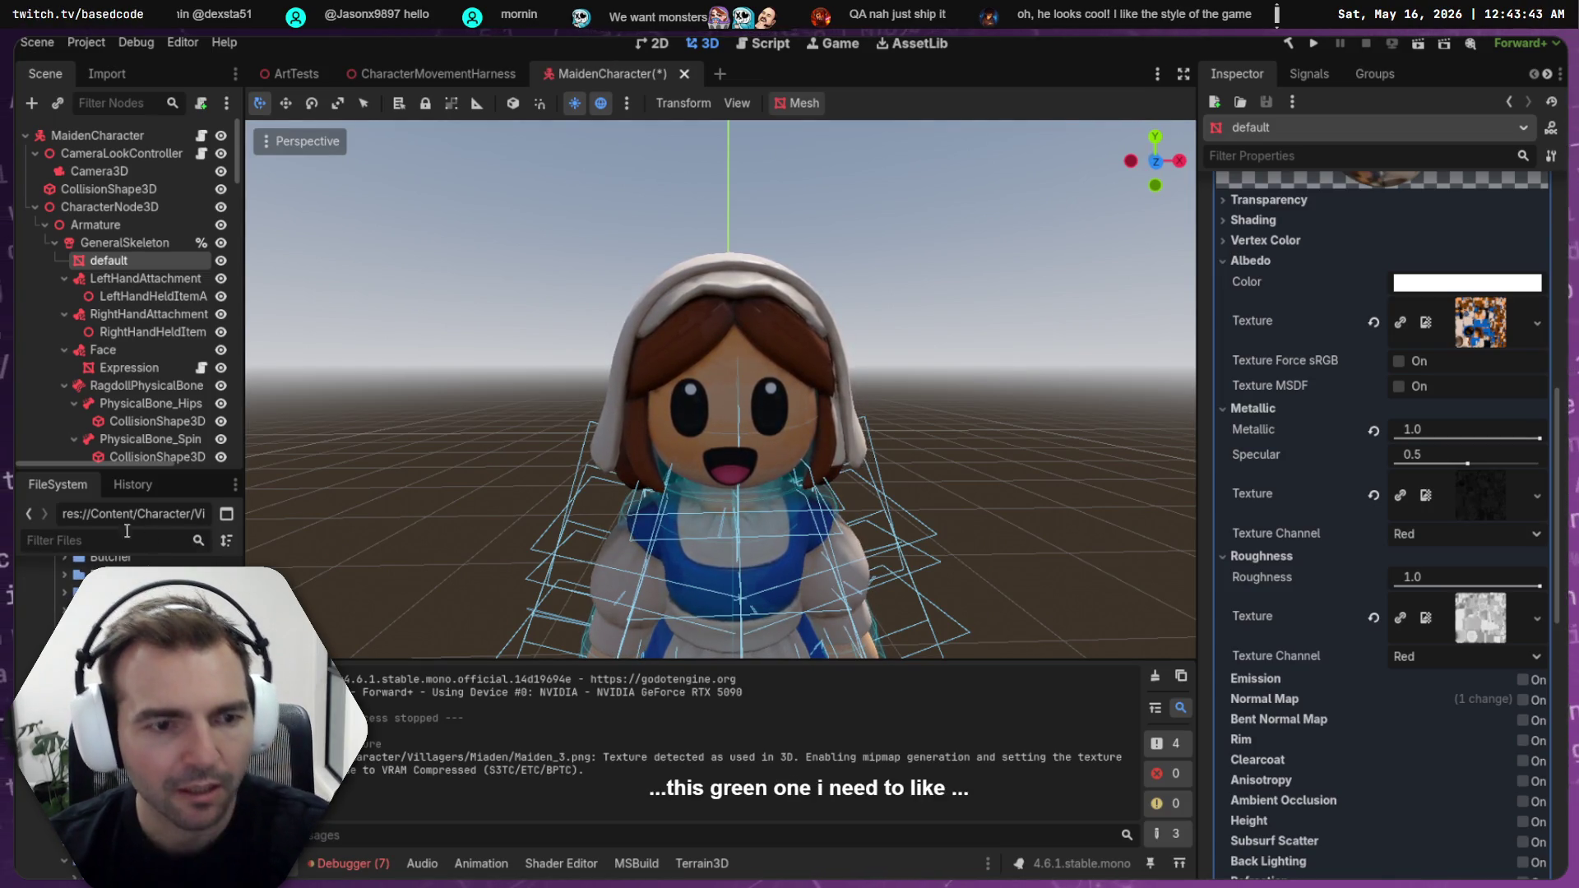
scroll(123, 560, down, 2)
scroll(124, 568, up, 3)
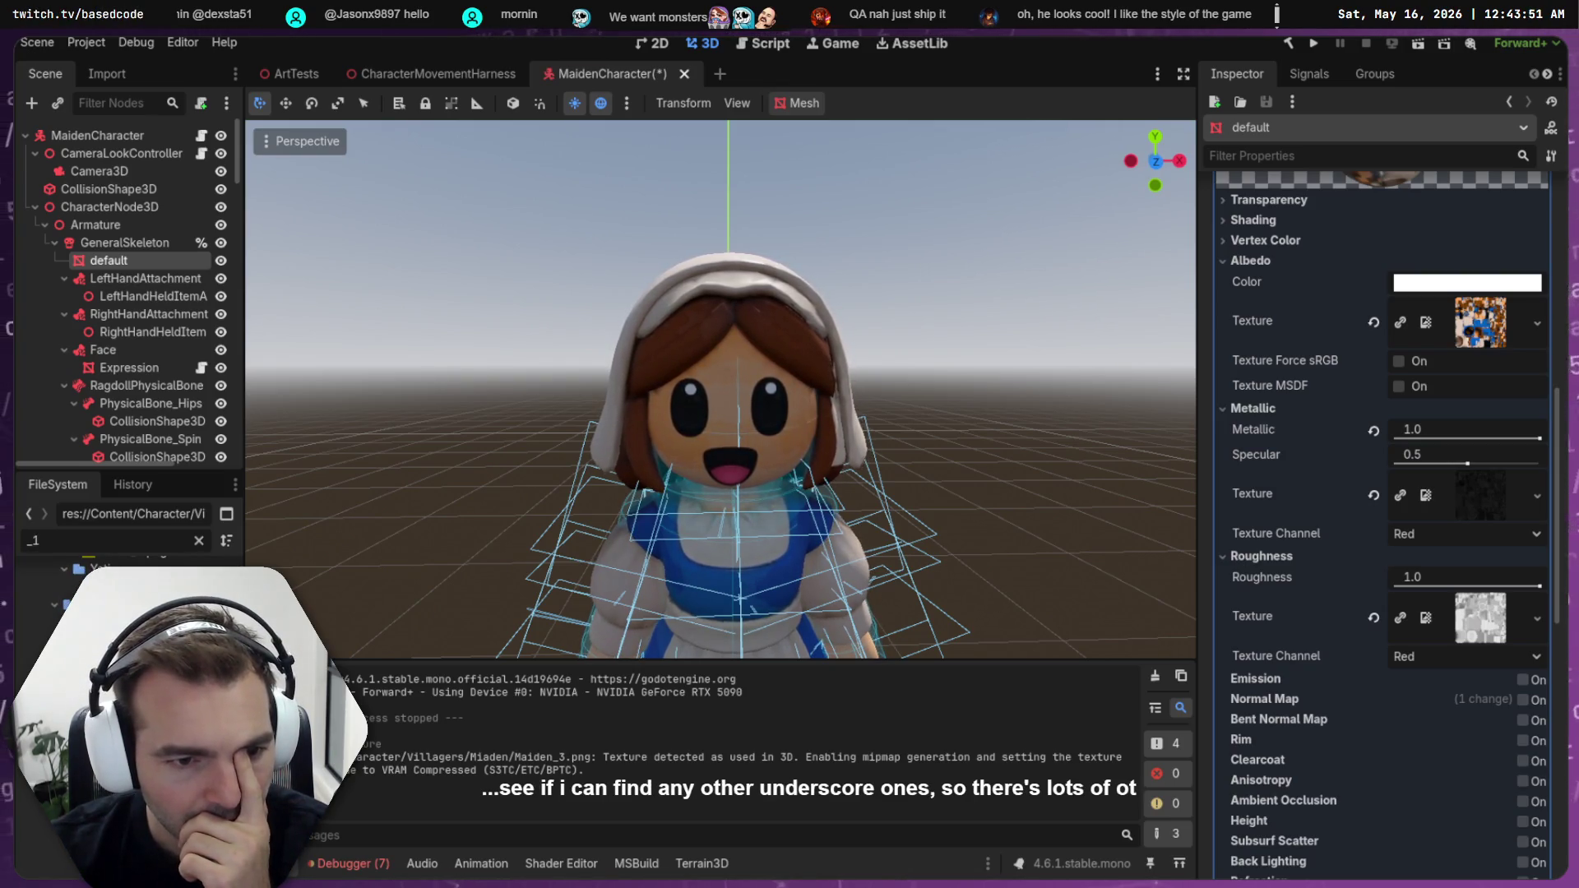
Inspect the found texture file in the system file browser, then close it.
right_click(164, 580)
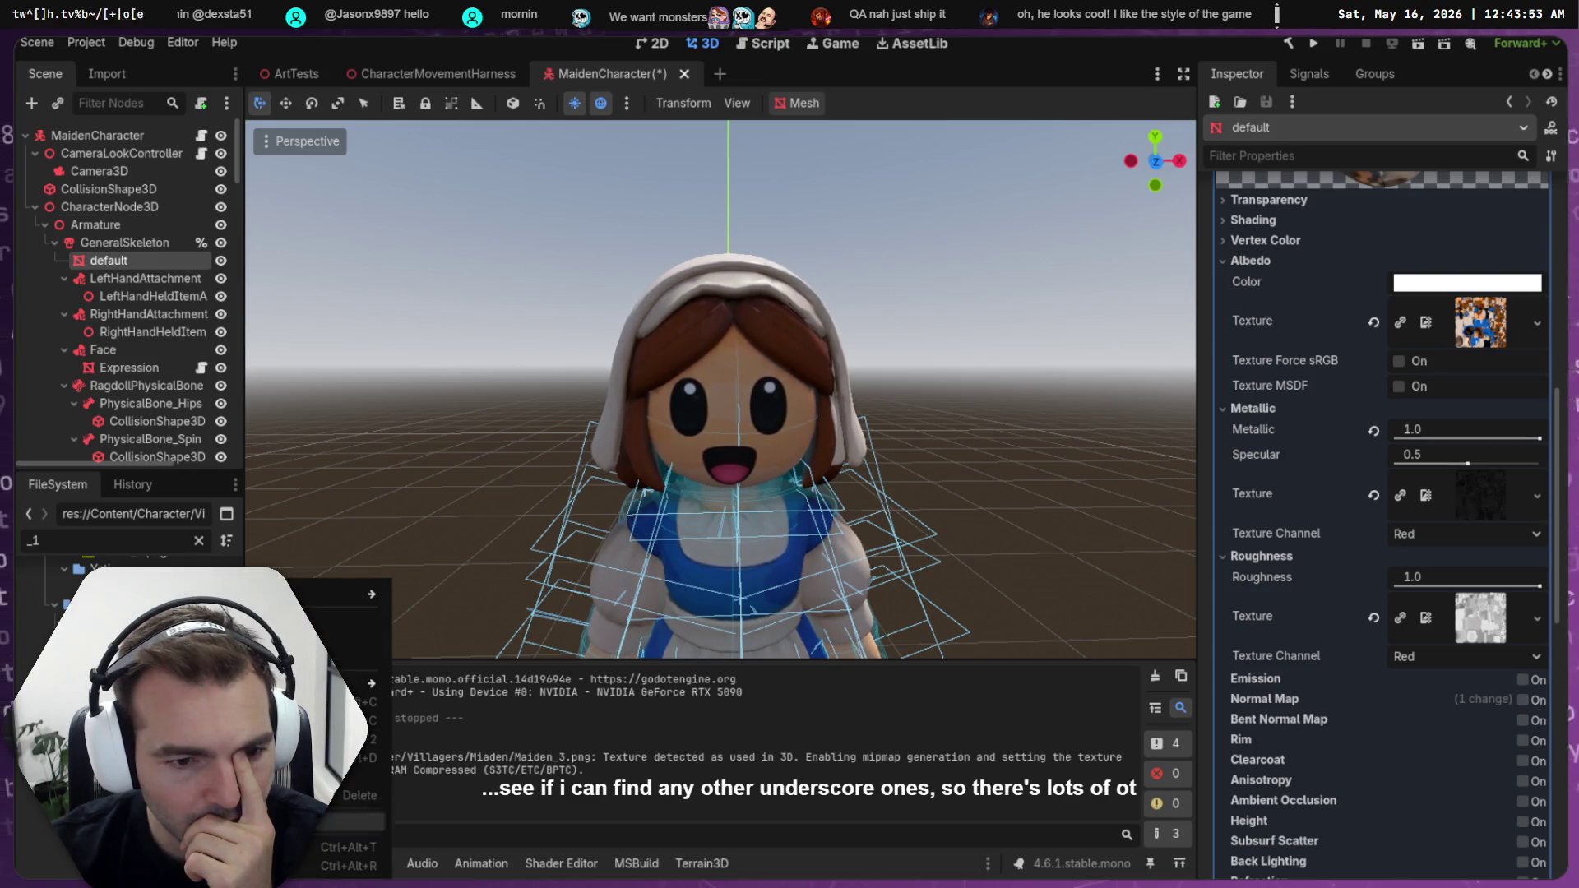
click(345, 865)
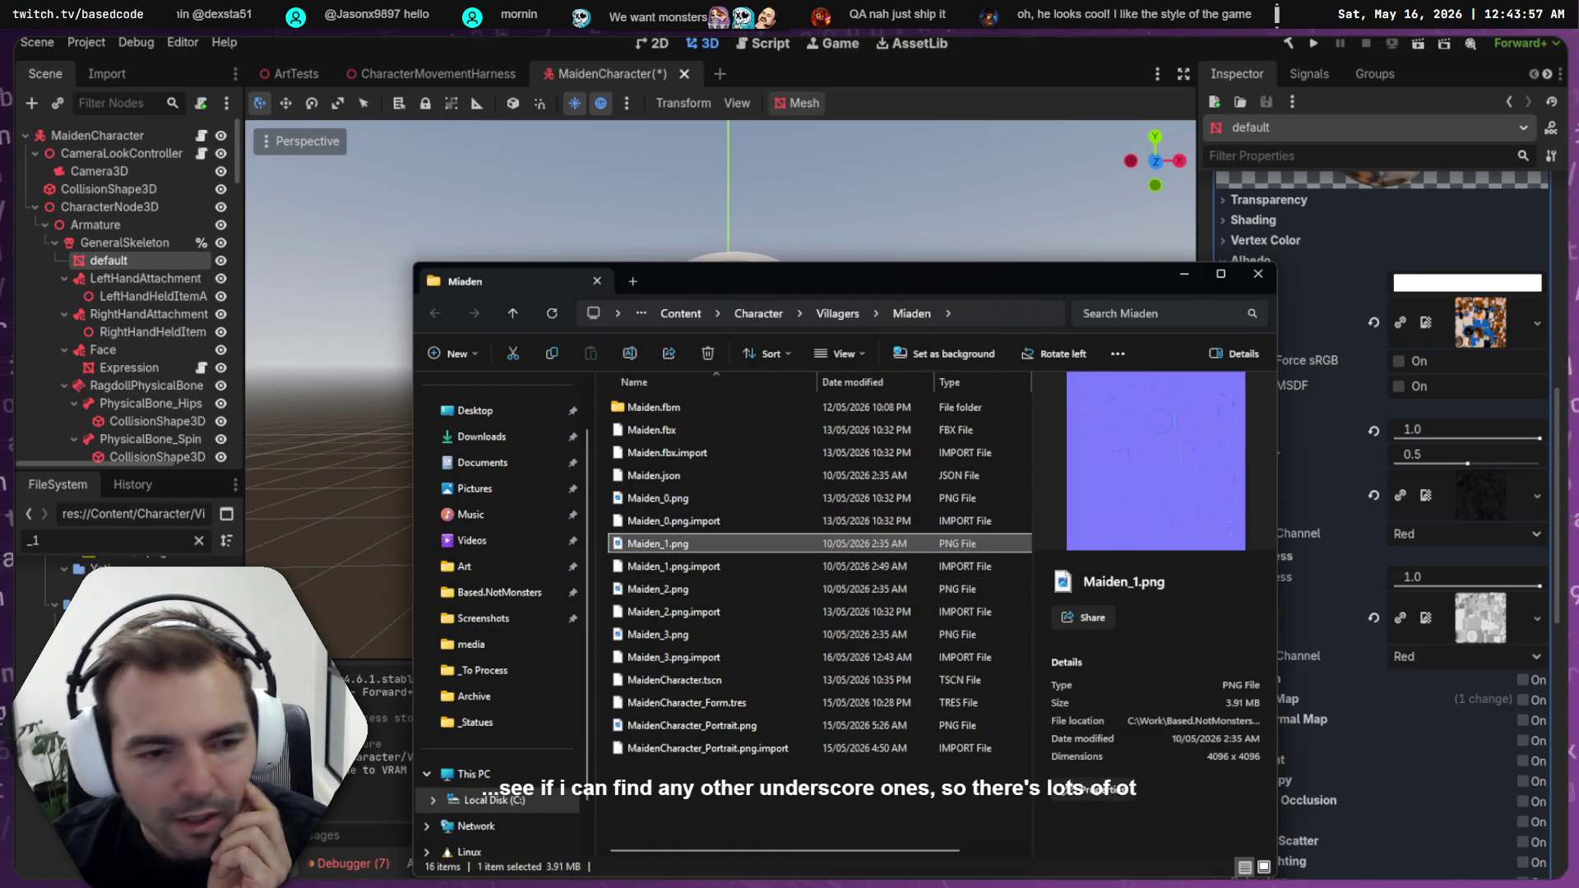
key(alt+F4)
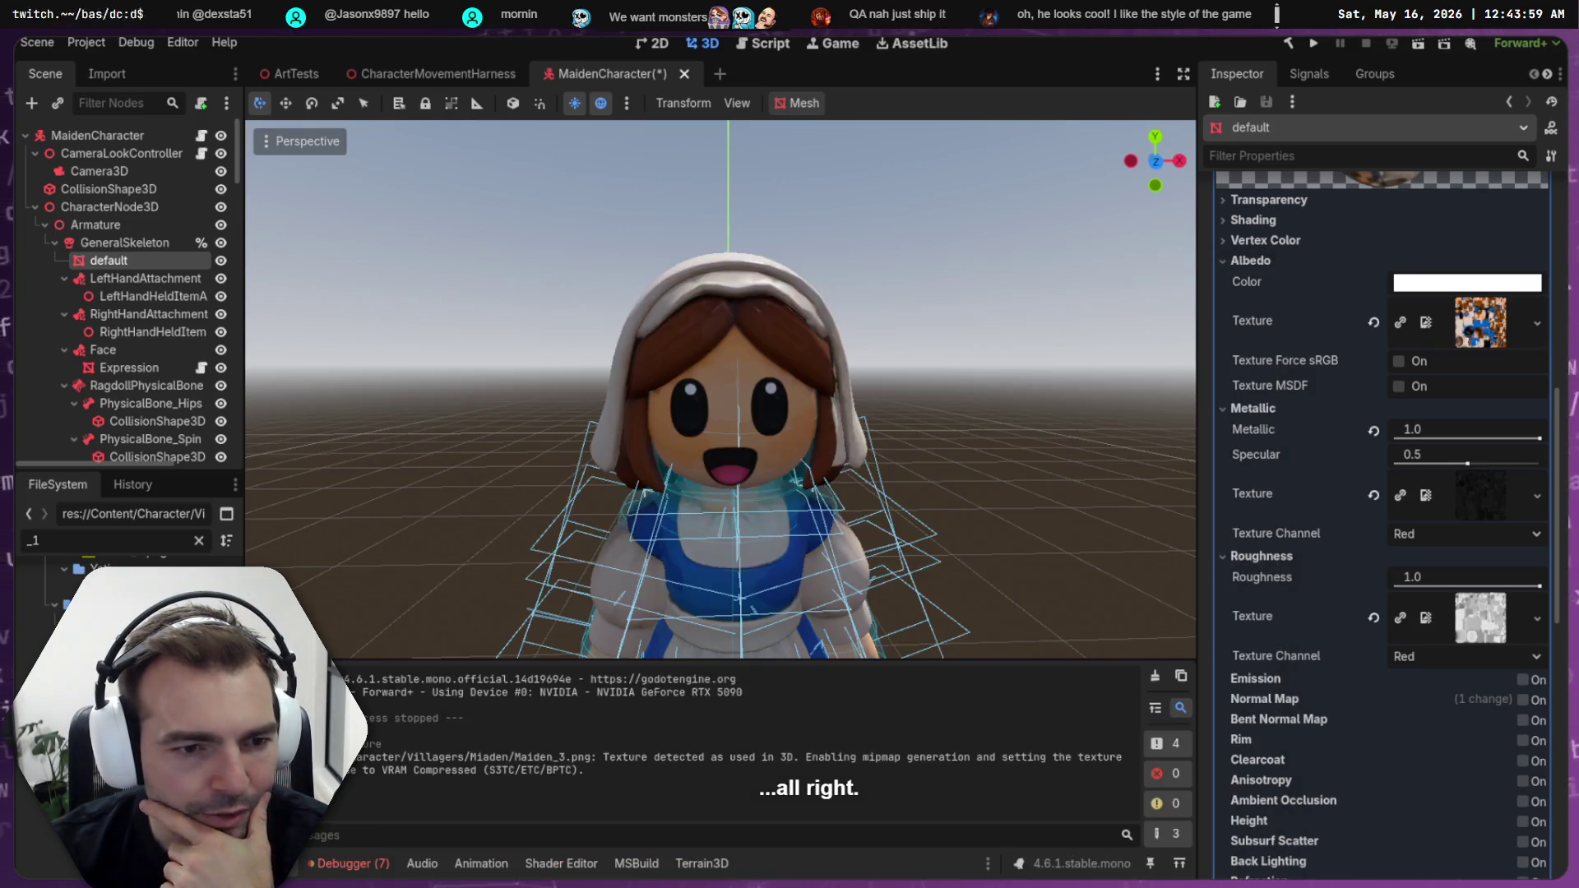
Open BarbarianCharacter.tscn and show the default mesh's Surface Material Override slots.
double_click(239, 658)
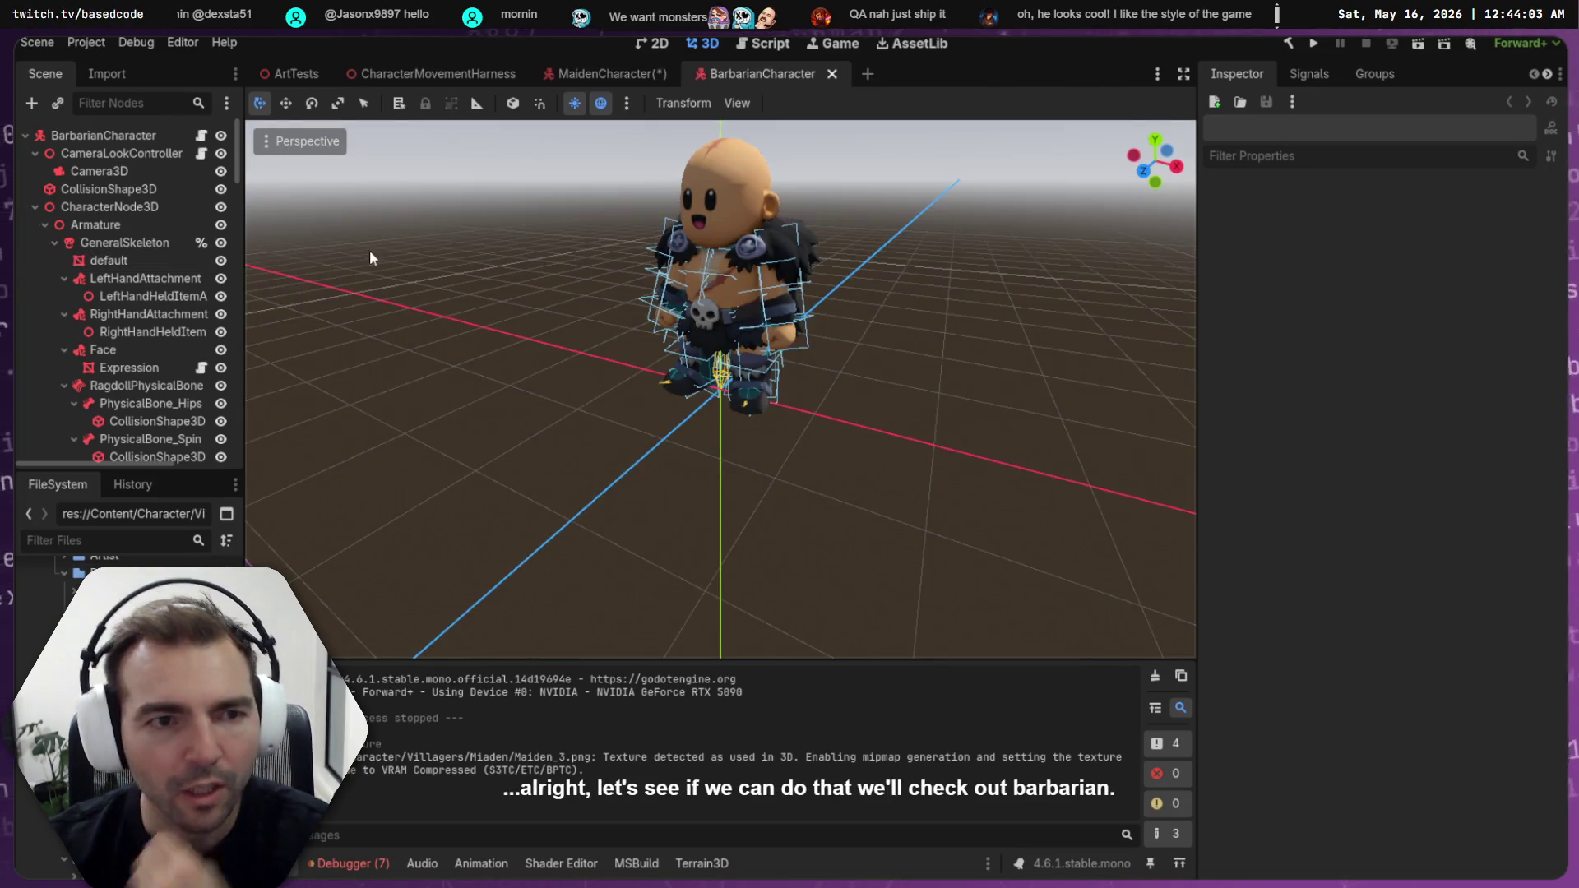
click(717, 166)
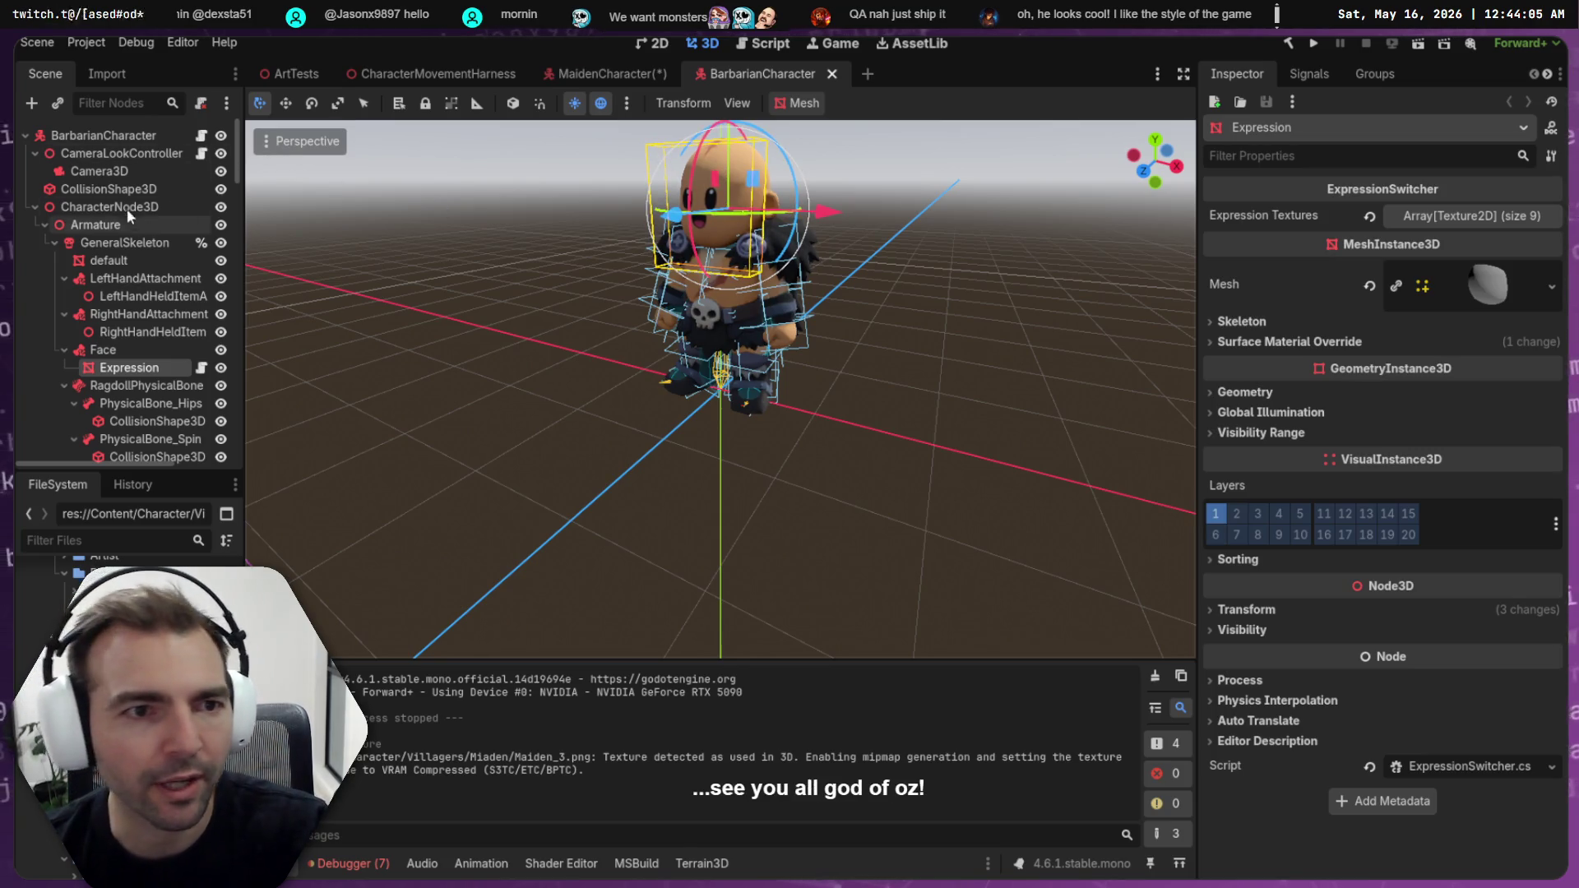
click(111, 260)
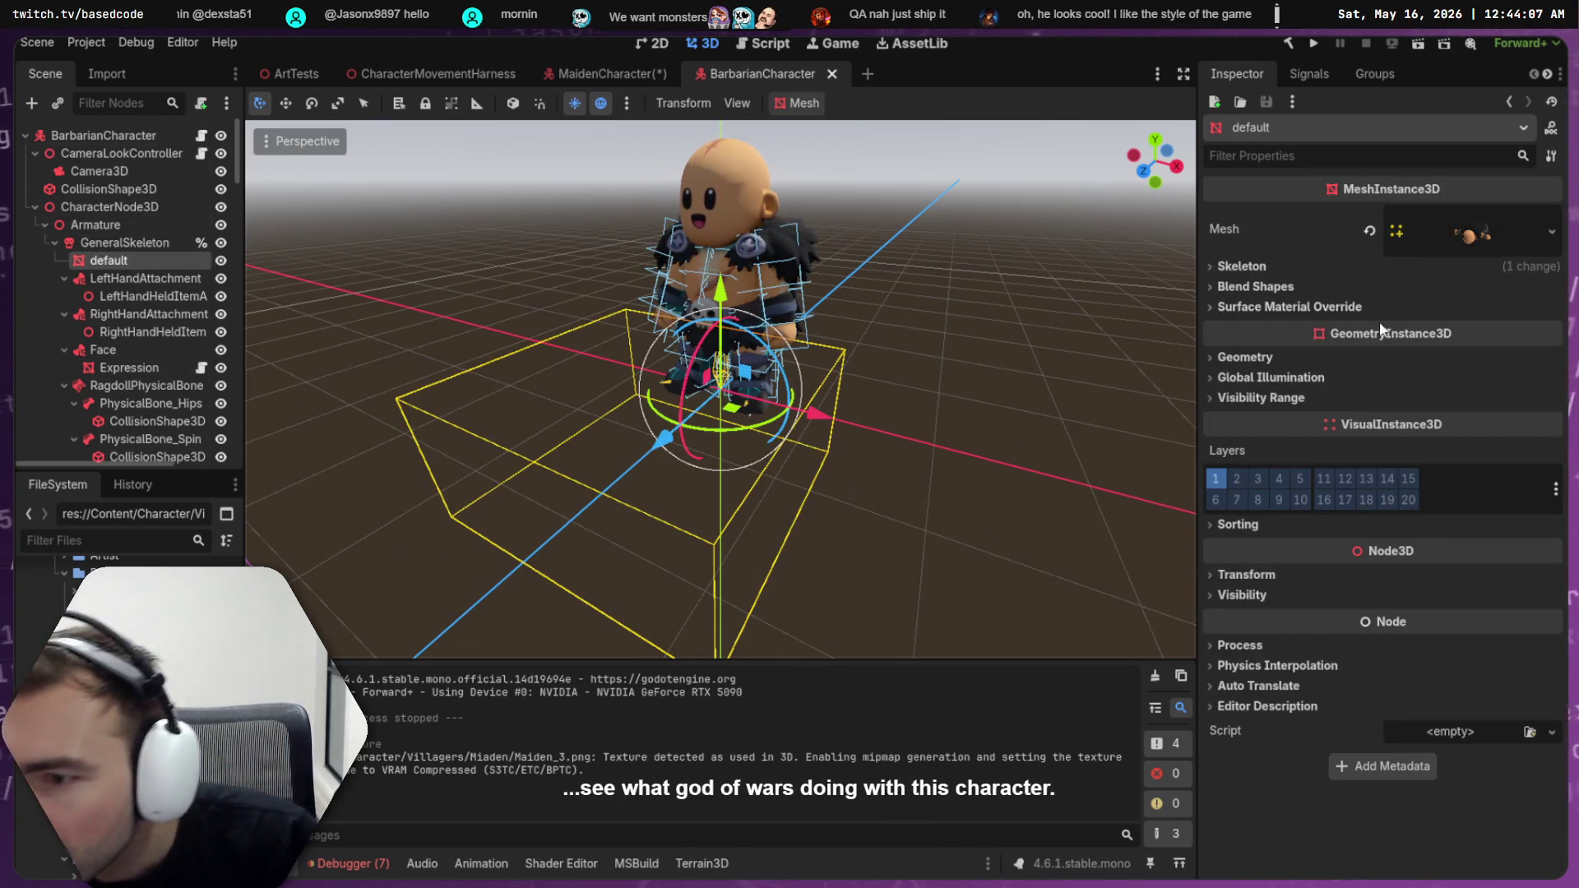
click(1283, 308)
click(1448, 247)
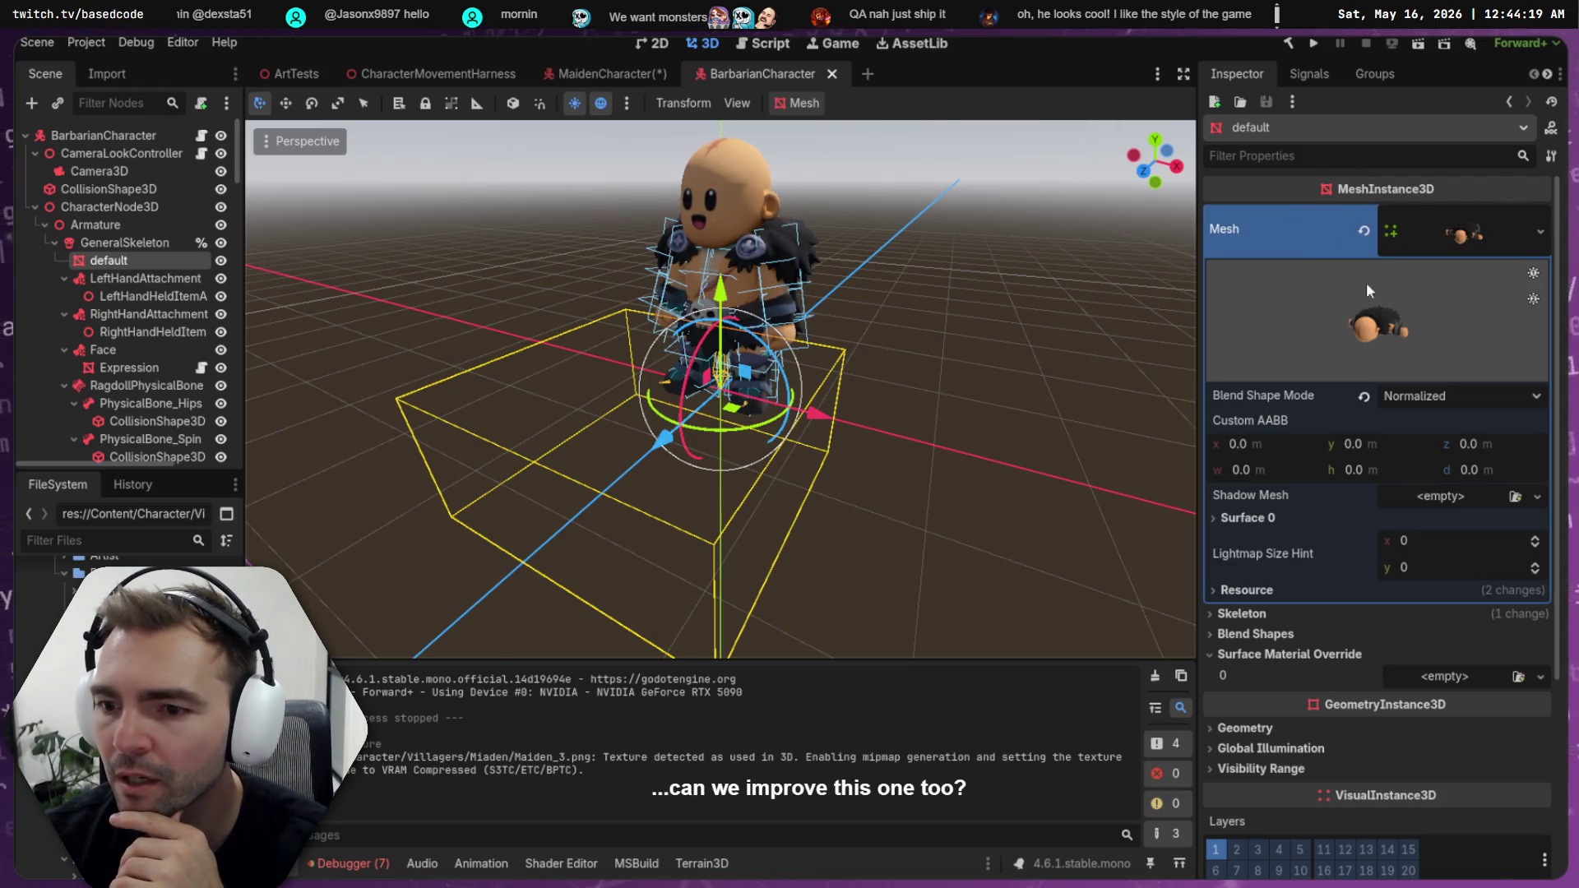
Create a new StandardMaterial3D in override slot 0 and open its properties.
click(1541, 677)
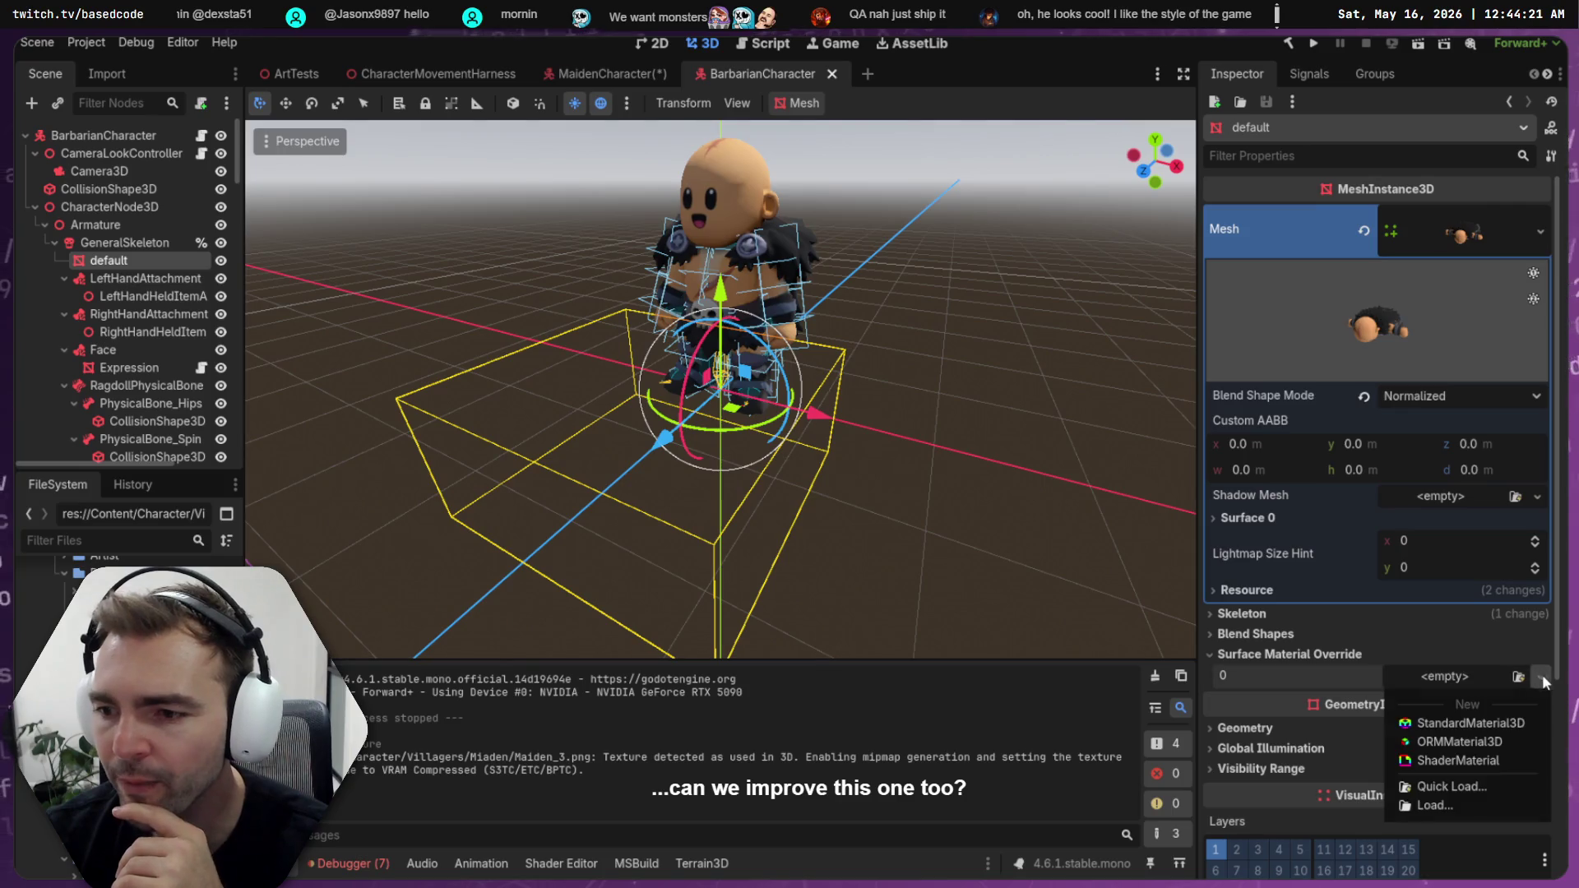
click(1481, 723)
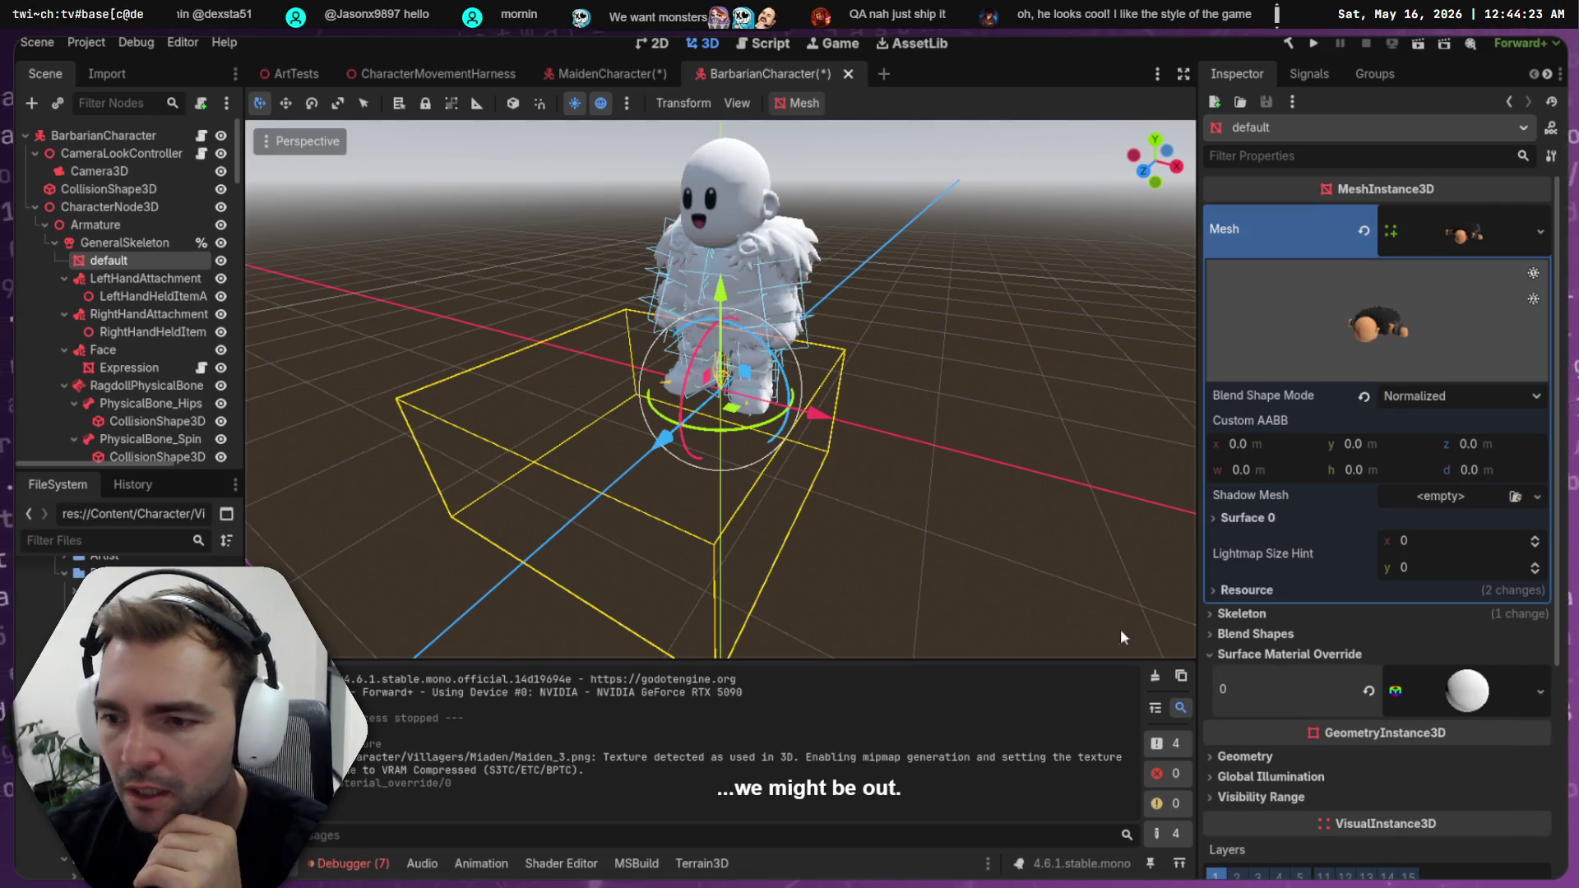
click(1468, 690)
scroll(1379, 650, down, 8)
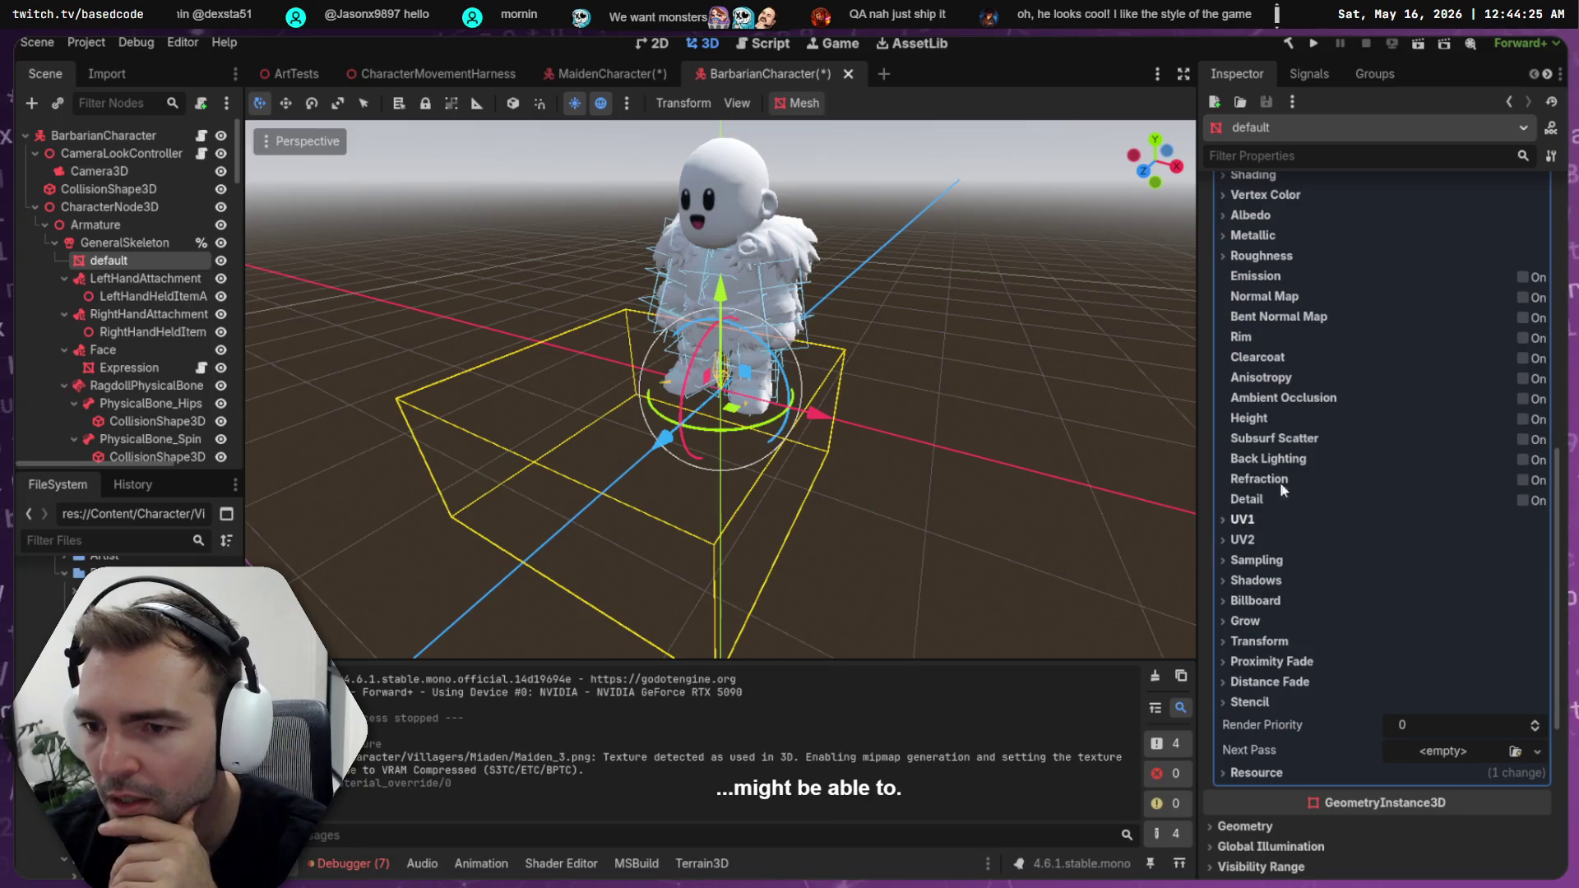